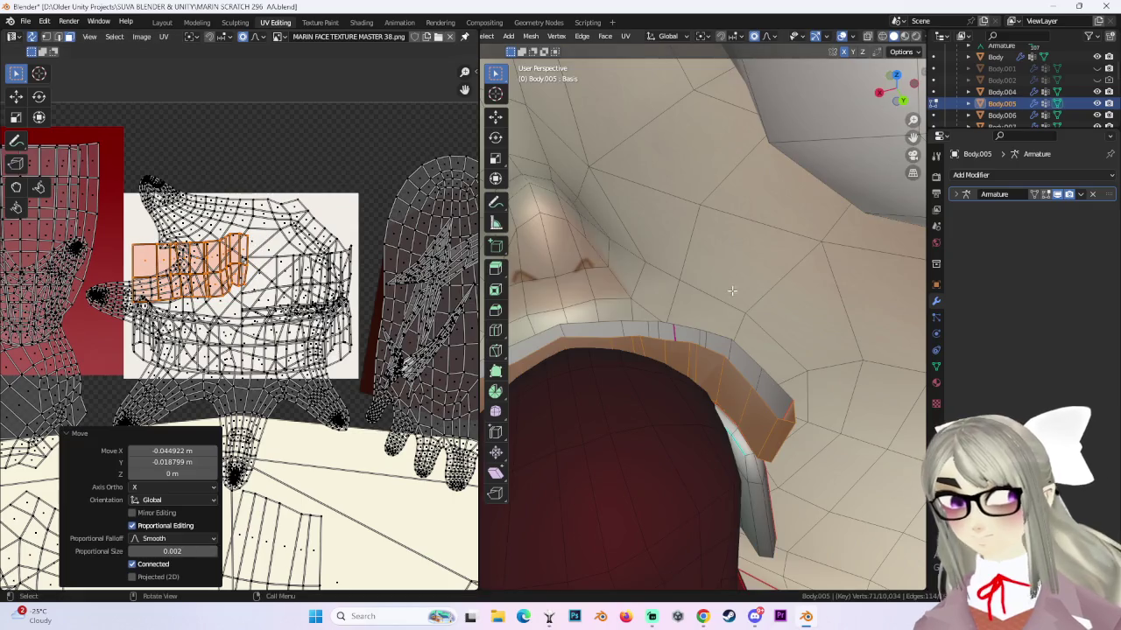
Confirm the small UV move and switch from UV Editing to the Layout workspace.
{"action": "left_click", "coordinate": [674, 245]}
{"action": "mouse_move", "coordinate": [674, 245]}
{"action": "middle_mouse_down"}
{"action": "mouse_move", "coordinate": [701, 306]}
{"action": "mouse_move", "coordinate": [734, 330]}
{"action": "middle_mouse_up"}
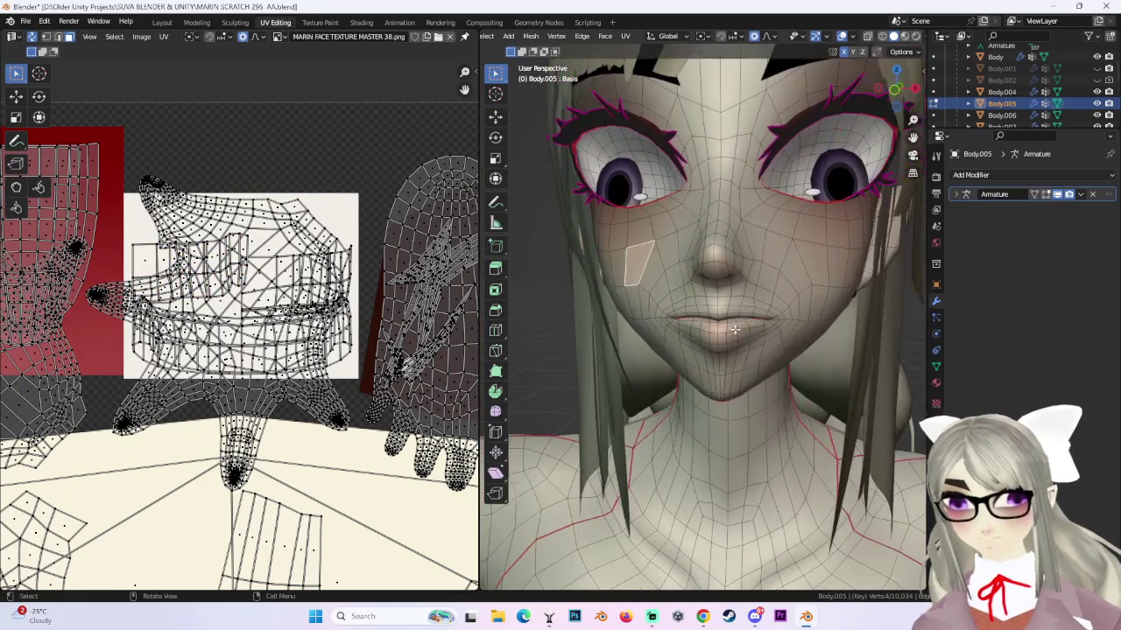
{"action": "left_click", "coordinate": [163, 23]}
{"action": "scroll", "coordinate": [528, 288], "scroll_direction": "down", "scroll_amount": 3}
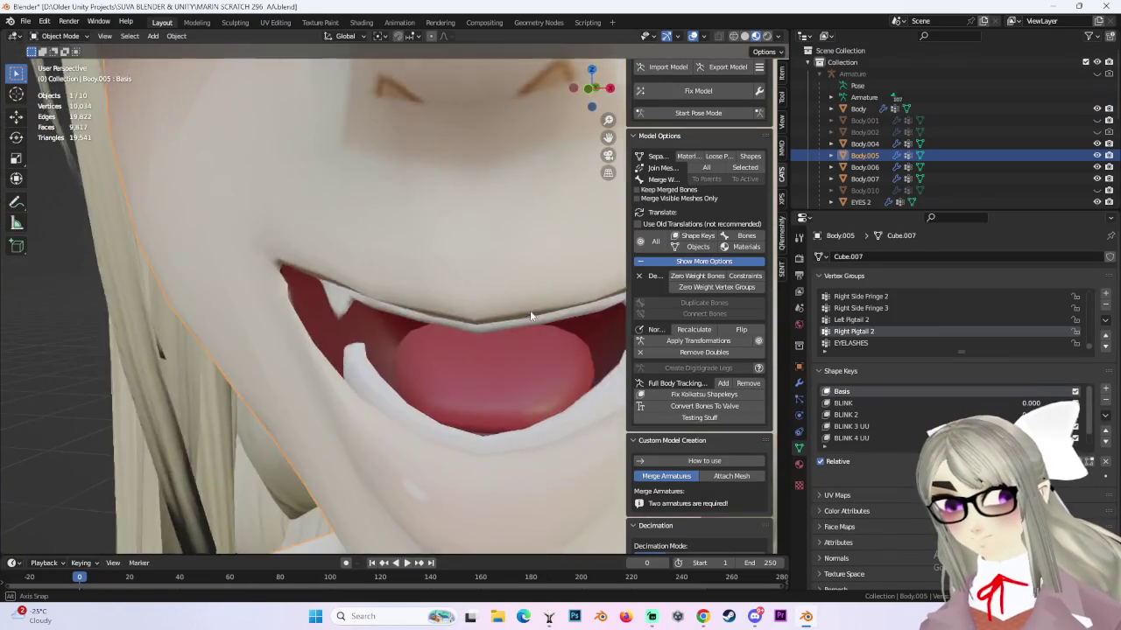
{"action": "scroll", "coordinate": [551, 320], "scroll_direction": "down", "scroll_amount": 2}
Snap to the front view and zoom to frame the Body.005 face.
{"action": "left_click", "coordinate": [584, 86]}
{"action": "scroll", "coordinate": [466, 320], "scroll_direction": "down", "scroll_amount": 2}
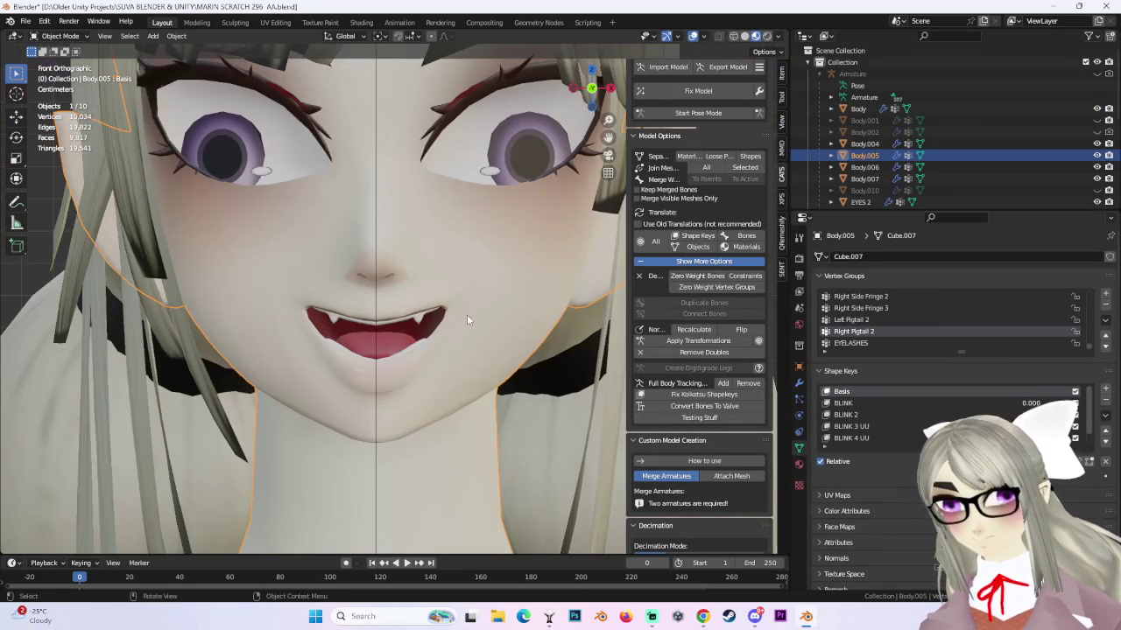
{"action": "scroll", "coordinate": [429, 404], "scroll_direction": "down", "scroll_amount": 3}
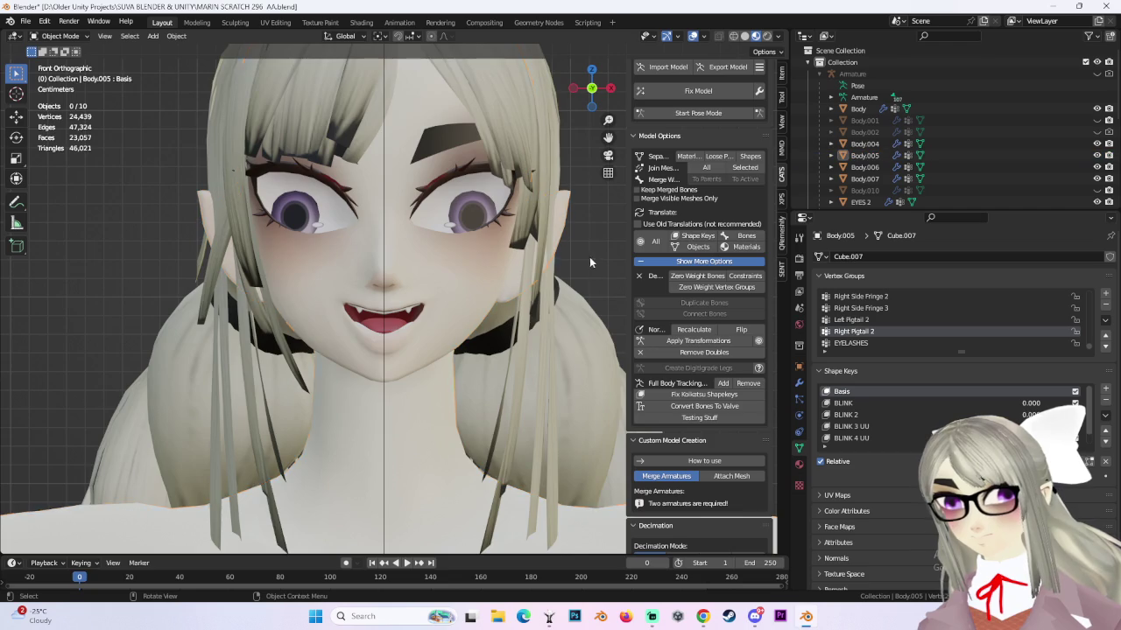
{"action": "scroll", "coordinate": [448, 326], "scroll_direction": "up", "scroll_amount": 2}
{"action": "scroll", "coordinate": [511, 310], "scroll_direction": "up", "scroll_amount": 2}
{"action": "left_click", "coordinate": [60, 36]}
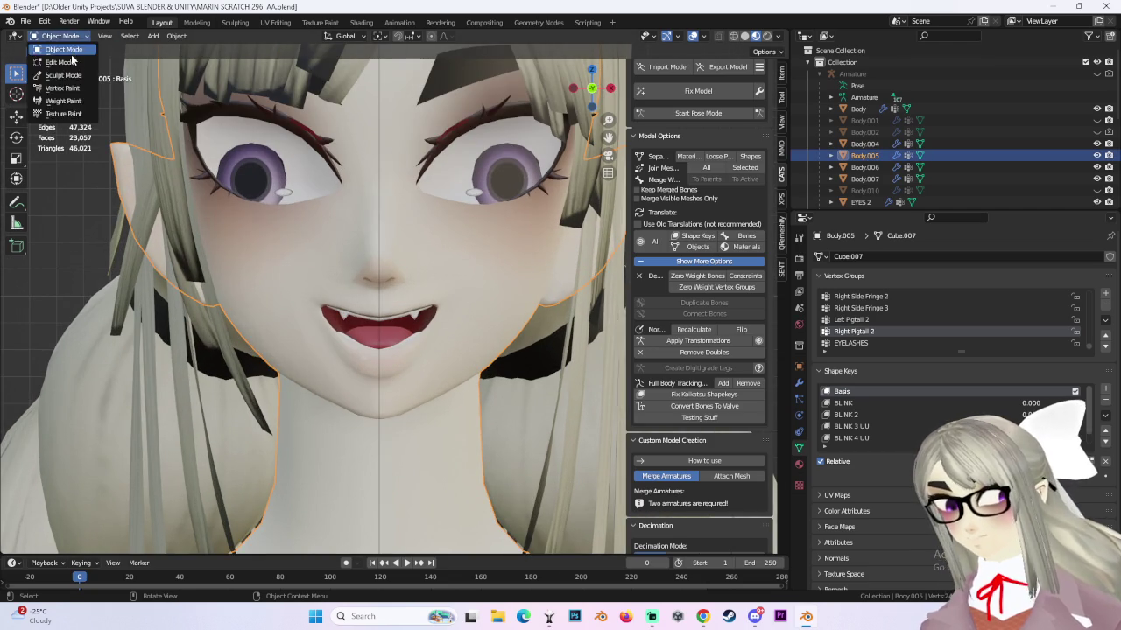
Enter Edit Mode on the face with the AA shape key active and vertex select on.
{"action": "left_click", "coordinate": [59, 35]}
{"action": "left_click", "coordinate": [63, 55]}
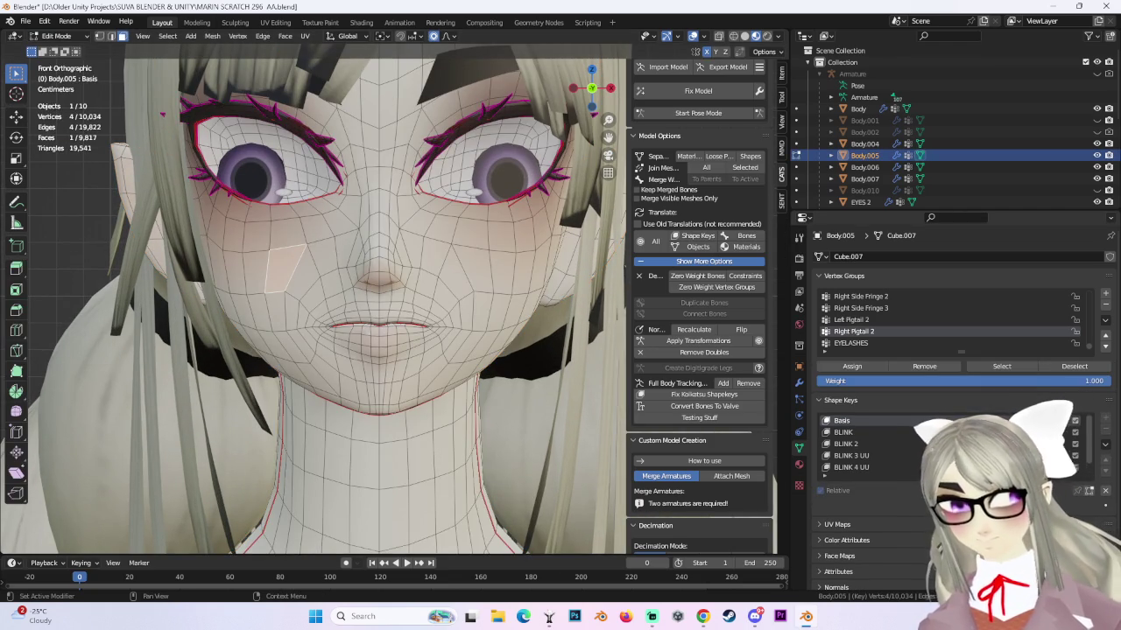
{"action": "left_click", "coordinate": [840, 467]}
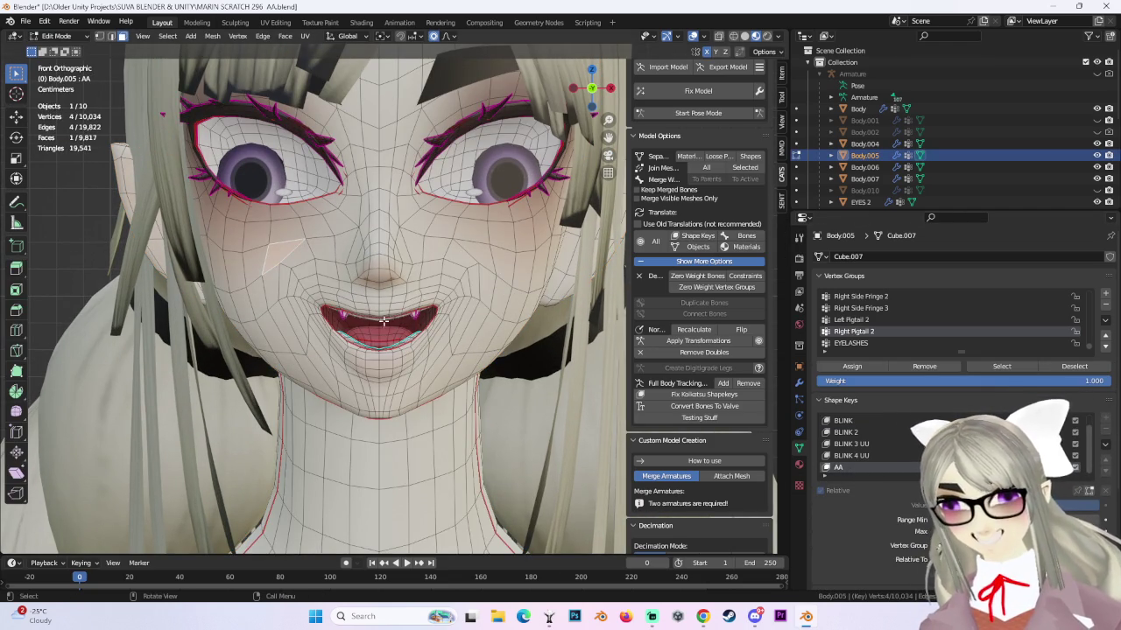
{"action": "left_click", "coordinate": [99, 37]}
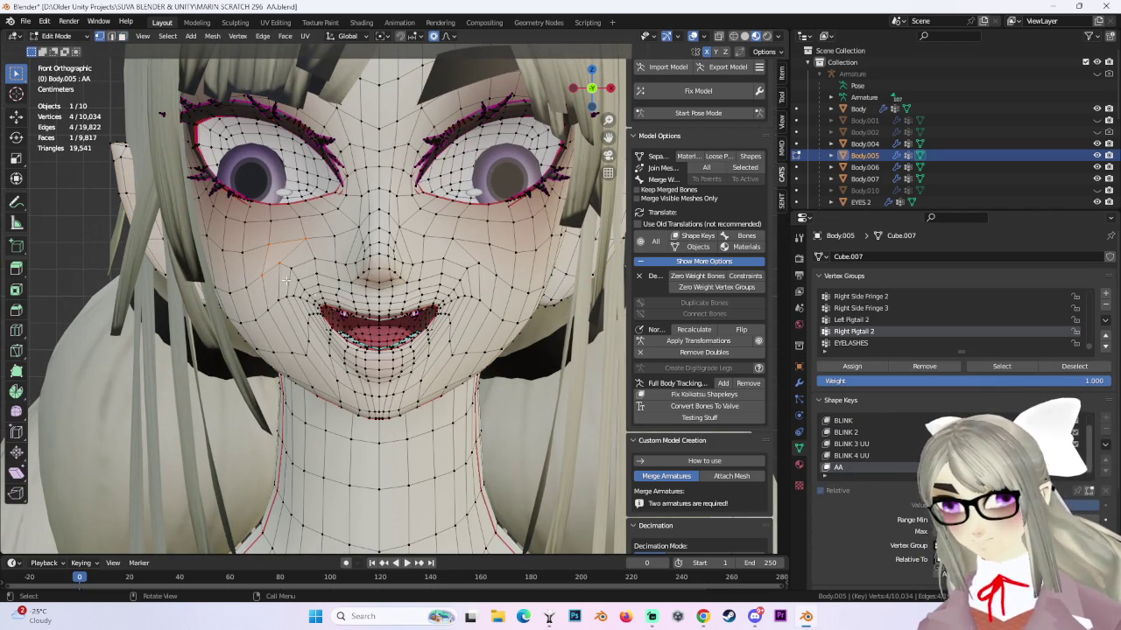
Move the AA key's mouth-corner vertices twice using proportional editing.
{"action": "scroll", "coordinate": [315, 333], "scroll_direction": "down", "scroll_amount": 2}
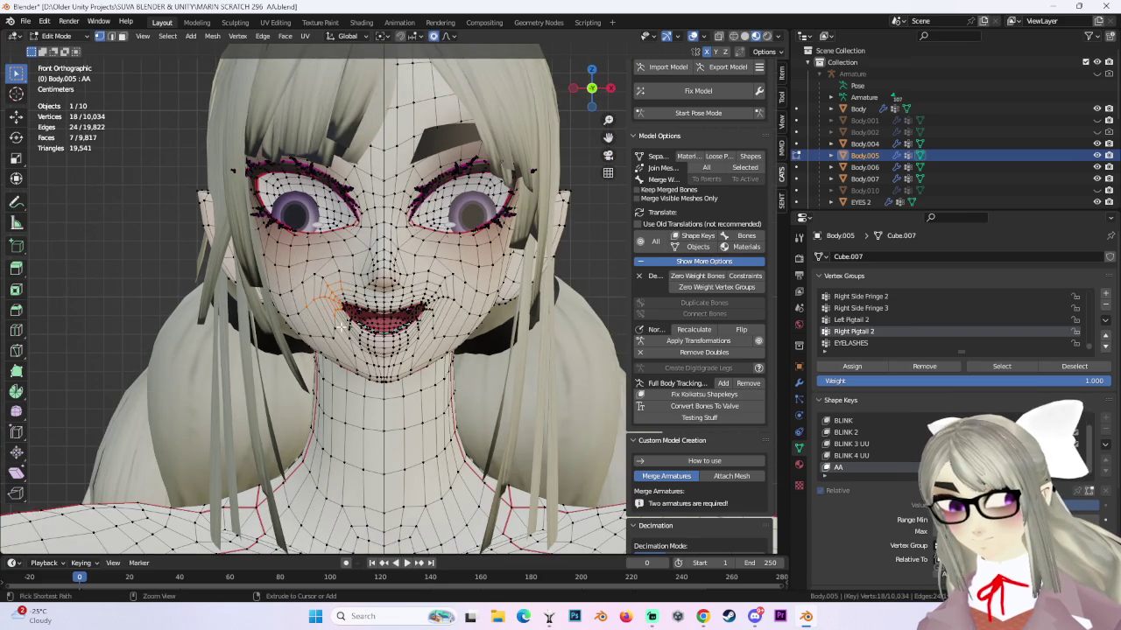
{"action": "scroll", "coordinate": [350, 321], "scroll_direction": "down", "scroll_amount": 2}
{"action": "scroll", "coordinate": [350, 322], "scroll_direction": "up", "scroll_amount": 2}
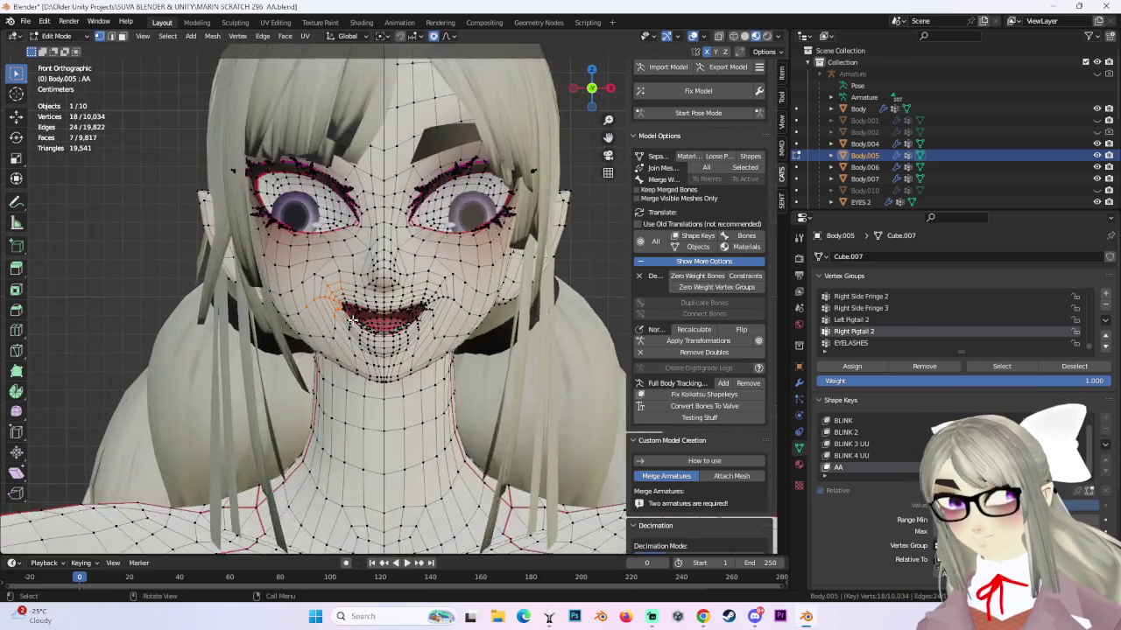
{"action": "scroll", "coordinate": [350, 321], "scroll_direction": "up", "scroll_amount": 2}
{"action": "key", "text": "g"}
{"action": "scroll", "coordinate": [346, 319], "scroll_direction": "down", "scroll_amount": 9}
{"action": "scroll", "coordinate": [337, 316], "scroll_direction": "down", "scroll_amount": 8}
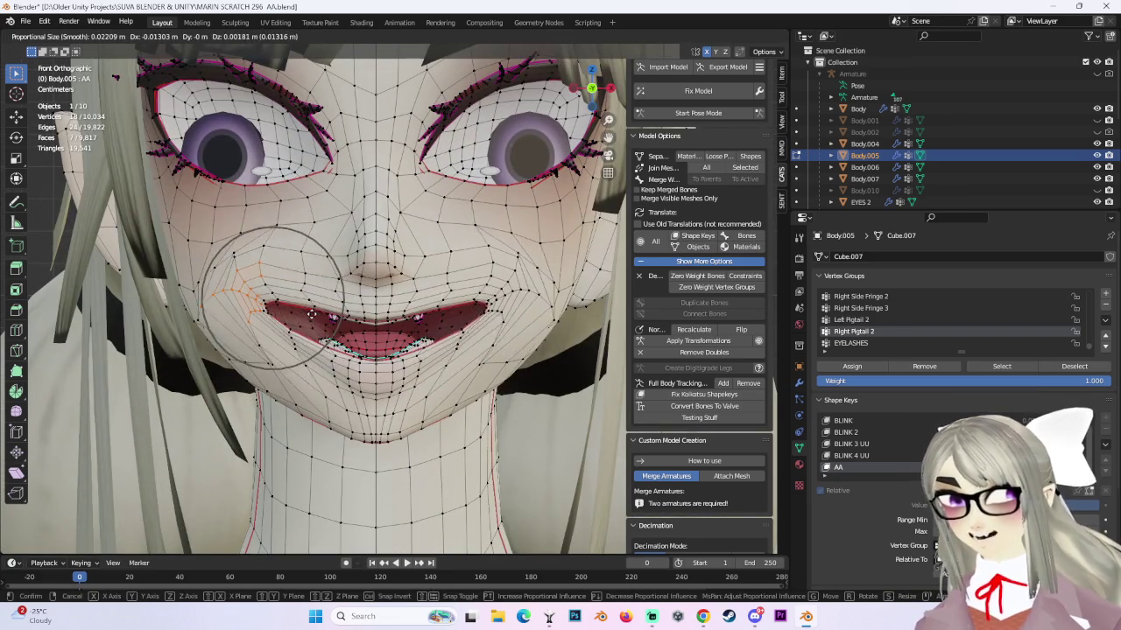
{"action": "scroll", "coordinate": [315, 312], "scroll_direction": "down", "scroll_amount": 3}
{"action": "left_click", "coordinate": [276, 298]}
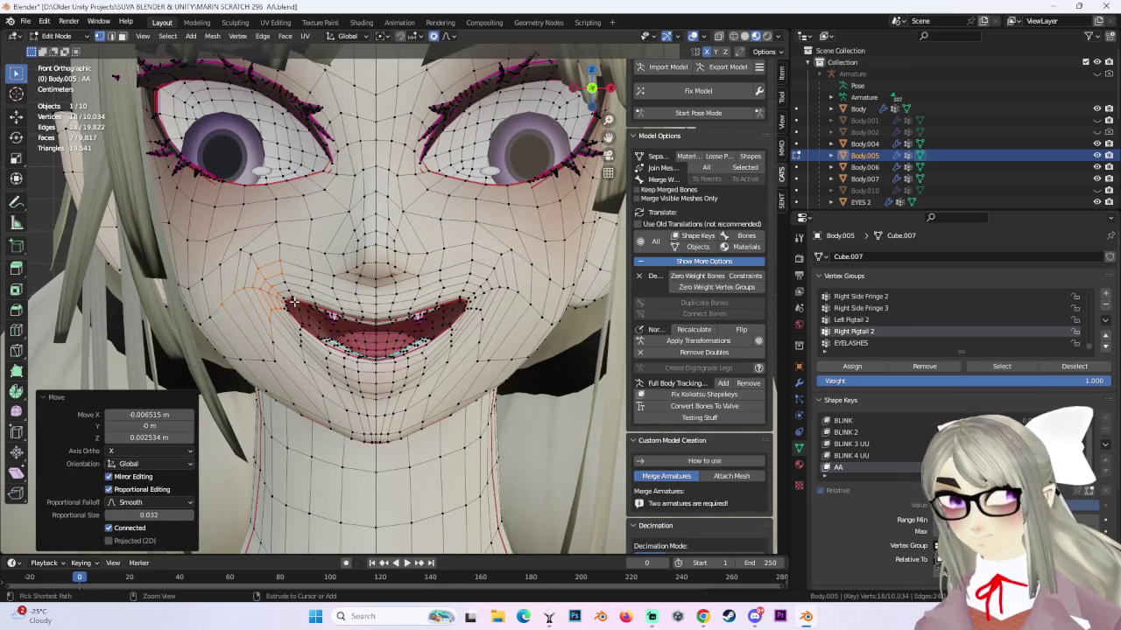
{"action": "key", "text": "g"}
{"action": "left_click", "coordinate": [266, 297]}
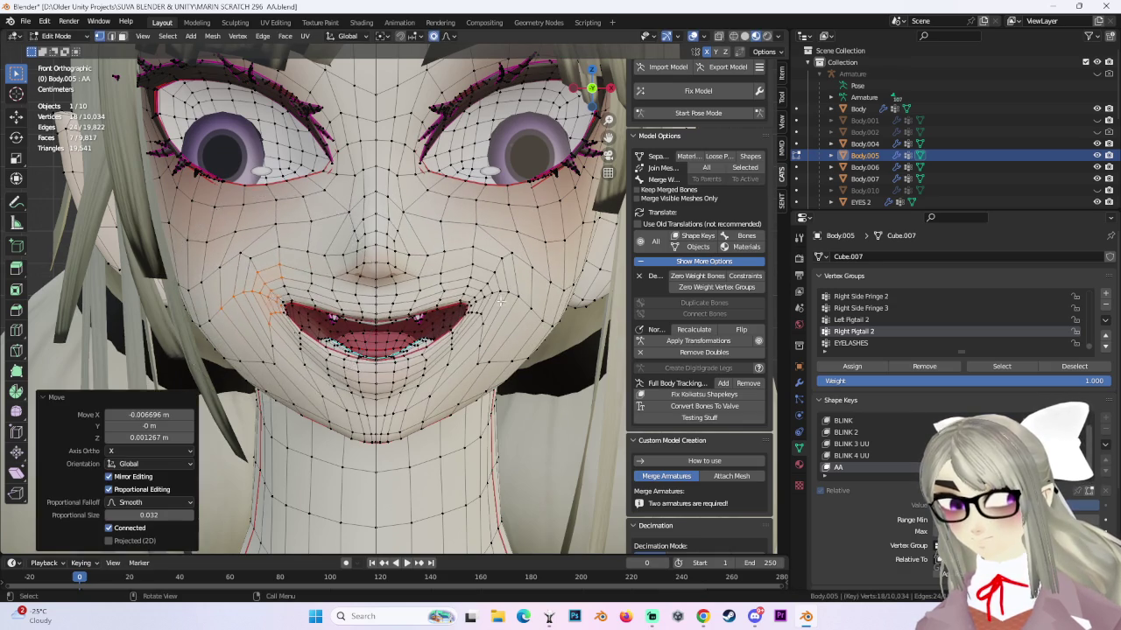
{"action": "scroll", "coordinate": [351, 315], "scroll_direction": "down", "scroll_amount": 5}
Orbit around the mouth and reposition the selected mouth vertices and a single mouth vertex.
{"action": "middle_click_drag", "start_coordinate": [494, 311], "coordinate": [455, 263]}
{"action": "scroll", "coordinate": [475, 291], "scroll_direction": "up", "scroll_amount": 3}
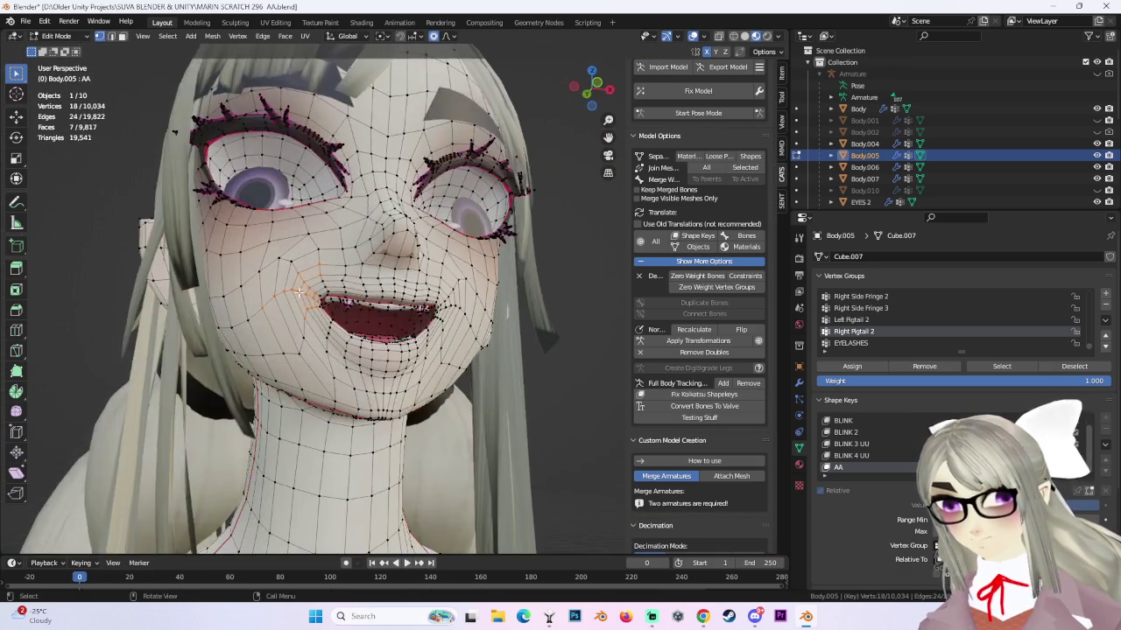
{"action": "key", "text": "g"}
{"action": "left_click", "coordinate": [283, 286]}
{"action": "mouse_move", "coordinate": [283, 286]}
{"action": "middle_mouse_down"}
{"action": "mouse_move", "coordinate": [417, 352]}
{"action": "mouse_move", "coordinate": [481, 343]}
{"action": "middle_mouse_up"}
{"action": "left_click", "coordinate": [416, 352]}
{"action": "key", "text": "g"}
{"action": "left_click", "coordinate": [413, 365]}
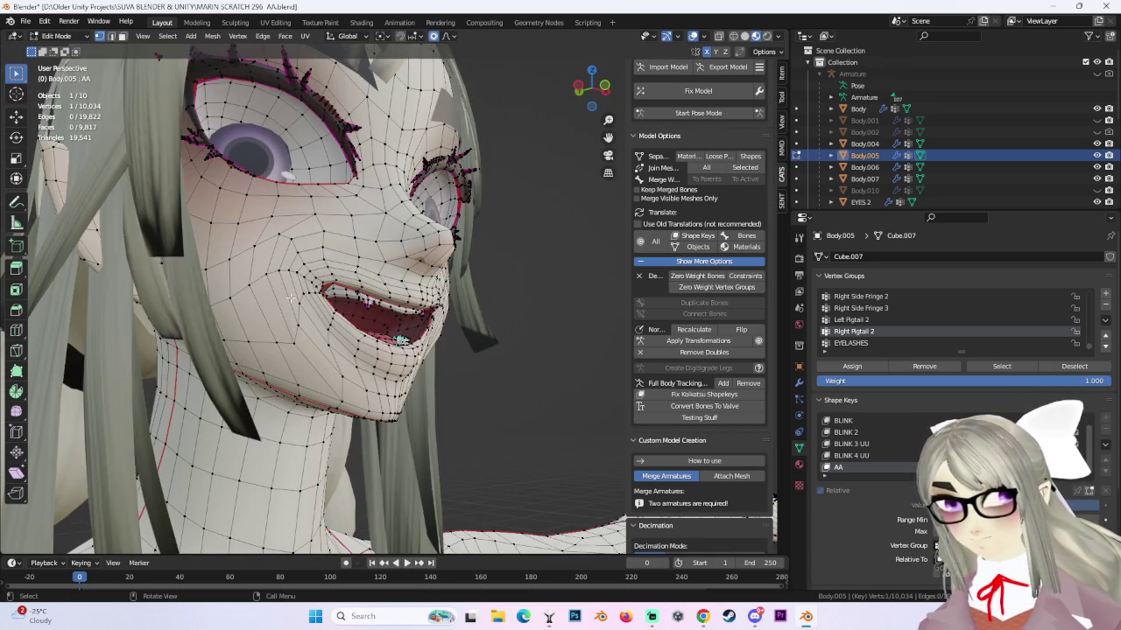
{"action": "mouse_move", "coordinate": [290, 298]}
{"action": "middle_mouse_down"}
{"action": "mouse_move", "coordinate": [376, 337]}
{"action": "mouse_move", "coordinate": [373, 278]}
{"action": "mouse_move", "coordinate": [448, 272]}
{"action": "middle_mouse_up"}
{"action": "key", "text": "g"}
{"action": "left_click", "coordinate": [380, 342]}
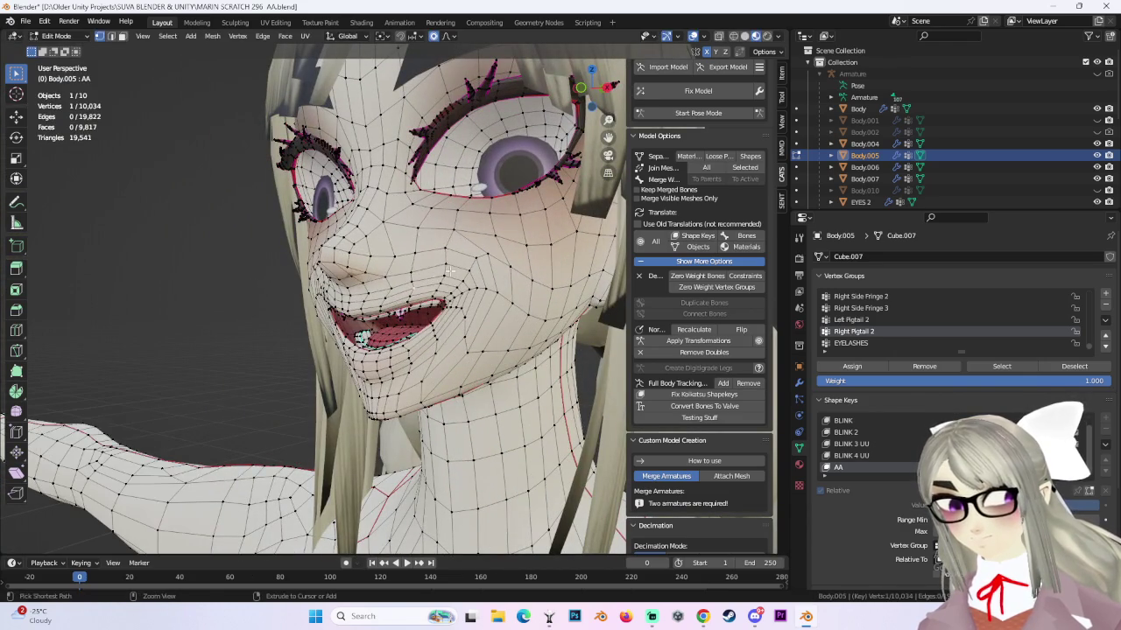
Move another part of the mouth and return to a straight front view.
{"action": "key", "text": "g"}
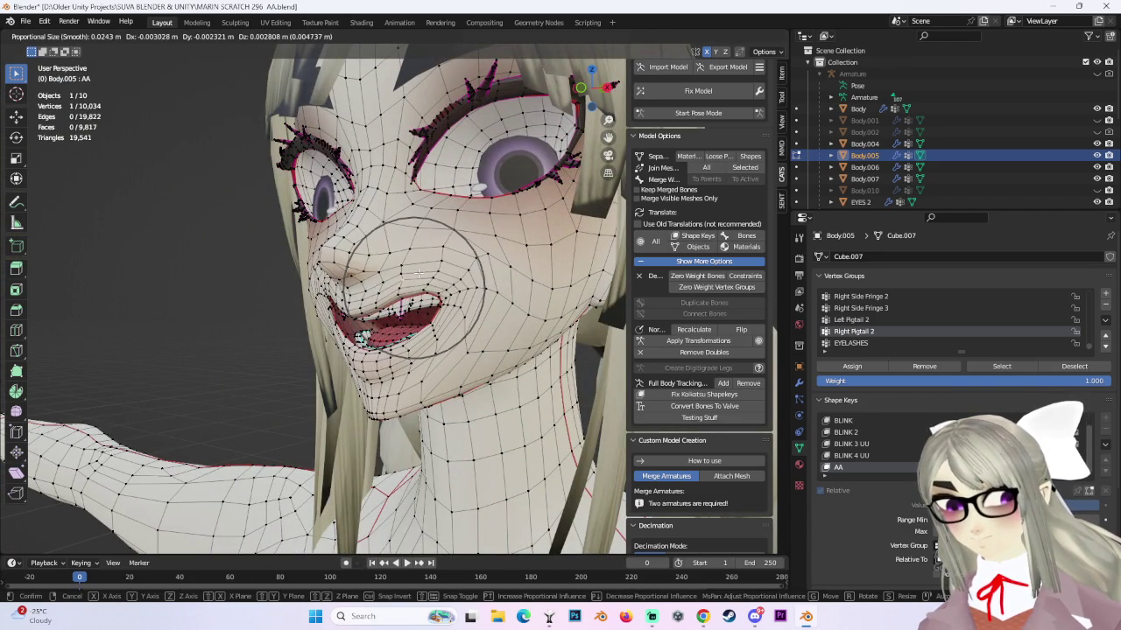
{"action": "left_click", "coordinate": [434, 282]}
{"action": "mouse_move", "coordinate": [433, 282]}
{"action": "middle_mouse_down"}
{"action": "mouse_move", "coordinate": [471, 277]}
{"action": "mouse_move", "coordinate": [610, 87]}
{"action": "middle_mouse_up"}
{"action": "left_click", "coordinate": [594, 88]}
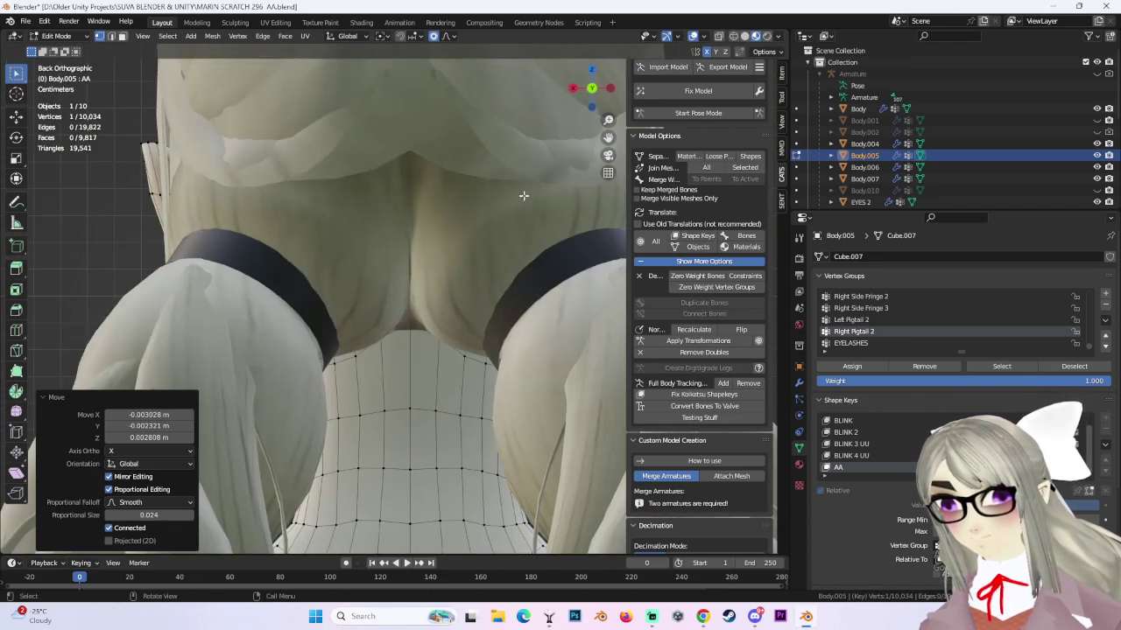
{"action": "left_click", "coordinate": [591, 89]}
{"action": "scroll", "coordinate": [350, 263], "scroll_direction": "up", "scroll_amount": 3}
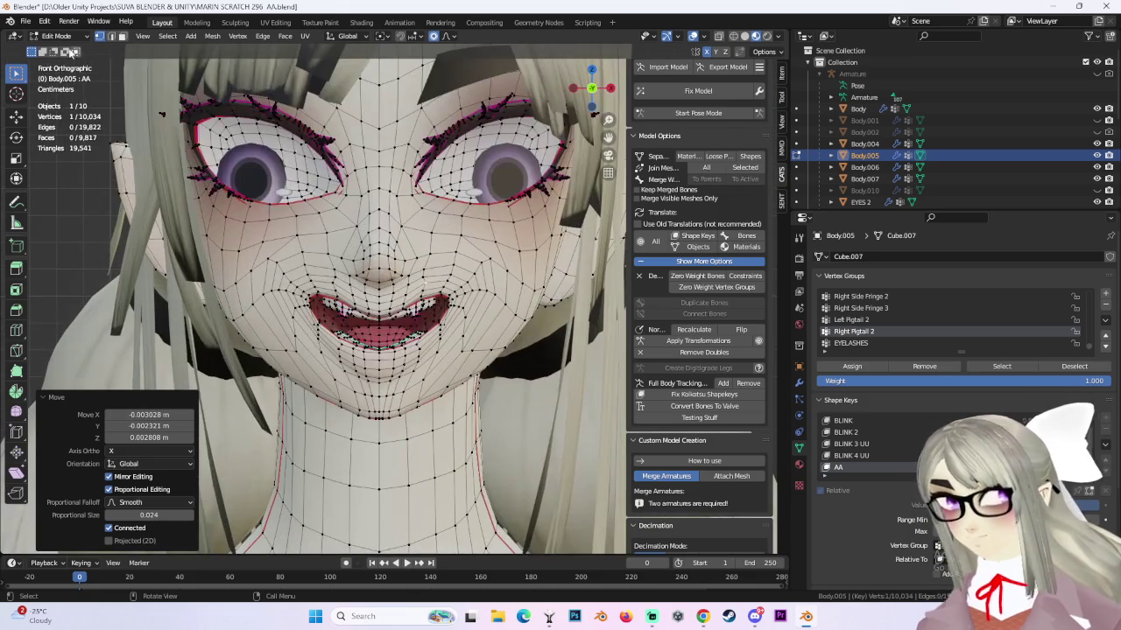
Return to Object Mode and orbit to inspect the reshaped AA mouth.
{"action": "left_click", "coordinate": [57, 36]}
{"action": "left_click", "coordinate": [64, 50]}
{"action": "scroll", "coordinate": [512, 258], "scroll_direction": "down", "scroll_amount": 4}
{"action": "mouse_move", "coordinate": [512, 257]}
{"action": "middle_mouse_down"}
{"action": "mouse_move", "coordinate": [505, 282]}
{"action": "mouse_move", "coordinate": [447, 296]}
{"action": "mouse_move", "coordinate": [615, 115]}
{"action": "middle_mouse_up"}
{"action": "scroll", "coordinate": [441, 355], "scroll_direction": "up", "scroll_amount": 3}
{"action": "mouse_move", "coordinate": [441, 356]}
{"action": "middle_mouse_down"}
{"action": "mouse_move", "coordinate": [515, 295]}
{"action": "mouse_move", "coordinate": [481, 303]}
{"action": "mouse_move", "coordinate": [537, 294]}
{"action": "mouse_move", "coordinate": [171, 74]}
{"action": "middle_mouse_up"}
Briefly re-enter Edit Mode with face select, then go back to Object Mode.
{"action": "left_click", "coordinate": [77, 39]}
{"action": "left_click", "coordinate": [64, 66]}
{"action": "middle_click_drag", "start_coordinate": [420, 289], "coordinate": [438, 279]}
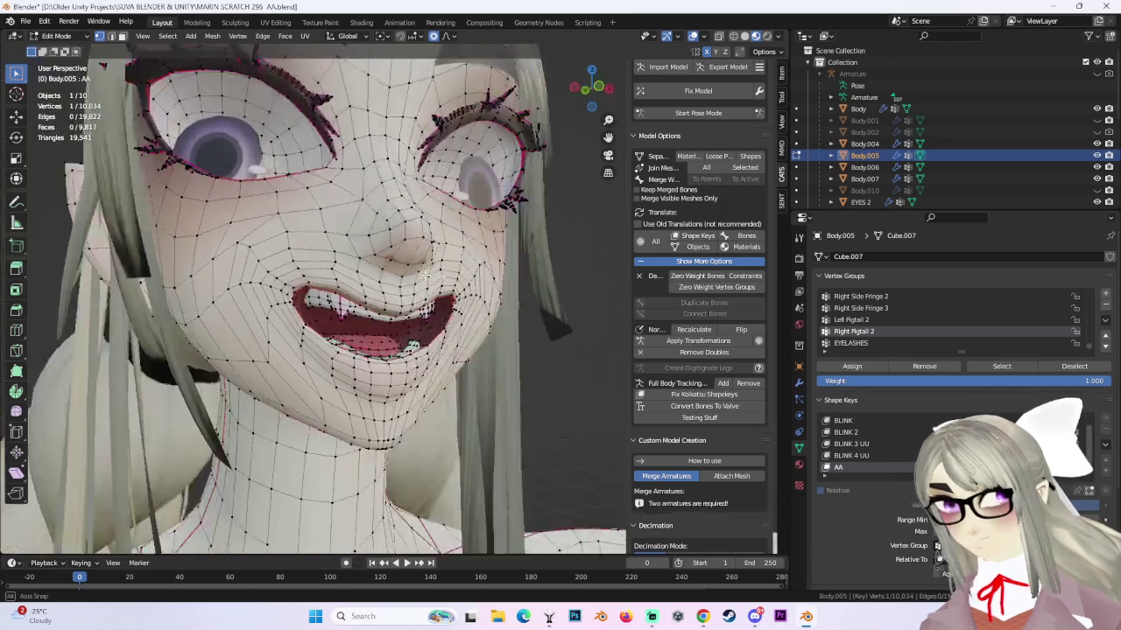
{"action": "scroll", "coordinate": [437, 279], "scroll_direction": "up", "scroll_amount": 2}
{"action": "key", "text": "3"}
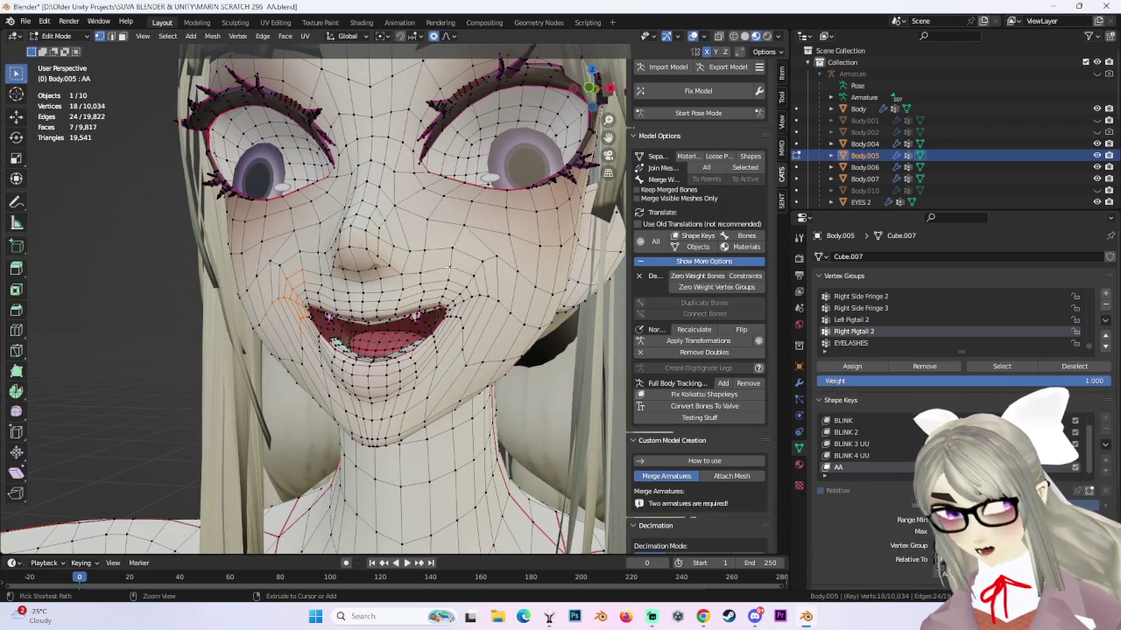
{"action": "mouse_move", "coordinate": [437, 274]}
{"action": "middle_mouse_down"}
{"action": "mouse_move", "coordinate": [523, 264]}
{"action": "mouse_move", "coordinate": [457, 228]}
{"action": "middle_mouse_up"}
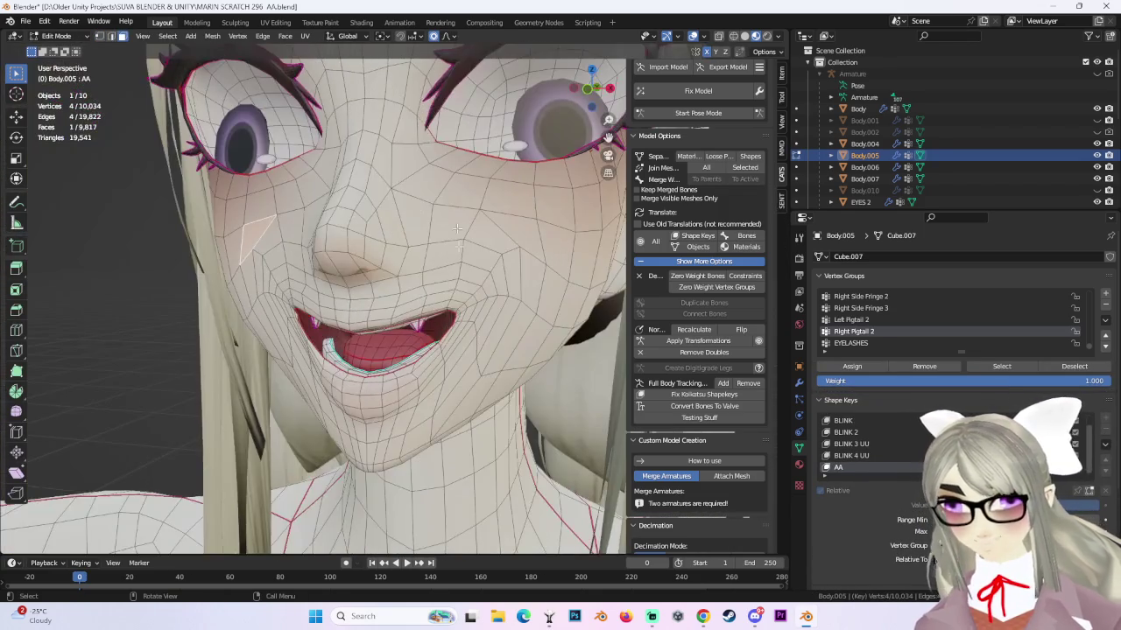
{"action": "left_click", "coordinate": [56, 38]}
{"action": "left_click", "coordinate": [58, 51]}
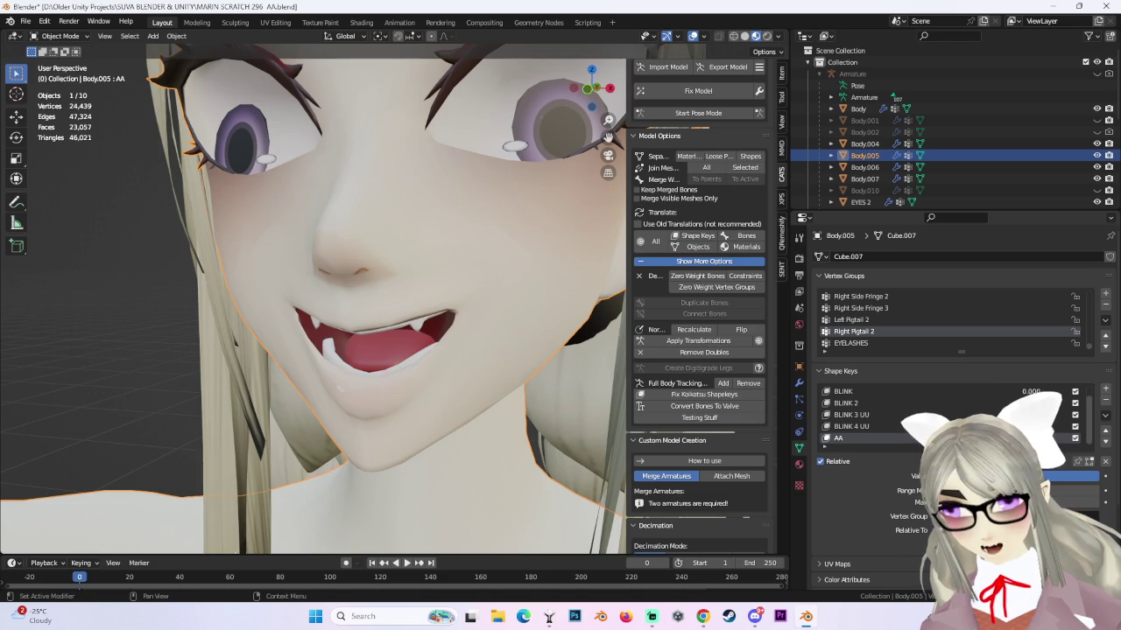
Set the AA shape key value to 0 and add a new shape key named CH.
{"action": "left_click_drag", "start_coordinate": [1068, 476], "coordinate": [1007, 475]}
{"action": "mouse_move", "coordinate": [532, 333]}
{"action": "middle_mouse_down"}
{"action": "mouse_move", "coordinate": [406, 330]}
{"action": "mouse_move", "coordinate": [444, 321]}
{"action": "middle_mouse_up"}
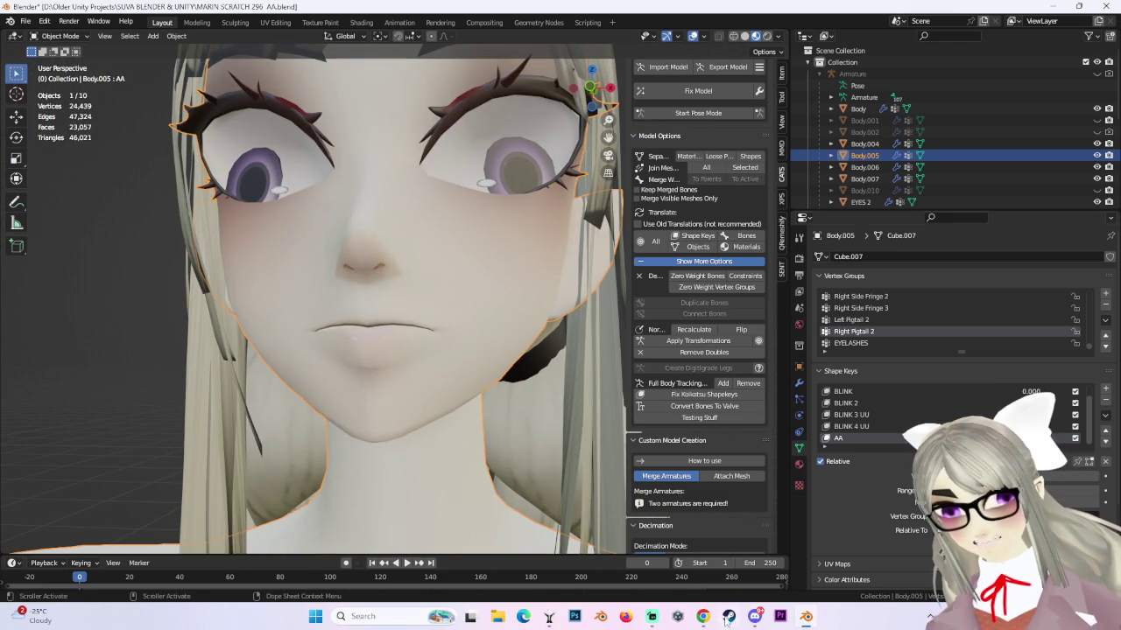
{"action": "left_click", "coordinate": [1106, 392]}
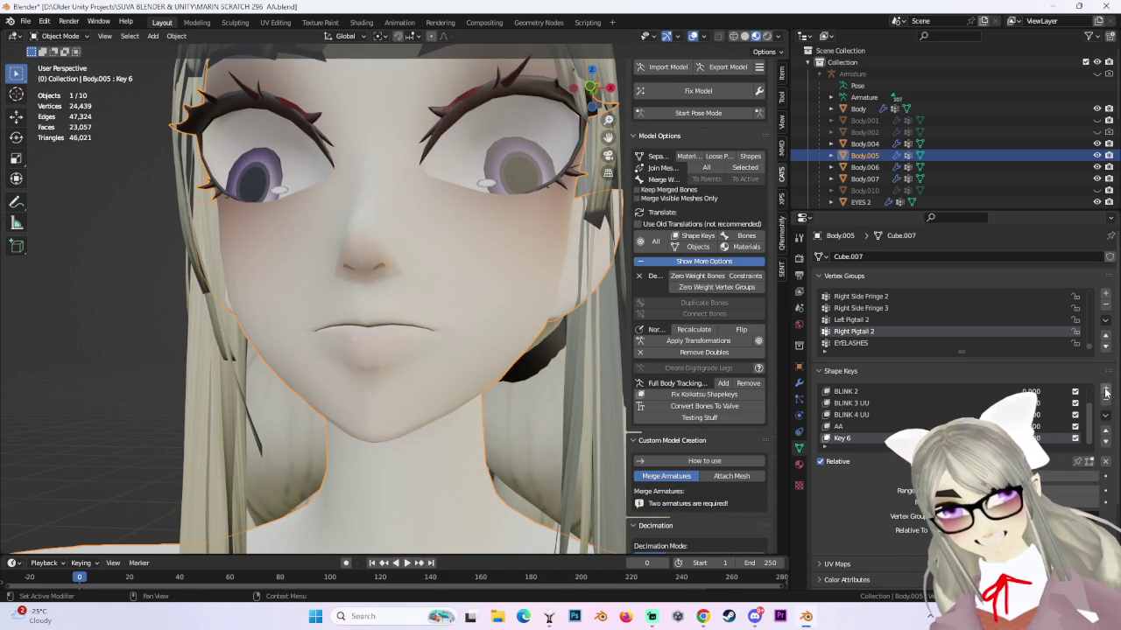
{"action": "double_click", "coordinate": [840, 439]}
{"action": "type", "text": "CH"}
{"action": "key", "text": "Return"}
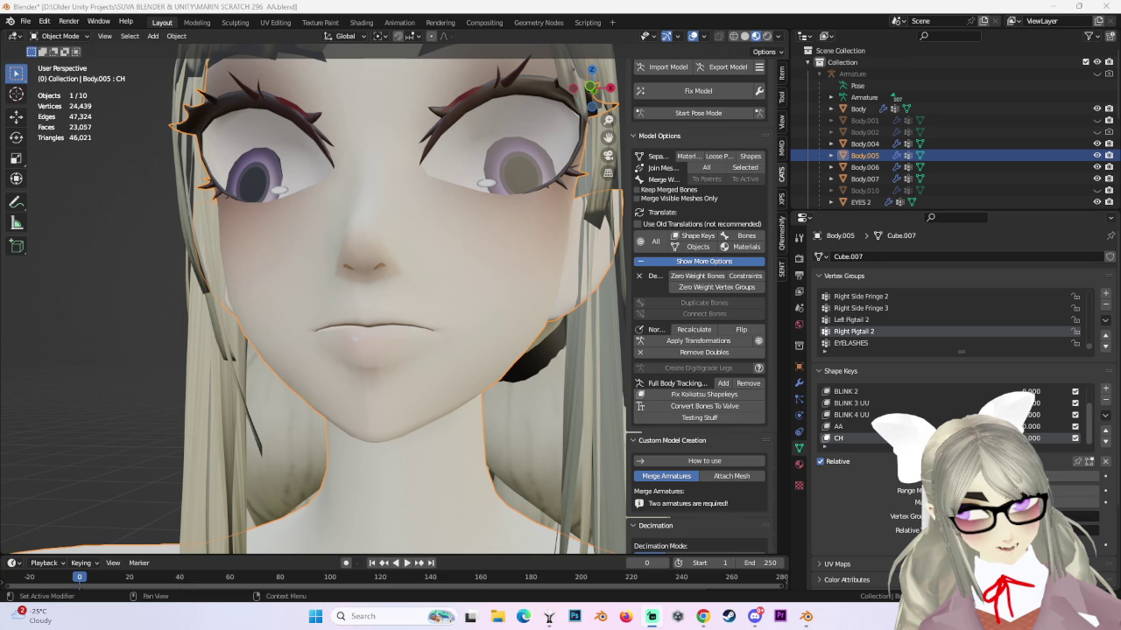
Orbit the head to inspect it, then return to the front view.
{"action": "middle_click_drag", "start_coordinate": [412, 284], "coordinate": [490, 271]}
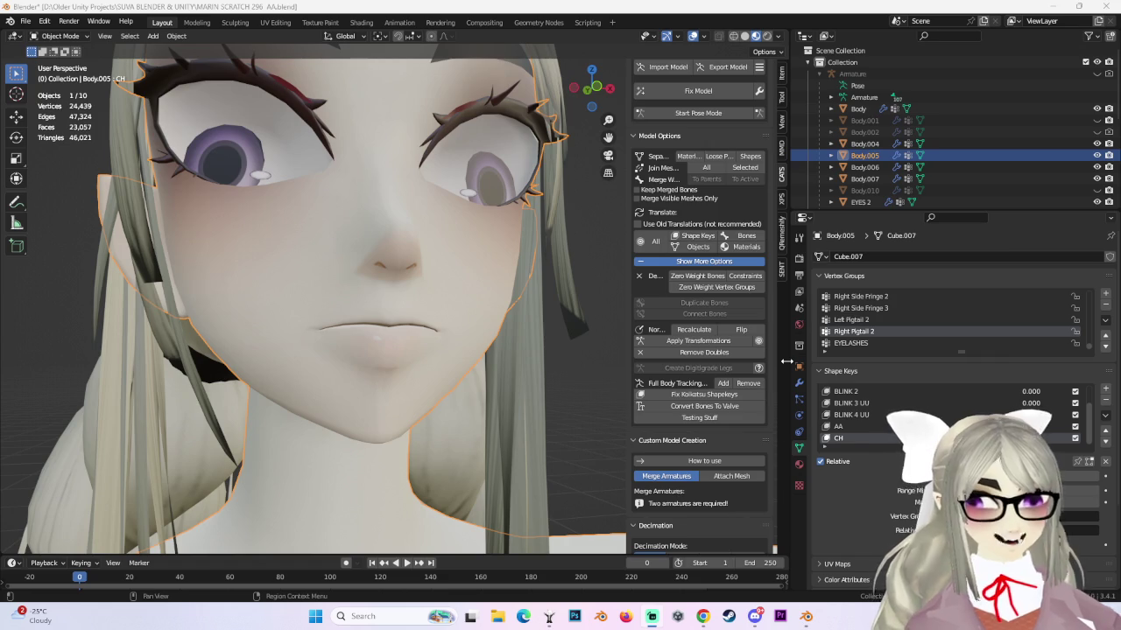
{"action": "scroll", "coordinate": [408, 294], "scroll_direction": "down", "scroll_amount": 3}
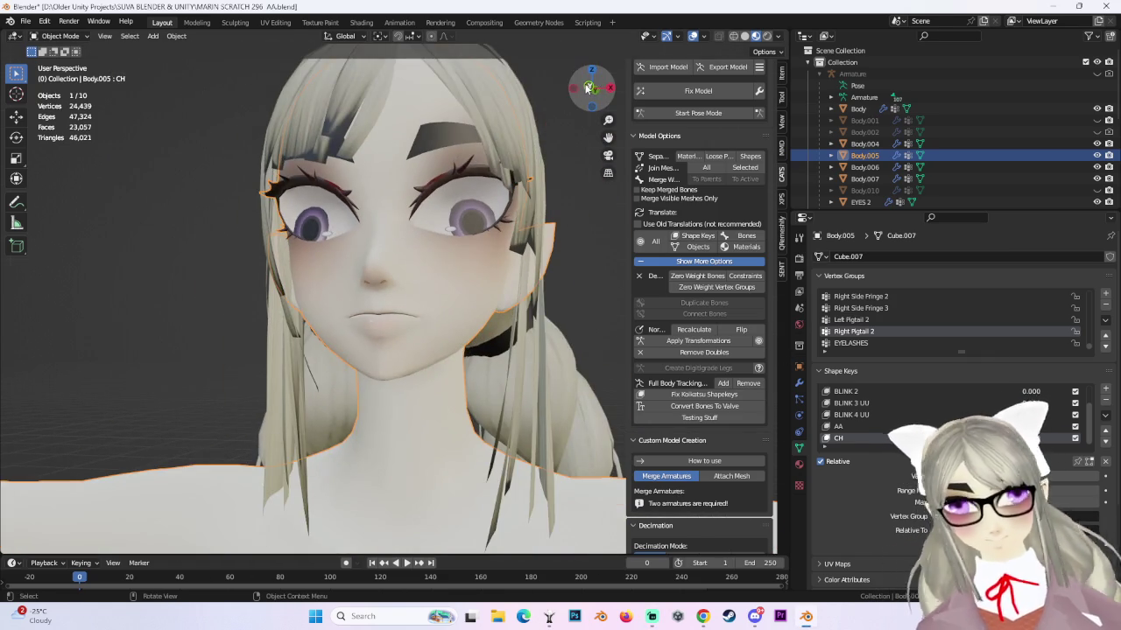
{"action": "left_click", "coordinate": [569, 88]}
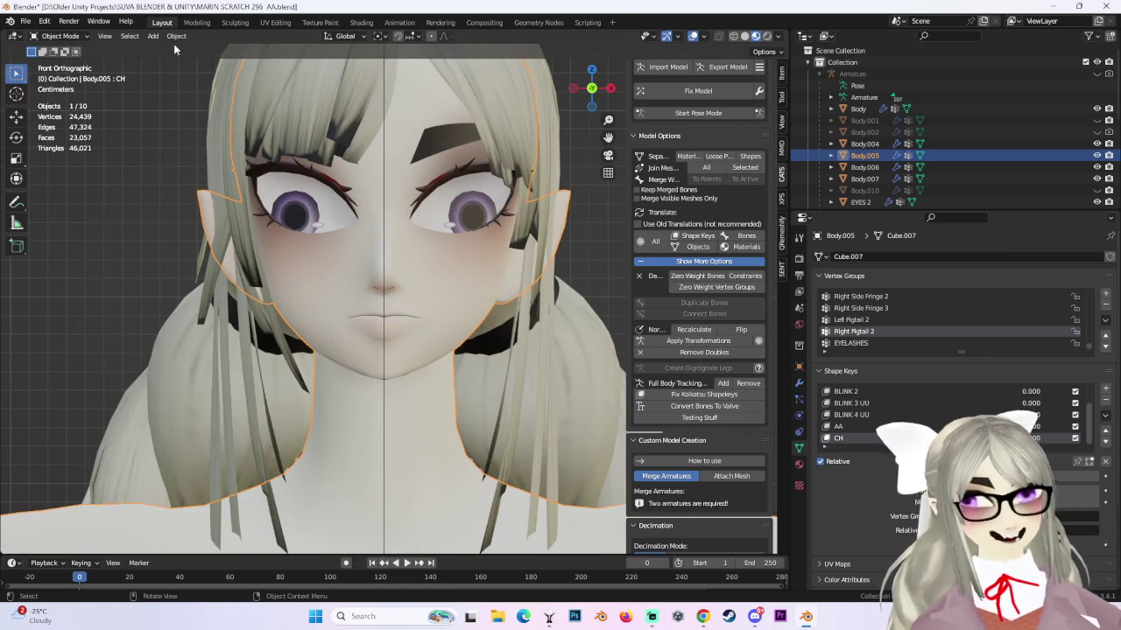
Enter Edit Mode in front view with vertex select and the Basis shape key active.
{"action": "left_click", "coordinate": [59, 36]}
{"action": "left_click", "coordinate": [66, 64]}
{"action": "scroll", "coordinate": [411, 359], "scroll_direction": "up", "scroll_amount": 3}
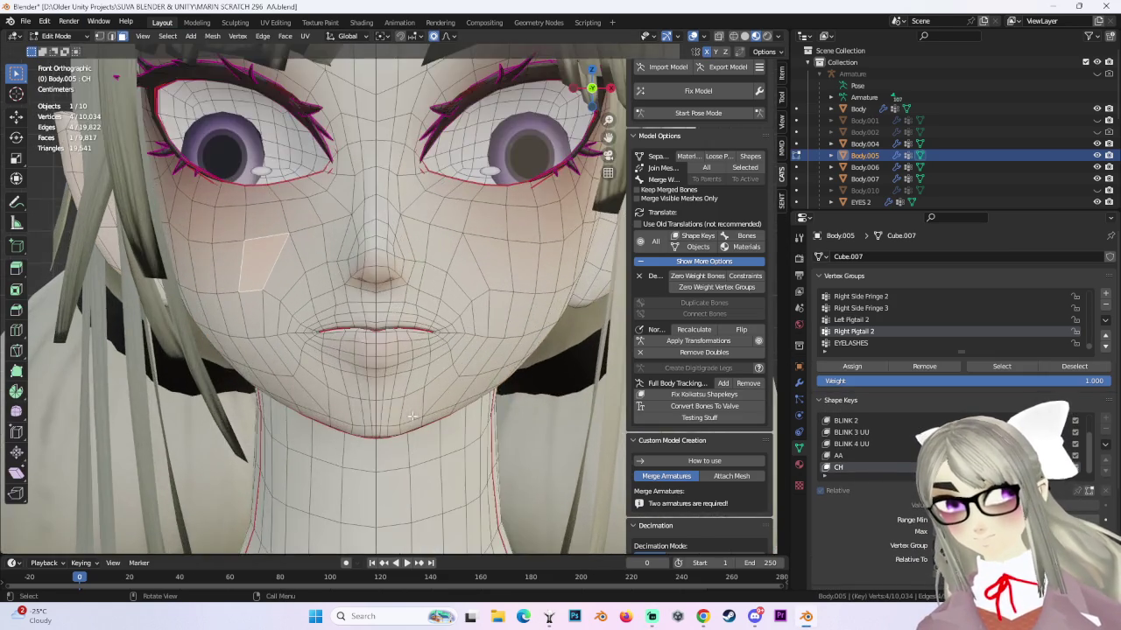
{"action": "mouse_move", "coordinate": [377, 350]}
{"action": "middle_mouse_down"}
{"action": "mouse_move", "coordinate": [423, 372]}
{"action": "mouse_move", "coordinate": [492, 365]}
{"action": "mouse_move", "coordinate": [480, 374]}
{"action": "mouse_move", "coordinate": [462, 350]}
{"action": "middle_mouse_up"}
{"action": "key", "text": "KP_1"}
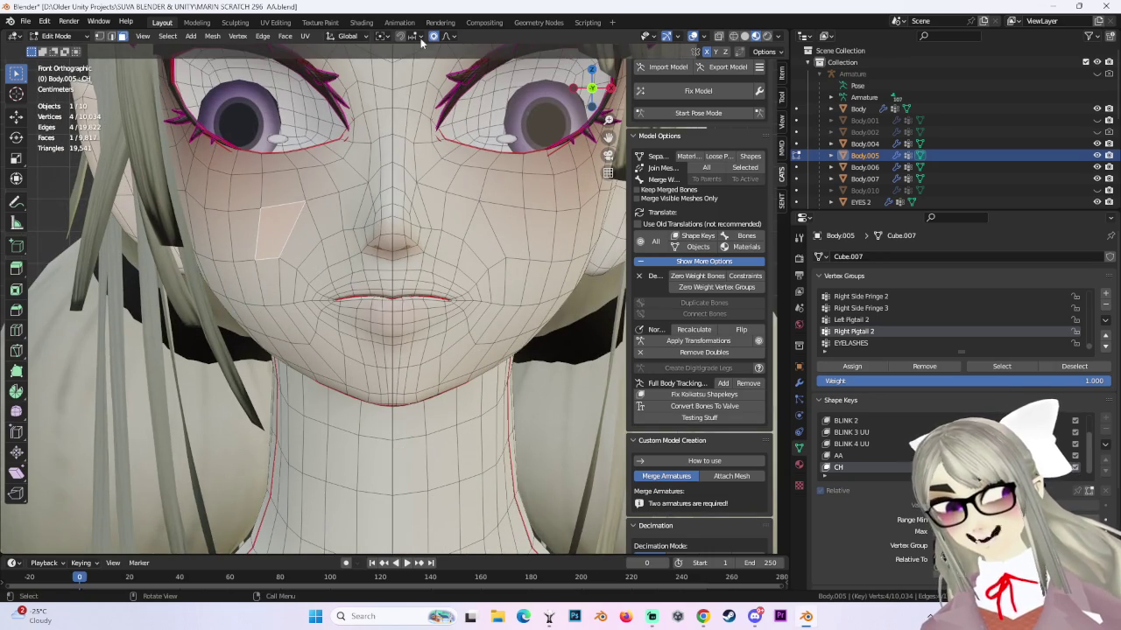
{"action": "left_click", "coordinate": [99, 37]}
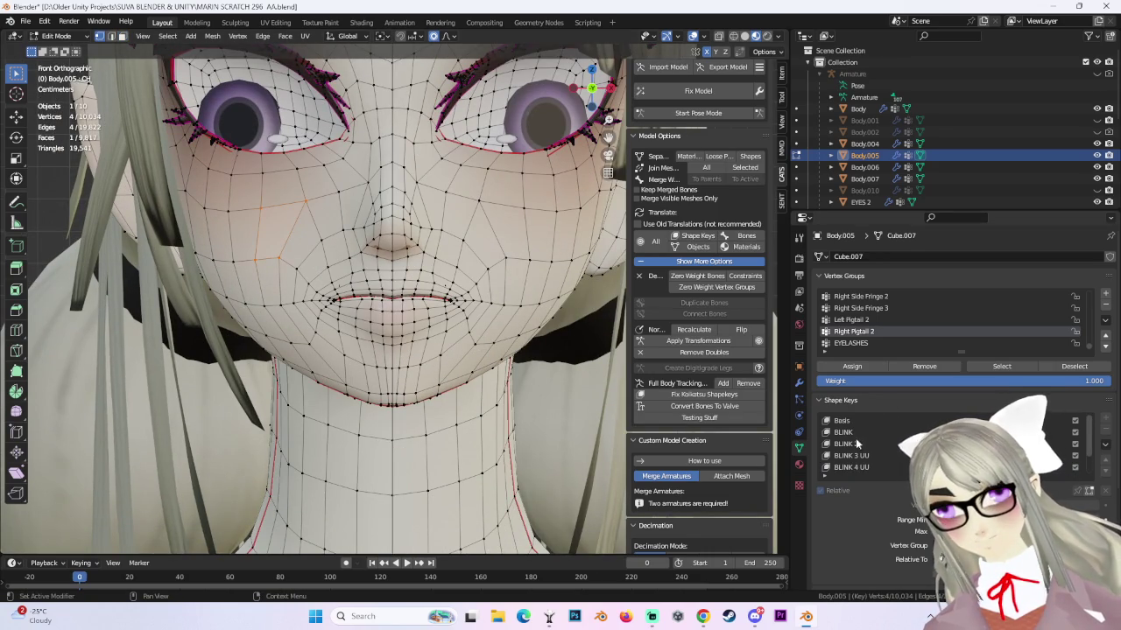
{"action": "left_click", "coordinate": [842, 421]}
Brush-select the jaw vertices and move them with proportional falloff.
{"action": "key", "text": "c"}
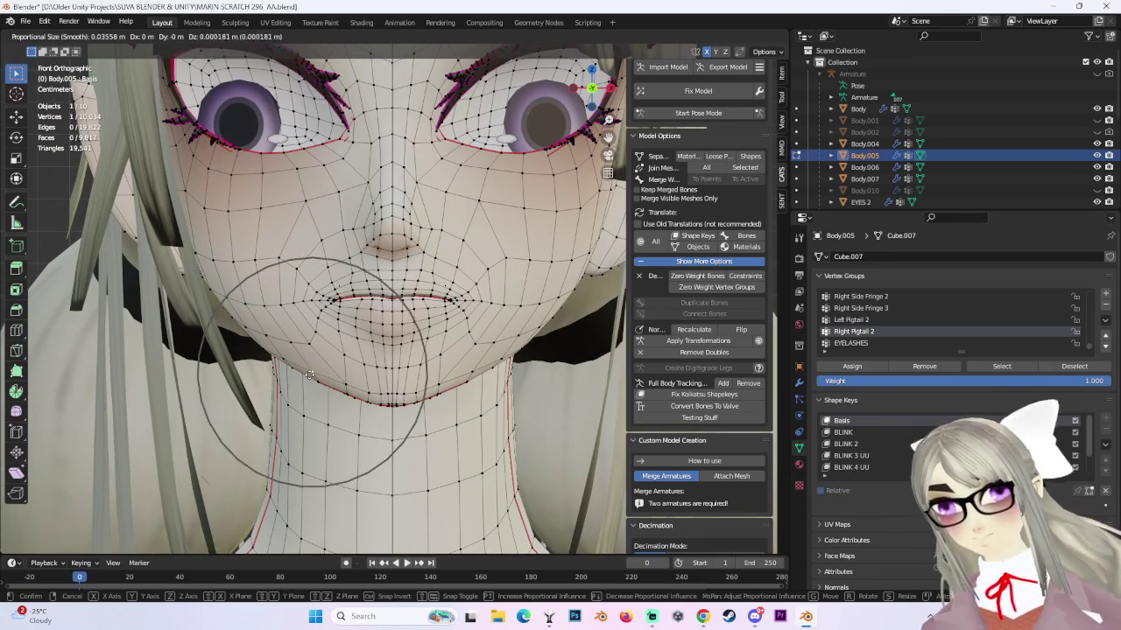
{"action": "key", "text": "Escape"}
{"action": "mouse_move", "coordinate": [394, 376]}
{"action": "middle_mouse_down"}
{"action": "mouse_move", "coordinate": [447, 347]}
{"action": "mouse_move", "coordinate": [505, 370]}
{"action": "middle_mouse_up"}
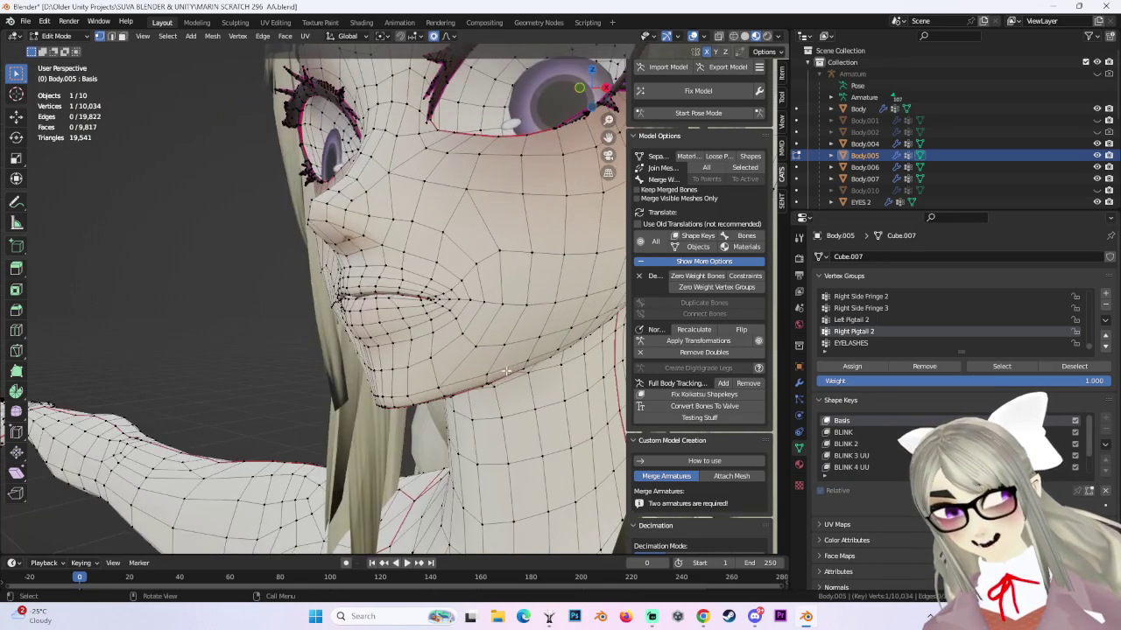
{"action": "key", "text": "g"}
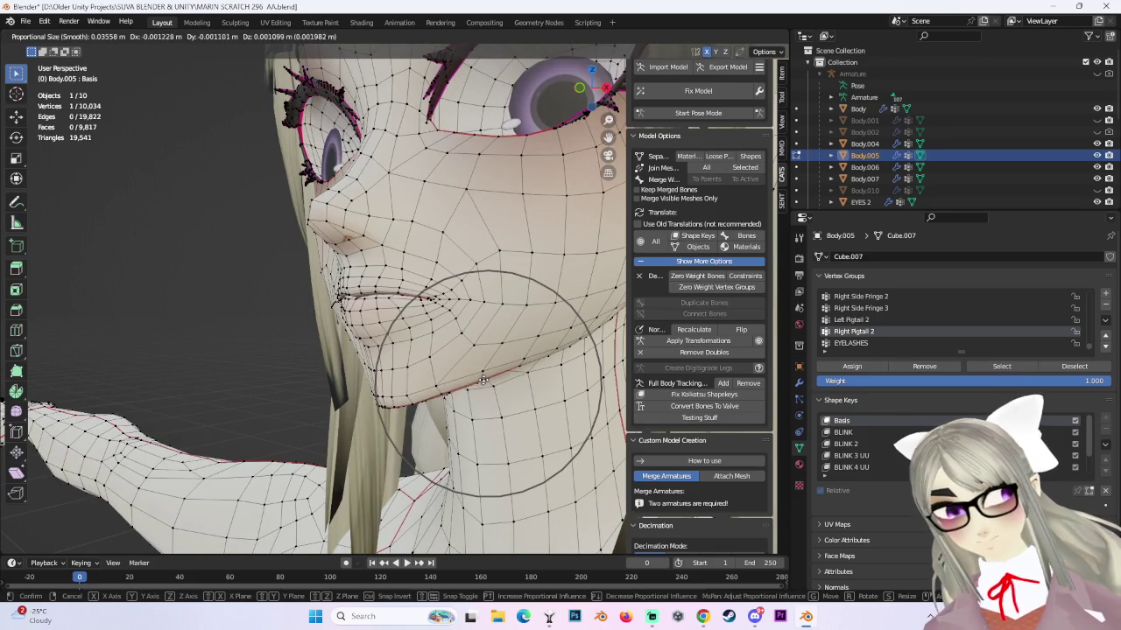
{"action": "key", "text": "Escape"}
{"action": "key", "text": "g"}
{"action": "scroll", "coordinate": [498, 384], "scroll_direction": "up", "scroll_amount": 2}
{"action": "left_click", "coordinate": [498, 383]}
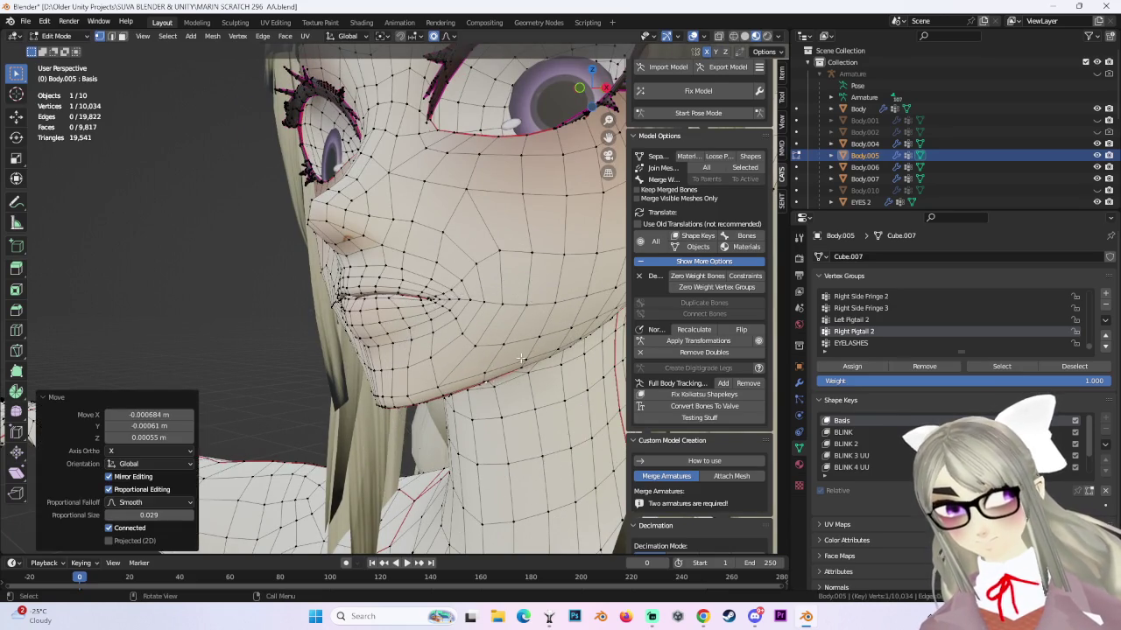
Attempt another soft jaw move from a side angle, then cancel it.
{"action": "mouse_move", "coordinate": [498, 382]}
{"action": "middle_mouse_down"}
{"action": "mouse_move", "coordinate": [481, 350]}
{"action": "mouse_move", "coordinate": [470, 378]}
{"action": "mouse_move", "coordinate": [455, 368]}
{"action": "mouse_move", "coordinate": [527, 377]}
{"action": "mouse_move", "coordinate": [488, 376]}
{"action": "mouse_move", "coordinate": [477, 357]}
{"action": "middle_mouse_up"}
{"action": "key", "text": "g"}
{"action": "key", "text": "Escape"}
{"action": "key", "text": "g"}
{"action": "key", "text": "Escape"}
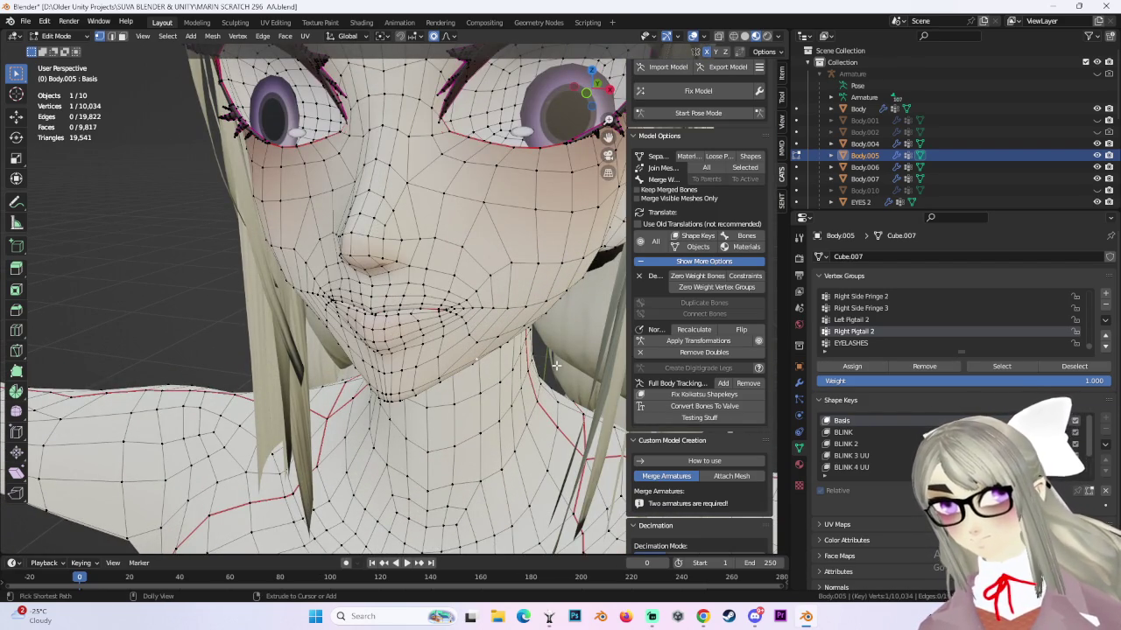
Zoom out and switch to Object Mode to inspect the shaded face.
{"action": "middle_click_drag", "start_coordinate": [555, 366], "coordinate": [570, 319], "text": "ctrl"}
{"action": "middle_click_drag", "start_coordinate": [601, 201], "coordinate": [491, 237]}
{"action": "left_click", "coordinate": [79, 37]}
{"action": "left_click", "coordinate": [63, 49]}
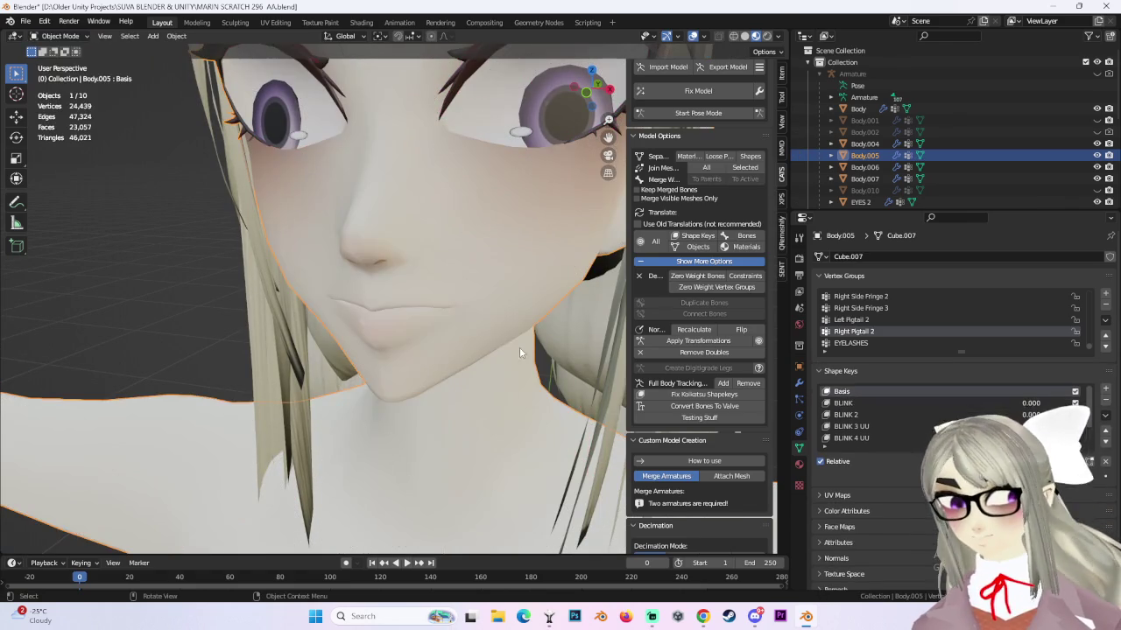
{"action": "mouse_move", "coordinate": [524, 345]}
{"action": "middle_mouse_down"}
{"action": "mouse_move", "coordinate": [573, 351]}
{"action": "mouse_move", "coordinate": [513, 354]}
{"action": "middle_mouse_up"}
{"action": "scroll", "coordinate": [513, 353], "scroll_direction": "up", "scroll_amount": 3}
Re-enter Edit Mode in front view and make CH the active shape key.
{"action": "key", "text": "Tab"}
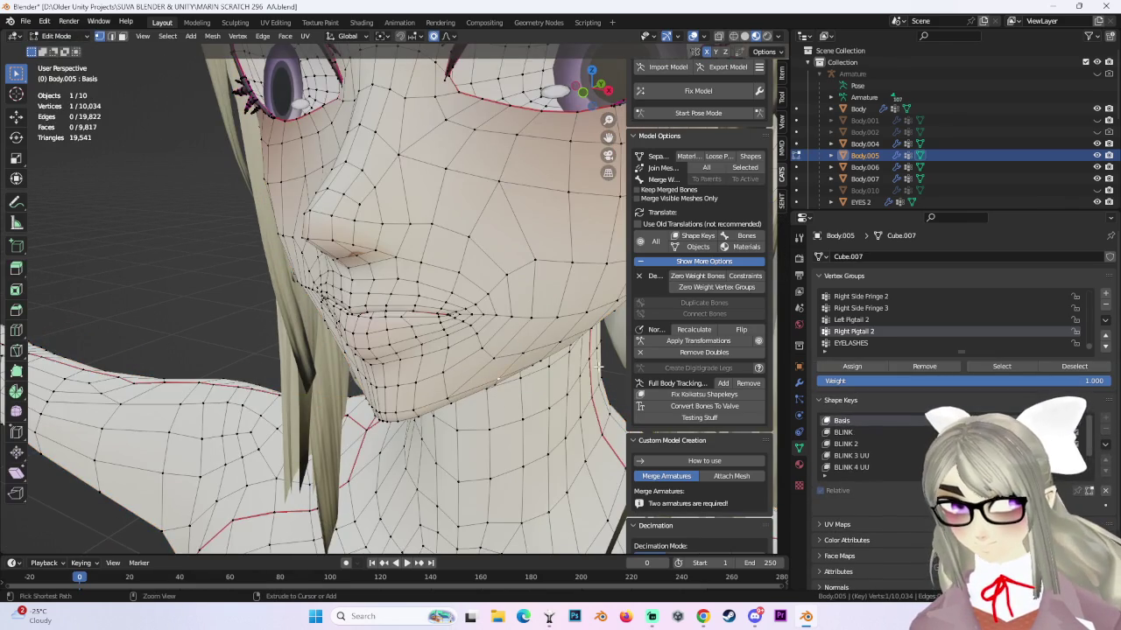
{"action": "scroll", "coordinate": [371, 337], "scroll_direction": "down", "scroll_amount": 3}
{"action": "mouse_move", "coordinate": [371, 337]}
{"action": "middle_mouse_down"}
{"action": "mouse_move", "coordinate": [578, 357]}
{"action": "mouse_move", "coordinate": [536, 359]}
{"action": "mouse_move", "coordinate": [456, 322]}
{"action": "mouse_move", "coordinate": [710, 66]}
{"action": "middle_mouse_up"}
{"action": "left_click", "coordinate": [587, 91]}
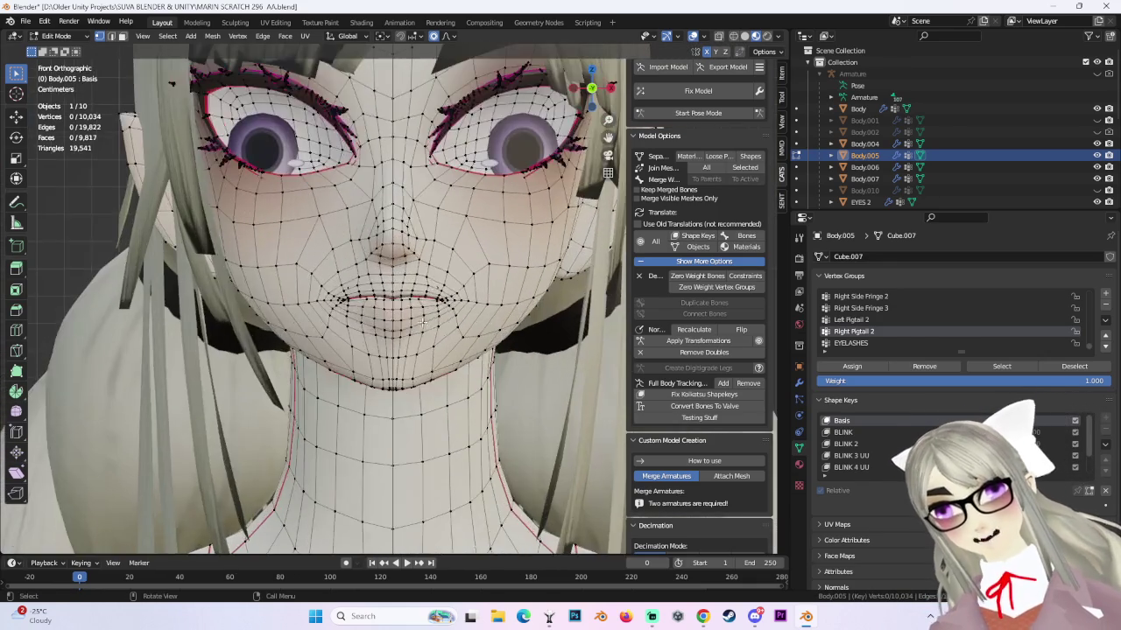
{"action": "scroll", "coordinate": [467, 308], "scroll_direction": "up", "scroll_amount": 2}
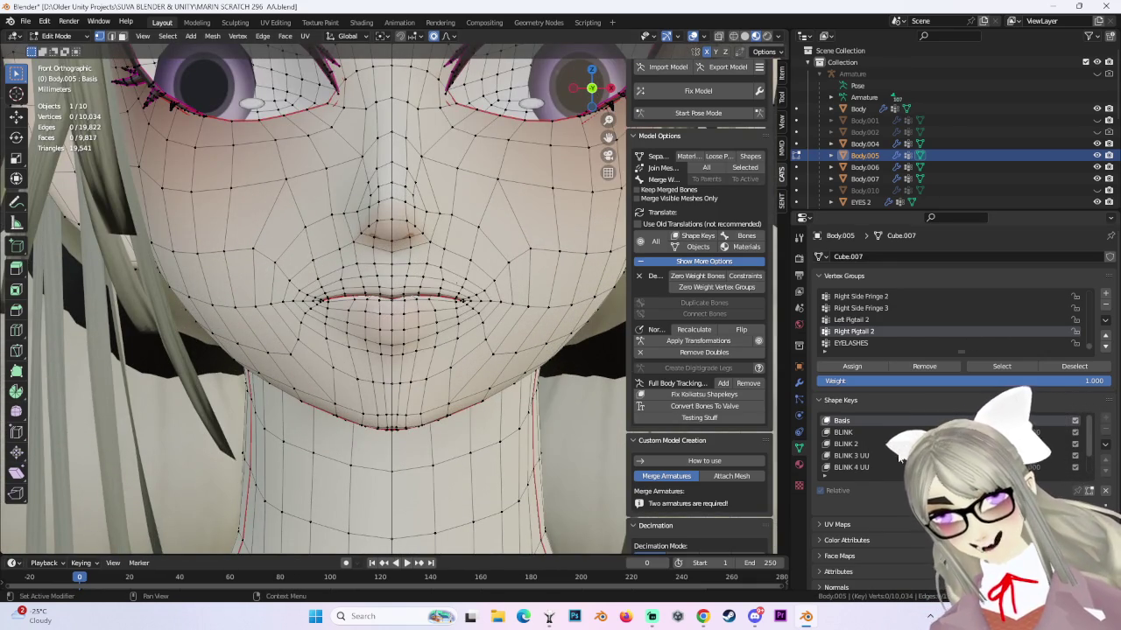
{"action": "scroll", "coordinate": [869, 458], "scroll_direction": "down", "scroll_amount": 1}
{"action": "left_click", "coordinate": [846, 467]}
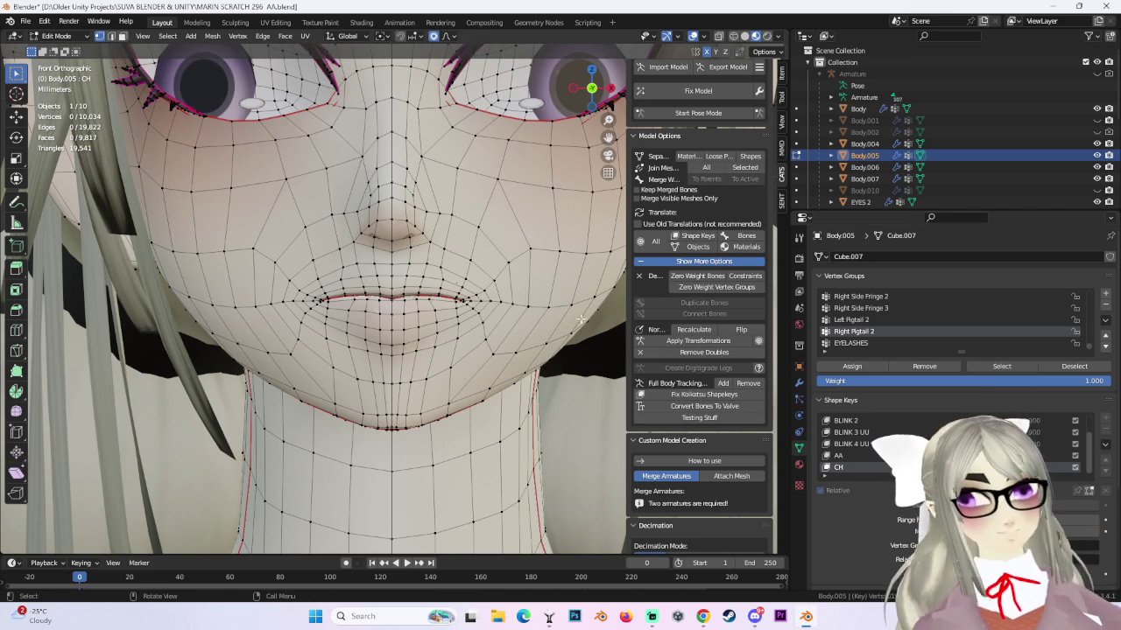
Circle-select the mouth-corner vertices and move them with proportional editing.
{"action": "key", "text": "c"}
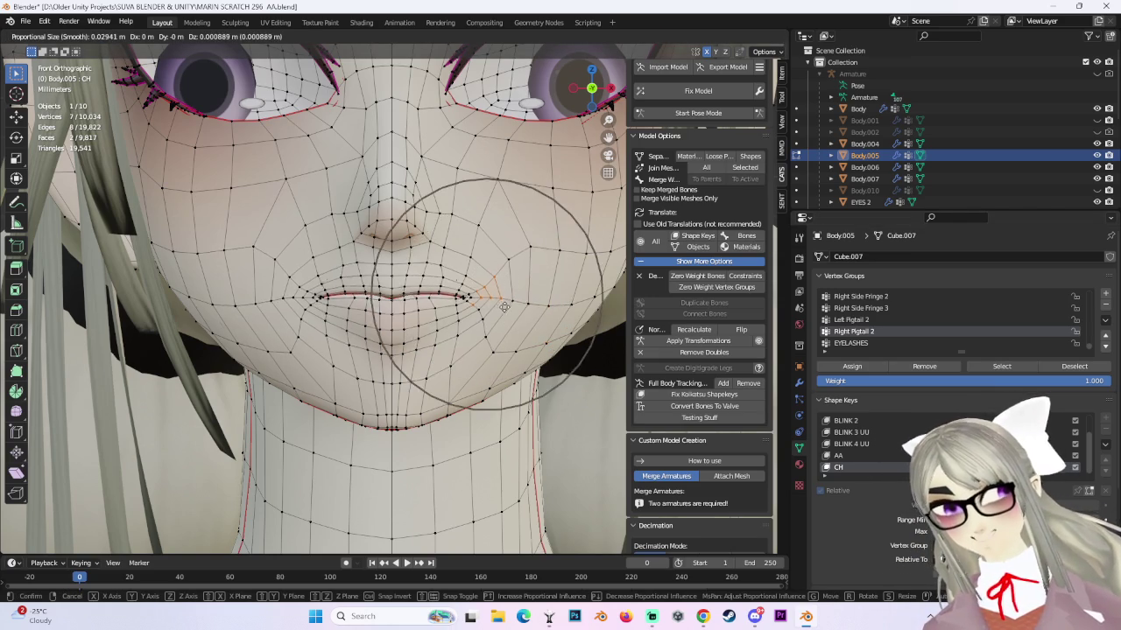
{"action": "left_click_drag", "start_coordinate": [488, 291], "coordinate": [504, 298]}
{"action": "right_click", "coordinate": [515, 304]}
{"action": "key", "text": "g"}
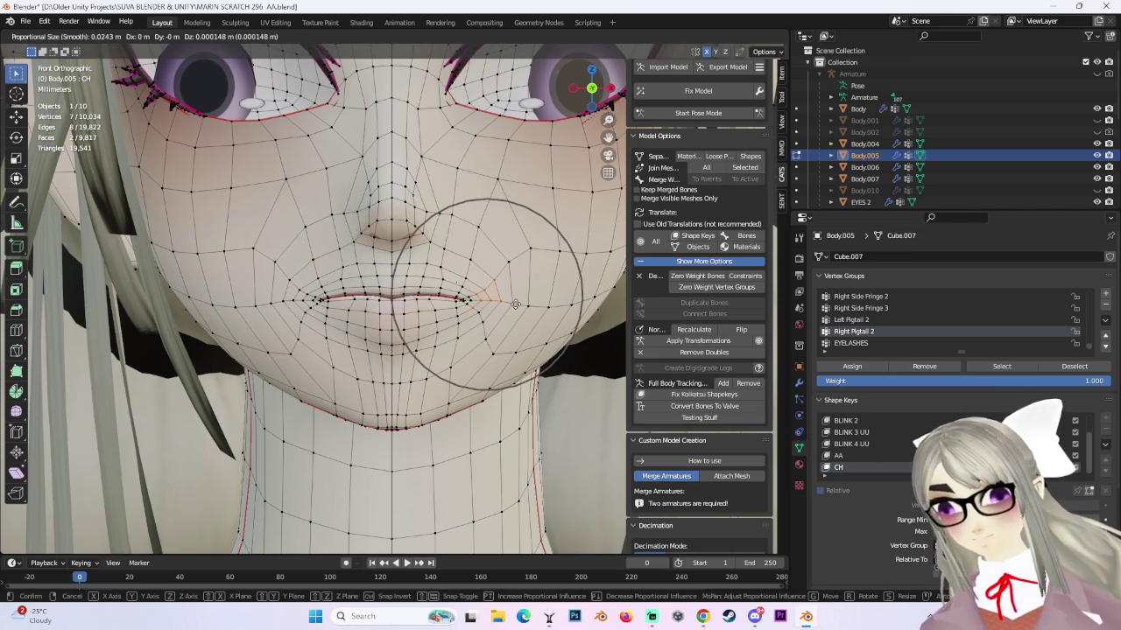
{"action": "left_click", "coordinate": [473, 272]}
Raise the upper lip edge and lower the selected lip-edge vertices.
{"action": "key", "text": "c"}
{"action": "scroll", "coordinate": [433, 285], "scroll_direction": "up", "scroll_amount": 2}
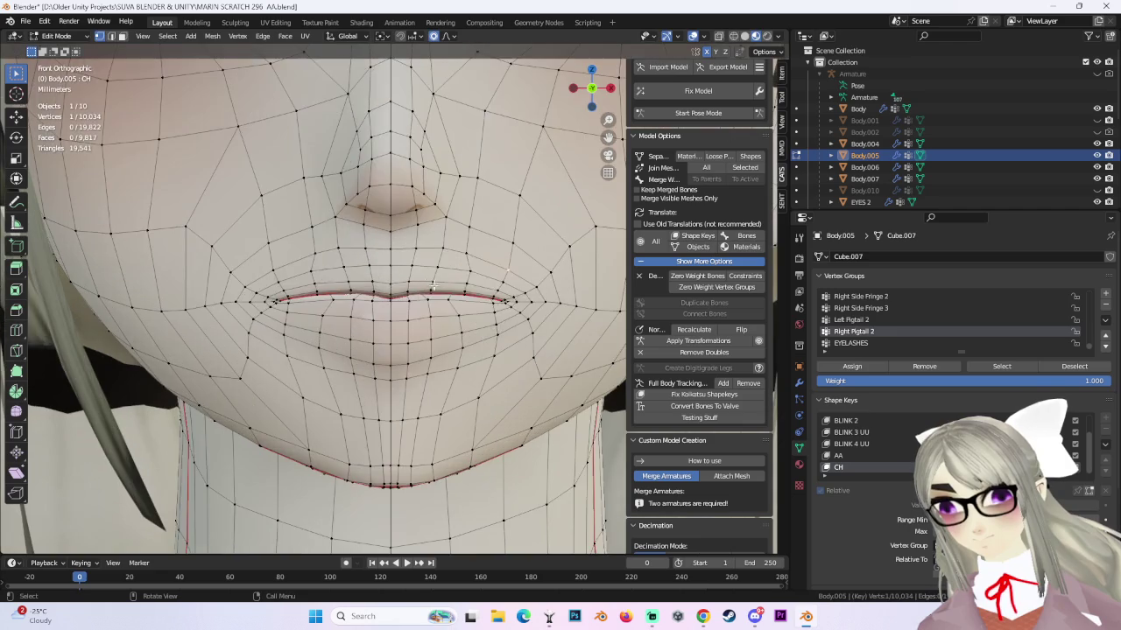
{"action": "key", "text": "g"}
{"action": "left_click", "coordinate": [467, 267]}
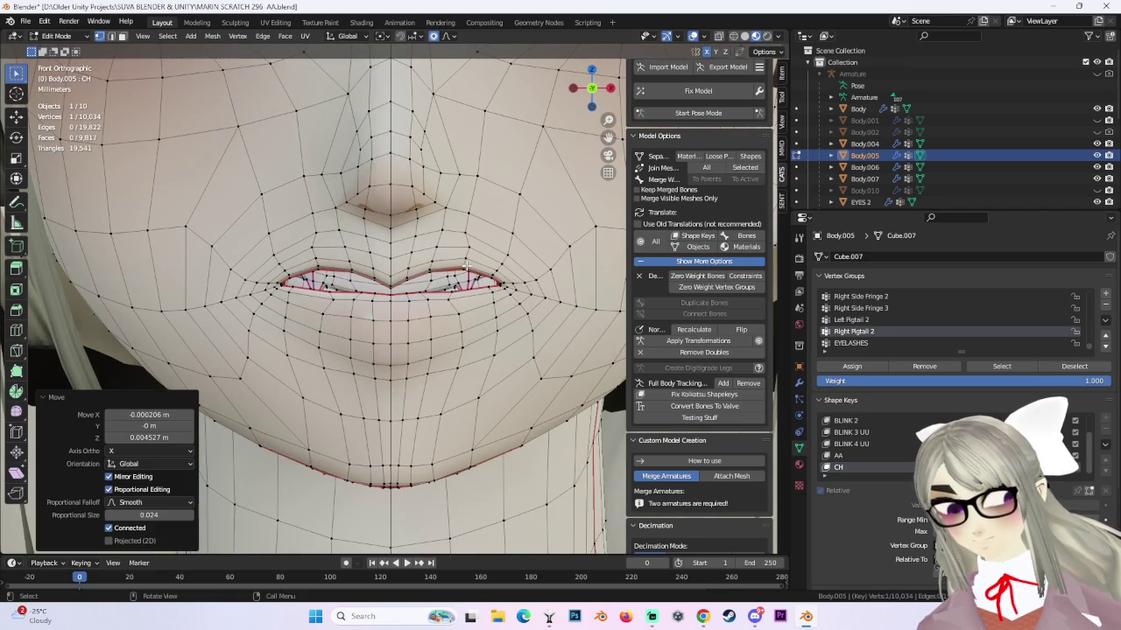
{"action": "left_click", "coordinate": [313, 294]}
{"action": "key", "text": "g"}
{"action": "left_click", "coordinate": [282, 304]}
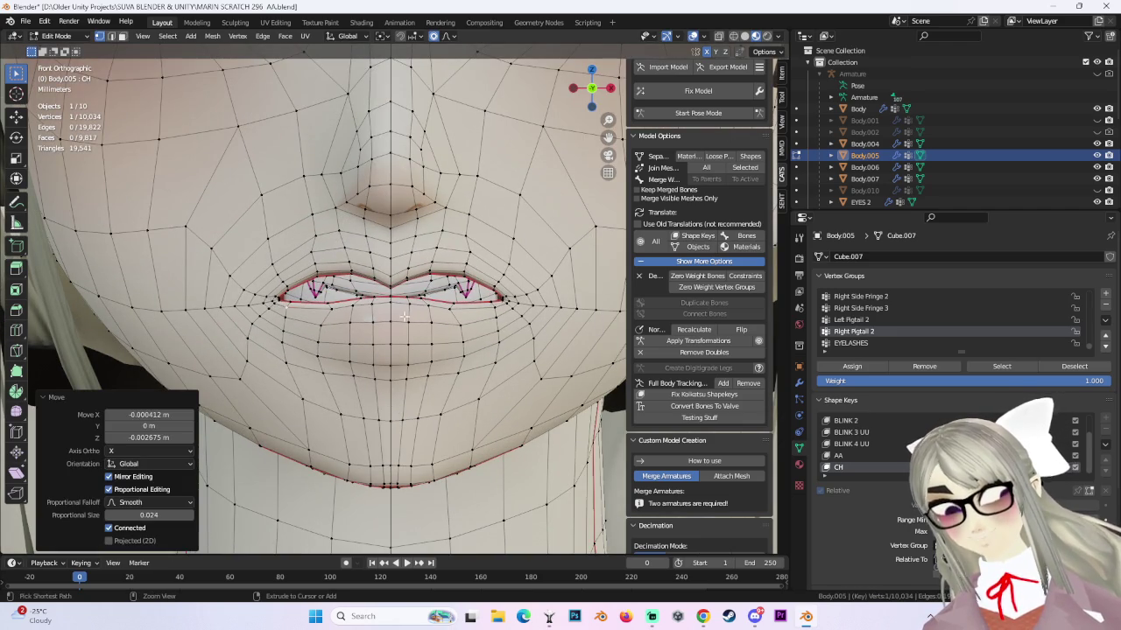
Undo the last lip move and make several small soft lip adjustments.
{"action": "key", "text": "ctrl+z"}
{"action": "key", "text": "g"}
{"action": "left_click", "coordinate": [363, 300]}
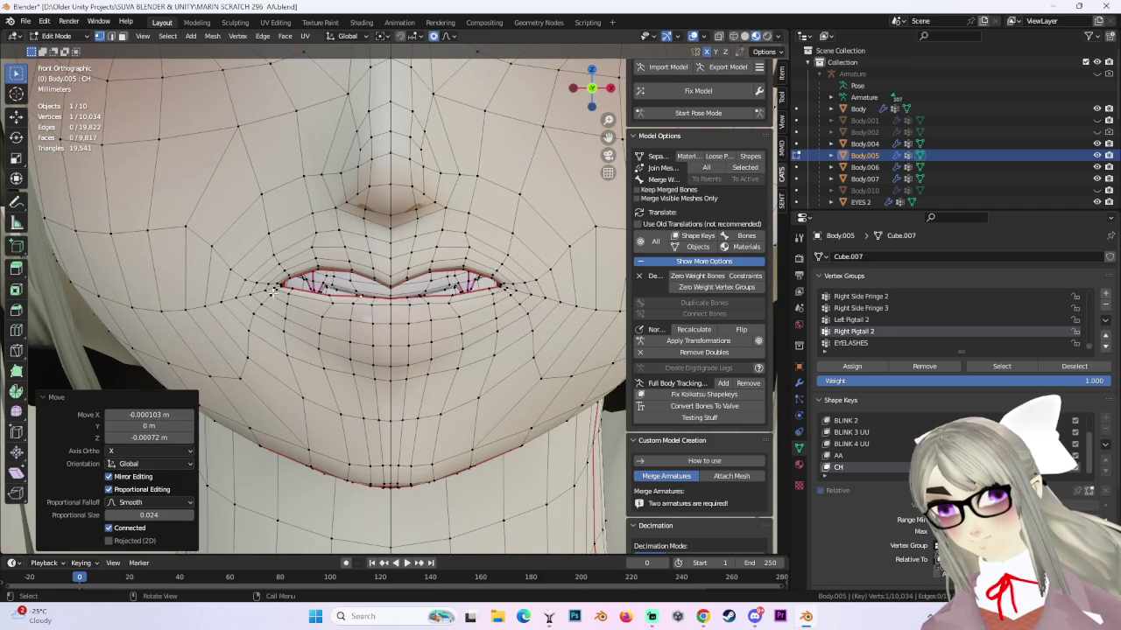
{"action": "key", "text": "g"}
{"action": "left_click", "coordinate": [396, 306]}
{"action": "key", "text": "g"}
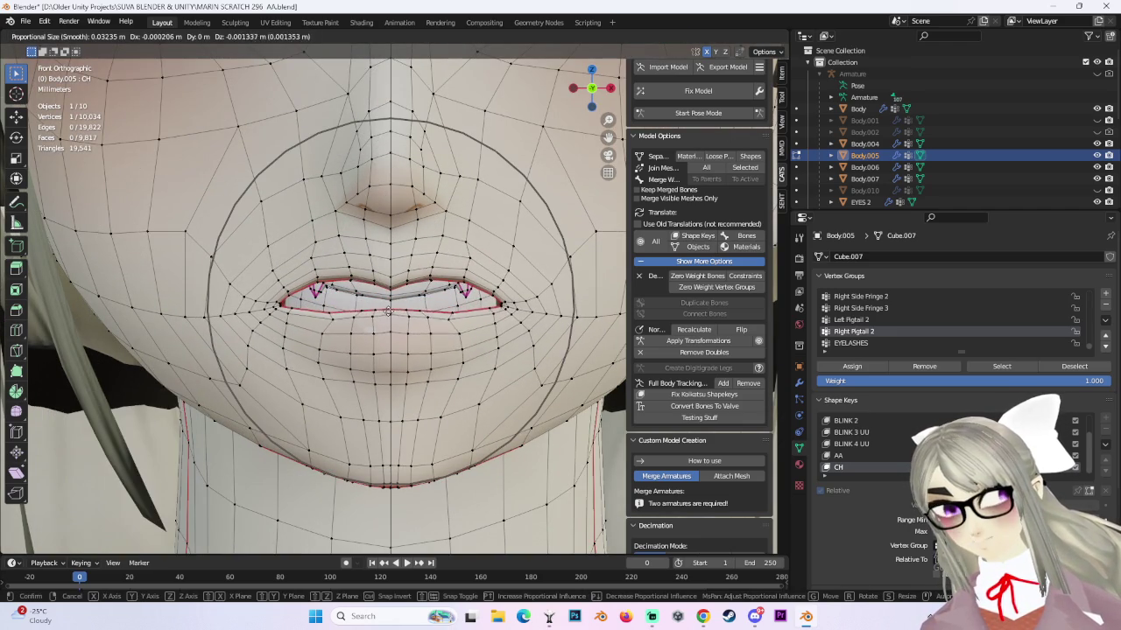
{"action": "left_click", "coordinate": [388, 312]}
Raise the lip vertices, then lower the lower lip about 0.0022 m with 0.024 falloff.
{"action": "scroll", "coordinate": [388, 311], "scroll_direction": "up", "scroll_amount": 2}
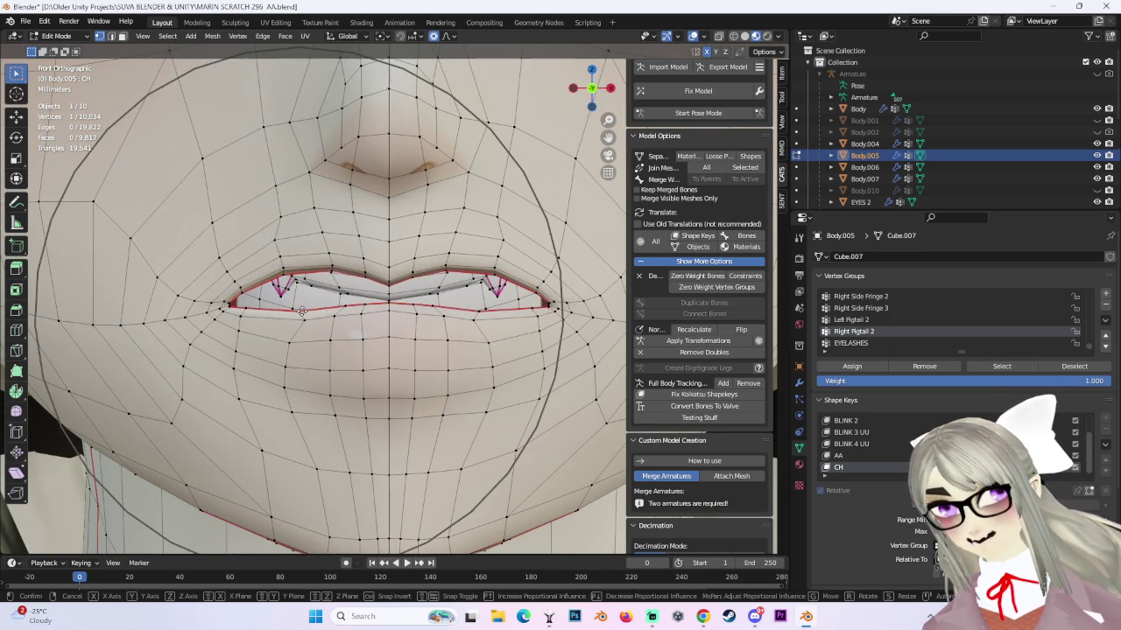
{"action": "left_click", "coordinate": [301, 308]}
{"action": "key", "text": "g"}
{"action": "scroll", "coordinate": [388, 303], "scroll_direction": "up", "scroll_amount": 2}
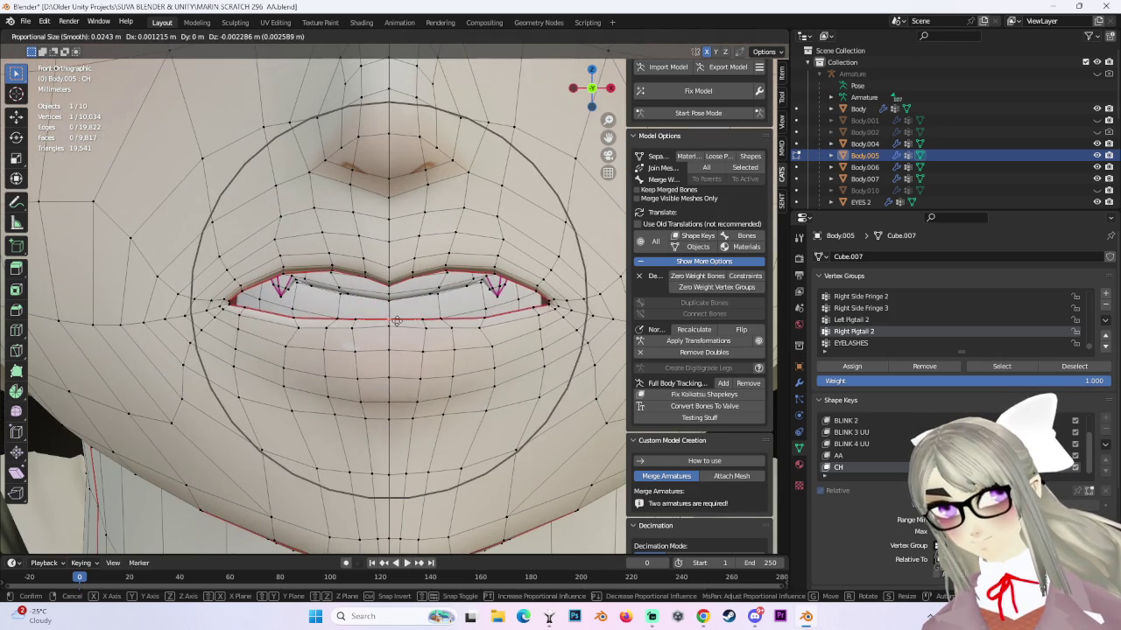
{"action": "left_click", "coordinate": [493, 325]}
{"action": "scroll", "coordinate": [492, 326], "scroll_direction": "down", "scroll_amount": 3}
{"action": "scroll", "coordinate": [493, 326], "scroll_direction": "down", "scroll_amount": 3}
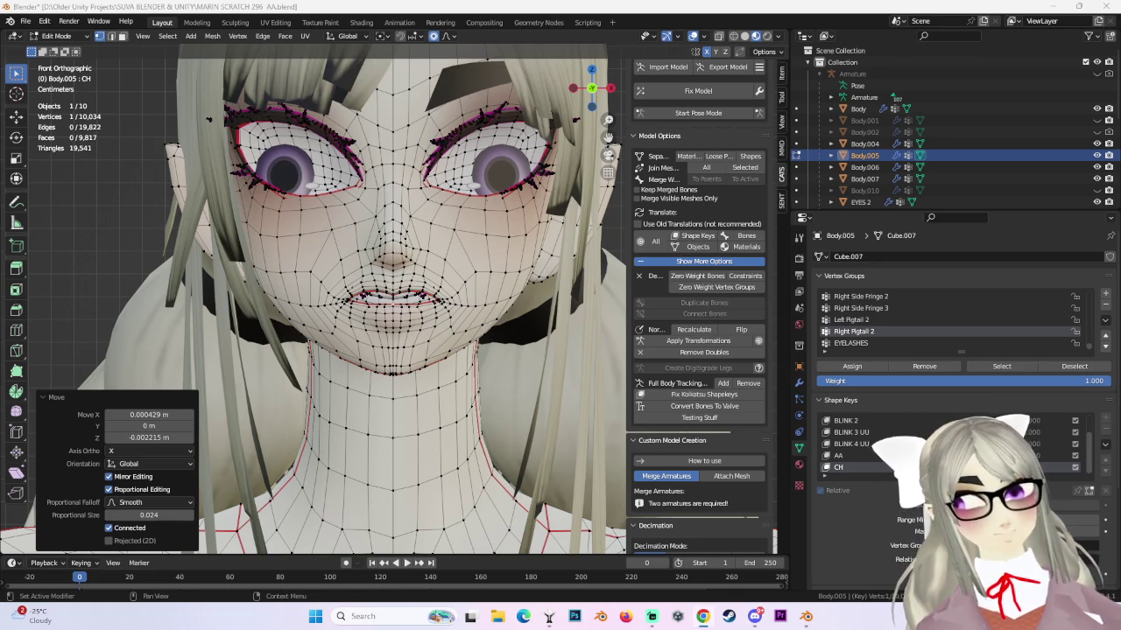
Softly move the lip-corner and lip vertices, working from three-quarter and front views.
{"action": "scroll", "coordinate": [414, 253], "scroll_direction": "up", "scroll_amount": 1}
{"action": "mouse_move", "coordinate": [414, 253]}
{"action": "middle_mouse_down"}
{"action": "mouse_move", "coordinate": [498, 280]}
{"action": "mouse_move", "coordinate": [411, 298]}
{"action": "middle_mouse_up"}
{"action": "key", "text": "g"}
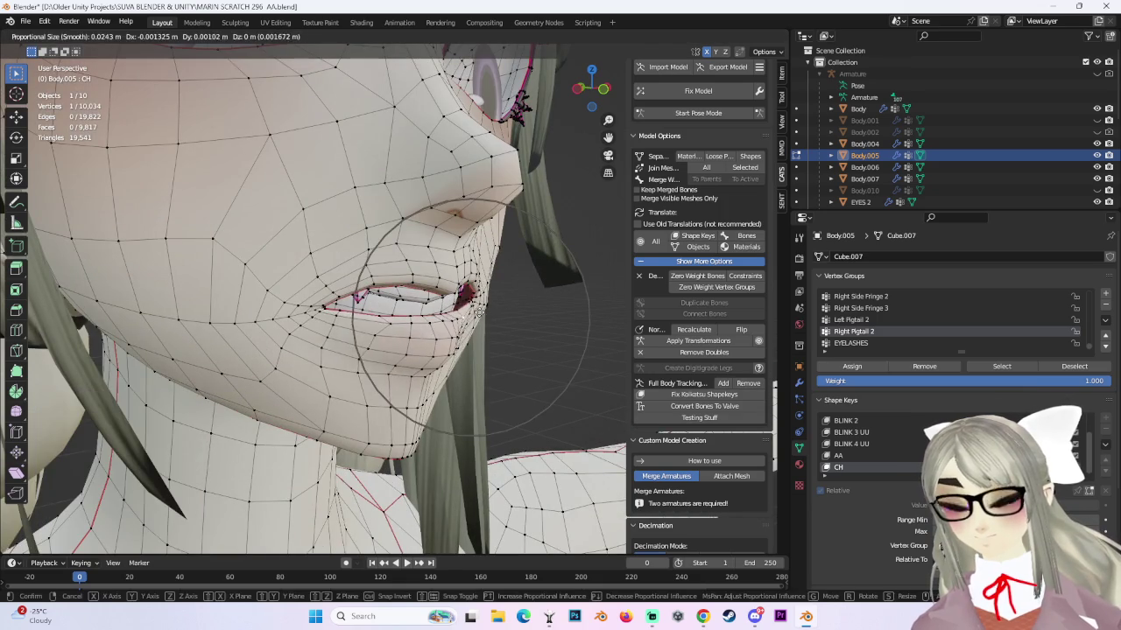
{"action": "left_click", "coordinate": [357, 297]}
{"action": "key", "text": "g"}
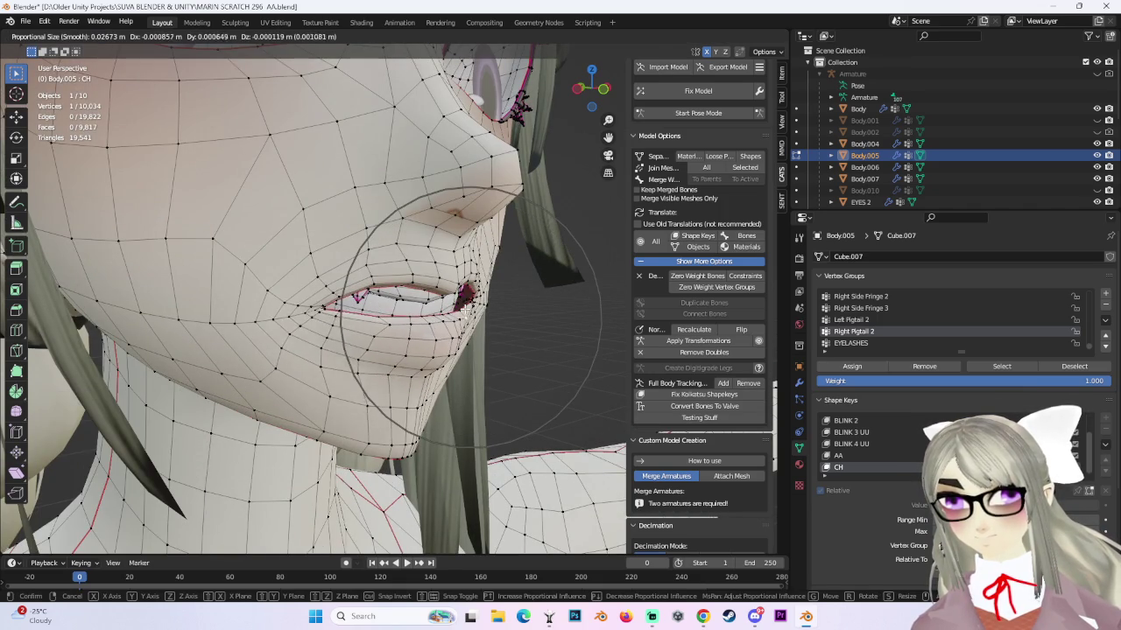
{"action": "left_click", "coordinate": [472, 307]}
{"action": "mouse_move", "coordinate": [473, 306]}
{"action": "middle_mouse_down"}
{"action": "mouse_move", "coordinate": [420, 302]}
{"action": "mouse_move", "coordinate": [318, 330]}
{"action": "middle_mouse_up"}
{"action": "key", "text": "g"}
{"action": "left_click", "coordinate": [333, 329]}
Push the lips forward with a resized falloff, then nudge them vertically along Z.
{"action": "key", "text": "g"}
{"action": "scroll", "coordinate": [326, 332], "scroll_direction": "down", "scroll_amount": 1}
{"action": "scroll", "coordinate": [329, 334], "scroll_direction": "up", "scroll_amount": 1}
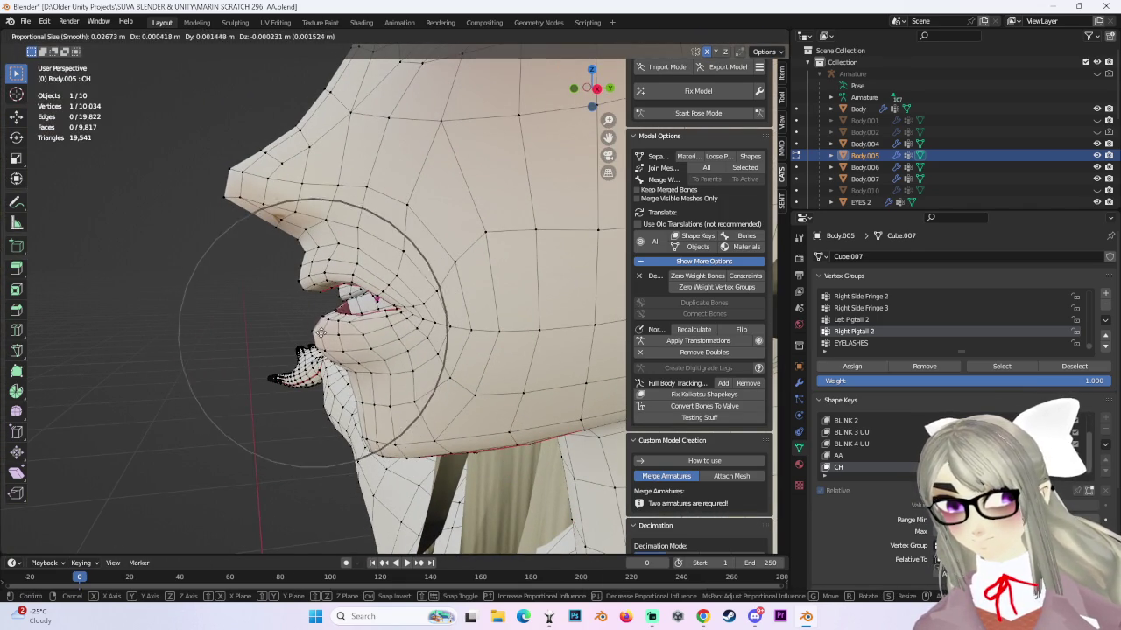
{"action": "scroll", "coordinate": [333, 336], "scroll_direction": "up", "scroll_amount": 2}
{"action": "left_click", "coordinate": [335, 333]}
{"action": "key", "text": "g"}
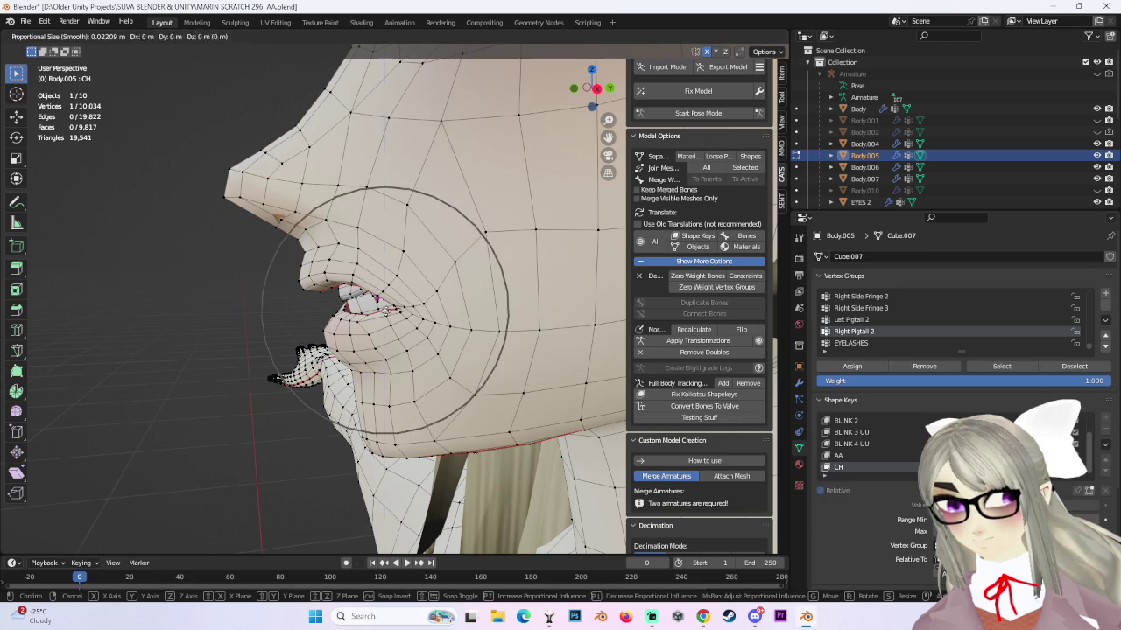
{"action": "key", "text": "z"}
{"action": "scroll", "coordinate": [385, 312], "scroll_direction": "up", "scroll_amount": 3}
{"action": "left_click", "coordinate": [385, 311]}
Refine the lips and mouth corner from side views, ending with a 0.0015 m X, 0.0012 m Y move.
{"action": "middle_click_drag", "start_coordinate": [385, 312], "coordinate": [534, 301]}
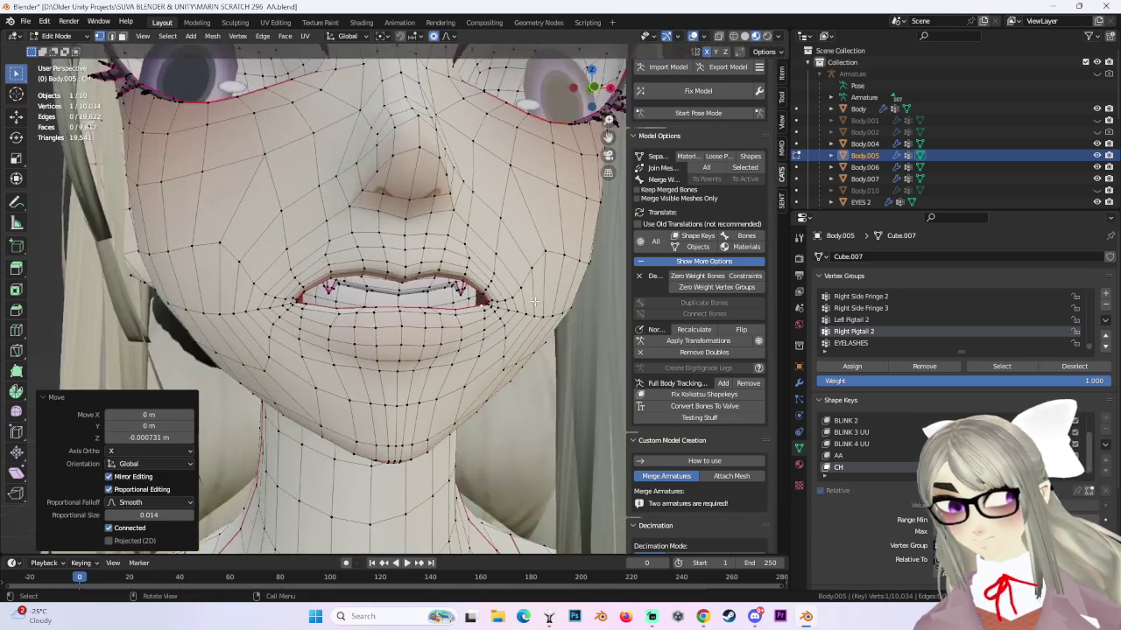
{"action": "key", "text": "g"}
{"action": "scroll", "coordinate": [459, 310], "scroll_direction": "up", "scroll_amount": 2}
{"action": "left_click", "coordinate": [458, 304]}
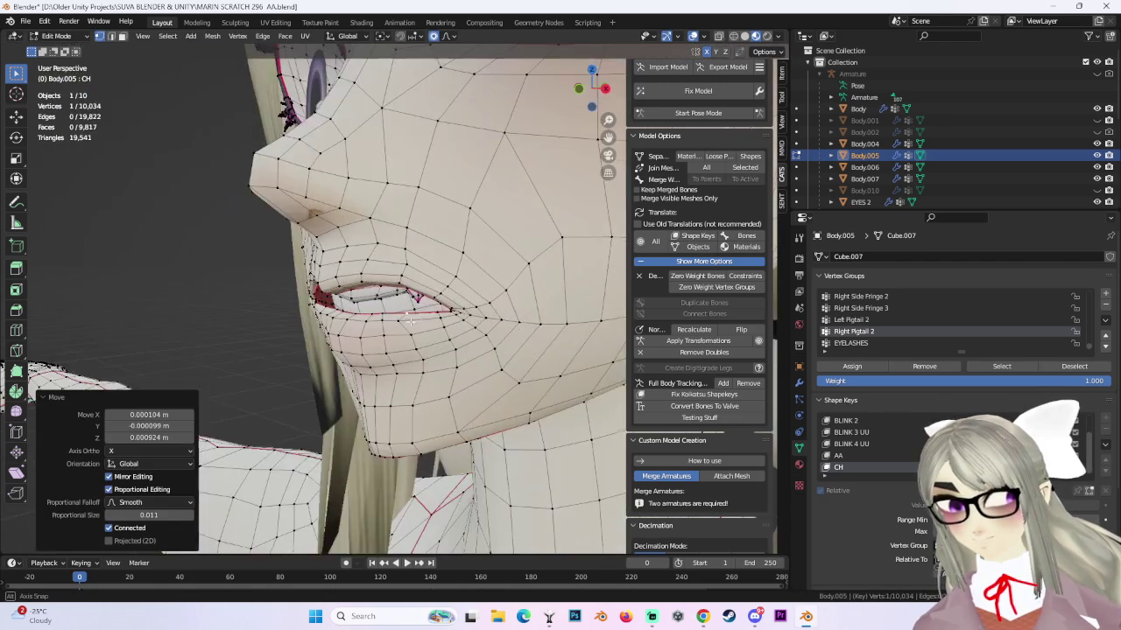
{"action": "middle_click_drag", "start_coordinate": [459, 304], "coordinate": [422, 314]}
{"action": "middle_click_drag", "start_coordinate": [300, 304], "coordinate": [323, 295]}
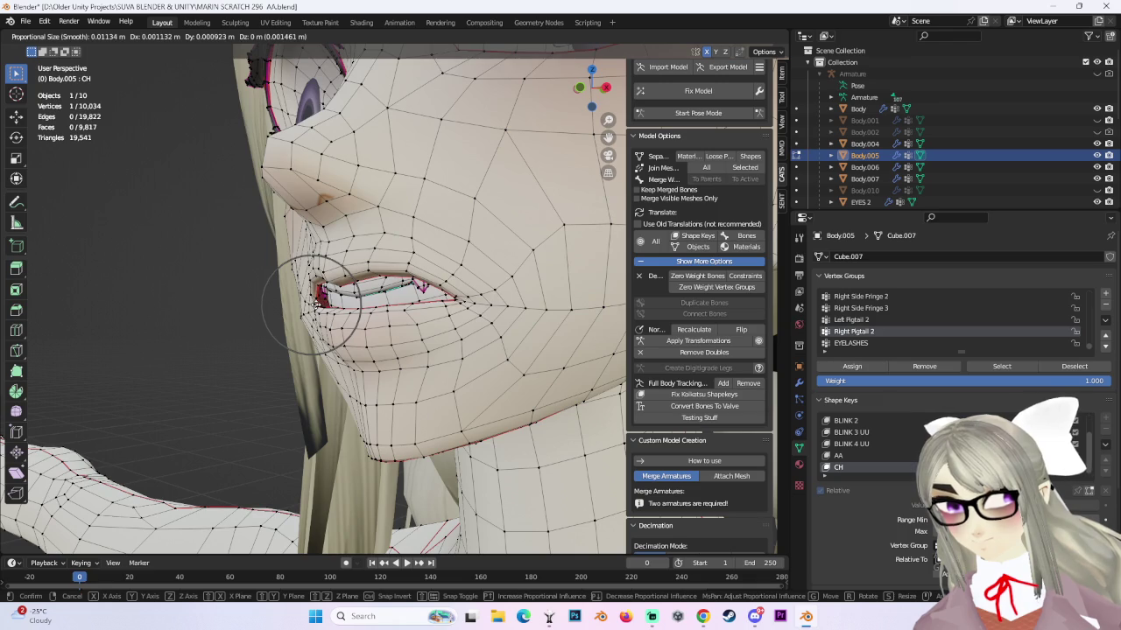
{"action": "left_click", "coordinate": [312, 305]}
{"action": "key", "text": "g"}
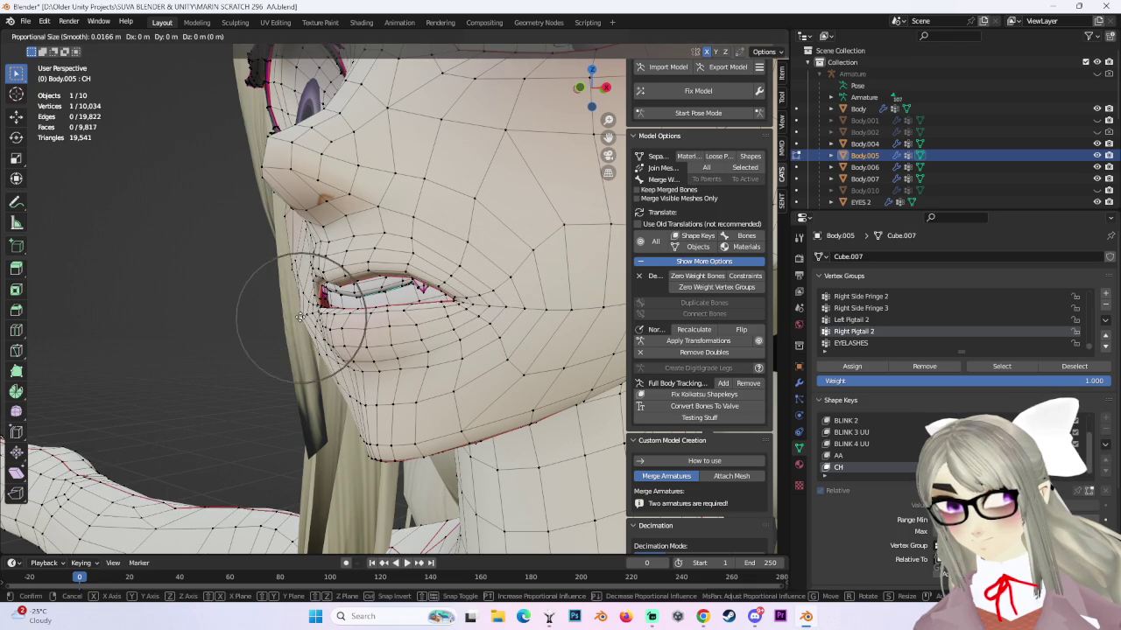
{"action": "left_click", "coordinate": [308, 317]}
{"action": "middle_click_drag", "start_coordinate": [308, 317], "coordinate": [645, 66]}
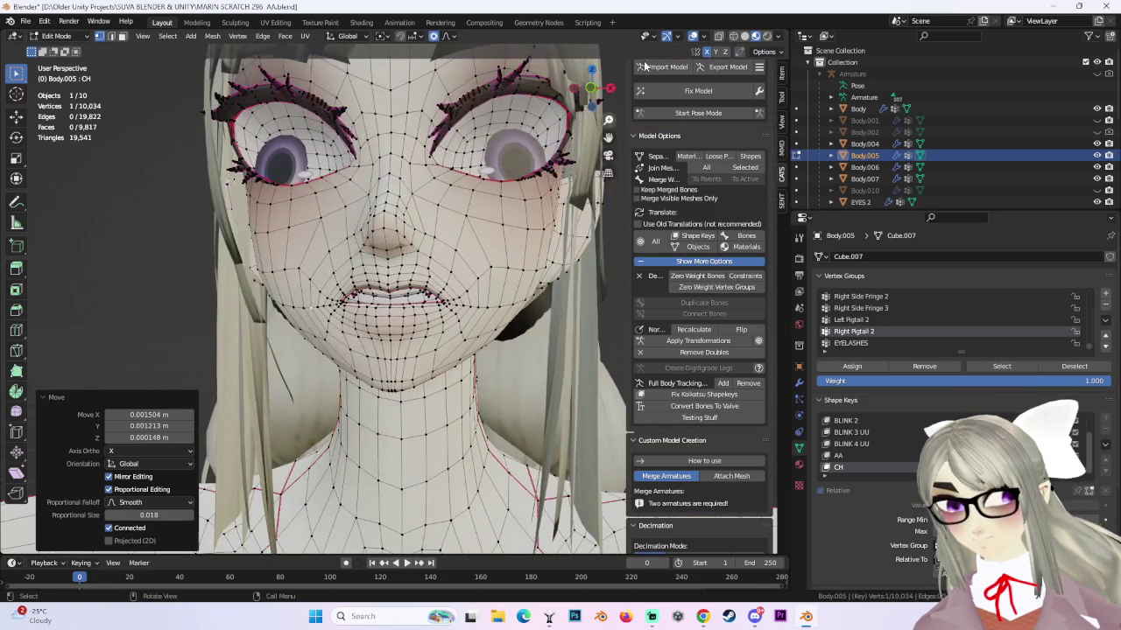
Preview the shaded face in Front view without wireframe and return the head to Object Mode.
{"action": "left_click", "coordinate": [591, 87]}
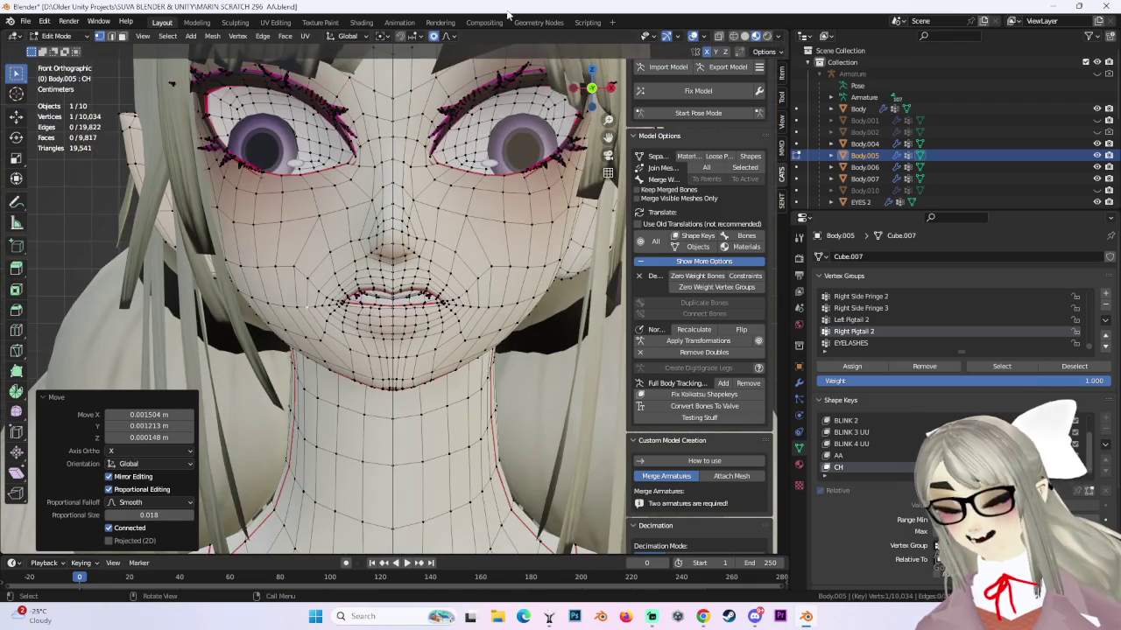
{"action": "left_click", "coordinate": [693, 36]}
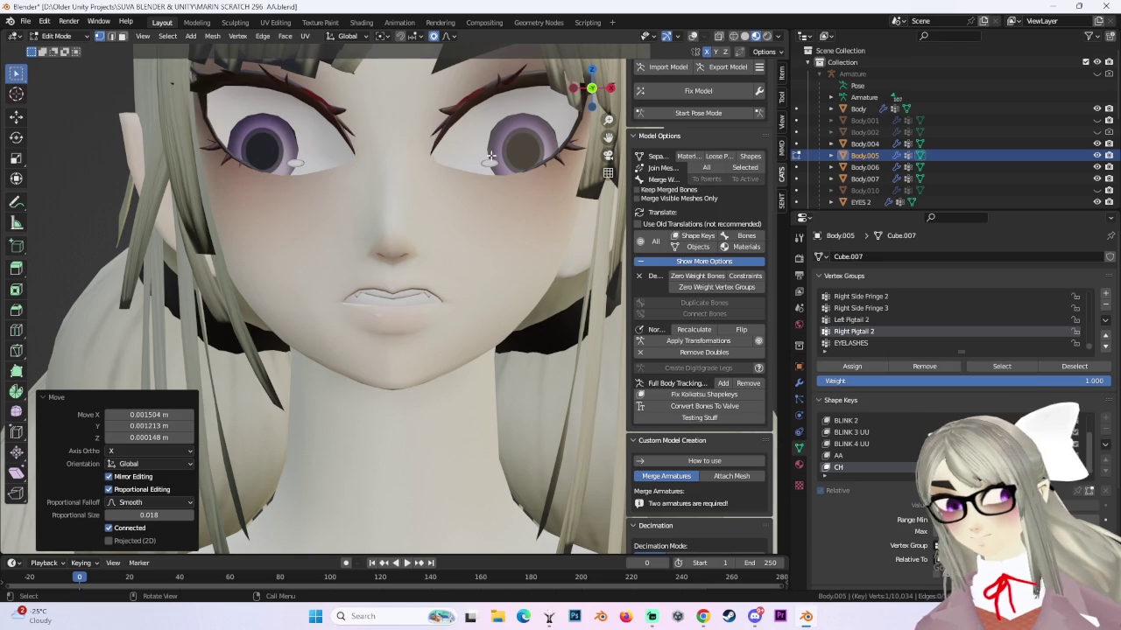
{"action": "left_click", "coordinate": [45, 37]}
{"action": "left_click", "coordinate": [52, 51]}
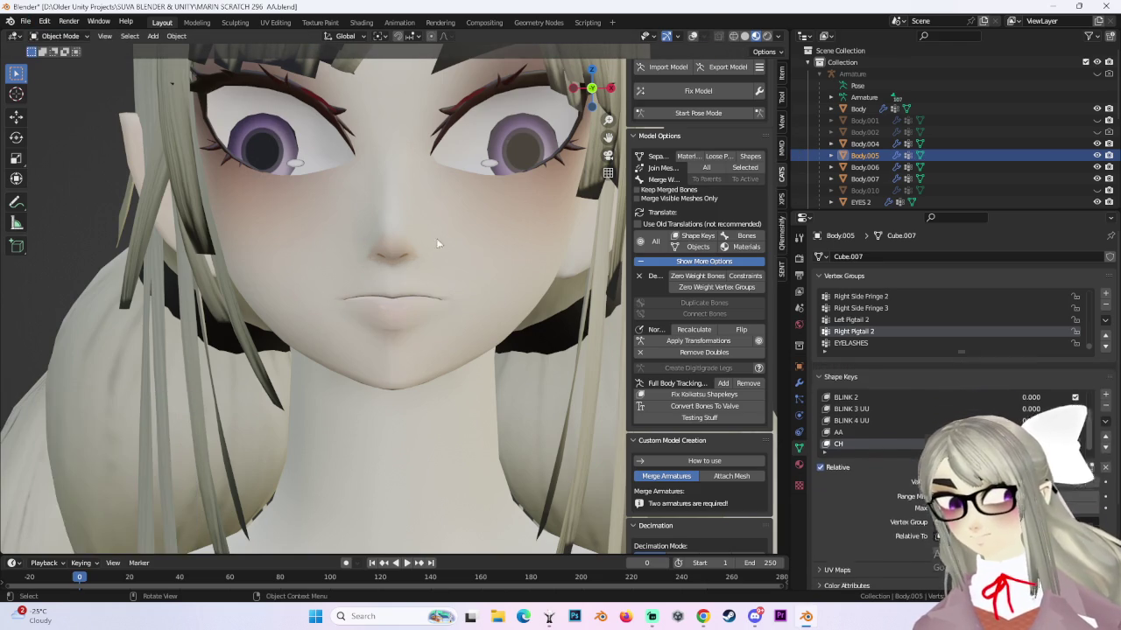
Switch the head through Weight Paint into Edit Mode and show the wireframe overlay.
{"action": "left_click", "coordinate": [61, 36]}
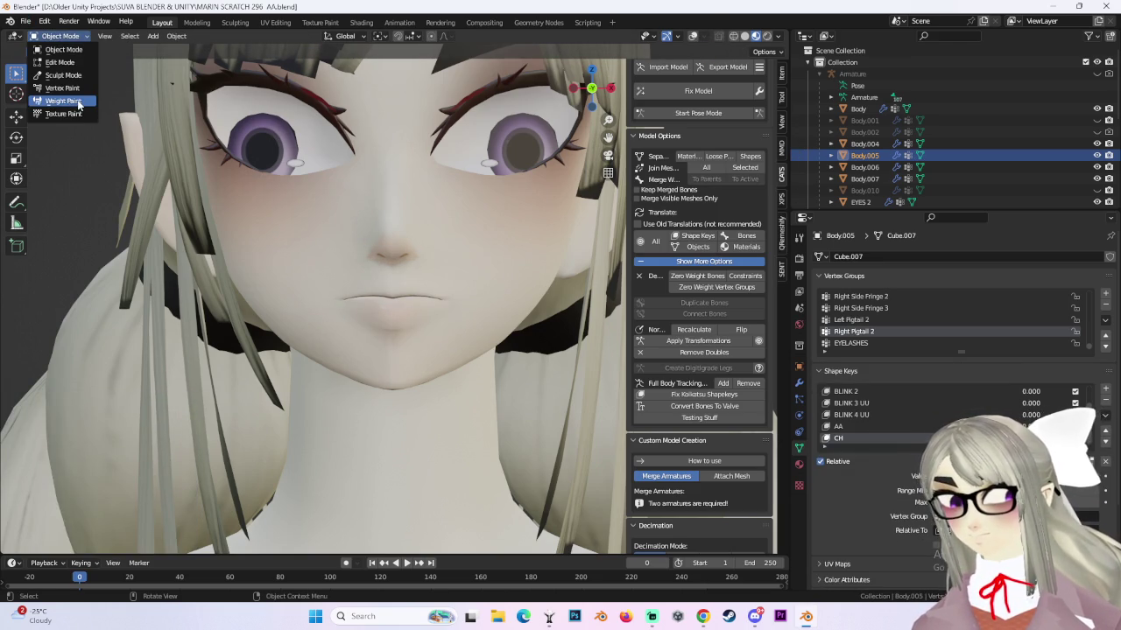
{"action": "left_click", "coordinate": [77, 102]}
{"action": "left_click", "coordinate": [59, 36]}
{"action": "left_click", "coordinate": [72, 62]}
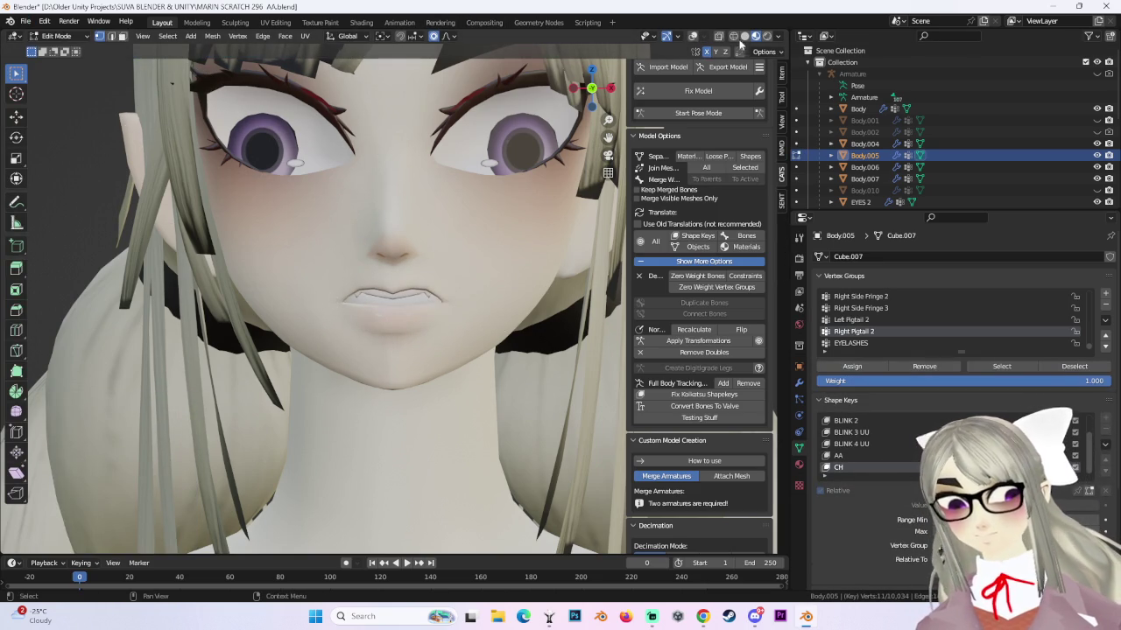
{"action": "left_click", "coordinate": [693, 36]}
Softly move the selected mouth and lip vertices from a side view.
{"action": "key", "text": "c"}
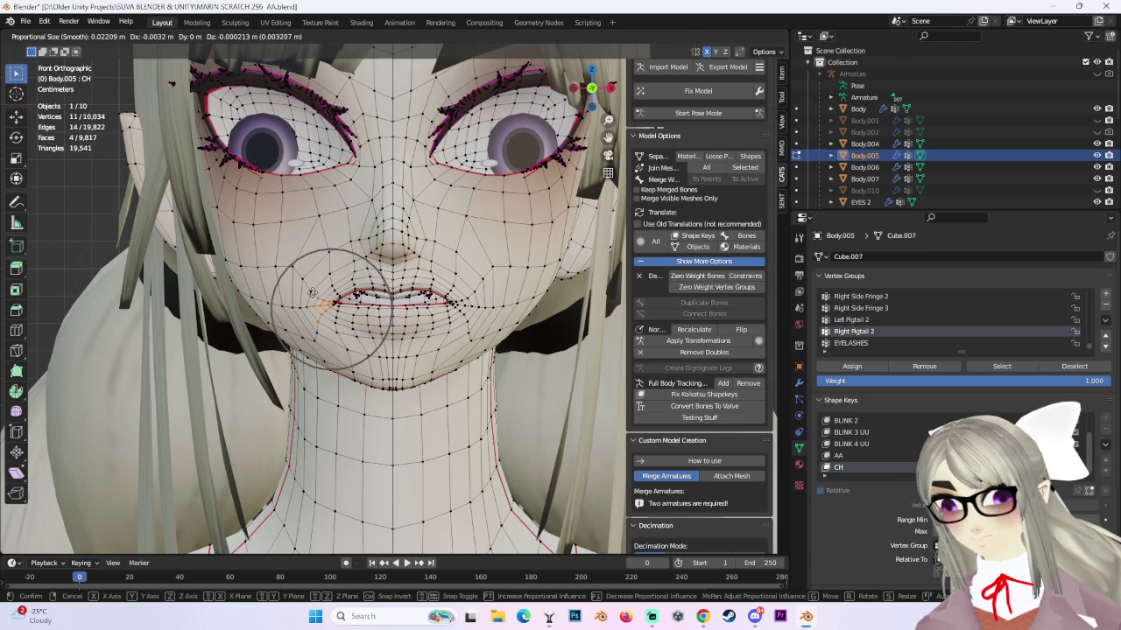
{"action": "key", "text": "Escape"}
{"action": "mouse_move", "coordinate": [332, 309]}
{"action": "middle_mouse_down"}
{"action": "mouse_move", "coordinate": [387, 292]}
{"action": "mouse_move", "coordinate": [334, 286]}
{"action": "mouse_move", "coordinate": [454, 312]}
{"action": "mouse_move", "coordinate": [343, 262]}
{"action": "middle_mouse_up"}
{"action": "key", "text": "g"}
{"action": "left_click", "coordinate": [346, 302]}
{"action": "key", "text": "g"}
{"action": "left_click", "coordinate": [338, 289]}
{"action": "scroll", "coordinate": [453, 312], "scroll_direction": "up", "scroll_amount": 3}
Redo a mouth move with a smaller proportional radius, then adjust more lip vertices.
{"action": "key", "text": "g"}
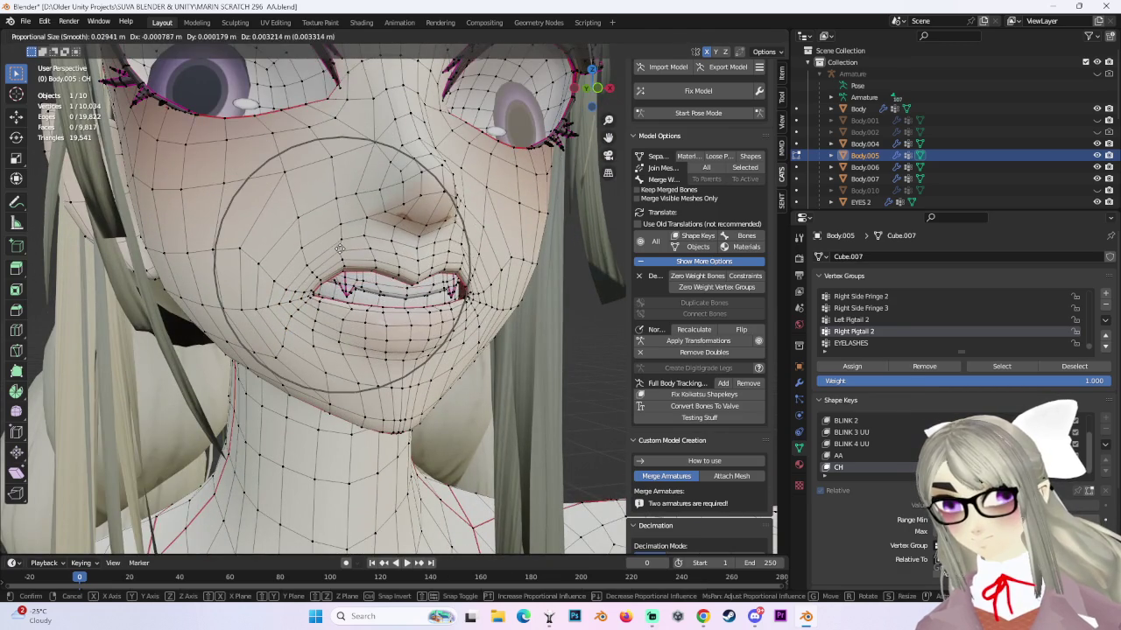
{"action": "left_click", "coordinate": [328, 263]}
{"action": "key", "text": "ctrl+z"}
{"action": "scroll", "coordinate": [301, 275], "scroll_direction": "up", "scroll_amount": 2}
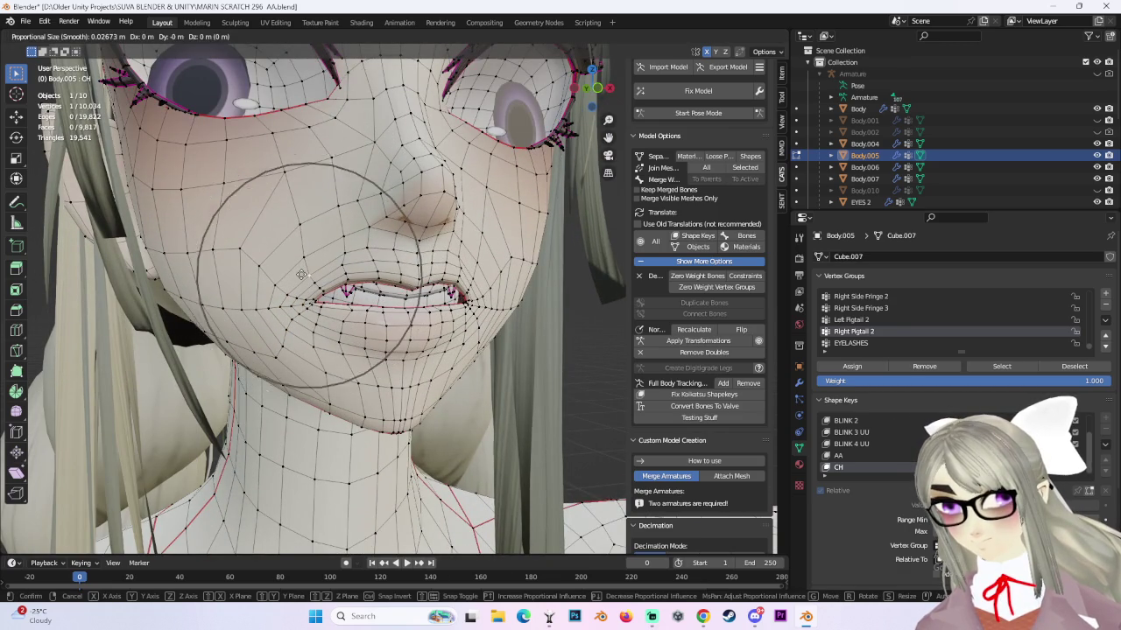
{"action": "scroll", "coordinate": [303, 273], "scroll_direction": "up", "scroll_amount": 2}
{"action": "left_click", "coordinate": [307, 269]}
{"action": "key", "text": "g"}
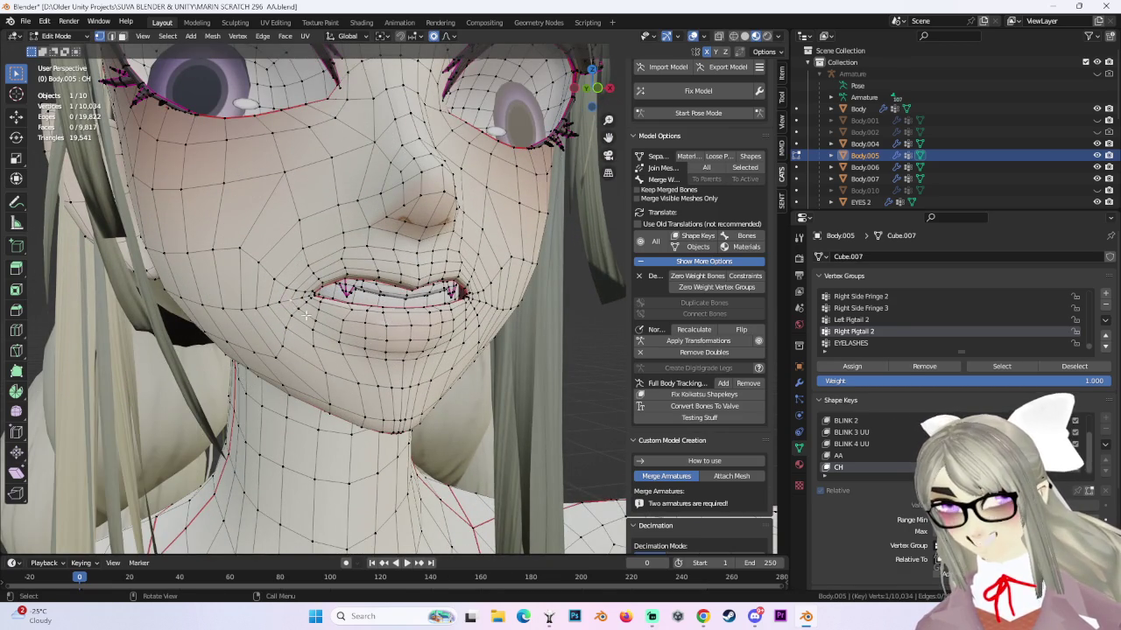
{"action": "left_click", "coordinate": [306, 321]}
Repeatedly try and undo lip moves, keeping one that lowers vertices about 0.00096 m in Z.
{"action": "key", "text": "g"}
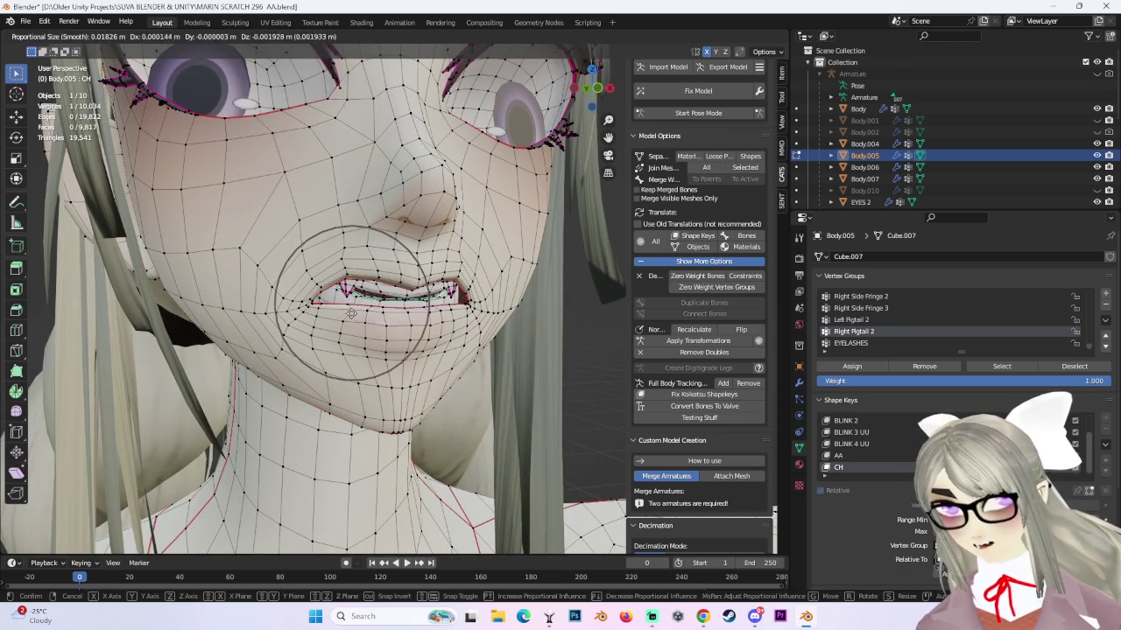
{"action": "left_click", "coordinate": [355, 317]}
{"action": "key", "text": "ctrl+z"}
{"action": "key", "text": "g"}
{"action": "left_click", "coordinate": [356, 318]}
{"action": "key", "text": "ctrl+z"}
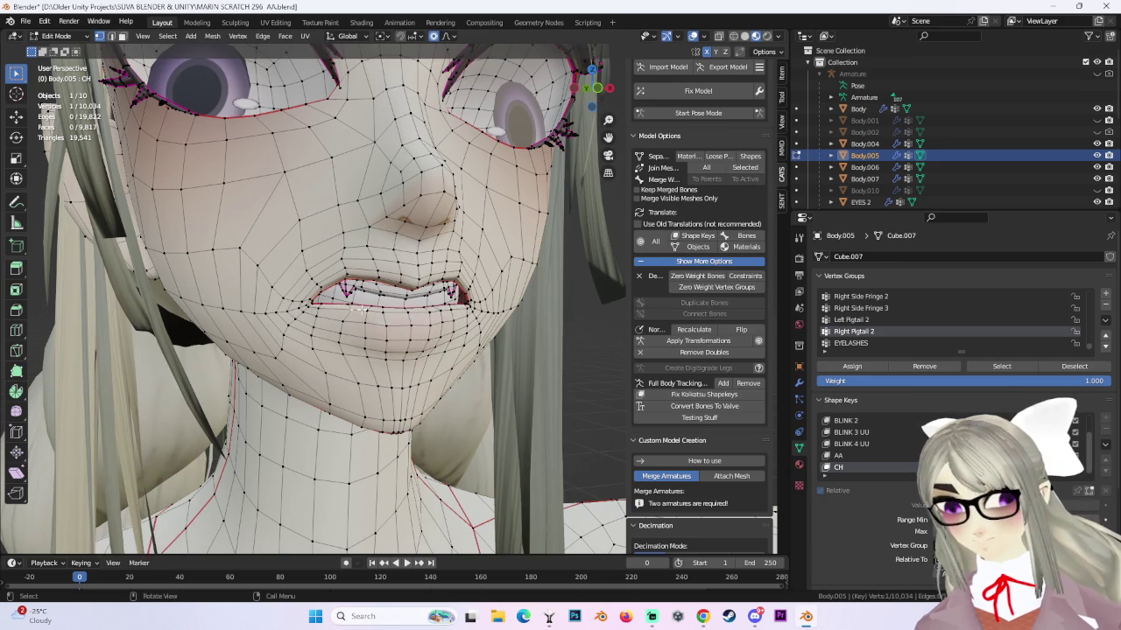
{"action": "key", "text": "g"}
{"action": "left_click", "coordinate": [354, 306]}
{"action": "key", "text": "ctrl+z"}
{"action": "key", "text": "g"}
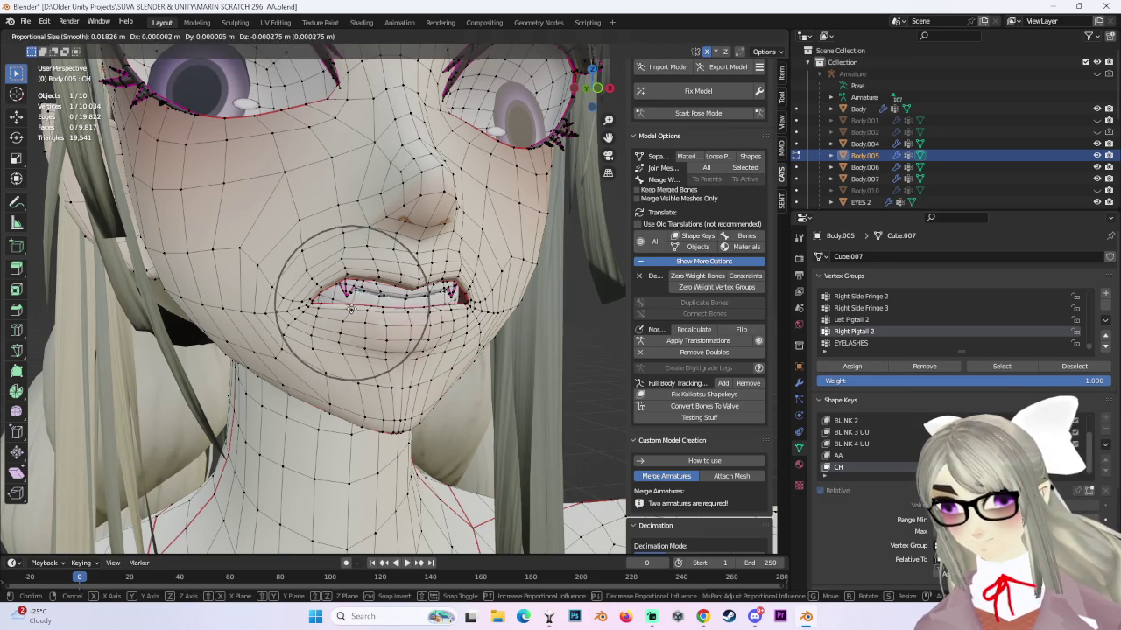
{"action": "left_click", "coordinate": [351, 306]}
{"action": "key", "text": "ctrl+z"}
{"action": "key", "text": "g"}
{"action": "left_click", "coordinate": [354, 308]}
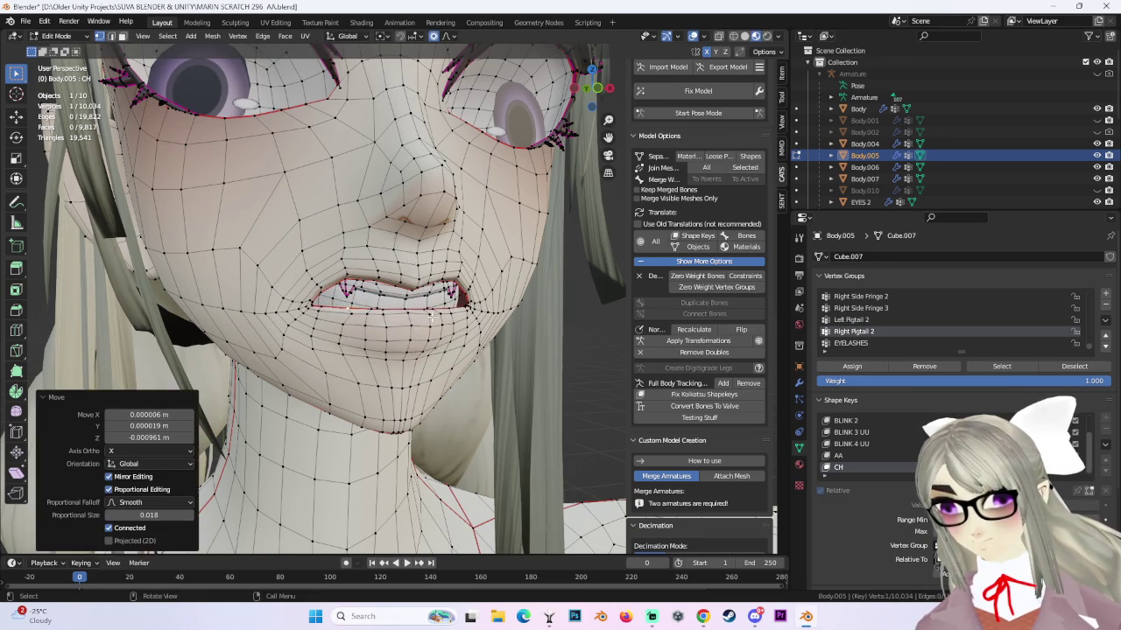
{"action": "middle_click_drag", "start_coordinate": [355, 308], "coordinate": [523, 344]}
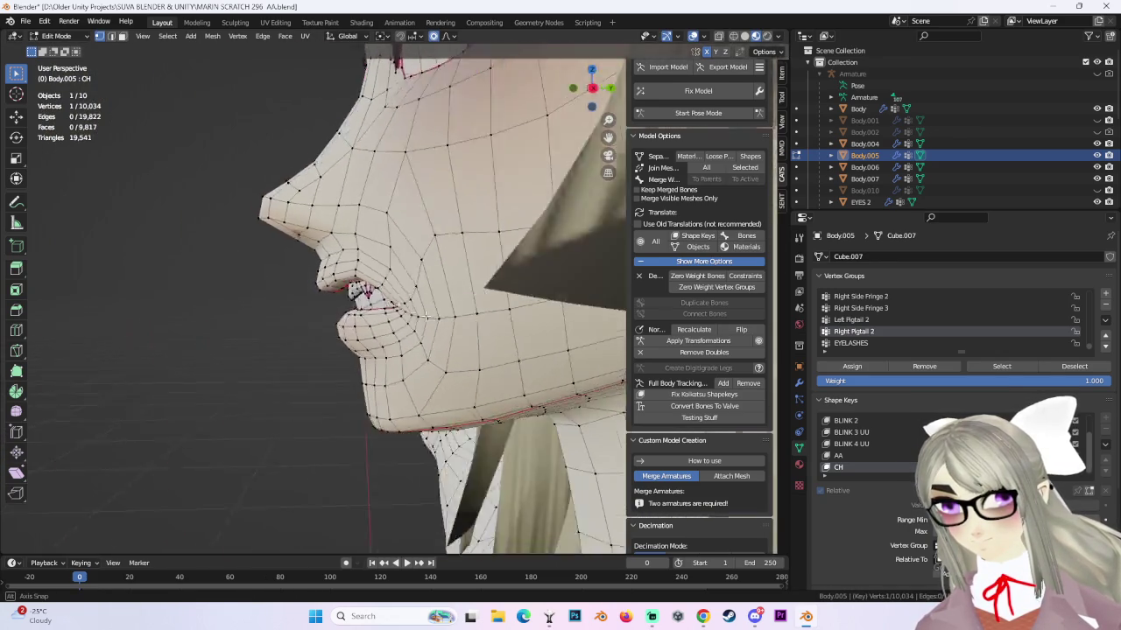
Zoom in on the lips and softly move the upper lip and lip vertices from below.
{"action": "scroll", "coordinate": [522, 344], "scroll_direction": "up", "scroll_amount": 3}
{"action": "scroll", "coordinate": [522, 344], "scroll_direction": "up", "scroll_amount": 2}
{"action": "key", "text": "g"}
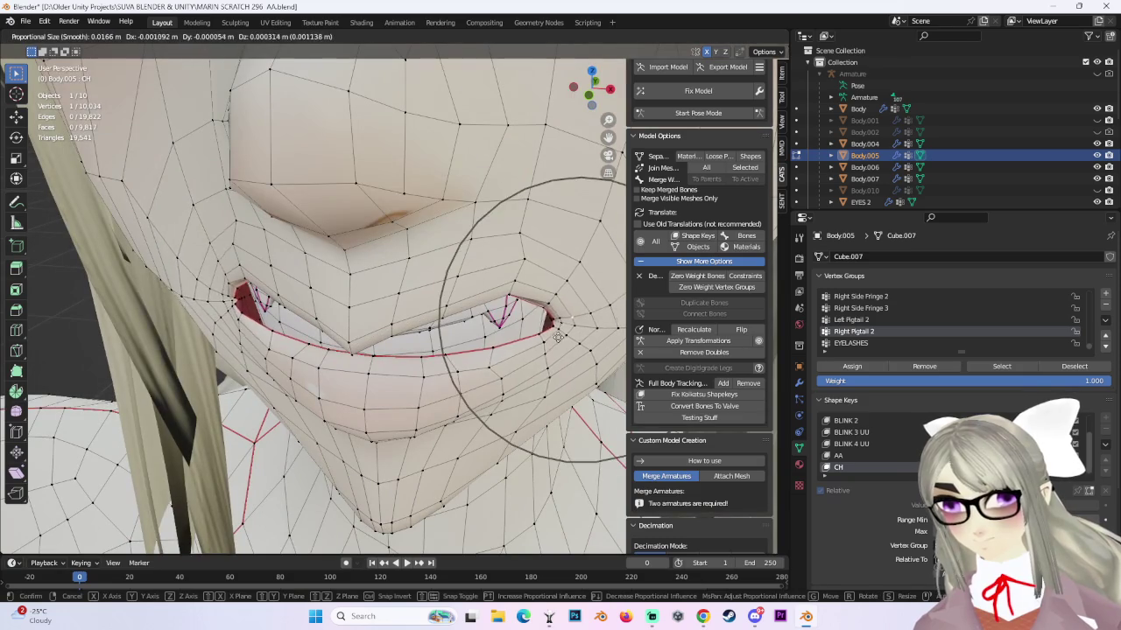
{"action": "left_click", "coordinate": [553, 335]}
{"action": "middle_click_drag", "start_coordinate": [552, 335], "coordinate": [546, 264]}
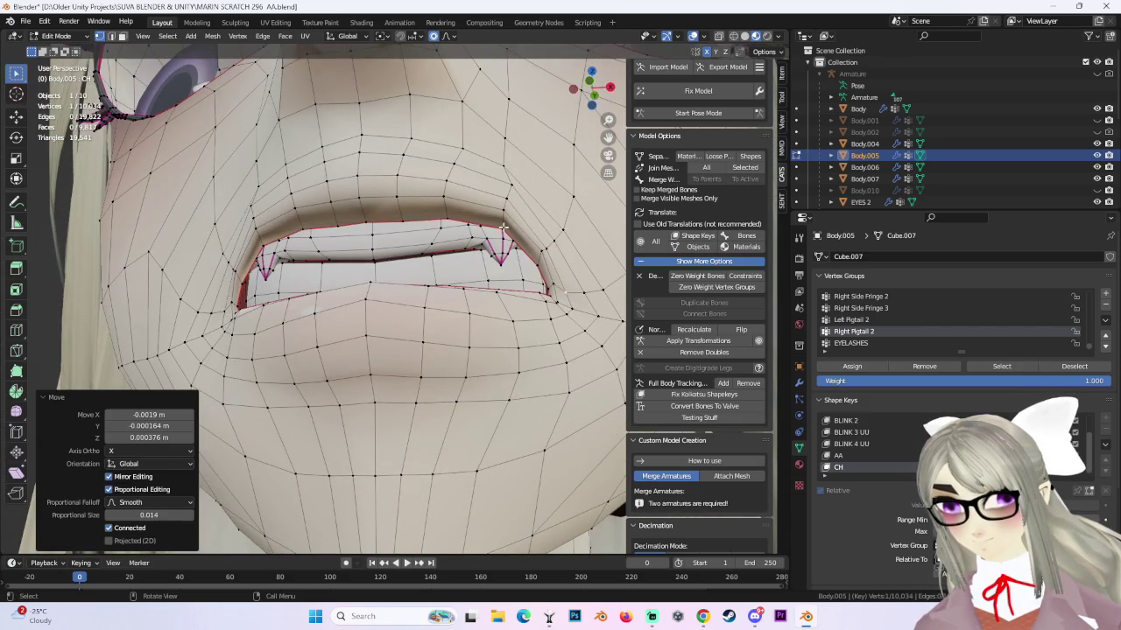
{"action": "middle_click_drag", "start_coordinate": [503, 227], "coordinate": [552, 198]}
{"action": "key", "text": "g"}
{"action": "scroll", "coordinate": [552, 197], "scroll_direction": "up", "scroll_amount": 4}
{"action": "left_click", "coordinate": [553, 198]}
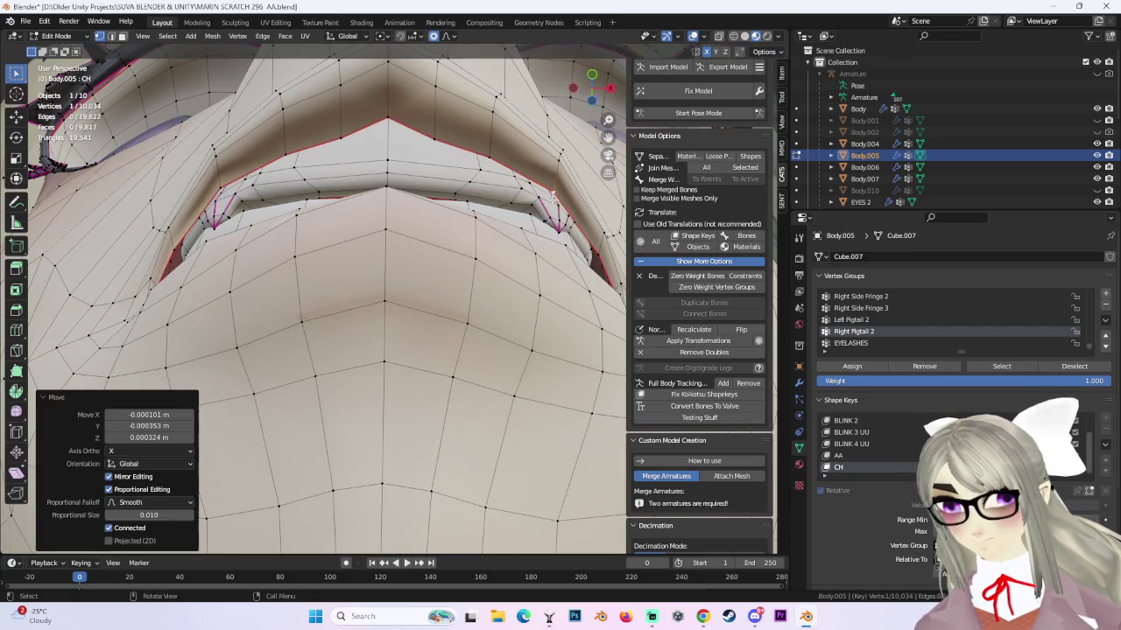
Retry the upper lip move with a smaller proportional size, undoing the bad attempt.
{"action": "key", "text": "g"}
{"action": "scroll", "coordinate": [442, 131], "scroll_direction": "up", "scroll_amount": 2}
{"action": "left_click", "coordinate": [440, 133]}
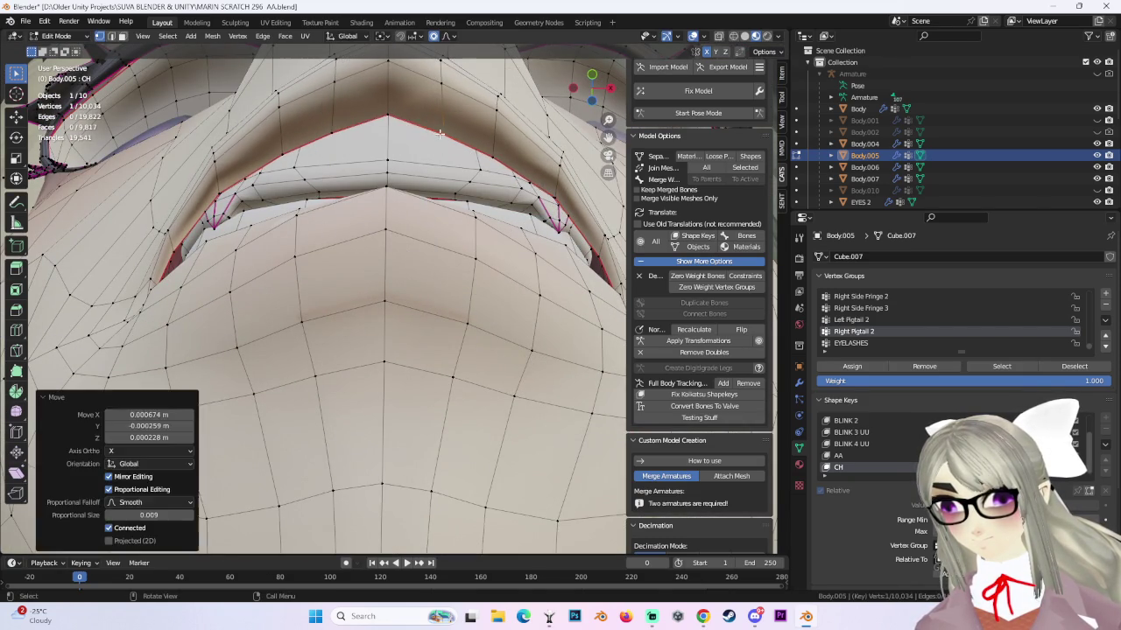
{"action": "key", "text": "ctrl+z"}
{"action": "key", "text": "g"}
{"action": "scroll", "coordinate": [367, 123], "scroll_direction": "up", "scroll_amount": 2}
{"action": "left_click", "coordinate": [337, 140]}
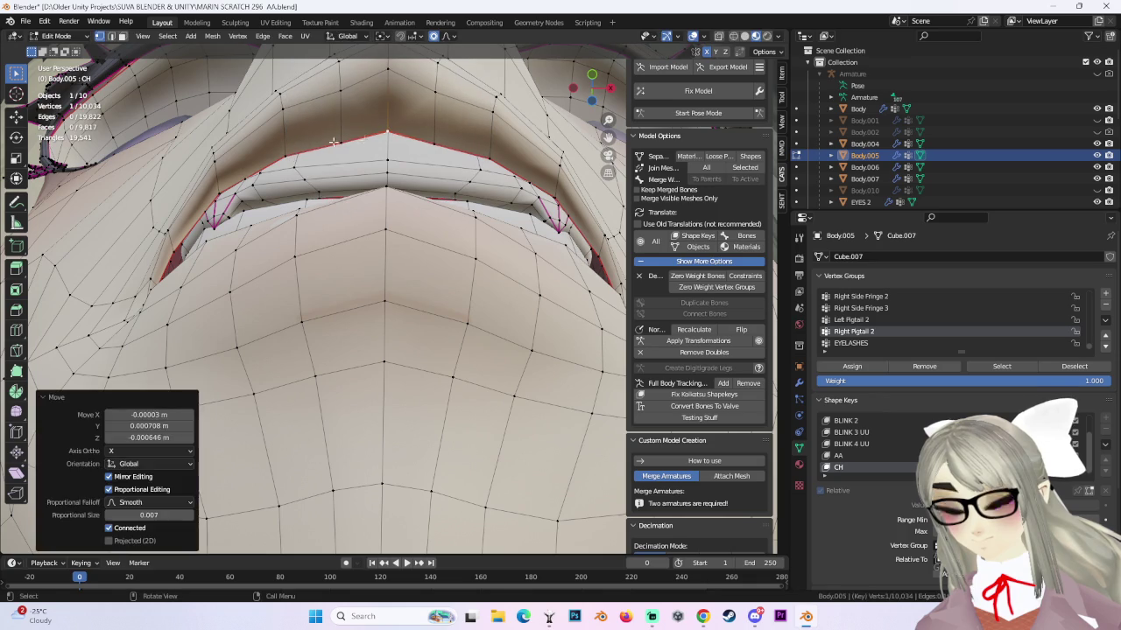
{"action": "key", "text": "g"}
{"action": "left_click", "coordinate": [339, 139]}
{"action": "scroll", "coordinate": [339, 138], "scroll_direction": "down", "scroll_amount": 5}
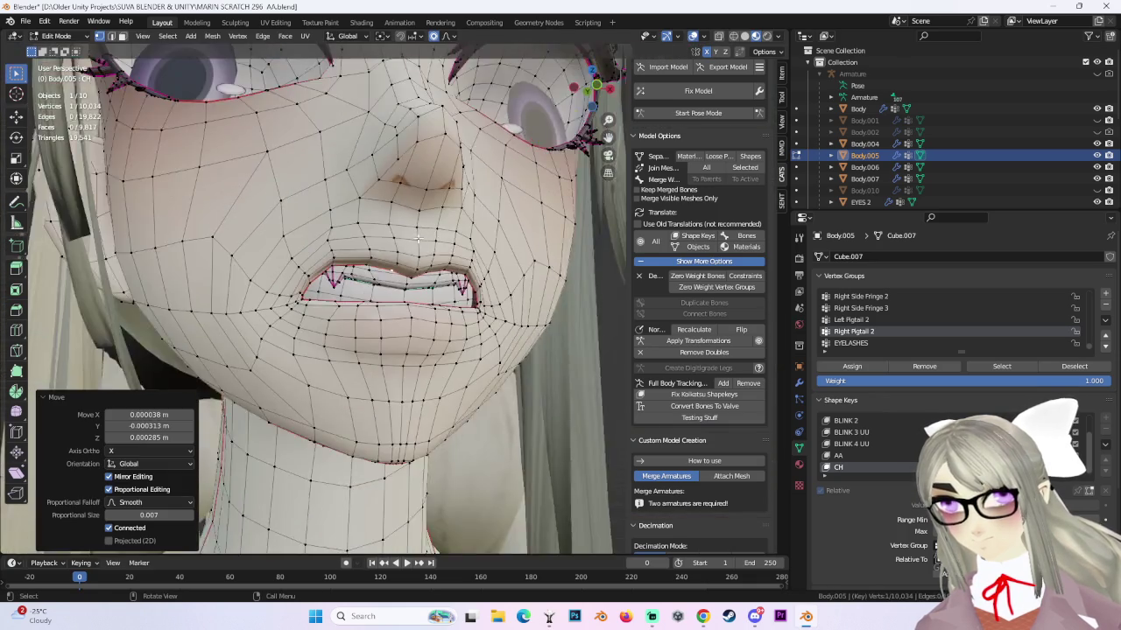
{"action": "mouse_move", "coordinate": [339, 138]}
{"action": "middle_mouse_down"}
{"action": "mouse_move", "coordinate": [344, 291]}
{"action": "mouse_move", "coordinate": [313, 293]}
{"action": "mouse_move", "coordinate": [316, 279]}
{"action": "mouse_move", "coordinate": [446, 306]}
{"action": "mouse_move", "coordinate": [304, 301]}
{"action": "middle_mouse_up"}
Adjust the lip vertices three times from a frontal view of the lower face.
{"action": "key", "text": "g"}
{"action": "left_click", "coordinate": [312, 293]}
{"action": "key", "text": "g"}
{"action": "left_click", "coordinate": [316, 280]}
{"action": "key", "text": "g"}
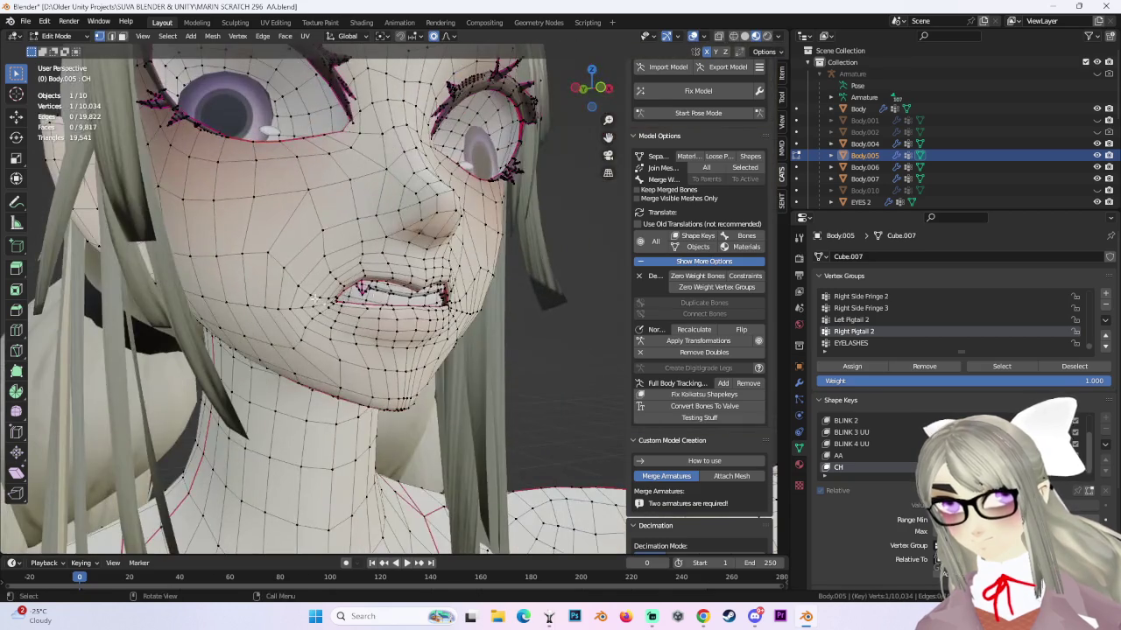
{"action": "left_click", "coordinate": [304, 295]}
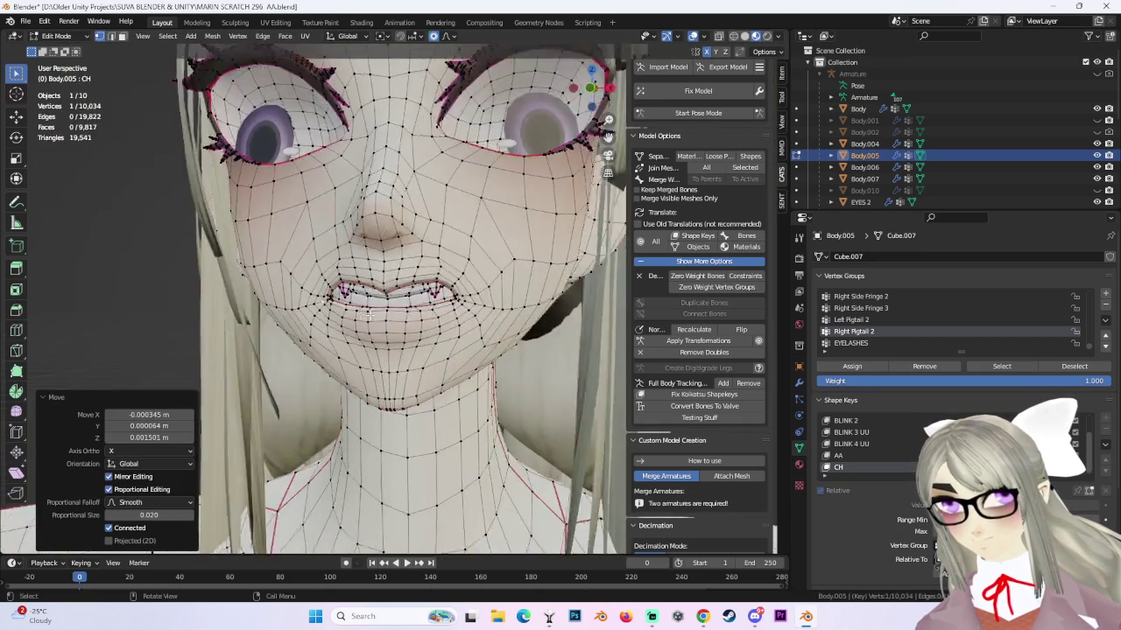
{"action": "scroll", "coordinate": [315, 306], "scroll_direction": "up", "scroll_amount": 3}
{"action": "mouse_move", "coordinate": [315, 306]}
{"action": "middle_mouse_down"}
{"action": "mouse_move", "coordinate": [323, 331]}
{"action": "mouse_move", "coordinate": [429, 293]}
{"action": "mouse_move", "coordinate": [411, 324]}
{"action": "mouse_move", "coordinate": [544, 328]}
{"action": "mouse_move", "coordinate": [473, 319]}
{"action": "mouse_move", "coordinate": [430, 341]}
{"action": "middle_mouse_up"}
Make further small lip vertex moves from an angled close-up of the mouth.
{"action": "key", "text": "g"}
{"action": "left_click", "coordinate": [429, 293]}
{"action": "scroll", "coordinate": [411, 324], "scroll_direction": "up", "scroll_amount": 2}
{"action": "key", "text": "g"}
{"action": "left_click", "coordinate": [478, 320]}
{"action": "scroll", "coordinate": [430, 340], "scroll_direction": "down", "scroll_amount": 3}
{"action": "scroll", "coordinate": [430, 341], "scroll_direction": "up", "scroll_amount": 3}
{"action": "scroll", "coordinate": [430, 341], "scroll_direction": "up", "scroll_amount": 1}
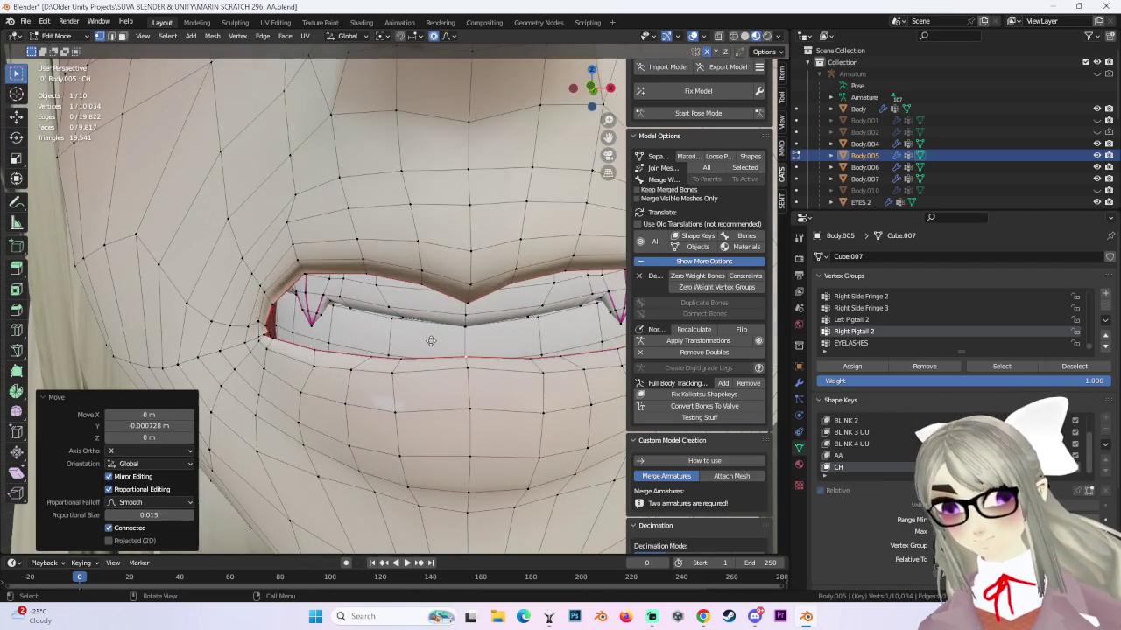
{"action": "key", "text": "g"}
{"action": "left_click", "coordinate": [430, 346]}
{"action": "scroll", "coordinate": [430, 347], "scroll_direction": "down", "scroll_amount": 2}
{"action": "mouse_move", "coordinate": [430, 347]}
{"action": "middle_mouse_down"}
{"action": "mouse_move", "coordinate": [355, 377]}
{"action": "mouse_move", "coordinate": [460, 324]}
{"action": "middle_mouse_up"}
Tweak the lip vertices with a tighter falloff from a side view of the mouth.
{"action": "scroll", "coordinate": [460, 324], "scroll_direction": "up", "scroll_amount": 1}
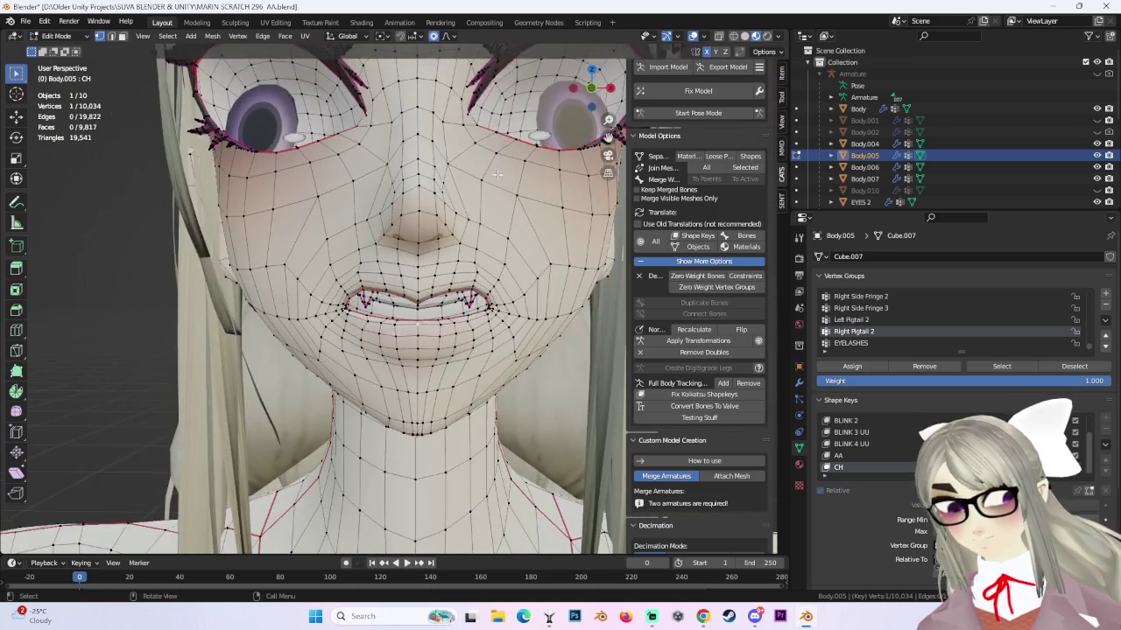
{"action": "scroll", "coordinate": [460, 324], "scroll_direction": "up", "scroll_amount": 1}
{"action": "scroll", "coordinate": [460, 324], "scroll_direction": "up", "scroll_amount": 1}
{"action": "key", "text": "g"}
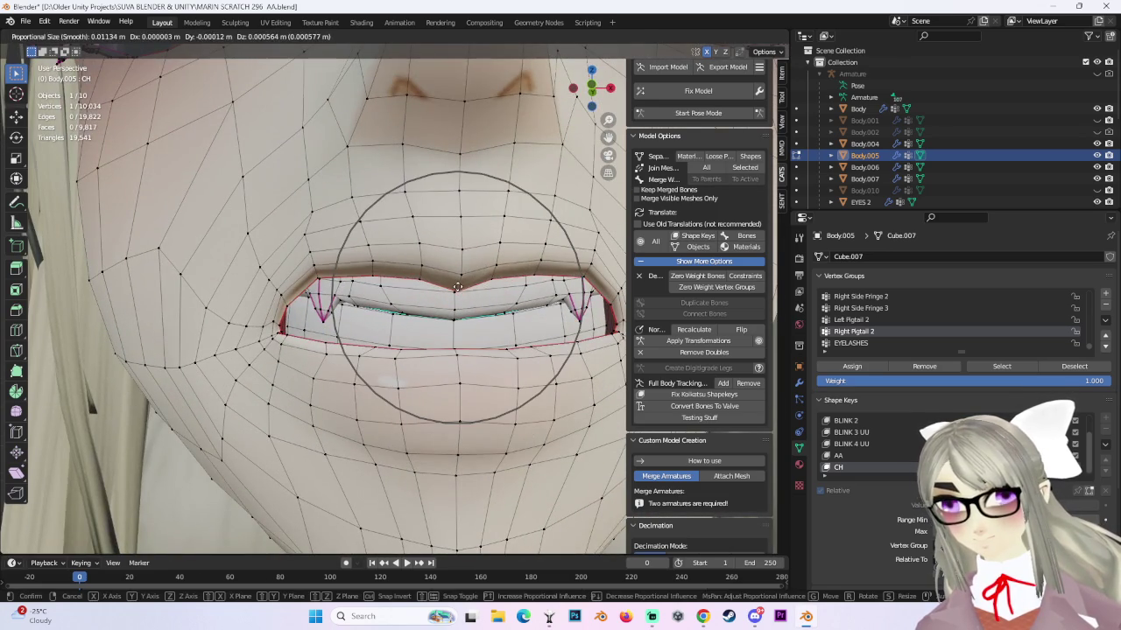
{"action": "left_click", "coordinate": [473, 298]}
{"action": "scroll", "coordinate": [477, 297], "scroll_direction": "down", "scroll_amount": 1}
{"action": "scroll", "coordinate": [477, 297], "scroll_direction": "down", "scroll_amount": 2}
{"action": "middle_click_drag", "start_coordinate": [478, 298], "coordinate": [490, 262]}
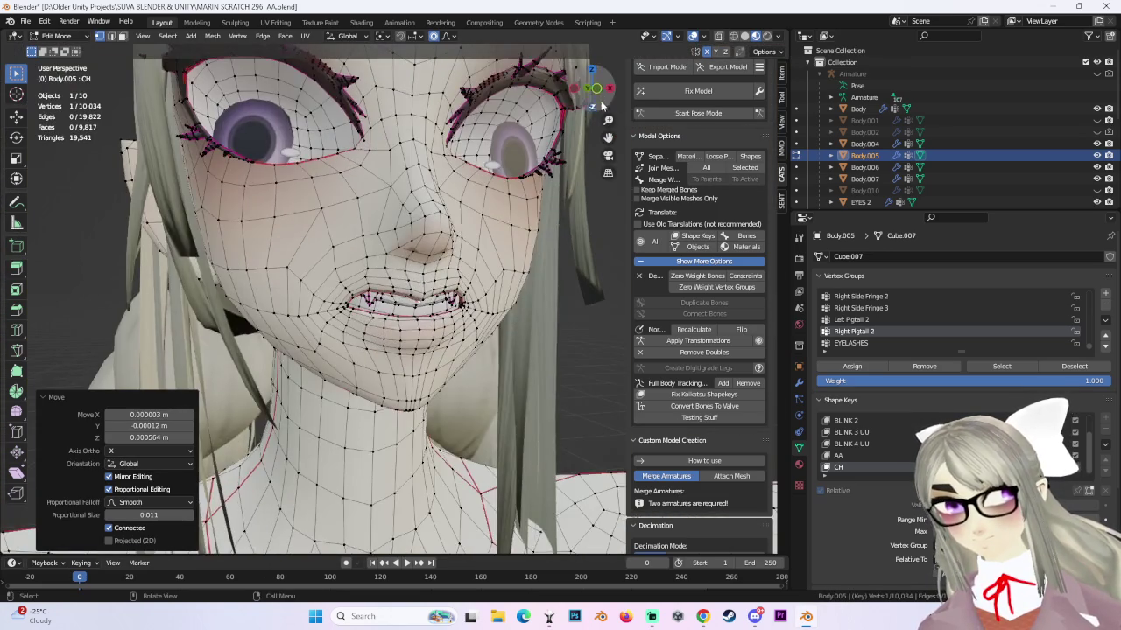
Select a lip-corner vertex in Front view and softly move it, then check in perspective.
{"action": "left_click", "coordinate": [592, 87]}
{"action": "left_click", "coordinate": [332, 318]}
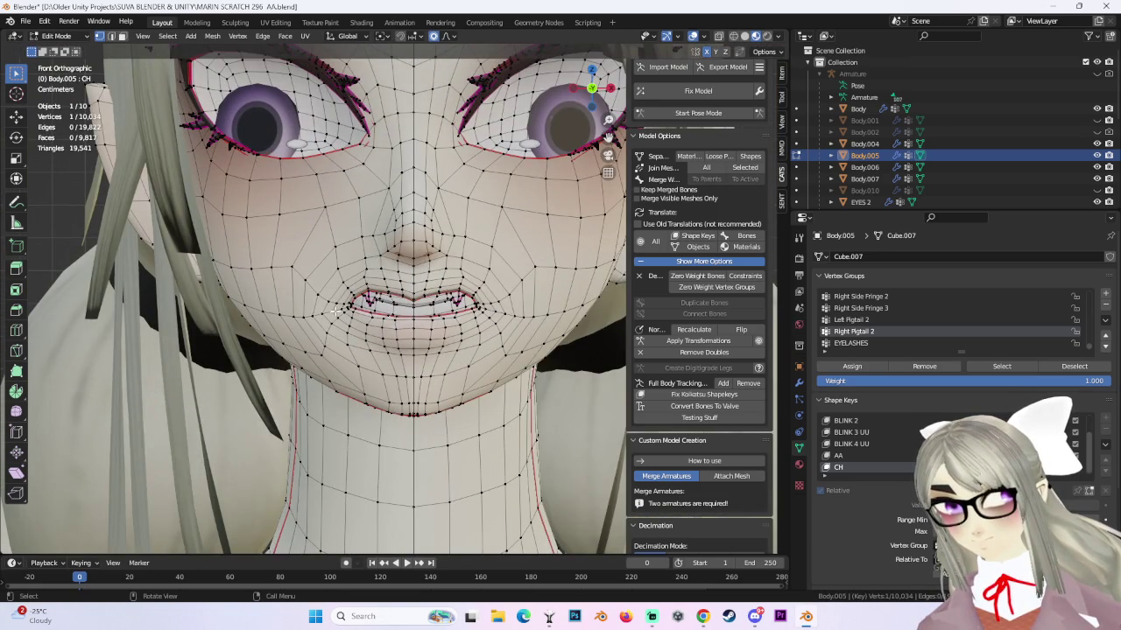
{"action": "key", "text": "g"}
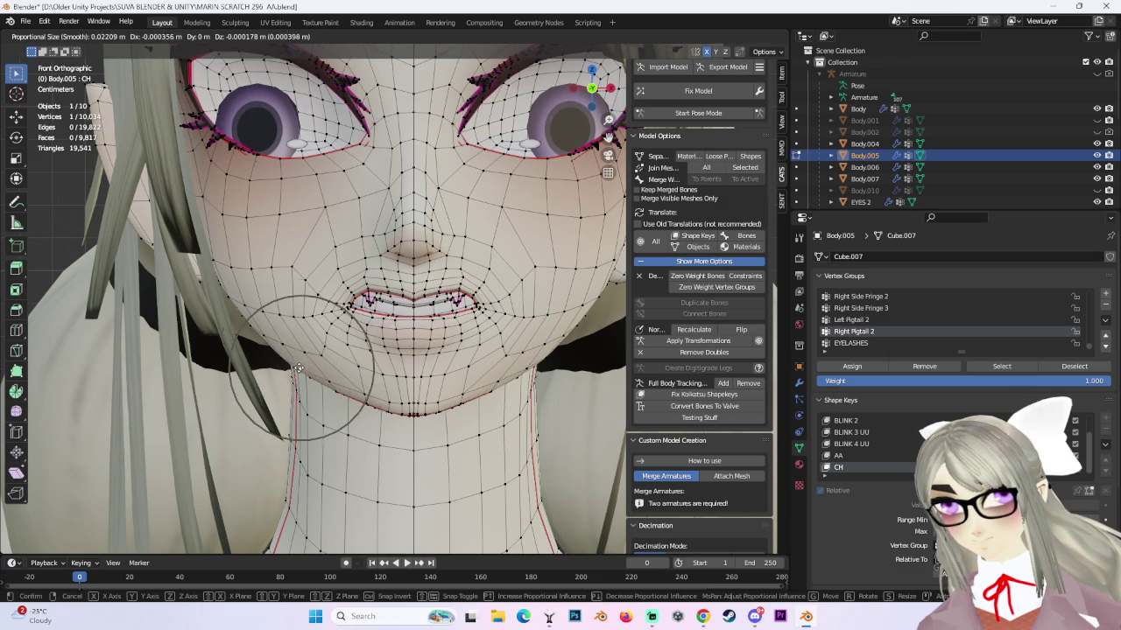
{"action": "left_click", "coordinate": [301, 368]}
{"action": "middle_click_drag", "start_coordinate": [301, 368], "coordinate": [521, 298]}
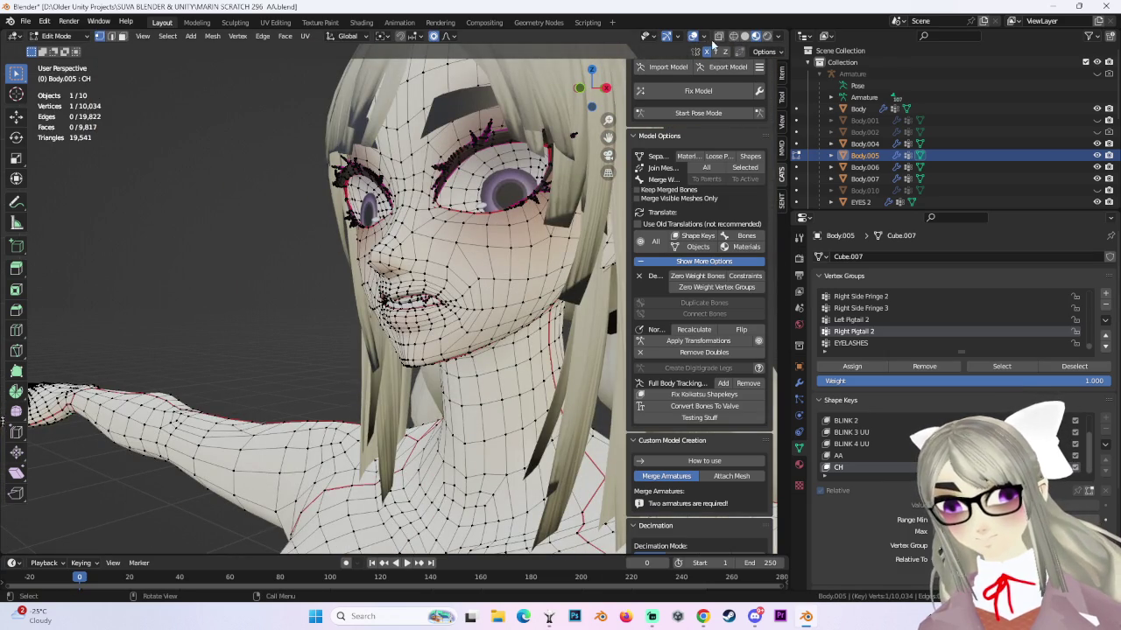
From a zoomed front view, select the mouth-corner vertices and soft-move them.
{"action": "left_click_drag", "start_coordinate": [595, 88], "coordinate": [592, 90]}
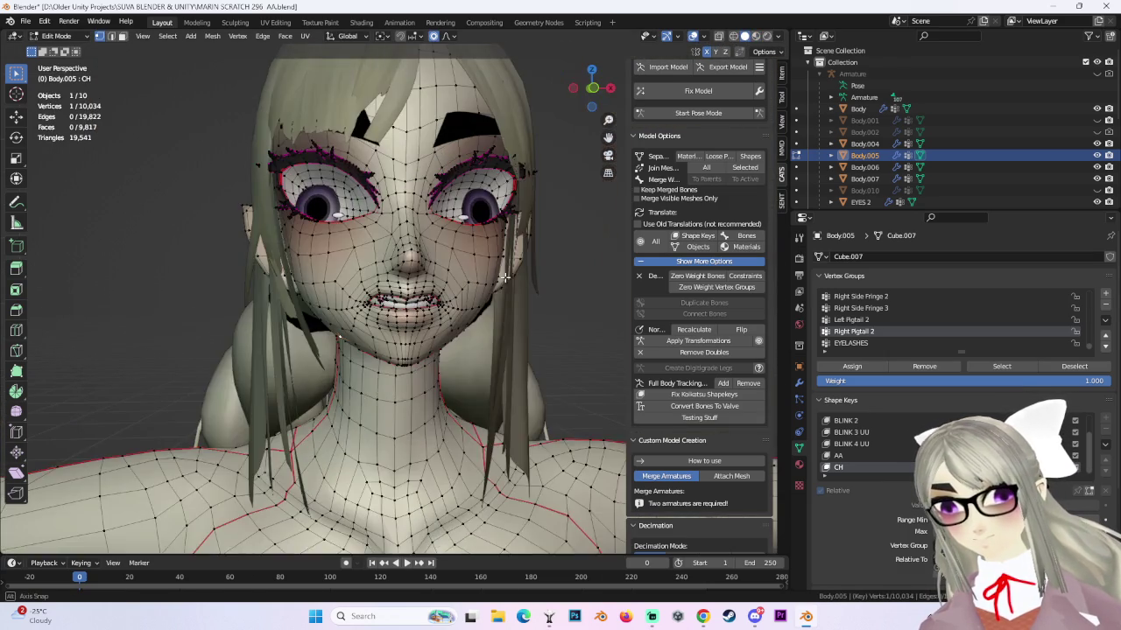
{"action": "left_click", "coordinate": [592, 90]}
{"action": "scroll", "coordinate": [266, 334], "scroll_direction": "up", "scroll_amount": 2}
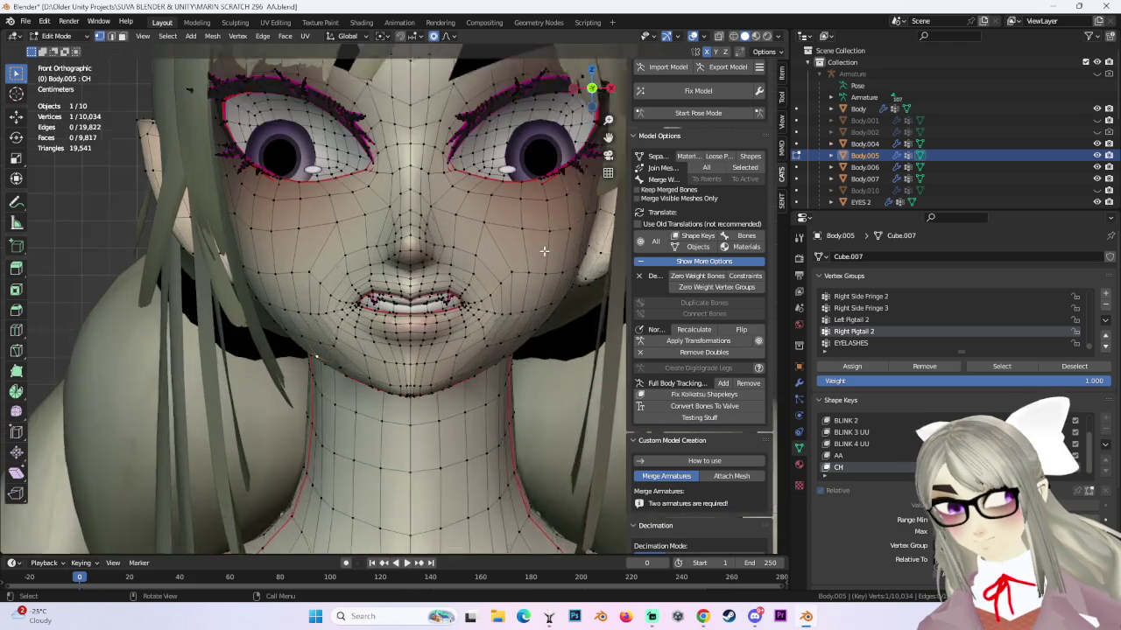
{"action": "scroll", "coordinate": [266, 333], "scroll_direction": "up", "scroll_amount": 2}
{"action": "left_click_drag", "start_coordinate": [349, 336], "coordinate": [350, 337]}
{"action": "key", "text": "g"}
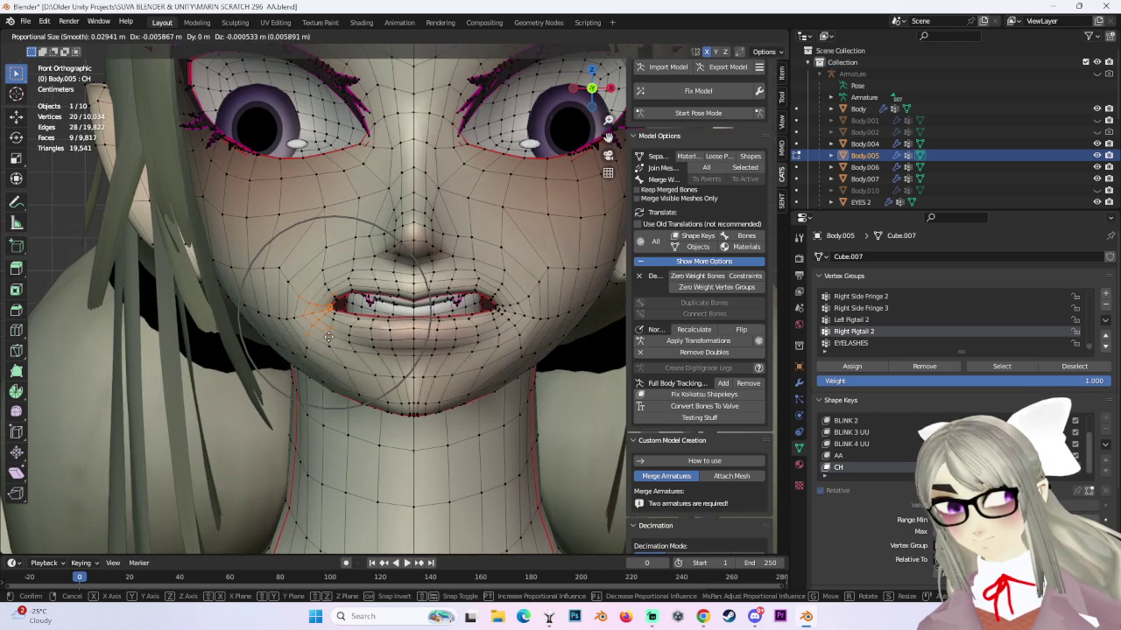
{"action": "left_click", "coordinate": [329, 336]}
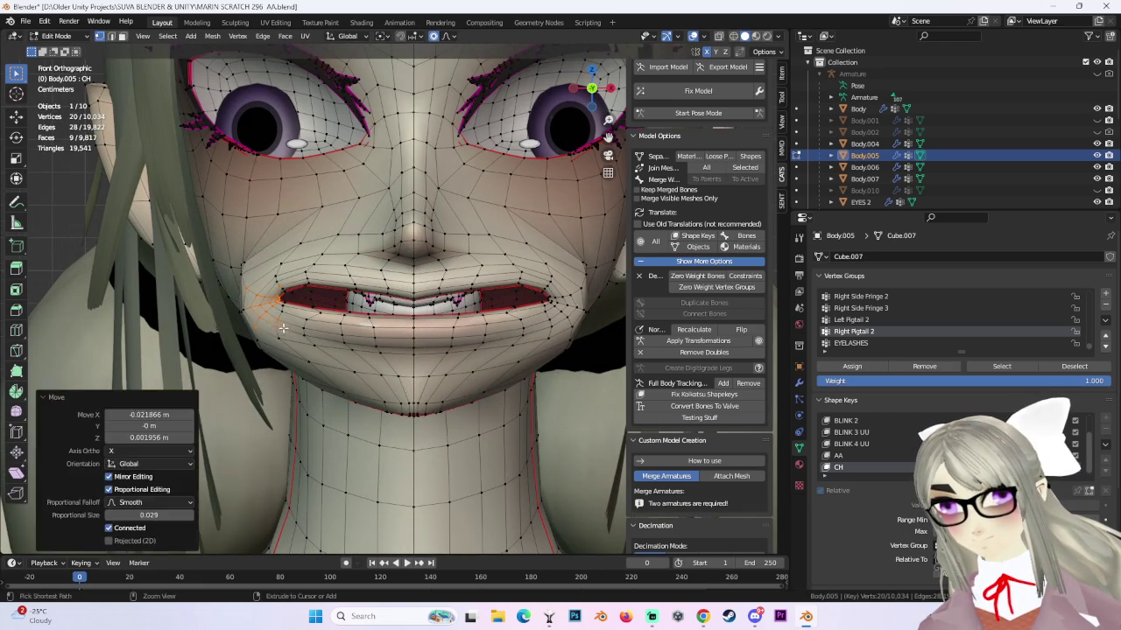
Soft-move a single vertex near the mouth twice, undoing the second move.
{"action": "mouse_move", "coordinate": [330, 336]}
{"action": "middle_mouse_down"}
{"action": "mouse_move", "coordinate": [426, 279]}
{"action": "mouse_move", "coordinate": [565, 264]}
{"action": "middle_mouse_up"}
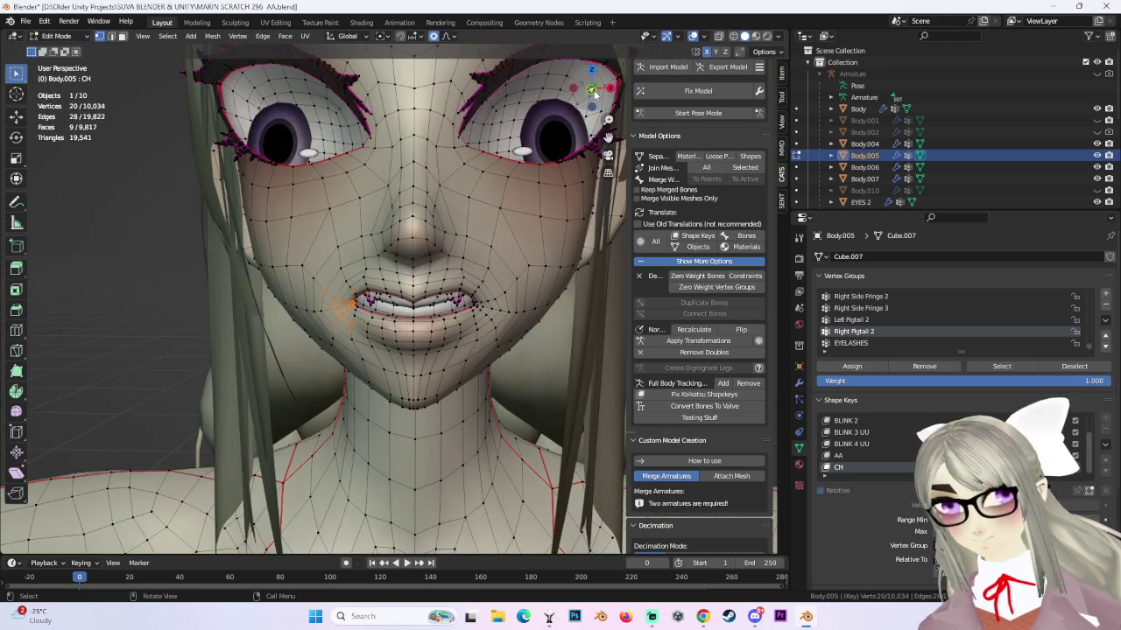
{"action": "left_click", "coordinate": [592, 91]}
{"action": "left_click", "coordinate": [362, 280]}
{"action": "key", "text": "g"}
{"action": "left_click", "coordinate": [328, 298]}
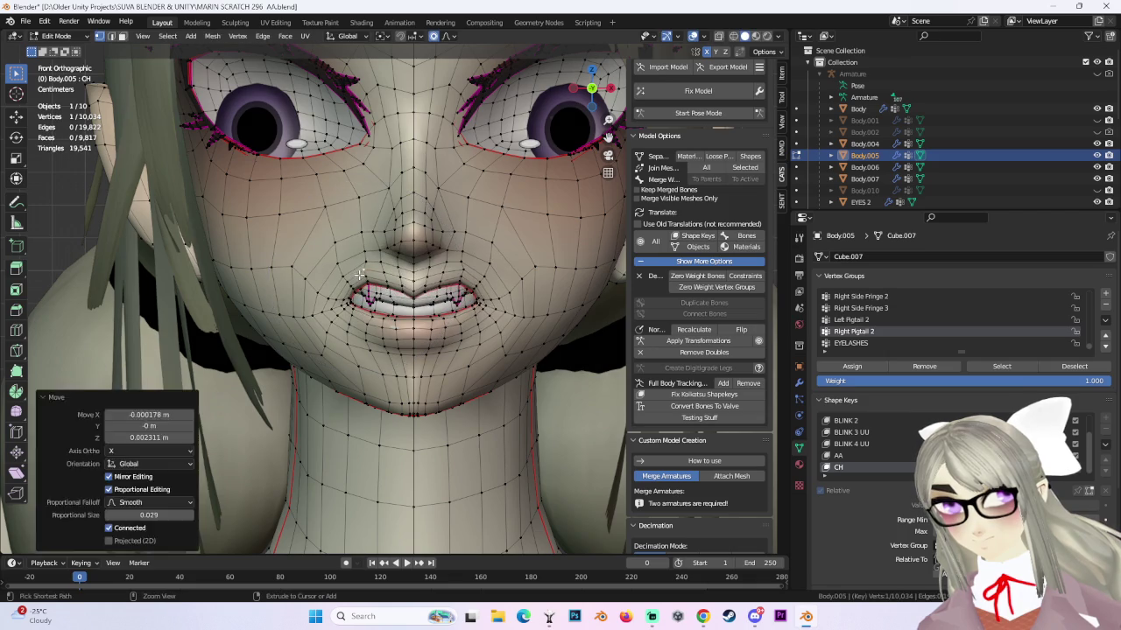
{"action": "key", "text": "g"}
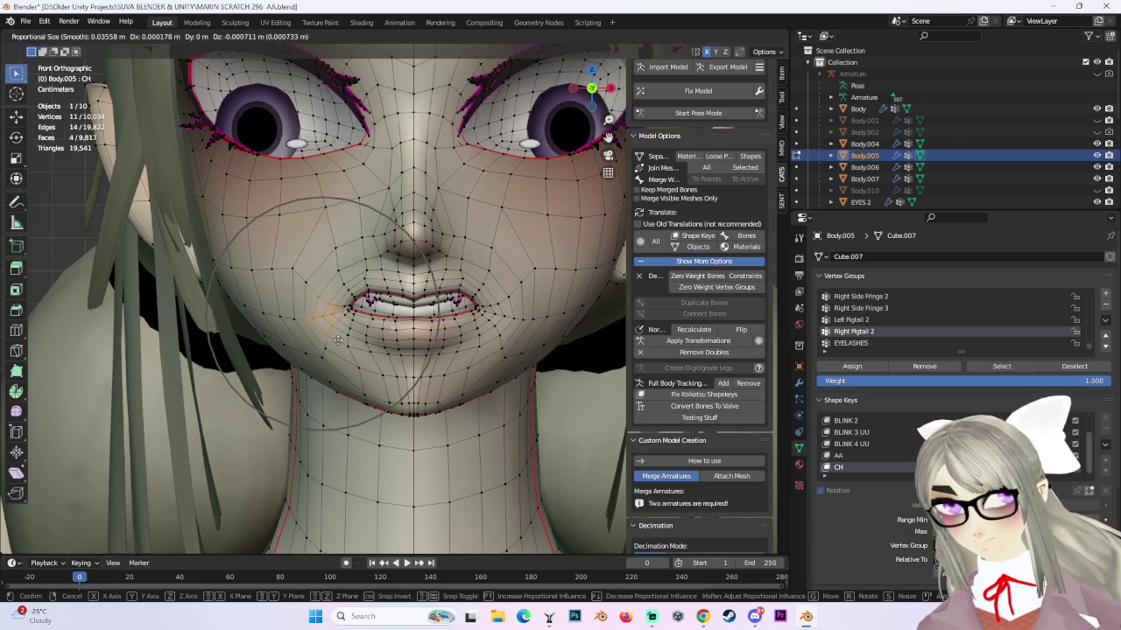
{"action": "left_click", "coordinate": [328, 274]}
{"action": "key", "text": "ctrl+z"}
From a side angle, soft-move the lip vertex twice.
{"action": "scroll", "coordinate": [331, 269], "scroll_direction": "up", "scroll_amount": 2}
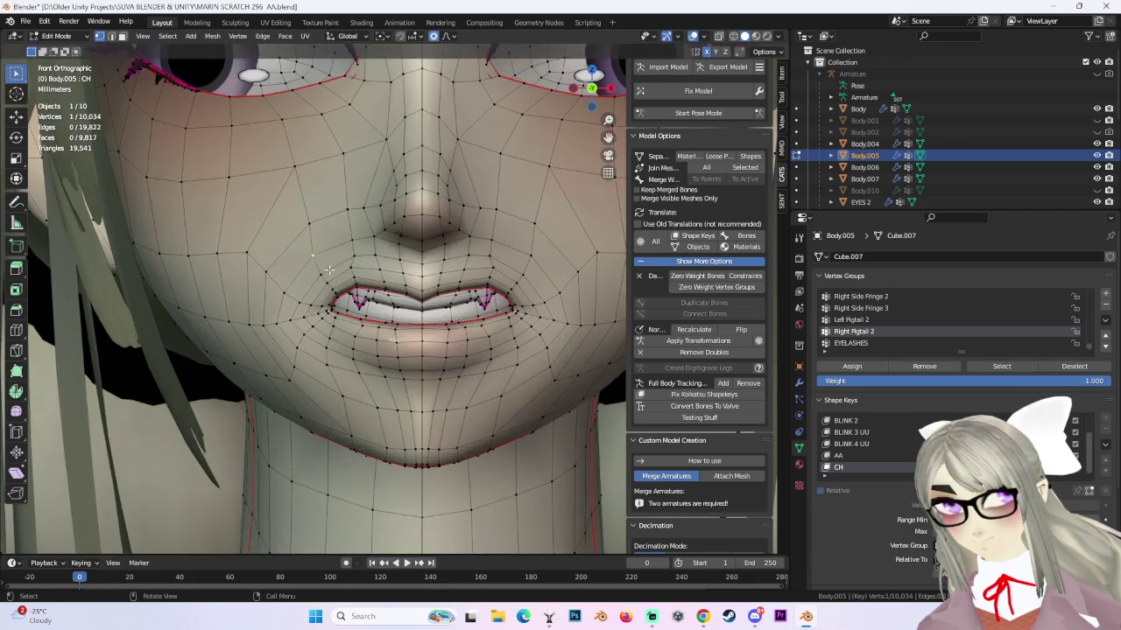
{"action": "middle_click_drag", "start_coordinate": [331, 269], "coordinate": [349, 265]}
{"action": "key", "text": "g"}
{"action": "left_click", "coordinate": [350, 254]}
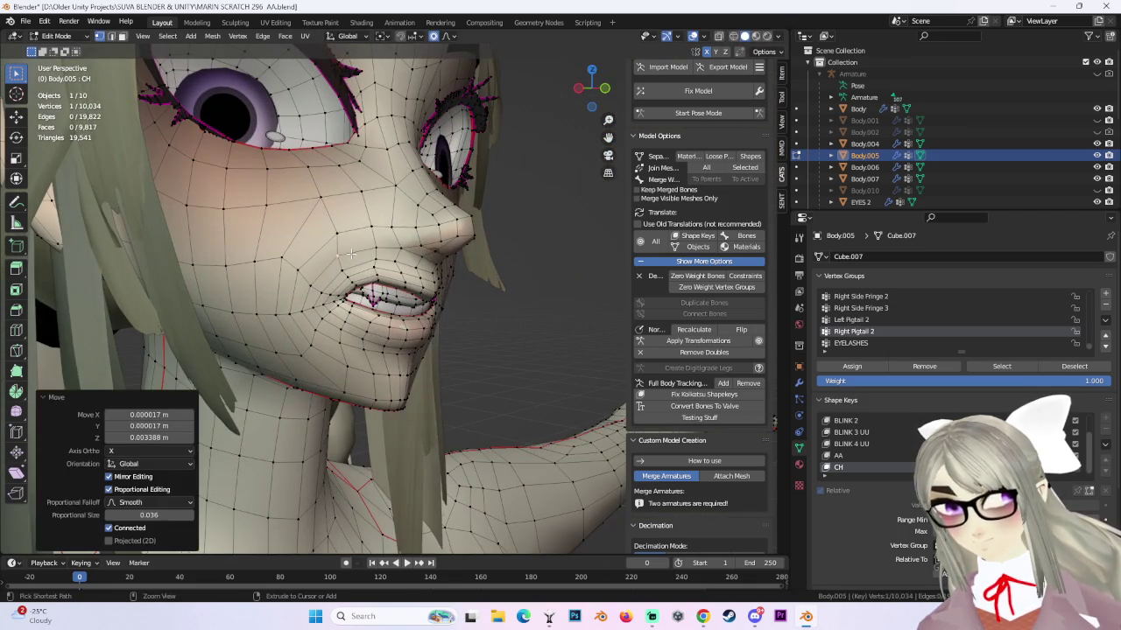
{"action": "key", "text": "g"}
{"action": "left_click", "coordinate": [349, 241]}
Refine the lips from three-quarter and front views, lowering the corner about 0.0011 m (falloff 0.029).
{"action": "mouse_move", "coordinate": [348, 241]}
{"action": "middle_mouse_down"}
{"action": "mouse_move", "coordinate": [473, 315]}
{"action": "mouse_move", "coordinate": [421, 290]}
{"action": "middle_mouse_up"}
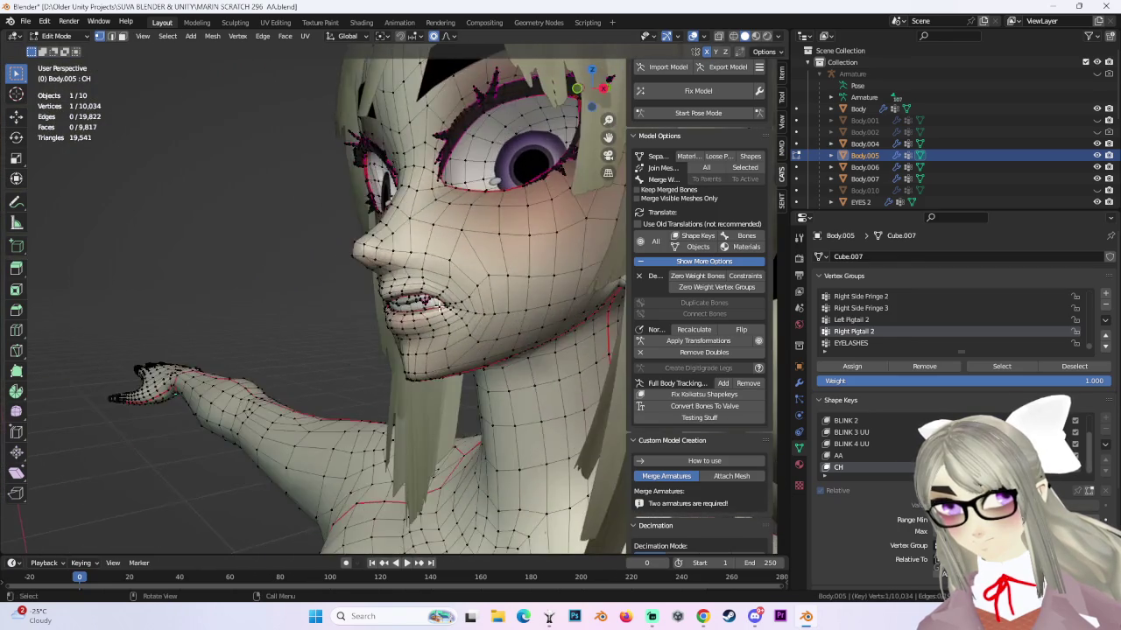
{"action": "key", "text": "g"}
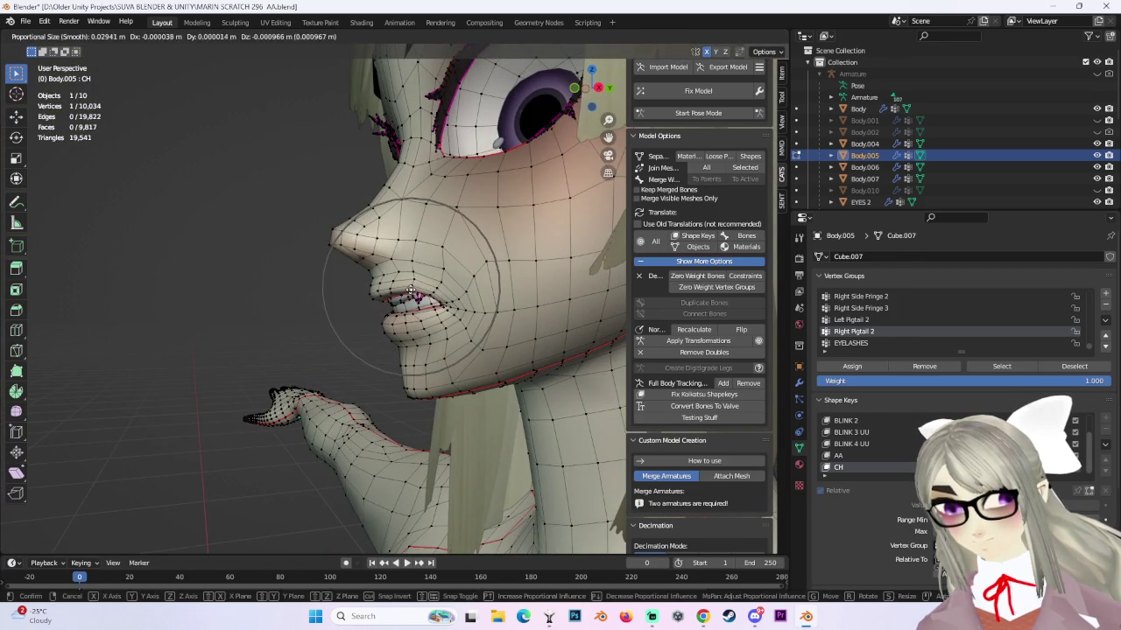
{"action": "left_click", "coordinate": [413, 289]}
{"action": "key", "text": "g"}
{"action": "left_click", "coordinate": [418, 295]}
{"action": "mouse_move", "coordinate": [418, 295]}
{"action": "middle_mouse_down"}
{"action": "mouse_move", "coordinate": [339, 320]}
{"action": "mouse_move", "coordinate": [592, 332]}
{"action": "mouse_move", "coordinate": [512, 322]}
{"action": "mouse_move", "coordinate": [379, 351]}
{"action": "mouse_move", "coordinate": [377, 367]}
{"action": "middle_mouse_up"}
{"action": "key", "text": "g"}
{"action": "left_click", "coordinate": [303, 327]}
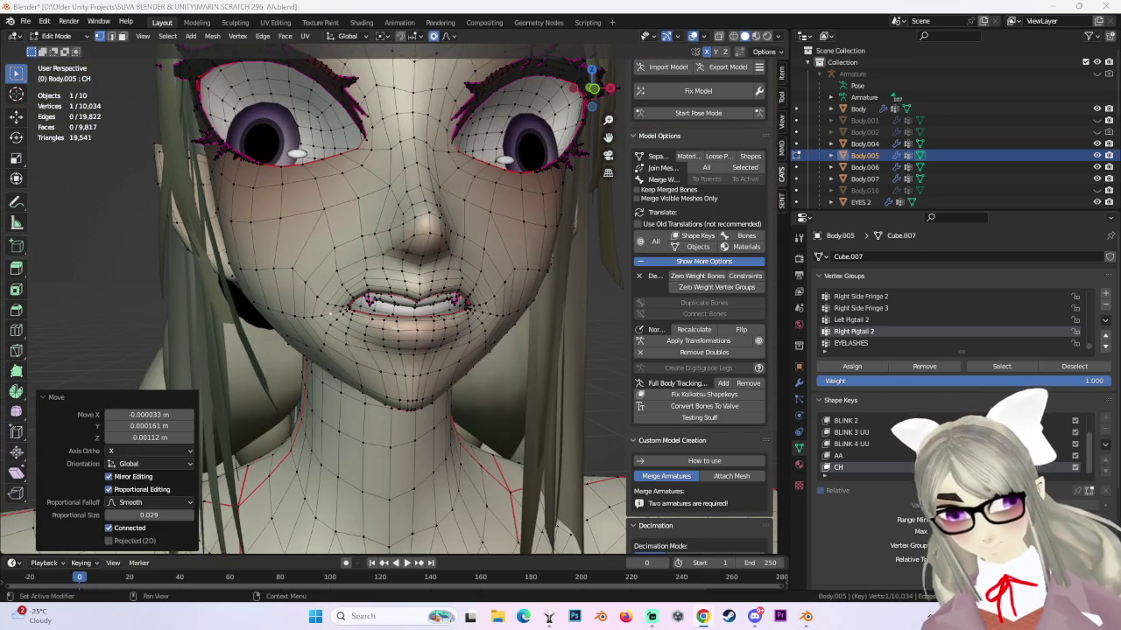
Check the head from back, front and profile views, then soft-move the lip vertices.
{"action": "left_click", "coordinate": [592, 88]}
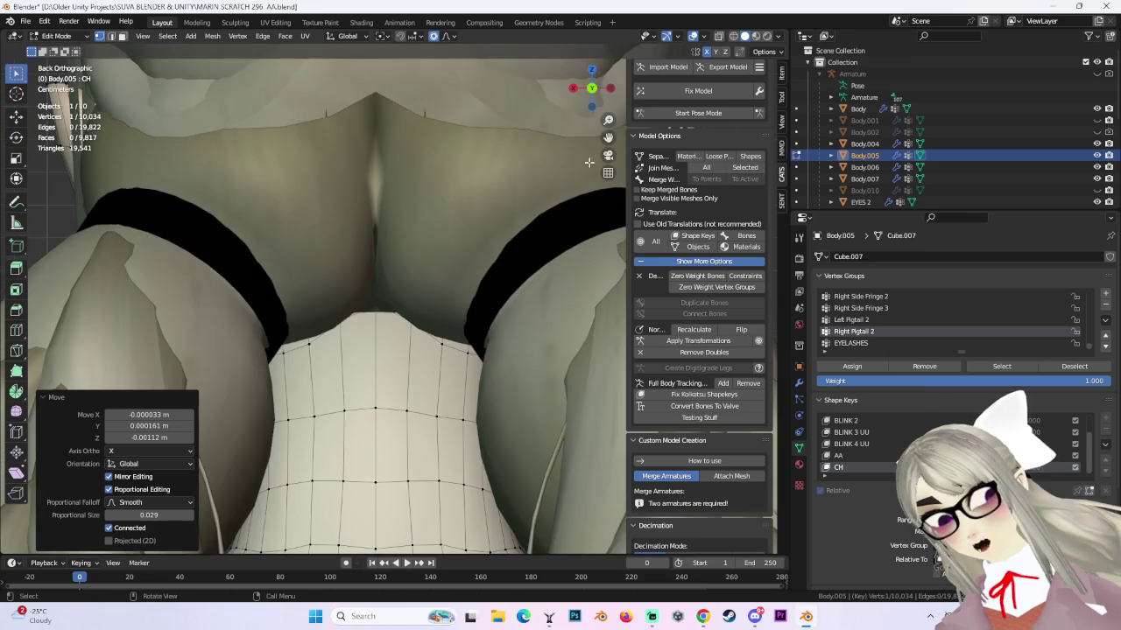
{"action": "left_click", "coordinate": [591, 88]}
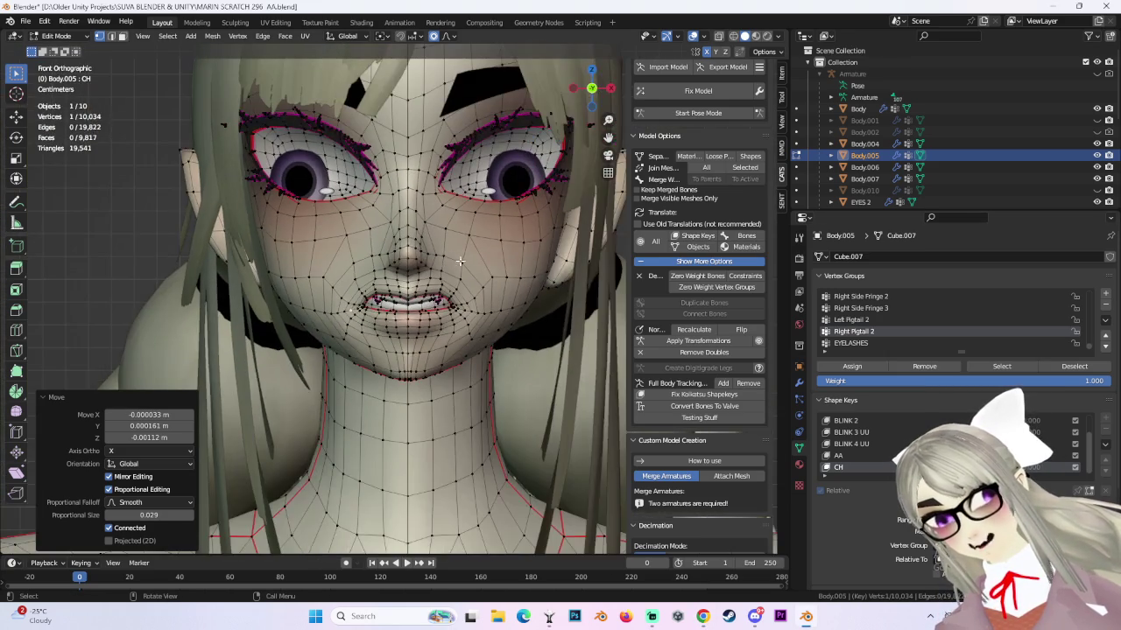
{"action": "scroll", "coordinate": [396, 298], "scroll_direction": "up", "scroll_amount": 4}
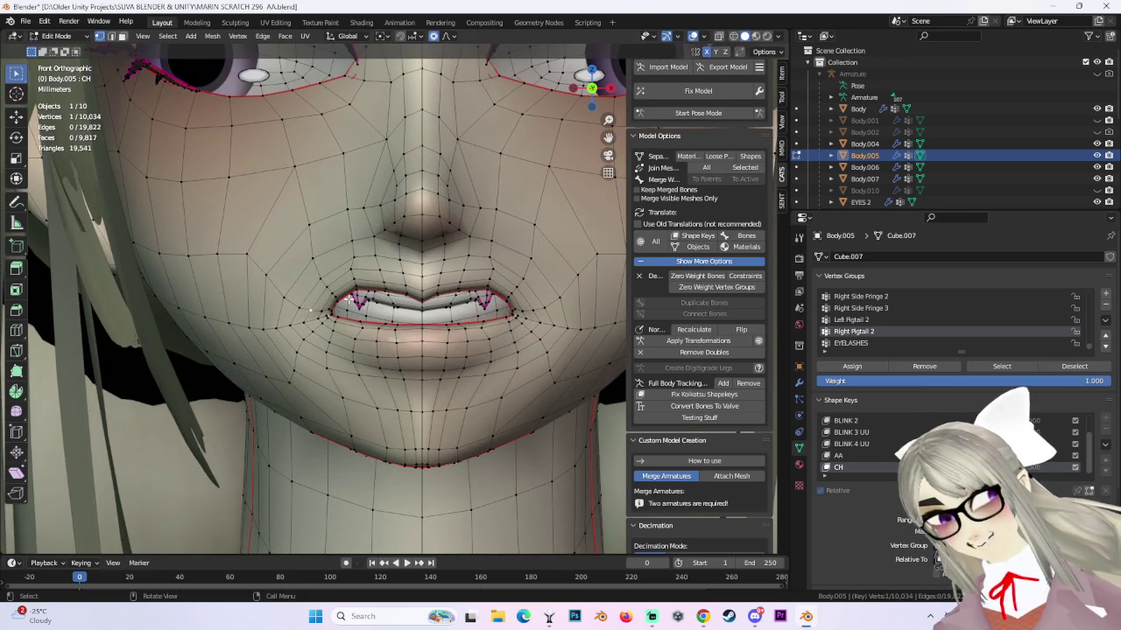
{"action": "middle_click_drag", "start_coordinate": [534, 276], "coordinate": [499, 296]}
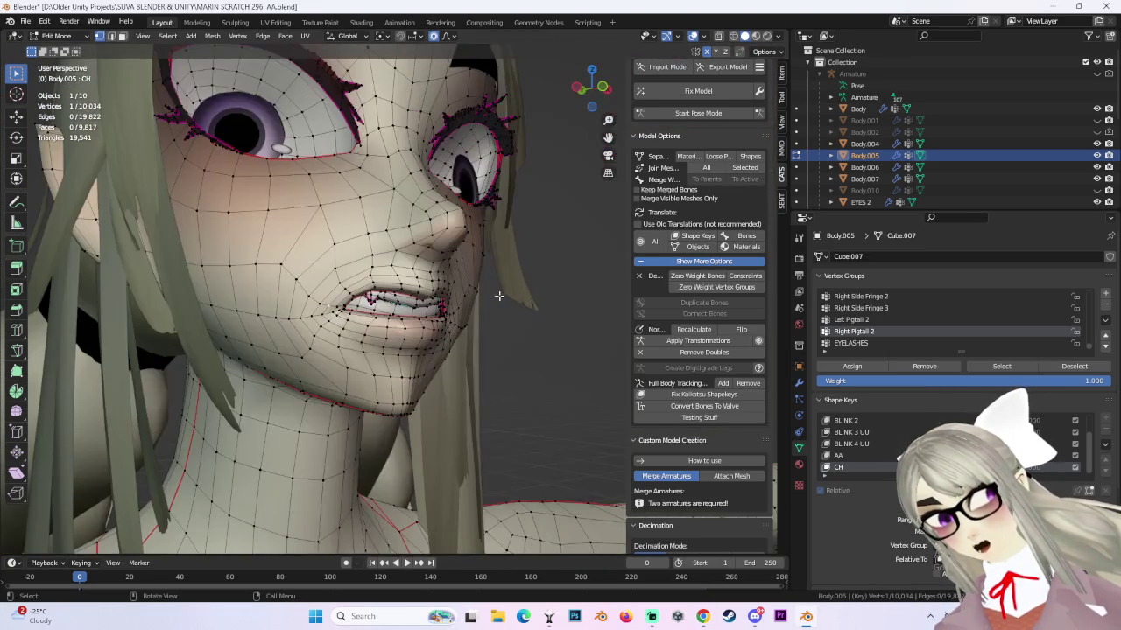
{"action": "mouse_move", "coordinate": [295, 327]}
{"action": "middle_mouse_down"}
{"action": "mouse_move", "coordinate": [499, 323]}
{"action": "mouse_move", "coordinate": [490, 313]}
{"action": "mouse_move", "coordinate": [362, 306]}
{"action": "middle_mouse_up"}
{"action": "left_click", "coordinate": [579, 88]}
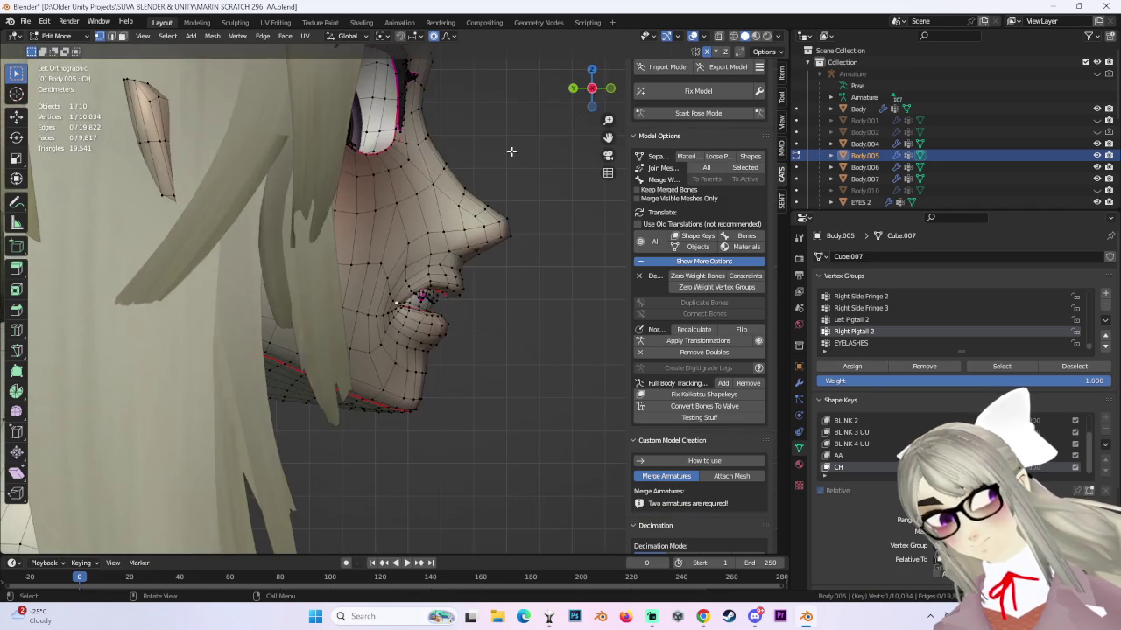
{"action": "middle_click_drag", "start_coordinate": [479, 289], "coordinate": [350, 302]}
{"action": "scroll", "coordinate": [341, 304], "scroll_direction": "up", "scroll_amount": 2}
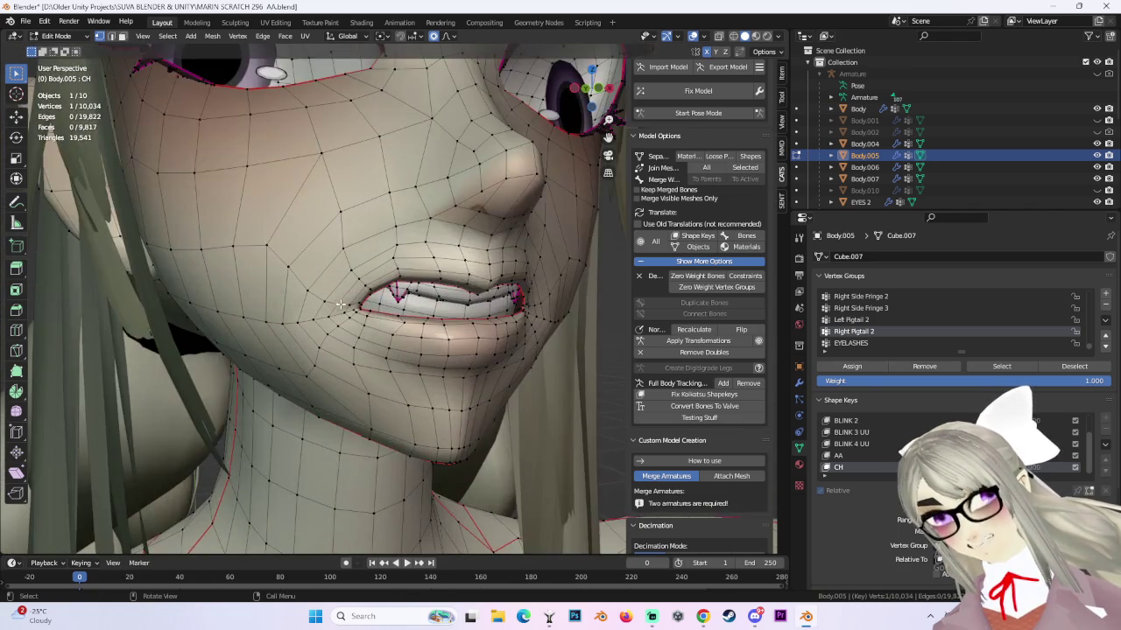
{"action": "key", "text": "g"}
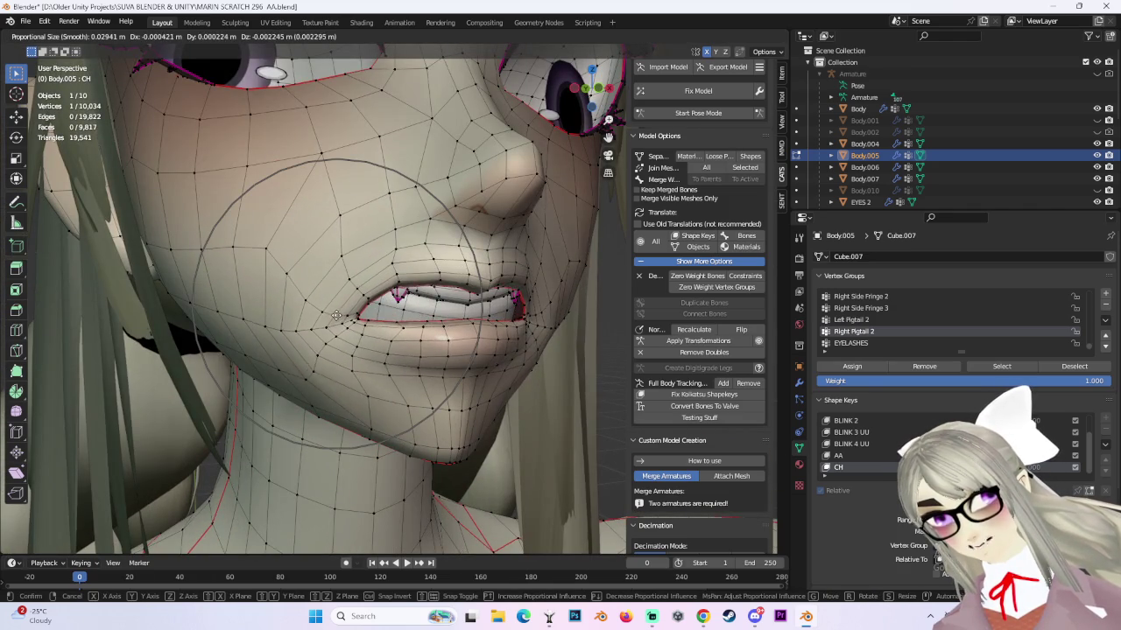
{"action": "left_click", "coordinate": [336, 324]}
Reshape the mouth with two more soft lip moves, checking from different angles.
{"action": "mouse_move", "coordinate": [335, 324]}
{"action": "middle_mouse_down"}
{"action": "mouse_move", "coordinate": [394, 315]}
{"action": "mouse_move", "coordinate": [366, 283]}
{"action": "middle_mouse_up"}
{"action": "key", "text": "g"}
{"action": "left_click", "coordinate": [325, 297]}
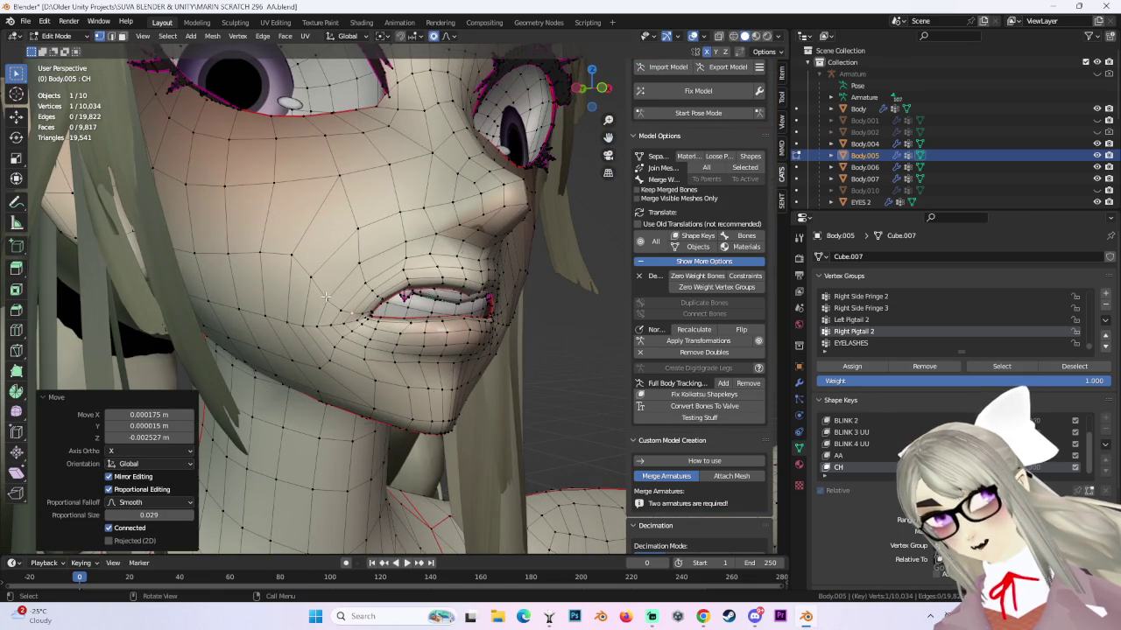
{"action": "mouse_move", "coordinate": [344, 289]}
{"action": "middle_mouse_down"}
{"action": "mouse_move", "coordinate": [394, 289]}
{"action": "mouse_move", "coordinate": [342, 286]}
{"action": "mouse_move", "coordinate": [362, 272]}
{"action": "mouse_move", "coordinate": [324, 287]}
{"action": "mouse_move", "coordinate": [516, 279]}
{"action": "mouse_move", "coordinate": [346, 277]}
{"action": "mouse_move", "coordinate": [543, 302]}
{"action": "mouse_move", "coordinate": [398, 293]}
{"action": "mouse_move", "coordinate": [442, 301]}
{"action": "mouse_move", "coordinate": [526, 281]}
{"action": "mouse_move", "coordinate": [525, 258]}
{"action": "mouse_move", "coordinate": [577, 249]}
{"action": "middle_mouse_up"}
{"action": "key", "text": "g"}
{"action": "left_click", "coordinate": [341, 286]}
Select lip vertices and a cheek vertex, and pull the cheek with soft falloff.
{"action": "left_click", "coordinate": [377, 282], "text": "ctrl"}
{"action": "key", "text": "g"}
{"action": "left_click", "coordinate": [378, 281]}
{"action": "left_click", "coordinate": [516, 279]}
{"action": "key", "text": "g"}
{"action": "left_click", "coordinate": [345, 276]}
Make two more soft moves, raising vertices about 0.0029 m in Z (falloff 0.029).
{"action": "key", "text": "g"}
{"action": "left_click", "coordinate": [398, 293]}
{"action": "scroll", "coordinate": [448, 303], "scroll_direction": "up", "scroll_amount": 3}
{"action": "key", "text": "g"}
{"action": "left_click", "coordinate": [559, 266]}
{"action": "scroll", "coordinate": [559, 265], "scroll_direction": "down", "scroll_amount": 3}
Snap to the front orthographic view and undo a trial mouth vertex move.
{"action": "scroll", "coordinate": [561, 244], "scroll_direction": "up", "scroll_amount": 2}
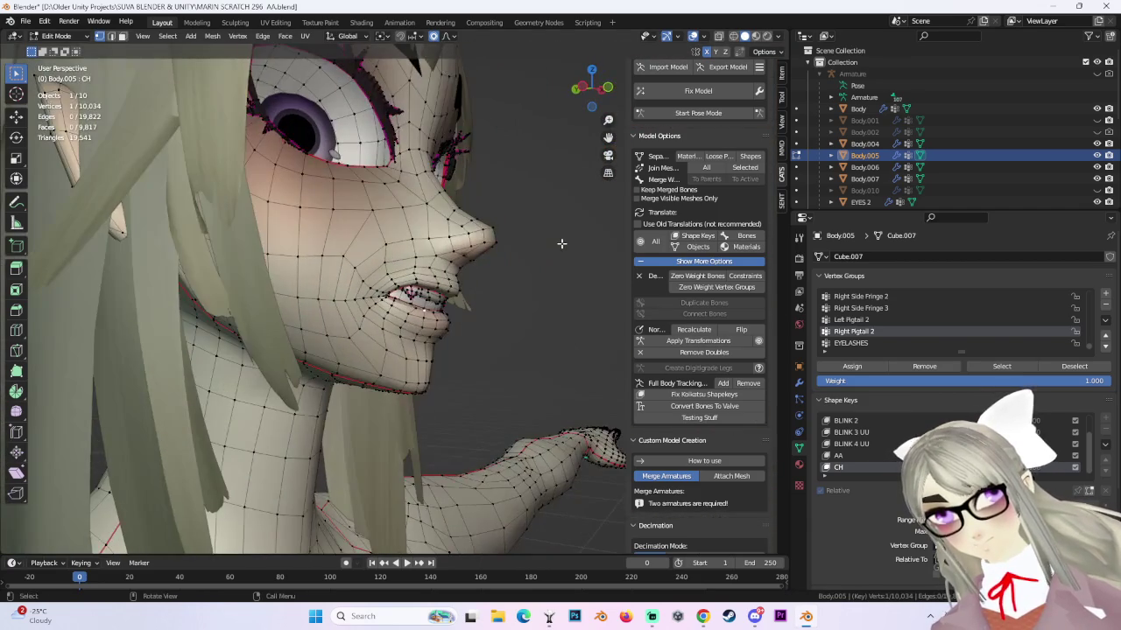
{"action": "middle_click_drag", "start_coordinate": [489, 288], "coordinate": [527, 278]}
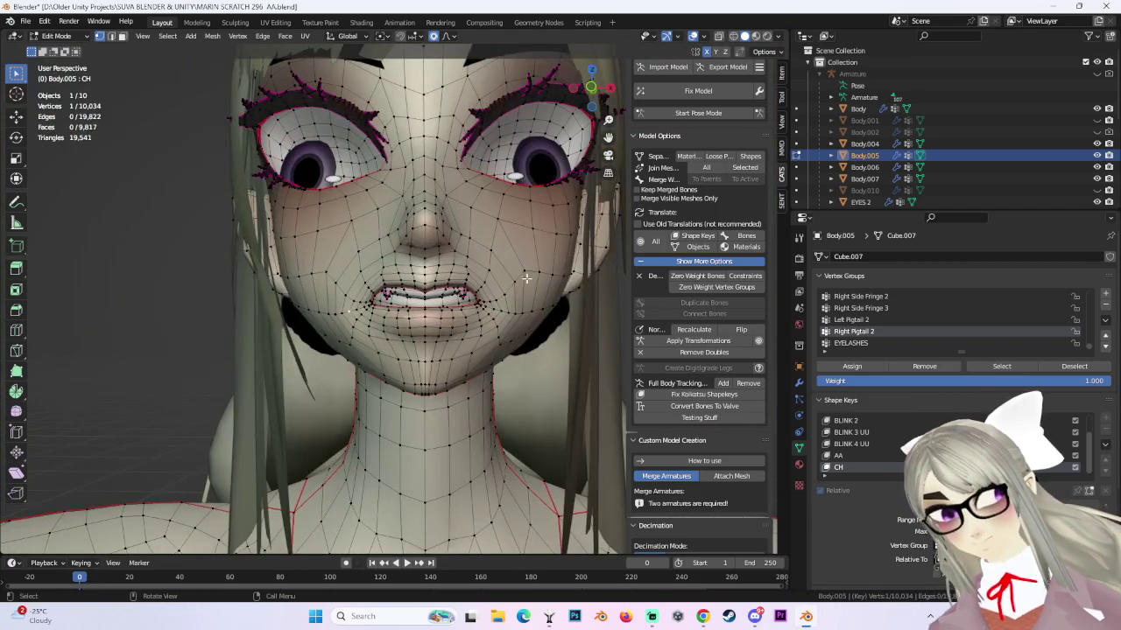
{"action": "left_click", "coordinate": [590, 88]}
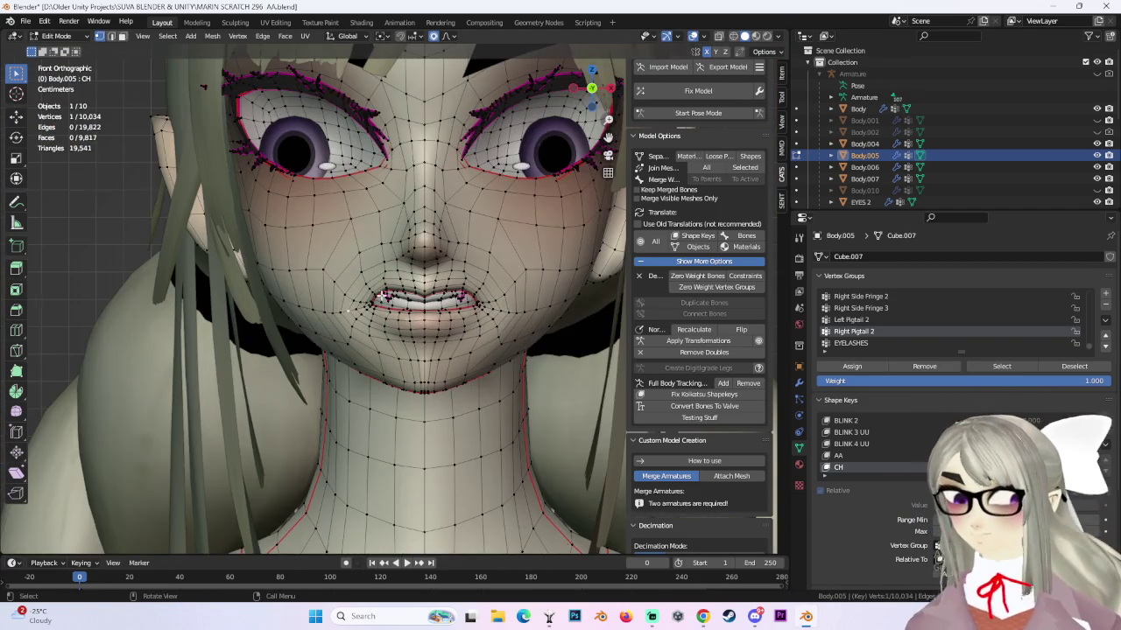
{"action": "scroll", "coordinate": [592, 88], "scroll_direction": "up", "scroll_amount": 3}
{"action": "left_click", "coordinate": [368, 302]}
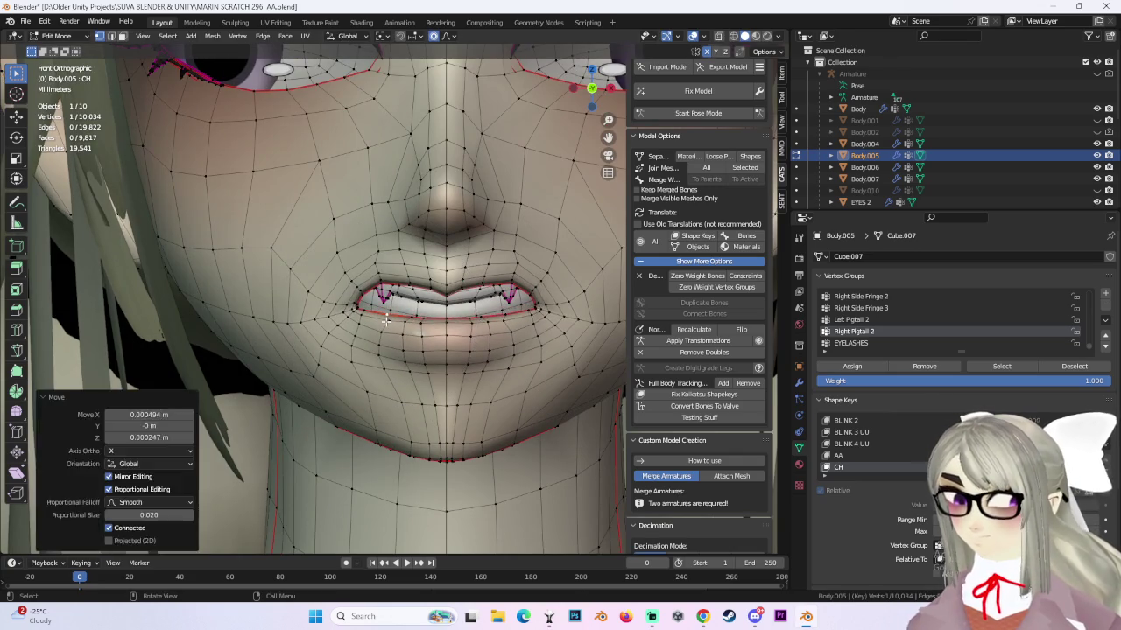
{"action": "key", "text": "ctrl+z"}
Try a soft lip move and undo it.
{"action": "key", "text": "g"}
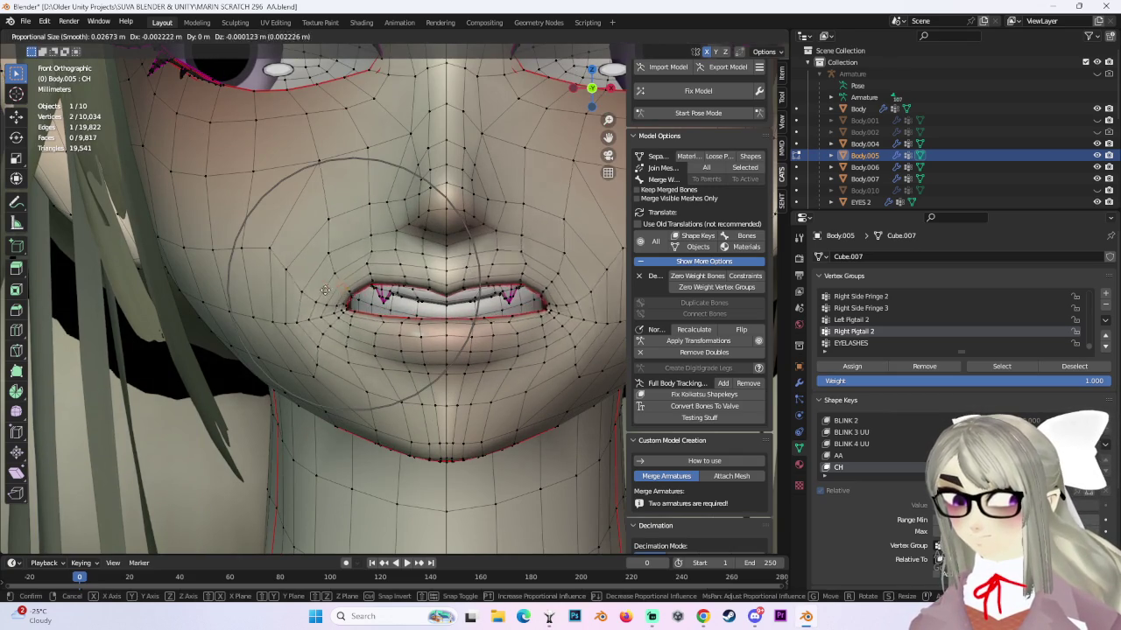
{"action": "left_click", "coordinate": [333, 264]}
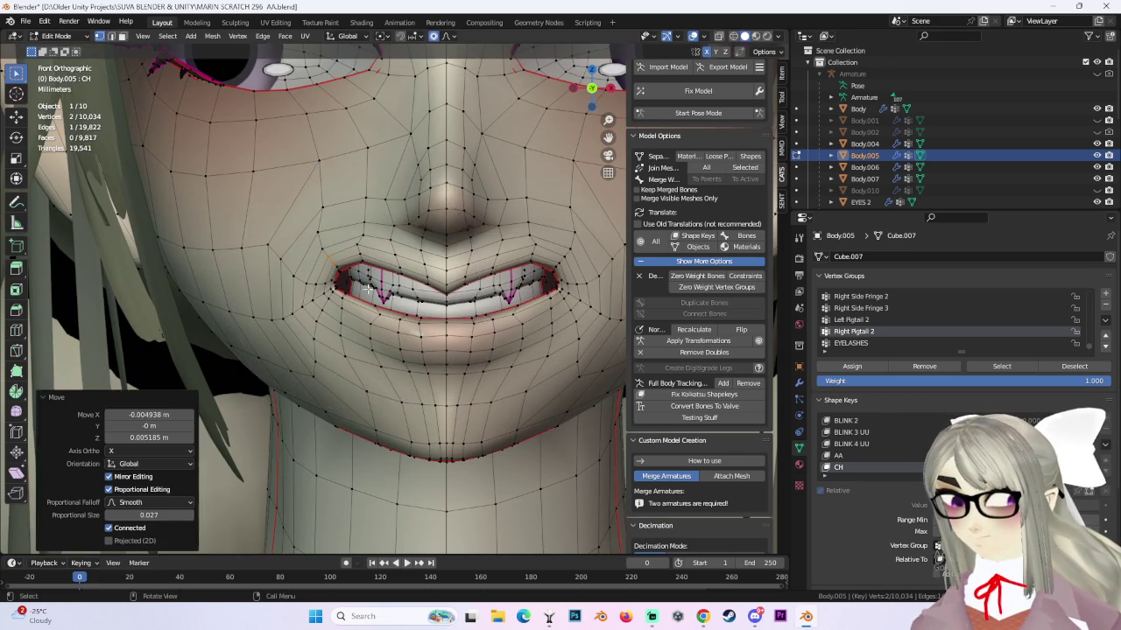
{"action": "scroll", "coordinate": [337, 266], "scroll_direction": "down", "scroll_amount": 2}
{"action": "key", "text": "ctrl+z"}
{"action": "scroll", "coordinate": [368, 272], "scroll_direction": "up", "scroll_amount": 1}
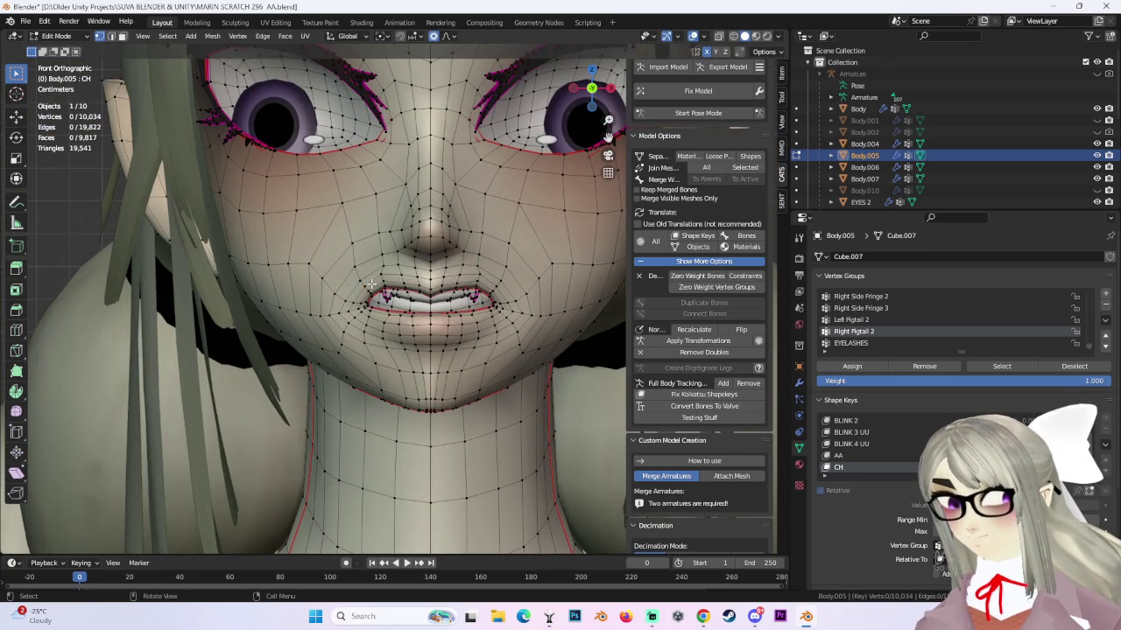
{"action": "scroll", "coordinate": [371, 285], "scroll_direction": "down", "scroll_amount": 1}
Move the lips, then shift them vertically along Z.
{"action": "key", "text": "g"}
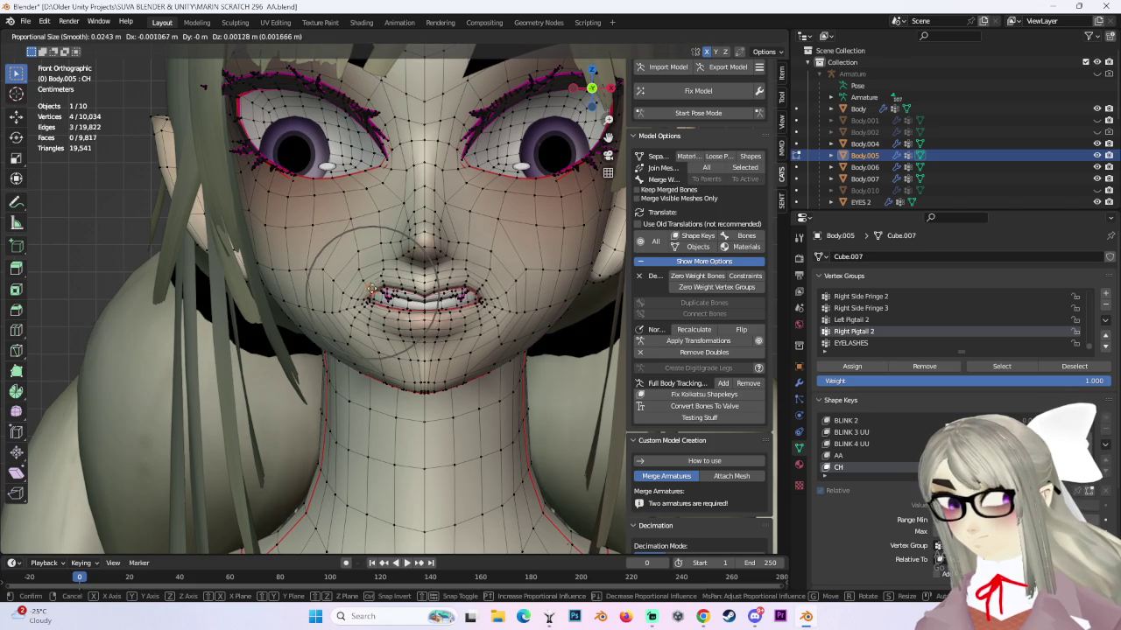
{"action": "left_click", "coordinate": [366, 284]}
{"action": "key", "text": "g"}
{"action": "key", "text": "z"}
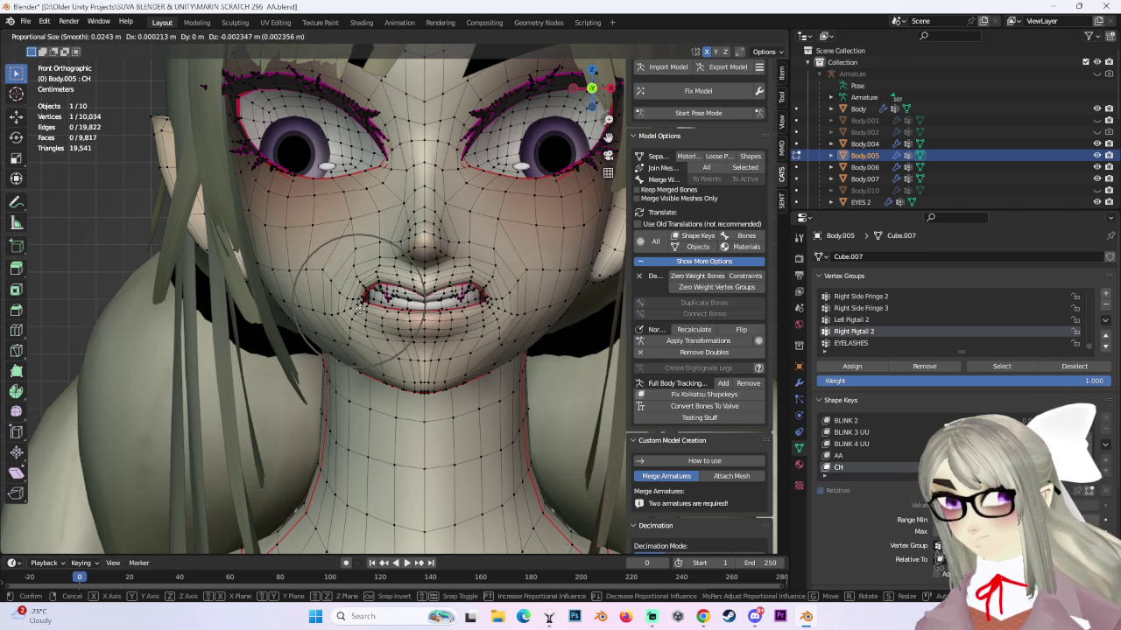
{"action": "left_click", "coordinate": [349, 311]}
{"action": "scroll", "coordinate": [368, 315], "scroll_direction": "up", "scroll_amount": 2}
Drop the lower lip about 0.0024 m in Z (falloff 0.024) and check in perspective.
{"action": "key", "text": "g"}
{"action": "key", "text": "z"}
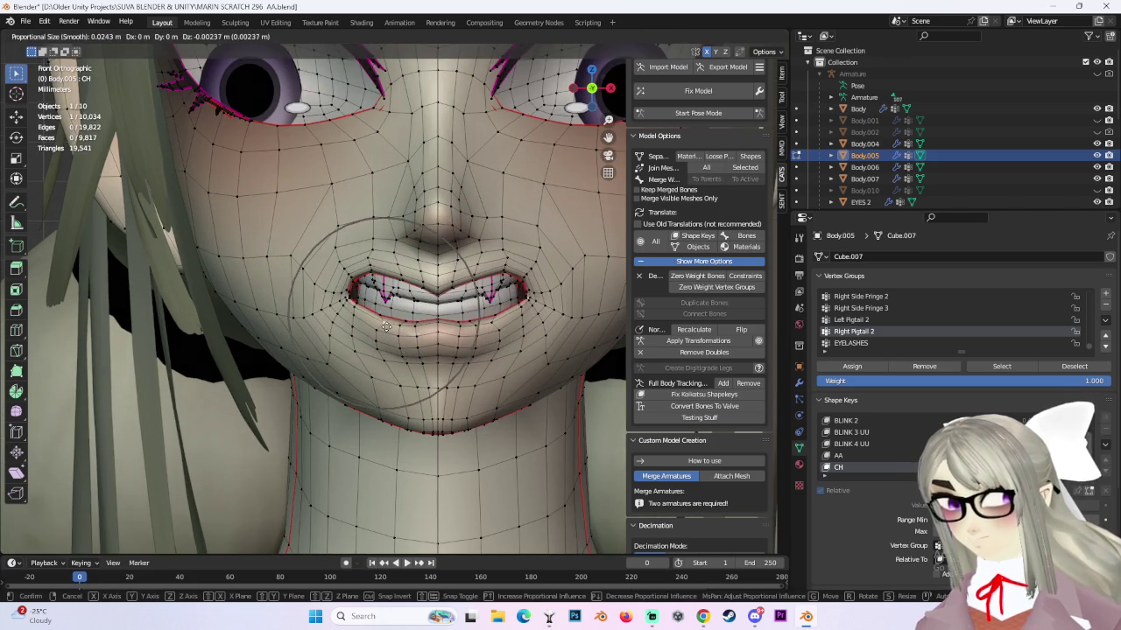
{"action": "left_click", "coordinate": [396, 324]}
{"action": "key", "text": "ctrl+z"}
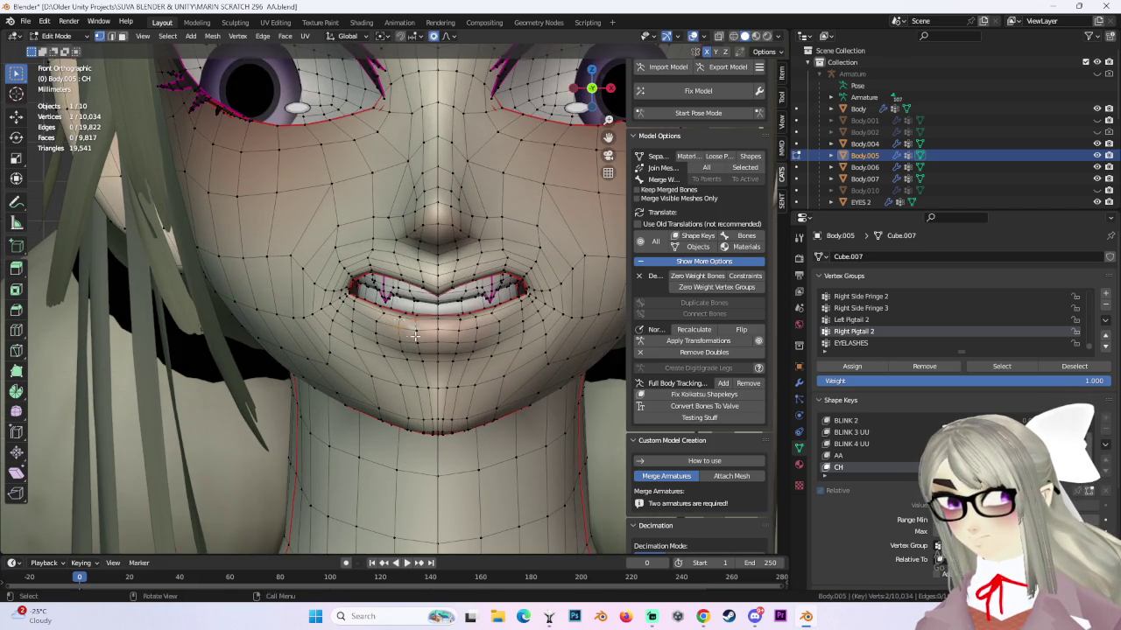
{"action": "key", "text": "g"}
{"action": "left_click", "coordinate": [420, 333]}
{"action": "scroll", "coordinate": [420, 333], "scroll_direction": "up", "scroll_amount": 2}
{"action": "key", "text": "g"}
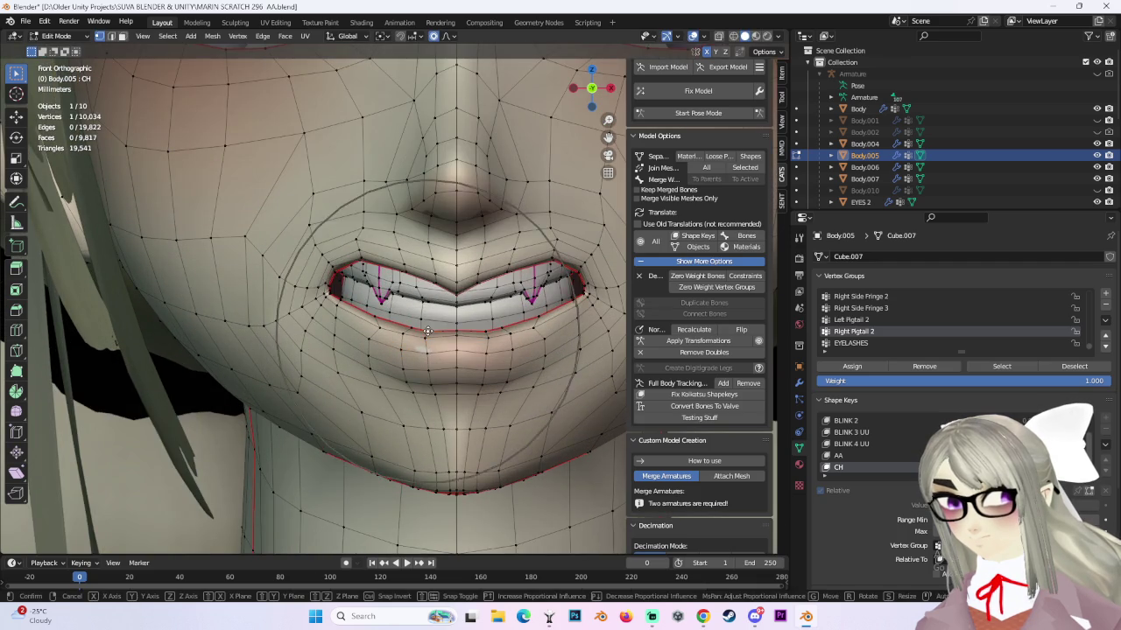
{"action": "left_click", "coordinate": [426, 324]}
{"action": "mouse_move", "coordinate": [425, 324]}
{"action": "middle_mouse_down"}
{"action": "mouse_move", "coordinate": [546, 326]}
{"action": "mouse_move", "coordinate": [354, 318]}
{"action": "mouse_move", "coordinate": [374, 299]}
{"action": "middle_mouse_up"}
{"action": "scroll", "coordinate": [525, 329], "scroll_direction": "down", "scroll_amount": 3}
Confirm a lip move on the CH shape key, then cancel a trial move.
{"action": "scroll", "coordinate": [375, 299], "scroll_direction": "up", "scroll_amount": 3}
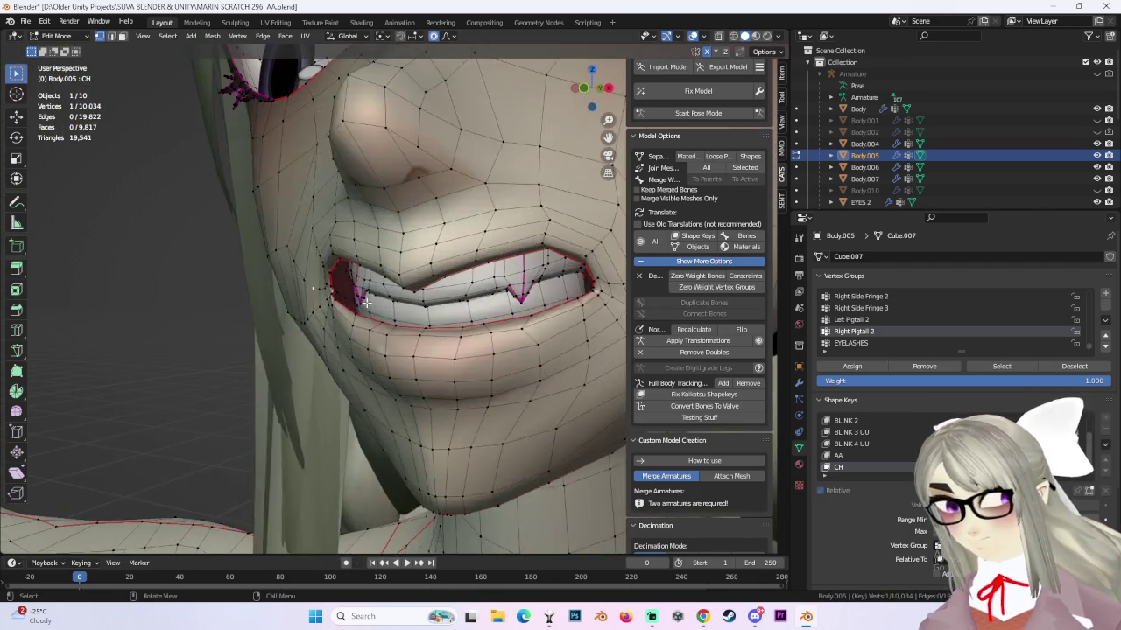
{"action": "scroll", "coordinate": [375, 300], "scroll_direction": "up", "scroll_amount": 2}
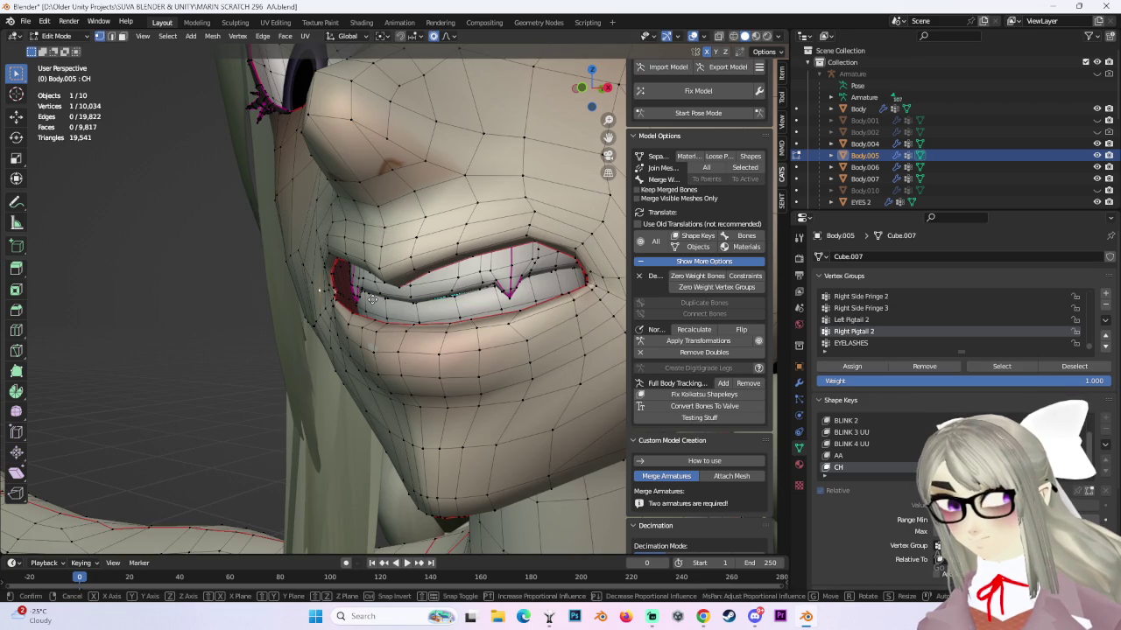
{"action": "left_click", "coordinate": [425, 268]}
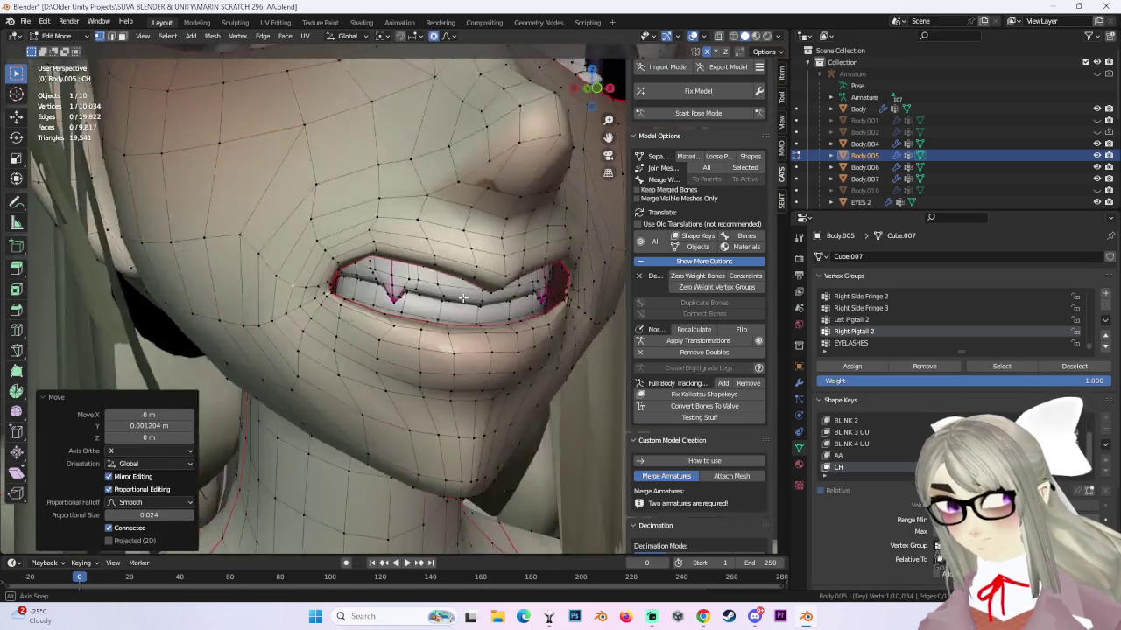
{"action": "mouse_move", "coordinate": [426, 268]}
{"action": "middle_mouse_down"}
{"action": "mouse_move", "coordinate": [530, 299]}
{"action": "mouse_move", "coordinate": [335, 302]}
{"action": "middle_mouse_up"}
{"action": "key", "text": "g"}
{"action": "right_click", "coordinate": [516, 299]}
Pick a lip vertex and soft-move it, orbiting to check the lips.
{"action": "left_click", "coordinate": [517, 298]}
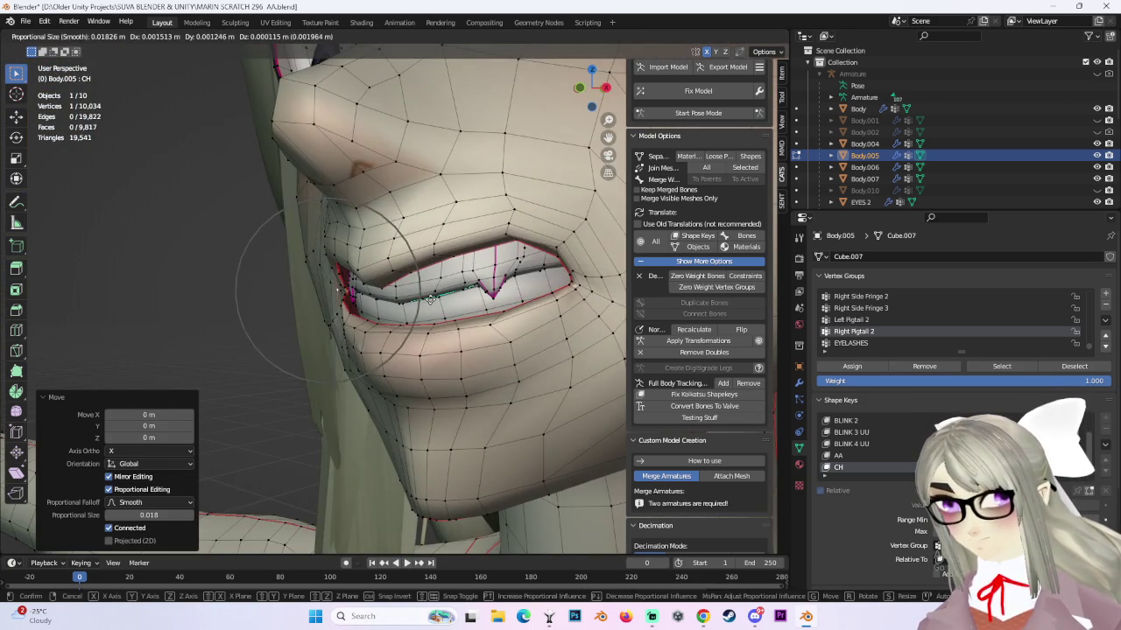
{"action": "key", "text": "g"}
{"action": "left_click", "coordinate": [343, 300]}
{"action": "scroll", "coordinate": [343, 300], "scroll_direction": "down", "scroll_amount": 3}
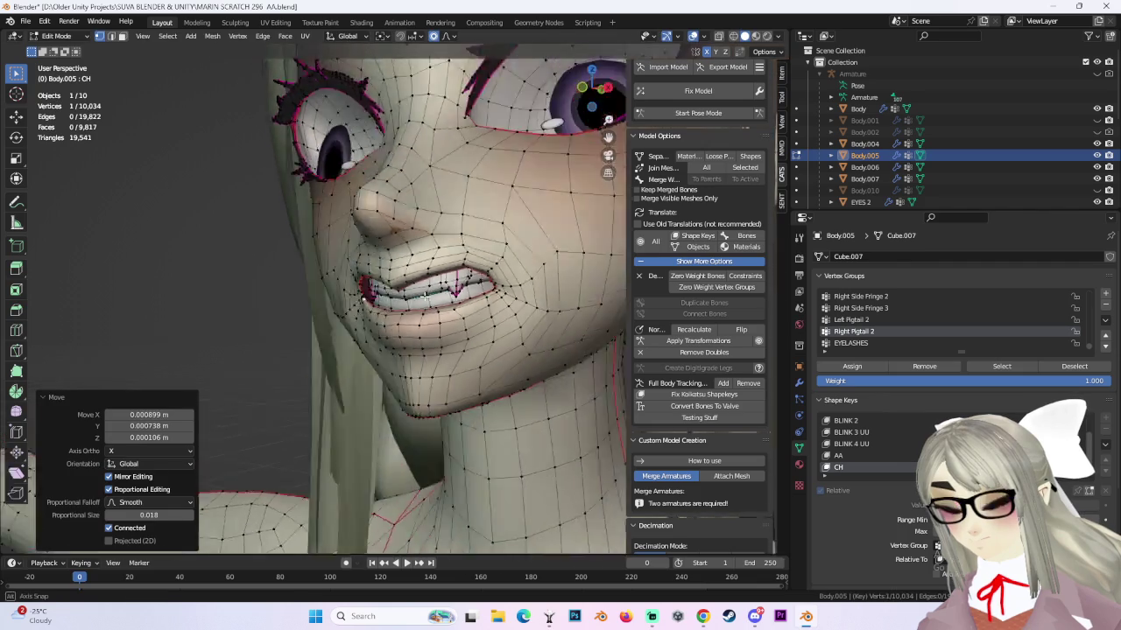
{"action": "mouse_move", "coordinate": [343, 301]}
{"action": "middle_mouse_down"}
{"action": "mouse_move", "coordinate": [378, 329]}
{"action": "mouse_move", "coordinate": [344, 312]}
{"action": "mouse_move", "coordinate": [405, 258]}
{"action": "middle_mouse_up"}
{"action": "scroll", "coordinate": [378, 329], "scroll_direction": "up", "scroll_amount": 3}
Make three more soft moves on the mouth and lip vertices.
{"action": "key", "text": "g"}
{"action": "left_click", "coordinate": [346, 313]}
{"action": "scroll", "coordinate": [376, 289], "scroll_direction": "down", "scroll_amount": 3}
{"action": "scroll", "coordinate": [376, 289], "scroll_direction": "up", "scroll_amount": 3}
{"action": "key", "text": "g"}
{"action": "left_click", "coordinate": [376, 254]}
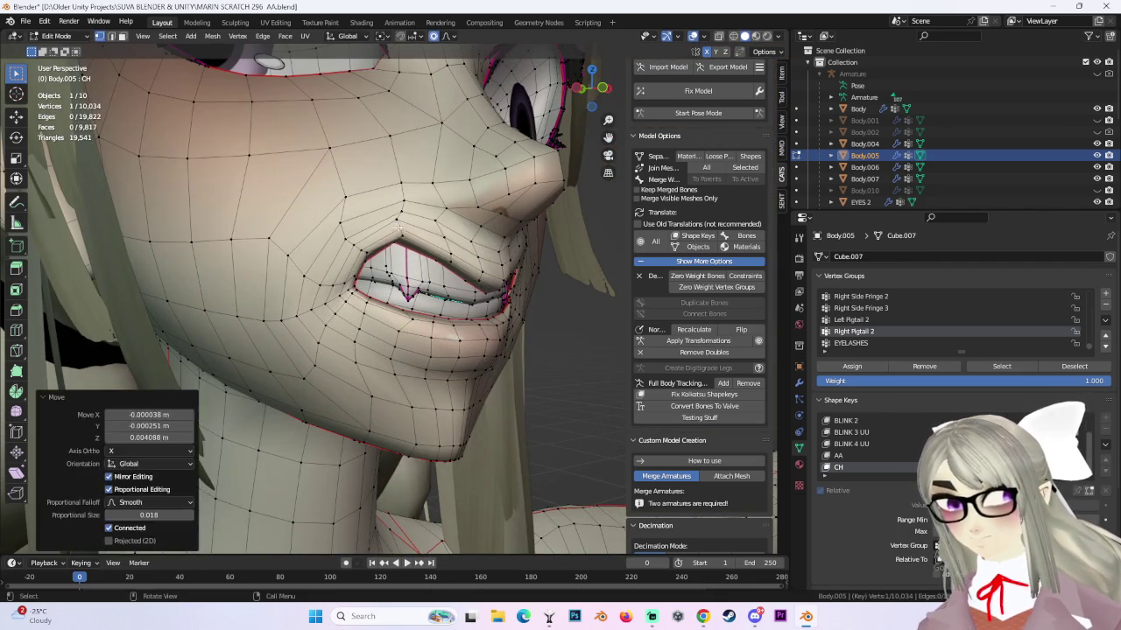
{"action": "key", "text": "g"}
{"action": "left_click", "coordinate": [361, 317]}
From the side, push the lip vertices forward with two soft moves.
{"action": "middle_click_drag", "start_coordinate": [360, 317], "coordinate": [473, 296]}
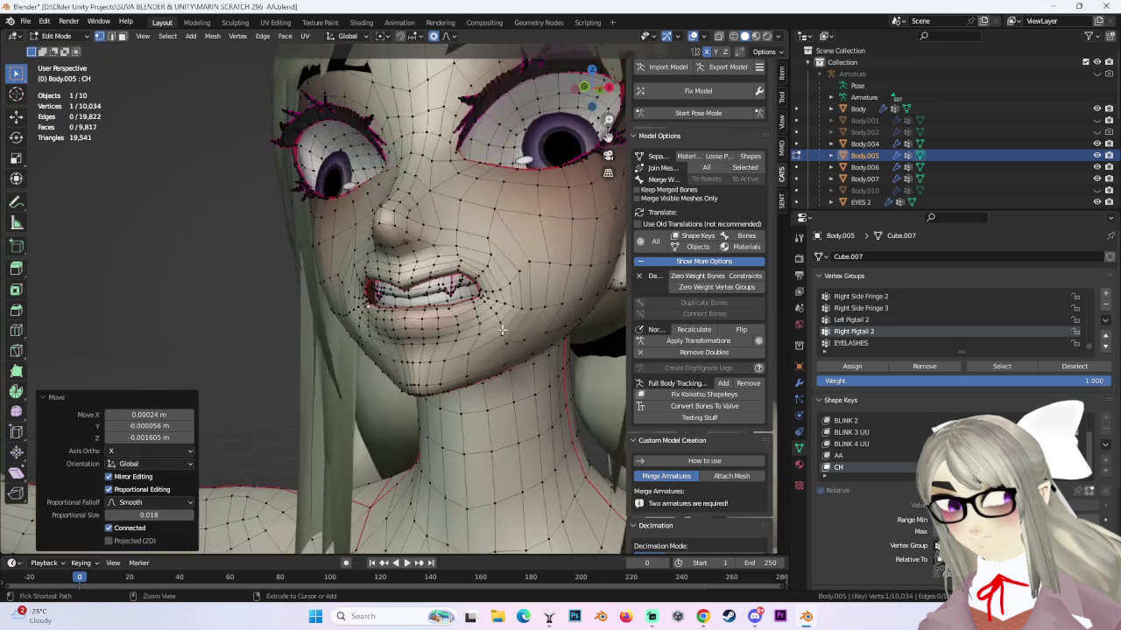
{"action": "key", "text": "g"}
{"action": "left_click", "coordinate": [478, 301]}
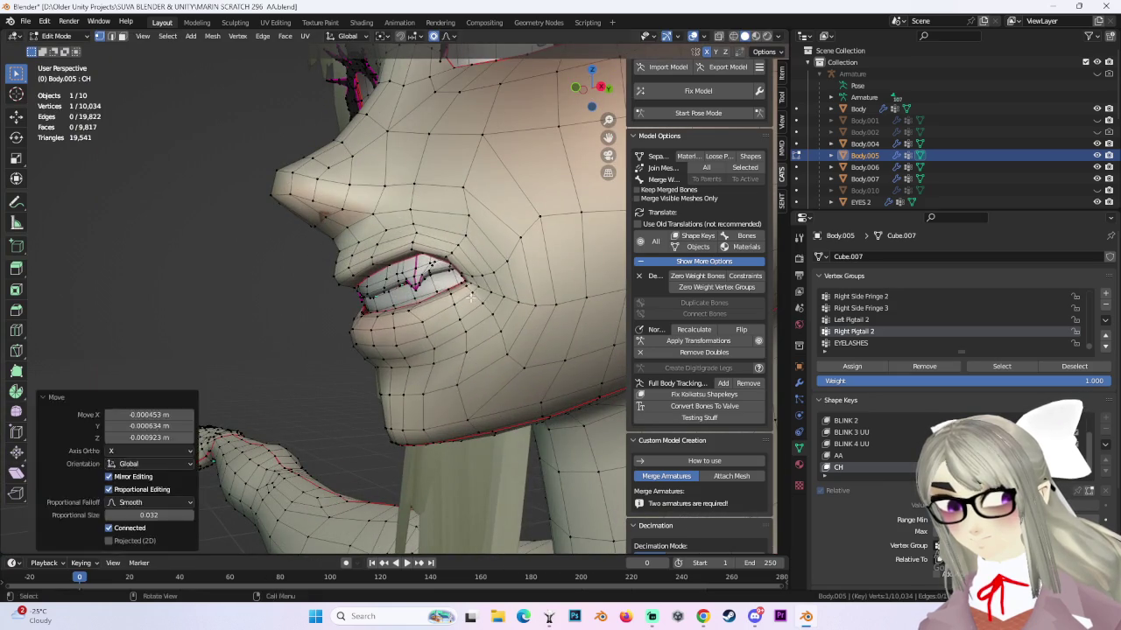
{"action": "key", "text": "g"}
{"action": "left_click", "coordinate": [483, 304]}
{"action": "middle_click_drag", "start_coordinate": [483, 303], "coordinate": [565, 183]}
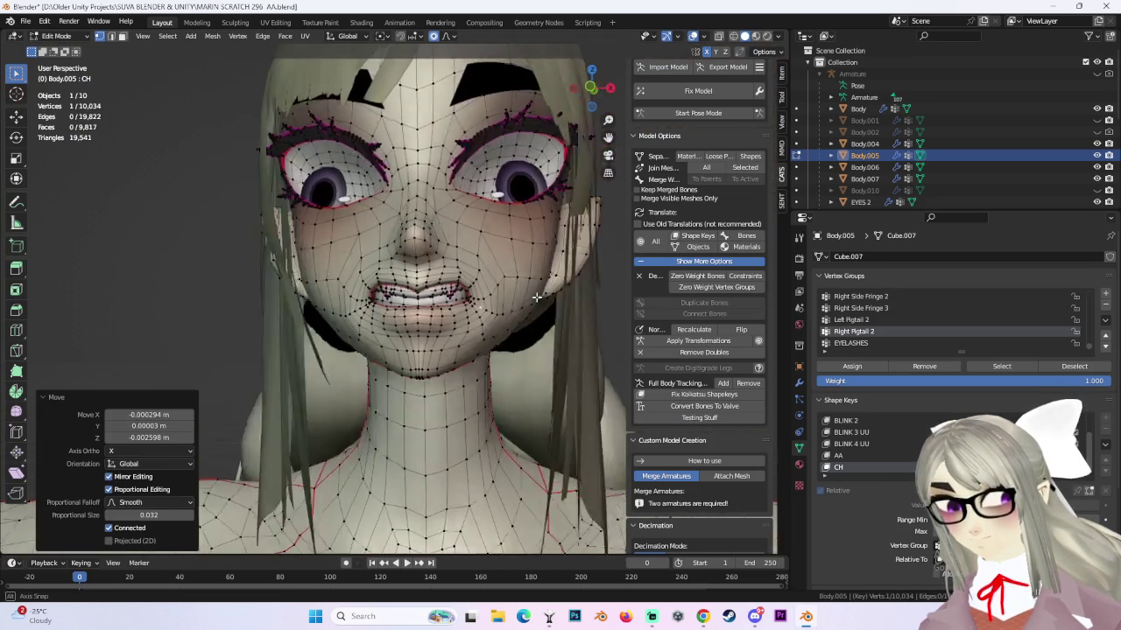
In front view, undo the last two lip adjustments and open the import file browser.
{"action": "left_click", "coordinate": [593, 88]}
{"action": "key", "text": "ctrl+z"}
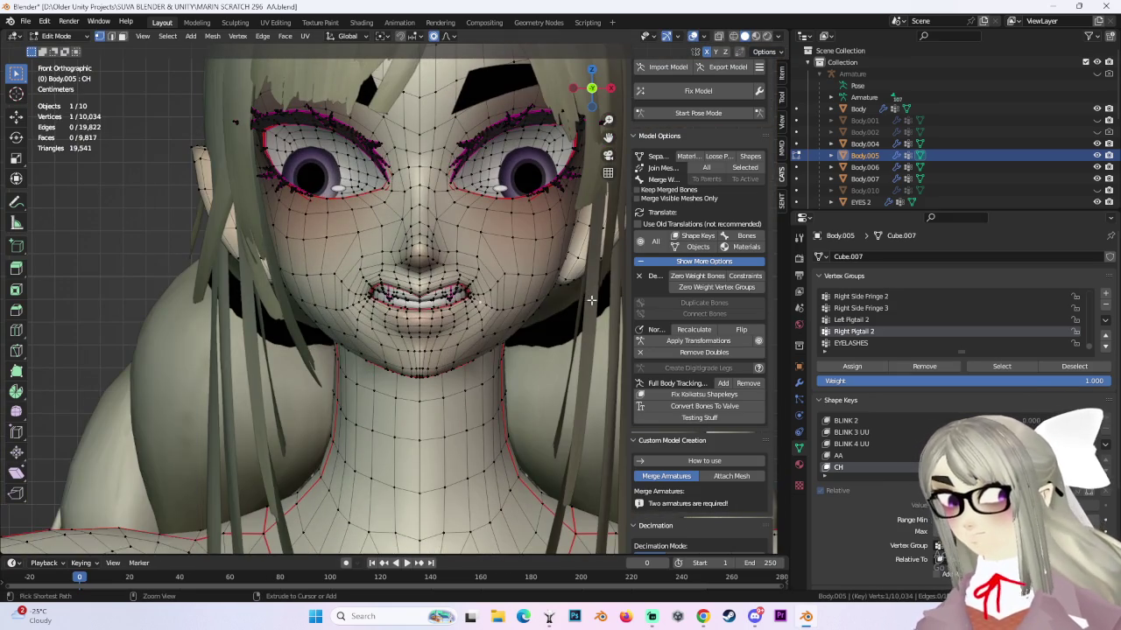
{"action": "mouse_move", "coordinate": [489, 302]}
{"action": "middle_mouse_down"}
{"action": "mouse_move", "coordinate": [541, 317]}
{"action": "mouse_move", "coordinate": [612, 297]}
{"action": "middle_mouse_up"}
{"action": "key", "text": "ctrl+z"}
{"action": "key", "text": "ctrl+z"}
{"action": "left_click", "coordinate": [667, 68]}
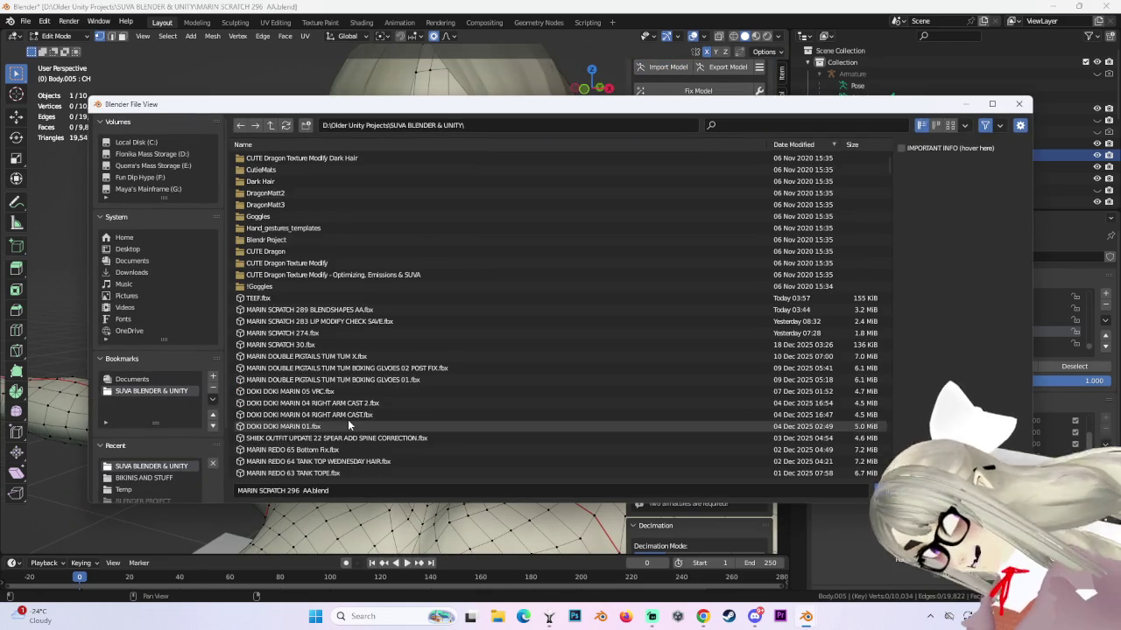
Import the second avatar FBX model with its armature, then switch to Premiere Pro.
{"action": "scroll", "coordinate": [354, 367], "scroll_direction": "down", "scroll_amount": 2}
{"action": "double_click", "coordinate": [357, 356]}
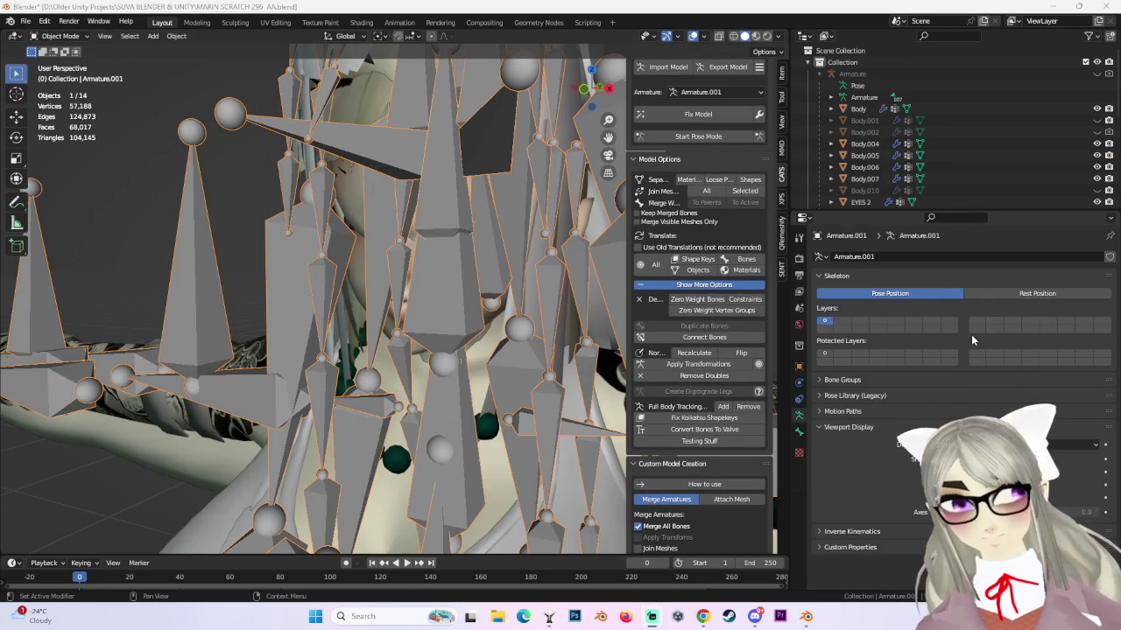
{"action": "left_click", "coordinate": [777, 616]}
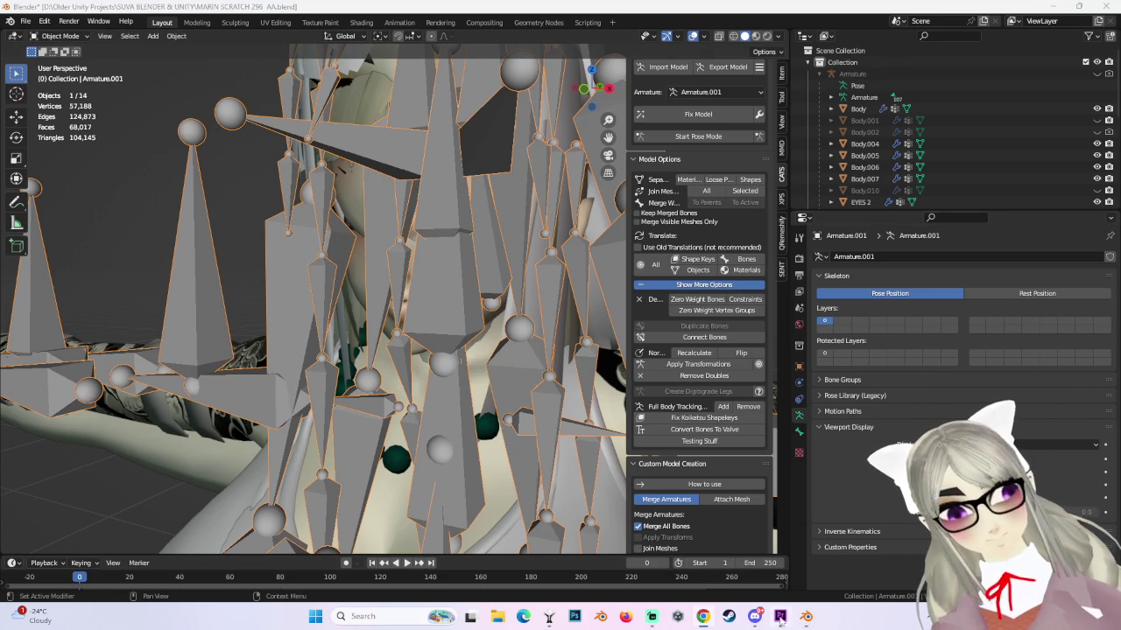
{"action": "left_click", "coordinate": [779, 616]}
{"action": "left_click", "coordinate": [11, 18]}
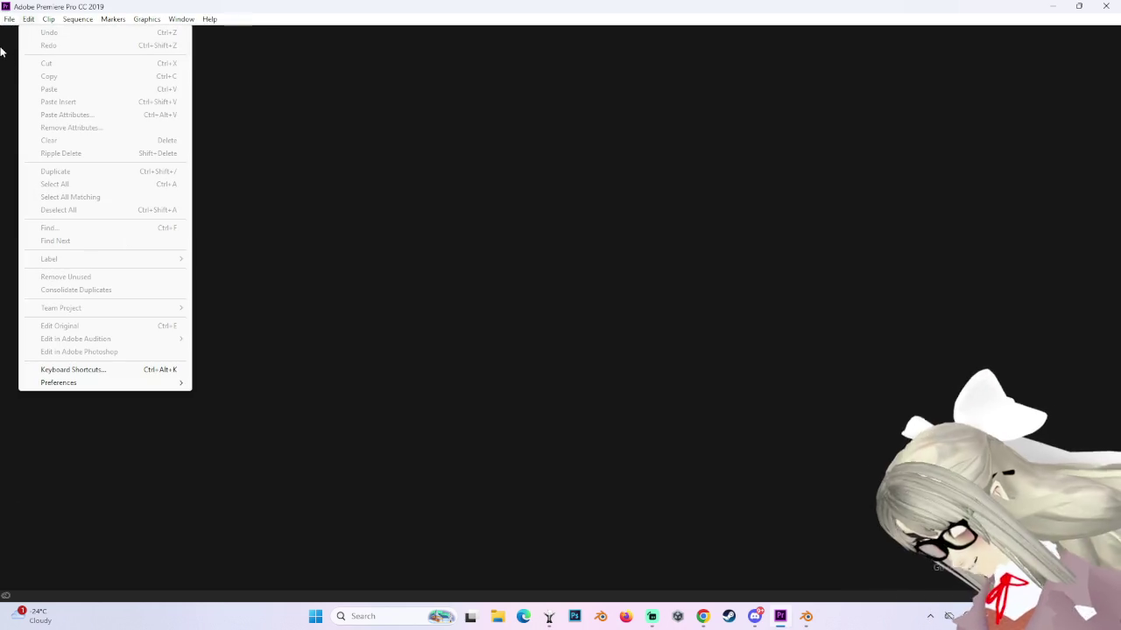
Open recent project MARIN ANIME OPENING 2 and move the playhead back to about 00:43:50.
{"action": "left_click", "coordinate": [33, 26]}
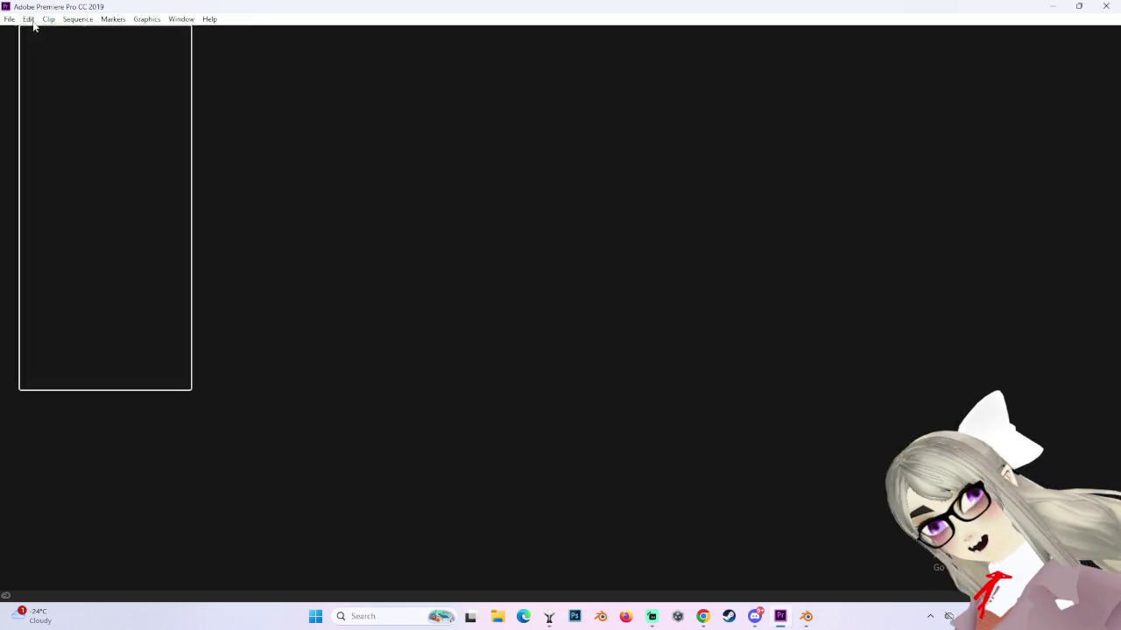
{"action": "mouse_move", "coordinate": [42, 71]}
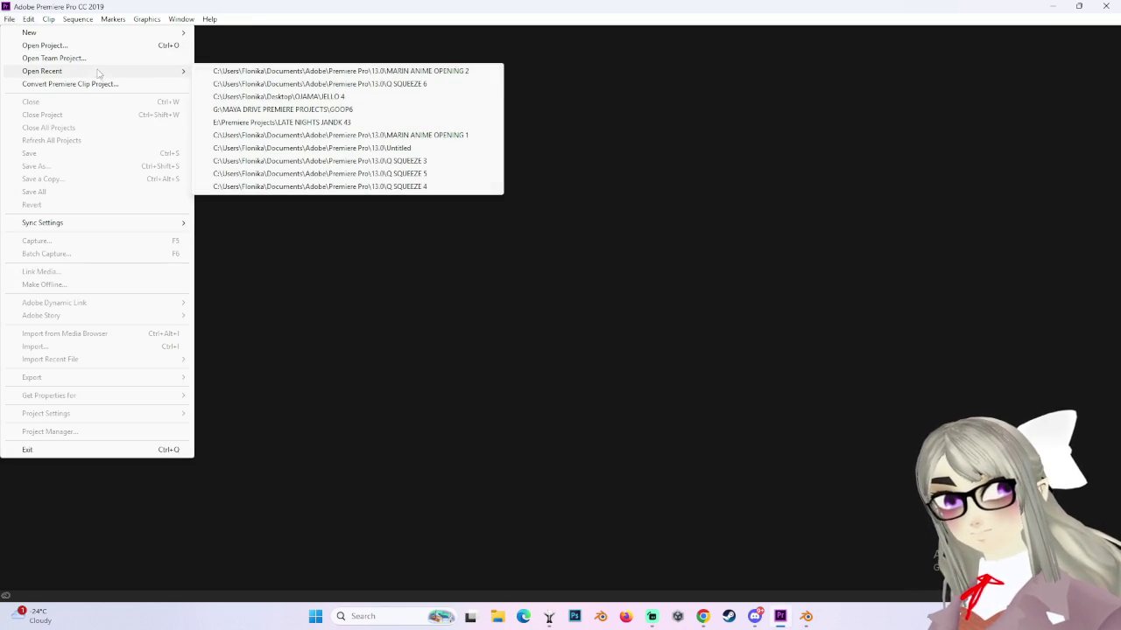
{"action": "left_click", "coordinate": [460, 72]}
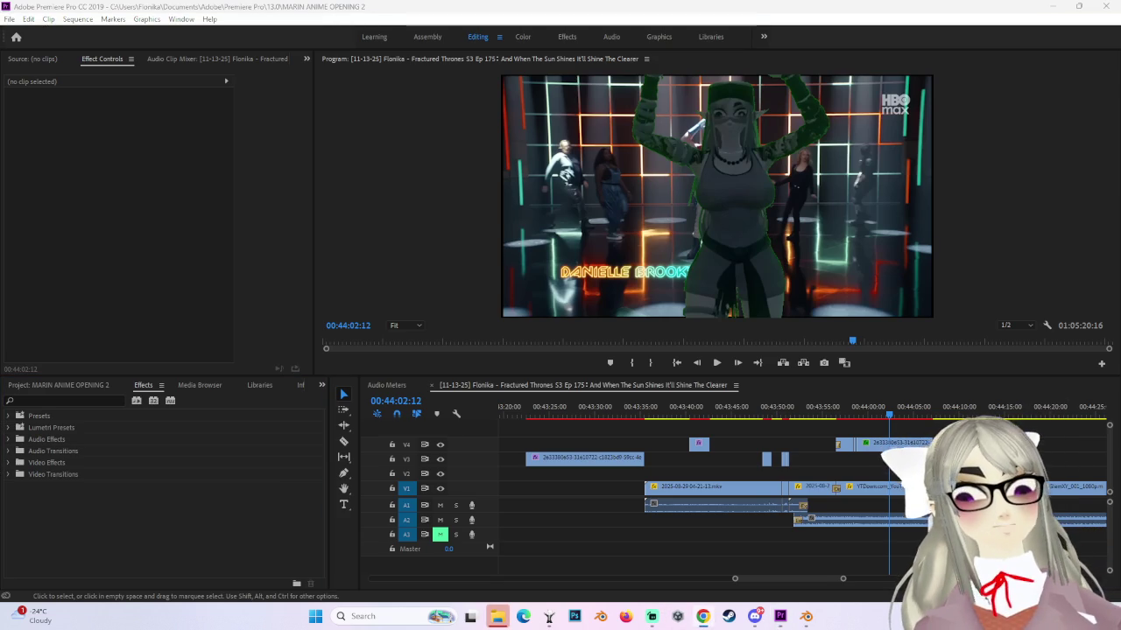
{"action": "left_click_drag", "start_coordinate": [857, 425], "coordinate": [814, 432]}
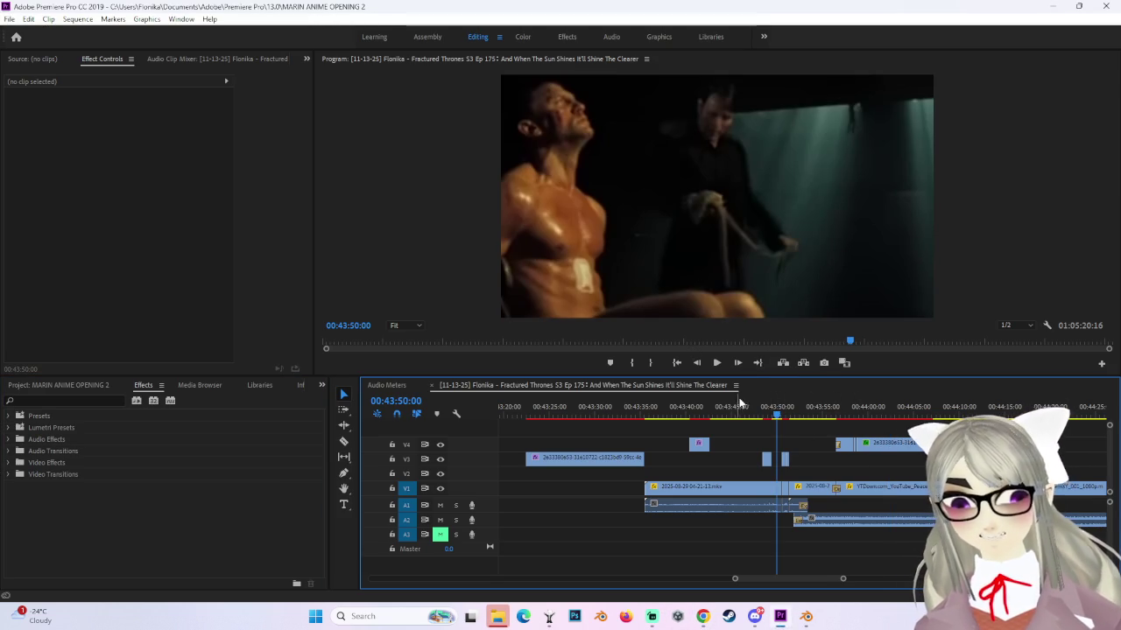
{"action": "left_click", "coordinate": [765, 407]}
{"action": "left_click", "coordinate": [714, 350]}
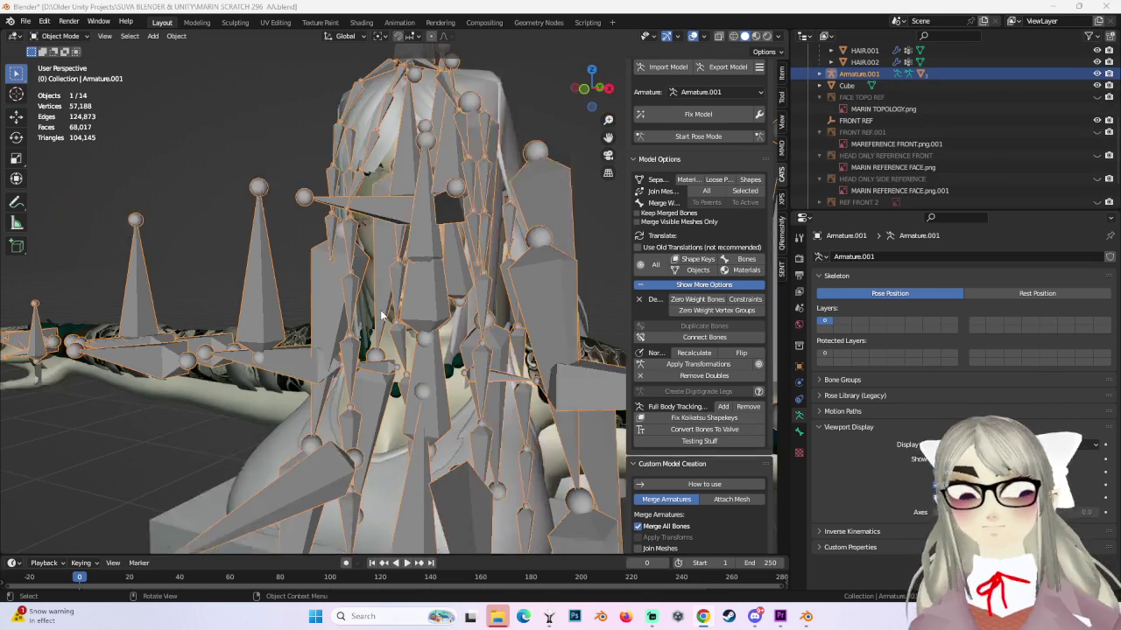
From the front view, slide the imported armature left along X and hide its bones.
{"action": "key", "text": "KP_1"}
{"action": "scroll", "coordinate": [471, 312], "scroll_direction": "up", "scroll_amount": 5}
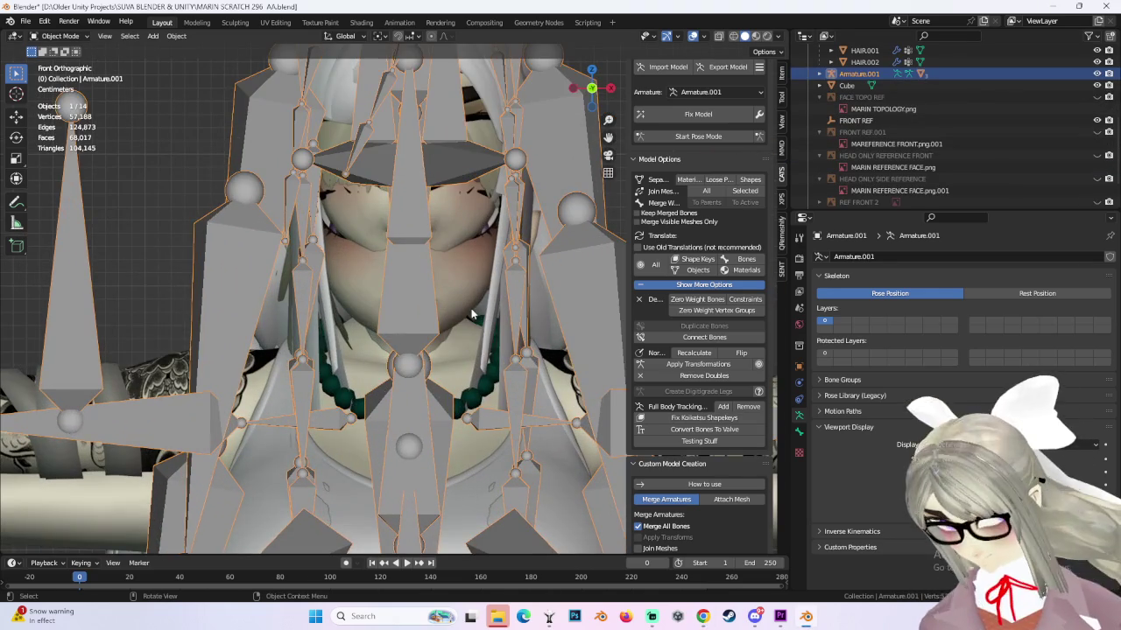
{"action": "key", "text": "g"}
{"action": "key", "text": "x"}
{"action": "key", "text": "Return"}
{"action": "key", "text": "g"}
{"action": "key", "text": "z"}
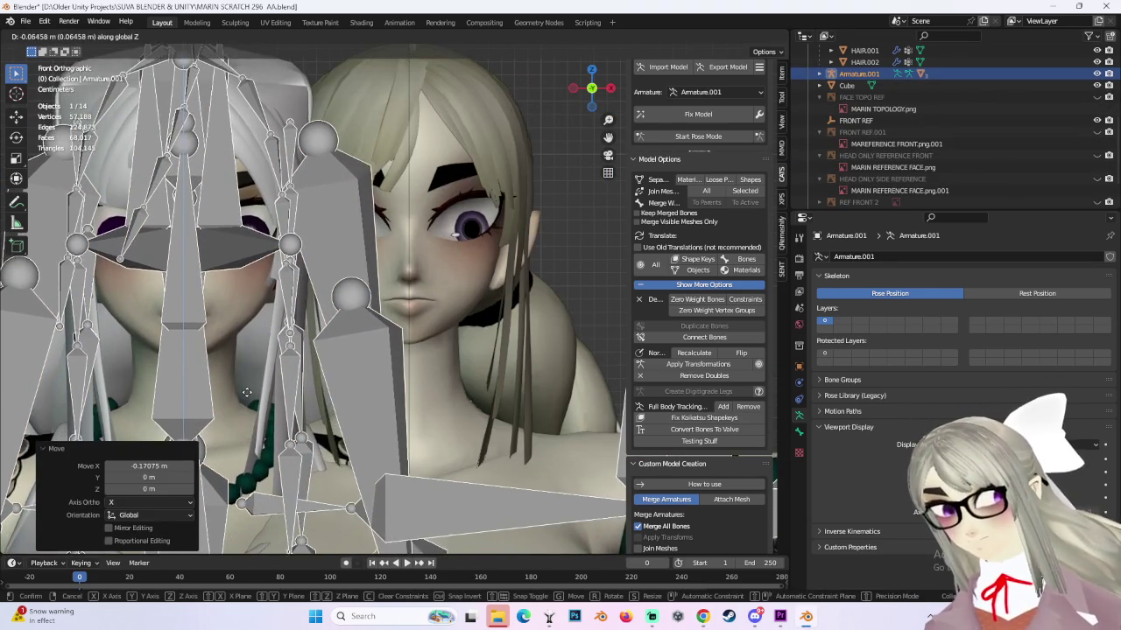
{"action": "key", "text": "Escape"}
Select Body.003, reset vrc.v_ch to 0, and set its HYPER CH shape key to 1.000.
{"action": "mouse_move", "coordinate": [262, 368]}
{"action": "middle_mouse_down"}
{"action": "mouse_move", "coordinate": [333, 328]}
{"action": "mouse_move", "coordinate": [384, 325]}
{"action": "middle_mouse_up"}
{"action": "left_click", "coordinate": [333, 327]}
{"action": "scroll", "coordinate": [875, 416], "scroll_direction": "down", "scroll_amount": 3}
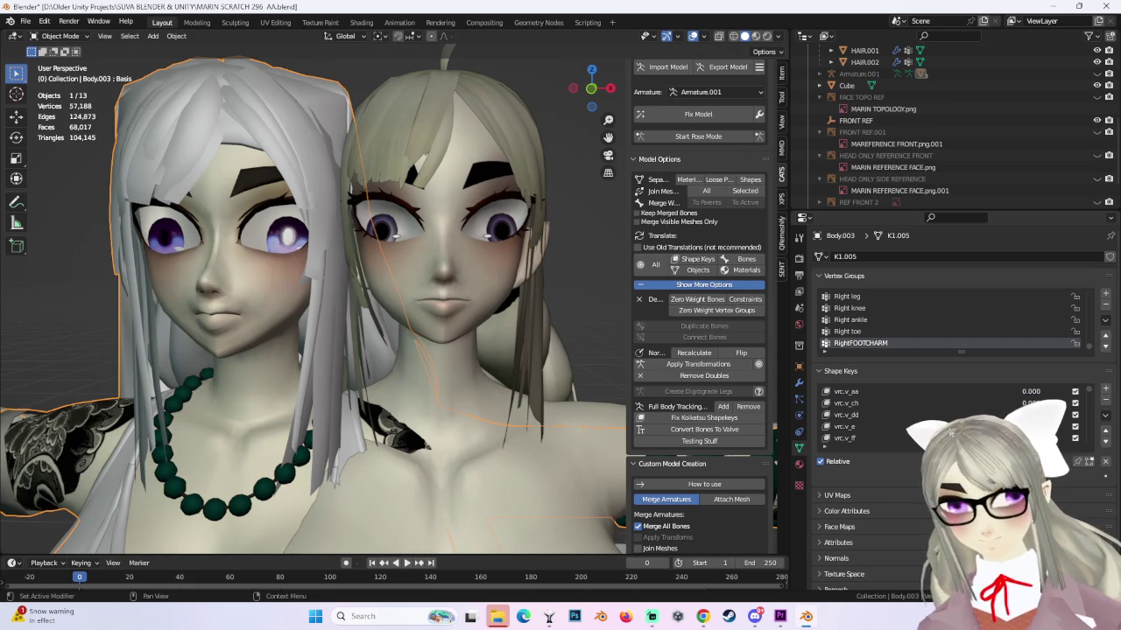
{"action": "left_click_drag", "start_coordinate": [1024, 403], "coordinate": [1073, 403]}
{"action": "scroll", "coordinate": [244, 293], "scroll_direction": "up", "scroll_amount": 2}
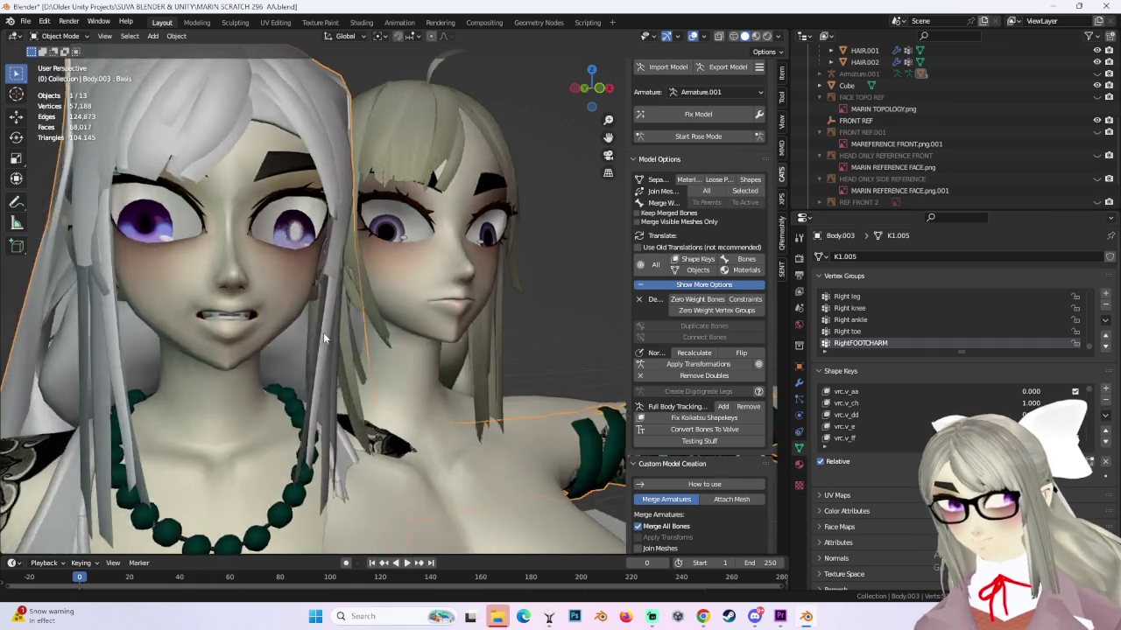
{"action": "scroll", "coordinate": [323, 333], "scroll_direction": "up", "scroll_amount": 2}
{"action": "scroll", "coordinate": [373, 338], "scroll_direction": "up", "scroll_amount": 2}
{"action": "left_click_drag", "start_coordinate": [1028, 401], "coordinate": [1000, 407]}
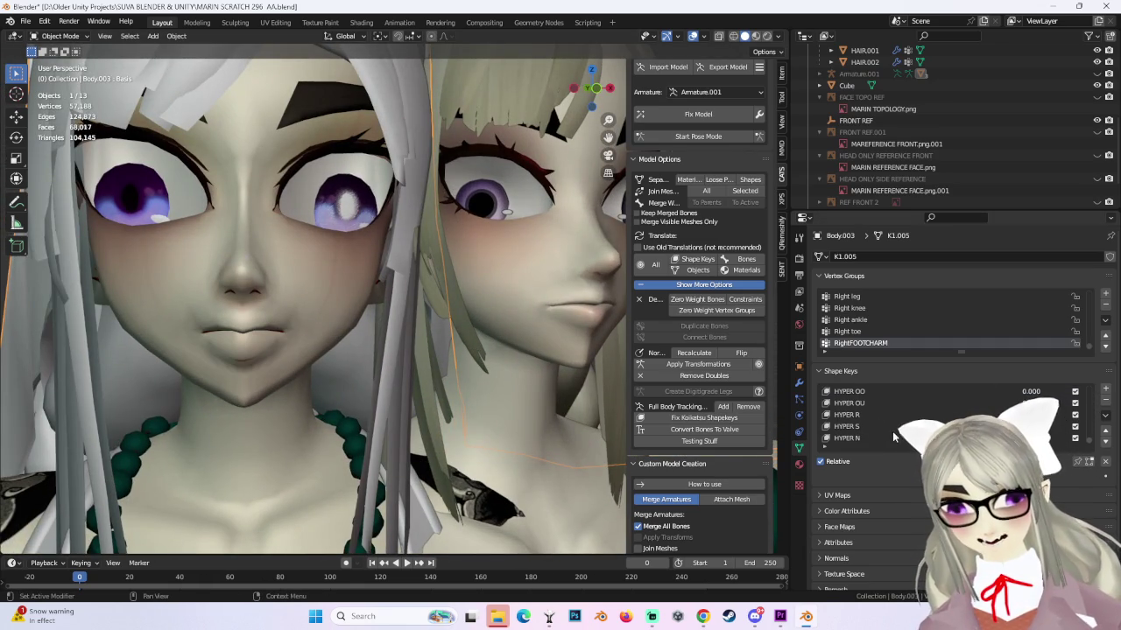
{"action": "left_click", "coordinate": [851, 415]}
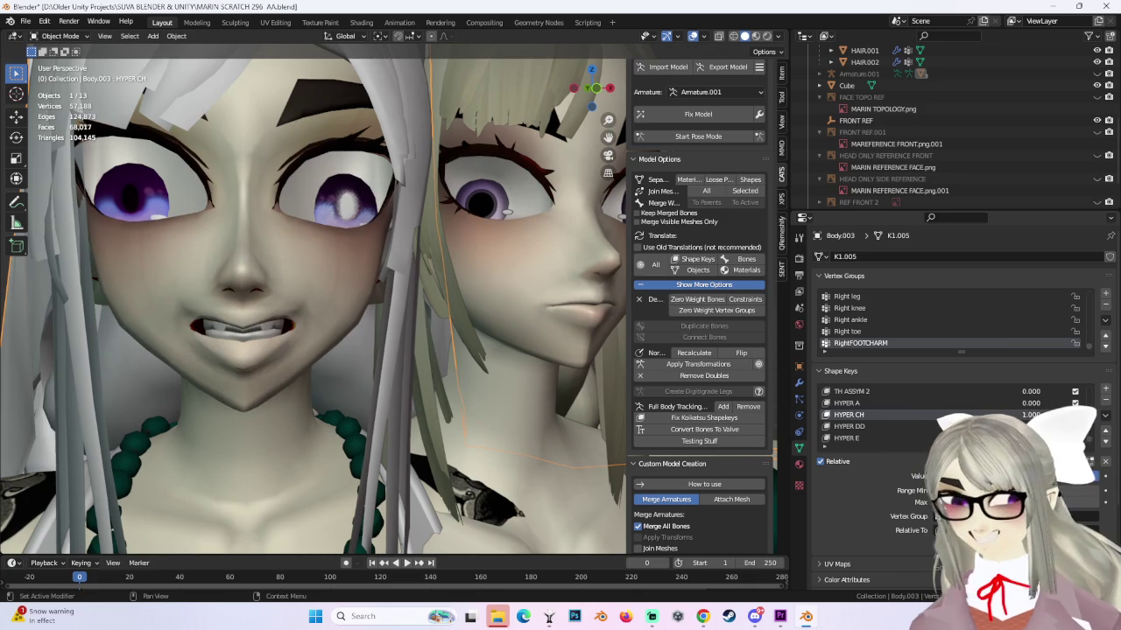
{"action": "scroll", "coordinate": [283, 222], "scroll_direction": "down", "scroll_amount": 2}
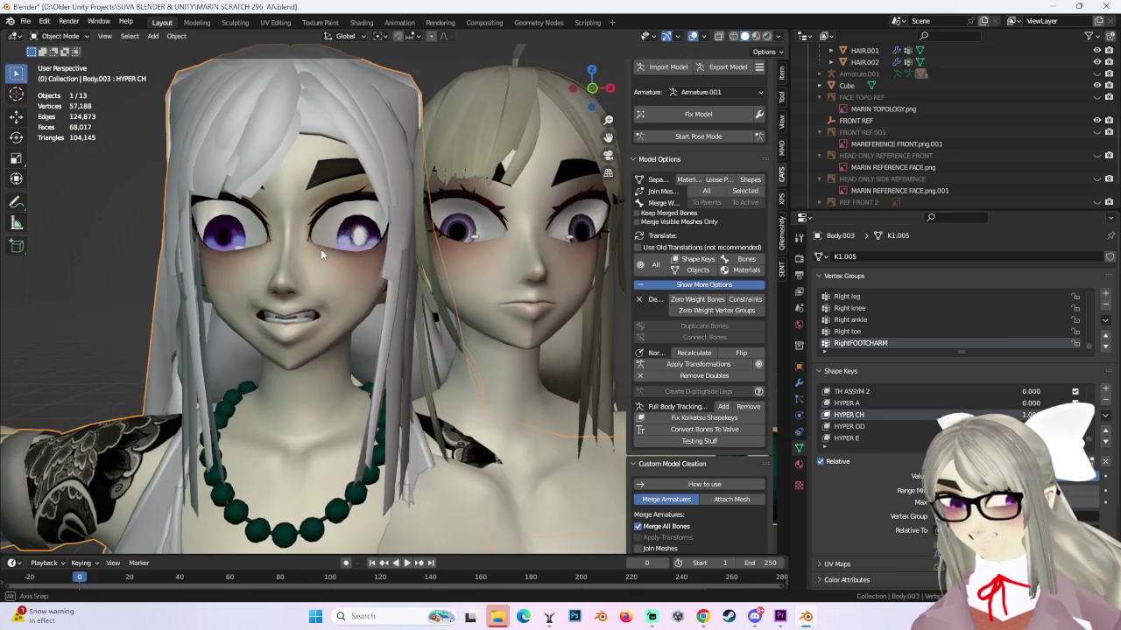
{"action": "left_click", "coordinate": [598, 90]}
Compare the imported mouth with and without HYPER CH using undo and redo.
{"action": "scroll", "coordinate": [415, 285], "scroll_direction": "down", "scroll_amount": 1}
{"action": "scroll", "coordinate": [458, 306], "scroll_direction": "down", "scroll_amount": 1}
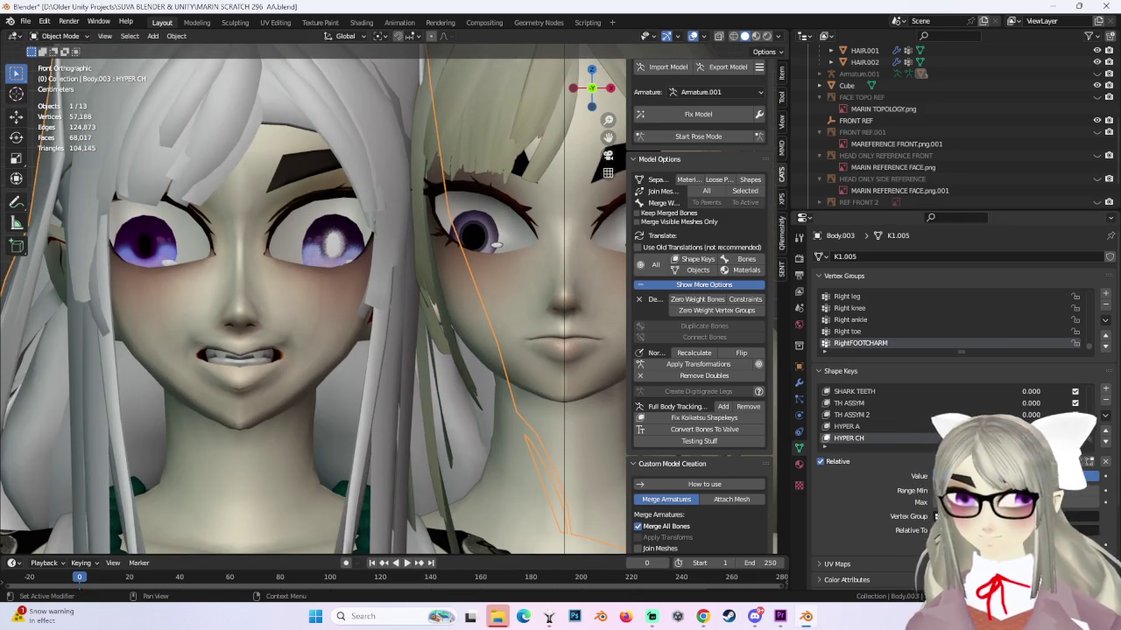
{"action": "key", "text": "ctrl+z"}
{"action": "key", "text": "ctrl+shift+z"}
{"action": "key", "text": "ctrl+z"}
{"action": "key", "text": "ctrl+shift+z"}
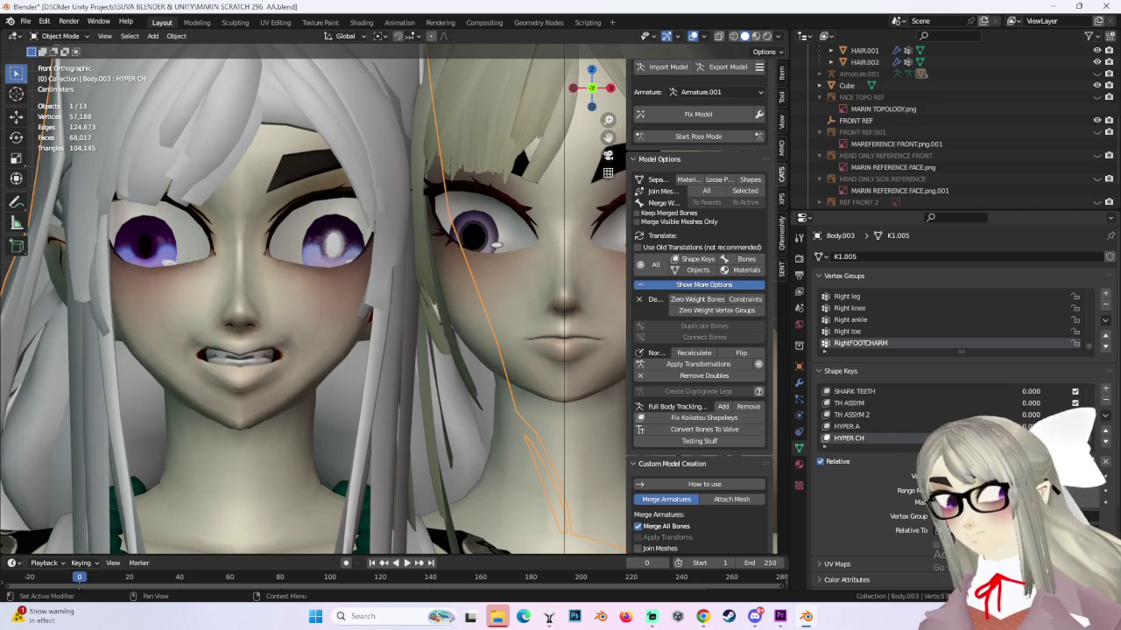
{"action": "middle_click_drag", "start_coordinate": [305, 256], "coordinate": [437, 286]}
Select Body.005, show its CH shape key, and view both faces from side and front.
{"action": "left_click", "coordinate": [442, 316]}
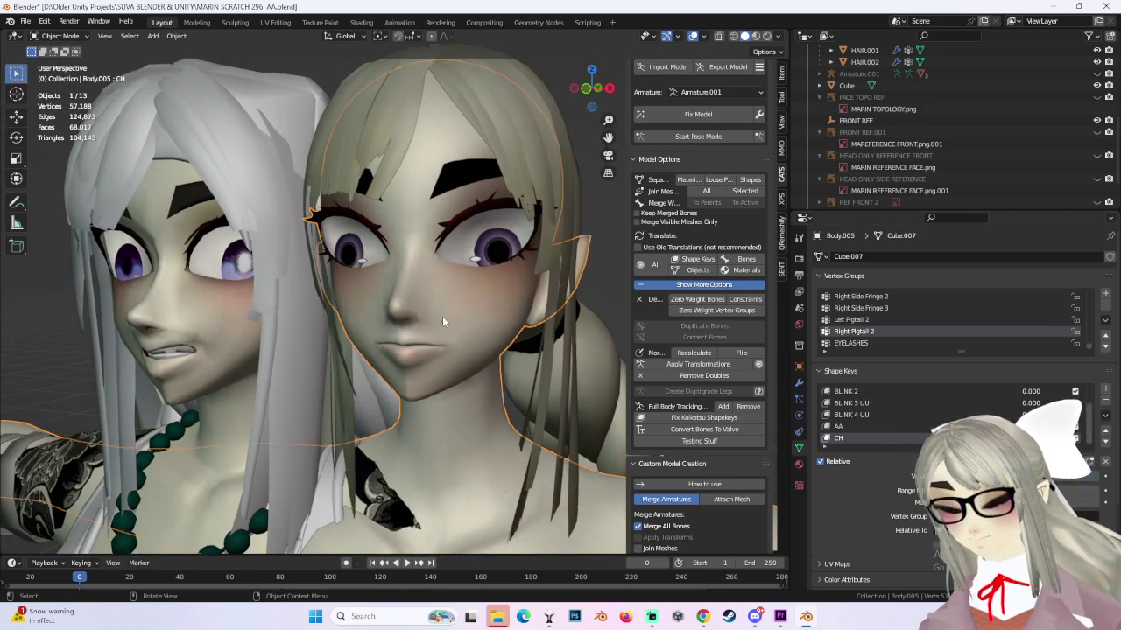
{"action": "key", "text": "ctrl+shift+z"}
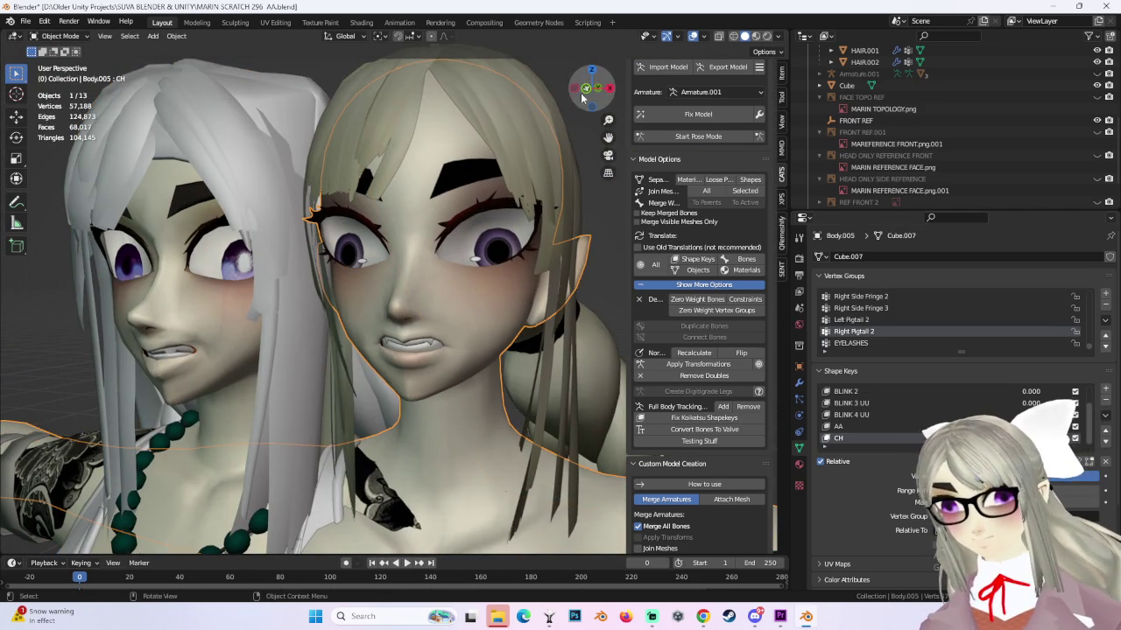
{"action": "left_click", "coordinate": [578, 90]}
{"action": "left_click", "coordinate": [609, 90]}
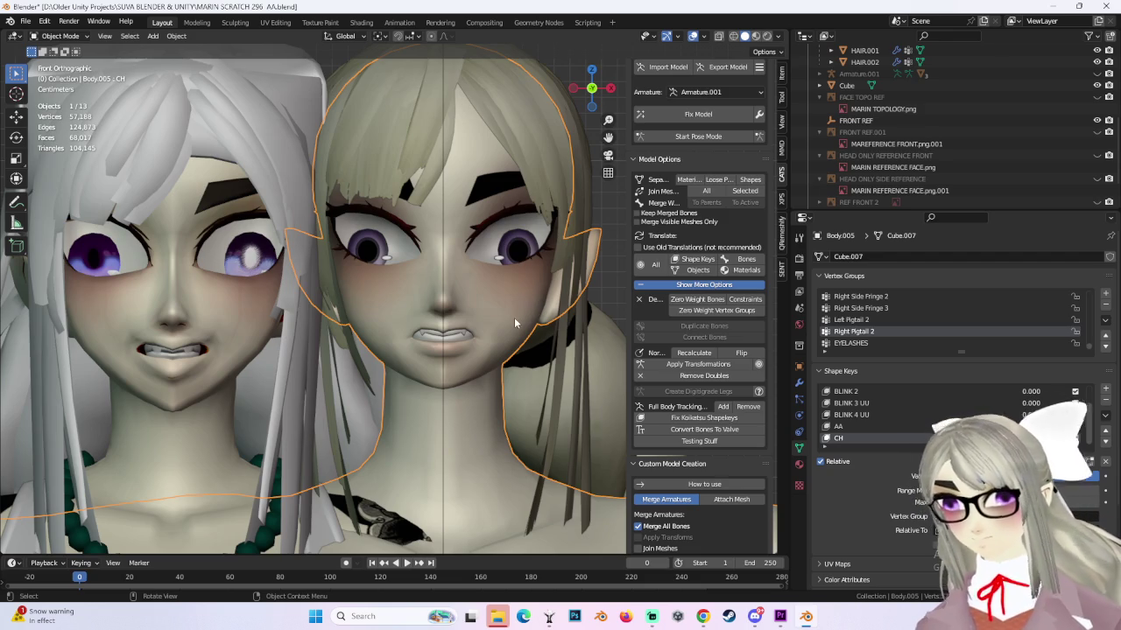
Try a sculpt stroke on the lips, undo it, and return to Edit Mode.
{"action": "left_click", "coordinate": [59, 36]}
{"action": "left_click", "coordinate": [77, 88]}
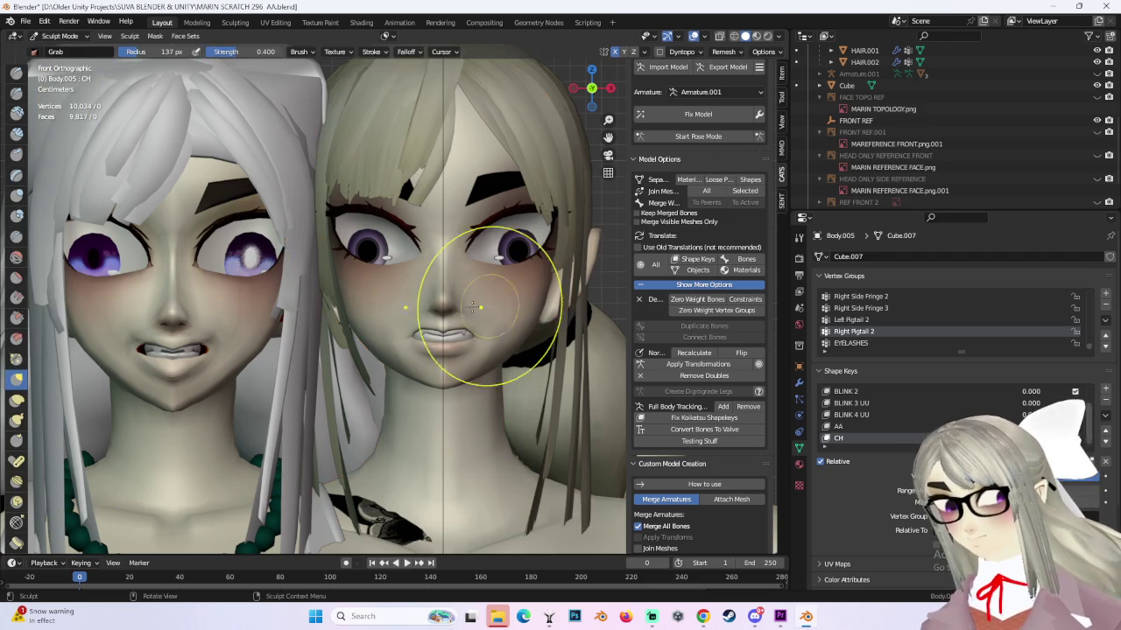
{"action": "left_click_drag", "start_coordinate": [388, 320], "coordinate": [374, 305]}
{"action": "key", "text": "ctrl+z"}
{"action": "key", "text": "ctrl+z"}
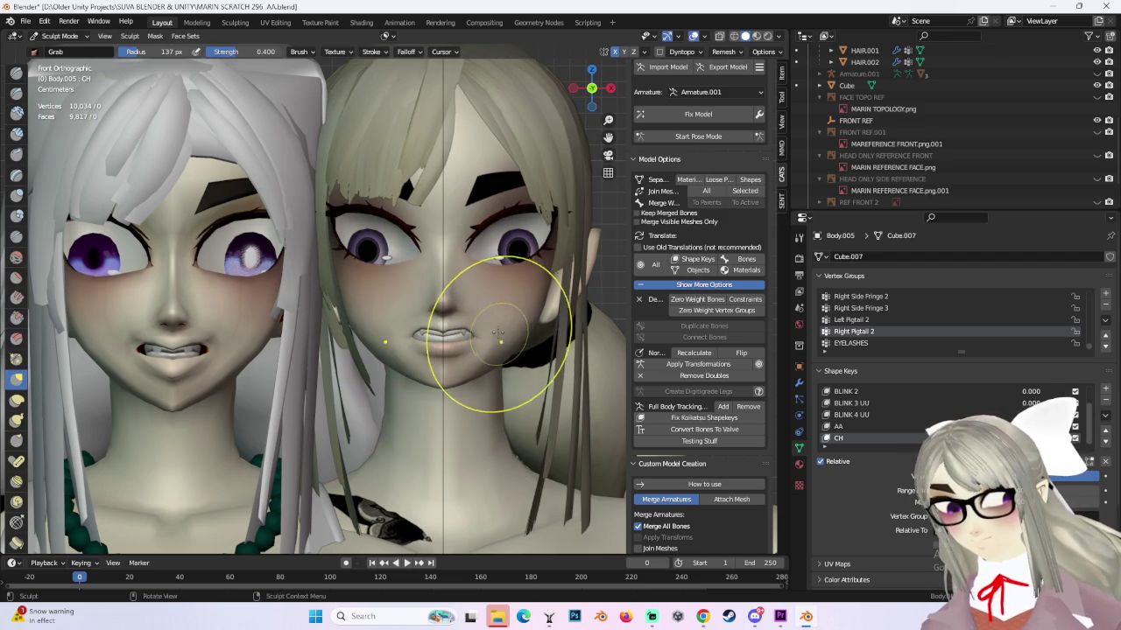
{"action": "key", "text": "ctrl+z"}
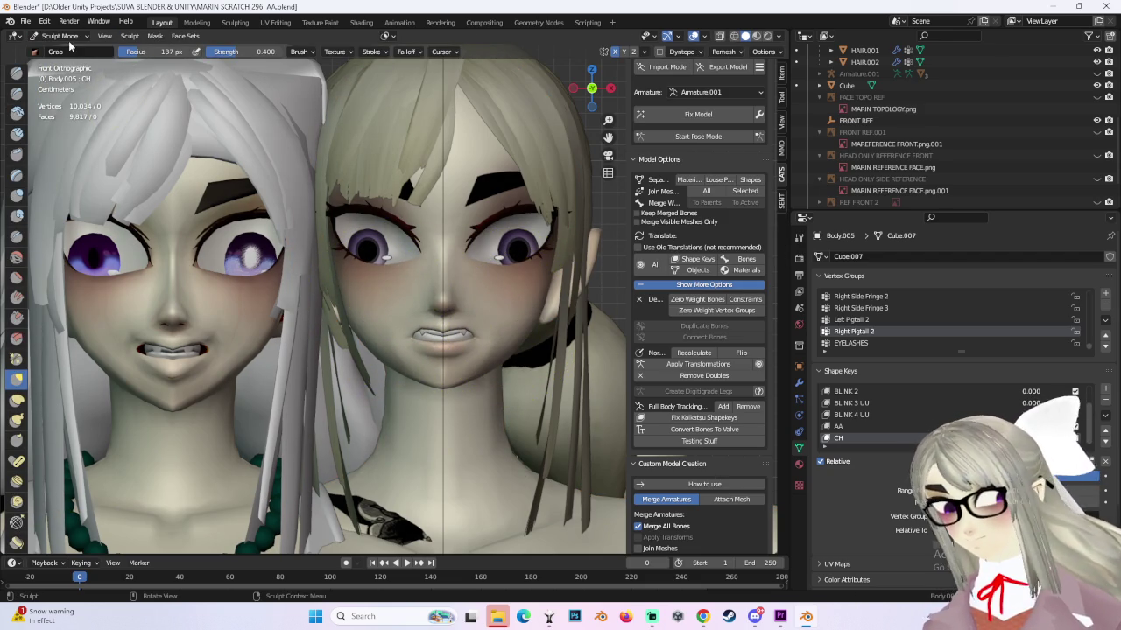
{"action": "left_click", "coordinate": [66, 38]}
{"action": "left_click", "coordinate": [66, 55]}
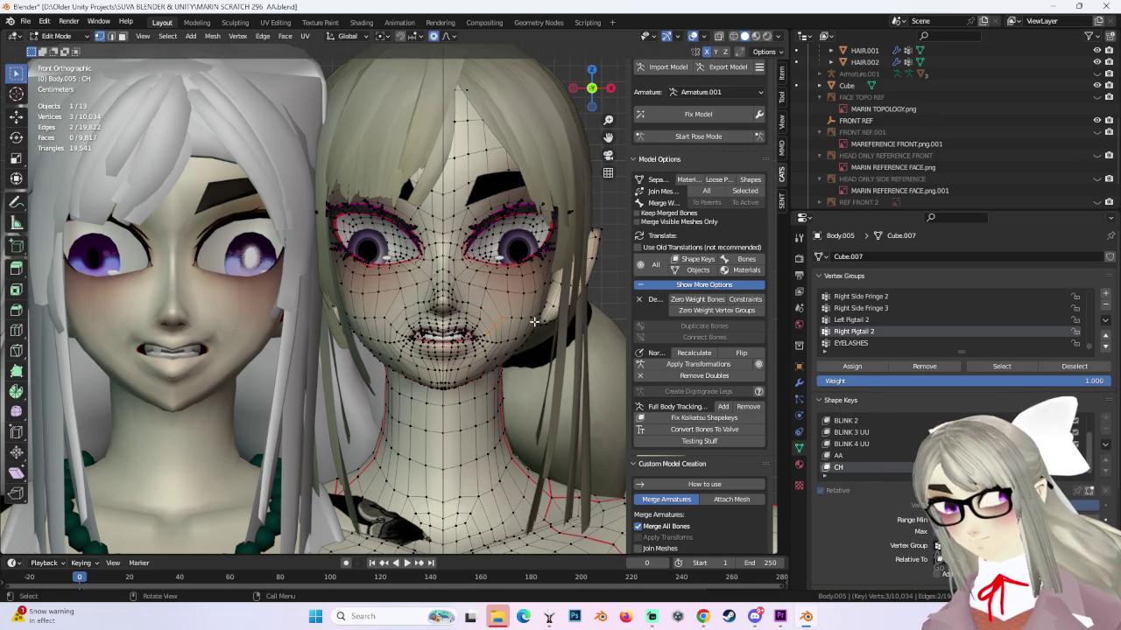
Make three soft proportional-editing moves of the lip vertices.
{"action": "key", "text": "g"}
{"action": "left_click", "coordinate": [534, 322]}
{"action": "key", "text": "g"}
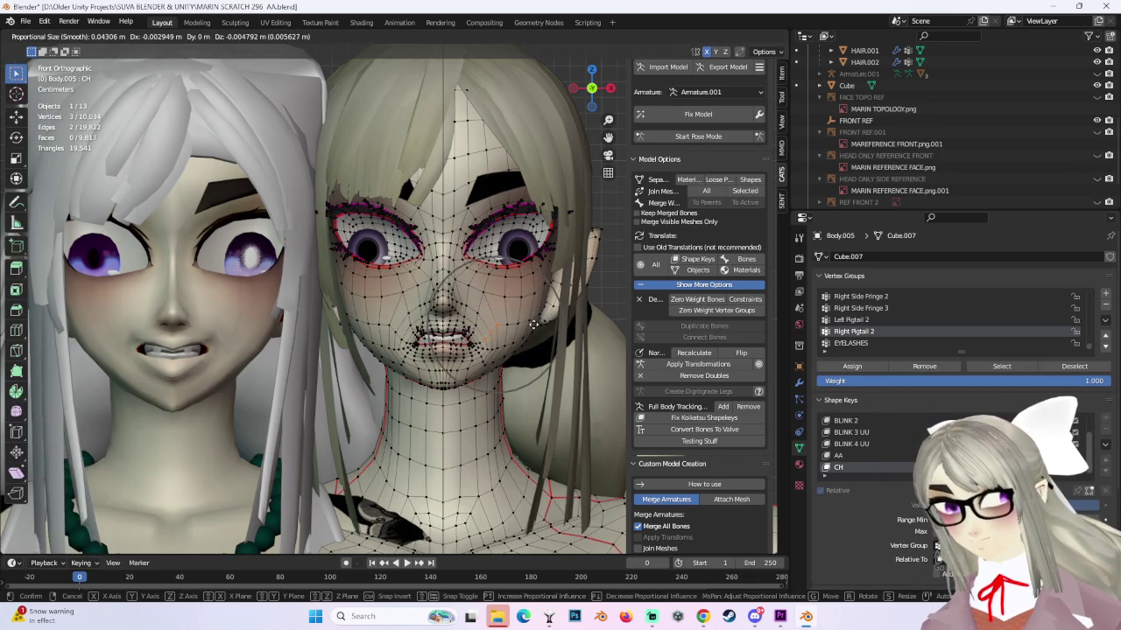
{"action": "left_click", "coordinate": [536, 320]}
{"action": "key", "text": "g"}
{"action": "scroll", "coordinate": [543, 313], "scroll_direction": "up", "scroll_amount": 2}
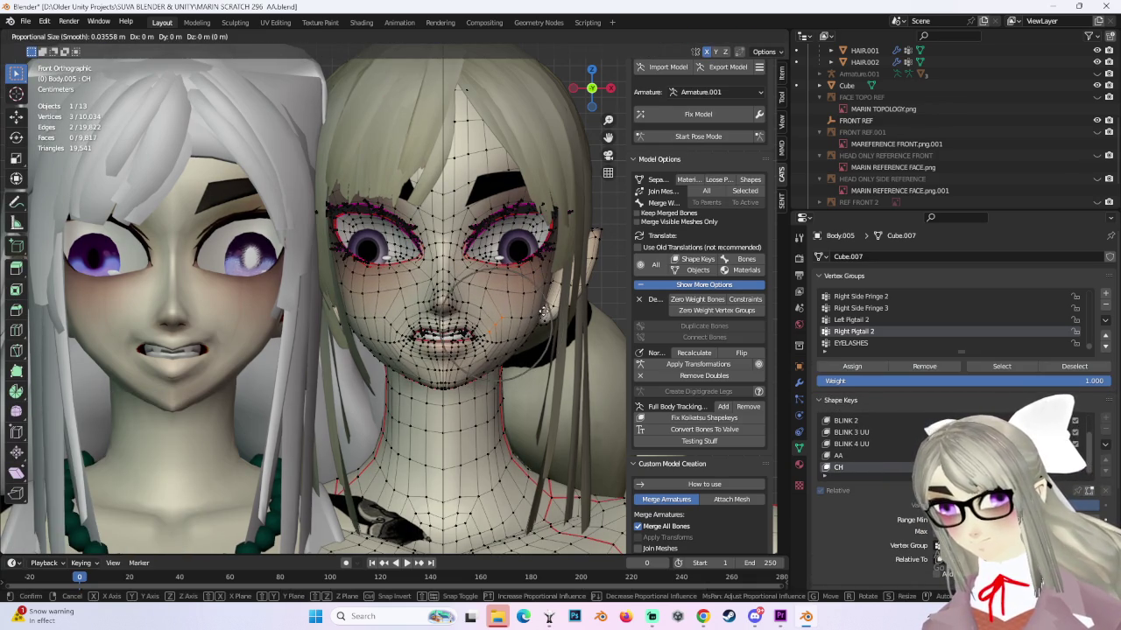
{"action": "scroll", "coordinate": [544, 311], "scroll_direction": "down", "scroll_amount": 1}
{"action": "scroll", "coordinate": [544, 311], "scroll_direction": "down", "scroll_amount": 1}
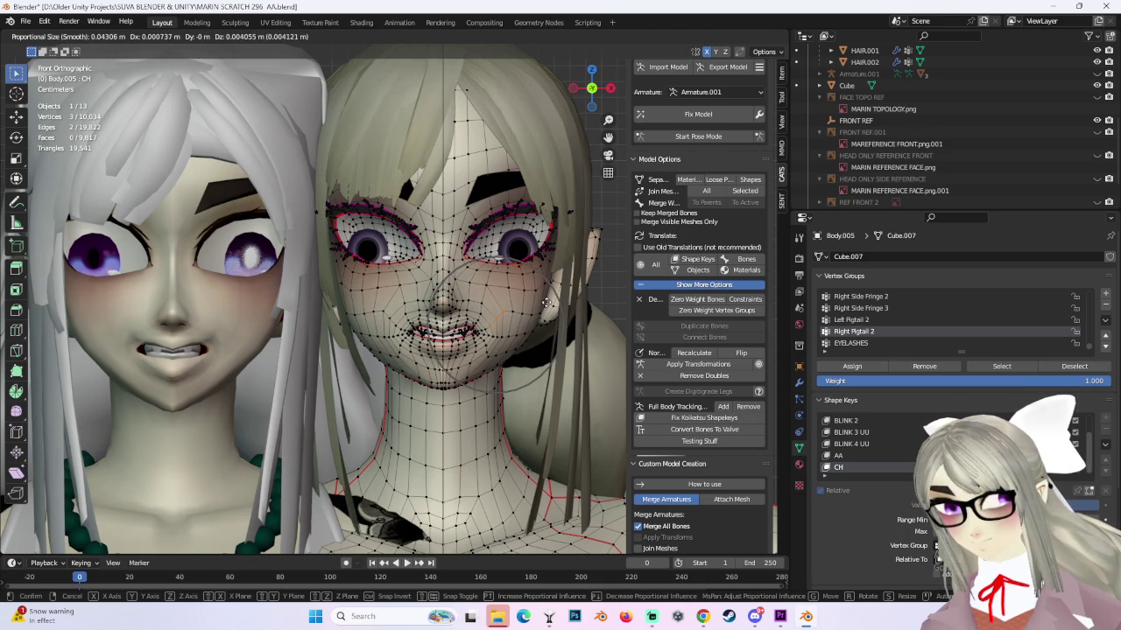
{"action": "left_click", "coordinate": [546, 302]}
{"action": "scroll", "coordinate": [420, 351], "scroll_direction": "up", "scroll_amount": 2}
Try two more soft moves of the mouth vertices, undoing each one.
{"action": "key", "text": "g"}
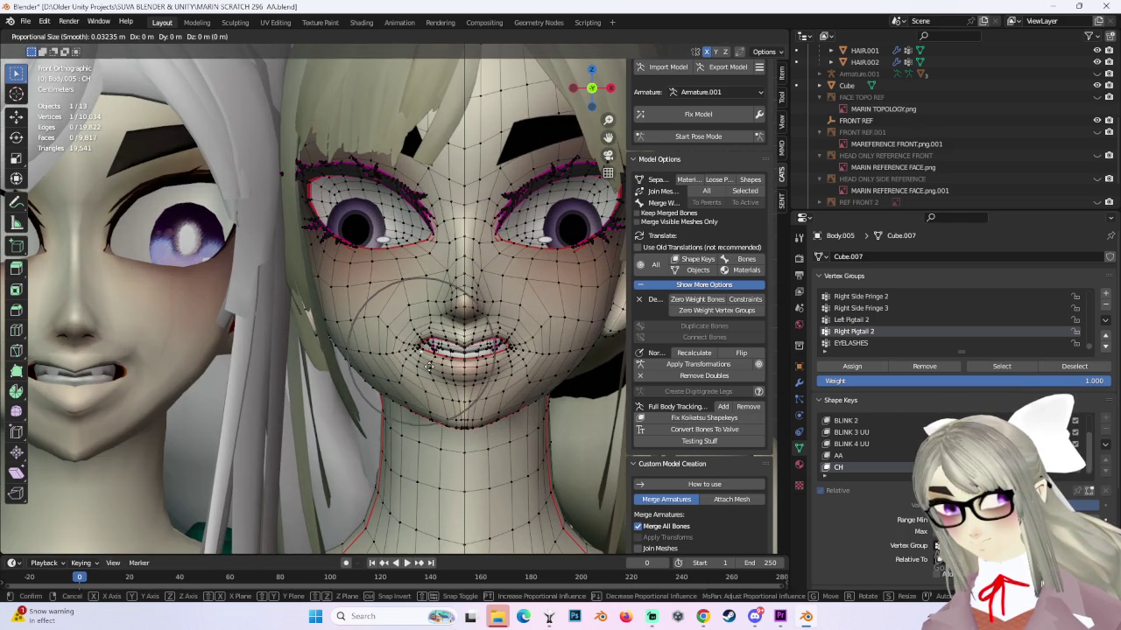
{"action": "key", "text": "Escape"}
{"action": "key", "text": "g"}
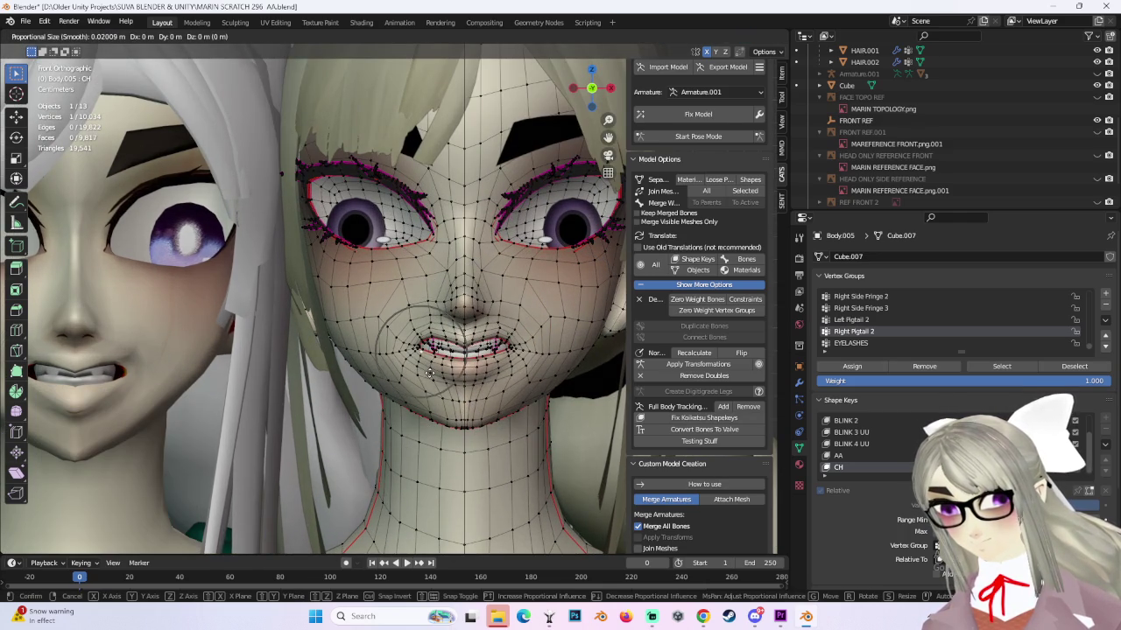
{"action": "left_click", "coordinate": [433, 372]}
{"action": "key", "text": "ctrl+z"}
{"action": "key", "text": "g"}
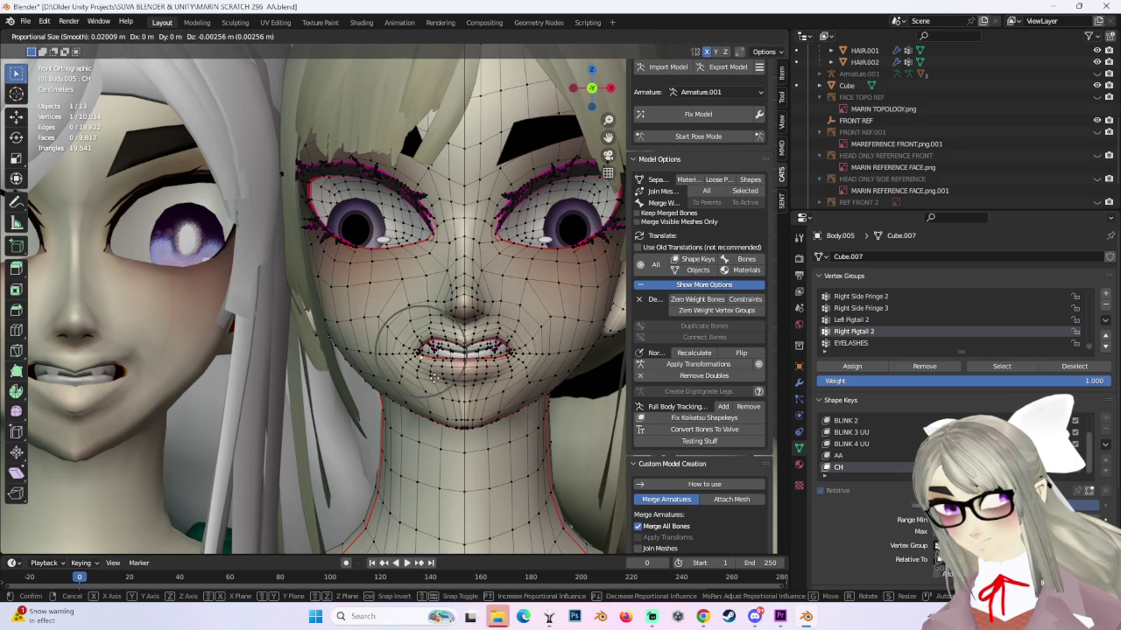
{"action": "left_click", "coordinate": [425, 350]}
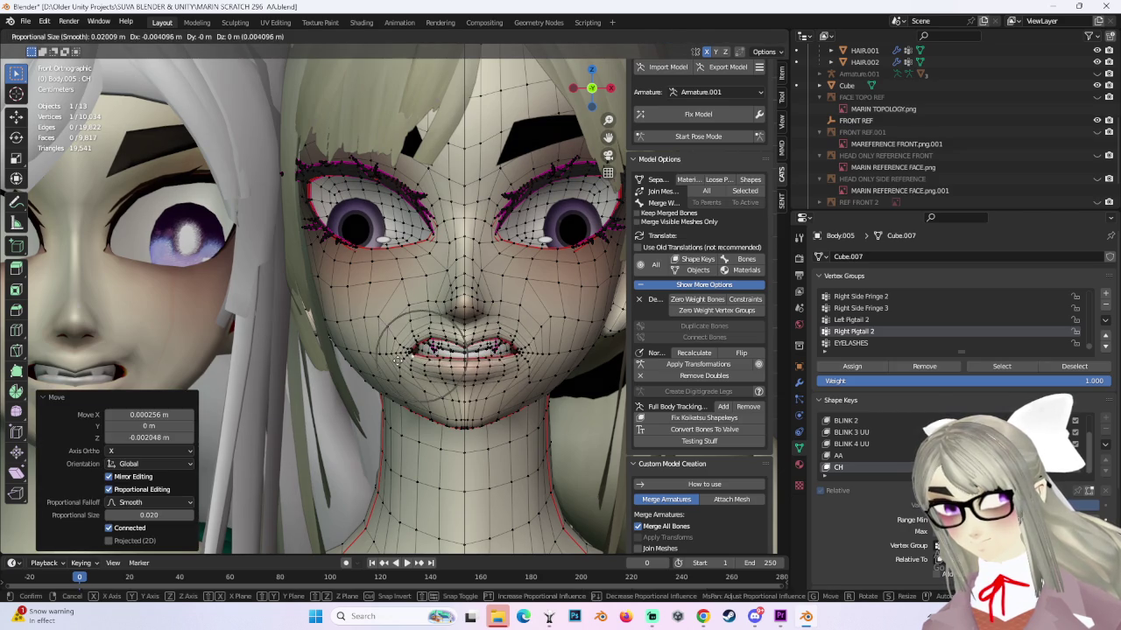
{"action": "key", "text": "ctrl+z"}
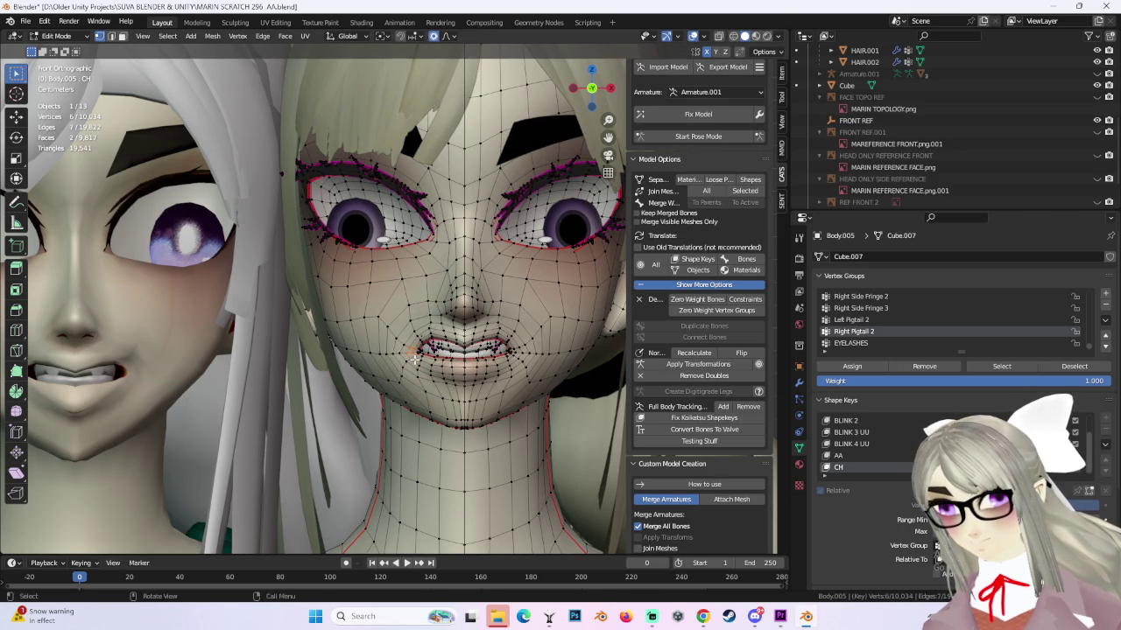
Attempt further mouth moves, undoing one and cancelling the next two.
{"action": "key", "text": "g"}
{"action": "left_click", "coordinate": [523, 298]}
{"action": "key", "text": "ctrl+z"}
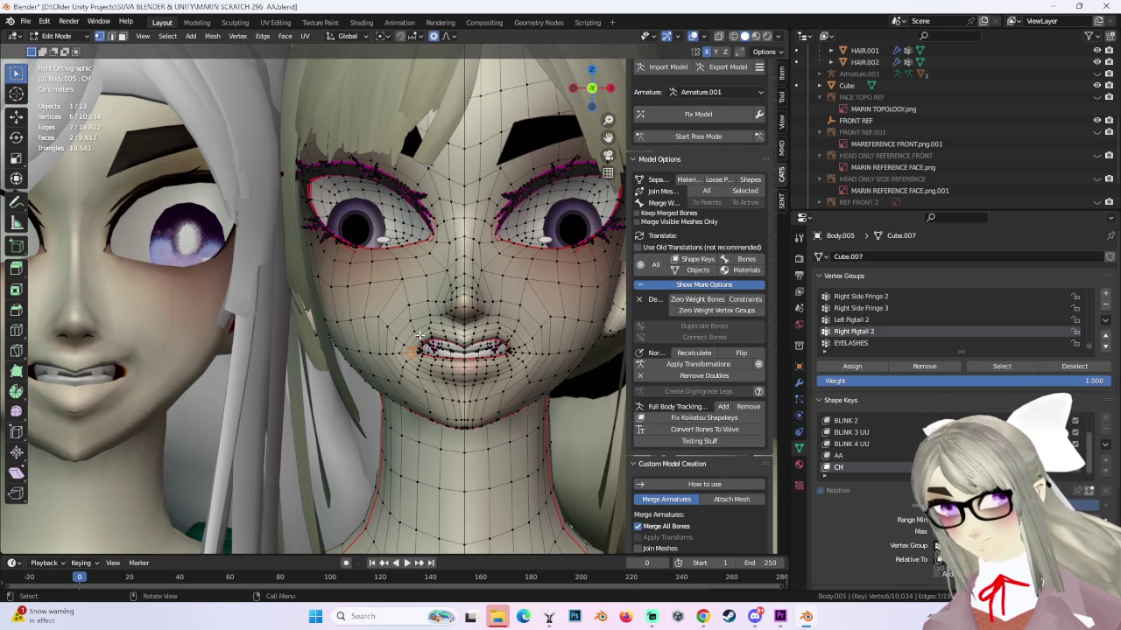
{"action": "key", "text": "g"}
{"action": "right_click", "coordinate": [479, 341]}
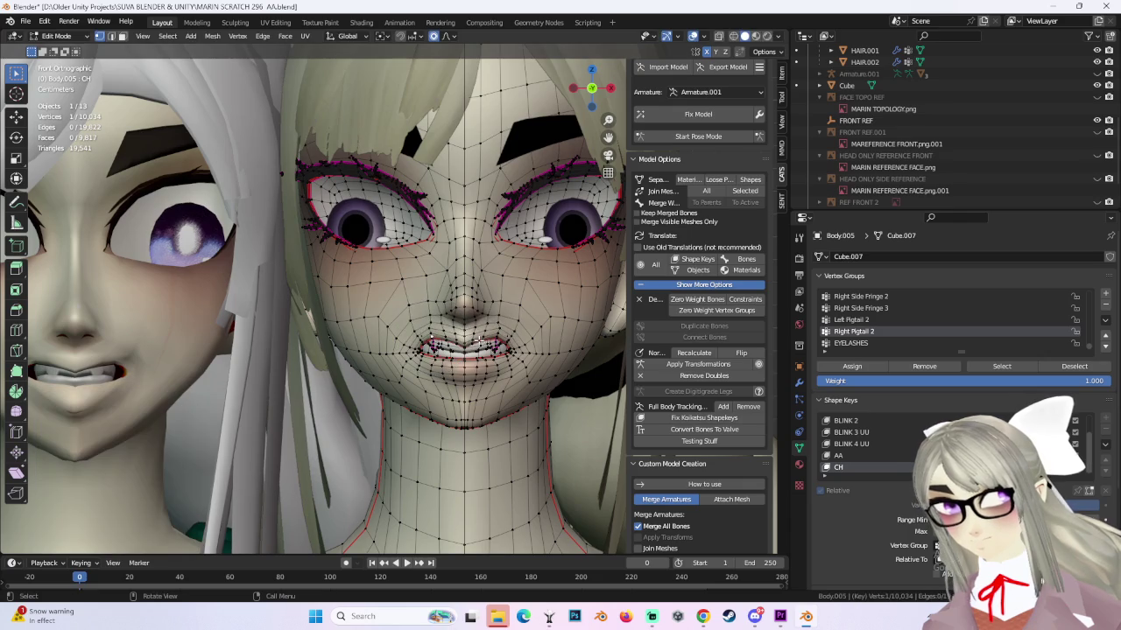
{"action": "key", "text": "g"}
{"action": "right_click", "coordinate": [532, 277]}
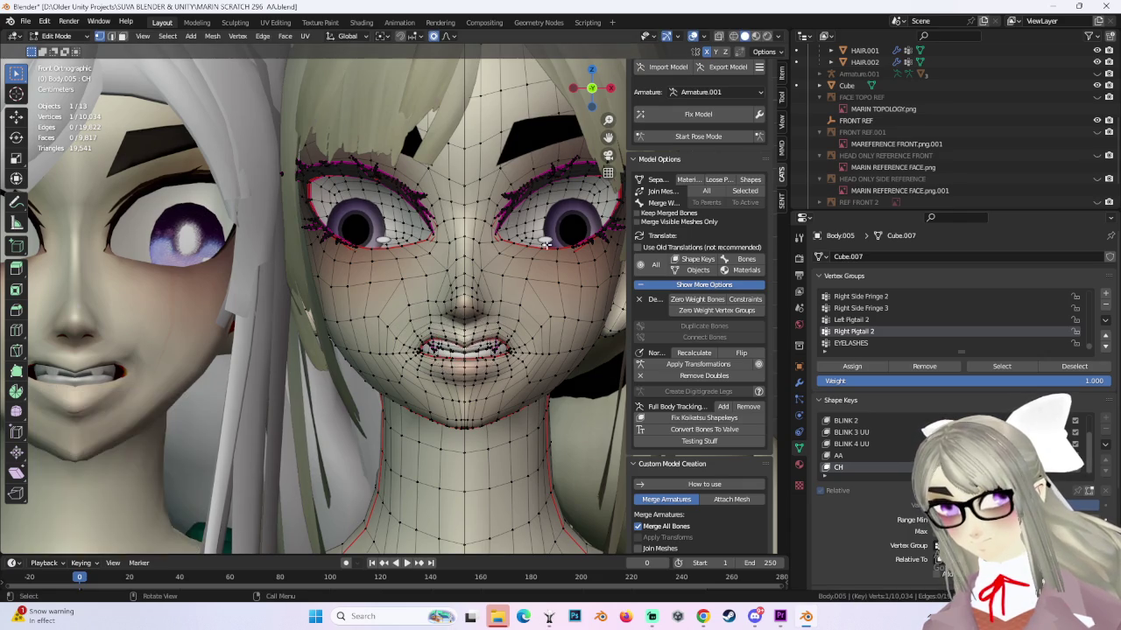
Make a final soft move of the face vertices, then review the head in Object Mode.
{"action": "scroll", "coordinate": [531, 277], "scroll_direction": "down", "scroll_amount": 3}
{"action": "middle_click_drag", "start_coordinate": [548, 302], "coordinate": [540, 277], "text": "shift"}
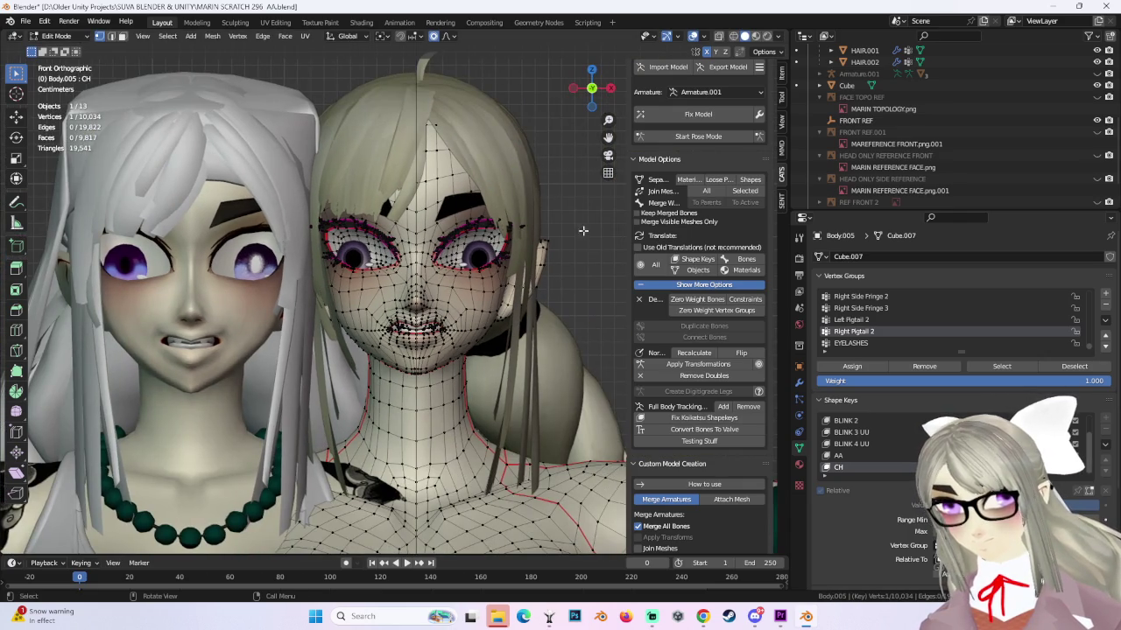
{"action": "scroll", "coordinate": [369, 279], "scroll_direction": "up", "scroll_amount": 2}
{"action": "key", "text": "g"}
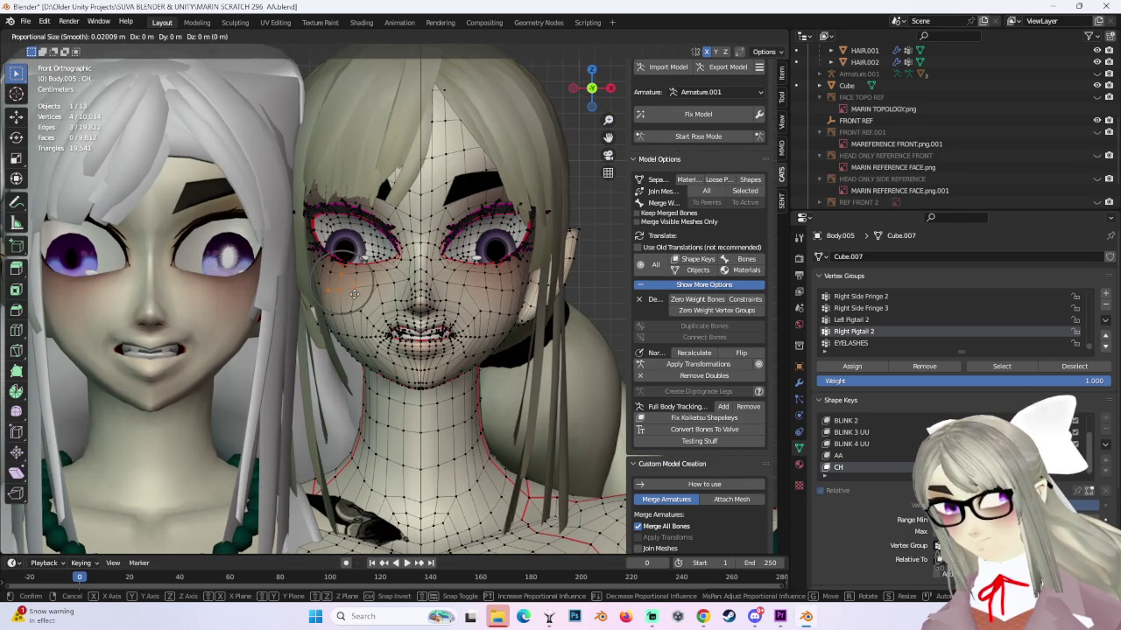
{"action": "left_click", "coordinate": [355, 288]}
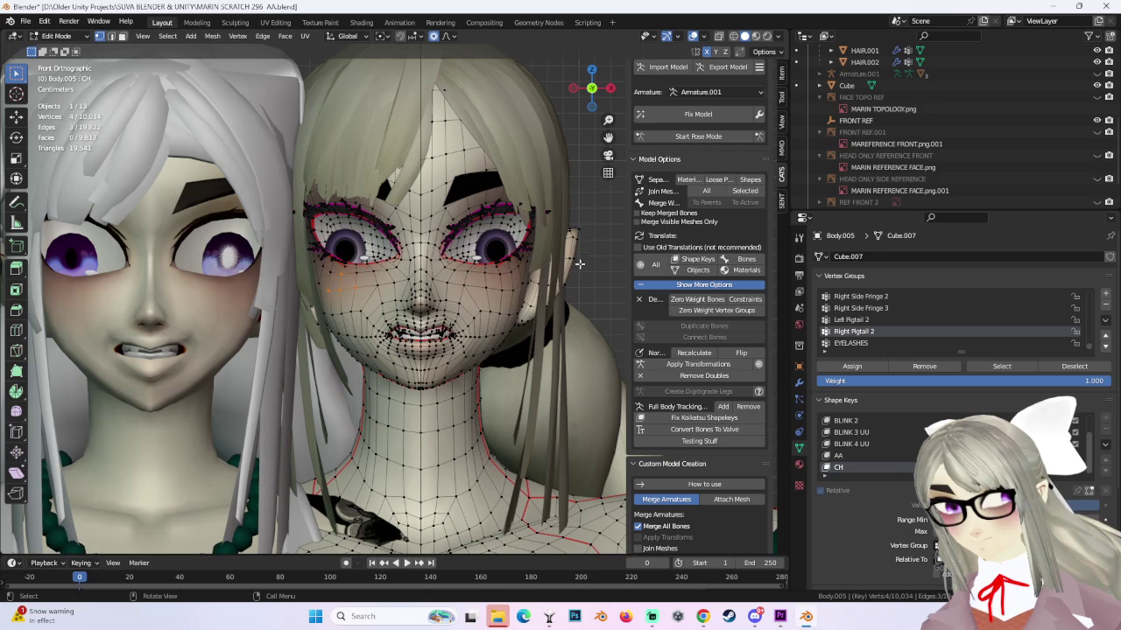
{"action": "key", "text": "Tab"}
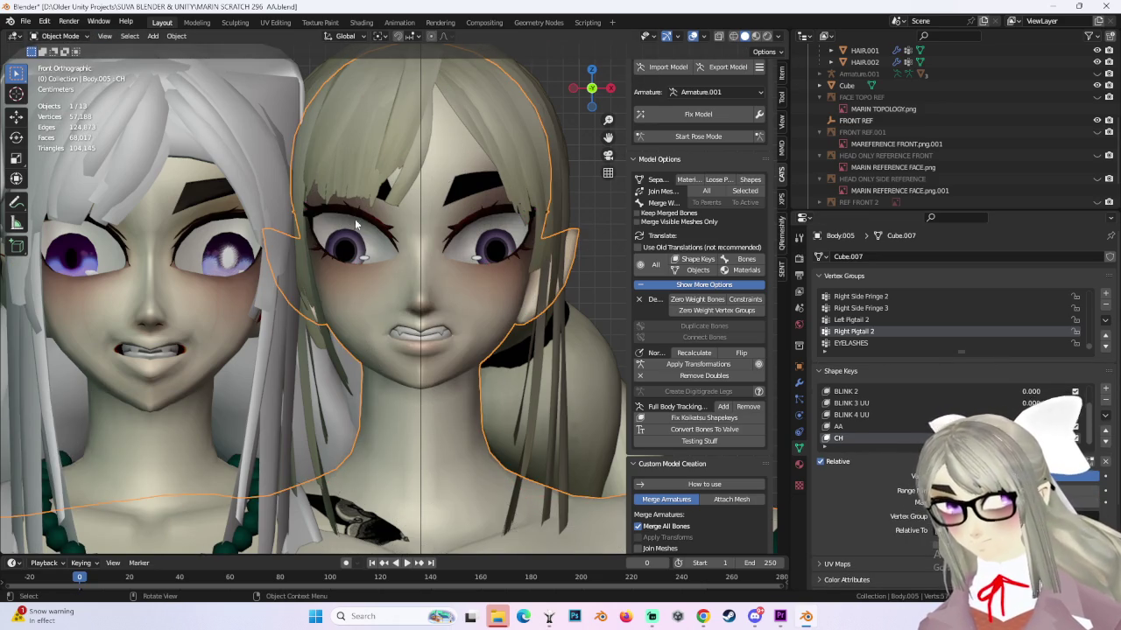
{"action": "middle_click_drag", "start_coordinate": [354, 225], "coordinate": [374, 285]}
{"action": "middle_click_drag", "start_coordinate": [389, 325], "coordinate": [429, 326]}
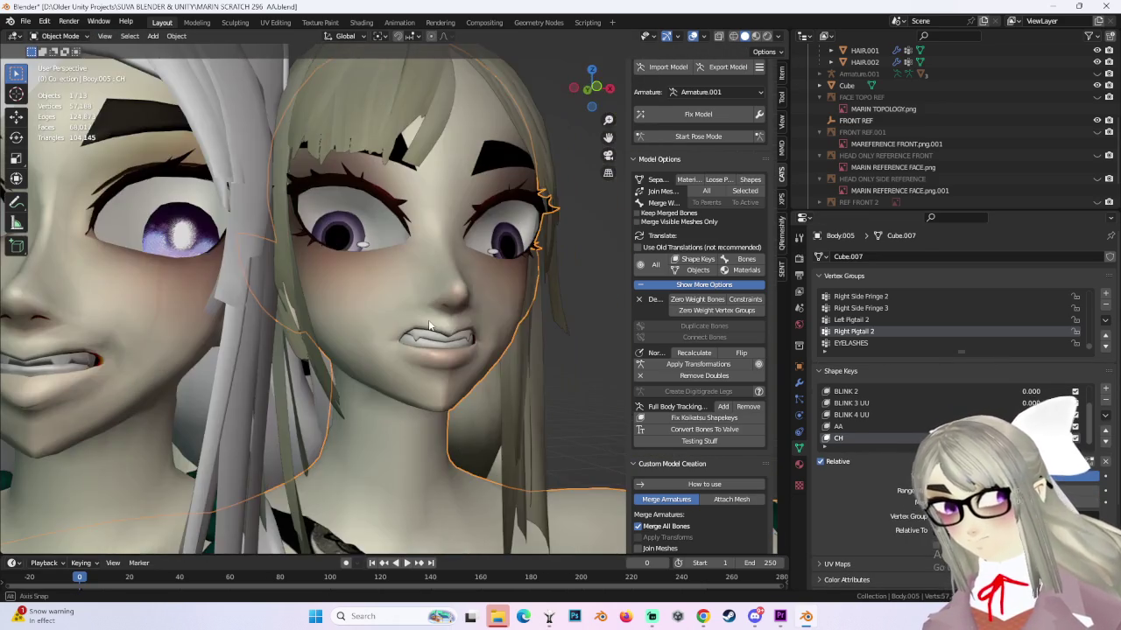
{"action": "mouse_move", "coordinate": [544, 335]}
{"action": "middle_mouse_down"}
{"action": "mouse_move", "coordinate": [502, 330]}
{"action": "mouse_move", "coordinate": [471, 343]}
{"action": "mouse_move", "coordinate": [467, 358]}
{"action": "mouse_move", "coordinate": [541, 362]}
{"action": "mouse_move", "coordinate": [564, 129]}
{"action": "middle_mouse_up"}
{"action": "left_click", "coordinate": [595, 84]}
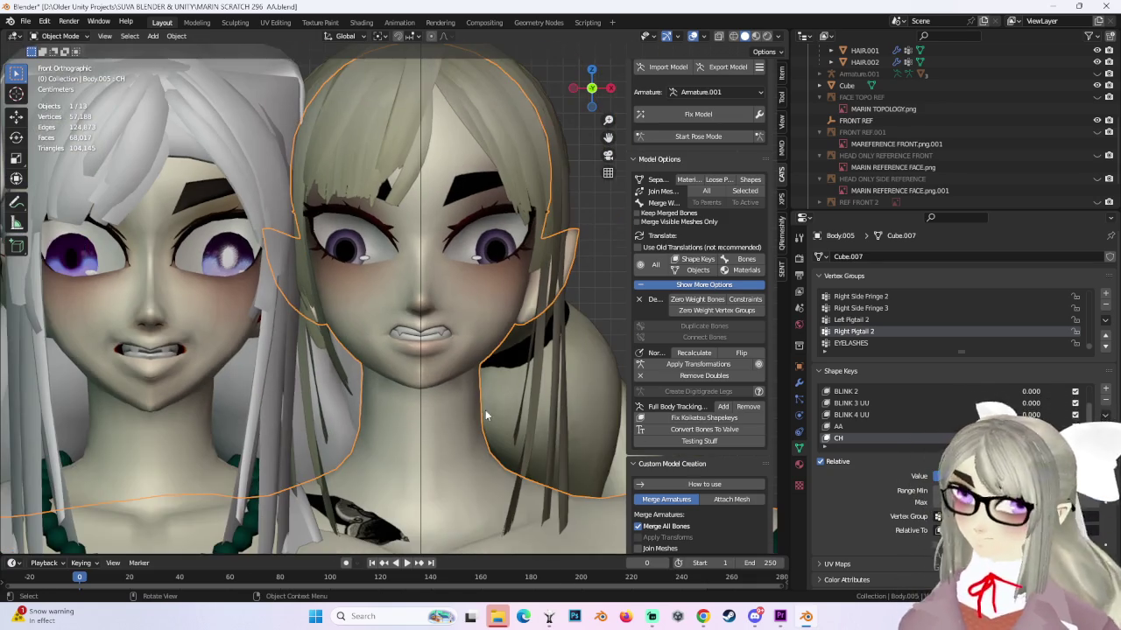
{"action": "scroll", "coordinate": [485, 410], "scroll_direction": "down", "scroll_amount": 2}
{"action": "mouse_move", "coordinate": [484, 405]}
{"action": "middle_mouse_down"}
{"action": "mouse_move", "coordinate": [423, 391]}
{"action": "mouse_move", "coordinate": [473, 386]}
{"action": "mouse_move", "coordinate": [507, 365]}
{"action": "mouse_move", "coordinate": [479, 342]}
{"action": "middle_mouse_up"}
{"action": "scroll", "coordinate": [423, 387], "scroll_direction": "up", "scroll_amount": 3}
Switch briefly to Sculpt Mode and back to Edit Mode, then undo a trial upper-lip move.
{"action": "left_click", "coordinate": [60, 36]}
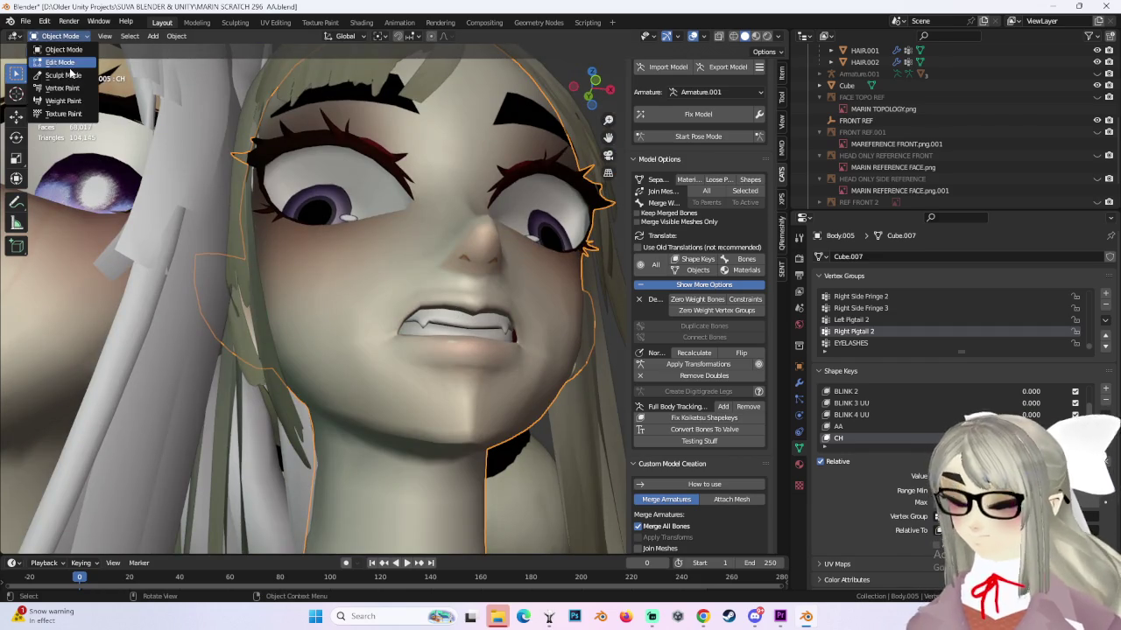
{"action": "left_click", "coordinate": [52, 77]}
{"action": "scroll", "coordinate": [555, 342], "scroll_direction": "up", "scroll_amount": 3}
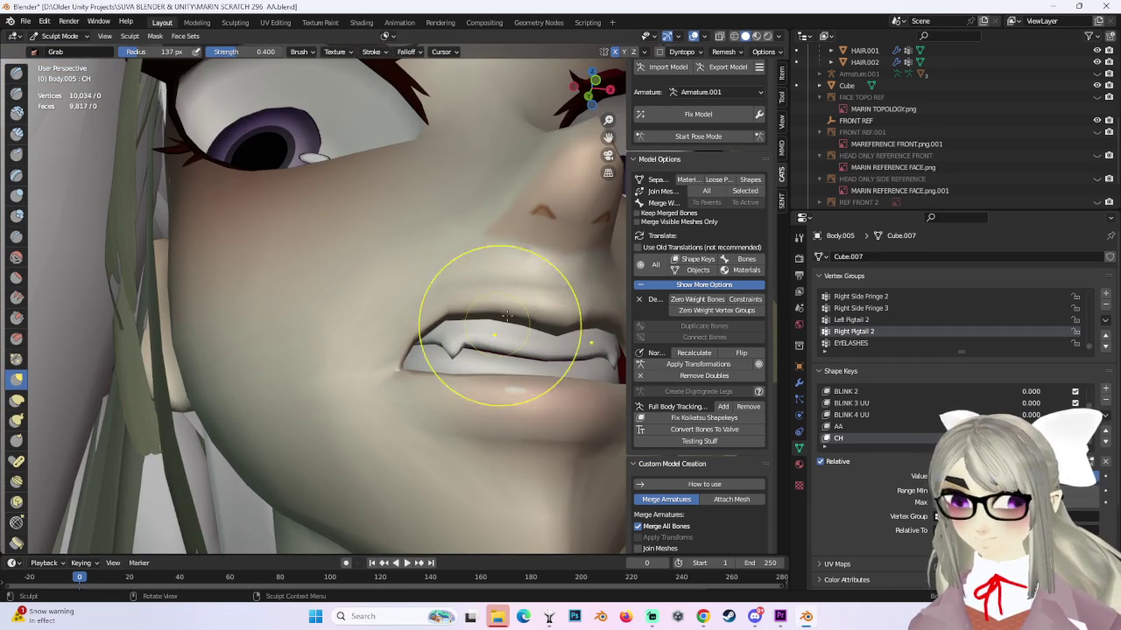
{"action": "left_click", "coordinate": [60, 36]}
{"action": "left_click", "coordinate": [53, 63]}
{"action": "scroll", "coordinate": [350, 261], "scroll_direction": "up", "scroll_amount": 2}
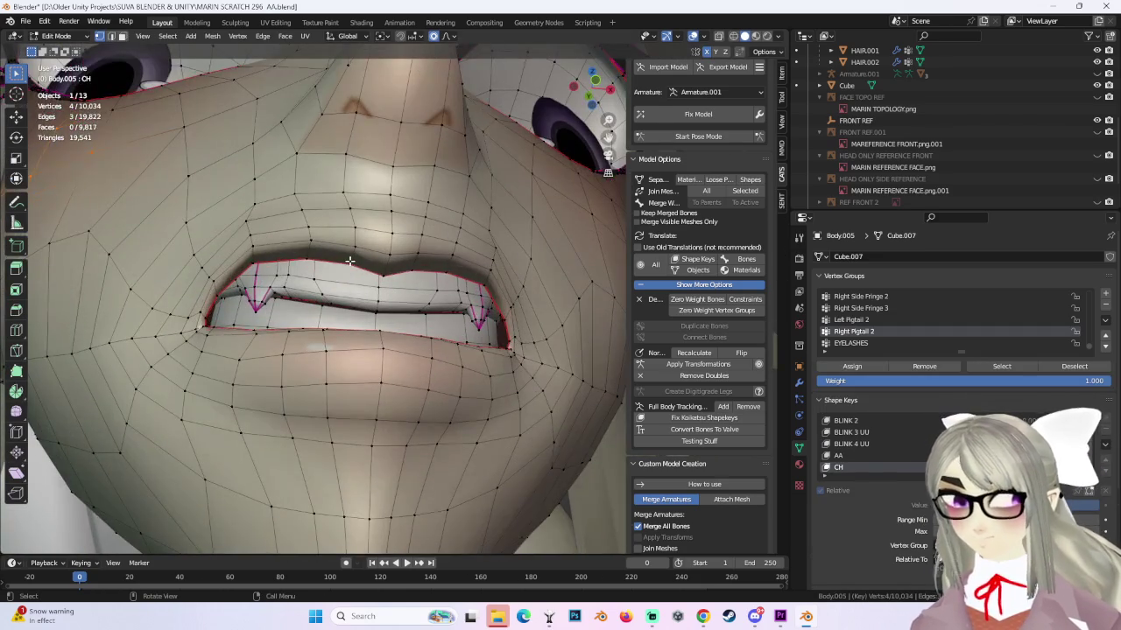
{"action": "key", "text": "g"}
{"action": "scroll", "coordinate": [359, 275], "scroll_direction": "up", "scroll_amount": 3}
{"action": "left_click", "coordinate": [345, 265]}
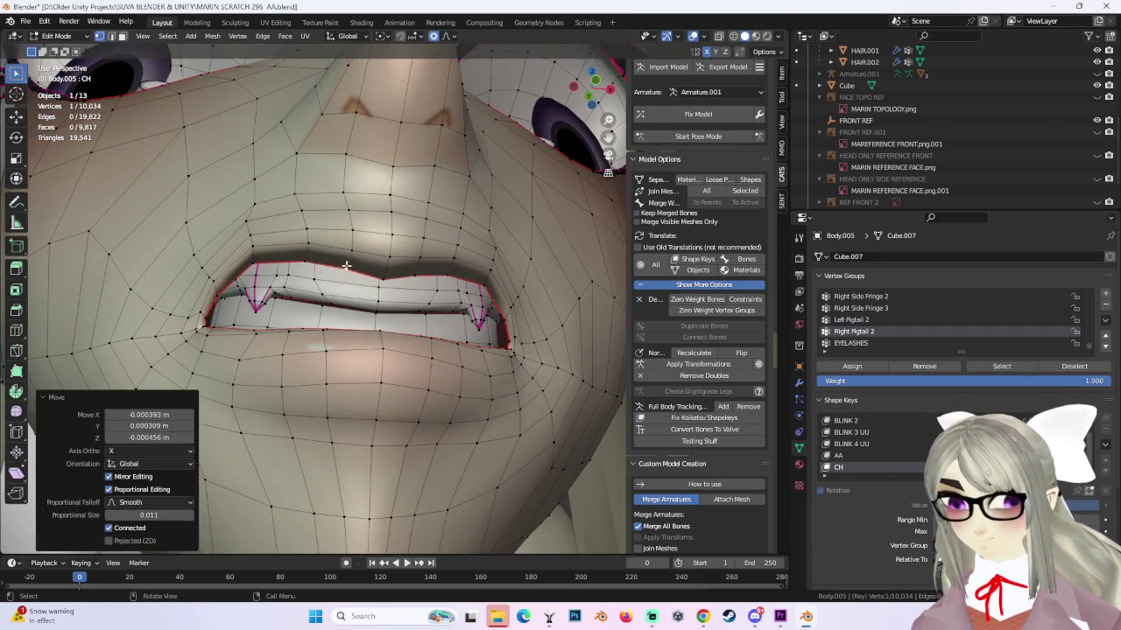
{"action": "key", "text": "ctrl+z"}
In front view, make three soft moves raising the upper lip.
{"action": "left_click", "coordinate": [589, 99]}
{"action": "scroll", "coordinate": [387, 304], "scroll_direction": "up", "scroll_amount": 2}
{"action": "scroll", "coordinate": [387, 303], "scroll_direction": "up", "scroll_amount": 2}
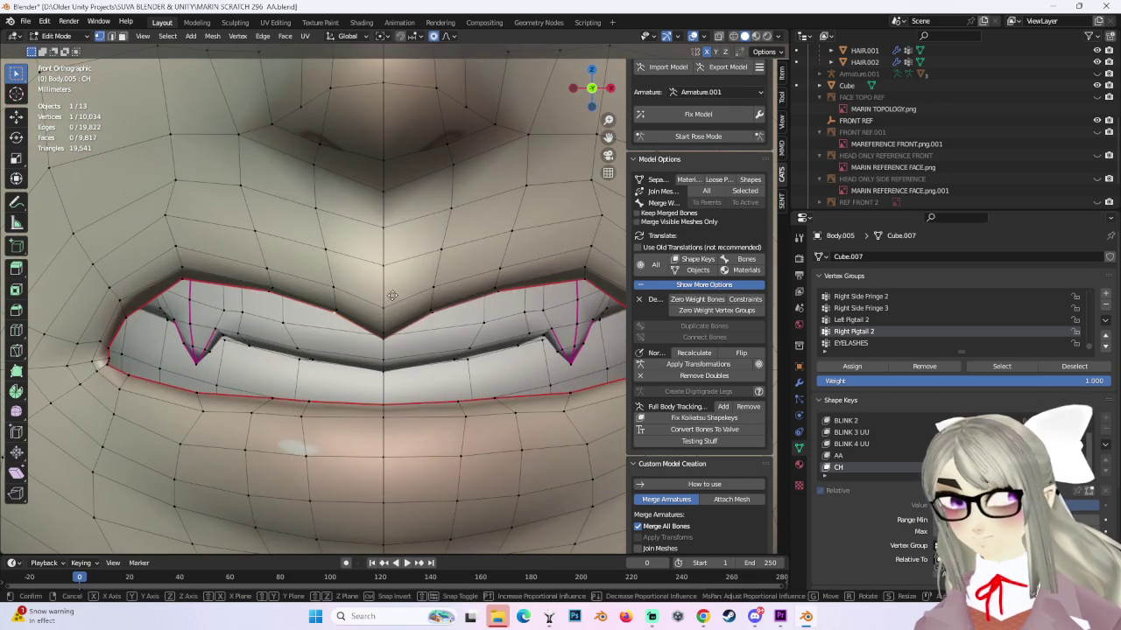
{"action": "key", "text": "g"}
{"action": "left_click", "coordinate": [387, 304]}
{"action": "scroll", "coordinate": [387, 306], "scroll_direction": "down", "scroll_amount": 2}
{"action": "scroll", "coordinate": [387, 309], "scroll_direction": "down", "scroll_amount": 2}
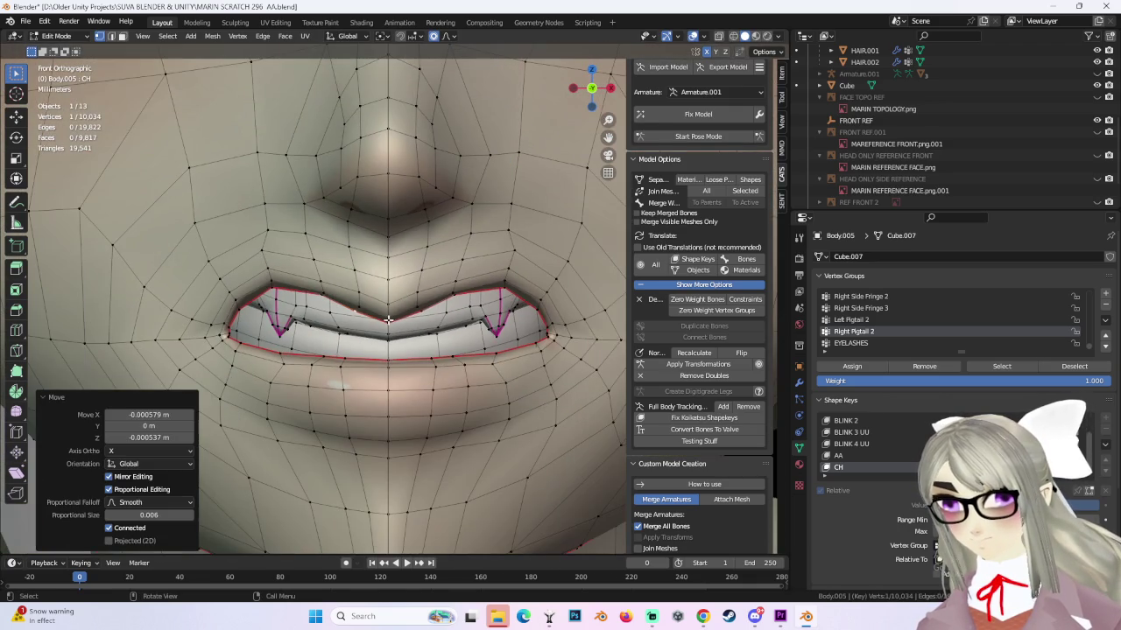
{"action": "key", "text": "g"}
{"action": "left_click", "coordinate": [389, 312]}
{"action": "key", "text": "g"}
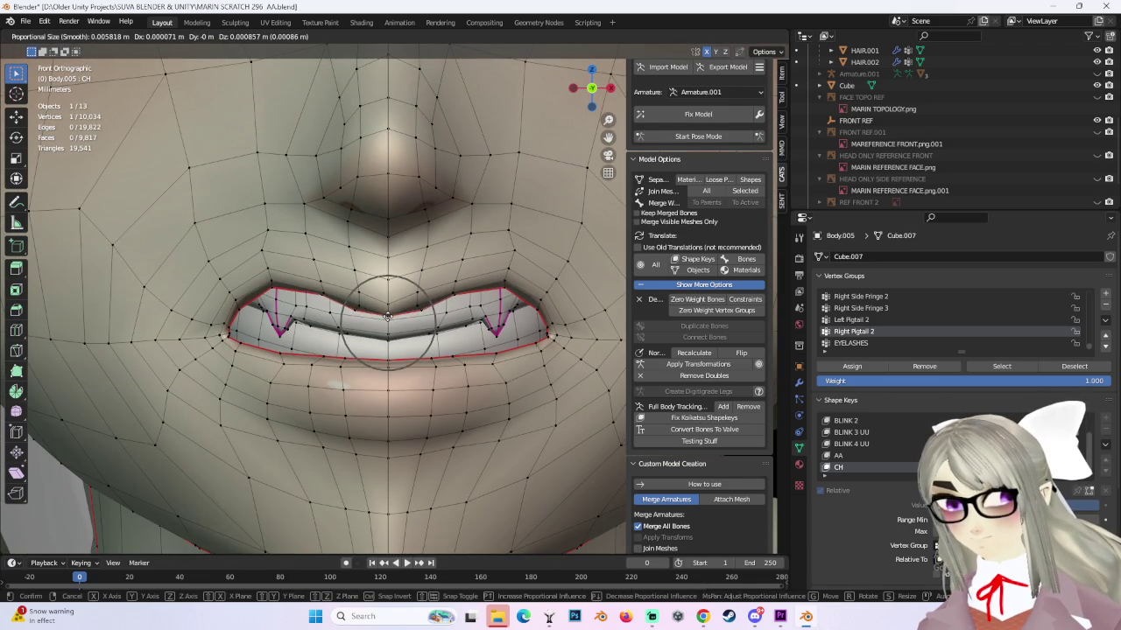
{"action": "left_click", "coordinate": [385, 367]}
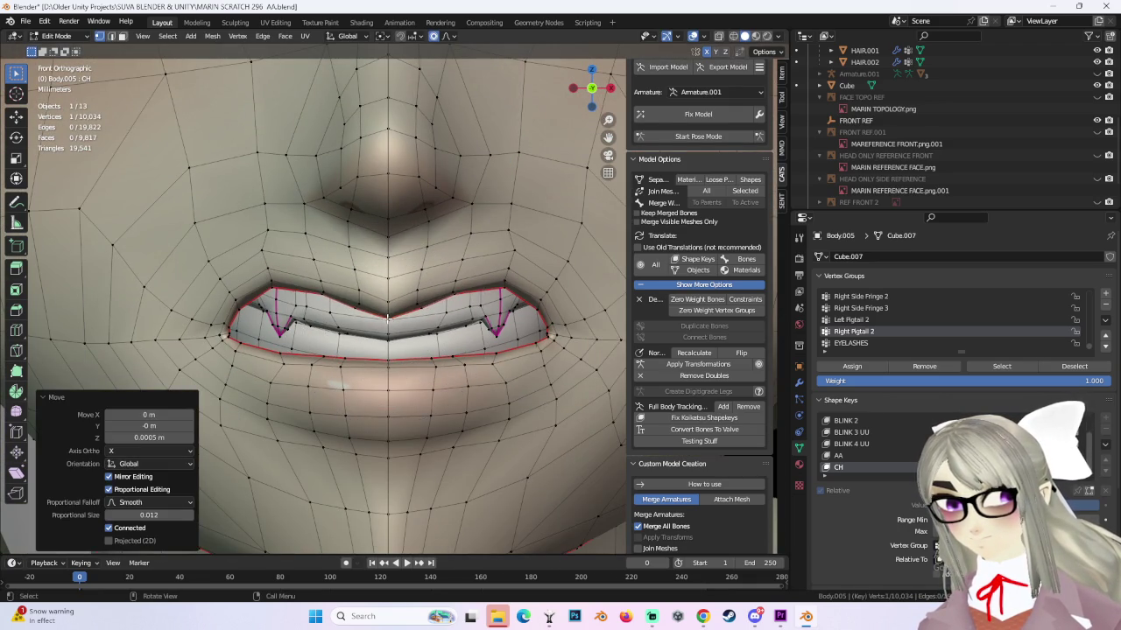
Add more mouth vertices to the selection and soft-move the mouth corner.
{"action": "scroll", "coordinate": [439, 282], "scroll_direction": "down", "scroll_amount": 4}
{"action": "scroll", "coordinate": [439, 282], "scroll_direction": "down", "scroll_amount": 1}
{"action": "scroll", "coordinate": [455, 289], "scroll_direction": "down", "scroll_amount": 1}
{"action": "scroll", "coordinate": [472, 297], "scroll_direction": "down", "scroll_amount": 1}
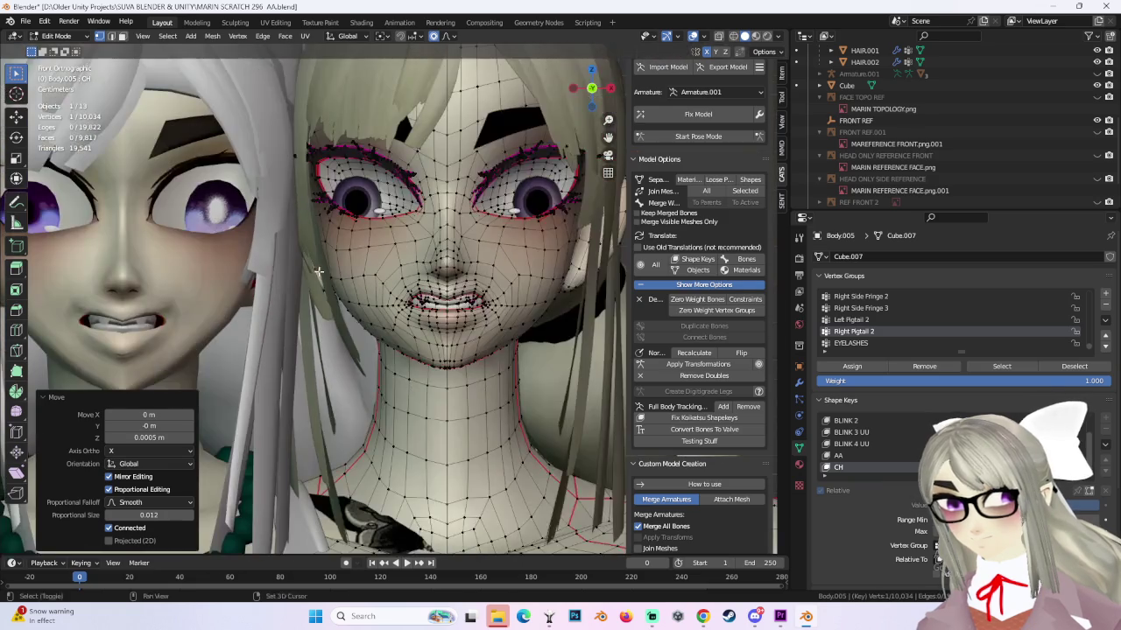
{"action": "middle_click_drag", "start_coordinate": [473, 350], "coordinate": [516, 287], "text": "shift"}
{"action": "left_click", "coordinate": [455, 300], "text": "ctrl"}
{"action": "key", "text": "g"}
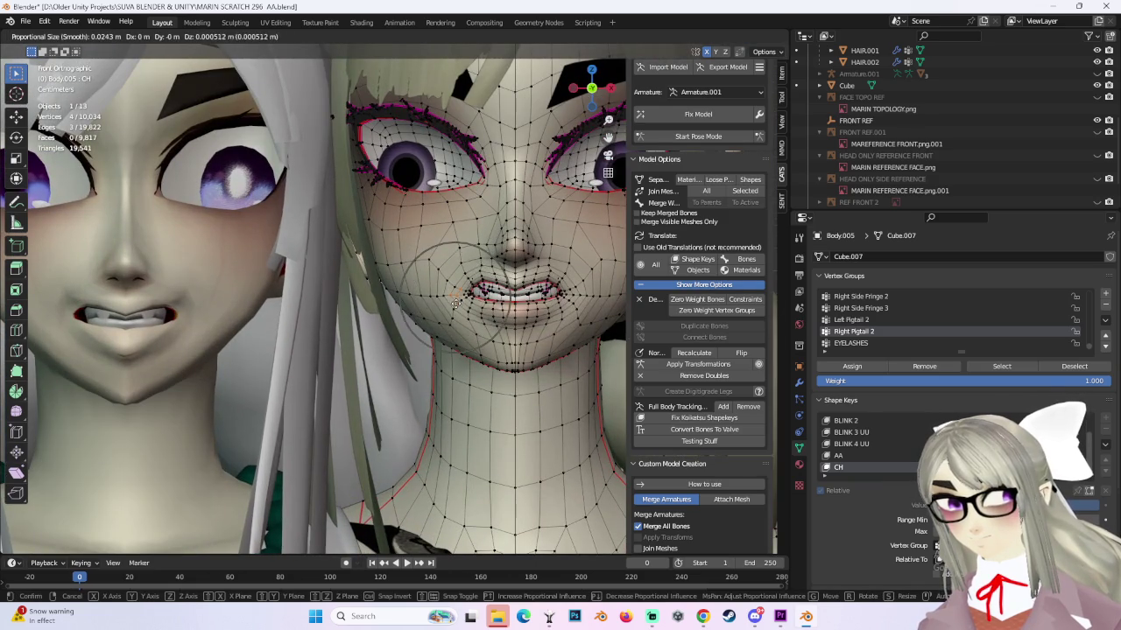
{"action": "scroll", "coordinate": [453, 303], "scroll_direction": "down", "scroll_amount": 4}
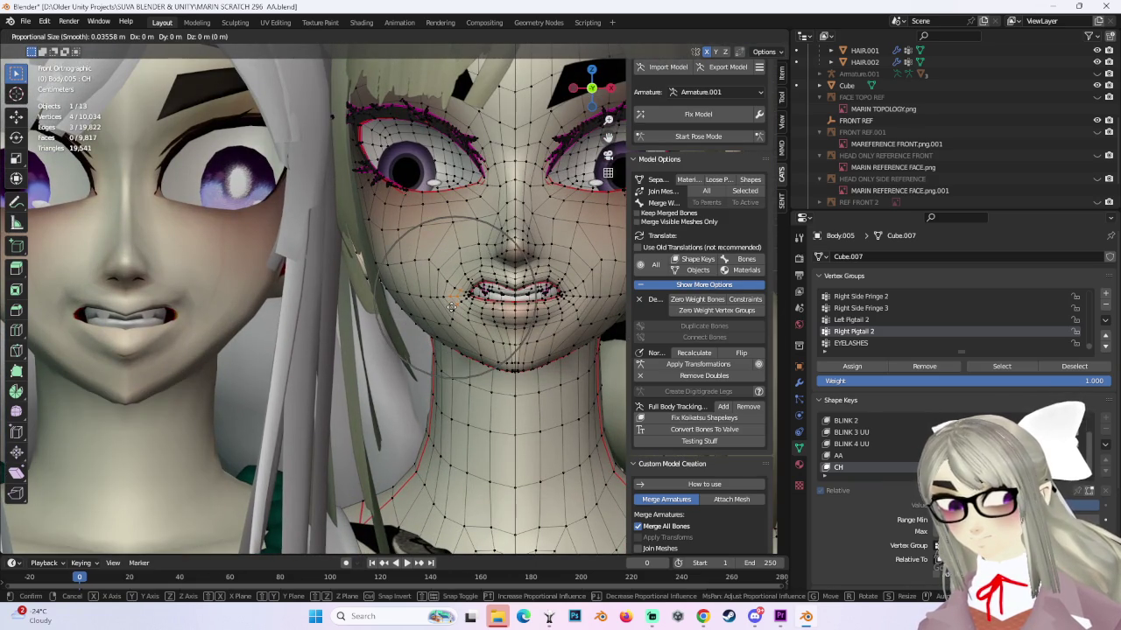
{"action": "left_click", "coordinate": [488, 310]}
{"action": "scroll", "coordinate": [511, 305], "scroll_direction": "down", "scroll_amount": 2}
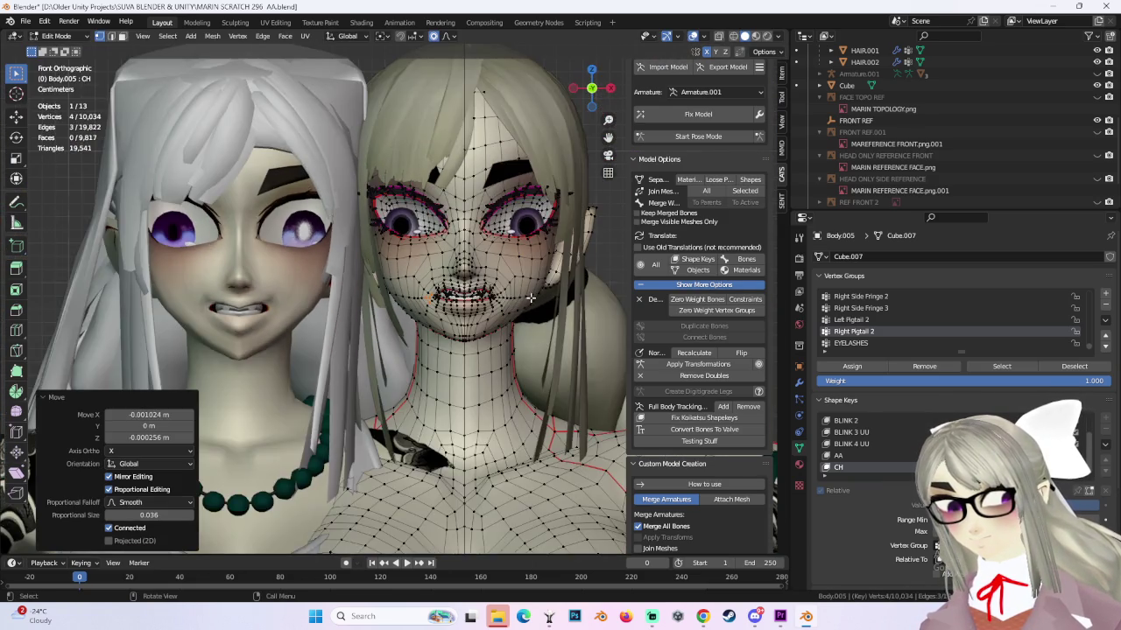
Adjust the mouth corner from a three-quarter view, then soft-move the cheek beside the mouth.
{"action": "middle_click_drag", "start_coordinate": [529, 298], "coordinate": [440, 309]}
{"action": "key", "text": "g"}
{"action": "scroll", "coordinate": [424, 318], "scroll_direction": "up", "scroll_amount": 2}
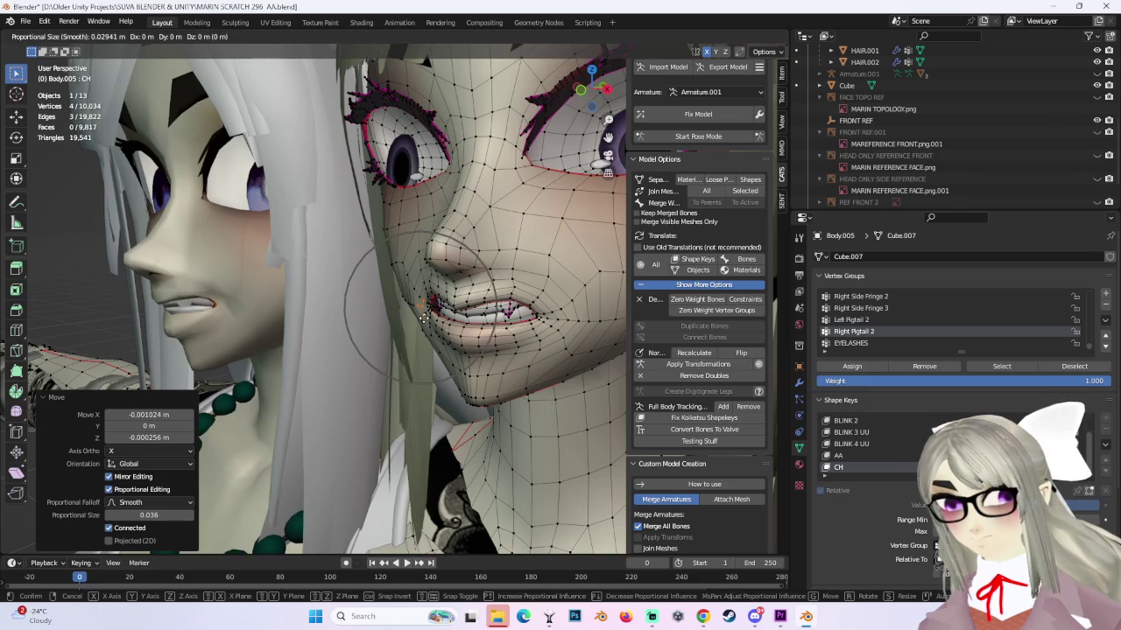
{"action": "left_click", "coordinate": [424, 318]}
{"action": "mouse_move", "coordinate": [424, 318]}
{"action": "middle_mouse_down"}
{"action": "mouse_move", "coordinate": [605, 360]}
{"action": "mouse_move", "coordinate": [605, 290]}
{"action": "middle_mouse_up"}
{"action": "key", "text": "KP_1"}
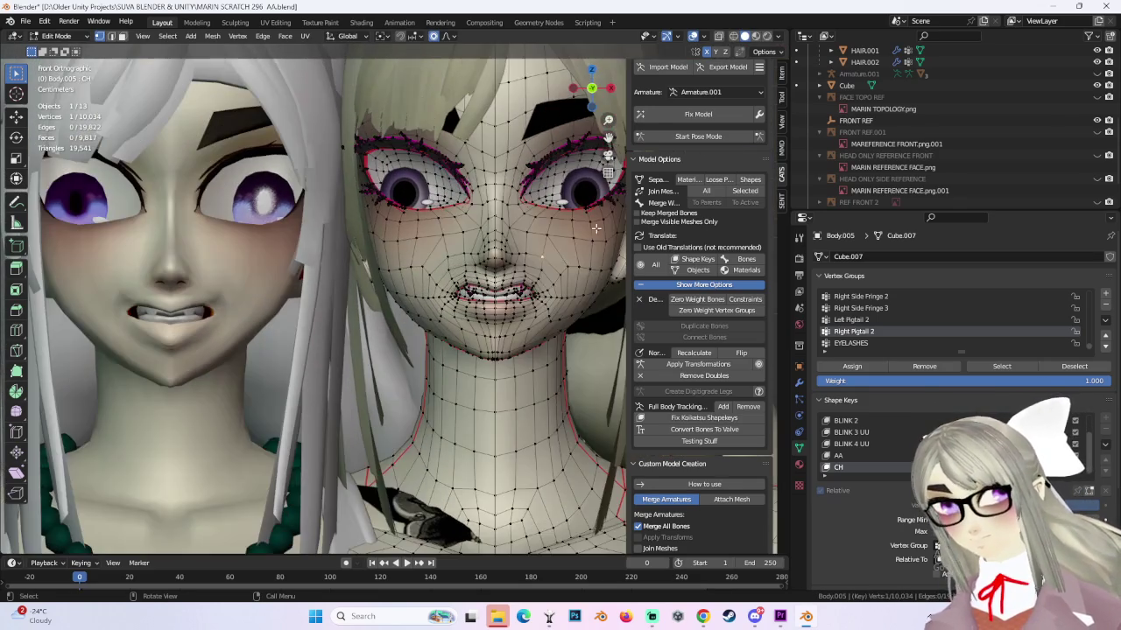
{"action": "scroll", "coordinate": [572, 230], "scroll_direction": "up", "scroll_amount": 3}
{"action": "scroll", "coordinate": [526, 262], "scroll_direction": "up", "scroll_amount": 2}
{"action": "key", "text": "g"}
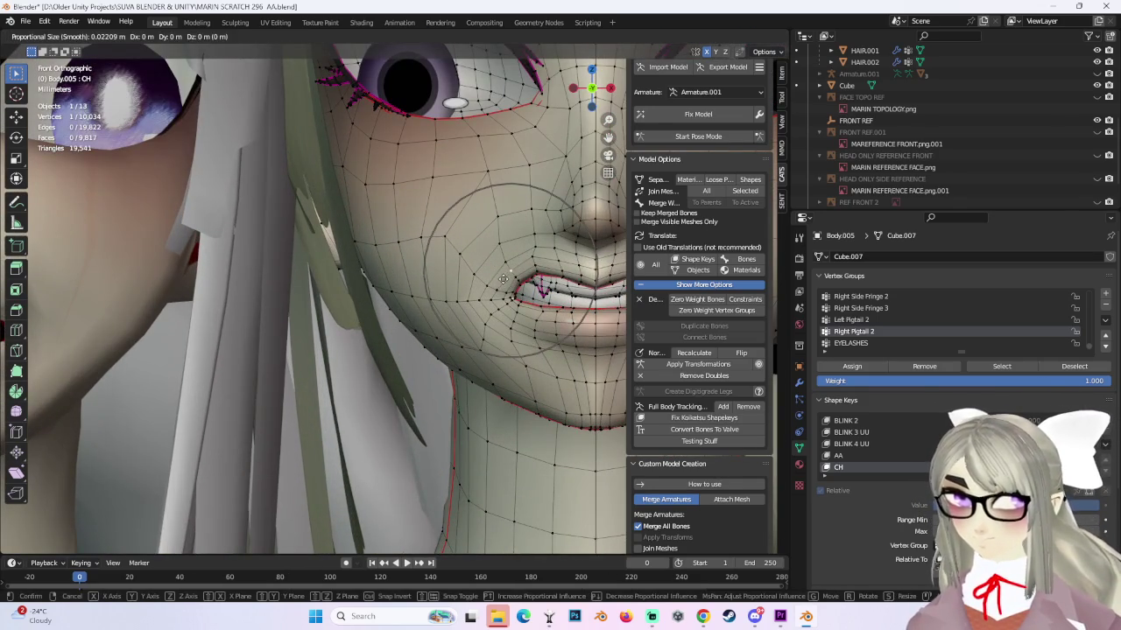
{"action": "left_click", "coordinate": [503, 278]}
Review the head in Object Mode from back and front, then re-enter Edit Mode.
{"action": "scroll", "coordinate": [503, 278], "scroll_direction": "down", "scroll_amount": 5}
{"action": "middle_click_drag", "start_coordinate": [503, 278], "coordinate": [465, 225]}
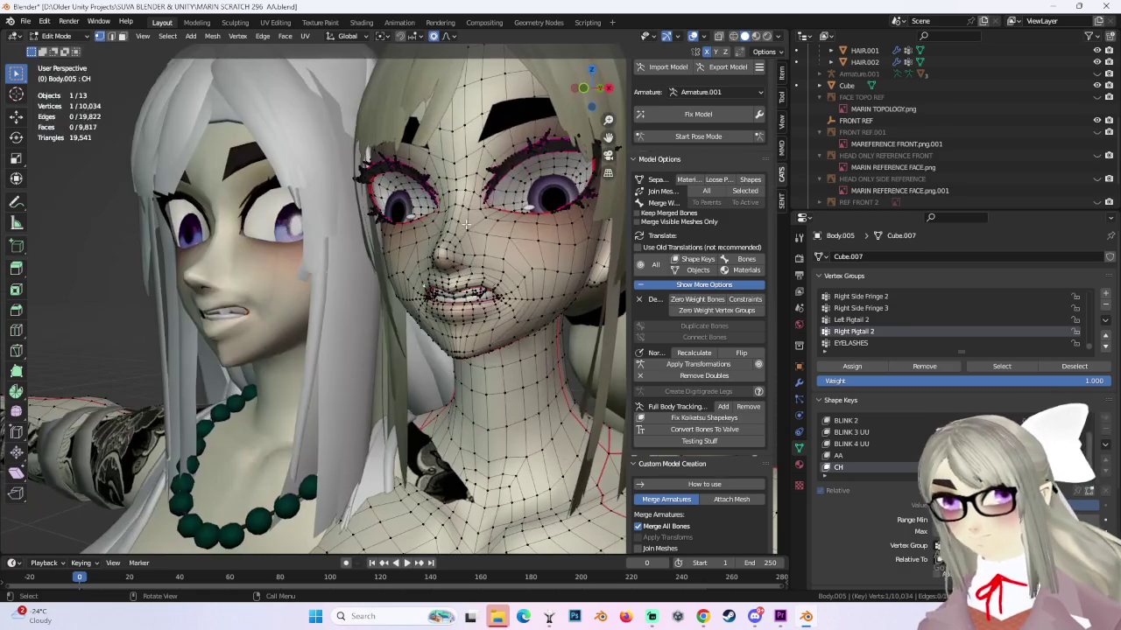
{"action": "left_click", "coordinate": [56, 36]}
{"action": "left_click", "coordinate": [53, 52]}
{"action": "scroll", "coordinate": [554, 256], "scroll_direction": "up", "scroll_amount": 2}
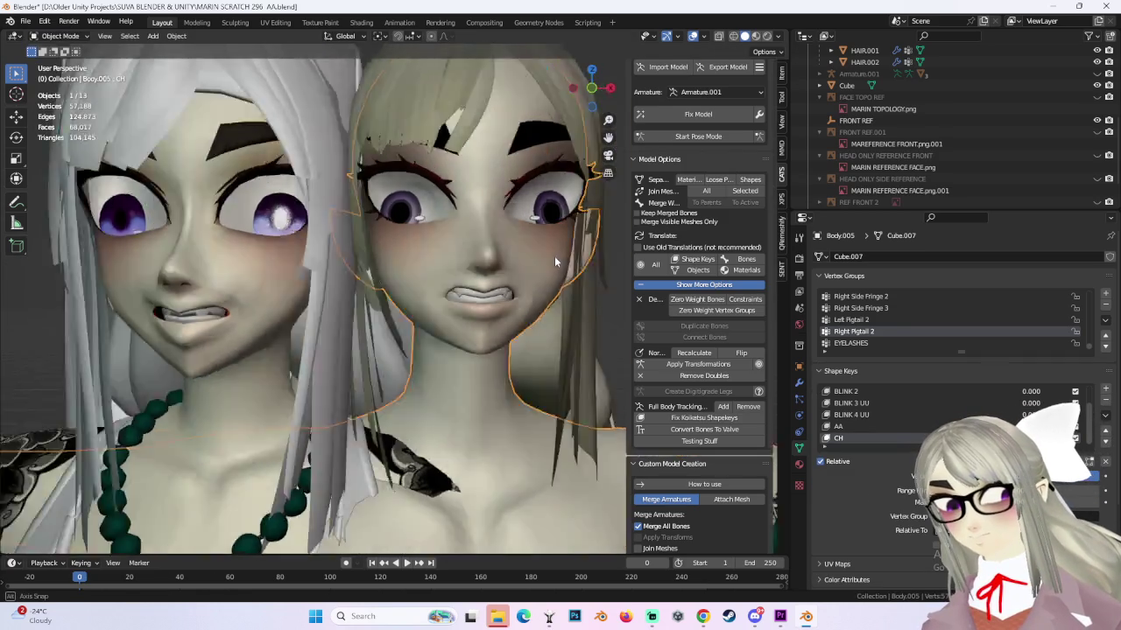
{"action": "middle_click_drag", "start_coordinate": [555, 256], "coordinate": [511, 258]}
{"action": "left_click", "coordinate": [591, 88]}
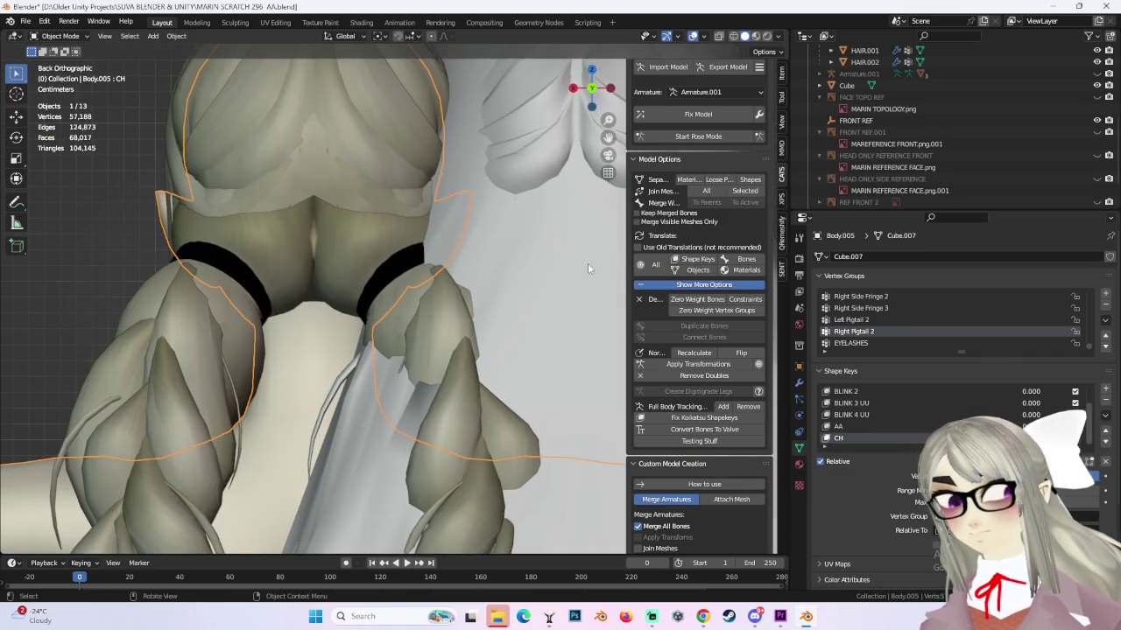
{"action": "left_click", "coordinate": [573, 87]}
{"action": "left_click", "coordinate": [573, 87]}
{"action": "scroll", "coordinate": [495, 277], "scroll_direction": "up", "scroll_amount": 3}
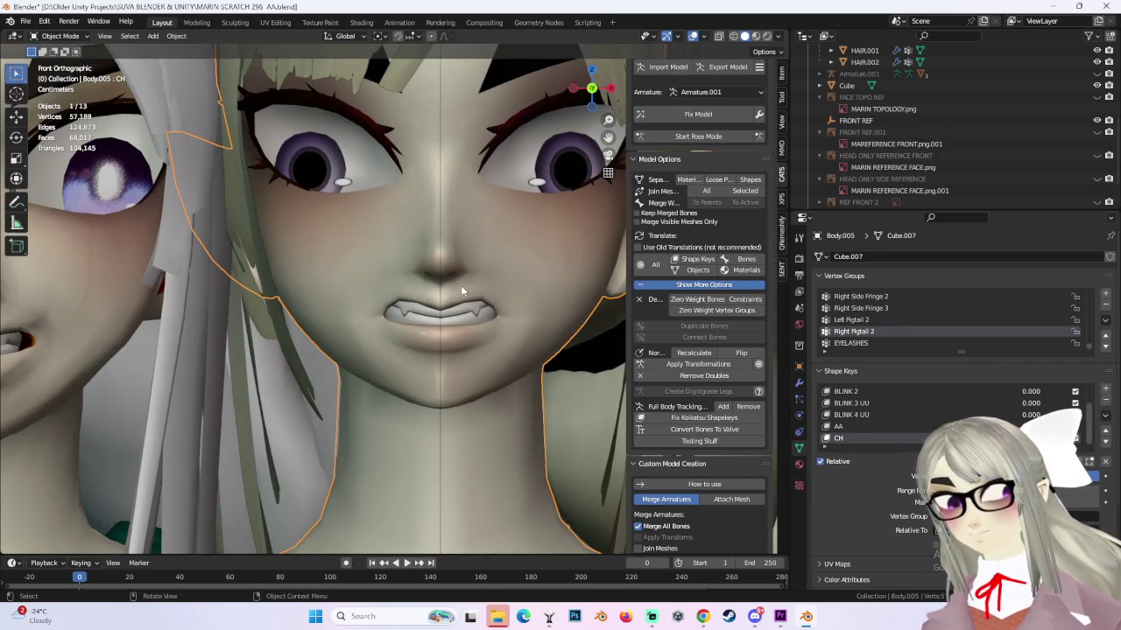
{"action": "left_click", "coordinate": [28, 37]}
{"action": "left_click", "coordinate": [53, 68]}
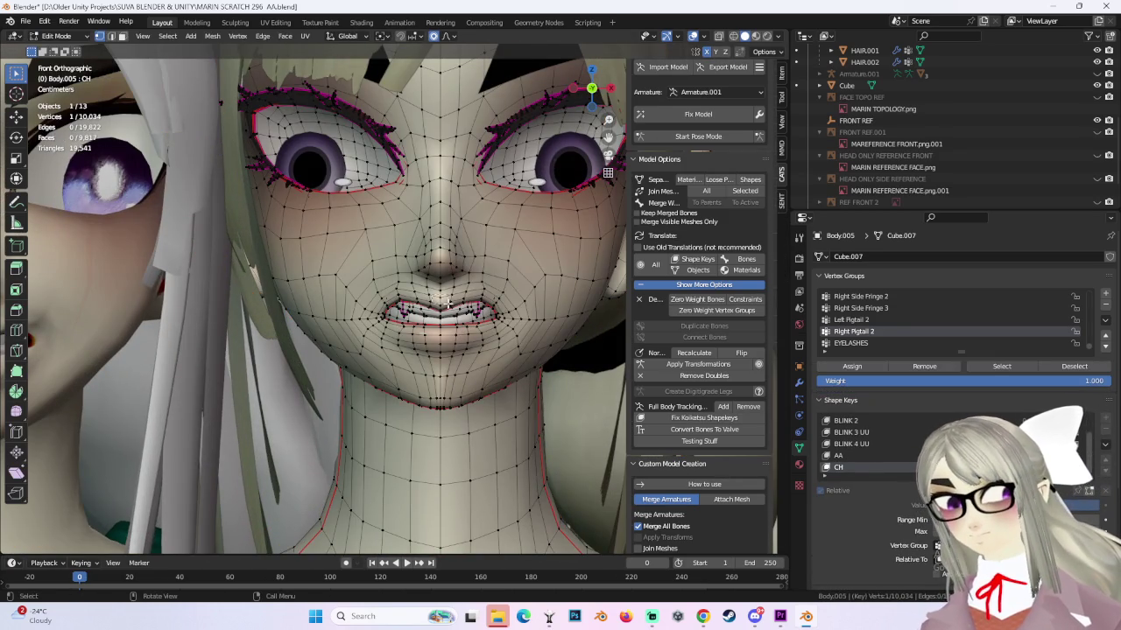
Nudge the CH shape key's mouth vertices with proportional editing, undoing one bad move.
{"action": "key", "text": "g"}
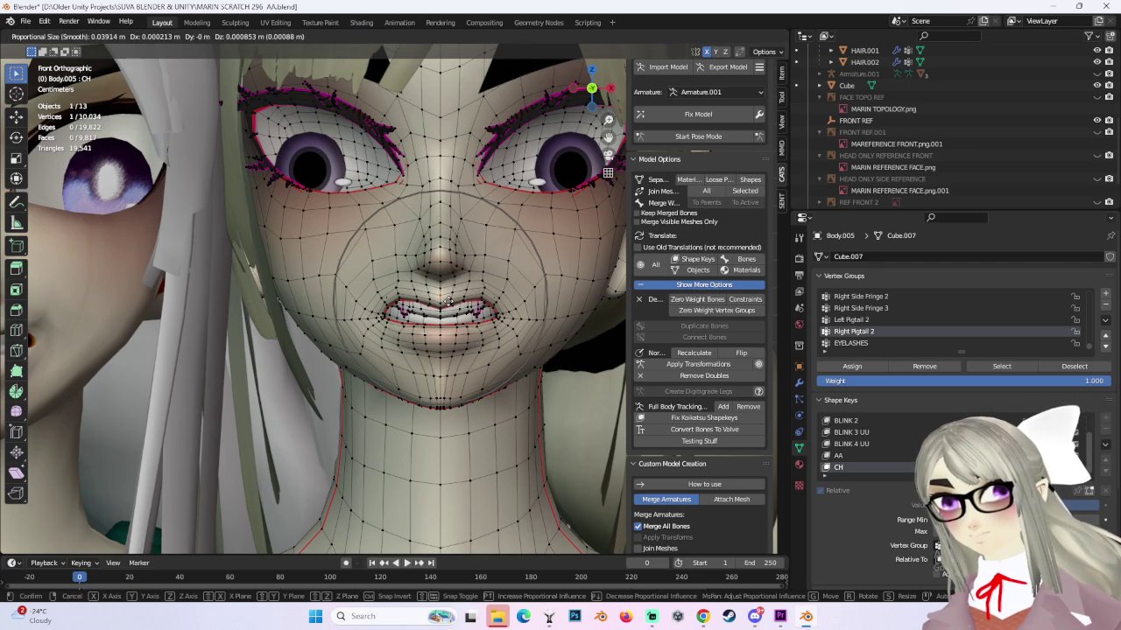
{"action": "left_click", "coordinate": [447, 302]}
{"action": "key", "text": "ctrl+z"}
{"action": "key", "text": "g"}
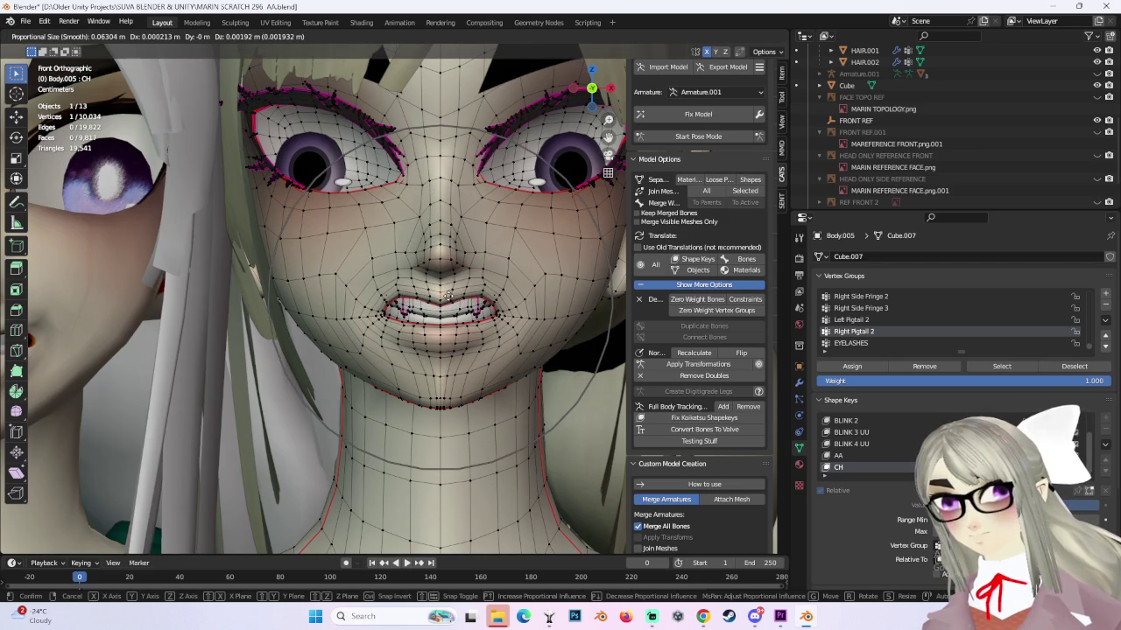
{"action": "left_click", "coordinate": [448, 296]}
{"action": "key", "text": "g"}
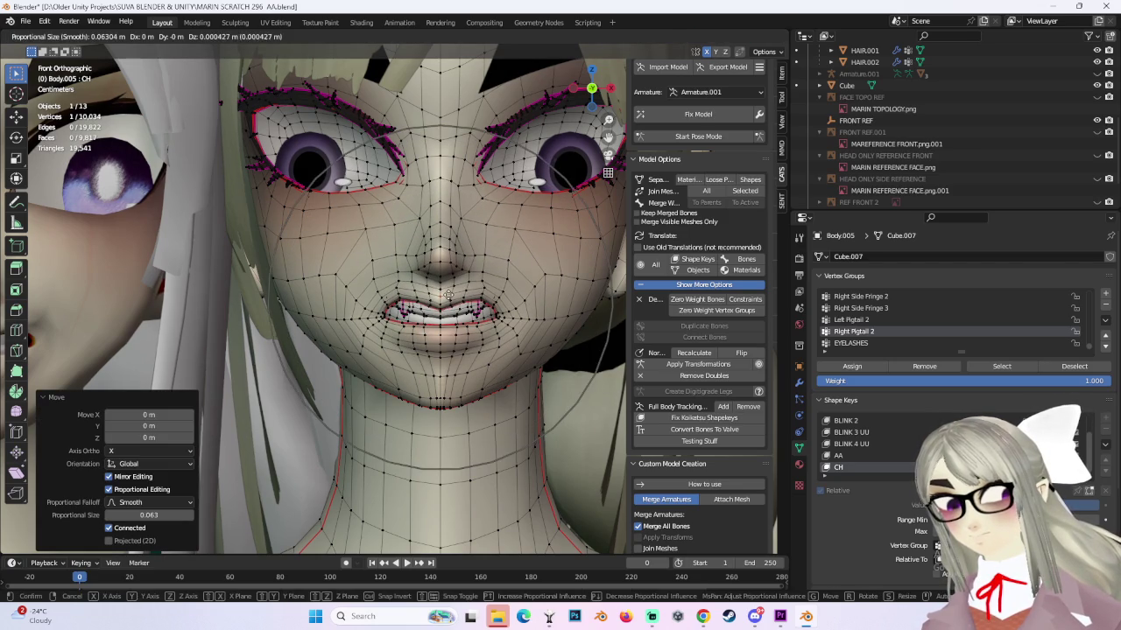
{"action": "left_click", "coordinate": [448, 298]}
Preview another shape key on the mouth, return to CH, and inspect from angled views.
{"action": "middle_click_drag", "start_coordinate": [447, 297], "coordinate": [504, 337]}
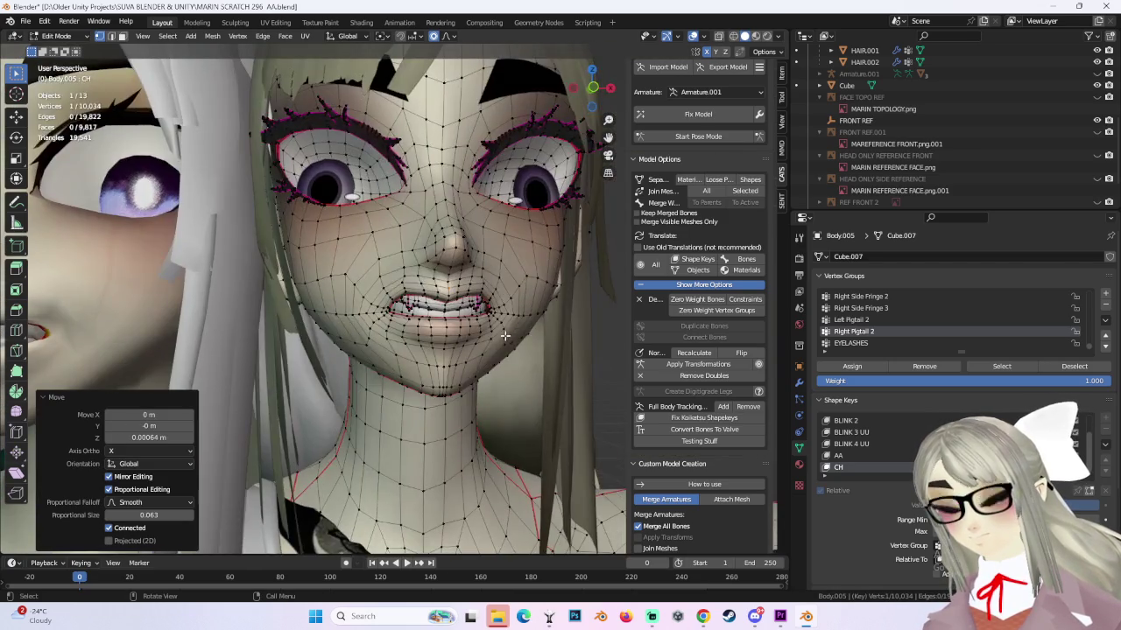
{"action": "scroll", "coordinate": [490, 344], "scroll_direction": "down", "scroll_amount": 1}
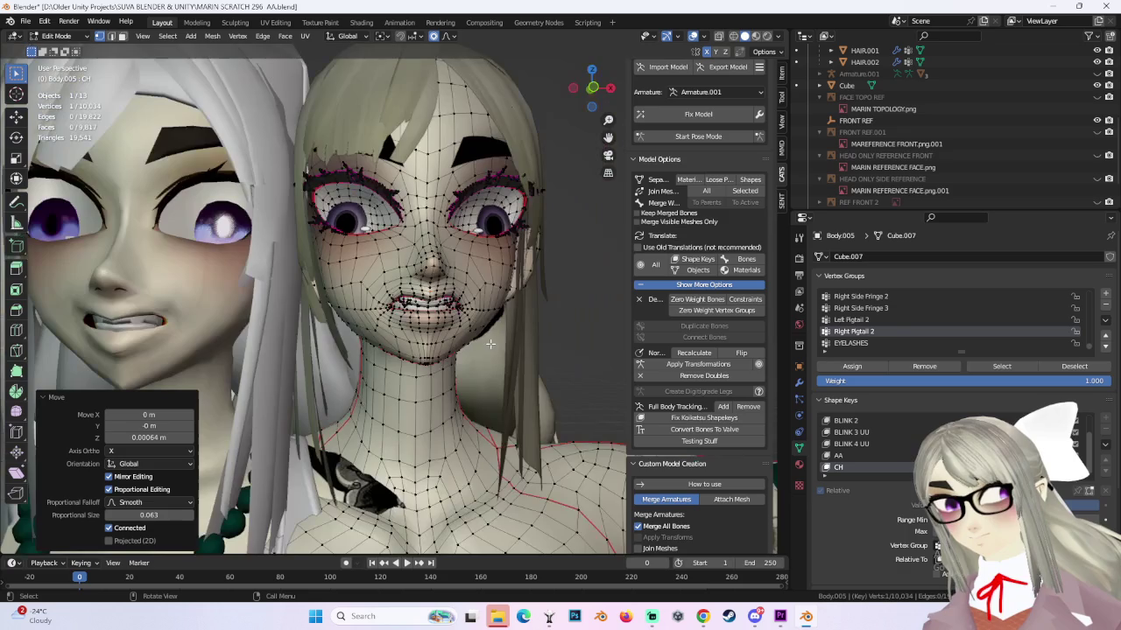
{"action": "left_click", "coordinate": [863, 455]}
{"action": "left_click", "coordinate": [863, 467]}
{"action": "middle_click_drag", "start_coordinate": [490, 350], "coordinate": [485, 366]}
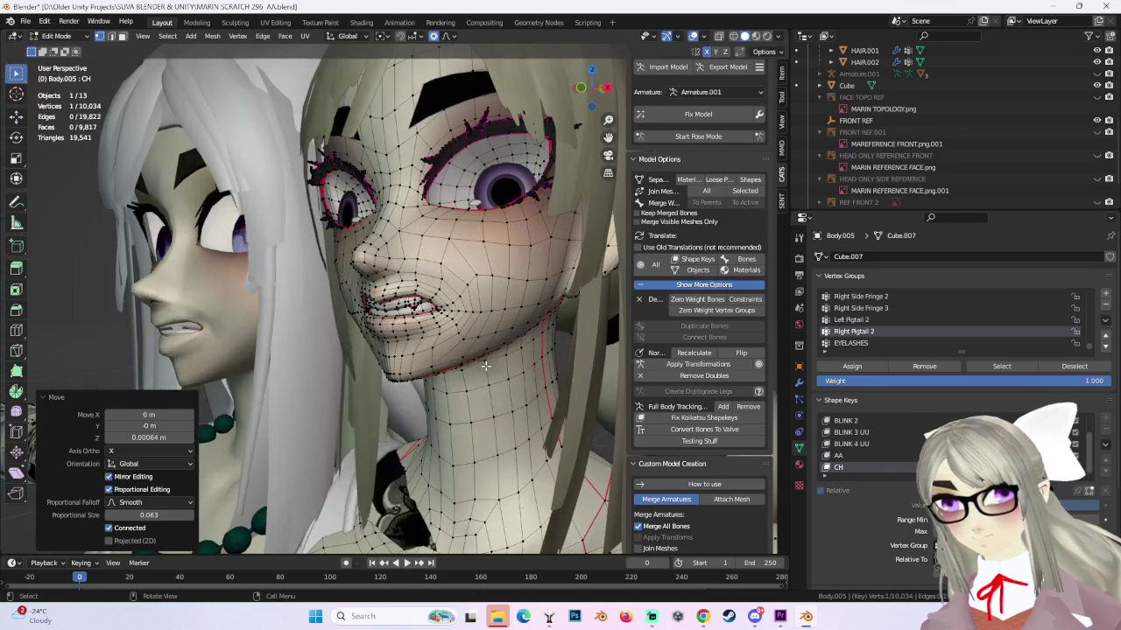
{"action": "scroll", "coordinate": [484, 383], "scroll_direction": "up", "scroll_amount": 2}
{"action": "mouse_move", "coordinate": [386, 377]}
{"action": "middle_mouse_down"}
{"action": "mouse_move", "coordinate": [485, 382]}
{"action": "mouse_move", "coordinate": [368, 385]}
{"action": "middle_mouse_up"}
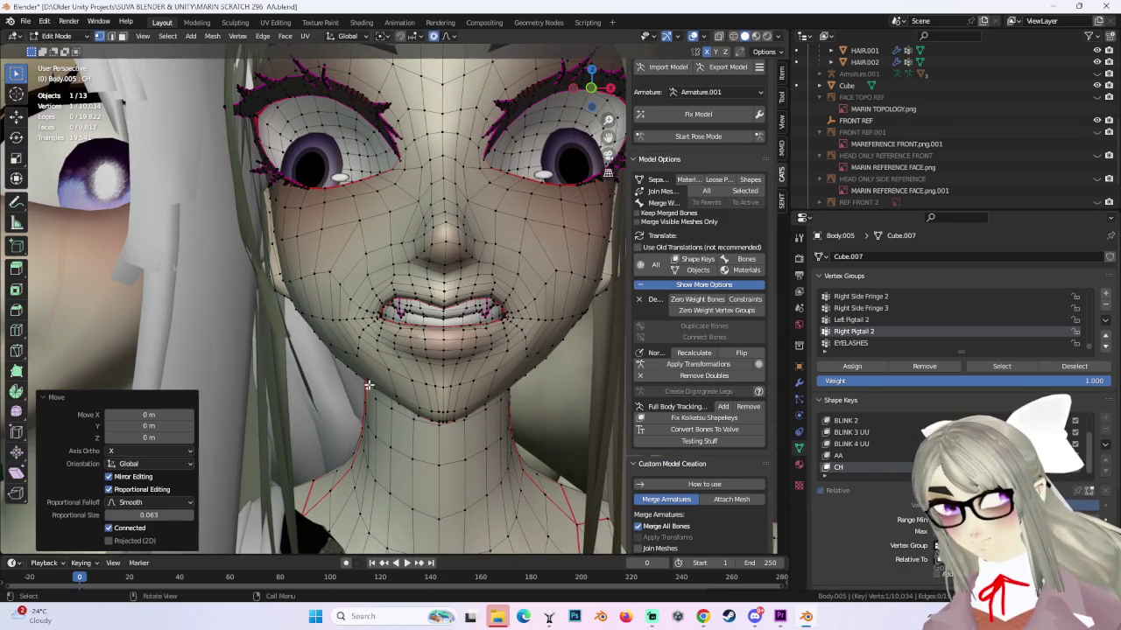
Add a few mouth vertices to the selection, shift them slightly, then activate Basis.
{"action": "key", "text": "g"}
{"action": "right_click", "coordinate": [372, 378]}
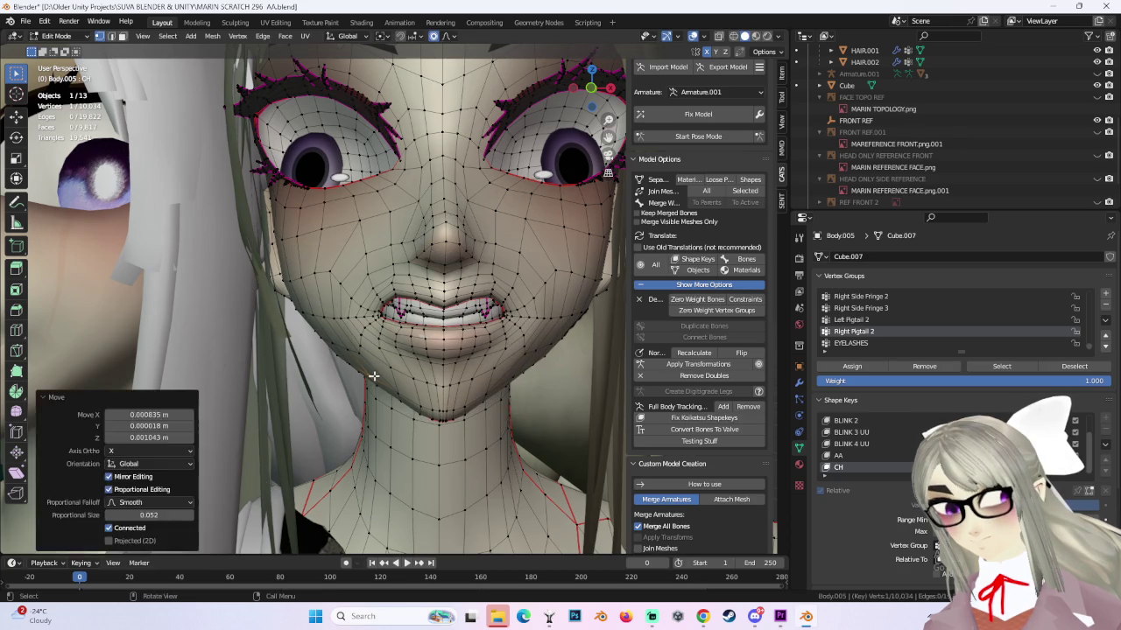
{"action": "key", "text": "g"}
{"action": "right_click", "coordinate": [375, 374]}
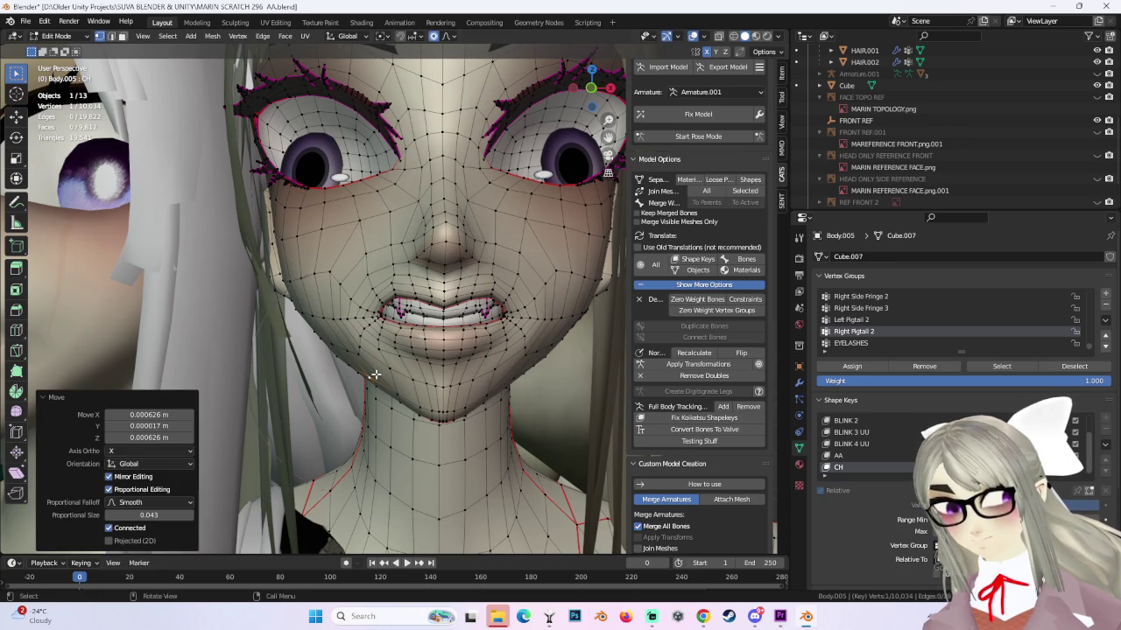
{"action": "left_click_drag", "start_coordinate": [446, 404], "coordinate": [461, 415]}
{"action": "key", "text": "g"}
{"action": "left_click", "coordinate": [461, 412]}
{"action": "middle_click_drag", "start_coordinate": [460, 412], "coordinate": [542, 398]}
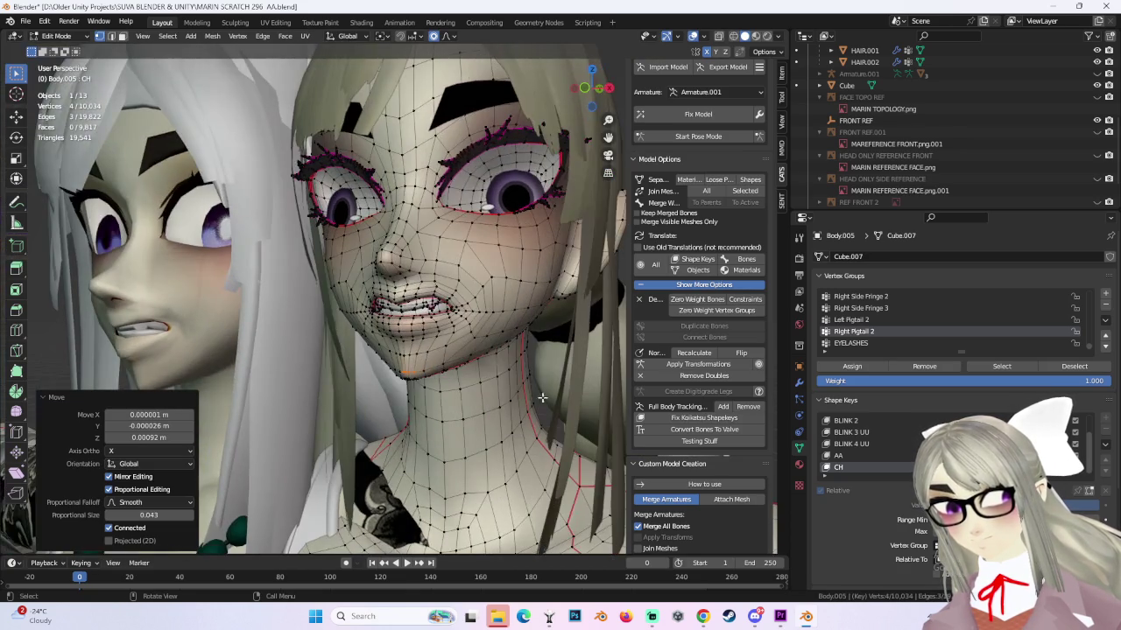
{"action": "left_click", "coordinate": [844, 422]}
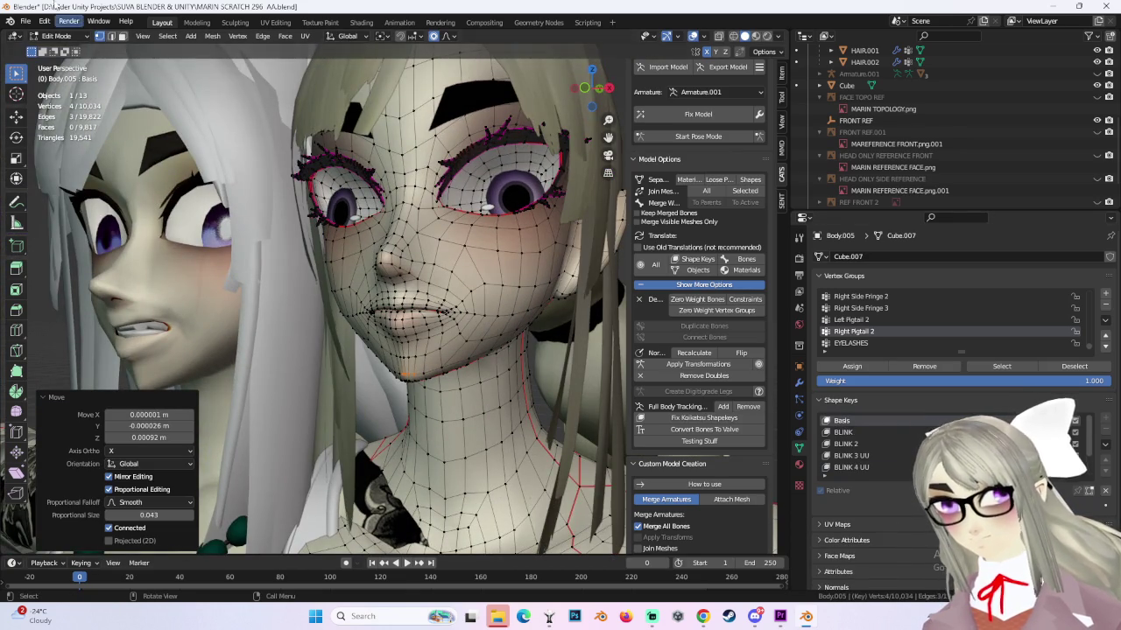
Return to Object Mode and lower a shape key so the mouth closes.
{"action": "key", "text": "Tab"}
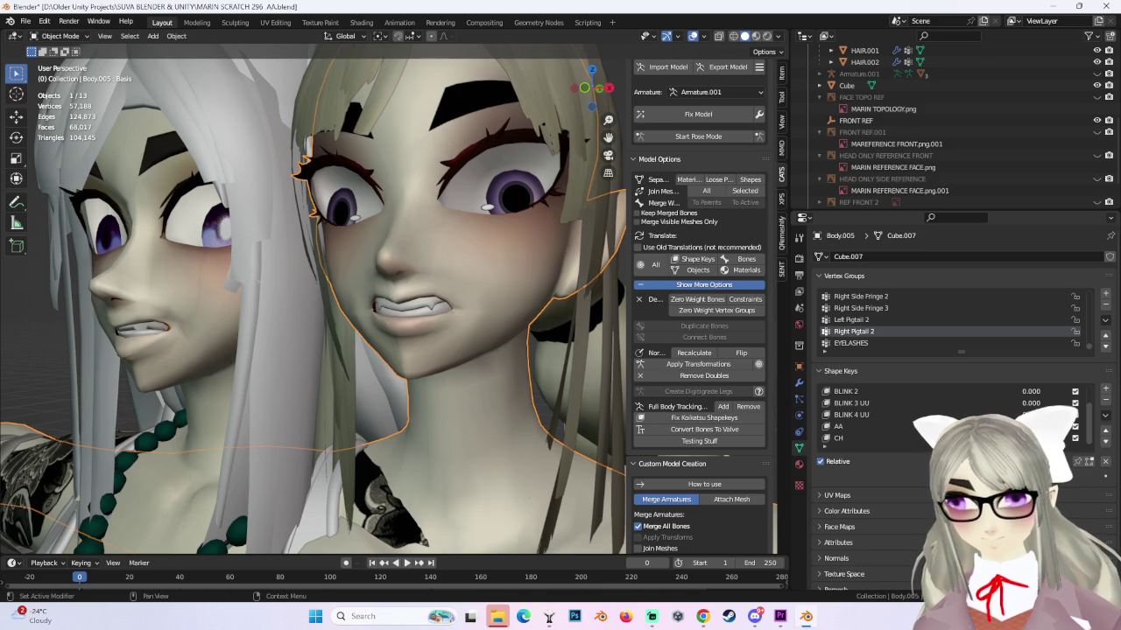
{"action": "middle_click_drag", "start_coordinate": [445, 260], "coordinate": [538, 346]}
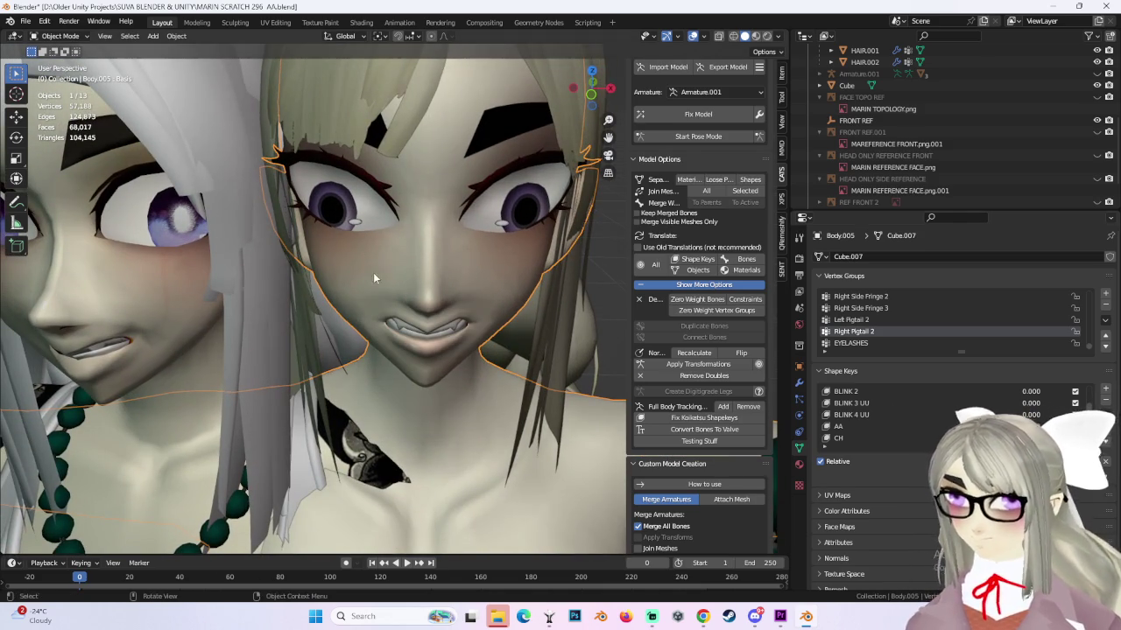
{"action": "mouse_move", "coordinate": [373, 272]}
{"action": "middle_mouse_down"}
{"action": "mouse_move", "coordinate": [407, 309]}
{"action": "mouse_move", "coordinate": [503, 314]}
{"action": "mouse_move", "coordinate": [436, 321]}
{"action": "mouse_move", "coordinate": [541, 301]}
{"action": "middle_mouse_up"}
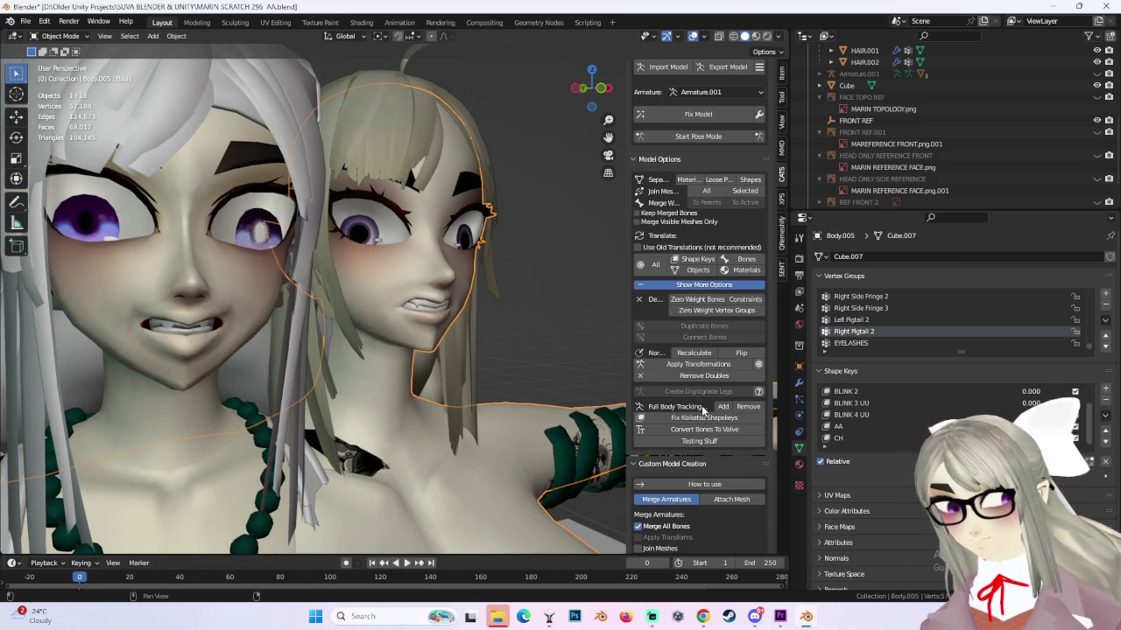
{"action": "left_click_drag", "start_coordinate": [1030, 426], "coordinate": [1006, 427]}
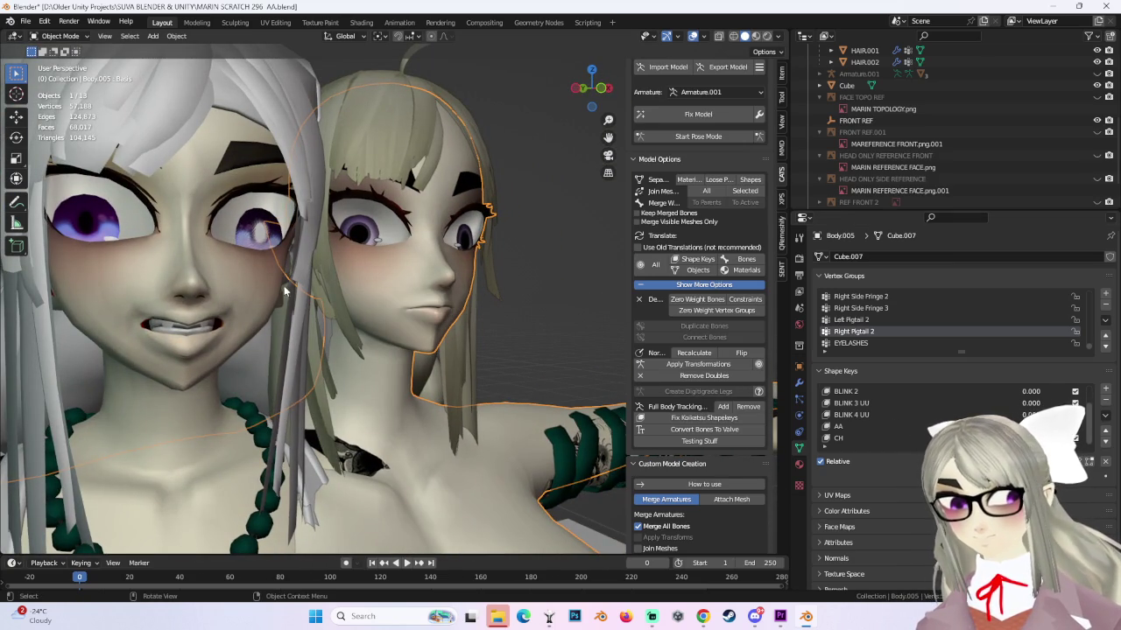
On reference head Body.003, set HYPER CH to 0 and HYPER DD to 1.
{"action": "left_click", "coordinate": [242, 291]}
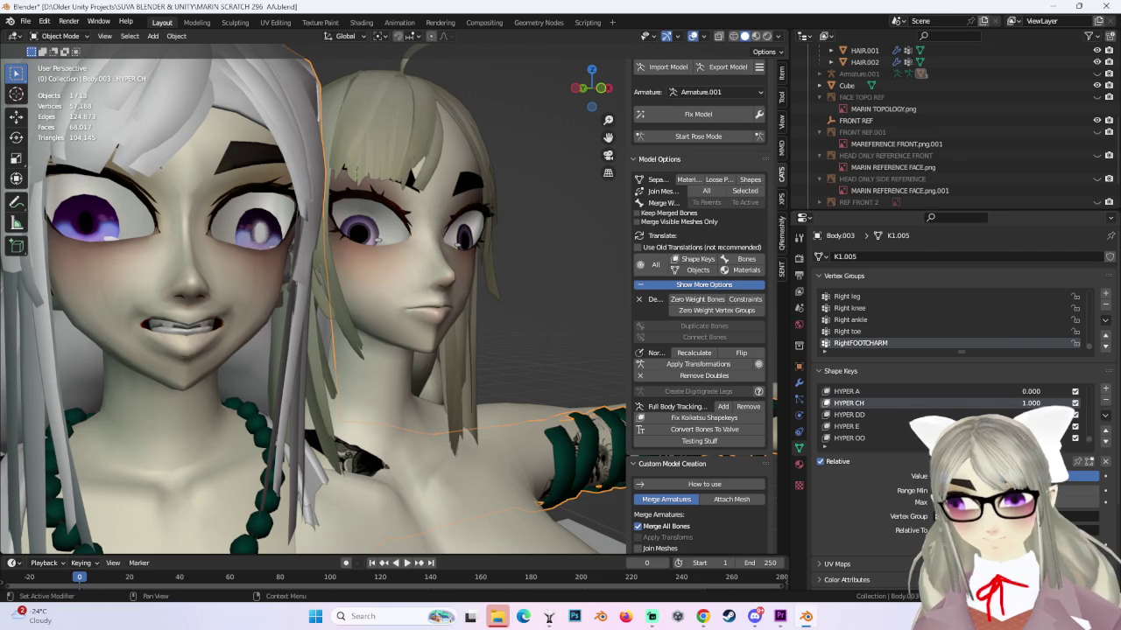
{"action": "mouse_move", "coordinate": [1031, 402]}
{"action": "left_mouse_down"}
{"action": "mouse_move", "coordinate": [1007, 402]}
{"action": "mouse_move", "coordinate": [1051, 414]}
{"action": "left_mouse_up"}
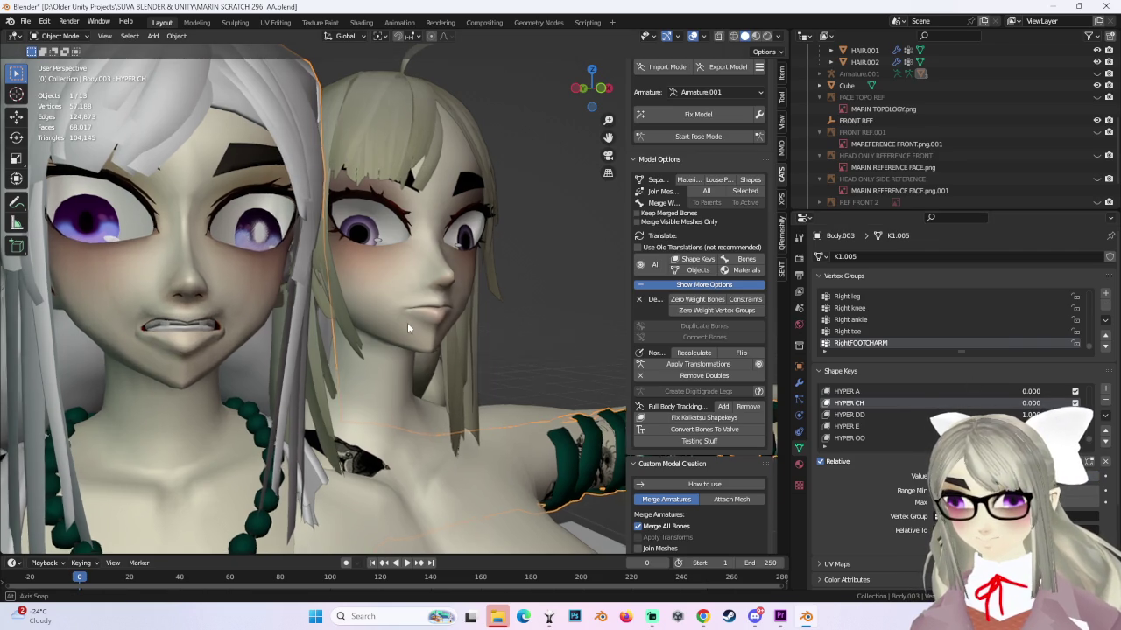
{"action": "middle_click_drag", "start_coordinate": [408, 327], "coordinate": [435, 310]}
Reselect Body.005 in front view, add a new shape key DD, and raise its value.
{"action": "left_click", "coordinate": [593, 89]}
{"action": "left_click", "coordinate": [482, 292]}
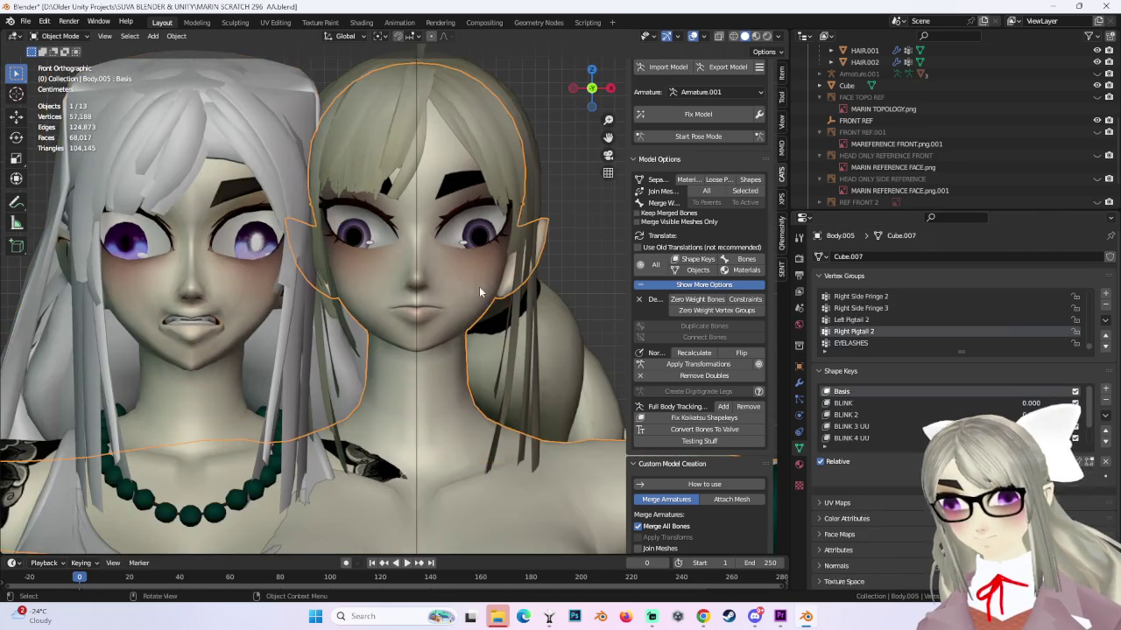
{"action": "scroll", "coordinate": [1072, 404], "scroll_direction": "down", "scroll_amount": 2}
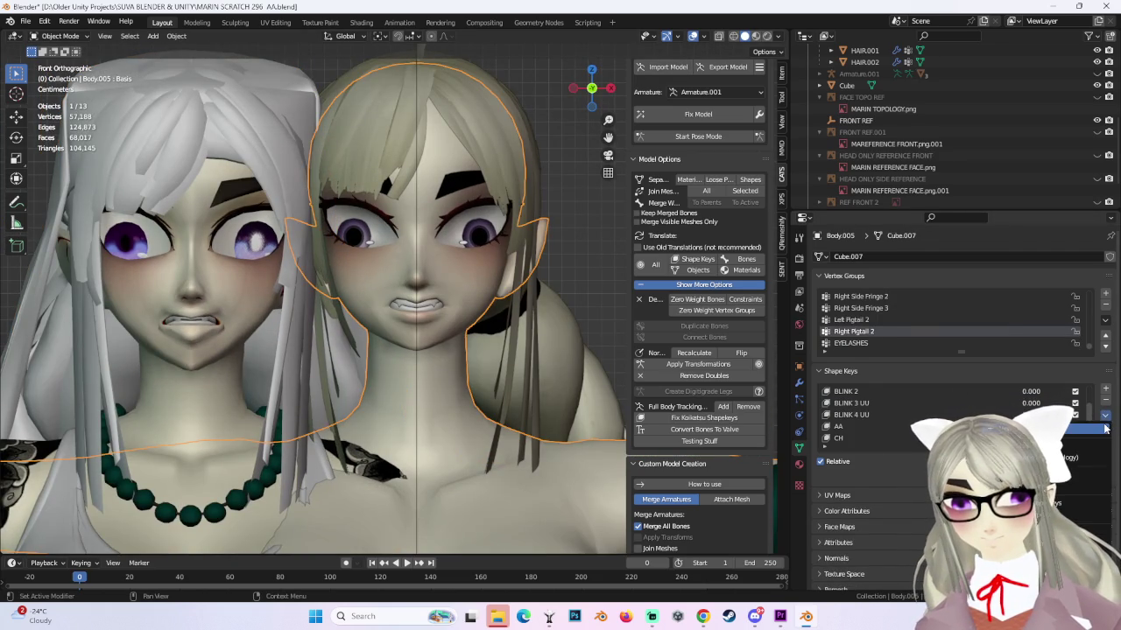
{"action": "left_click", "coordinate": [1105, 428]}
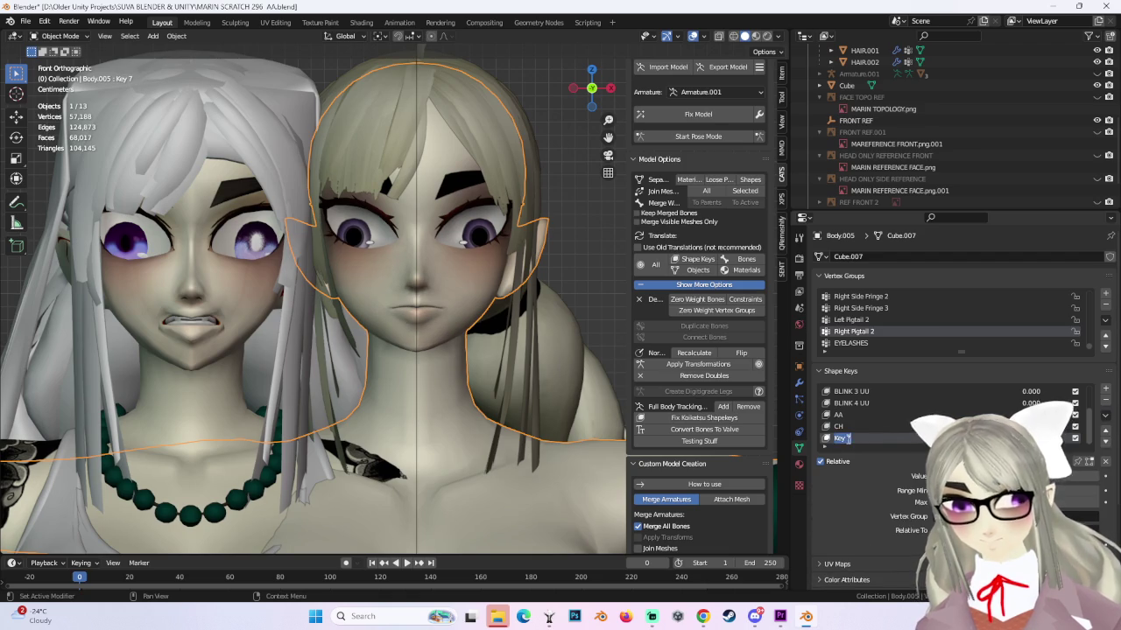
{"action": "scroll", "coordinate": [365, 296], "scroll_direction": "up", "scroll_amount": 2}
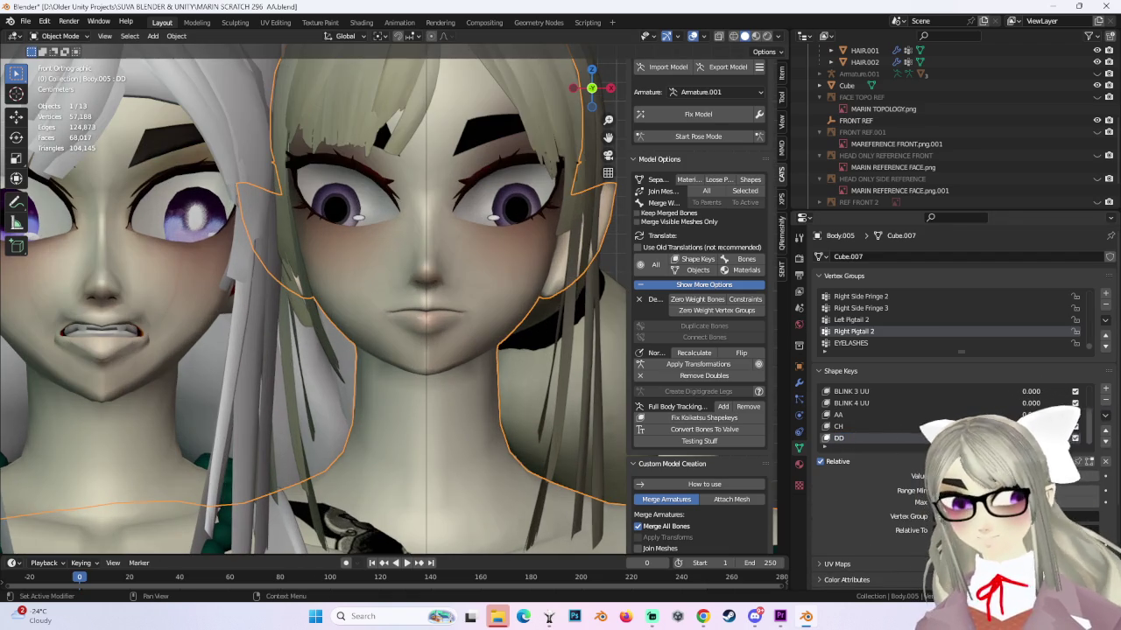
{"action": "left_click_drag", "start_coordinate": [963, 476], "coordinate": [1090, 475]}
Enter Edit Mode and soft-move the DD lip vertices twice.
{"action": "left_click", "coordinate": [57, 36]}
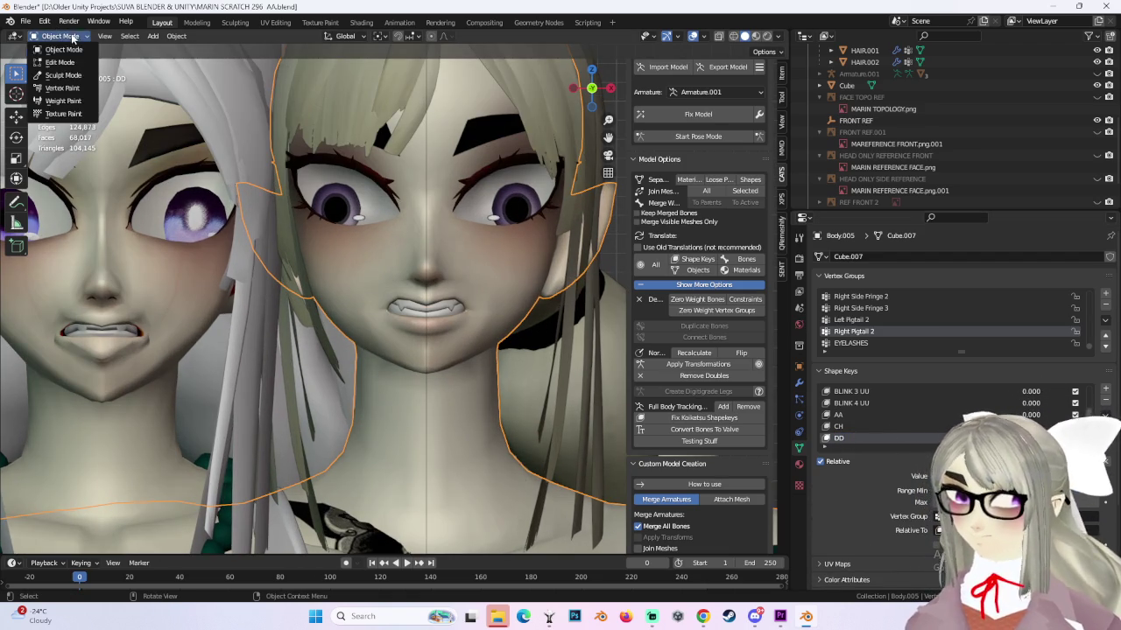
{"action": "left_click", "coordinate": [57, 59]}
{"action": "scroll", "coordinate": [385, 311], "scroll_direction": "up", "scroll_amount": 2}
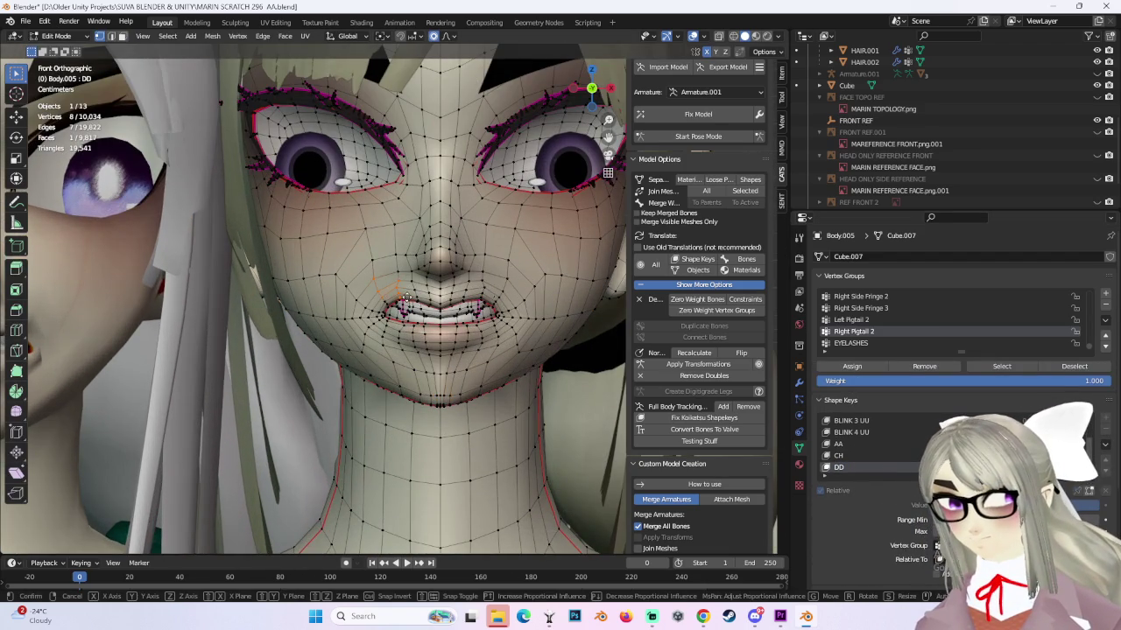
{"action": "key", "text": "g"}
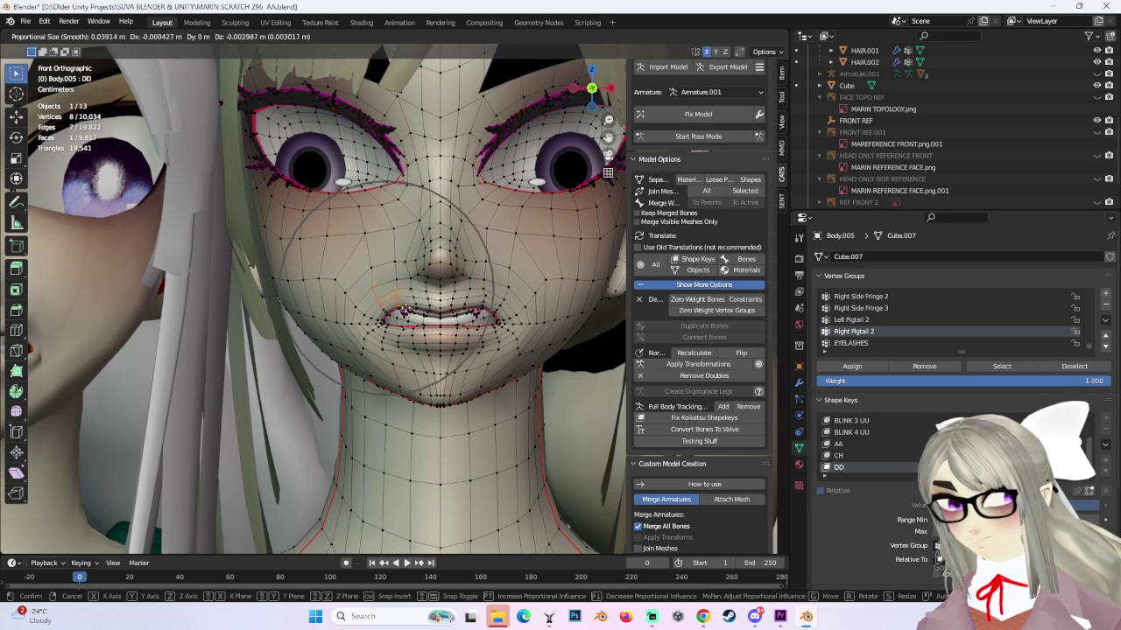
{"action": "scroll", "coordinate": [407, 306], "scroll_direction": "up", "scroll_amount": 1}
{"action": "left_click", "coordinate": [407, 306]}
{"action": "key", "text": "g"}
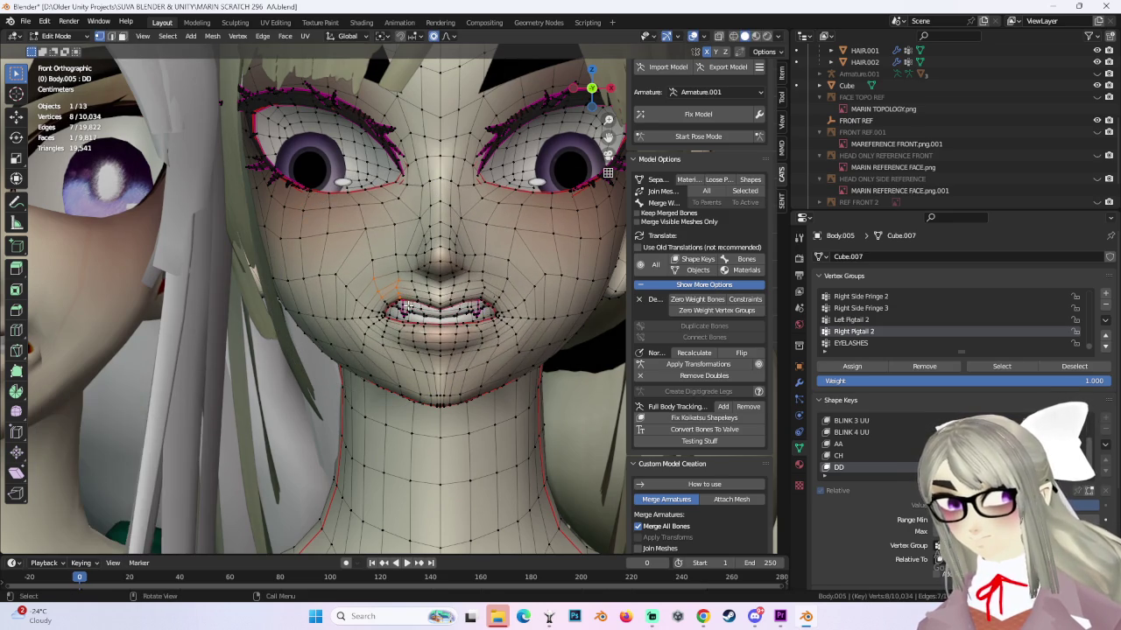
{"action": "scroll", "coordinate": [404, 310], "scroll_direction": "up", "scroll_amount": 2}
{"action": "left_click", "coordinate": [404, 311]}
{"action": "scroll", "coordinate": [405, 308], "scroll_direction": "down", "scroll_amount": 2}
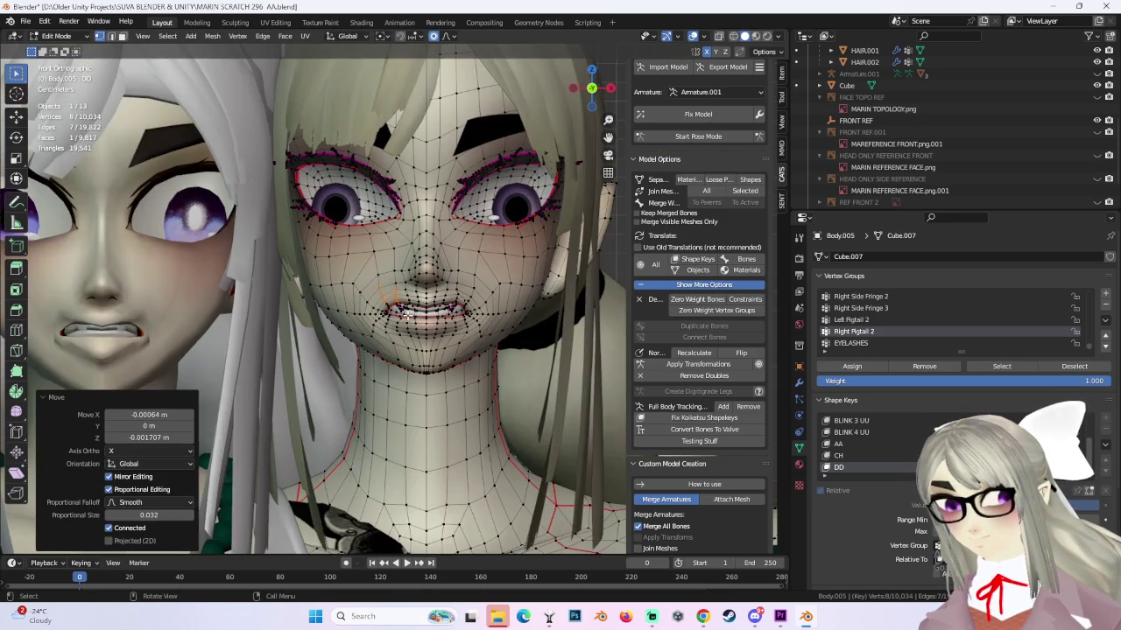
{"action": "scroll", "coordinate": [432, 359], "scroll_direction": "up", "scroll_amount": 2}
Move a lip-corner vertex and the lips, checking from side and front views.
{"action": "left_click", "coordinate": [395, 330]}
{"action": "key", "text": "g"}
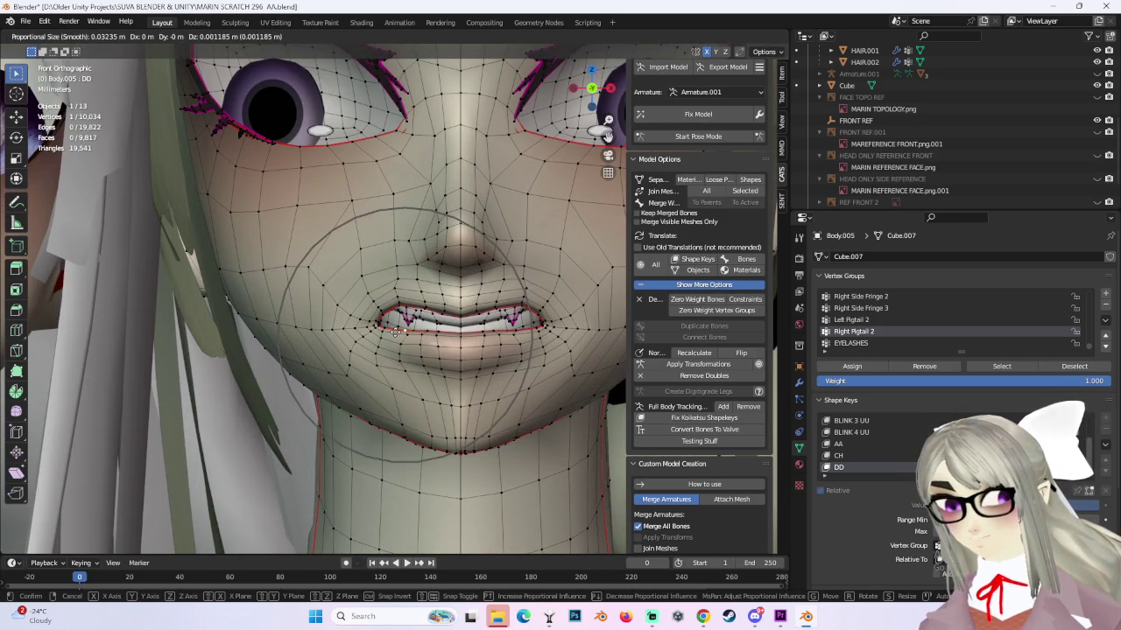
{"action": "left_click", "coordinate": [456, 334]}
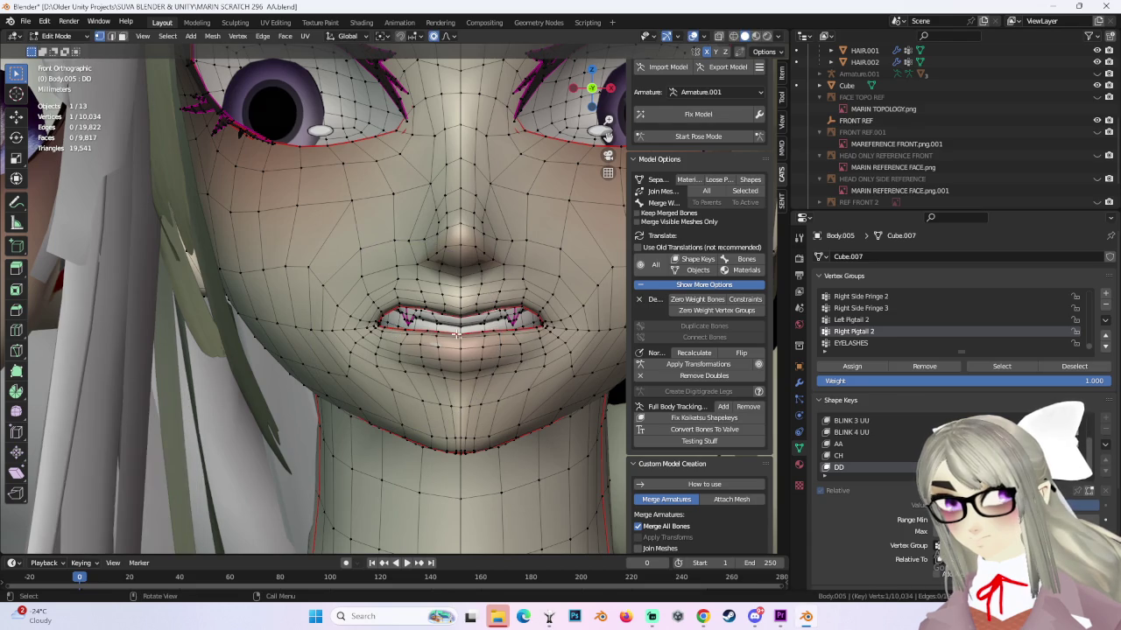
{"action": "key", "text": "g"}
{"action": "left_click", "coordinate": [456, 334]}
{"action": "mouse_move", "coordinate": [456, 334]}
{"action": "middle_mouse_down"}
{"action": "mouse_move", "coordinate": [545, 321]}
{"action": "mouse_move", "coordinate": [459, 337]}
{"action": "middle_mouse_up"}
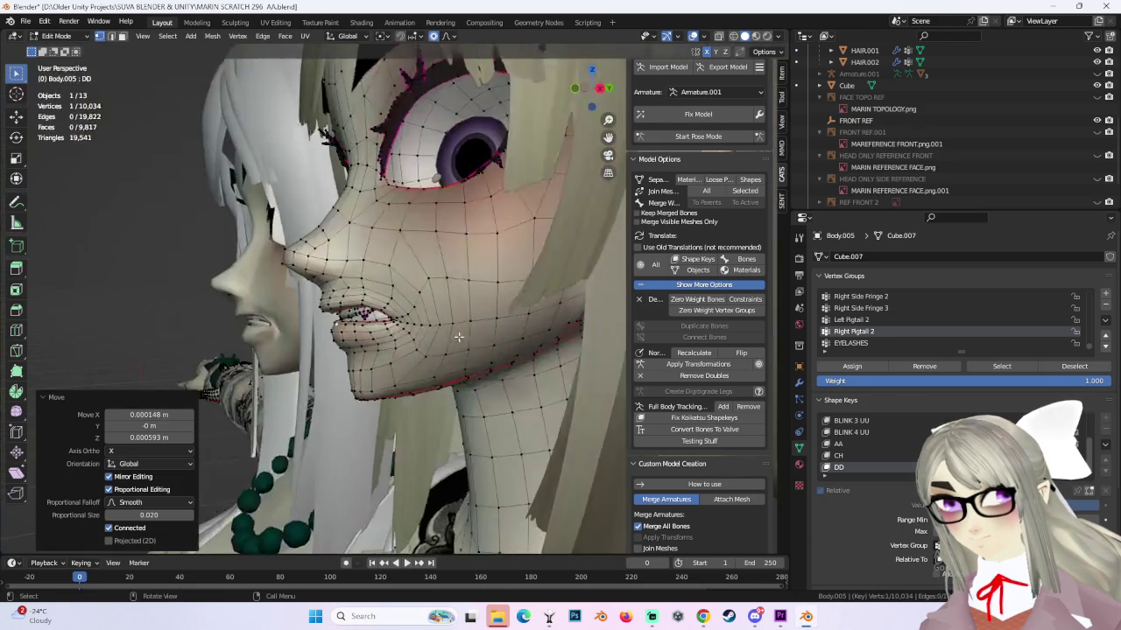
{"action": "middle_click_drag", "start_coordinate": [397, 321], "coordinate": [491, 323]}
{"action": "mouse_move", "coordinate": [406, 312]}
{"action": "middle_mouse_down"}
{"action": "mouse_move", "coordinate": [377, 319]}
{"action": "mouse_move", "coordinate": [390, 339]}
{"action": "middle_mouse_up"}
Soft-move the mouth vertices, then reshape a single lip vertex.
{"action": "key", "text": "g"}
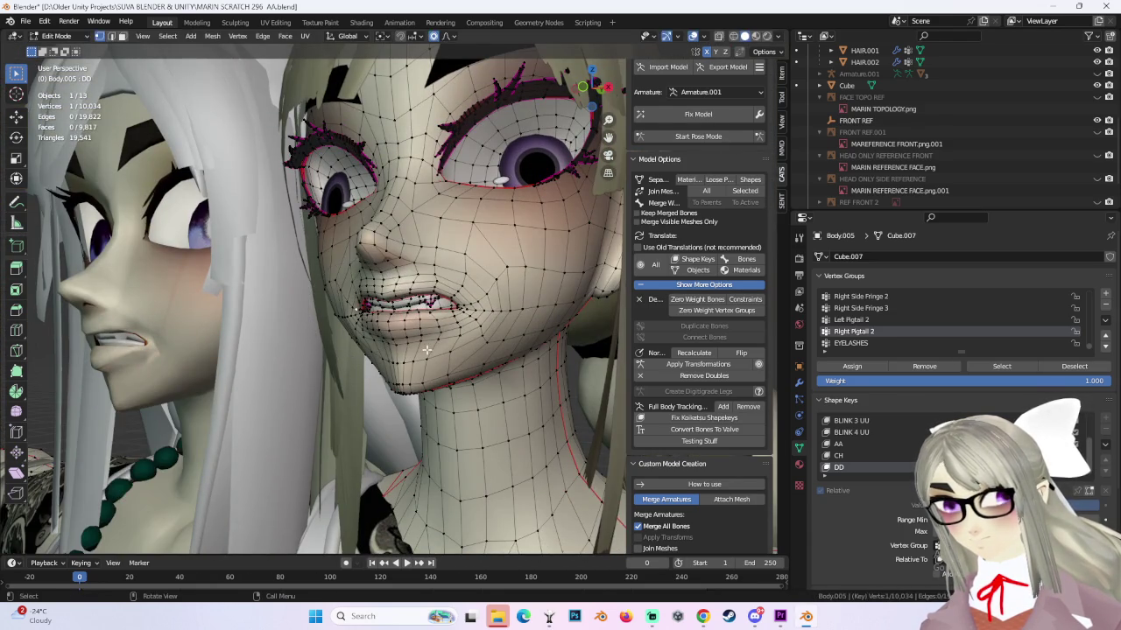
{"action": "scroll", "coordinate": [411, 346], "scroll_direction": "down", "scroll_amount": 3}
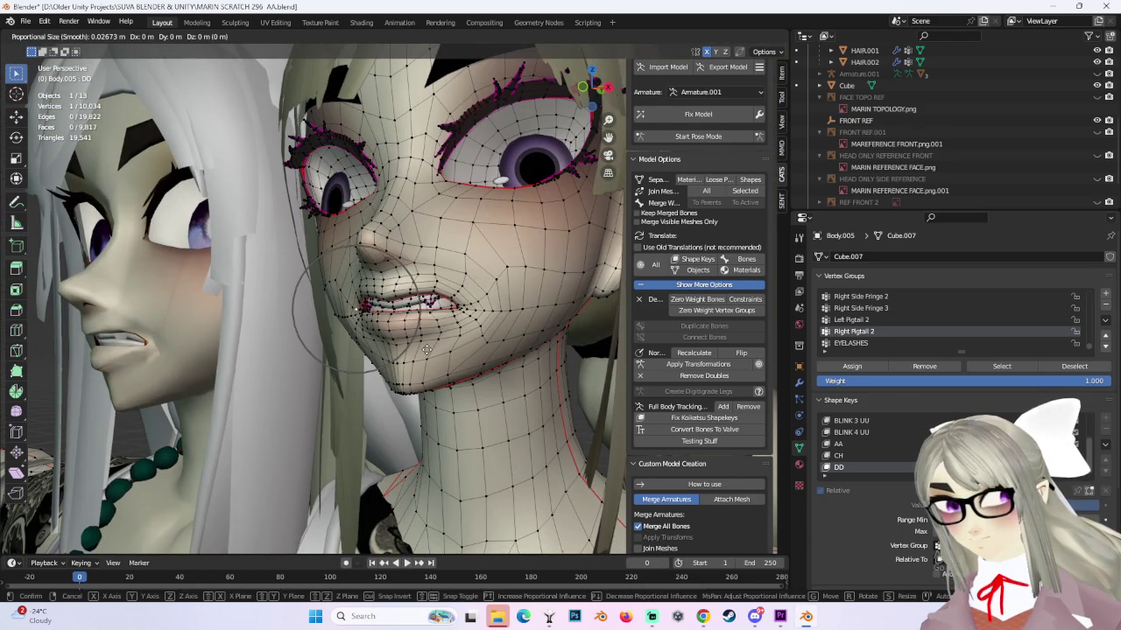
{"action": "left_click", "coordinate": [427, 349]}
{"action": "mouse_move", "coordinate": [426, 349]}
{"action": "middle_mouse_down"}
{"action": "mouse_move", "coordinate": [558, 345]}
{"action": "mouse_move", "coordinate": [504, 353]}
{"action": "mouse_move", "coordinate": [508, 375]}
{"action": "mouse_move", "coordinate": [503, 338]}
{"action": "mouse_move", "coordinate": [490, 332]}
{"action": "mouse_move", "coordinate": [540, 336]}
{"action": "mouse_move", "coordinate": [490, 317]}
{"action": "mouse_move", "coordinate": [455, 334]}
{"action": "mouse_move", "coordinate": [333, 335]}
{"action": "mouse_move", "coordinate": [364, 344]}
{"action": "mouse_move", "coordinate": [357, 364]}
{"action": "mouse_move", "coordinate": [403, 374]}
{"action": "mouse_move", "coordinate": [385, 359]}
{"action": "mouse_move", "coordinate": [408, 360]}
{"action": "mouse_move", "coordinate": [387, 347]}
{"action": "mouse_move", "coordinate": [390, 420]}
{"action": "middle_mouse_up"}
{"action": "left_click", "coordinate": [490, 333]}
{"action": "key", "text": "g"}
{"action": "key", "text": "Escape"}
{"action": "key", "text": "g"}
{"action": "left_click", "coordinate": [444, 335]}
Shift the selected mouth vertices in three successive moves.
{"action": "key", "text": "g"}
{"action": "left_click", "coordinate": [386, 360]}
{"action": "key", "text": "g"}
{"action": "left_click", "coordinate": [404, 357]}
{"action": "key", "text": "g"}
{"action": "left_click", "coordinate": [391, 426]}
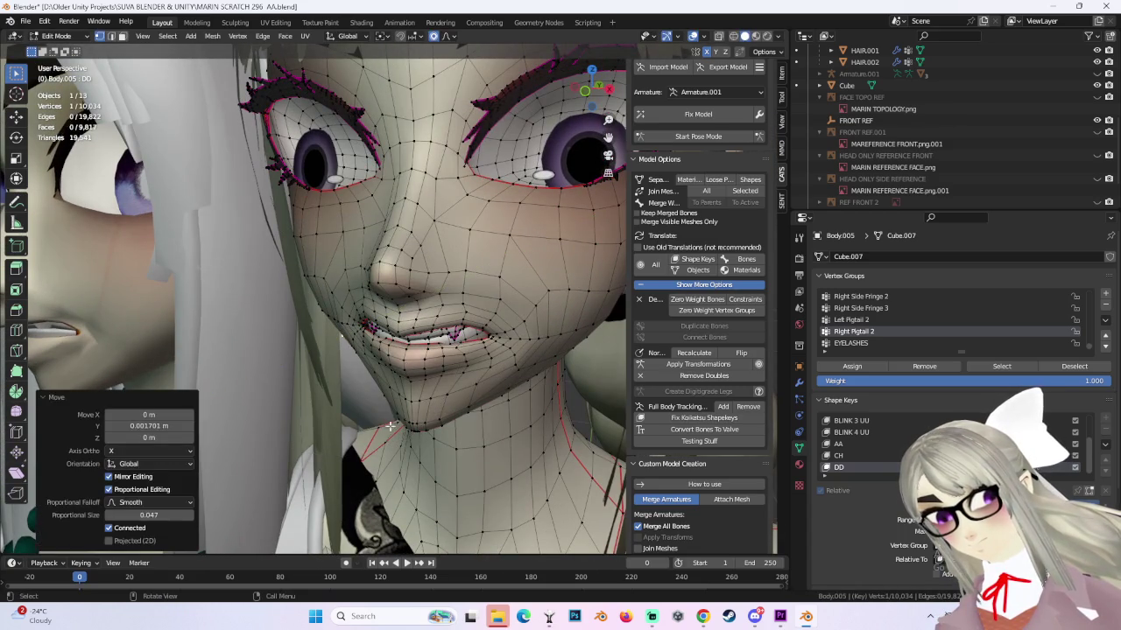
{"action": "left_click", "coordinate": [408, 429]}
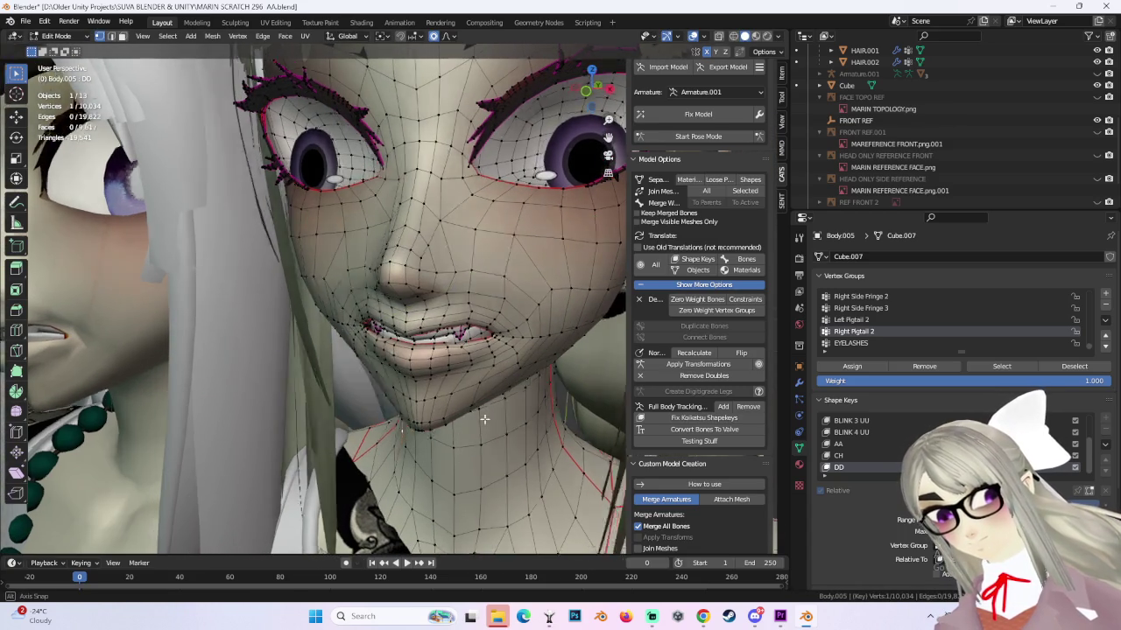
{"action": "mouse_move", "coordinate": [461, 435]}
{"action": "middle_mouse_down"}
{"action": "mouse_move", "coordinate": [412, 418]}
{"action": "mouse_move", "coordinate": [526, 411]}
{"action": "mouse_move", "coordinate": [611, 160]}
{"action": "middle_mouse_up"}
Refine the selected vertex with two more proportional-editing moves.
{"action": "key", "text": "g"}
{"action": "left_click", "coordinate": [422, 413]}
{"action": "left_click", "coordinate": [423, 421]}
{"action": "key", "text": "g"}
{"action": "left_click", "coordinate": [525, 409]}
Check the grimace from back, side and front views, then return to Object Mode.
{"action": "left_click", "coordinate": [606, 90]}
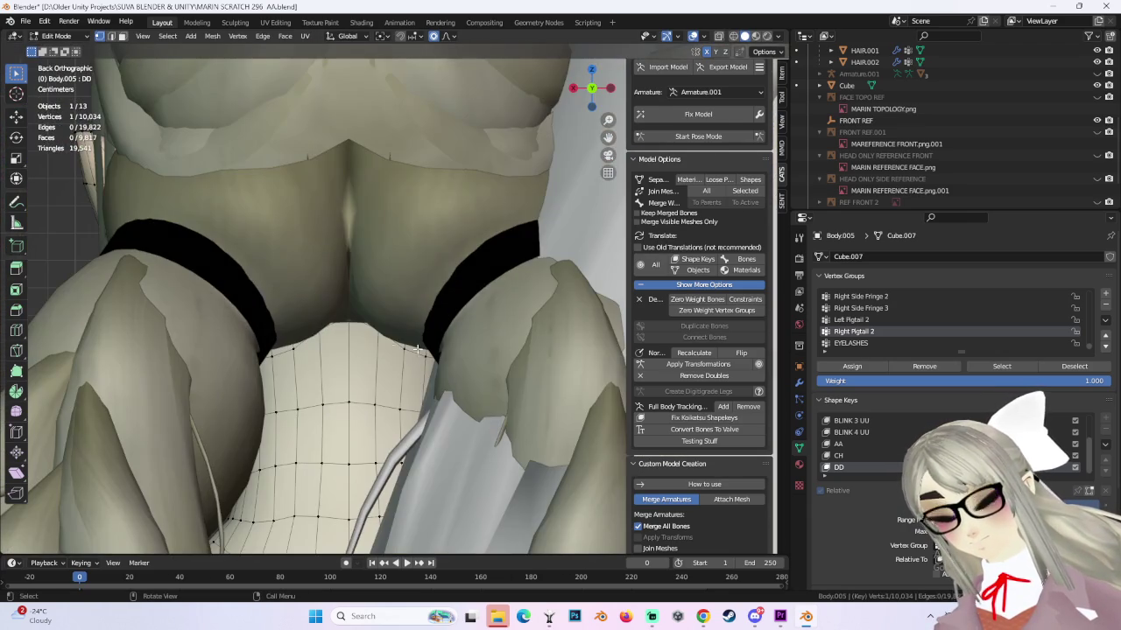
{"action": "left_click_drag", "start_coordinate": [590, 105], "coordinate": [461, 266]}
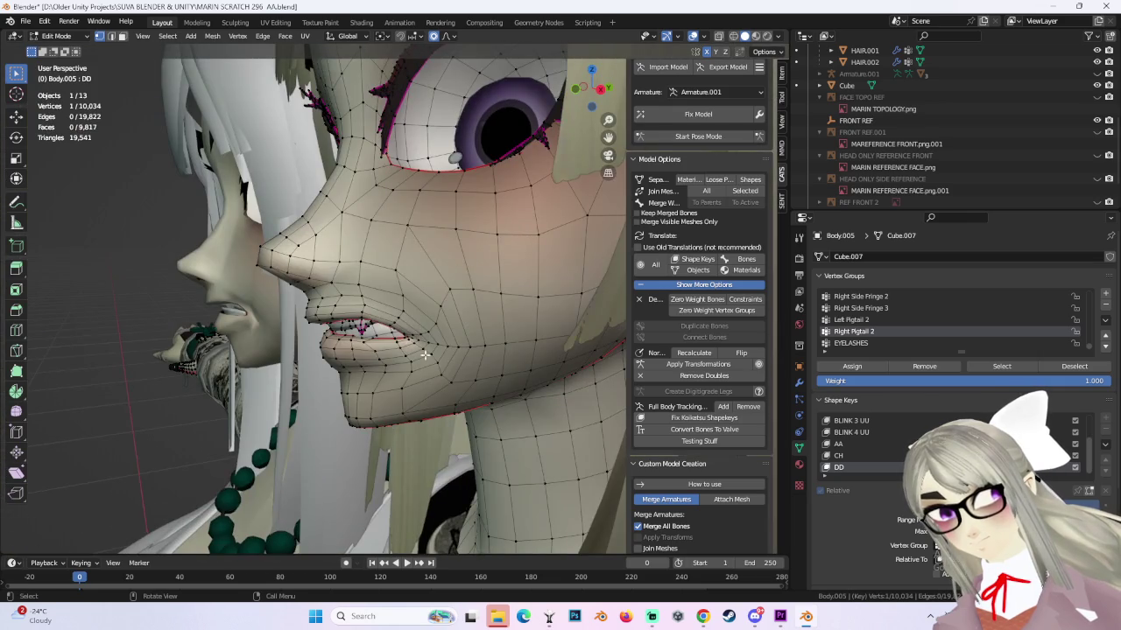
{"action": "mouse_move", "coordinate": [424, 354]}
{"action": "middle_mouse_down"}
{"action": "mouse_move", "coordinate": [432, 322]}
{"action": "mouse_move", "coordinate": [443, 382]}
{"action": "middle_mouse_up"}
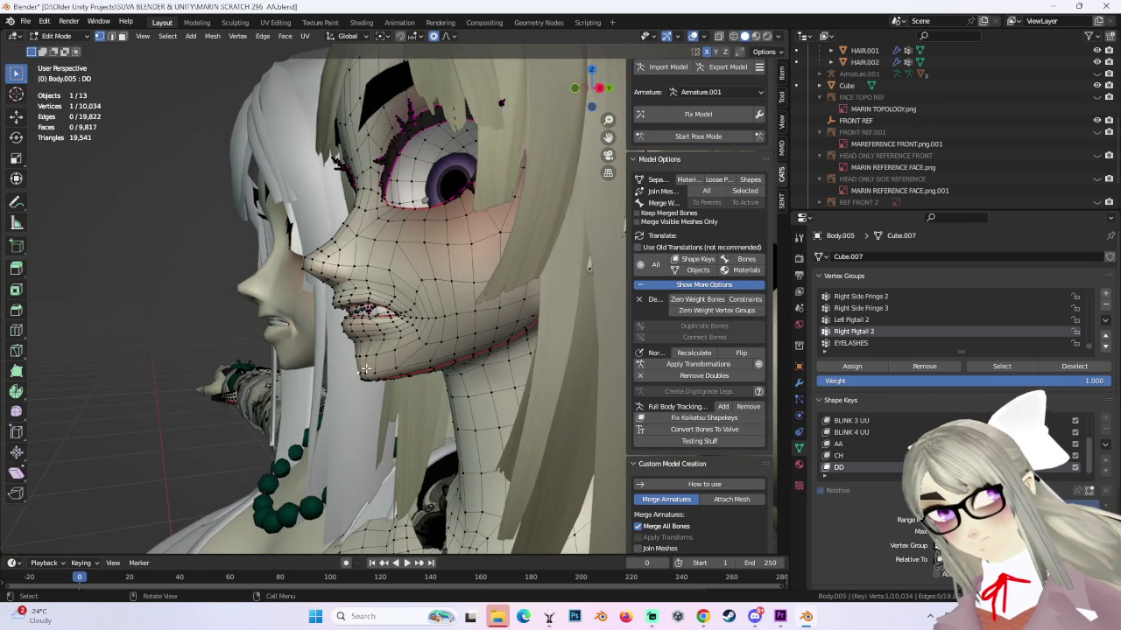
{"action": "left_click", "coordinate": [576, 110]}
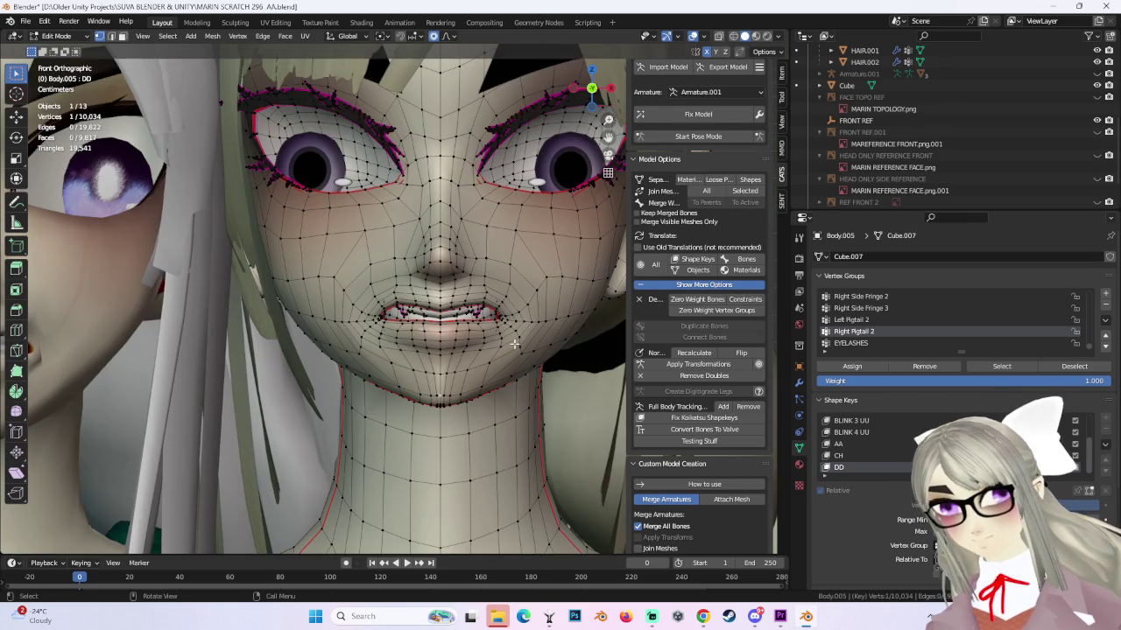
{"action": "left_click", "coordinate": [56, 35]}
{"action": "left_click", "coordinate": [58, 47]}
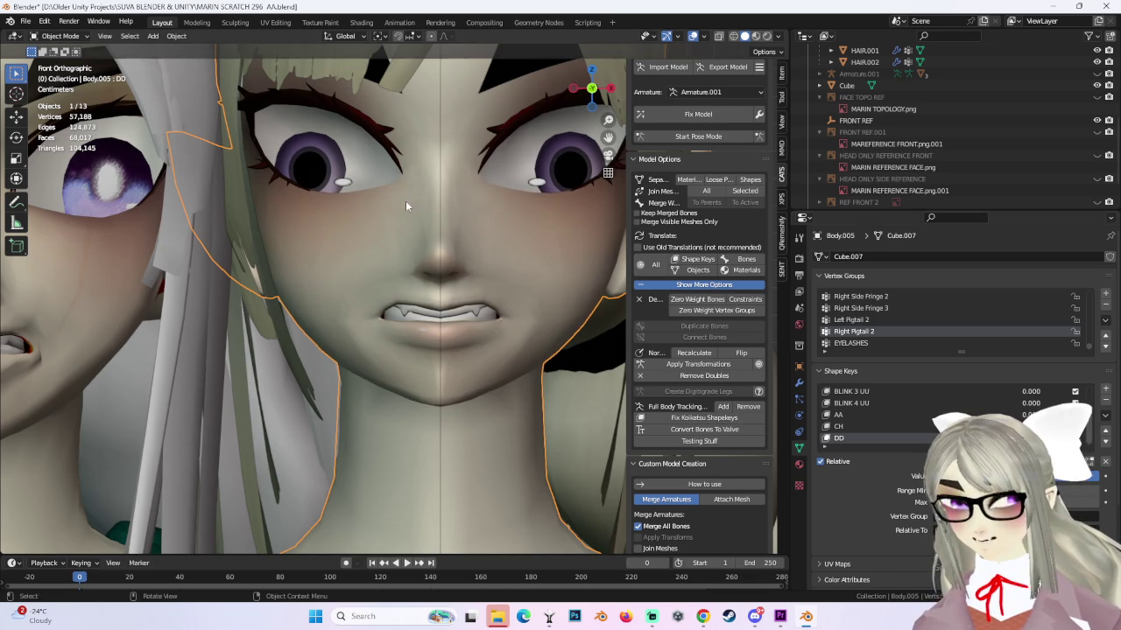
In Edit Mode, box-select the mouth-corner vertices and soft-move them twice.
{"action": "mouse_move", "coordinate": [405, 204]}
{"action": "middle_mouse_down"}
{"action": "mouse_move", "coordinate": [464, 297]}
{"action": "mouse_move", "coordinate": [497, 287]}
{"action": "mouse_move", "coordinate": [544, 301]}
{"action": "middle_mouse_up"}
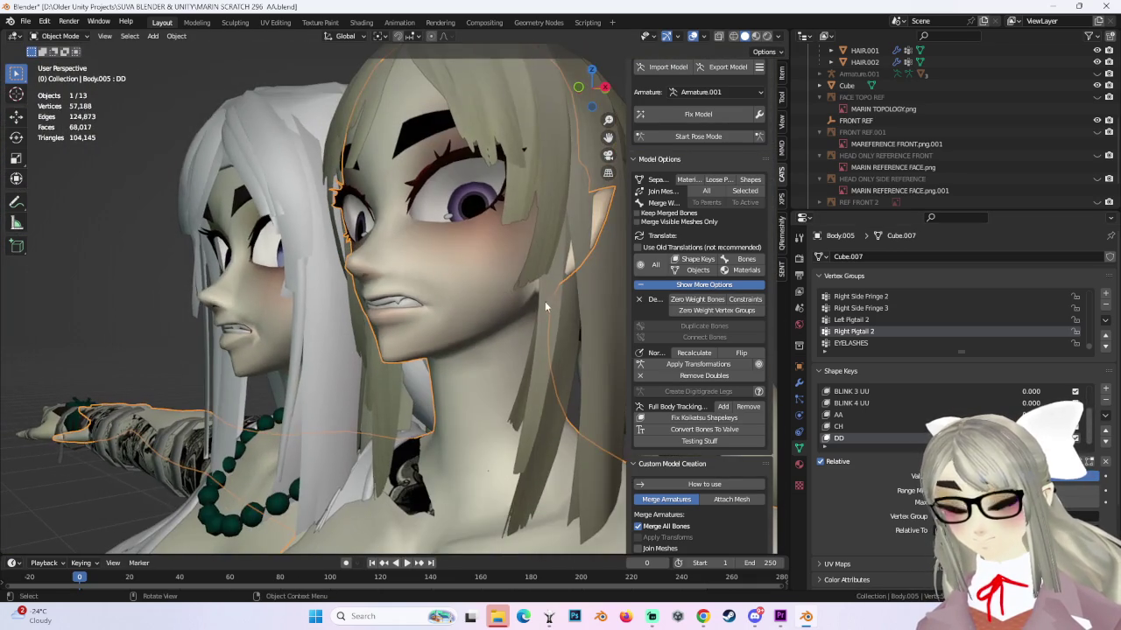
{"action": "left_click", "coordinate": [60, 36]}
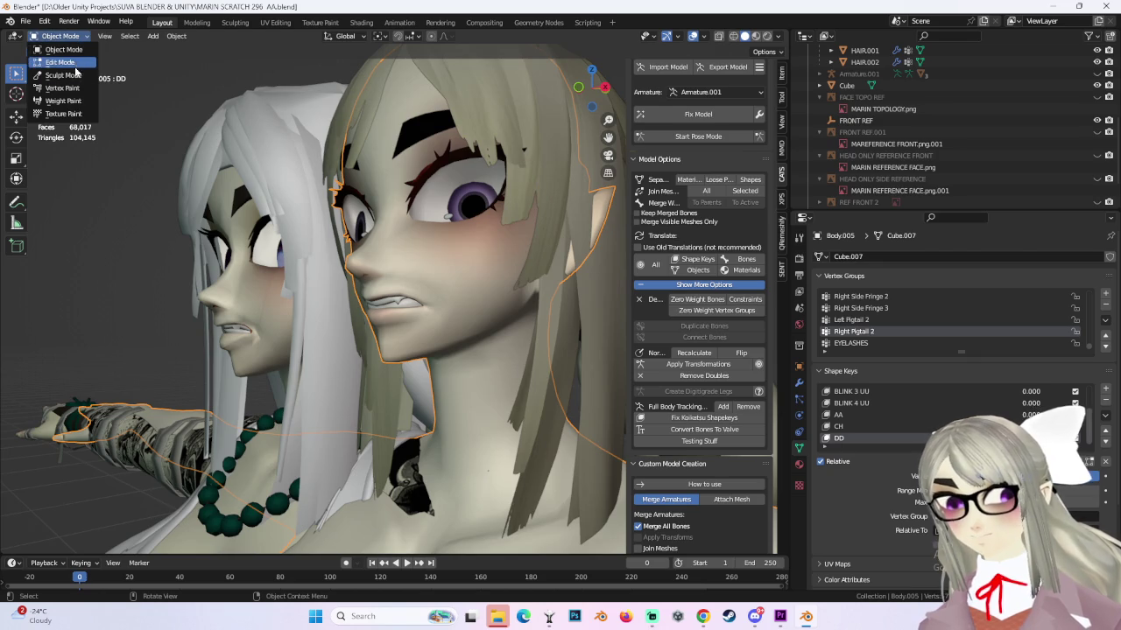
{"action": "left_click", "coordinate": [72, 65]}
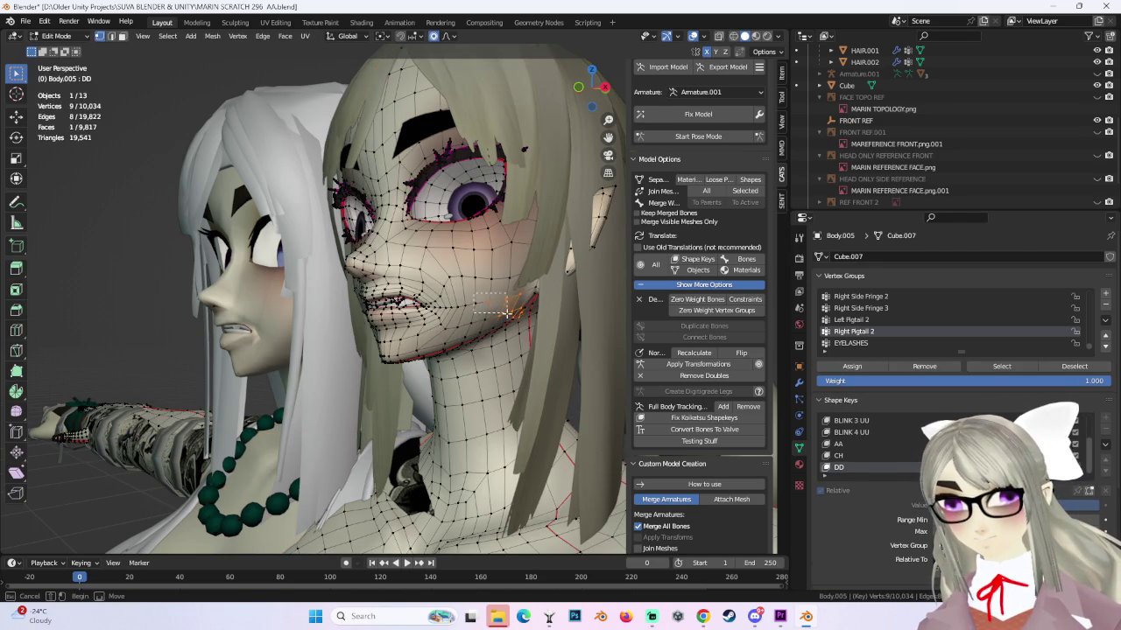
{"action": "mouse_move", "coordinate": [515, 310]}
{"action": "middle_mouse_down"}
{"action": "mouse_move", "coordinate": [490, 302]}
{"action": "mouse_move", "coordinate": [519, 299]}
{"action": "middle_mouse_up"}
{"action": "key", "text": "g"}
{"action": "left_click", "coordinate": [500, 296]}
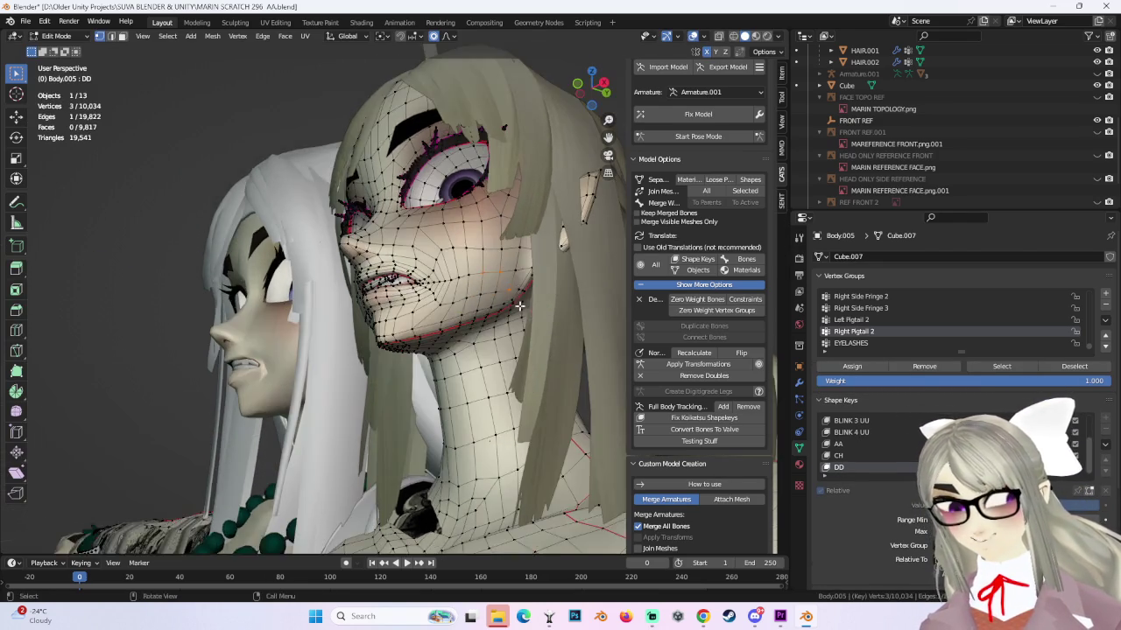
{"action": "key", "text": "g"}
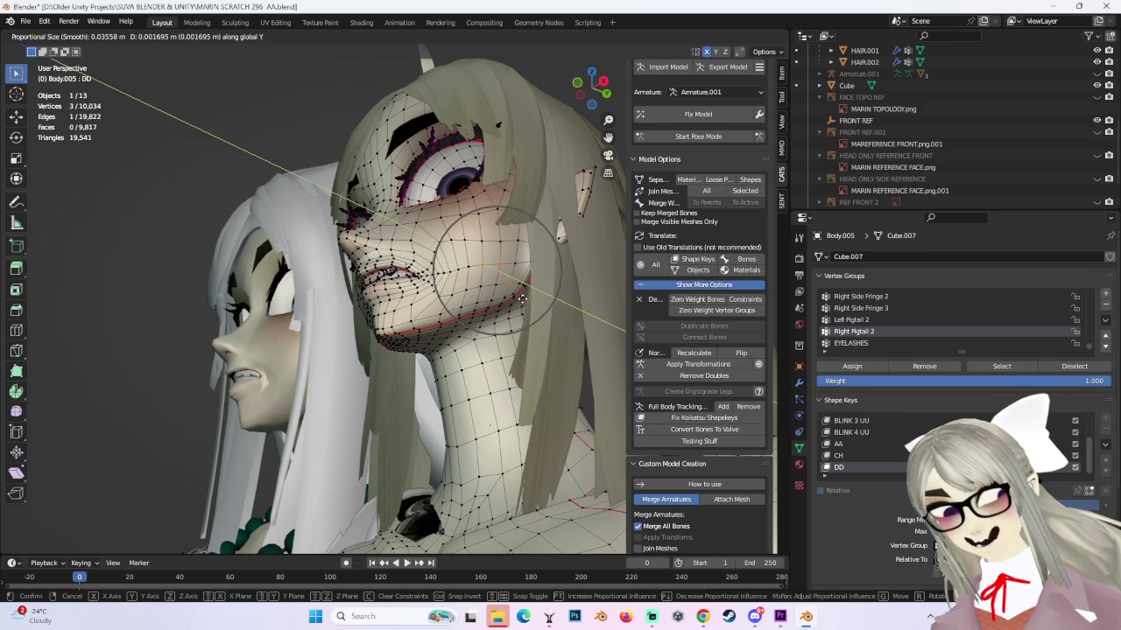
{"action": "left_click", "coordinate": [523, 302]}
Adjust the selected mouth vertices and the cheek vertices from a frontal view.
{"action": "mouse_move", "coordinate": [523, 302]}
{"action": "middle_mouse_down"}
{"action": "mouse_move", "coordinate": [554, 310]}
{"action": "mouse_move", "coordinate": [503, 305]}
{"action": "mouse_move", "coordinate": [558, 329]}
{"action": "middle_mouse_up"}
{"action": "key", "text": "g"}
{"action": "left_click", "coordinate": [501, 304]}
{"action": "key", "text": "g"}
{"action": "left_click", "coordinate": [533, 314]}
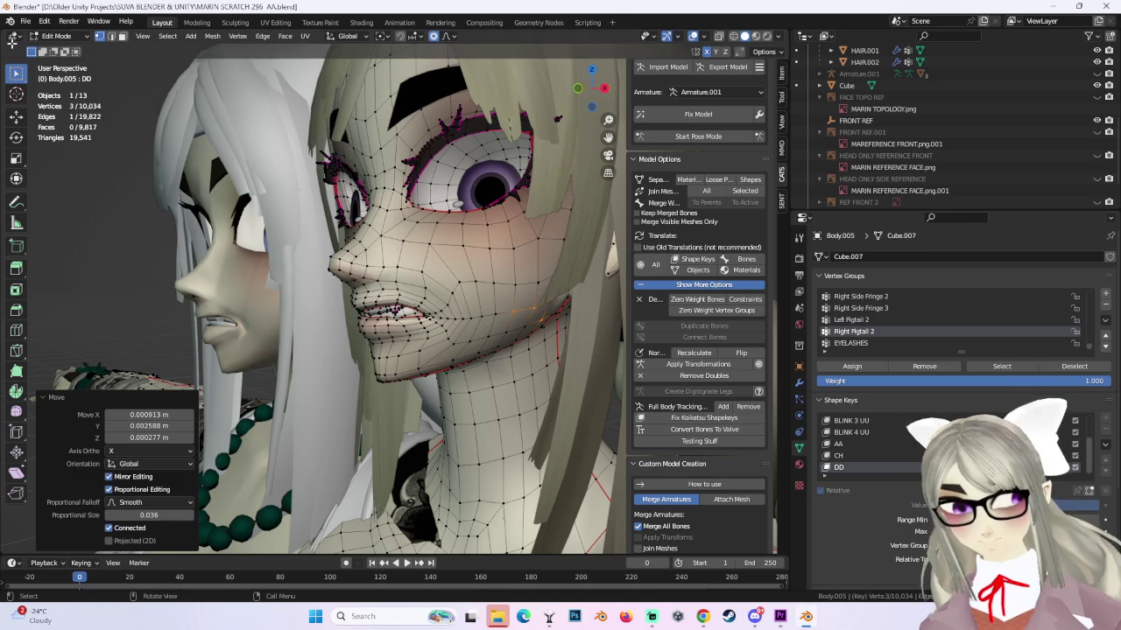
Back in Object Mode, raise the DD value to preview the grimace.
{"action": "left_click", "coordinate": [55, 36]}
{"action": "left_click", "coordinate": [52, 20]}
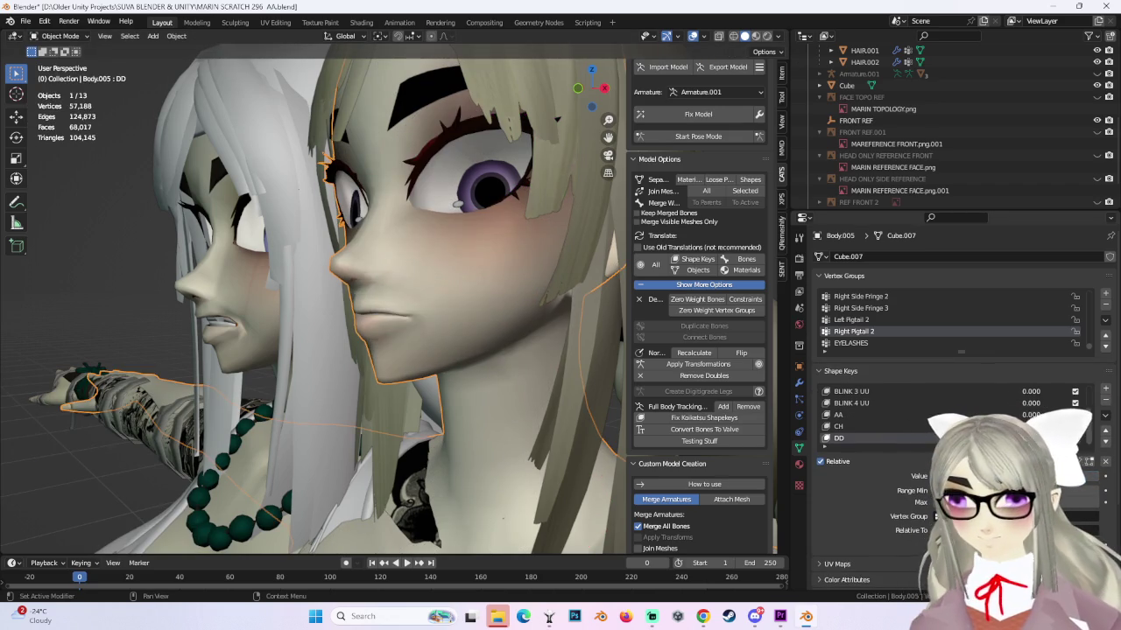
{"action": "mouse_move", "coordinate": [563, 392]}
{"action": "middle_mouse_down"}
{"action": "mouse_move", "coordinate": [523, 370]}
{"action": "mouse_move", "coordinate": [559, 370]}
{"action": "middle_mouse_up"}
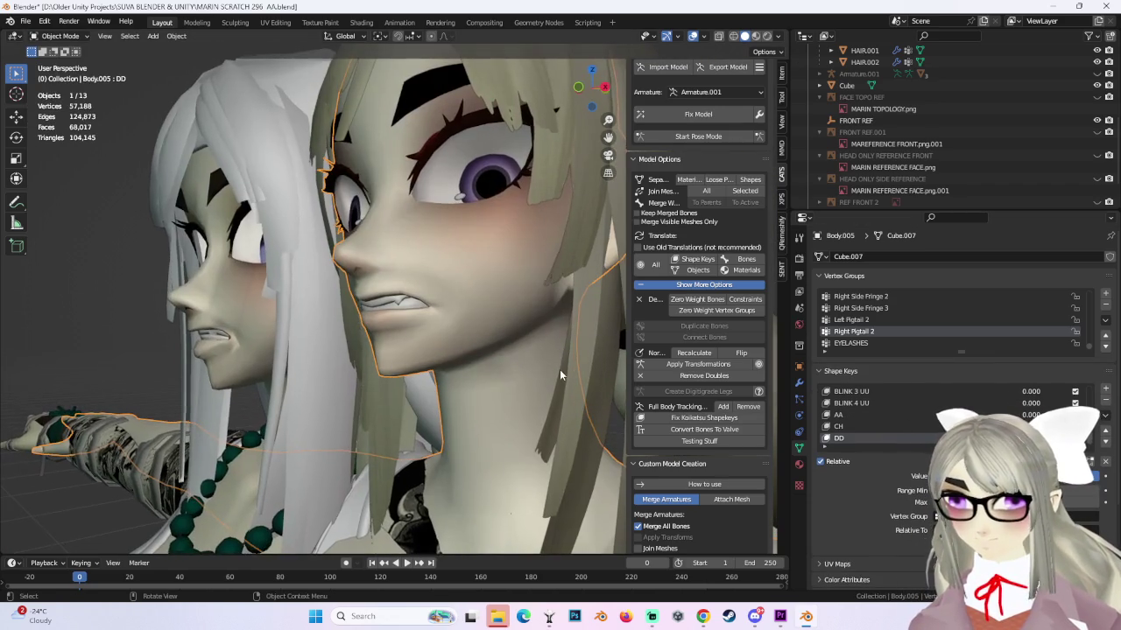
{"action": "left_click_drag", "start_coordinate": [1015, 476], "coordinate": [1094, 476]}
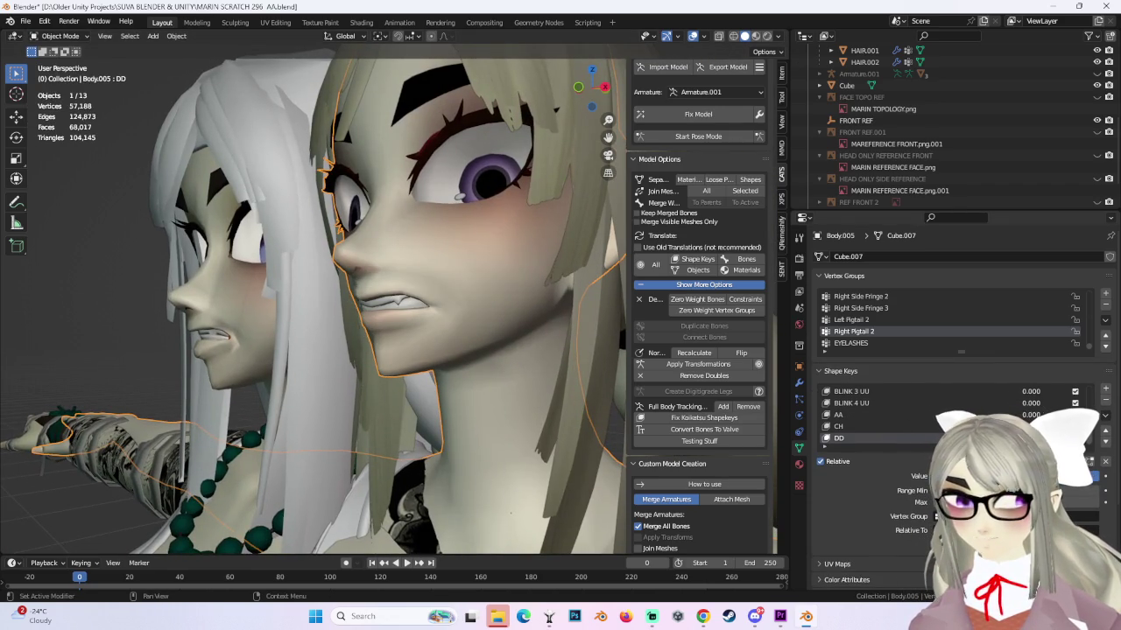
{"action": "mouse_move", "coordinate": [425, 259]}
{"action": "middle_mouse_down"}
{"action": "mouse_move", "coordinate": [460, 265]}
{"action": "mouse_move", "coordinate": [465, 197]}
{"action": "mouse_move", "coordinate": [427, 229]}
{"action": "mouse_move", "coordinate": [472, 300]}
{"action": "mouse_move", "coordinate": [486, 282]}
{"action": "mouse_move", "coordinate": [475, 317]}
{"action": "mouse_move", "coordinate": [439, 323]}
{"action": "mouse_move", "coordinate": [459, 341]}
{"action": "mouse_move", "coordinate": [491, 329]}
{"action": "mouse_move", "coordinate": [477, 323]}
{"action": "mouse_move", "coordinate": [469, 369]}
{"action": "mouse_move", "coordinate": [429, 368]}
{"action": "middle_mouse_up"}
In Edit Mode, softly move the selected mouth vertices from a side profile view.
{"action": "left_click", "coordinate": [59, 36]}
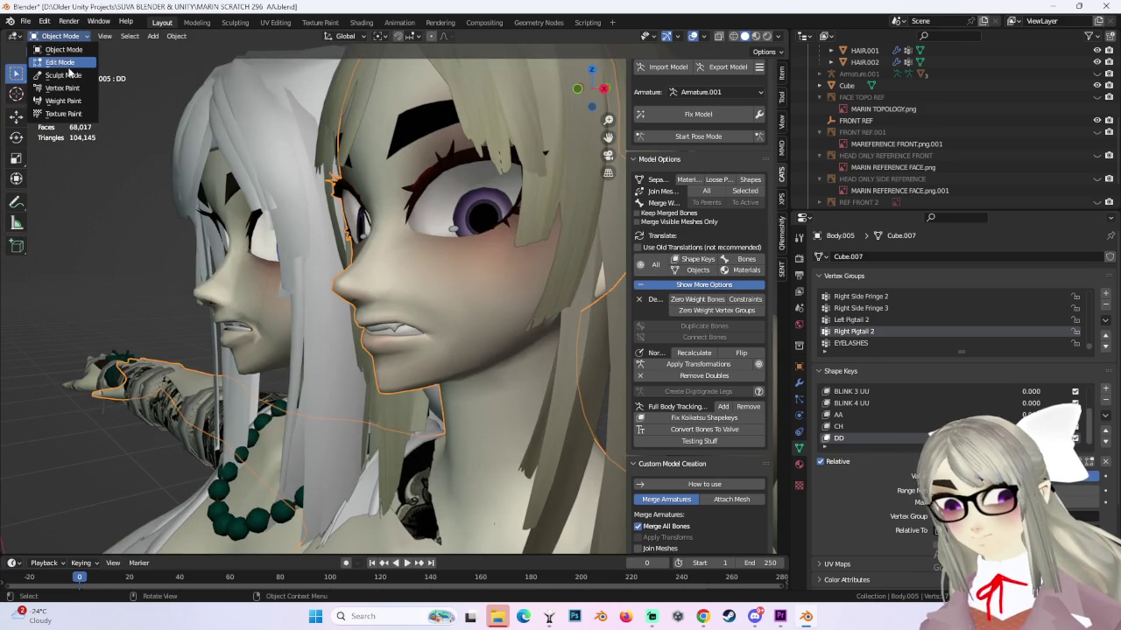
{"action": "left_click", "coordinate": [60, 62]}
{"action": "mouse_move", "coordinate": [411, 297]}
{"action": "middle_mouse_down"}
{"action": "mouse_move", "coordinate": [459, 301]}
{"action": "mouse_move", "coordinate": [434, 303]}
{"action": "mouse_move", "coordinate": [492, 331]}
{"action": "middle_mouse_up"}
{"action": "key", "text": "g"}
{"action": "scroll", "coordinate": [459, 301], "scroll_direction": "up", "scroll_amount": 2}
{"action": "left_click", "coordinate": [438, 303]}
Tweak individual cheek vertices with small proportional moves, undoing one attempt.
{"action": "left_click", "coordinate": [433, 304]}
{"action": "key", "text": "g"}
{"action": "left_click", "coordinate": [441, 323]}
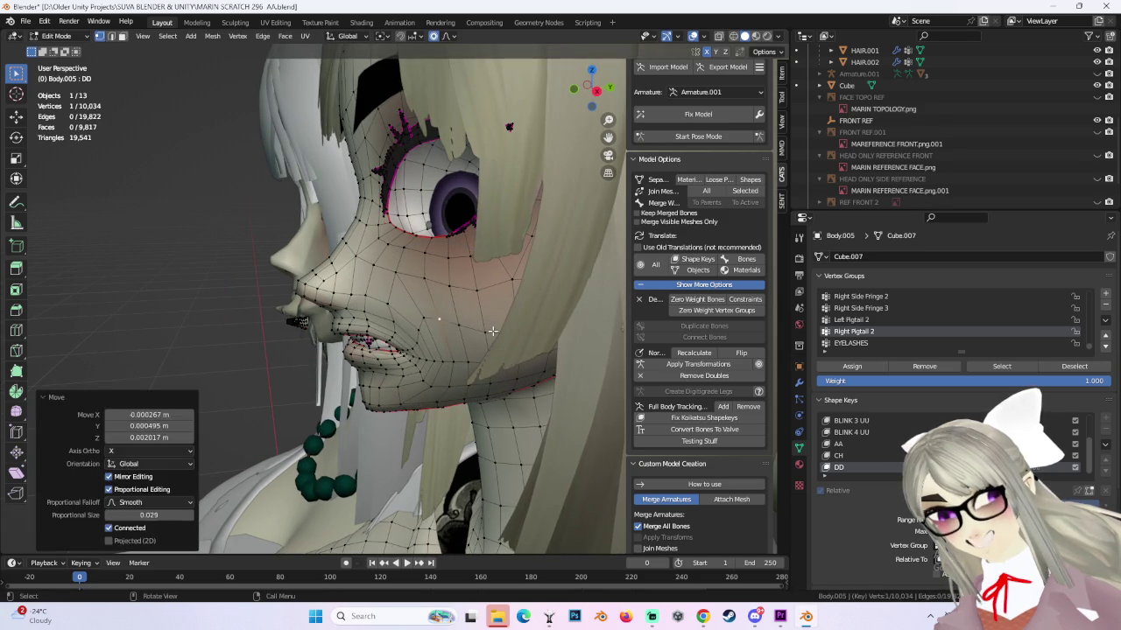
{"action": "key", "text": "ctrl+z"}
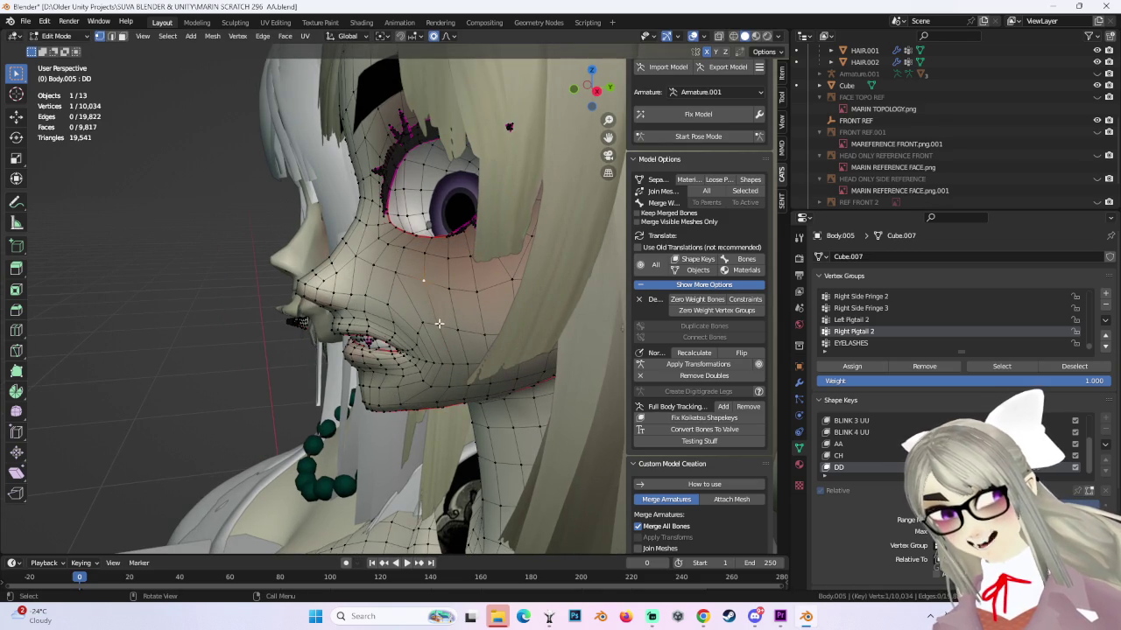
{"action": "left_click", "coordinate": [439, 323]}
{"action": "key", "text": "g"}
{"action": "left_click", "coordinate": [445, 324]}
{"action": "key", "text": "g"}
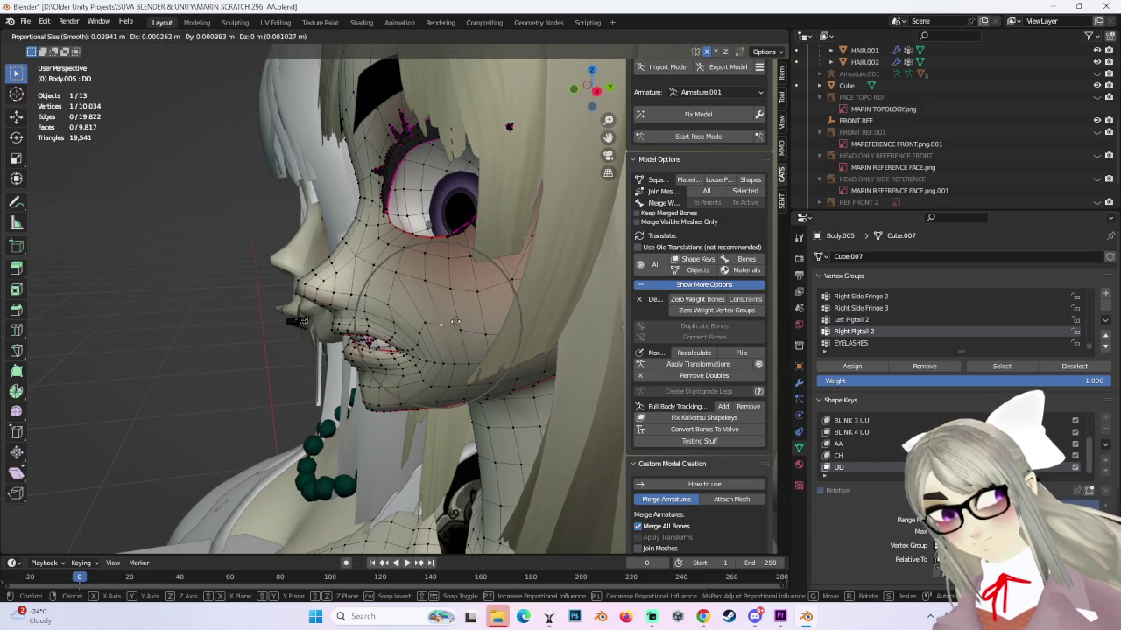
{"action": "left_click", "coordinate": [456, 323]}
{"action": "mouse_move", "coordinate": [455, 322]}
{"action": "middle_mouse_down"}
{"action": "mouse_move", "coordinate": [514, 341]}
{"action": "mouse_move", "coordinate": [415, 324]}
{"action": "mouse_move", "coordinate": [552, 329]}
{"action": "mouse_move", "coordinate": [592, 313]}
{"action": "mouse_move", "coordinate": [161, 62]}
{"action": "middle_mouse_up"}
{"action": "key", "text": "g"}
{"action": "left_click", "coordinate": [426, 324]}
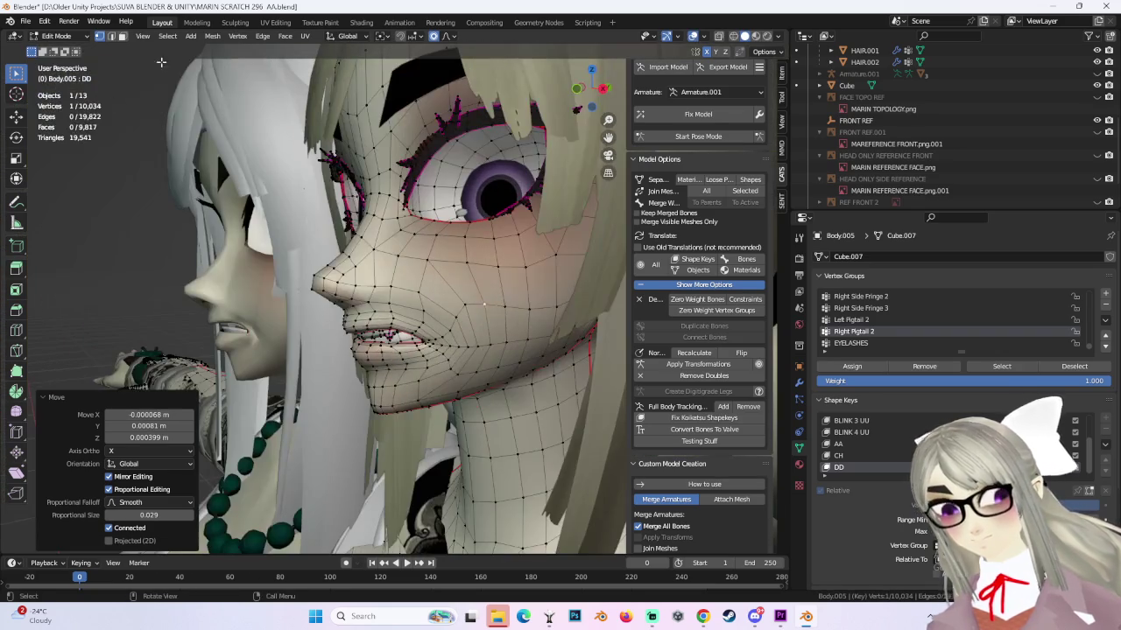
In Object Mode, scrub the DD shape key value to compare mouth shapes.
{"action": "left_click", "coordinate": [56, 36]}
{"action": "left_click", "coordinate": [61, 51]}
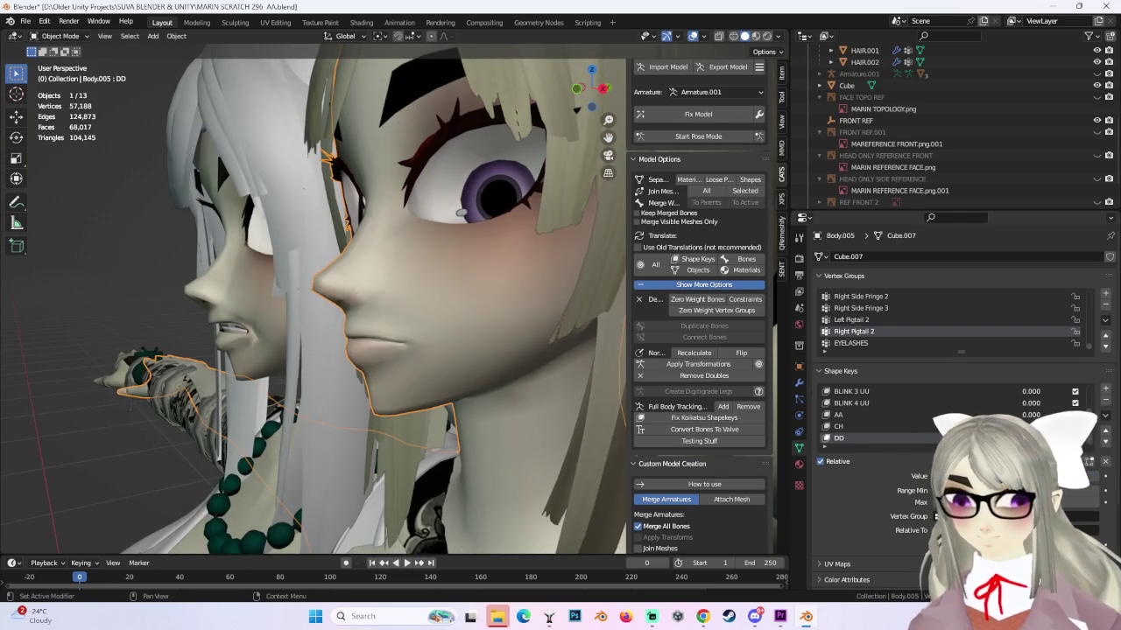
{"action": "left_click_drag", "start_coordinate": [1090, 475], "coordinate": [1090, 475]}
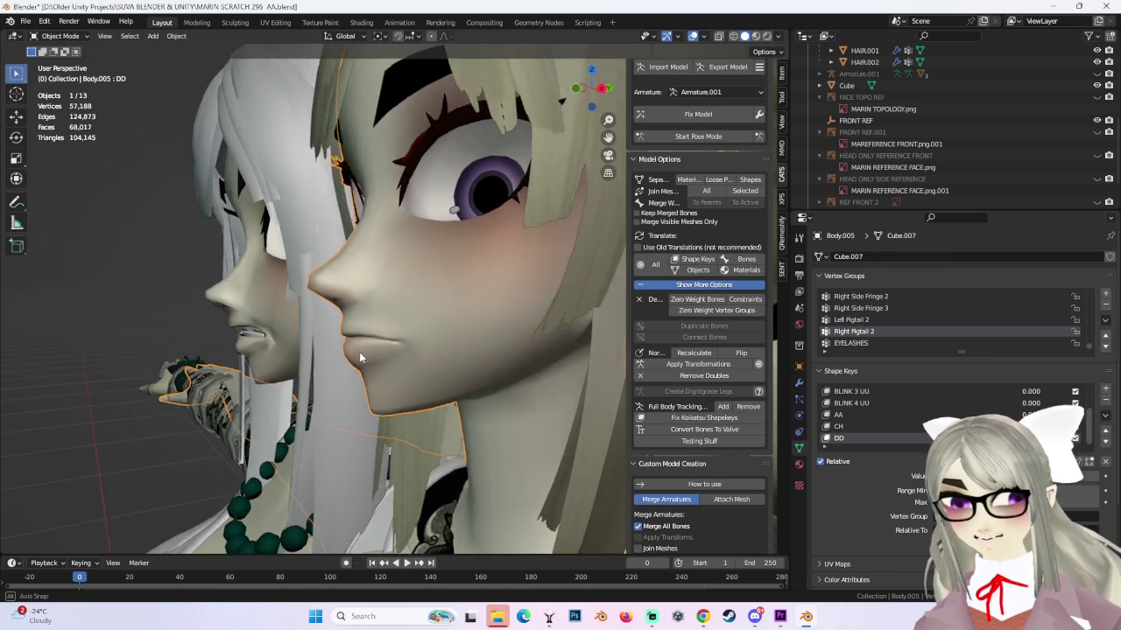
{"action": "mouse_move", "coordinate": [359, 352]}
{"action": "middle_mouse_down"}
{"action": "mouse_move", "coordinate": [420, 350]}
{"action": "mouse_move", "coordinate": [431, 389]}
{"action": "middle_mouse_up"}
Back in Edit Mode, nudge the jaw vertices and push the lower jaw forward along Y.
{"action": "left_click", "coordinate": [57, 36]}
{"action": "left_click", "coordinate": [56, 52]}
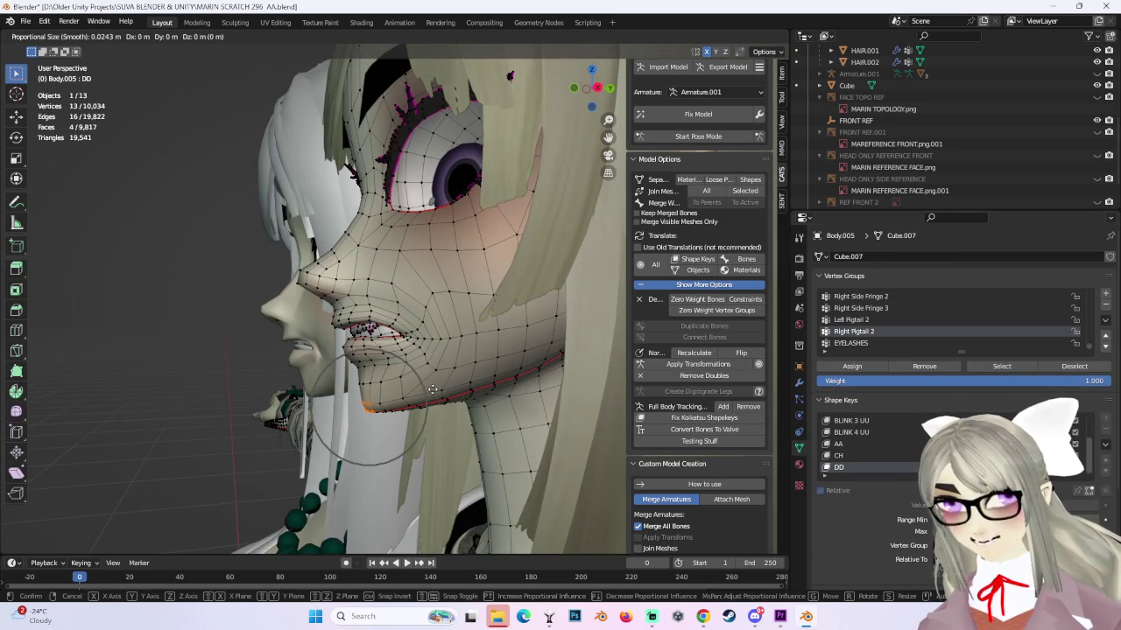
{"action": "key", "text": "g"}
{"action": "left_click", "coordinate": [435, 389]}
{"action": "key", "text": "g"}
{"action": "key", "text": "y"}
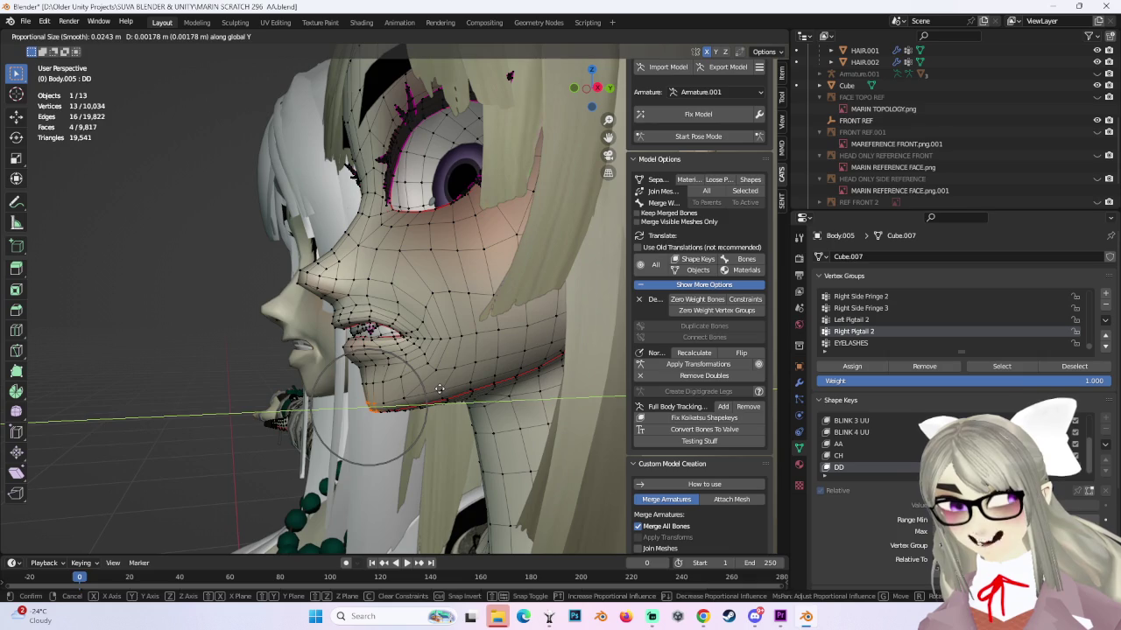
{"action": "left_click", "coordinate": [438, 389]}
Push the jaw and lip vertices further forward along Y in several small moves.
{"action": "key", "text": "g"}
{"action": "key", "text": "y"}
{"action": "left_click", "coordinate": [441, 389]}
{"action": "key", "text": "g"}
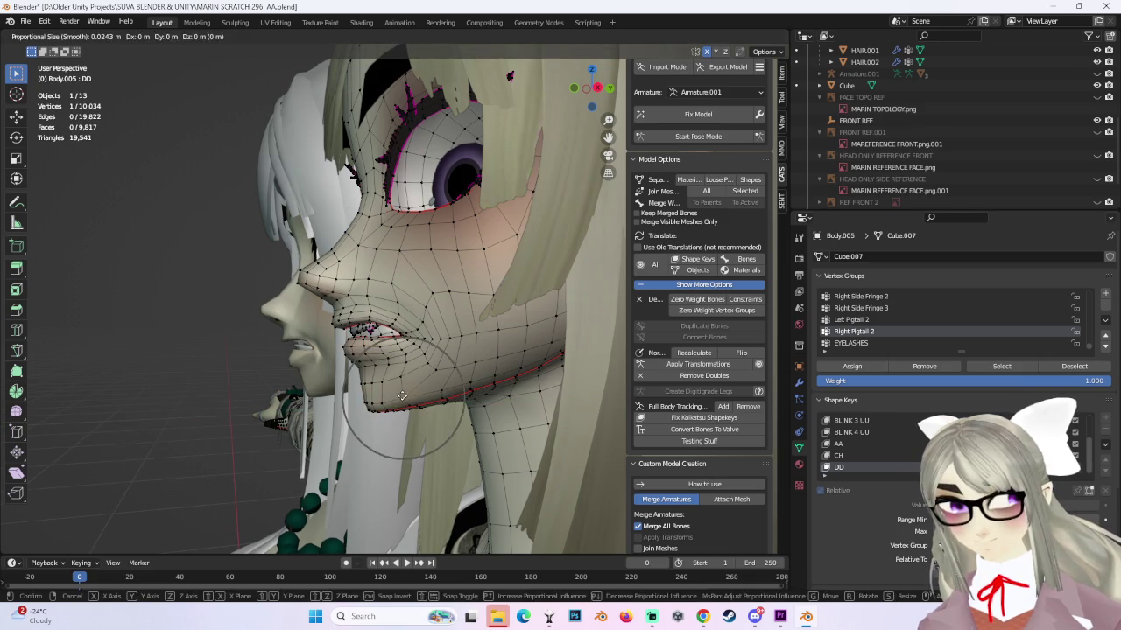
{"action": "key", "text": "y"}
{"action": "left_click", "coordinate": [459, 388]}
{"action": "mouse_move", "coordinate": [459, 388]}
{"action": "middle_mouse_down"}
{"action": "mouse_move", "coordinate": [406, 383]}
{"action": "mouse_move", "coordinate": [455, 385]}
{"action": "middle_mouse_up"}
{"action": "scroll", "coordinate": [421, 385], "scroll_direction": "up", "scroll_amount": 2}
{"action": "key", "text": "g"}
{"action": "key", "text": "y"}
{"action": "left_click", "coordinate": [413, 384]}
Recheck the mouth from the front in Object Mode, then nudge a jaw vertex and extend the selection.
{"action": "left_click", "coordinate": [57, 36]}
{"action": "left_click", "coordinate": [63, 49]}
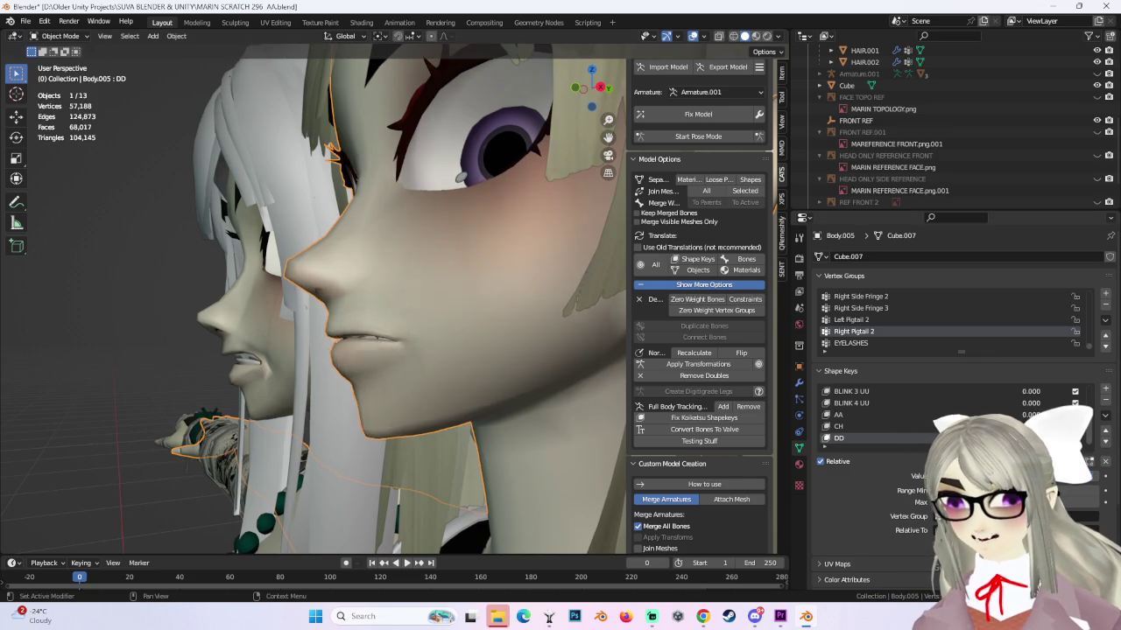
{"action": "mouse_move", "coordinate": [510, 297]}
{"action": "middle_mouse_down"}
{"action": "mouse_move", "coordinate": [464, 310]}
{"action": "mouse_move", "coordinate": [451, 368]}
{"action": "mouse_move", "coordinate": [442, 368]}
{"action": "middle_mouse_up"}
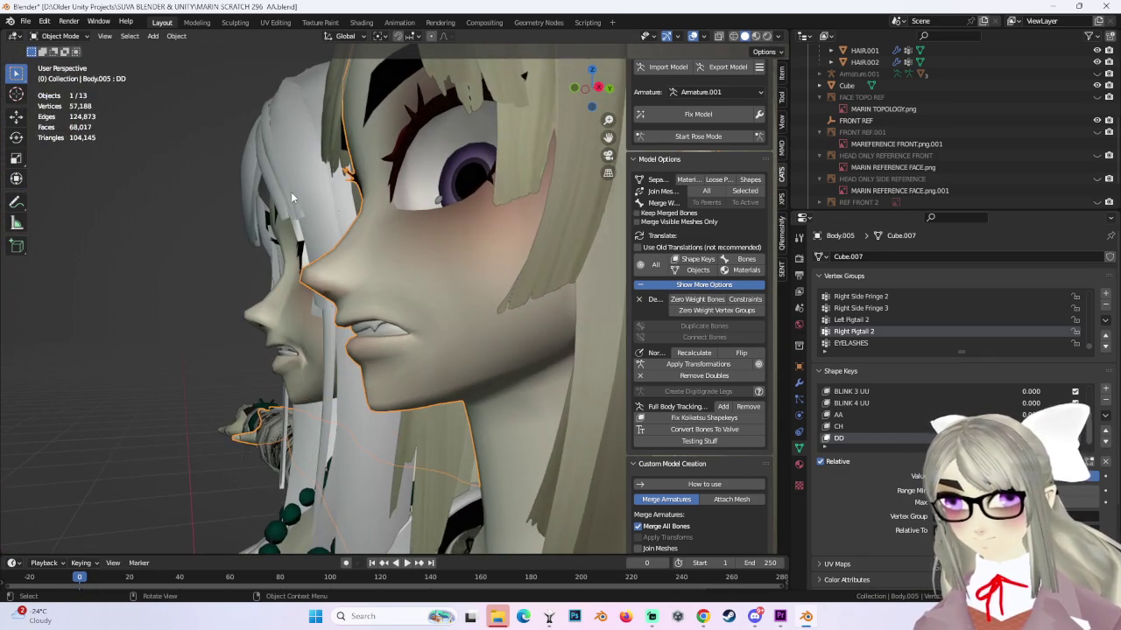
{"action": "key", "text": "Tab"}
{"action": "left_click_drag", "start_coordinate": [442, 367], "coordinate": [435, 362]}
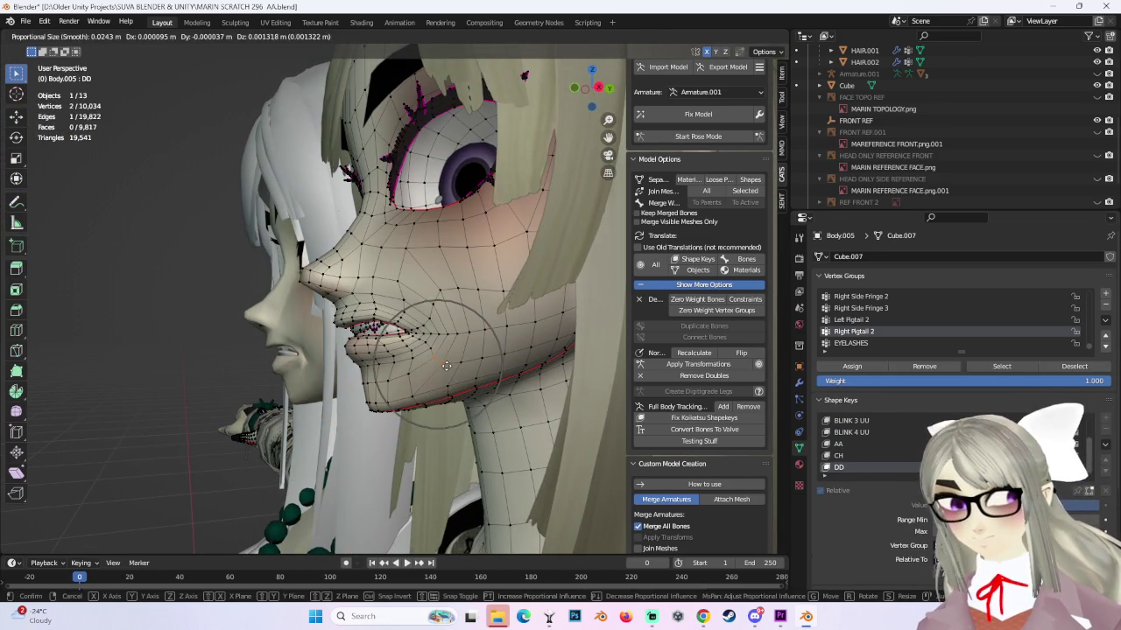
{"action": "left_click", "coordinate": [411, 291], "text": "shift"}
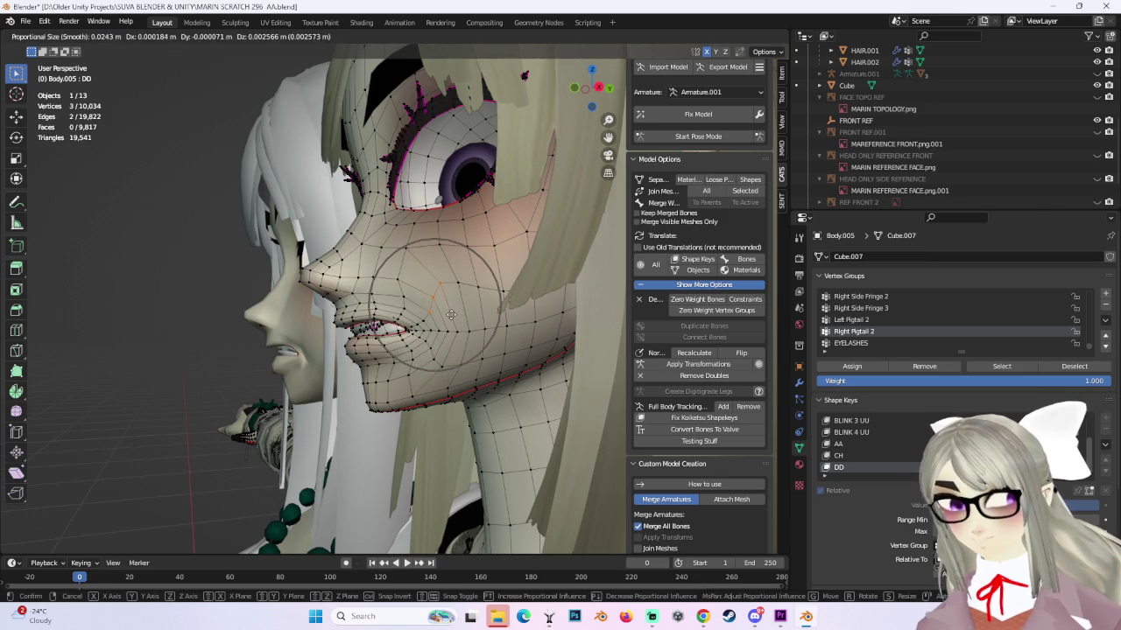
{"action": "mouse_move", "coordinate": [450, 322]}
{"action": "middle_mouse_down"}
{"action": "mouse_move", "coordinate": [535, 360]}
{"action": "mouse_move", "coordinate": [494, 370]}
{"action": "mouse_move", "coordinate": [587, 386]}
{"action": "mouse_move", "coordinate": [489, 379]}
{"action": "middle_mouse_up"}
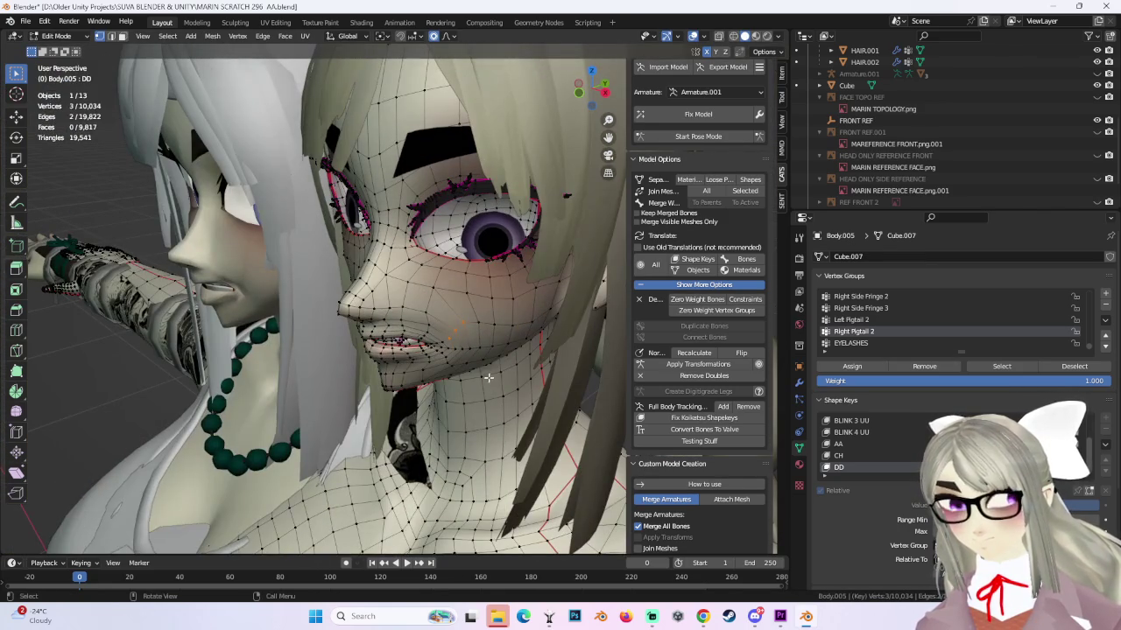
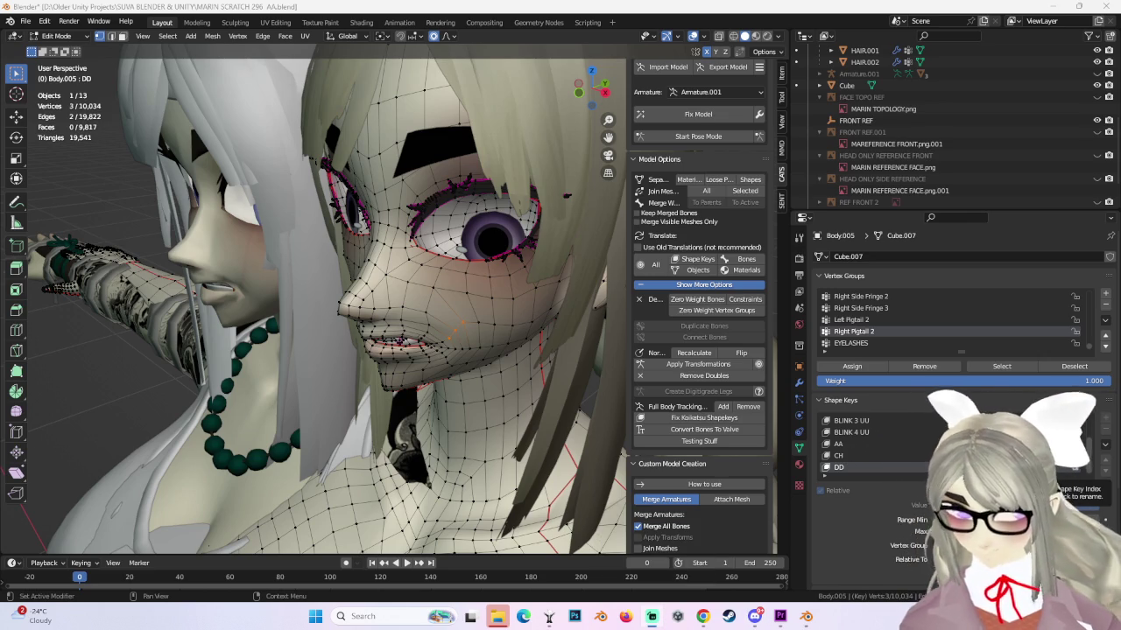
Save the project as a new version named MARIN SCRATCH 296 DD.blend.
{"action": "left_click", "coordinate": [26, 21]}
{"action": "left_click", "coordinate": [59, 107]}
{"action": "type", "text": "MARIN SCRATCH 296 DD.blend"}
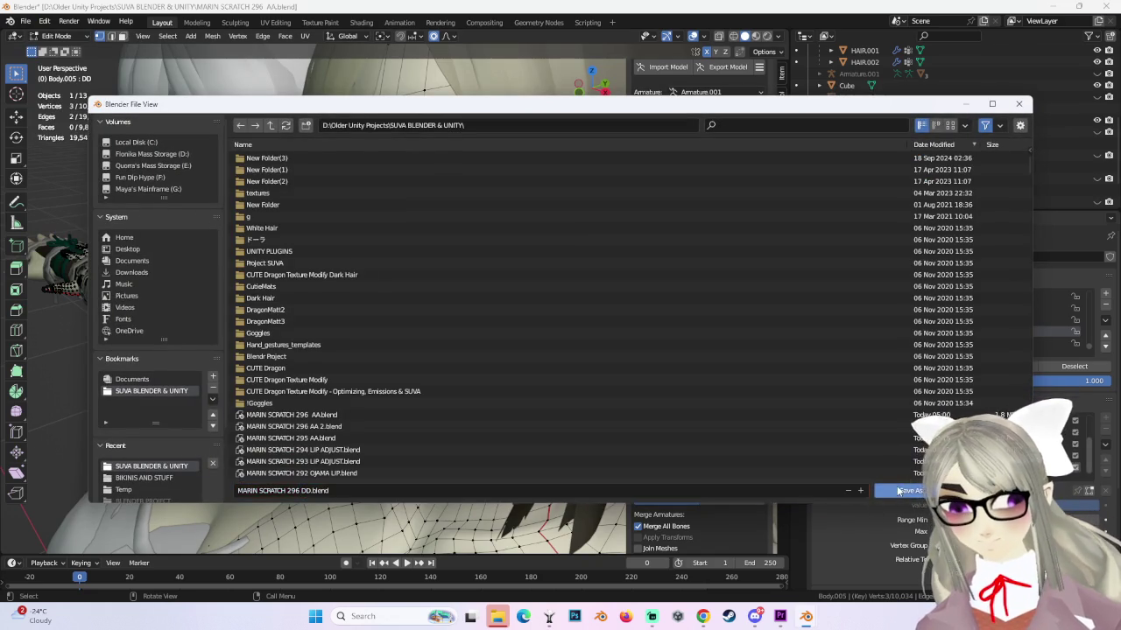
{"action": "left_click", "coordinate": [898, 491]}
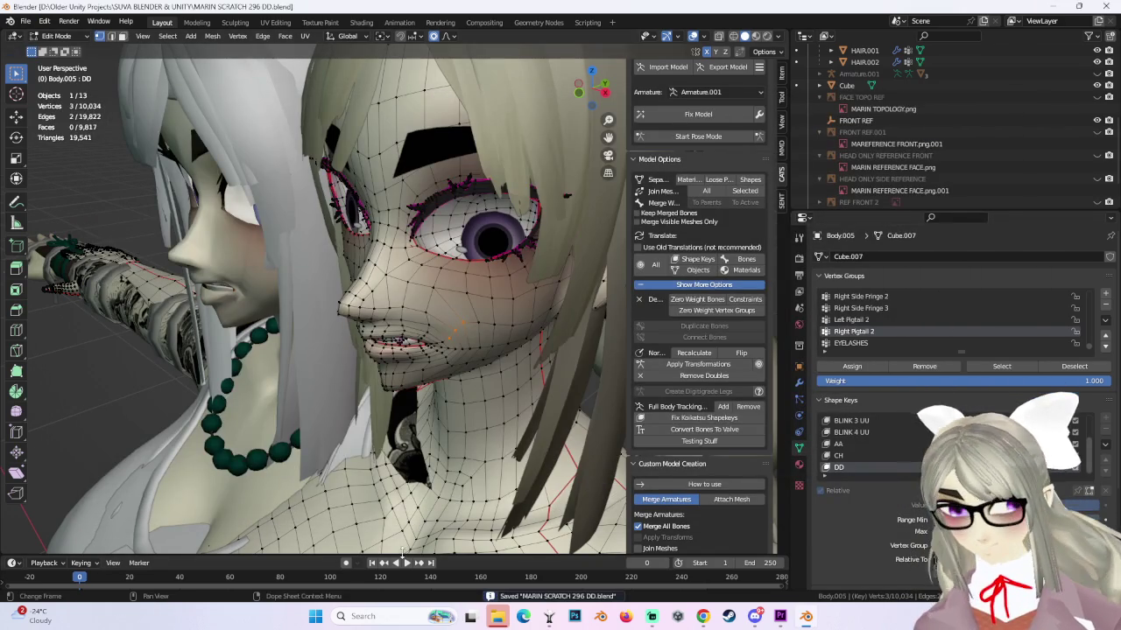
Switch to Object Mode, select the left character's body and reset its HYPER DD expression to zero.
{"action": "scroll", "coordinate": [429, 335], "scroll_direction": "down", "scroll_amount": 1}
{"action": "middle_click_drag", "start_coordinate": [429, 335], "coordinate": [498, 333]}
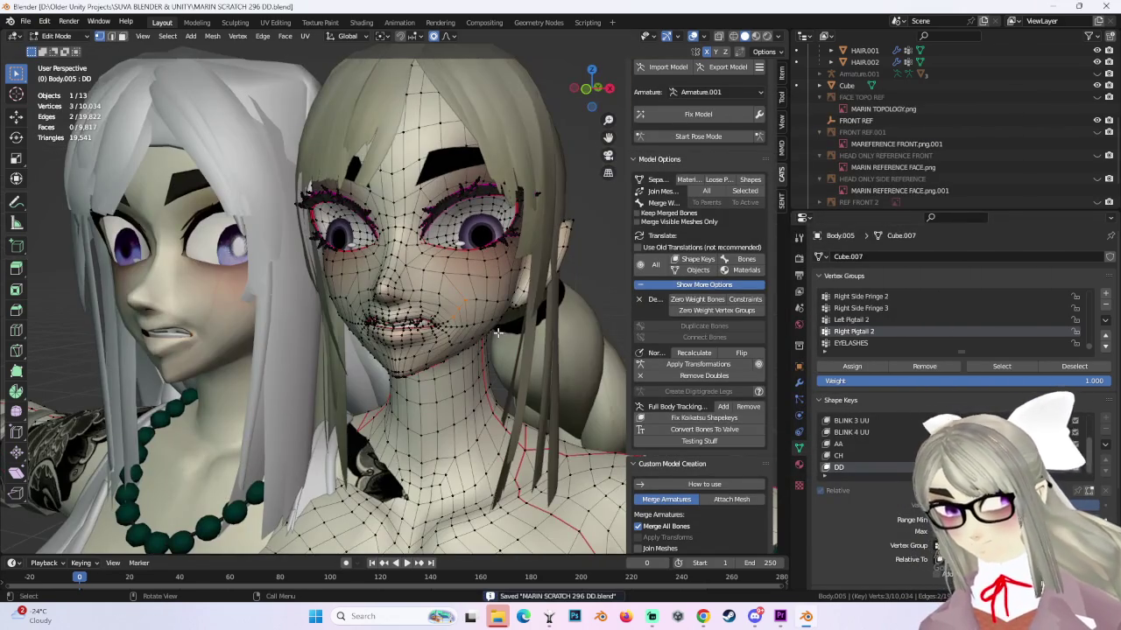
{"action": "left_click", "coordinate": [56, 35]}
{"action": "left_click", "coordinate": [62, 50]}
{"action": "left_click", "coordinate": [192, 298]}
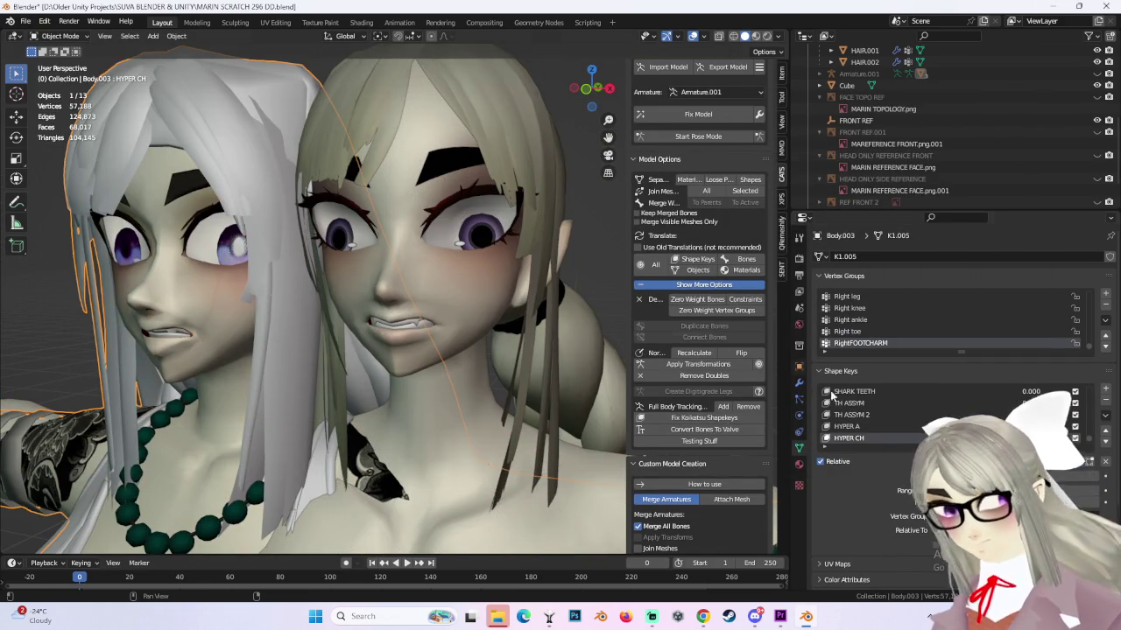
{"action": "scroll", "coordinate": [906, 415], "scroll_direction": "down", "scroll_amount": 3}
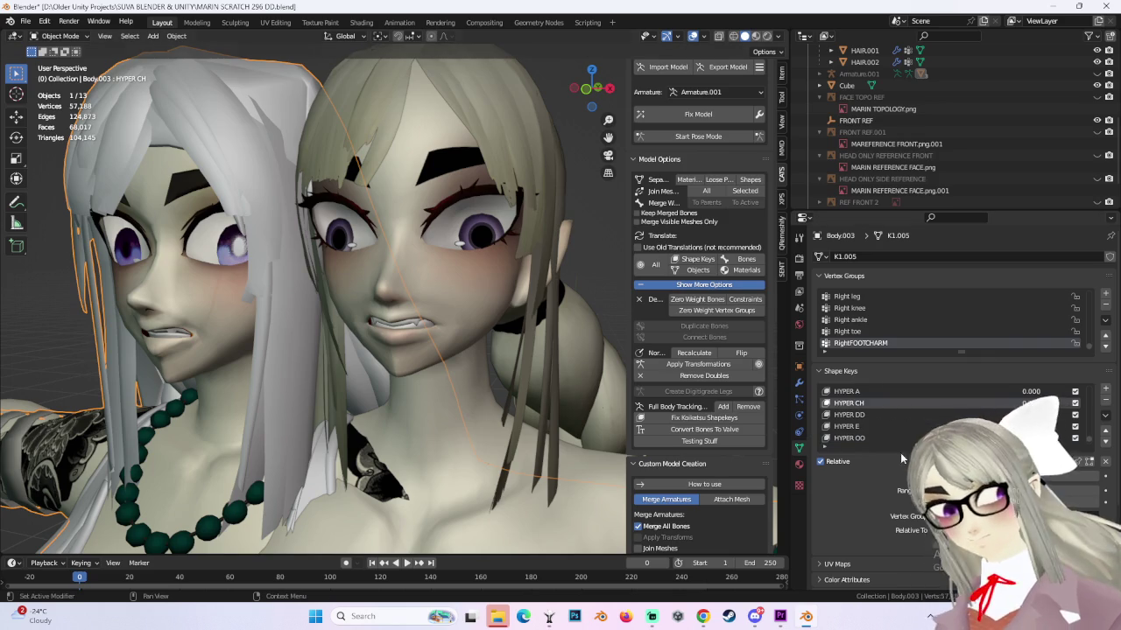
{"action": "key", "text": "BackSpace"}
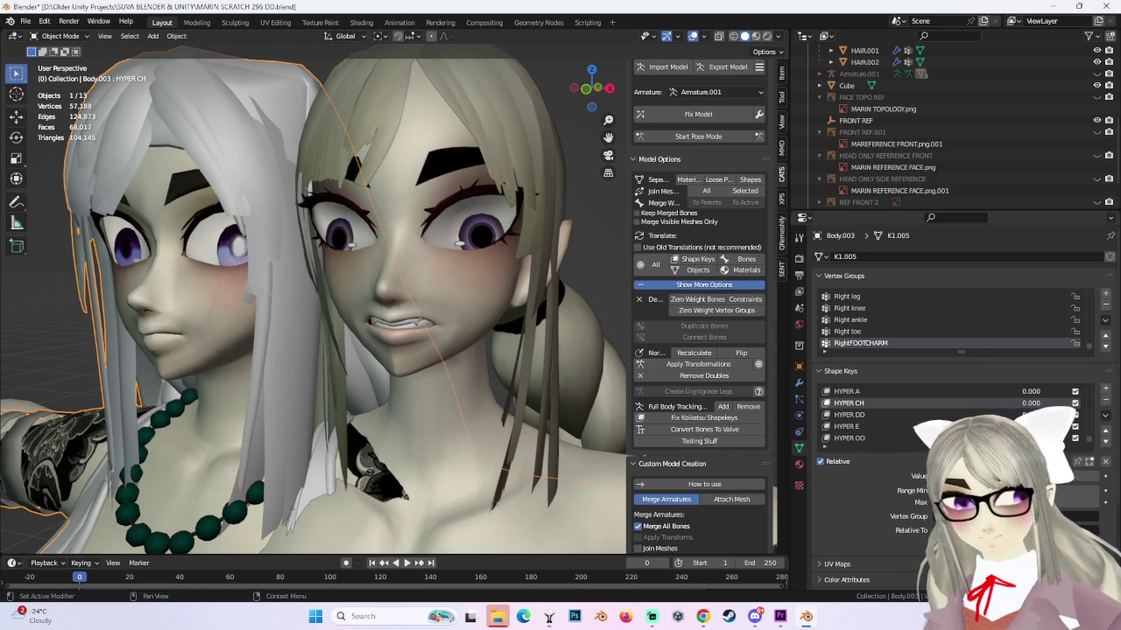
{"action": "mouse_move", "coordinate": [288, 310]}
{"action": "middle_mouse_down"}
{"action": "mouse_move", "coordinate": [465, 282]}
{"action": "mouse_move", "coordinate": [488, 323]}
{"action": "mouse_move", "coordinate": [412, 312]}
{"action": "mouse_move", "coordinate": [543, 175]}
{"action": "middle_mouse_up"}
Select the right character's body and compare its DD expression on and off, leaving it at full strength.
{"action": "left_click", "coordinate": [514, 226]}
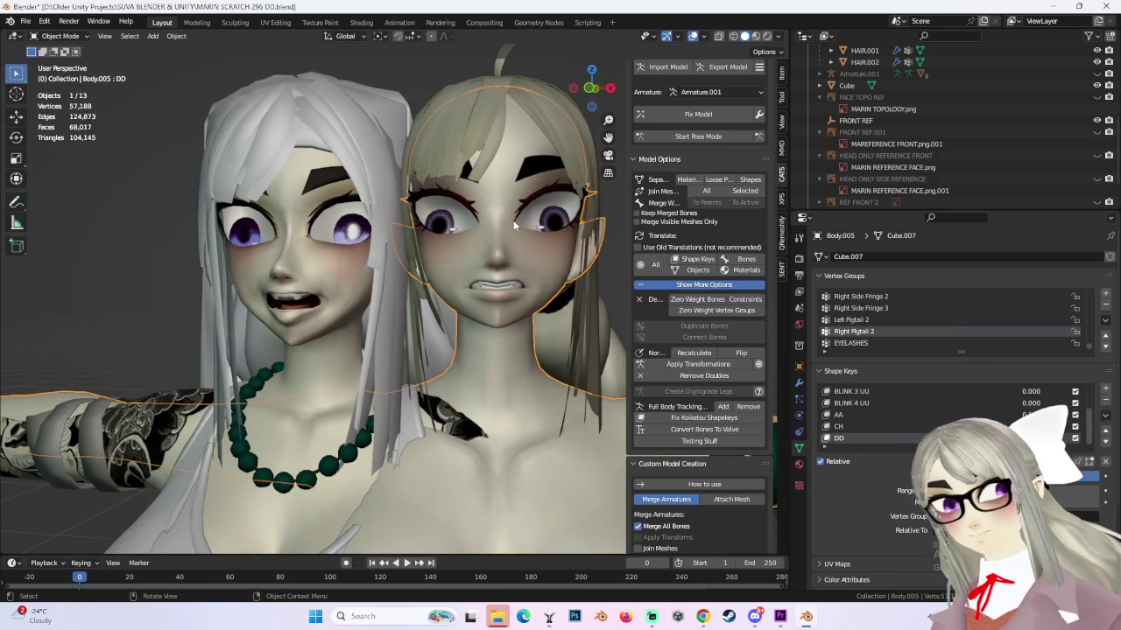
{"action": "key", "text": "BackSpace"}
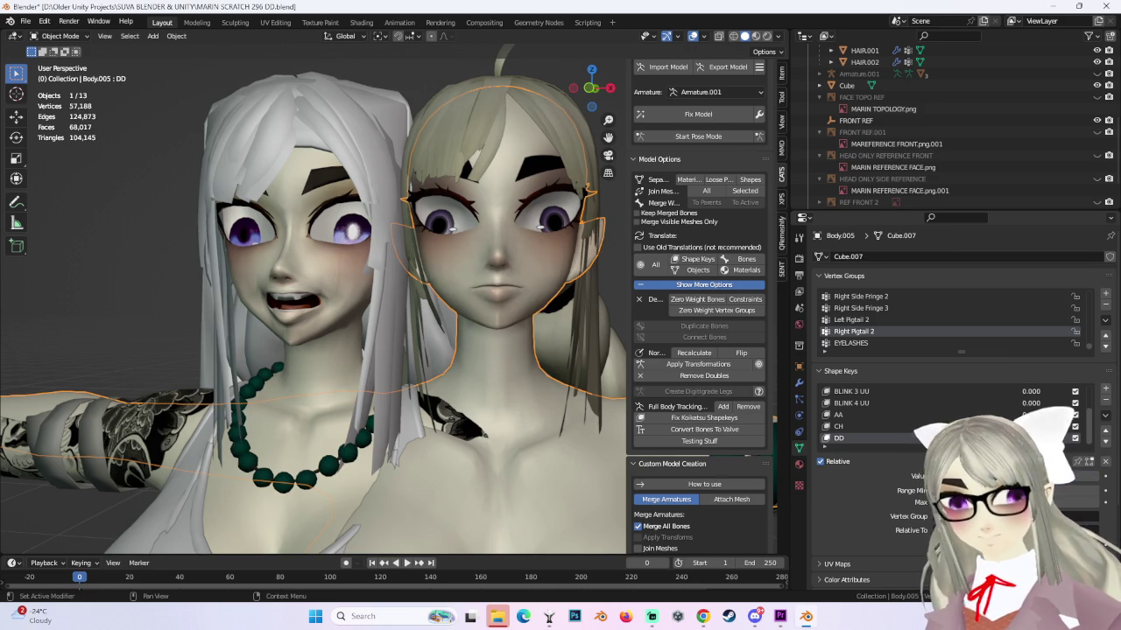
{"action": "key", "text": "ctrl+z"}
{"action": "key", "text": "ctrl+shift+z"}
{"action": "key", "text": "ctrl+z"}
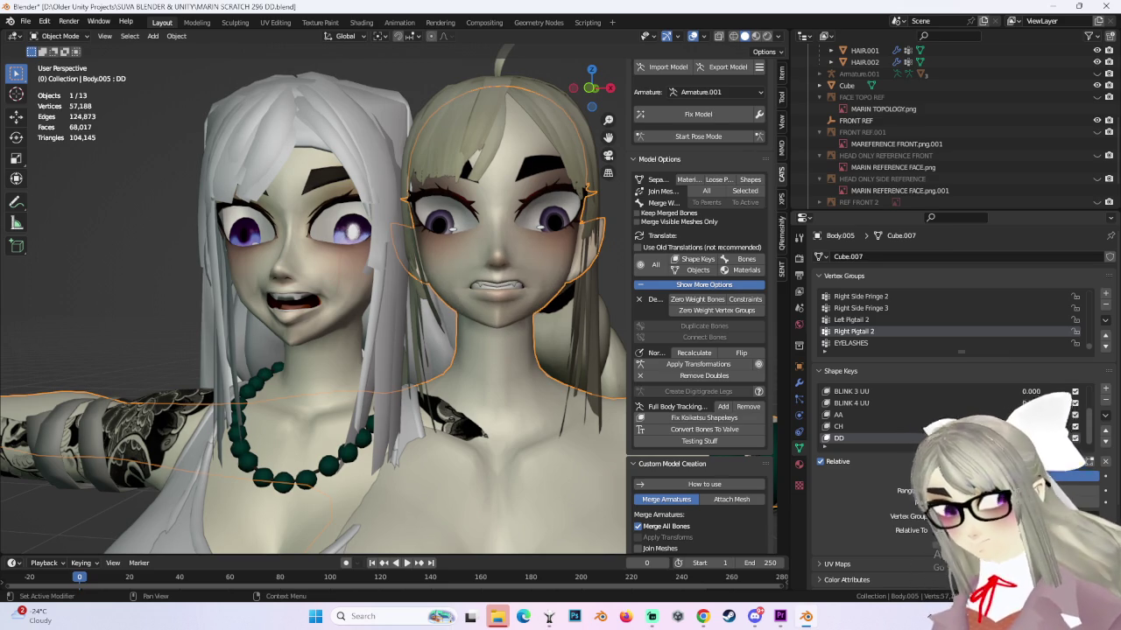
{"action": "middle_click_drag", "start_coordinate": [396, 290], "coordinate": [457, 293]}
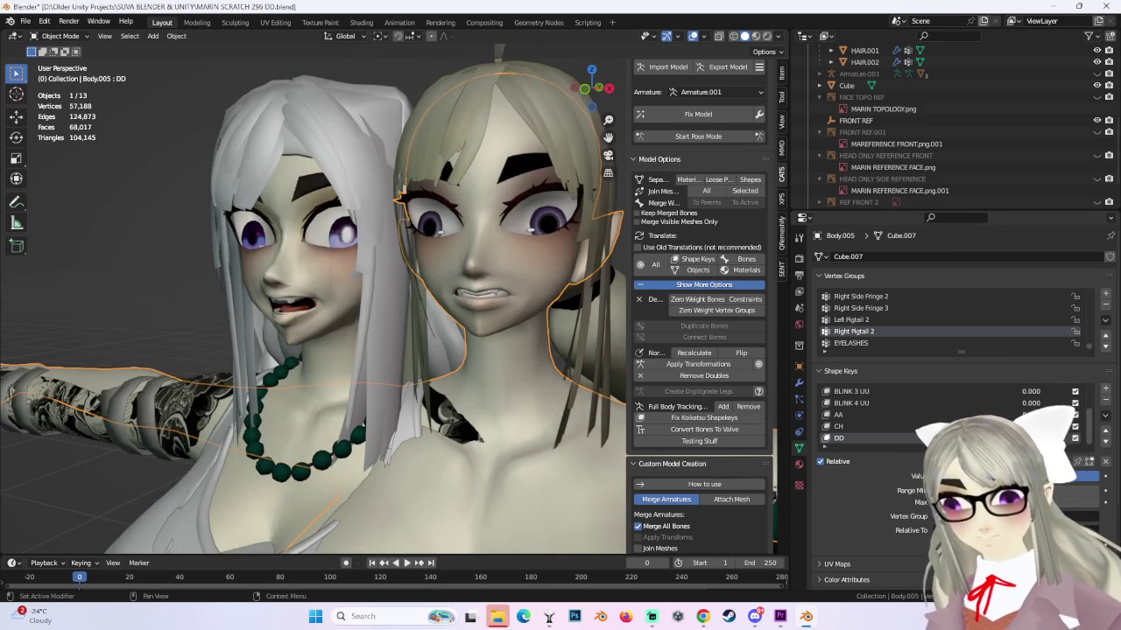
Add a new shape key named EE and set the AA mouth shape to 0.231.
{"action": "left_click", "coordinate": [1105, 389]}
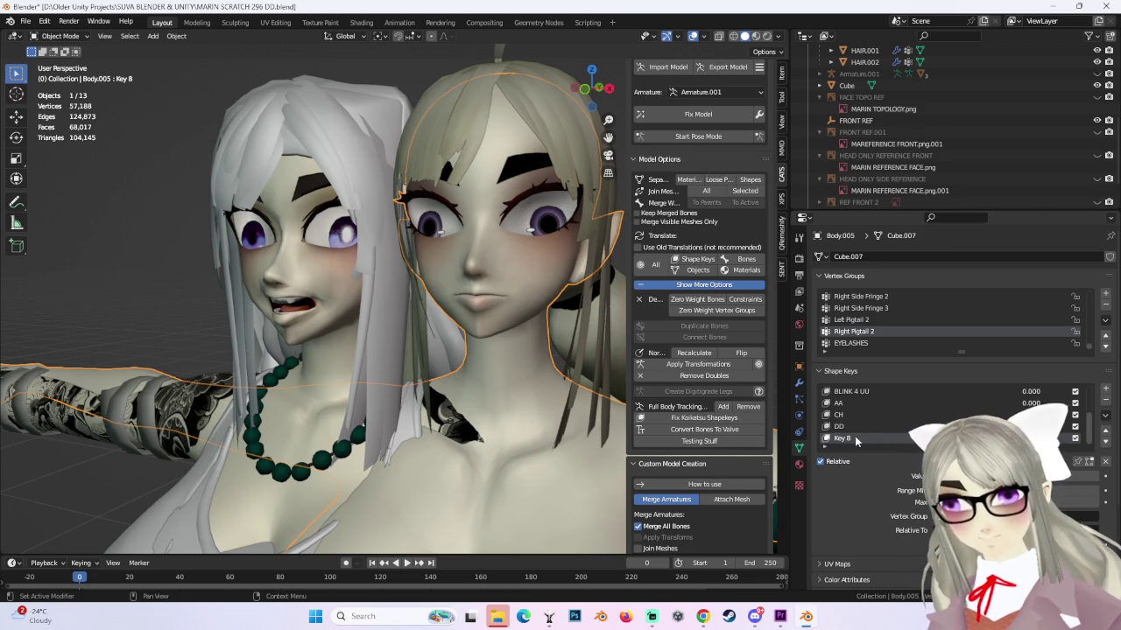
{"action": "type", "text": "EE"}
{"action": "key", "text": "Return"}
{"action": "scroll", "coordinate": [466, 353], "scroll_direction": "up", "scroll_amount": 3}
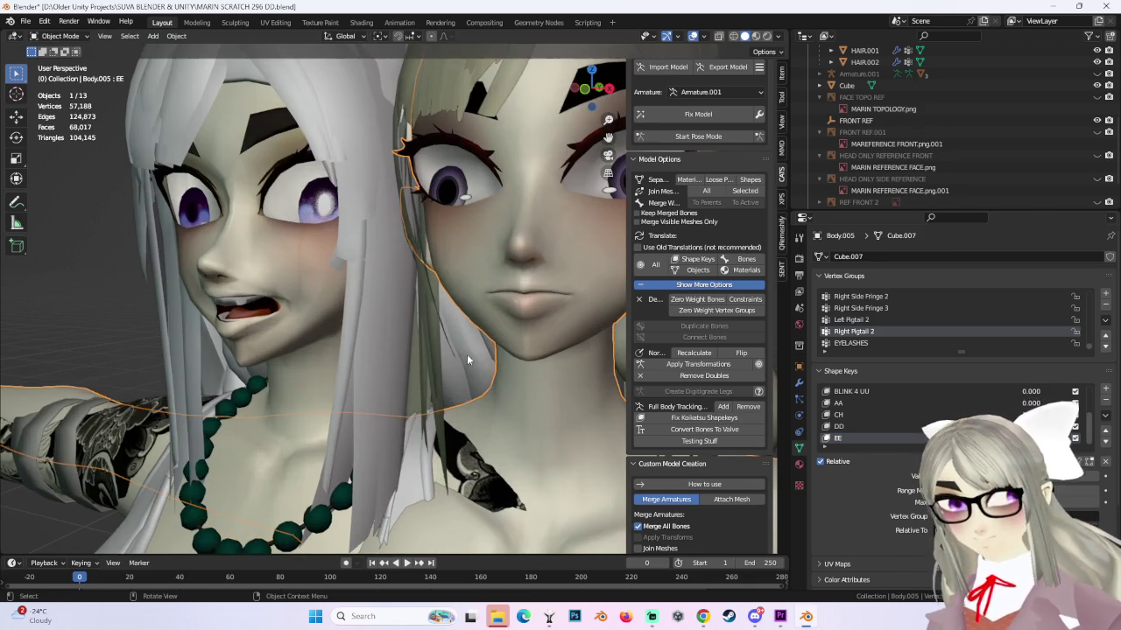
{"action": "mouse_move", "coordinate": [1029, 403]}
{"action": "left_mouse_down"}
{"action": "mouse_move", "coordinate": [1050, 402]}
{"action": "mouse_move", "coordinate": [1040, 402]}
{"action": "left_mouse_up"}
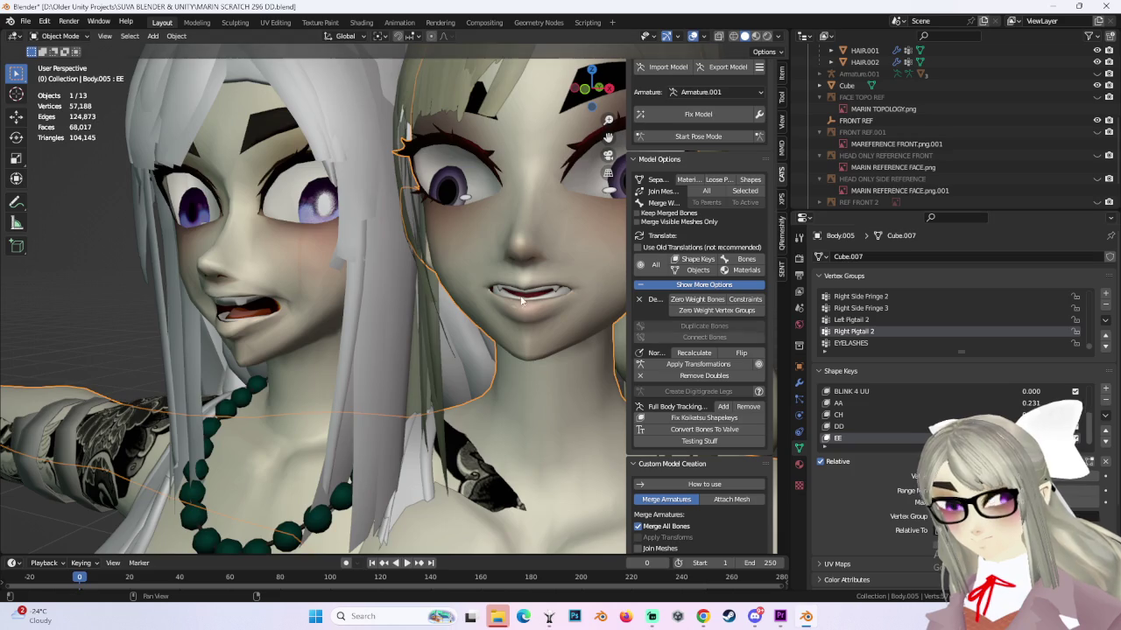
{"action": "middle_click_drag", "start_coordinate": [338, 284], "coordinate": [509, 322]}
{"action": "scroll", "coordinate": [386, 327], "scroll_direction": "up", "scroll_amount": 2}
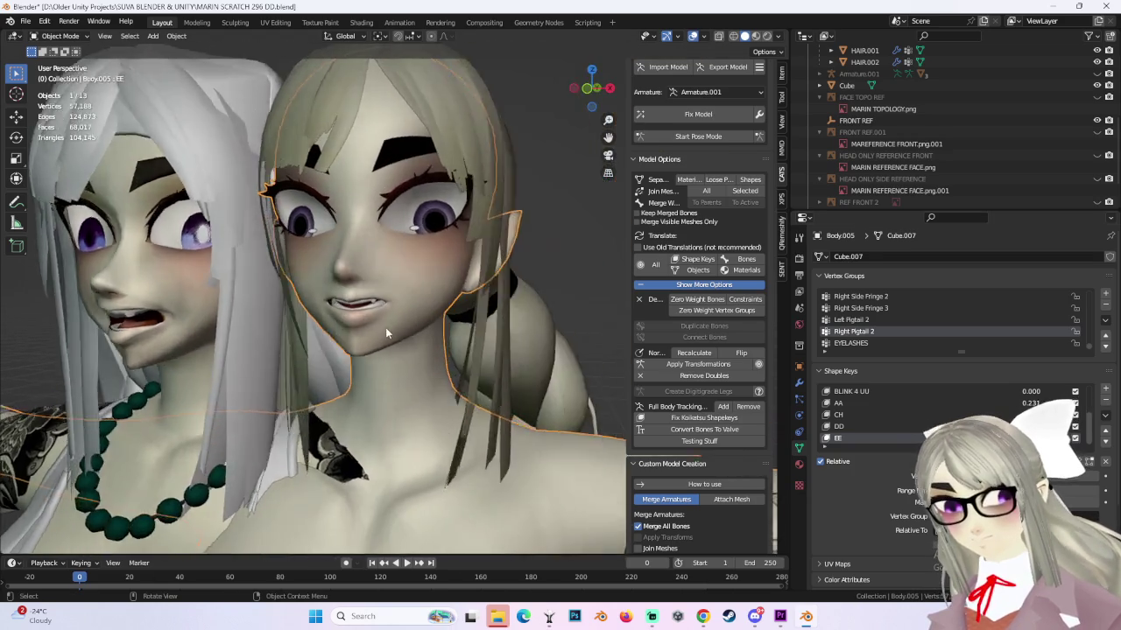
{"action": "scroll", "coordinate": [385, 328], "scroll_direction": "up", "scroll_amount": 2}
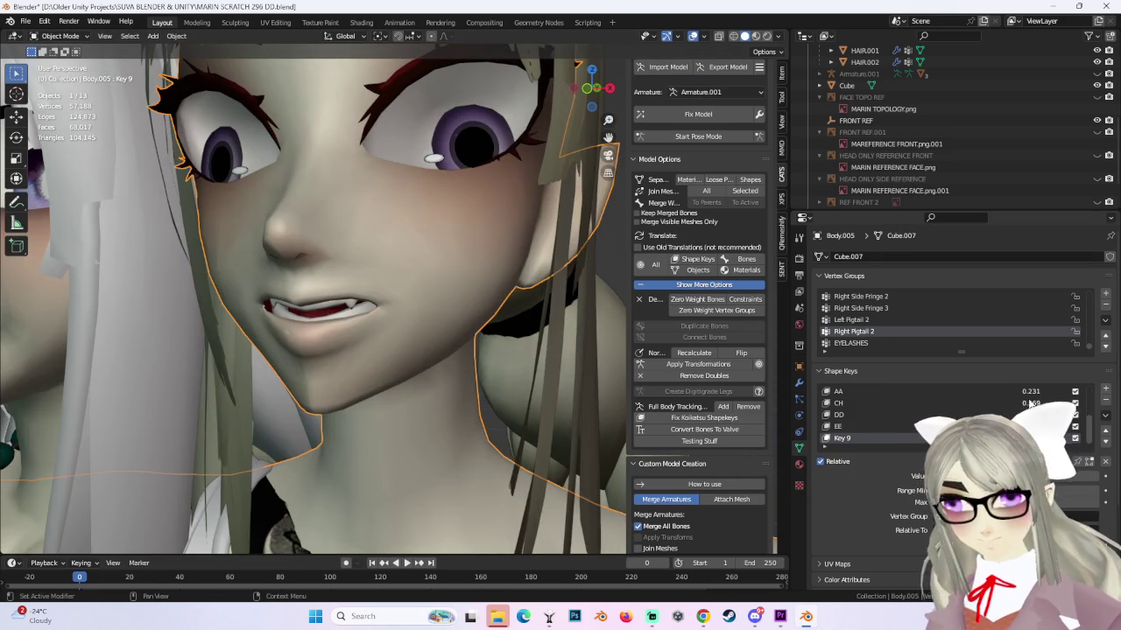
Add shape key Key 9, reset CH to zero, and open the shape key specials menu.
{"action": "left_click", "coordinate": [1105, 388]}
{"action": "left_click_drag", "start_coordinate": [1042, 403], "coordinate": [1007, 403]}
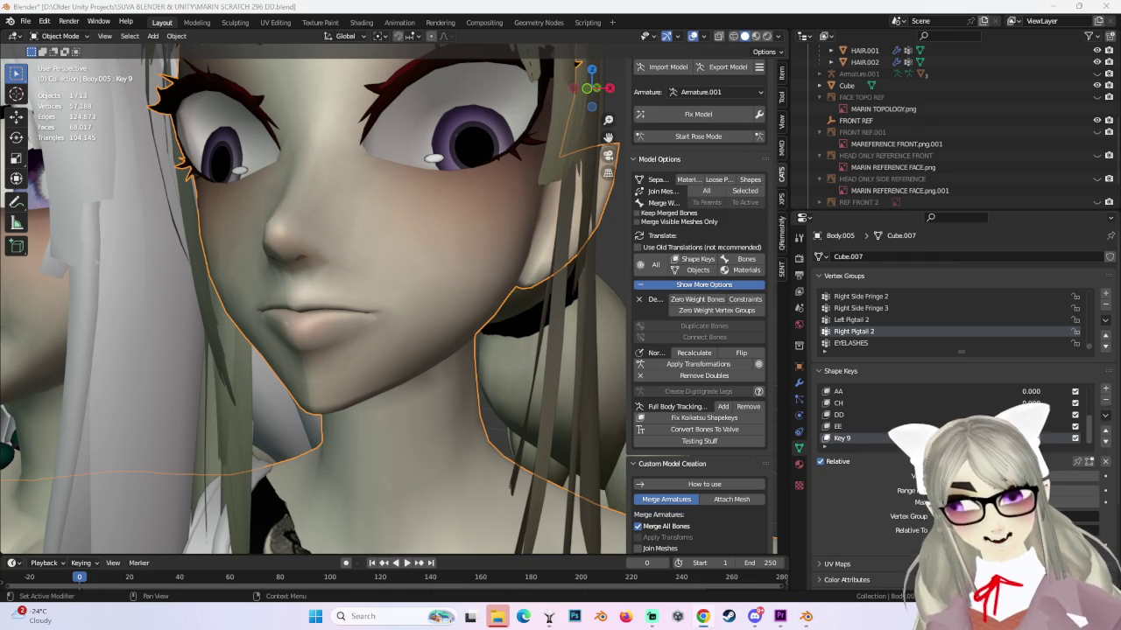
{"action": "scroll", "coordinate": [366, 402], "scroll_direction": "down", "scroll_amount": 4}
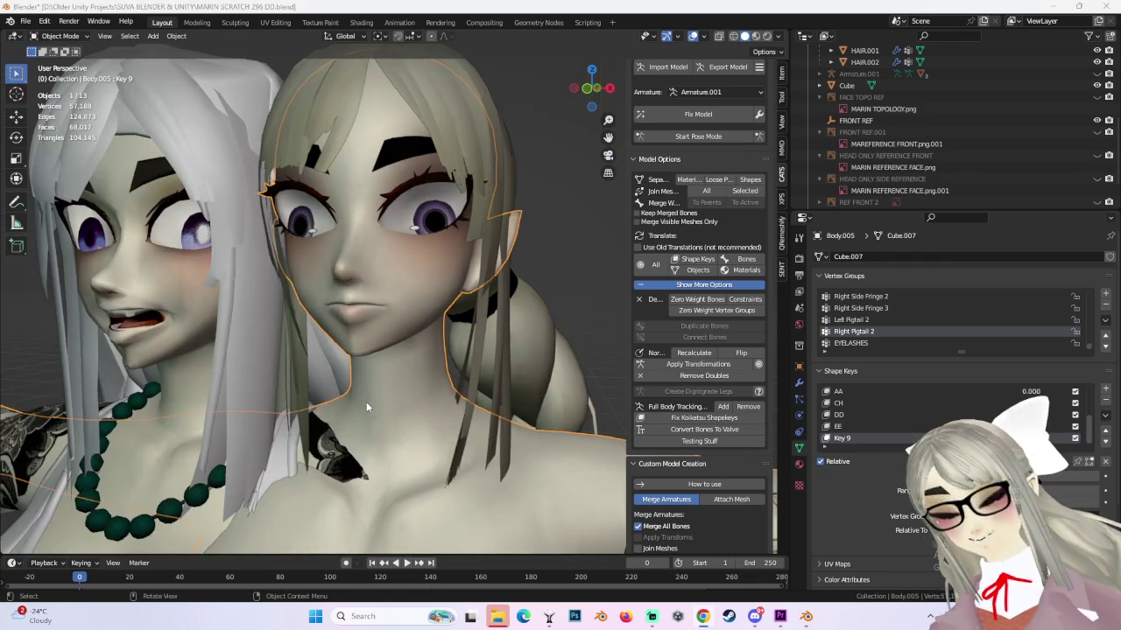
{"action": "scroll", "coordinate": [407, 341], "scroll_direction": "up", "scroll_amount": 4}
{"action": "scroll", "coordinate": [408, 341], "scroll_direction": "down", "scroll_amount": 3}
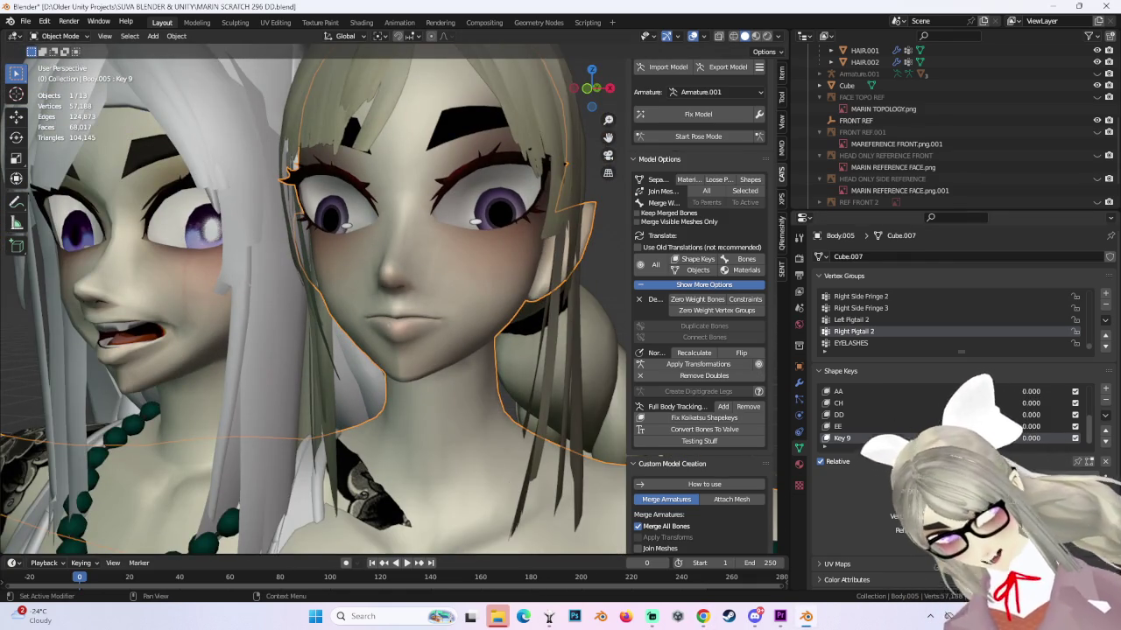
{"action": "left_click_drag", "start_coordinate": [1030, 414], "coordinate": [1086, 414]}
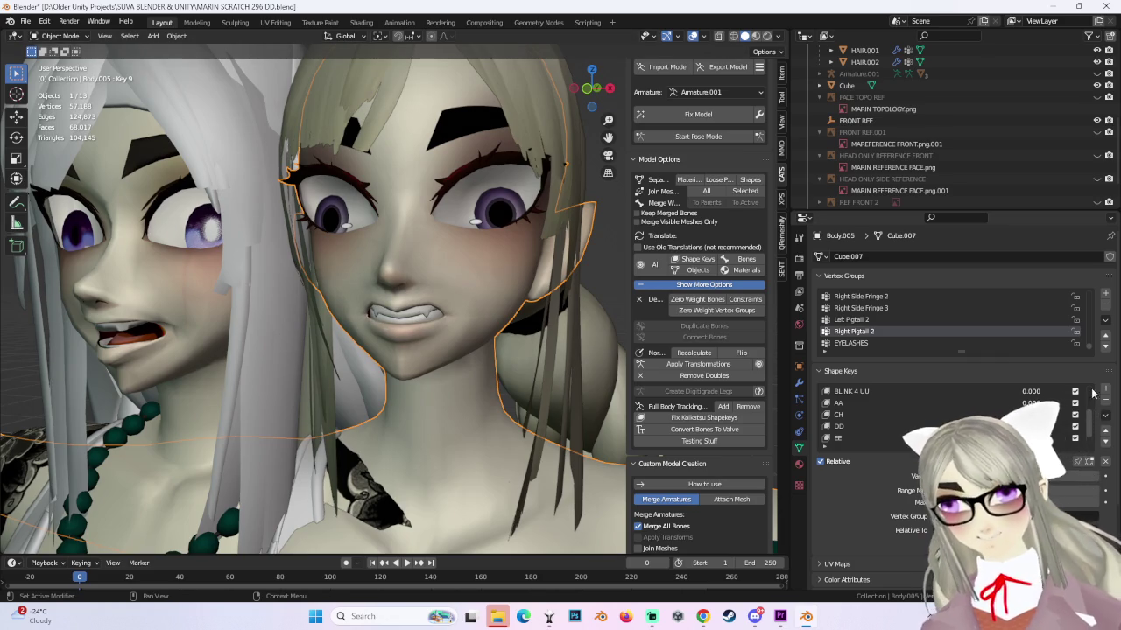
{"action": "left_click", "coordinate": [1105, 415]}
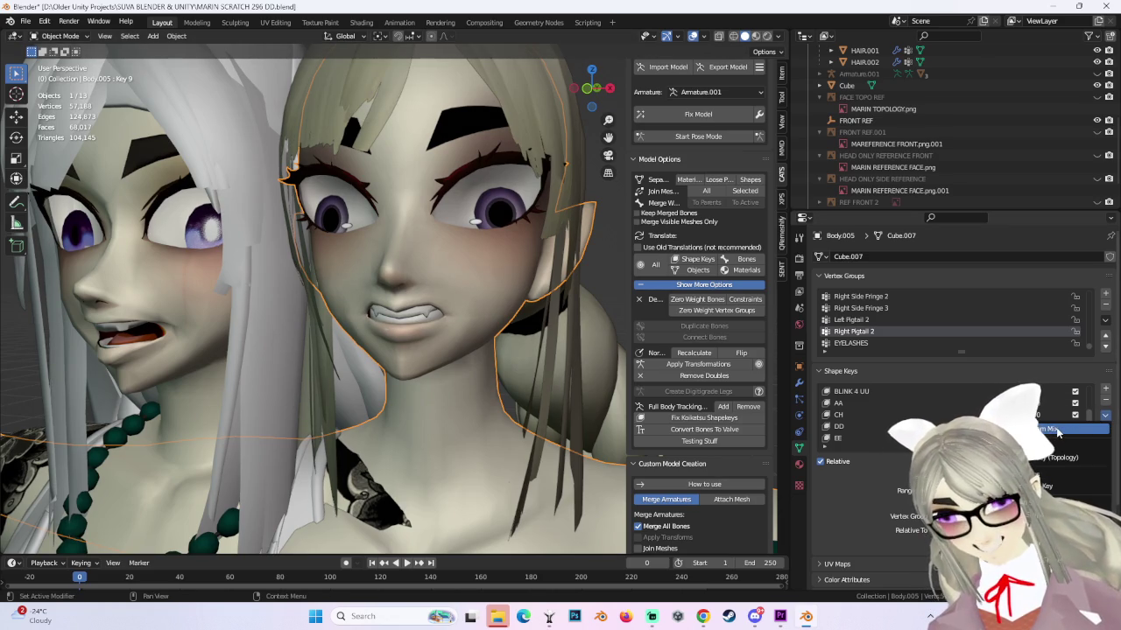
Set Key 9 to 1.000 and inspect the parted mouth in front orthographic view.
{"action": "scroll", "coordinate": [449, 298], "scroll_direction": "up", "scroll_amount": 1}
{"action": "scroll", "coordinate": [491, 265], "scroll_direction": "up", "scroll_amount": 1}
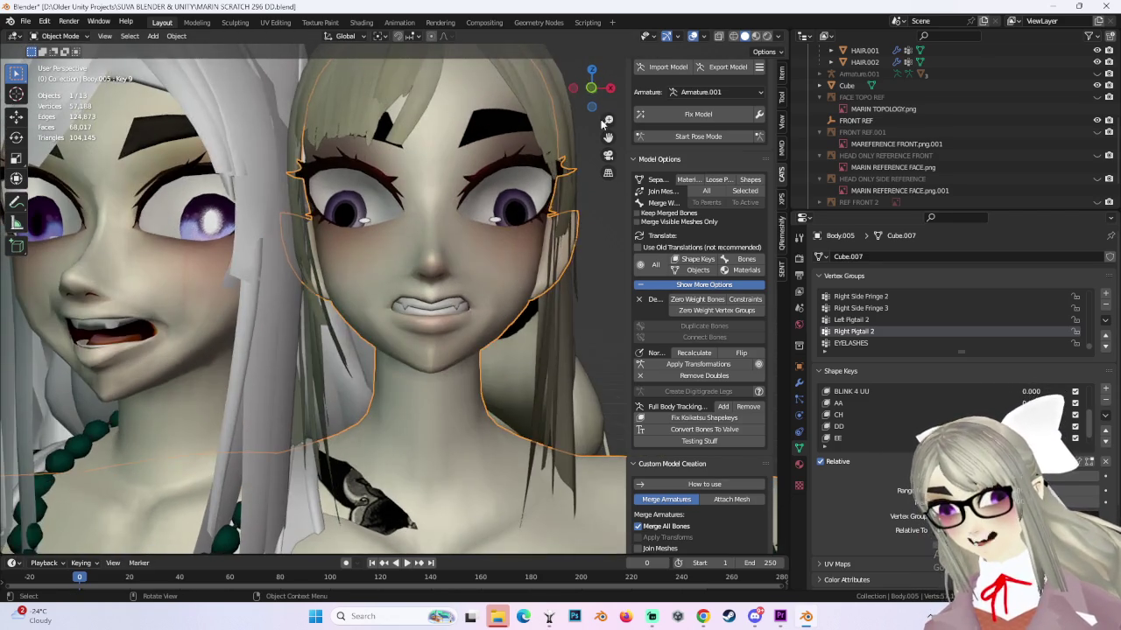
{"action": "left_click_drag", "start_coordinate": [595, 98], "coordinate": [577, 271]}
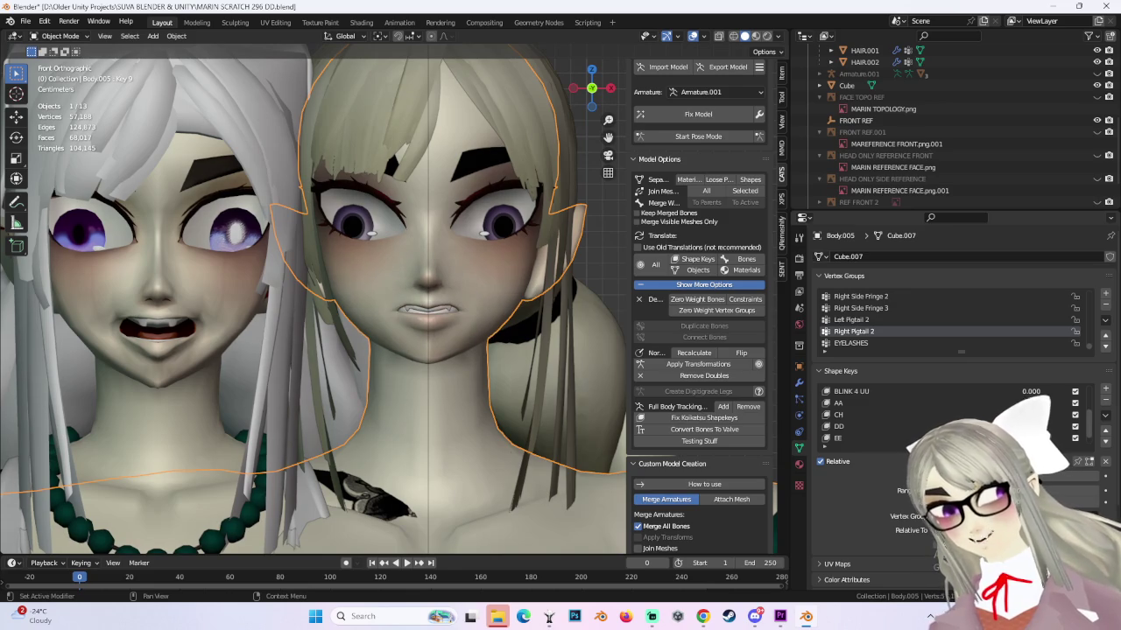
{"action": "scroll", "coordinate": [1033, 385], "scroll_direction": "down", "scroll_amount": 2}
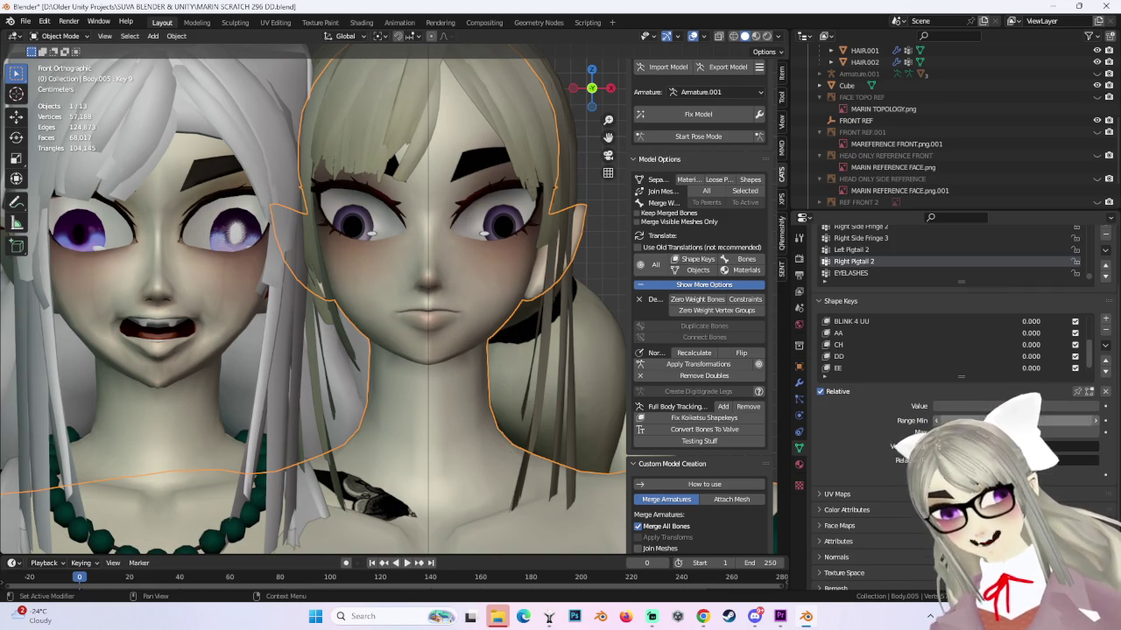
{"action": "scroll", "coordinate": [1033, 372], "scroll_direction": "down", "scroll_amount": 2}
{"action": "left_click_drag", "start_coordinate": [1031, 367], "coordinate": [1077, 367]}
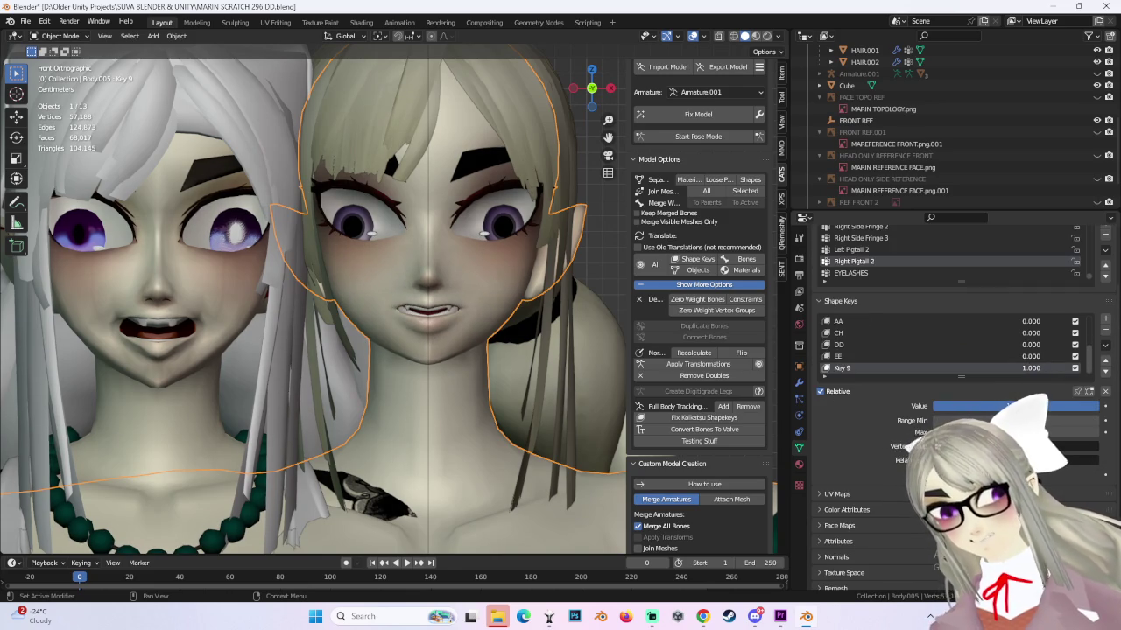
{"action": "scroll", "coordinate": [447, 291], "scroll_direction": "up", "scroll_amount": 2}
{"action": "middle_click_drag", "start_coordinate": [447, 290], "coordinate": [492, 287]}
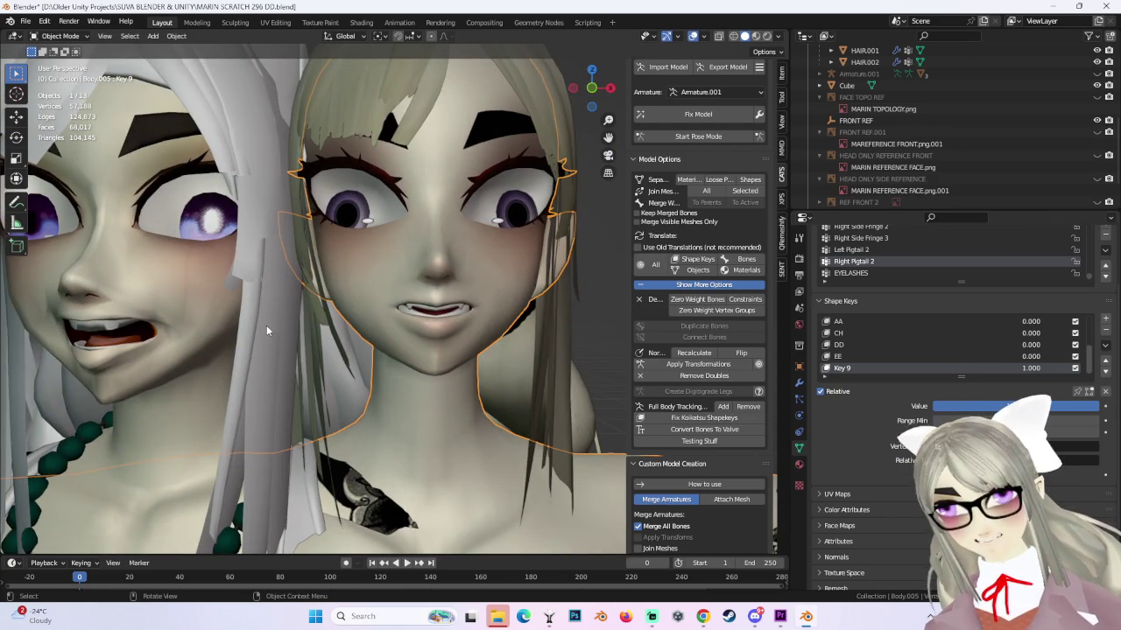
{"action": "middle_click_drag", "start_coordinate": [266, 324], "coordinate": [493, 133]}
{"action": "left_click_drag", "start_coordinate": [592, 91], "coordinate": [592, 98]}
{"action": "key", "text": "KP_1"}
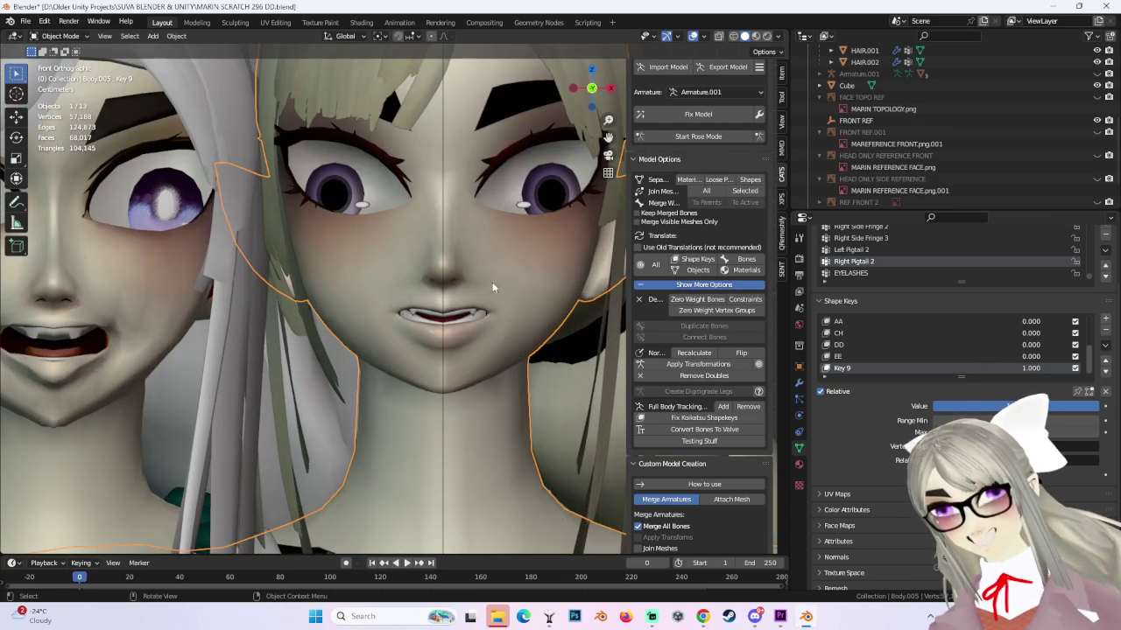
In Edit Mode, select the chin and lower-lip vertices and lower them slightly along Z.
{"action": "left_click", "coordinate": [60, 36]}
{"action": "left_click", "coordinate": [55, 59]}
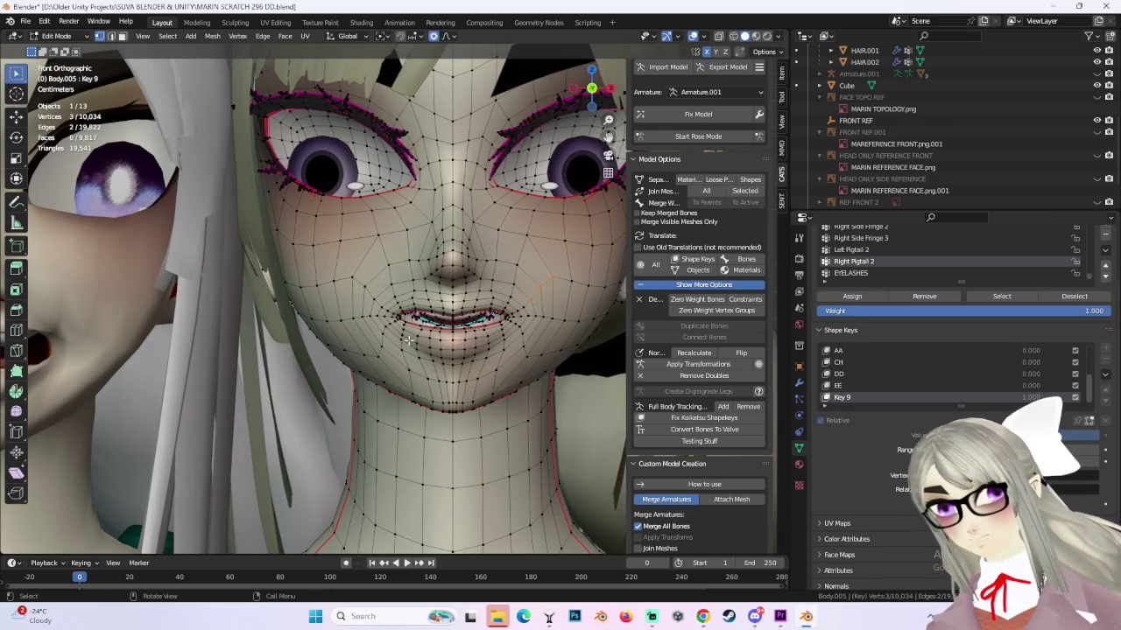
{"action": "left_click_drag", "start_coordinate": [407, 340], "coordinate": [503, 385]}
{"action": "key", "text": "g"}
{"action": "key", "text": "Escape"}
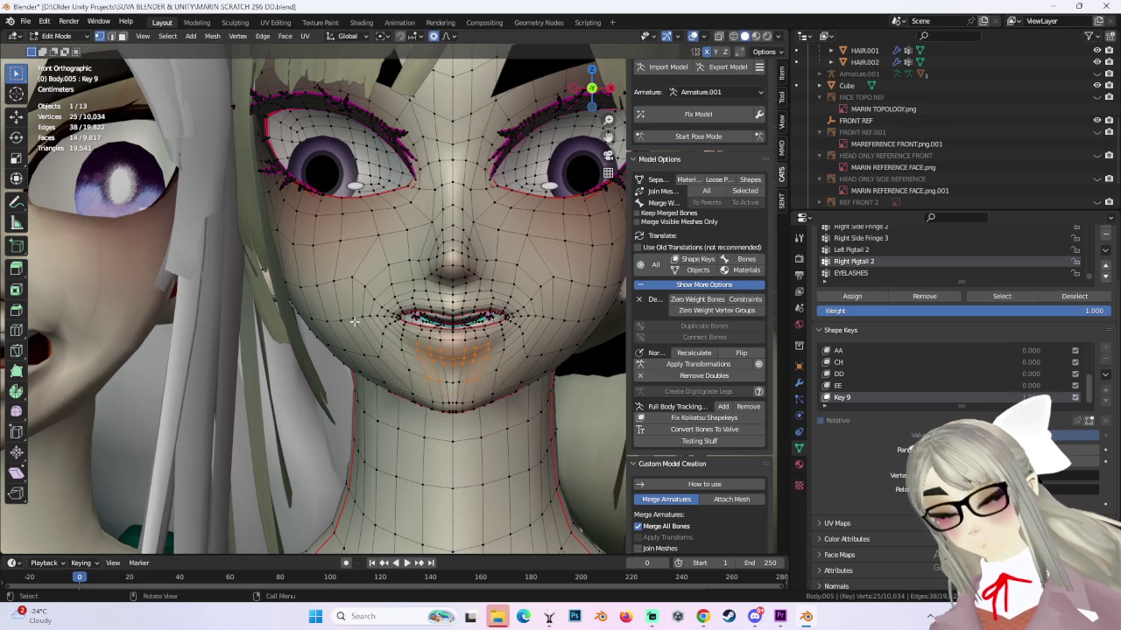
{"action": "middle_click_drag", "start_coordinate": [354, 322], "coordinate": [389, 353]}
{"action": "key", "text": "ctrl+z"}
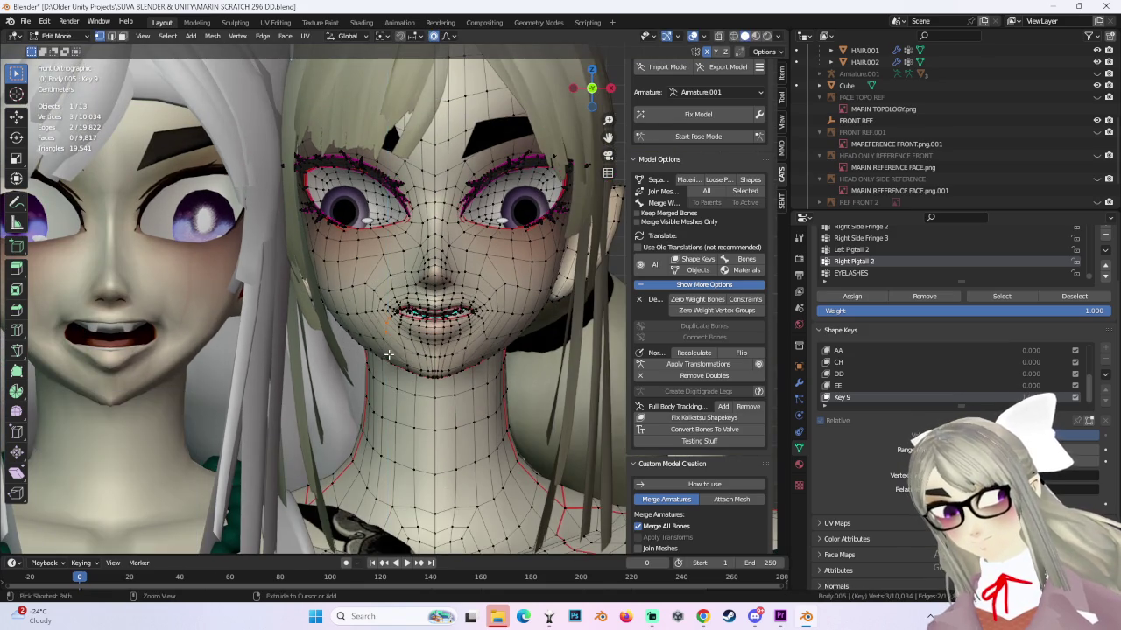
{"action": "key", "text": "g"}
{"action": "key", "text": "z"}
{"action": "left_click", "coordinate": [381, 306]}
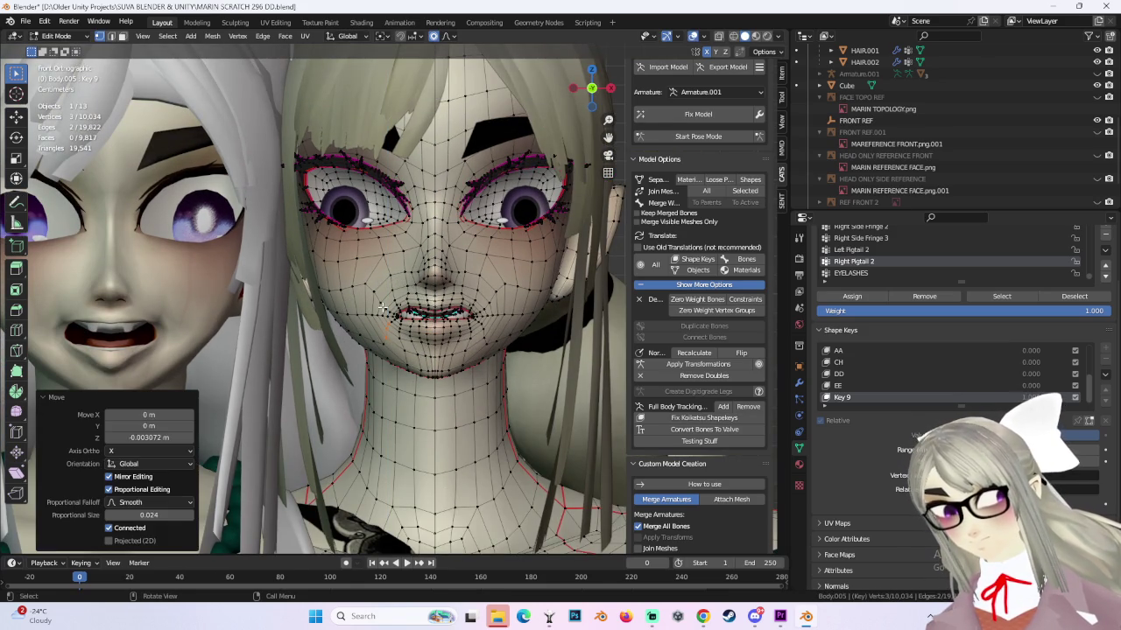
Refine the mouth vertices with proportional moves, redoing one attempt.
{"action": "middle_click_drag", "start_coordinate": [382, 307], "coordinate": [378, 324]}
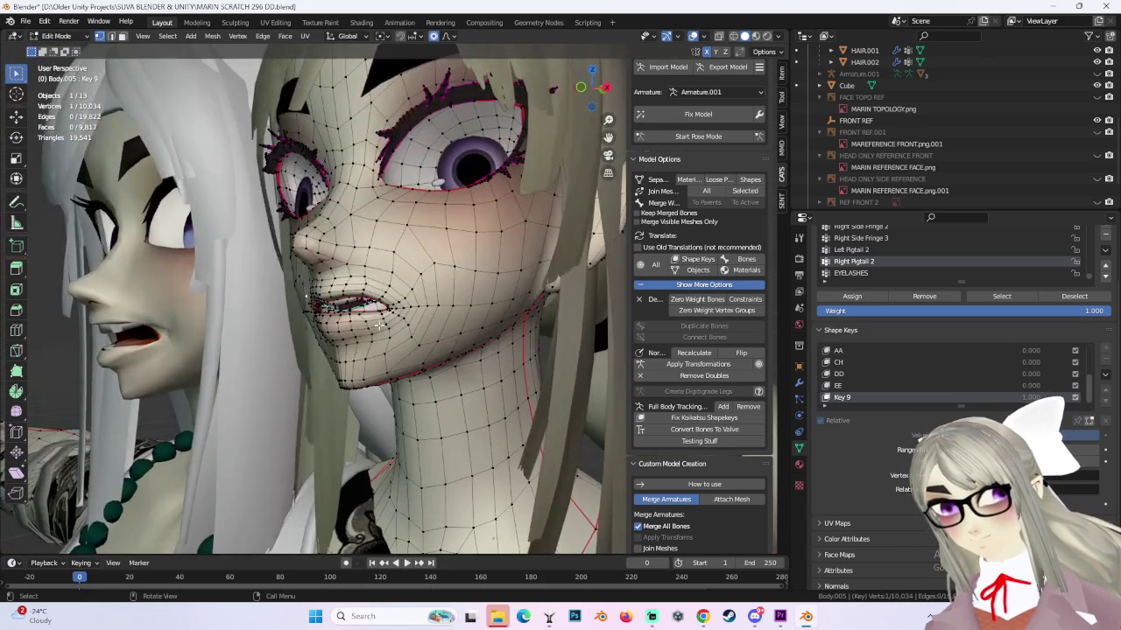
{"action": "key", "text": "g"}
{"action": "left_click", "coordinate": [352, 322]}
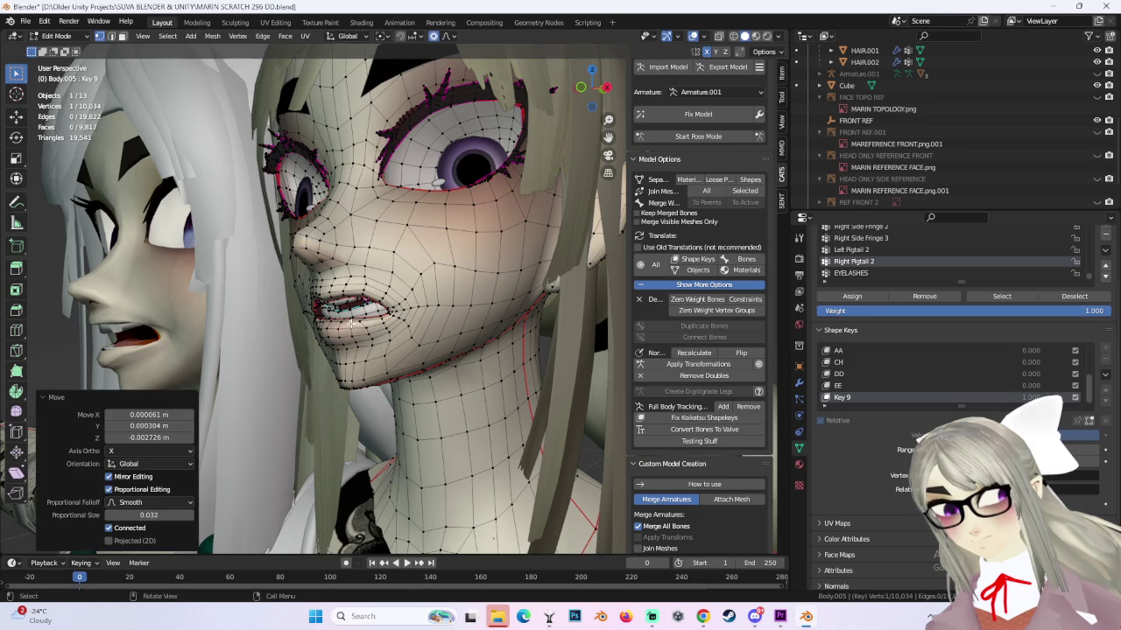
{"action": "mouse_move", "coordinate": [424, 320]}
{"action": "middle_mouse_down"}
{"action": "mouse_move", "coordinate": [385, 322]}
{"action": "mouse_move", "coordinate": [438, 319]}
{"action": "middle_mouse_up"}
{"action": "scroll", "coordinate": [442, 298], "scroll_direction": "up", "scroll_amount": 2}
{"action": "key", "text": "g"}
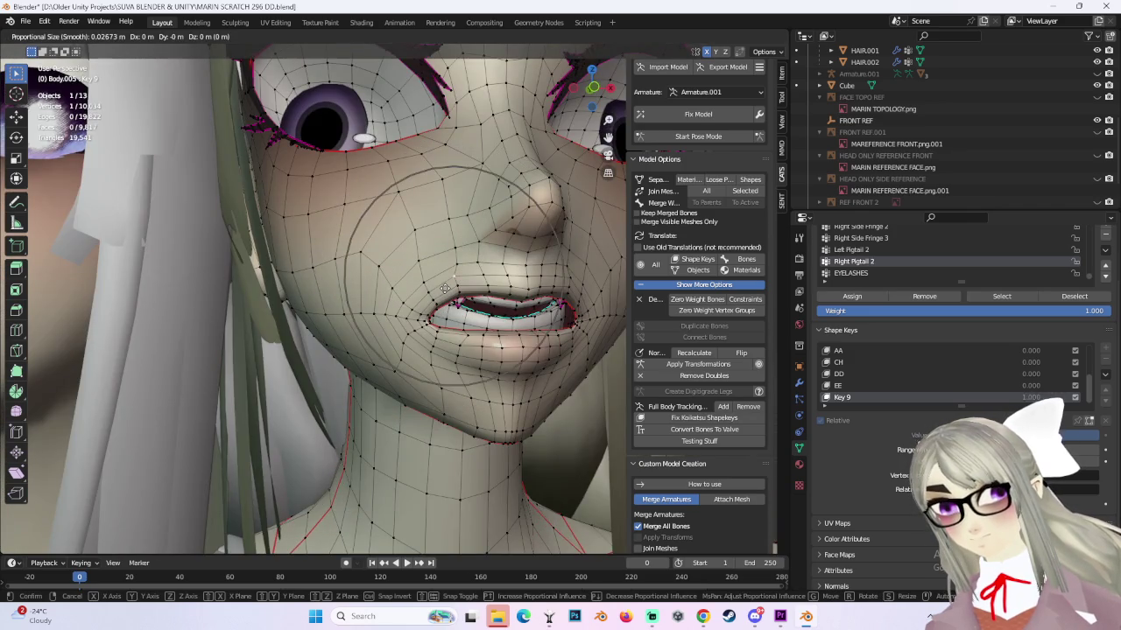
{"action": "left_click", "coordinate": [443, 282]}
{"action": "key", "text": "ctrl+z"}
{"action": "key", "text": "g"}
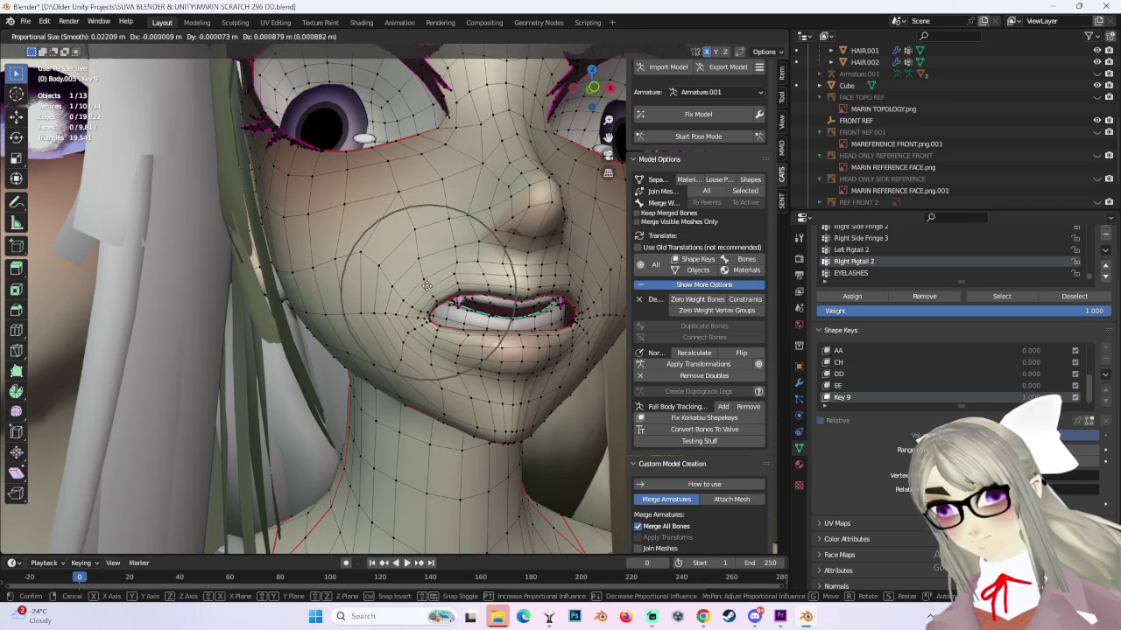
{"action": "left_click", "coordinate": [435, 284]}
Move the lip vertices further using a smaller proportional falloff.
{"action": "key", "text": "g"}
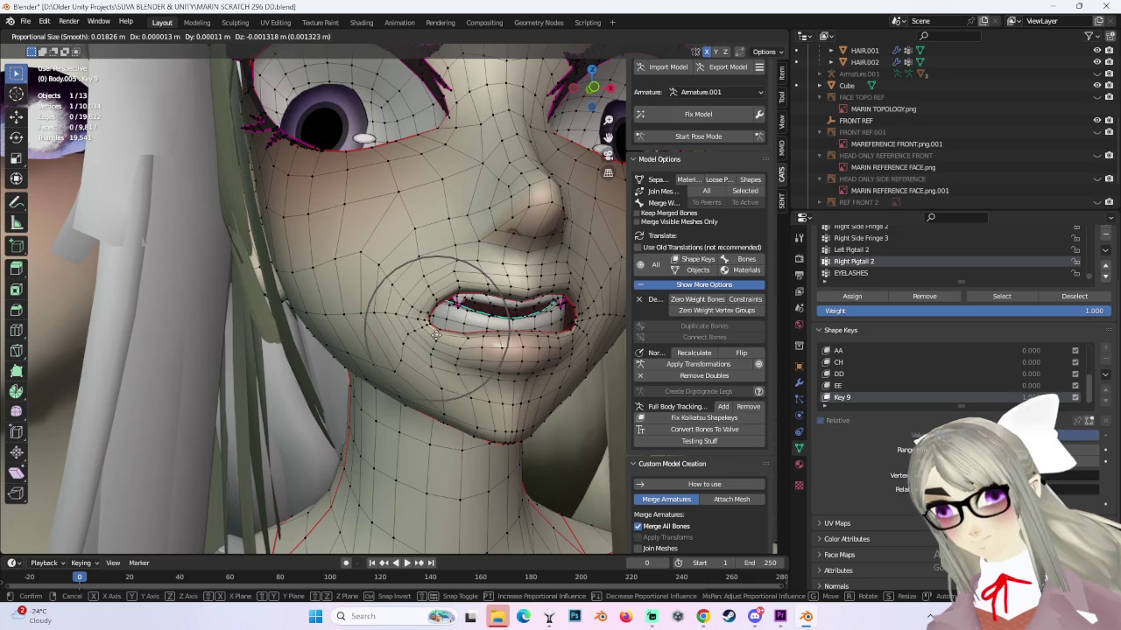
{"action": "left_click", "coordinate": [446, 337]}
{"action": "mouse_move", "coordinate": [446, 337]}
{"action": "middle_mouse_down"}
{"action": "mouse_move", "coordinate": [440, 354]}
{"action": "mouse_move", "coordinate": [420, 326]}
{"action": "middle_mouse_up"}
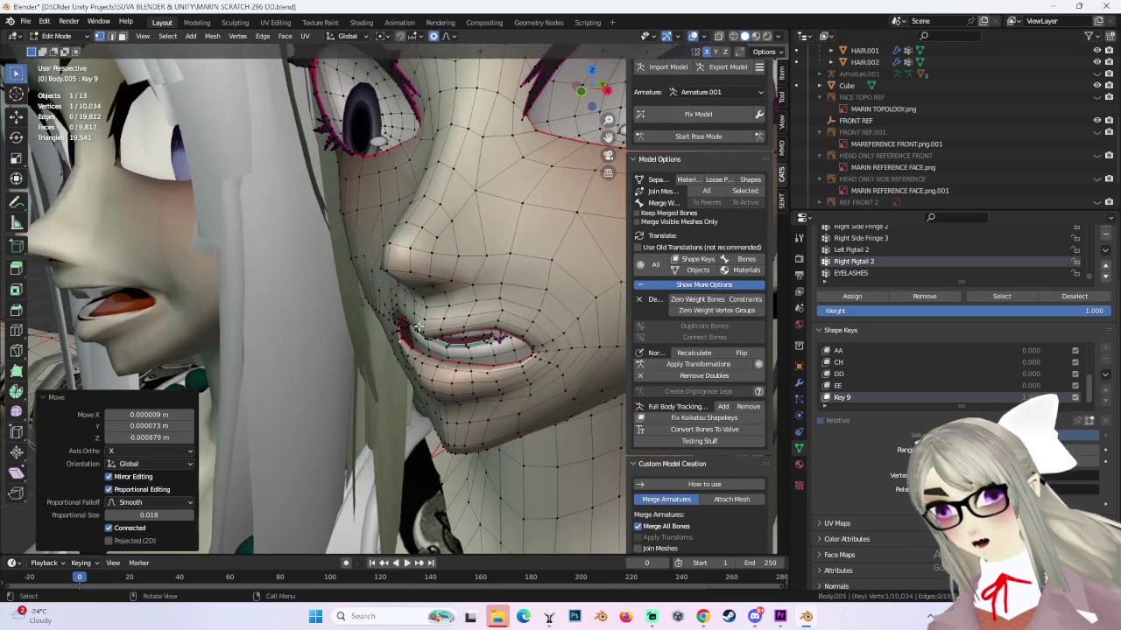
{"action": "key", "text": "g"}
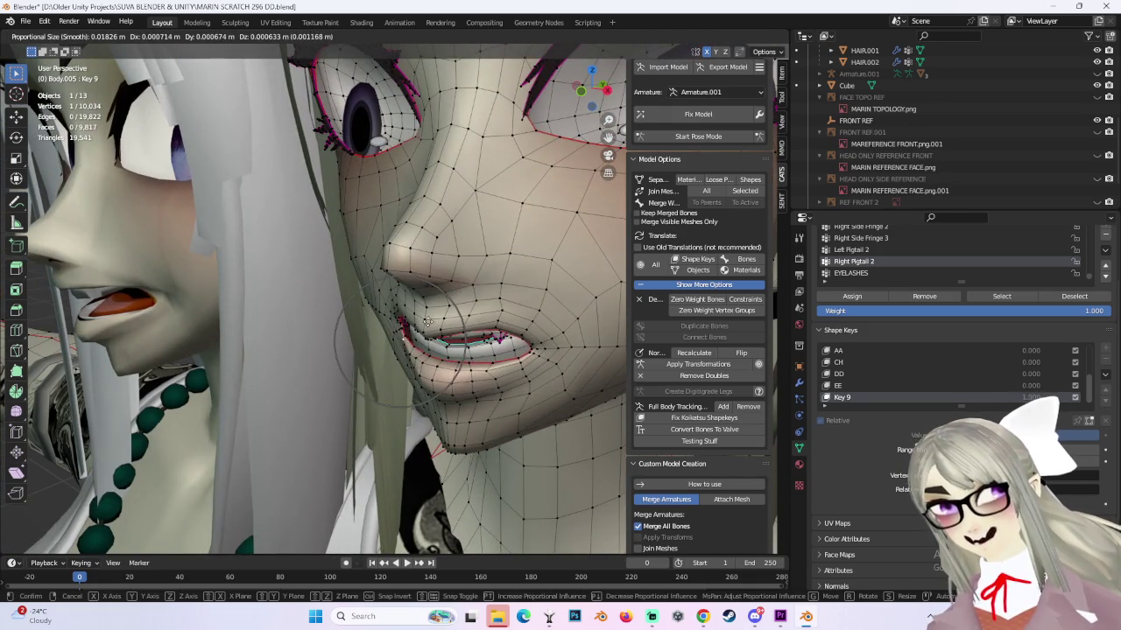
{"action": "left_click", "coordinate": [504, 350]}
{"action": "mouse_move", "coordinate": [504, 350]}
{"action": "middle_mouse_down"}
{"action": "mouse_move", "coordinate": [540, 328]}
{"action": "mouse_move", "coordinate": [525, 305]}
{"action": "mouse_move", "coordinate": [535, 331]}
{"action": "mouse_move", "coordinate": [483, 312]}
{"action": "mouse_move", "coordinate": [520, 300]}
{"action": "middle_mouse_up"}
Select the connected lip loop and try lowering it vertically, undoing back to front view.
{"action": "key", "text": "ctrl+l"}
{"action": "key", "text": "g"}
{"action": "left_click", "coordinate": [533, 330]}
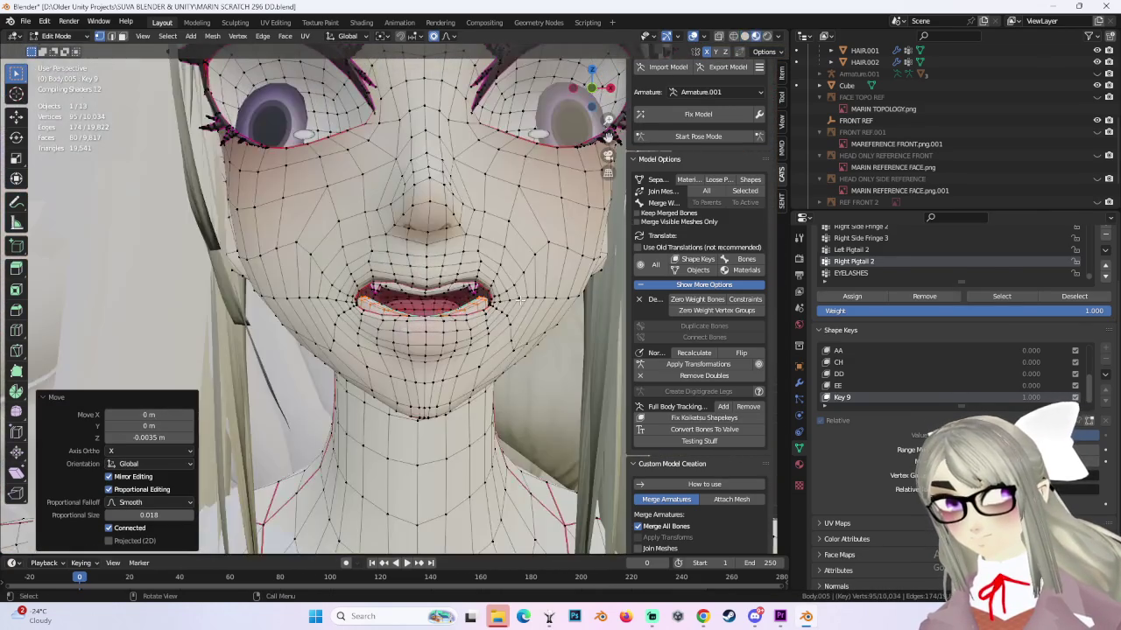
{"action": "key", "text": "ctrl+z"}
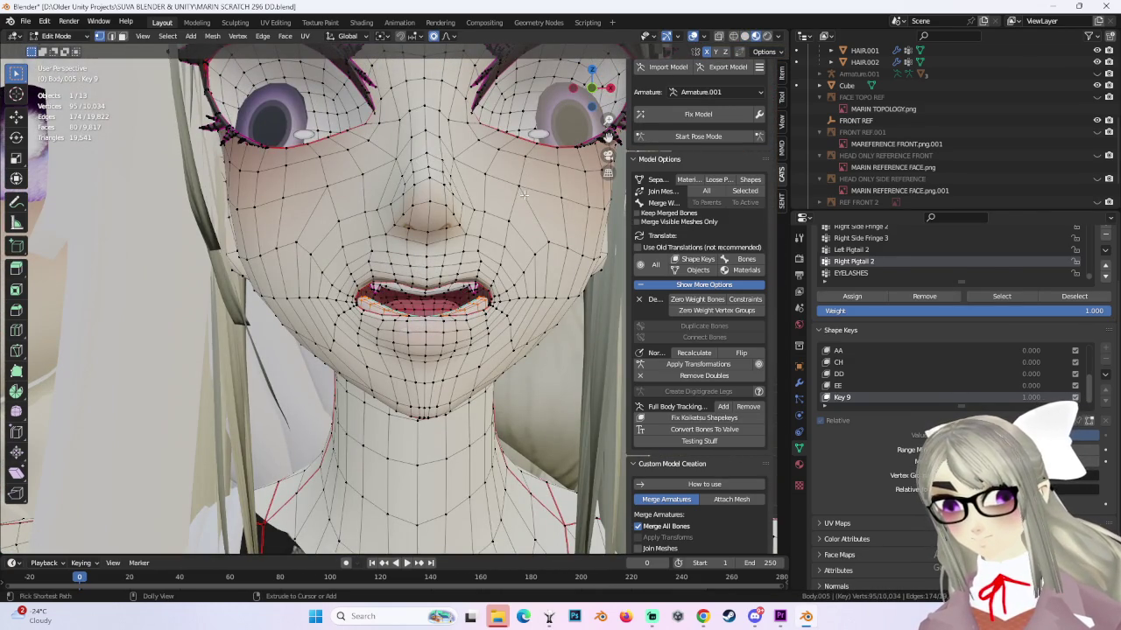
{"action": "mouse_move", "coordinate": [523, 194]}
{"action": "middle_mouse_down"}
{"action": "mouse_move", "coordinate": [429, 278]}
{"action": "mouse_move", "coordinate": [395, 277]}
{"action": "mouse_move", "coordinate": [491, 299]}
{"action": "mouse_move", "coordinate": [566, 136]}
{"action": "middle_mouse_up"}
{"action": "key", "text": "g"}
{"action": "key", "text": "z"}
{"action": "left_click", "coordinate": [429, 279]}
{"action": "key", "text": "ctrl+z"}
{"action": "key", "text": "KP_1"}
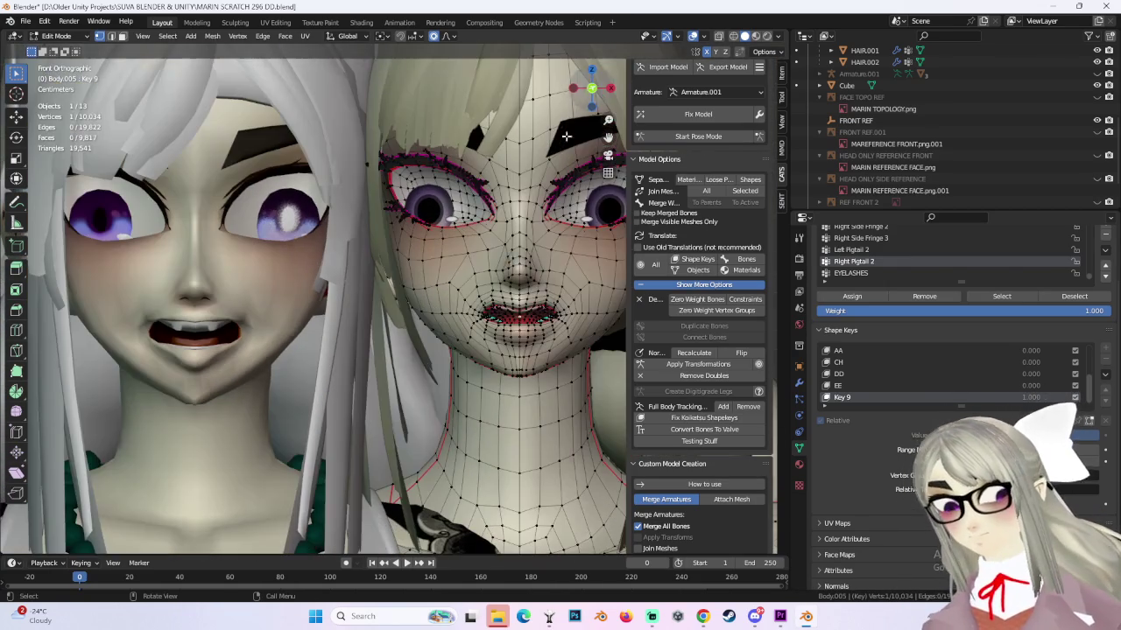
Select the lip-corner vertices and widen the corner with several proportional moves.
{"action": "left_click_drag", "start_coordinate": [476, 327], "coordinate": [469, 298]}
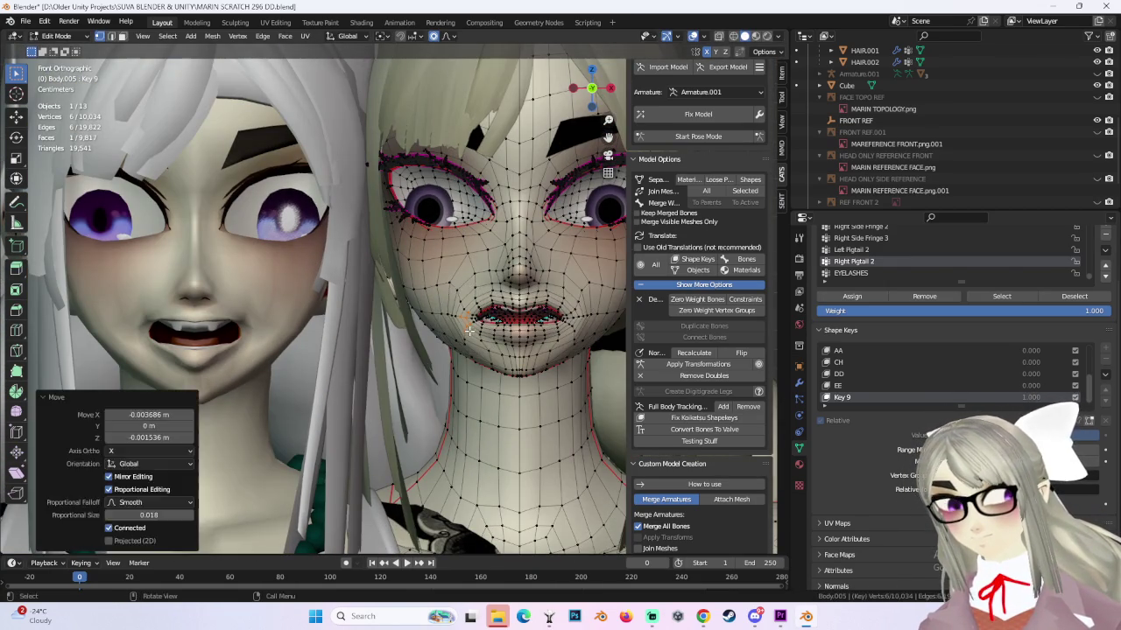
{"action": "key", "text": "g"}
{"action": "left_click", "coordinate": [473, 330]}
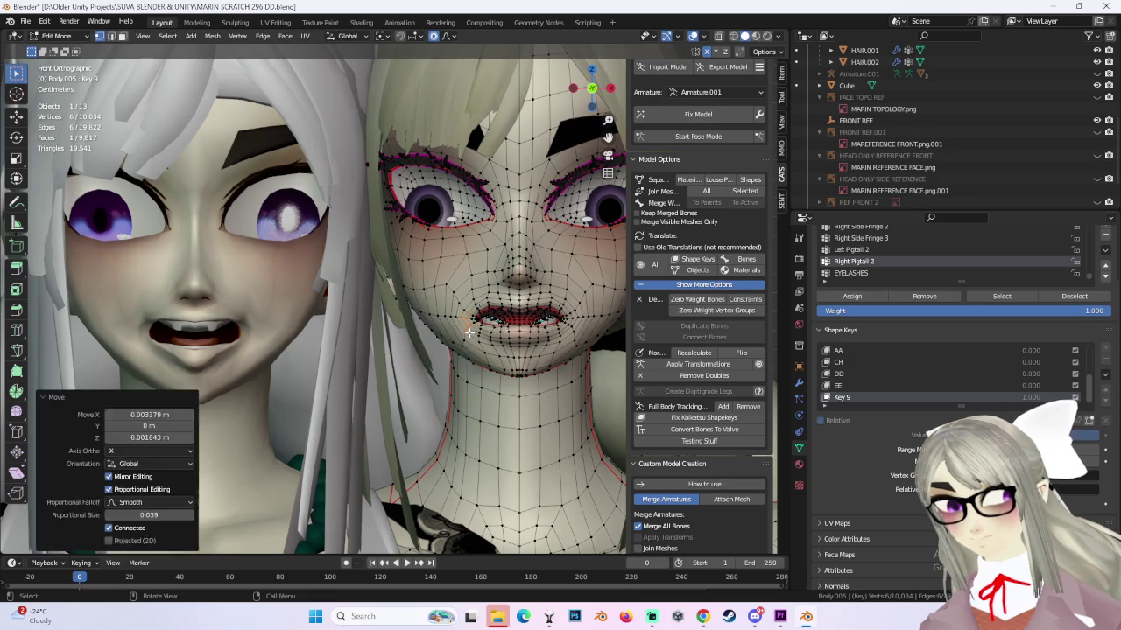
{"action": "key", "text": "g"}
{"action": "scroll", "coordinate": [468, 334], "scroll_direction": "down", "scroll_amount": 6}
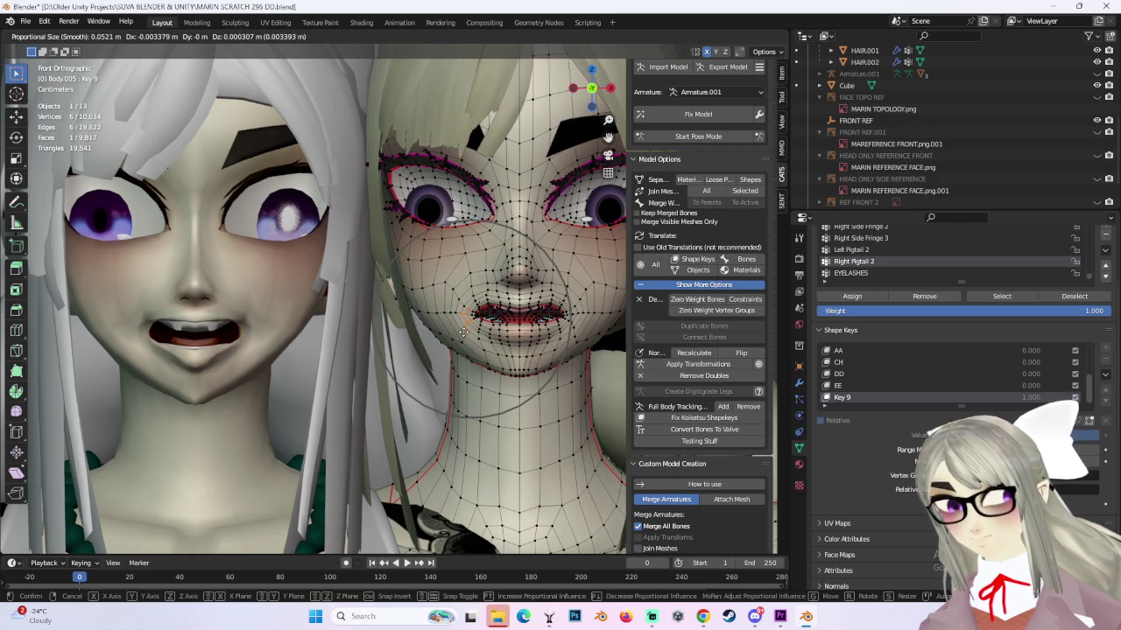
{"action": "left_click", "coordinate": [463, 334]}
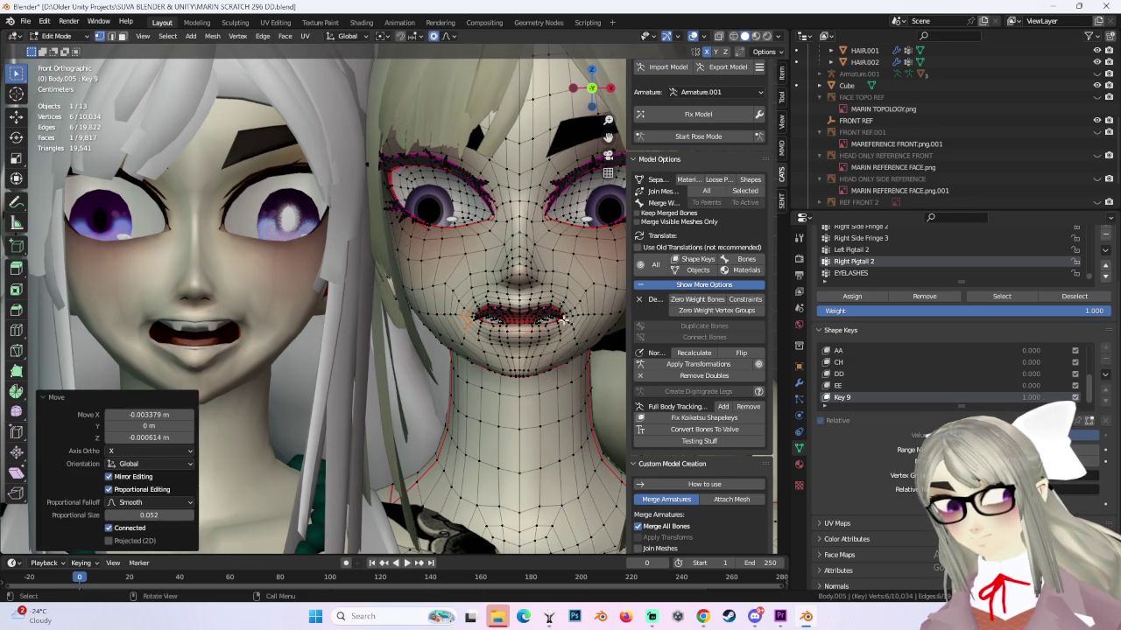
{"action": "middle_click_drag", "start_coordinate": [565, 322], "coordinate": [342, 321]}
{"action": "key", "text": "g"}
{"action": "left_click", "coordinate": [348, 320]}
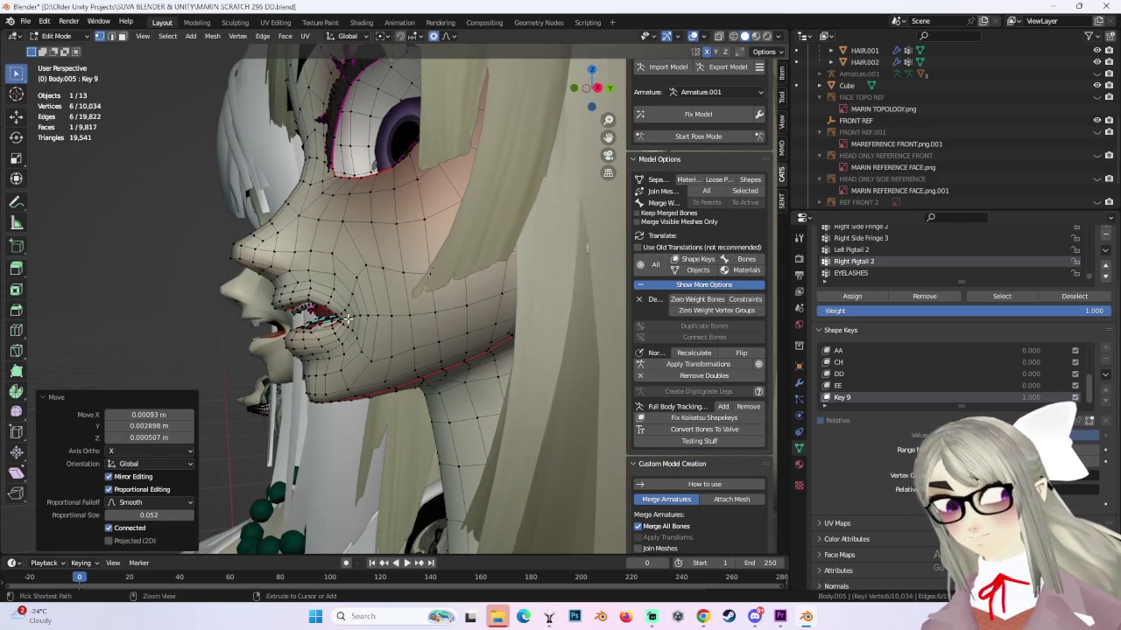
{"action": "key", "text": "g"}
{"action": "left_click", "coordinate": [345, 319]}
Orbit around the face to inspect the reshaped open mouth.
{"action": "mouse_move", "coordinate": [345, 320]}
{"action": "middle_mouse_down"}
{"action": "mouse_move", "coordinate": [441, 317]}
{"action": "mouse_move", "coordinate": [543, 350]}
{"action": "mouse_move", "coordinate": [575, 343]}
{"action": "middle_mouse_up"}
{"action": "scroll", "coordinate": [578, 365], "scroll_direction": "up", "scroll_amount": 3}
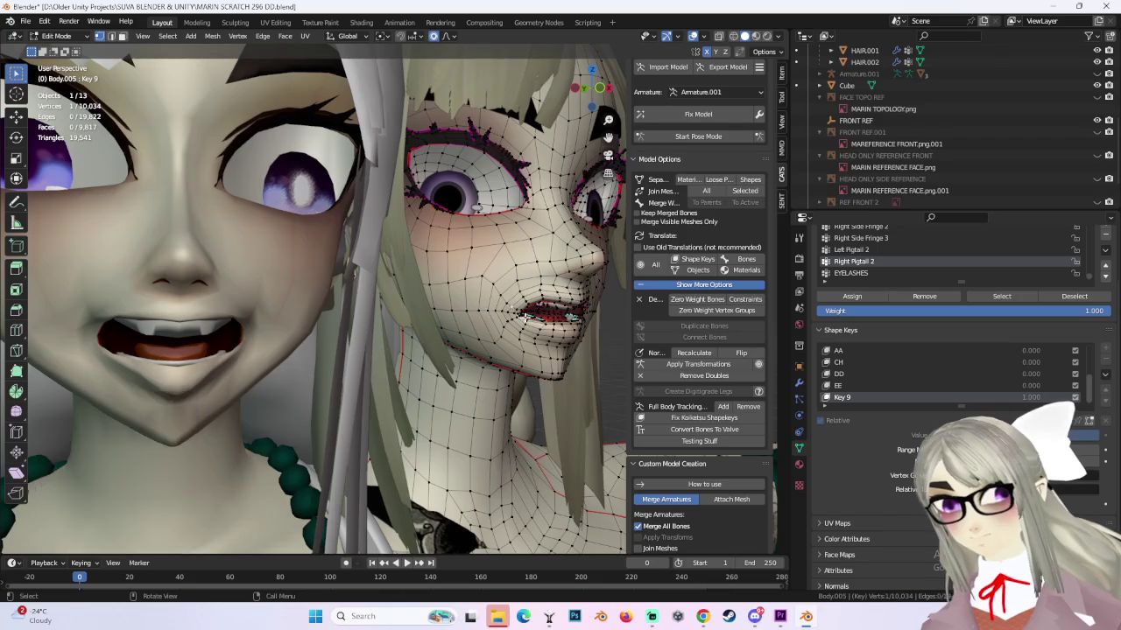
{"action": "middle_click_drag", "start_coordinate": [487, 310], "coordinate": [503, 344]}
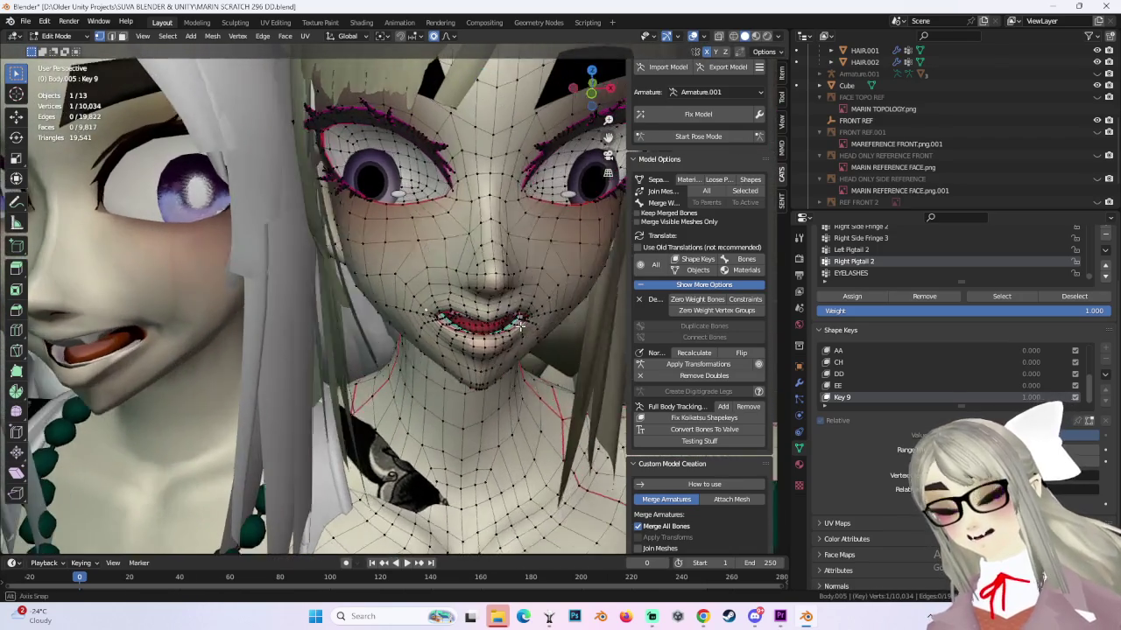
{"action": "middle_click_drag", "start_coordinate": [504, 344], "coordinate": [534, 317]}
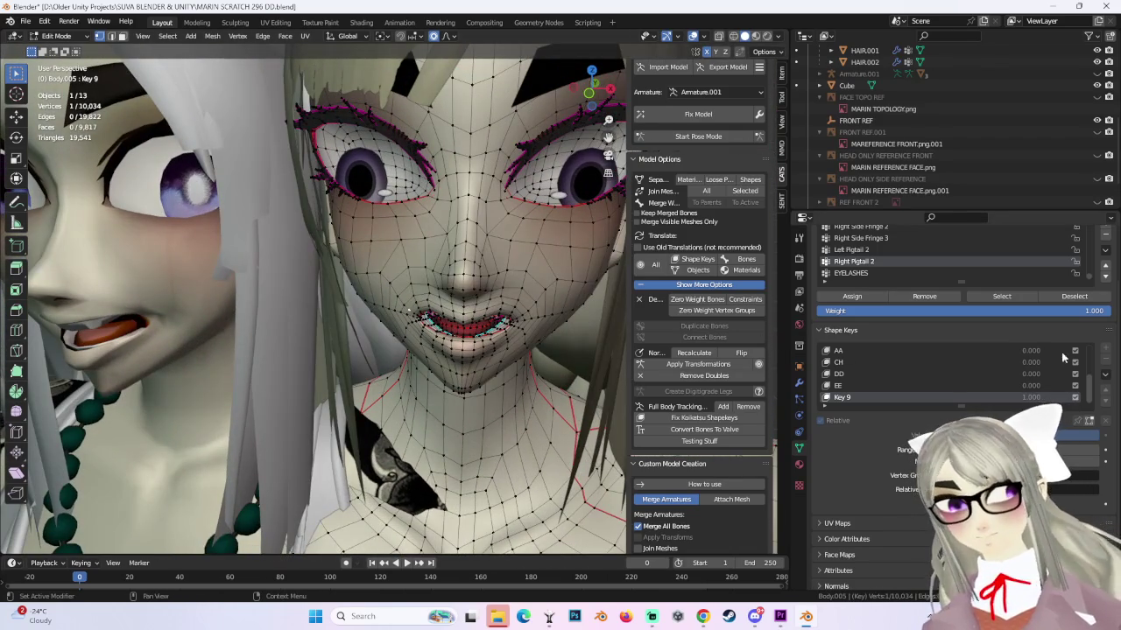
{"action": "left_click", "coordinate": [55, 36]}
Return to Object Mode and preview the AA shape at about 0.415, then back to zero.
{"action": "left_click", "coordinate": [57, 50]}
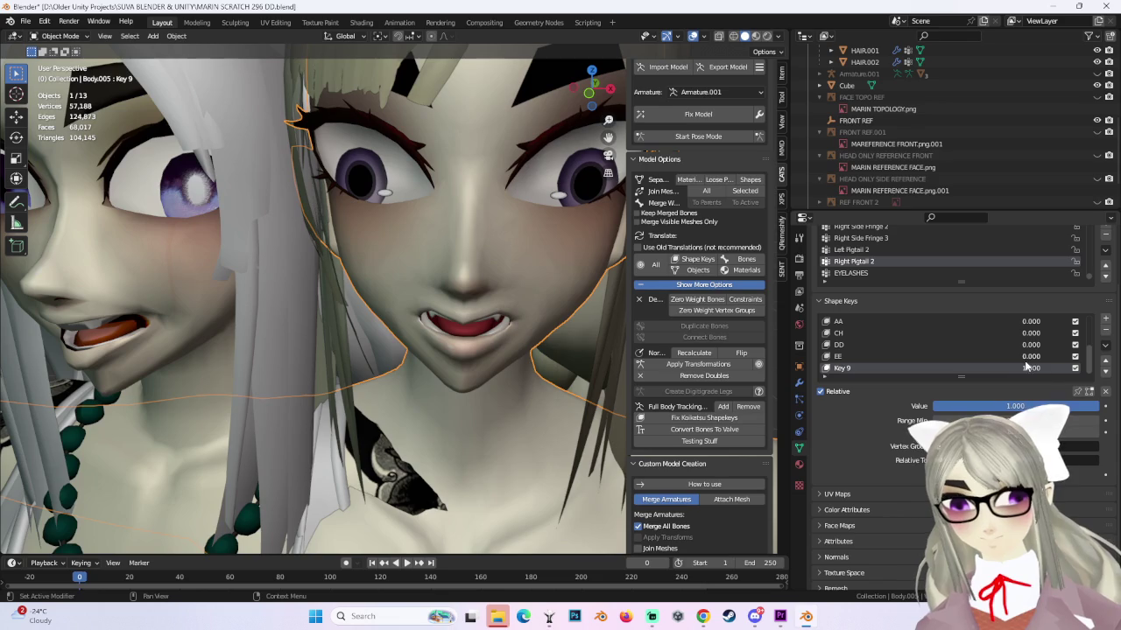
{"action": "left_click_drag", "start_coordinate": [1030, 322], "coordinate": [1059, 322]}
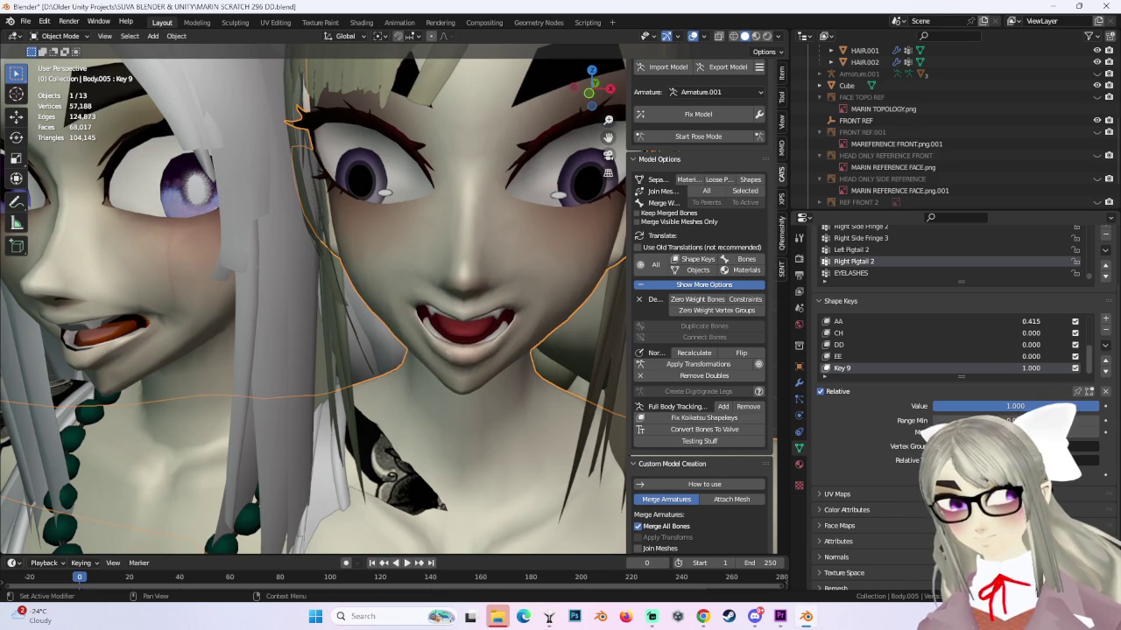
{"action": "mouse_move", "coordinate": [438, 315]}
{"action": "middle_mouse_down"}
{"action": "mouse_move", "coordinate": [412, 293]}
{"action": "mouse_move", "coordinate": [467, 322]}
{"action": "middle_mouse_up"}
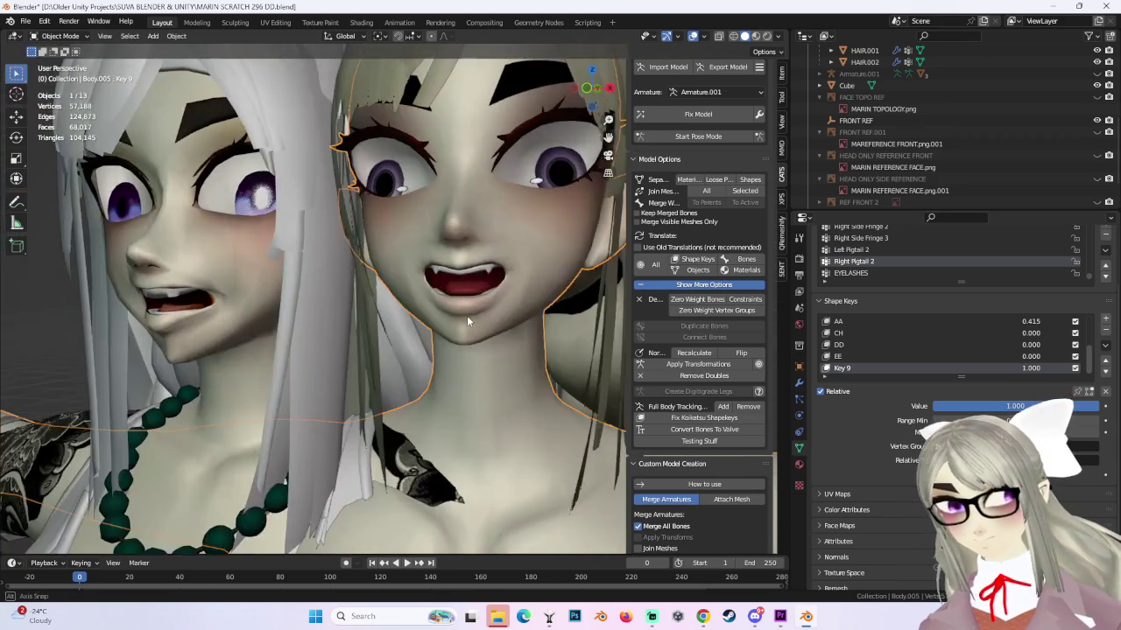
{"action": "mouse_move", "coordinate": [1030, 321]}
{"action": "left_mouse_down"}
{"action": "mouse_move", "coordinate": [998, 321]}
{"action": "mouse_move", "coordinate": [1055, 321]}
{"action": "left_mouse_up"}
{"action": "middle_click_drag", "start_coordinate": [420, 289], "coordinate": [497, 306]}
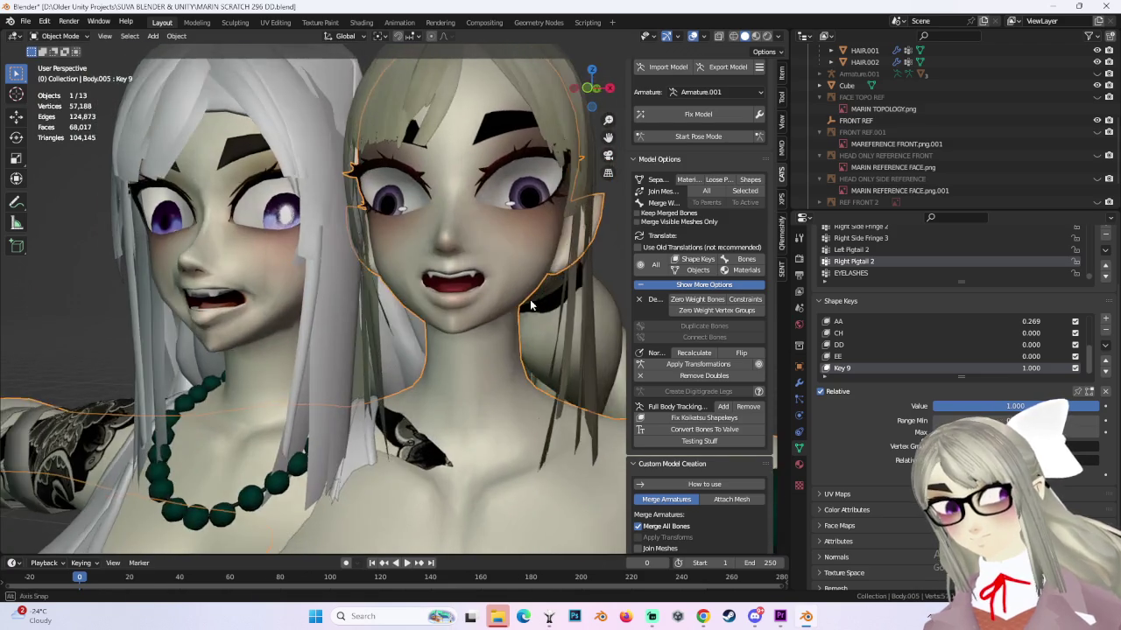
{"action": "middle_click_drag", "start_coordinate": [498, 307], "coordinate": [494, 308]}
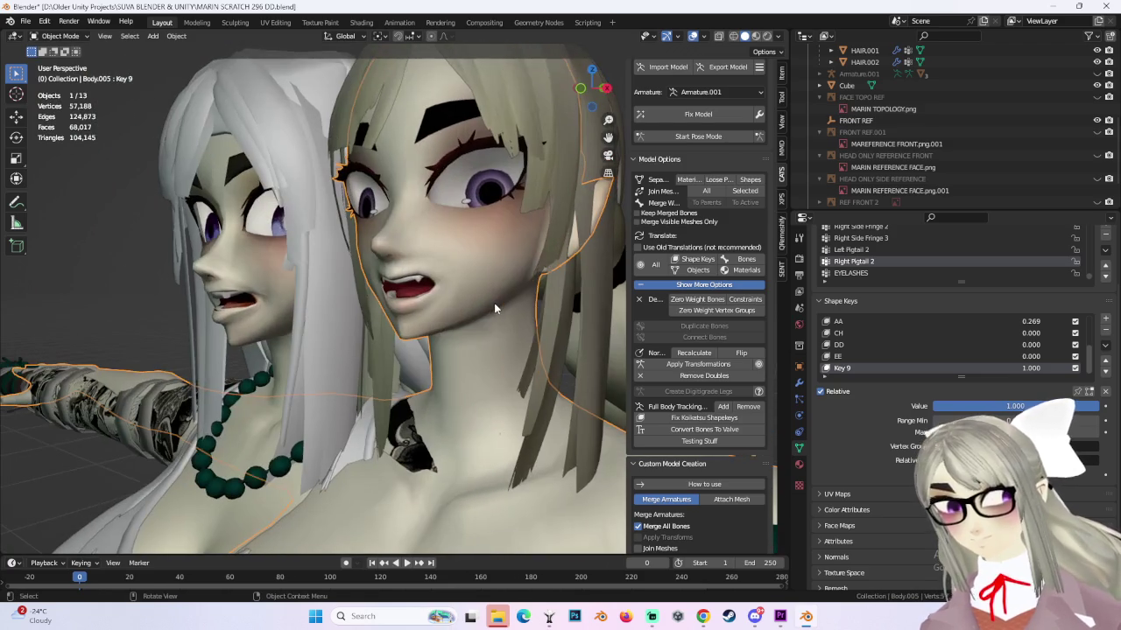
Add a new shape key, Key 10, and drag Key 9's value to 0.
{"action": "left_click", "coordinate": [1104, 344]}
{"action": "left_click", "coordinate": [1033, 360]}
{"action": "left_click_drag", "start_coordinate": [1030, 356], "coordinate": [946, 356]}
{"action": "scroll", "coordinate": [1007, 351], "scroll_direction": "up", "scroll_amount": 1}
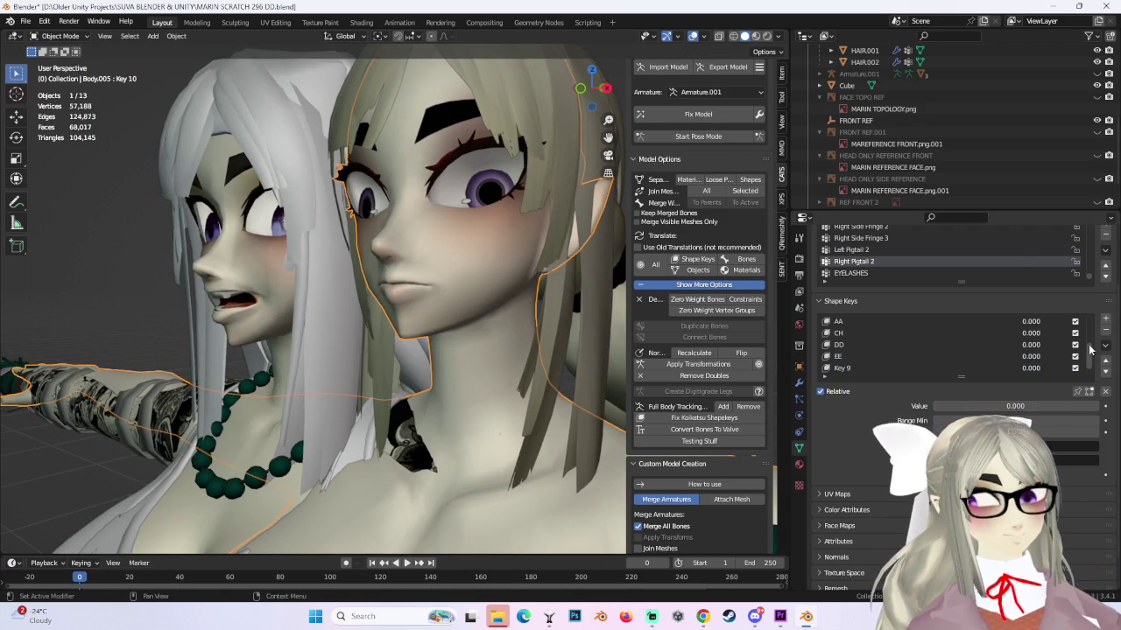
Undo the Key 9 reset and enter Edit Mode on the head in front view.
{"action": "key", "text": "ctrl+z"}
{"action": "key", "text": "KP_1"}
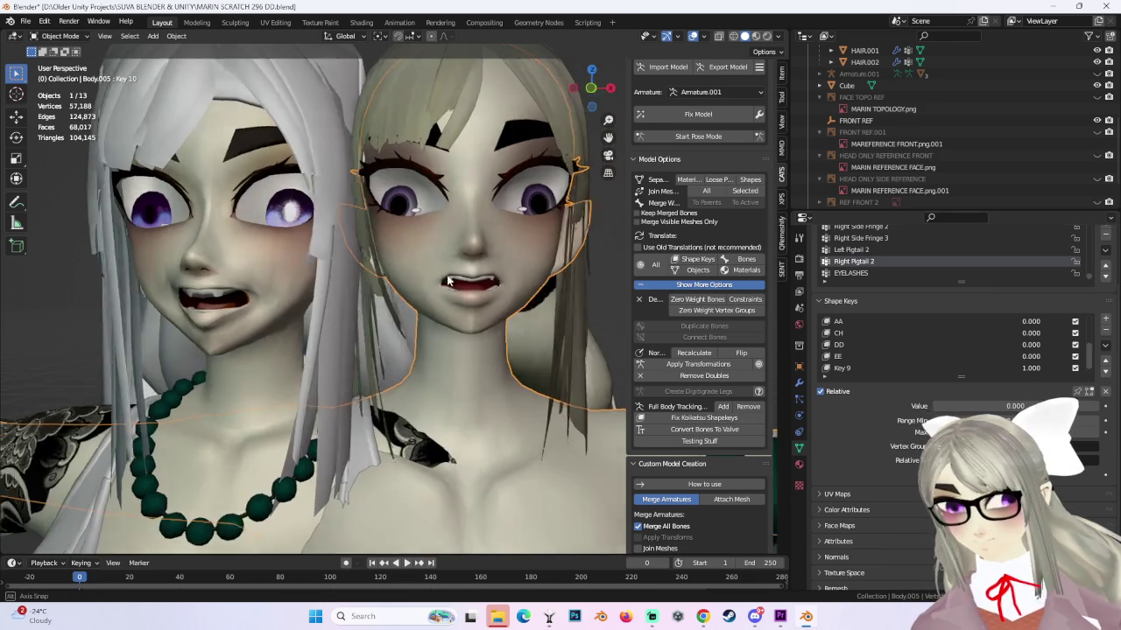
{"action": "left_click", "coordinate": [590, 91]}
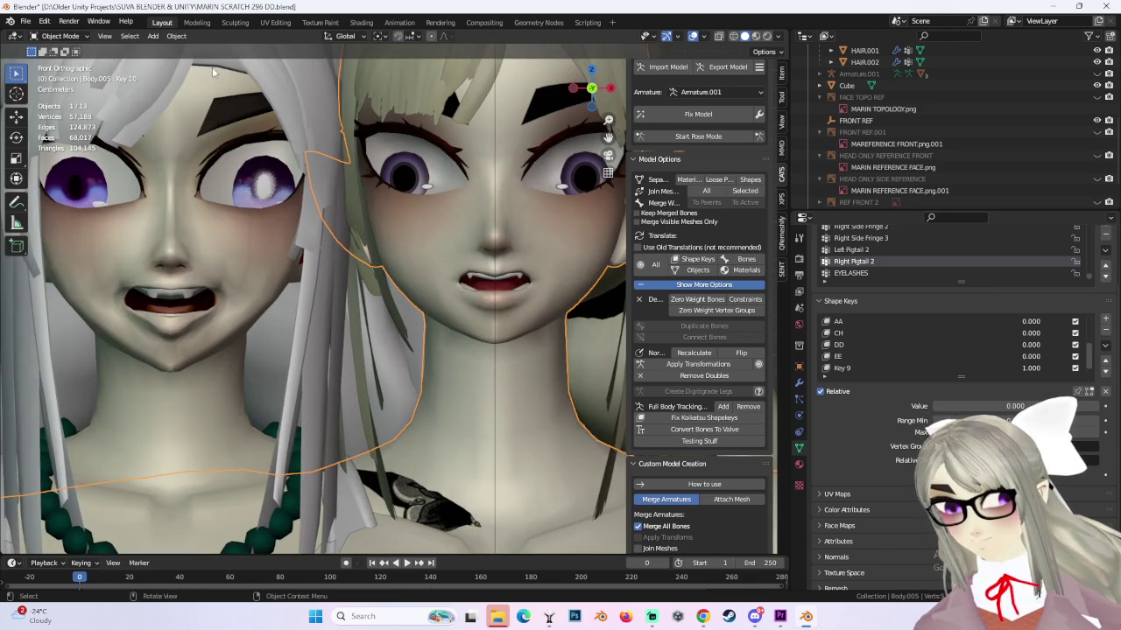
{"action": "left_click", "coordinate": [59, 36]}
{"action": "left_click", "coordinate": [61, 64]}
{"action": "middle_click_drag", "start_coordinate": [394, 306], "coordinate": [398, 282], "text": "shift"}
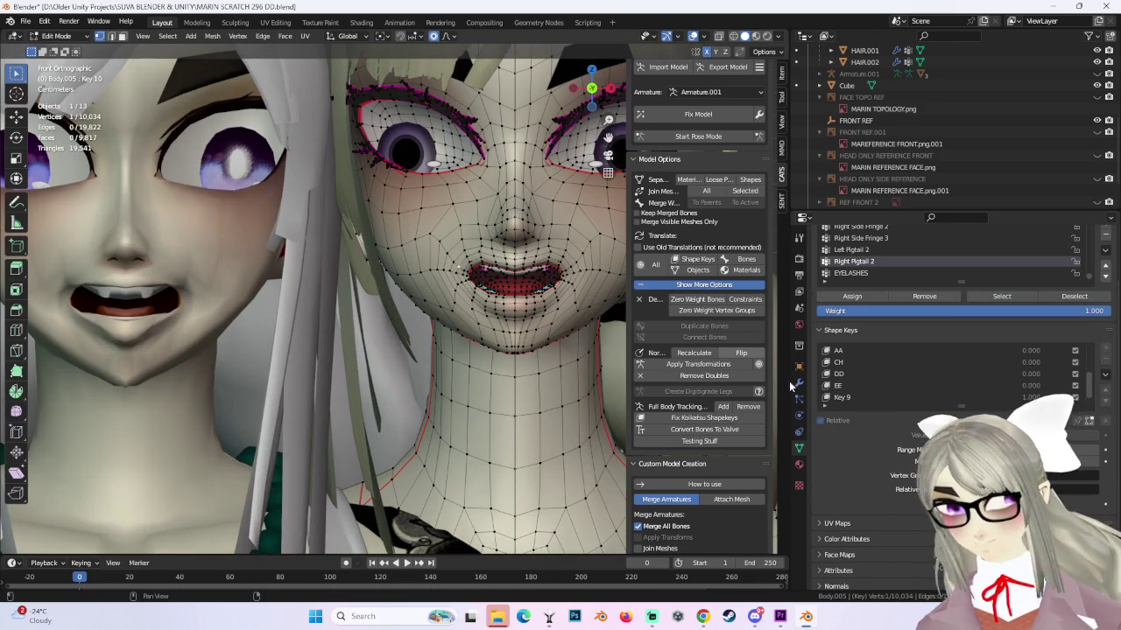
{"action": "scroll", "coordinate": [966, 399], "scroll_direction": "down", "scroll_amount": 1}
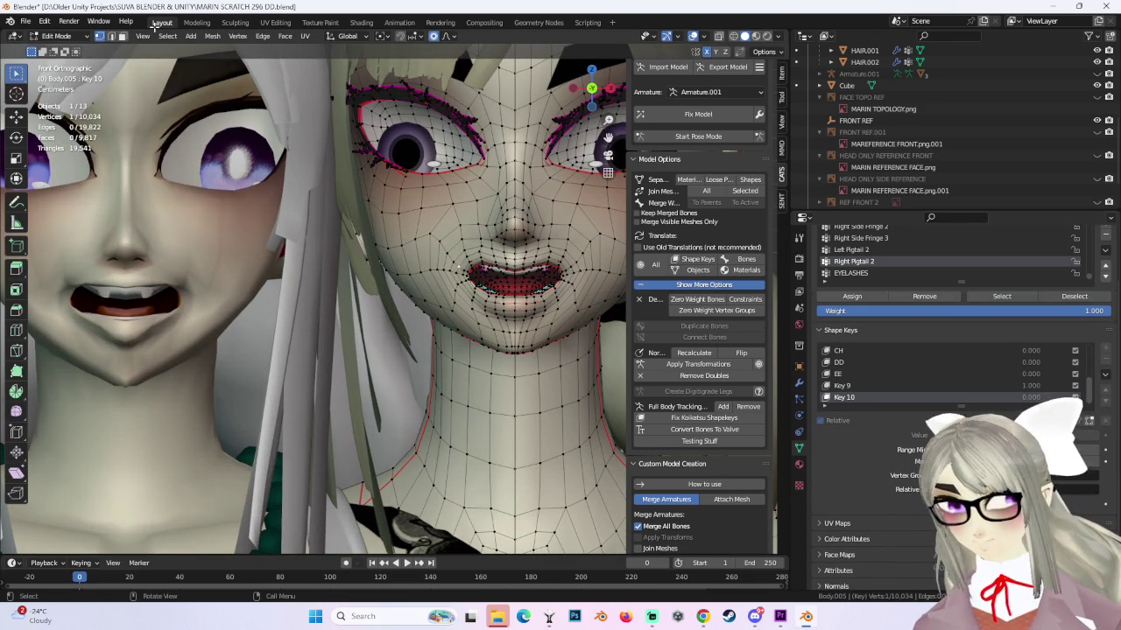
Zero Key 9 to close the mouth, then box-select a mouth-corner vertex and proportionally move it.
{"action": "key", "text": "Tab"}
{"action": "left_click_drag", "start_coordinate": [1042, 356], "coordinate": [997, 356]}
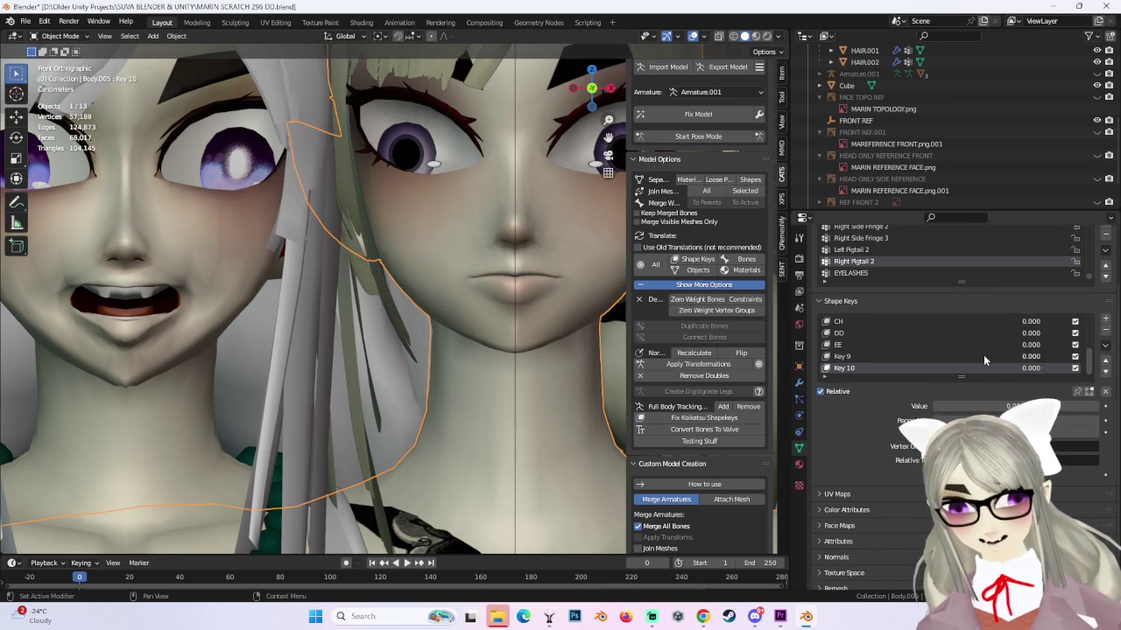
{"action": "left_click", "coordinate": [59, 36]}
{"action": "left_click", "coordinate": [60, 62]}
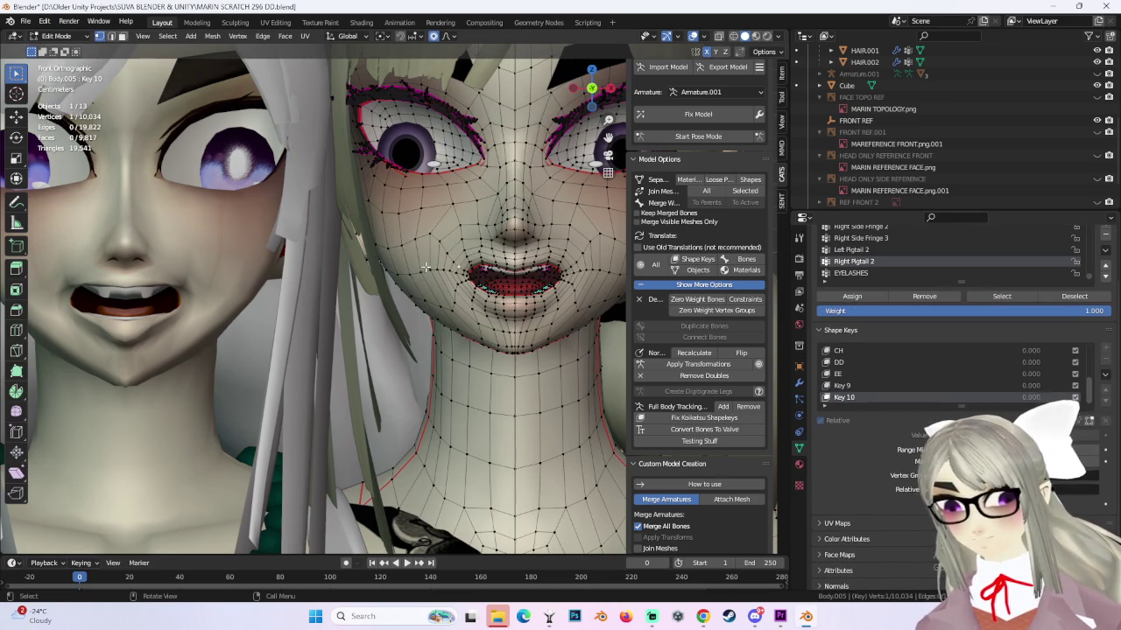
{"action": "key", "text": "alt+a"}
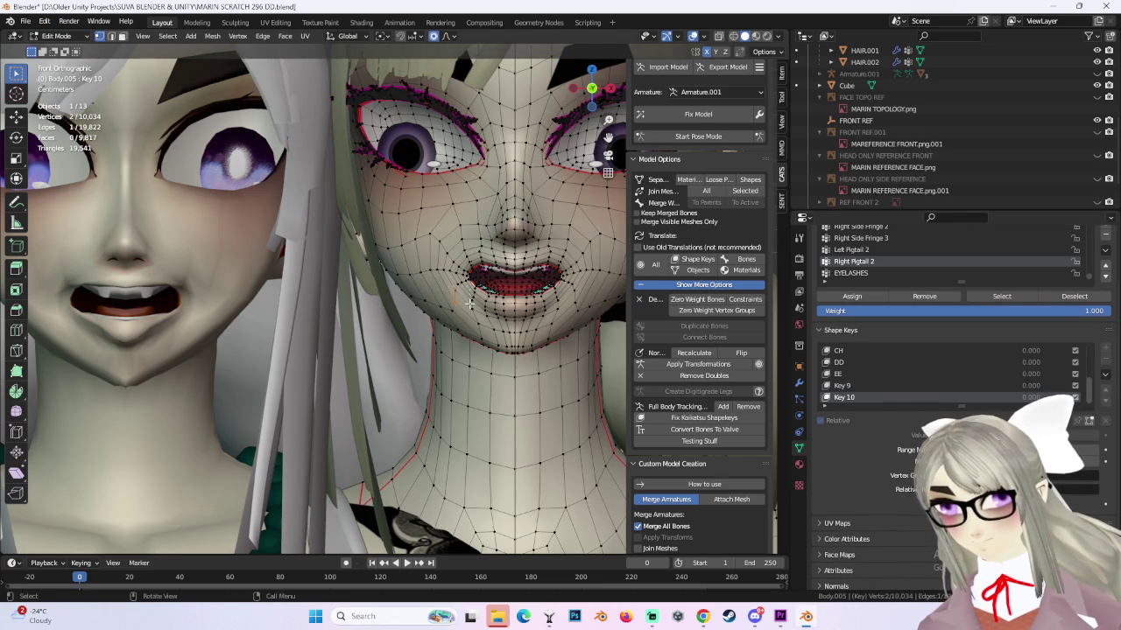
{"action": "key", "text": "b"}
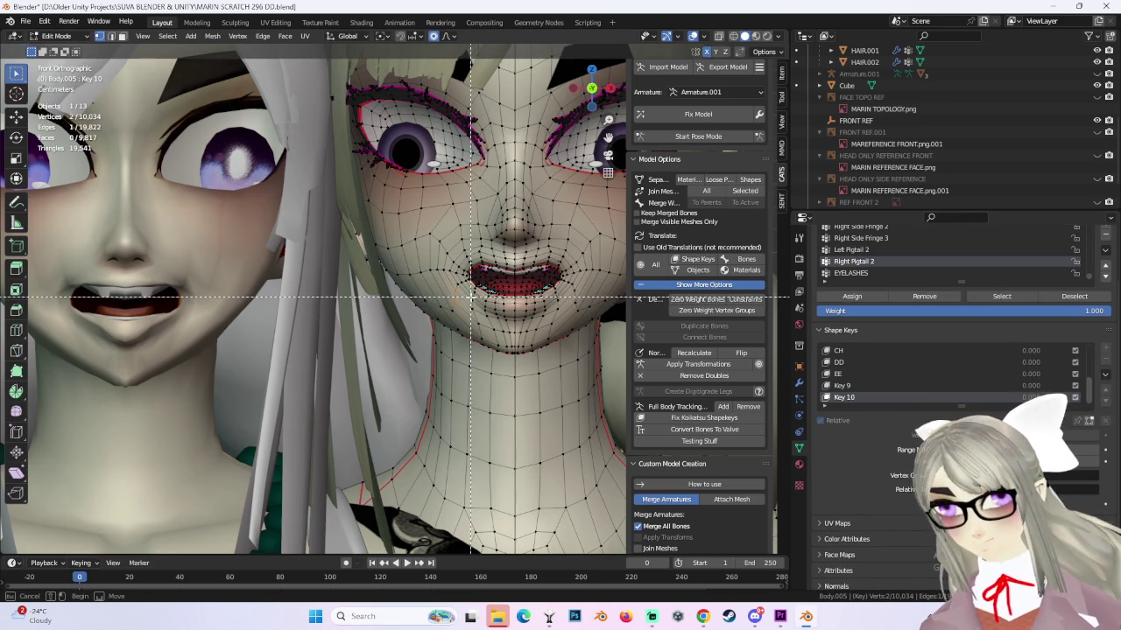
{"action": "key", "text": "g"}
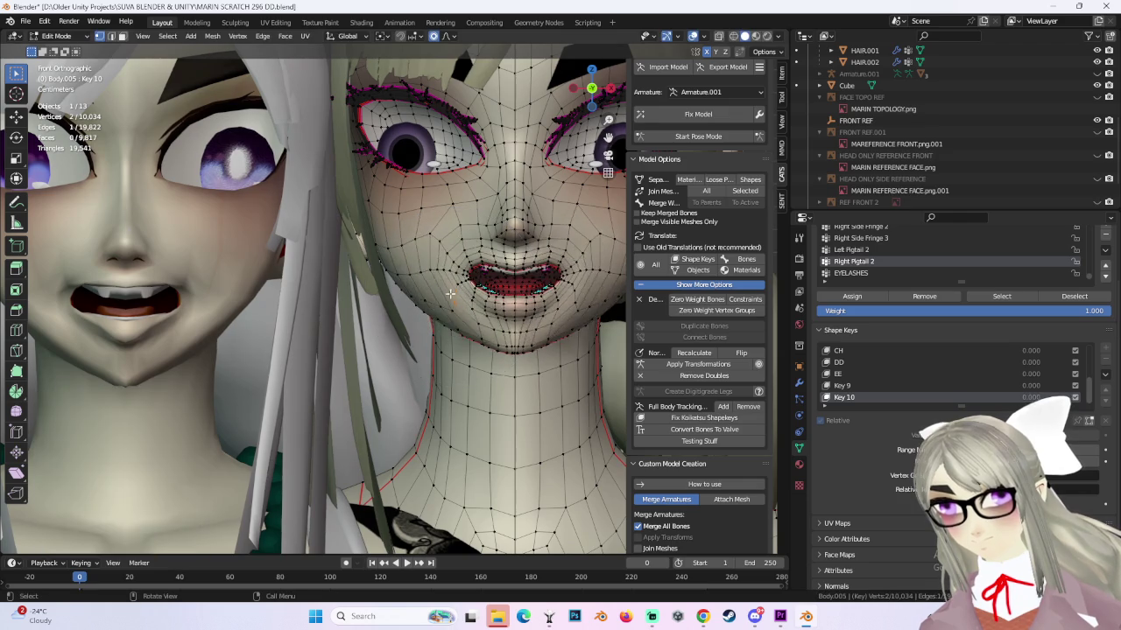
{"action": "scroll", "coordinate": [460, 289], "scroll_direction": "up", "scroll_amount": 5}
{"action": "left_click", "coordinate": [503, 256]}
Retry the mouth-corner move, then undo it after comparing.
{"action": "key", "text": "g"}
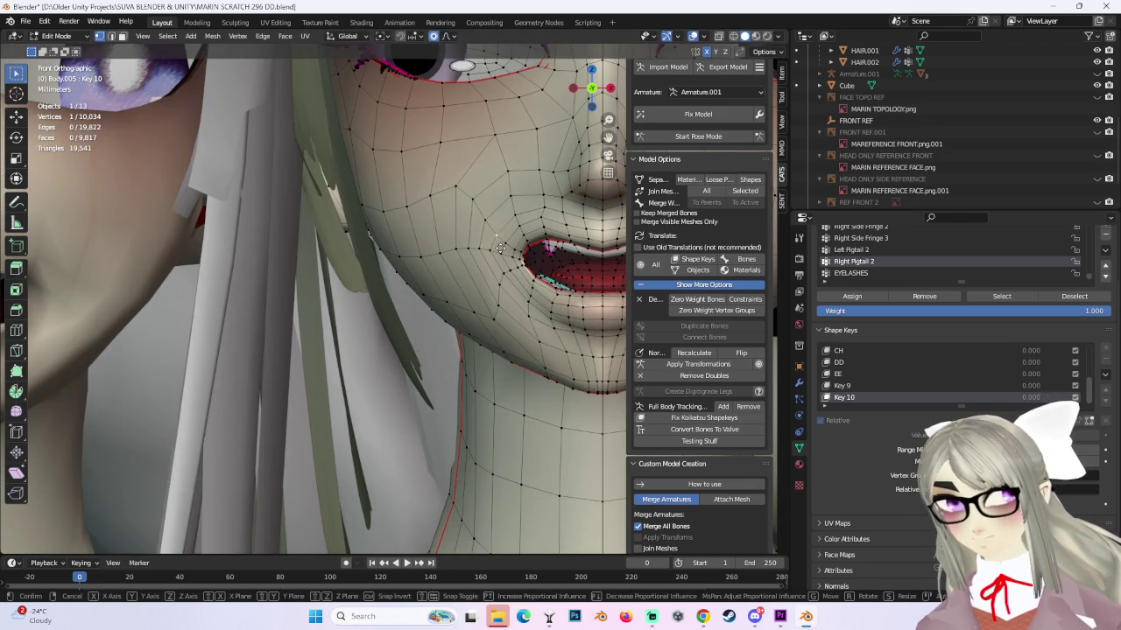
{"action": "left_click", "coordinate": [520, 289]}
{"action": "scroll", "coordinate": [520, 289], "scroll_direction": "down", "scroll_amount": 3}
{"action": "key", "text": "ctrl+z"}
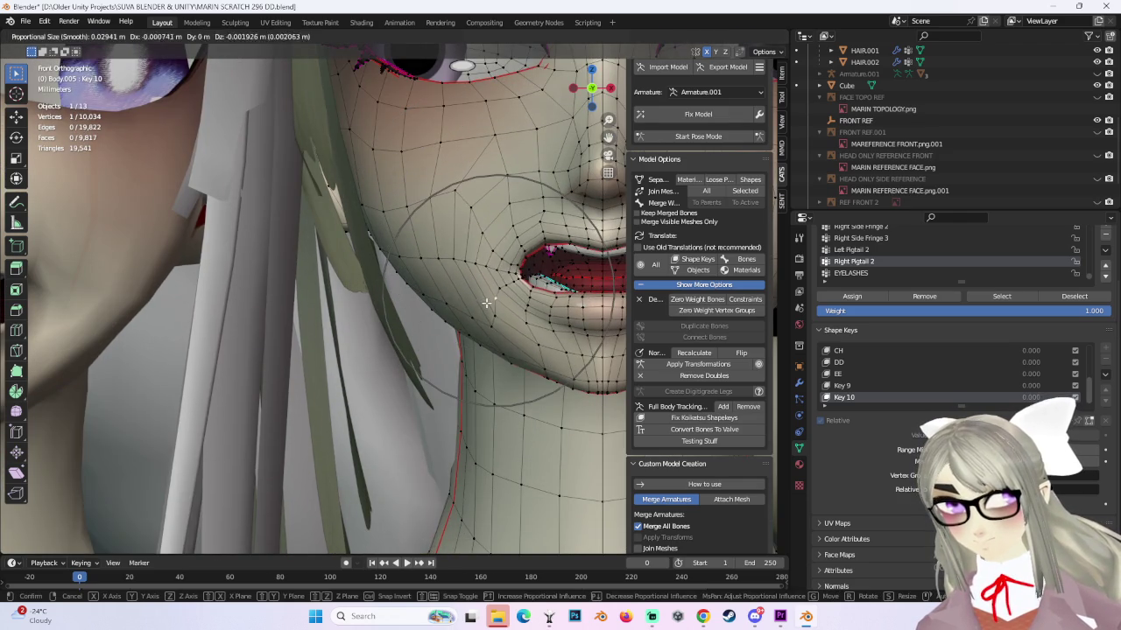
{"action": "key", "text": "ctrl+shift+z"}
{"action": "key", "text": "ctrl+z"}
{"action": "scroll", "coordinate": [587, 299], "scroll_direction": "down", "scroll_amount": 3}
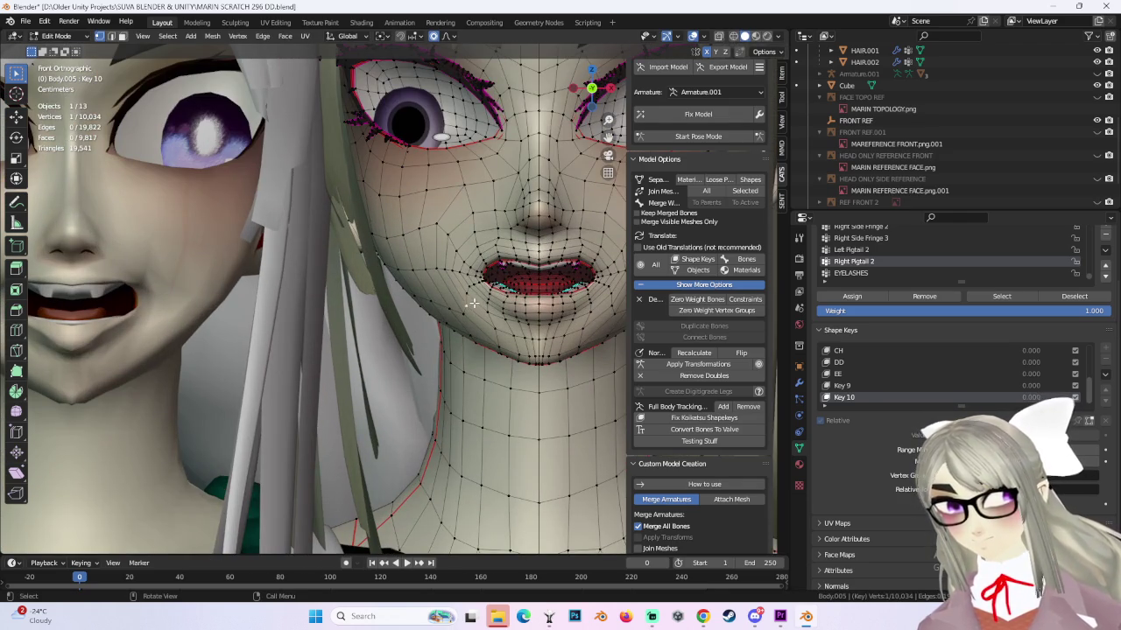
Add neighbouring lip vertices, move them, and shift the mouth corner.
{"action": "left_click", "coordinate": [442, 302], "text": "ctrl"}
{"action": "key", "text": "g"}
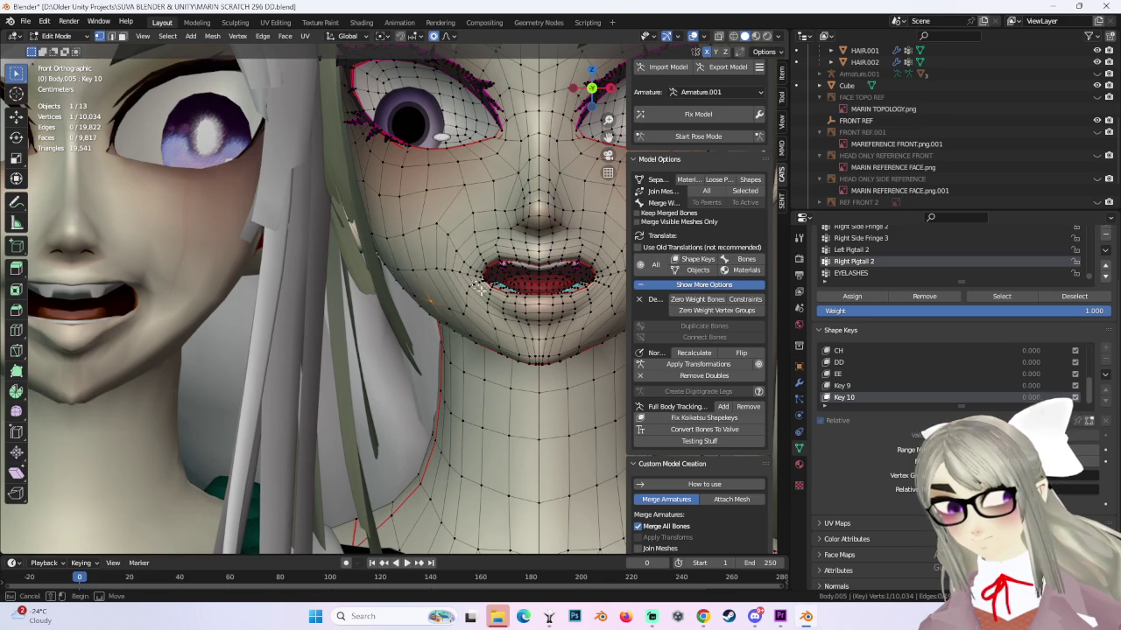
{"action": "left_click", "coordinate": [470, 295]}
{"action": "scroll", "coordinate": [504, 254], "scroll_direction": "up", "scroll_amount": 3}
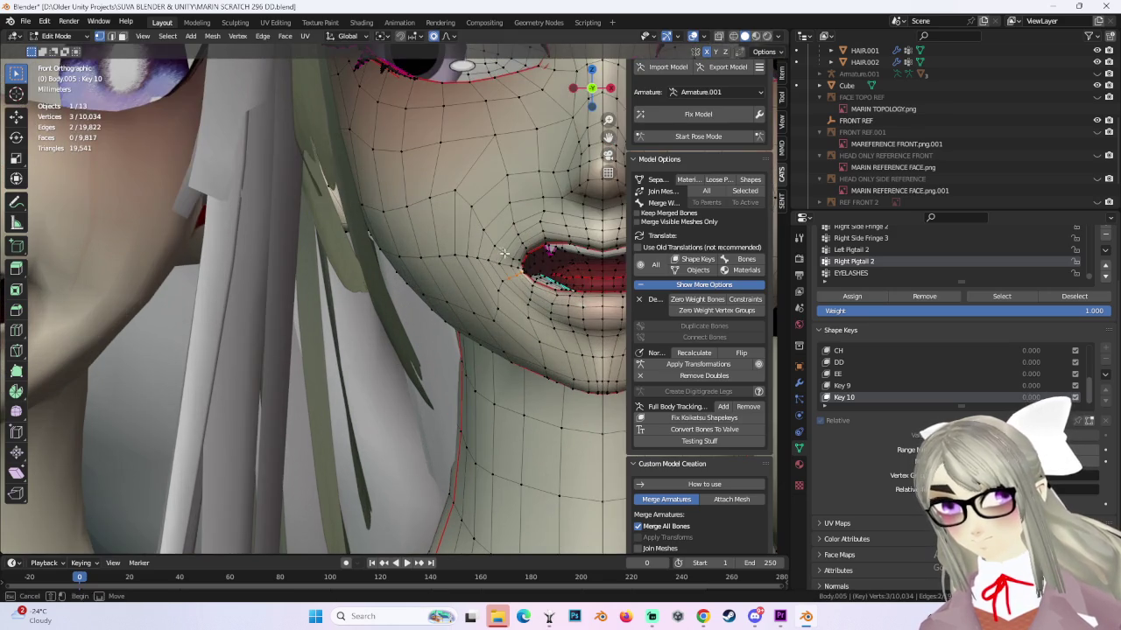
{"action": "key", "text": "g"}
{"action": "left_click", "coordinate": [525, 252]}
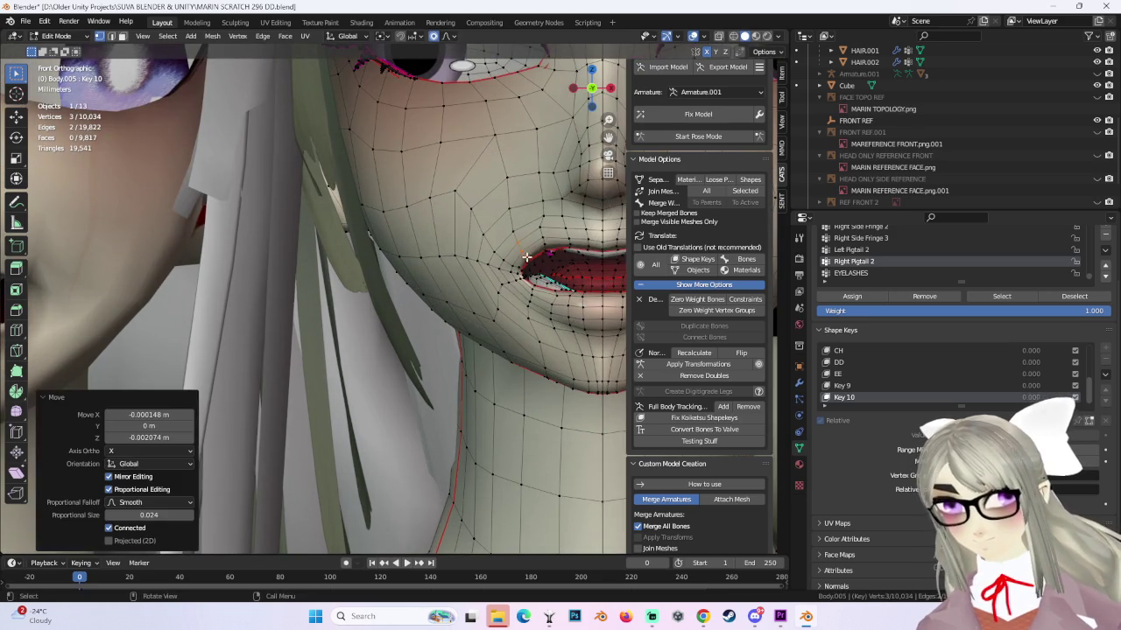
From a side angle, move the mouth vertices, then undo that move.
{"action": "mouse_move", "coordinate": [525, 252]}
{"action": "middle_mouse_down"}
{"action": "mouse_move", "coordinate": [472, 251]}
{"action": "mouse_move", "coordinate": [408, 271]}
{"action": "mouse_move", "coordinate": [389, 312]}
{"action": "middle_mouse_up"}
{"action": "key", "text": "g"}
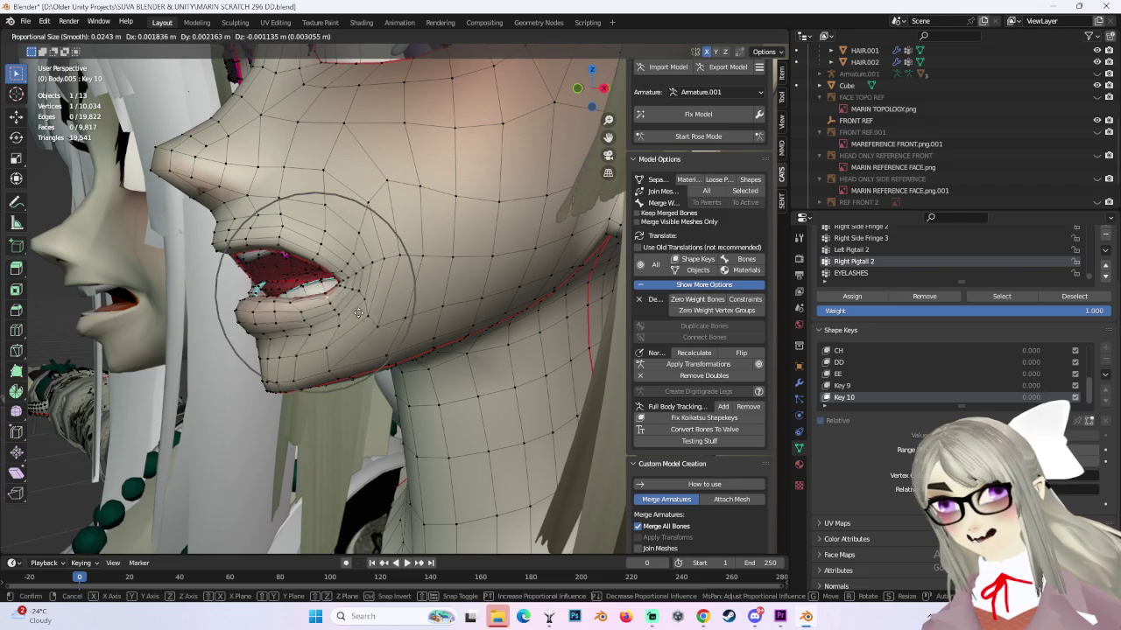
{"action": "left_click", "coordinate": [355, 324]}
{"action": "key", "text": "ctrl+z"}
Select a mouth vertex and move it to shape the opening.
{"action": "left_click", "coordinate": [604, 91]}
{"action": "scroll", "coordinate": [287, 301], "scroll_direction": "up", "scroll_amount": 2}
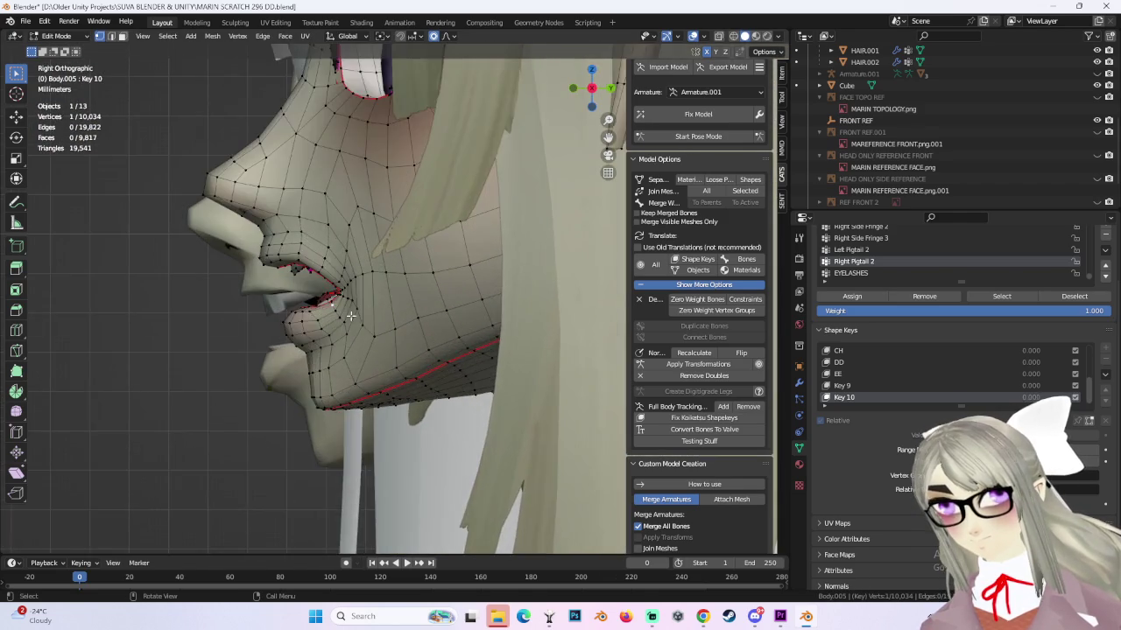
{"action": "scroll", "coordinate": [287, 301], "scroll_direction": "up", "scroll_amount": 2}
{"action": "key", "text": "g"}
{"action": "left_click", "coordinate": [287, 301]}
From the front, pull the mouth wider open and reshape the lower lip.
{"action": "middle_click_drag", "start_coordinate": [287, 301], "coordinate": [437, 321]}
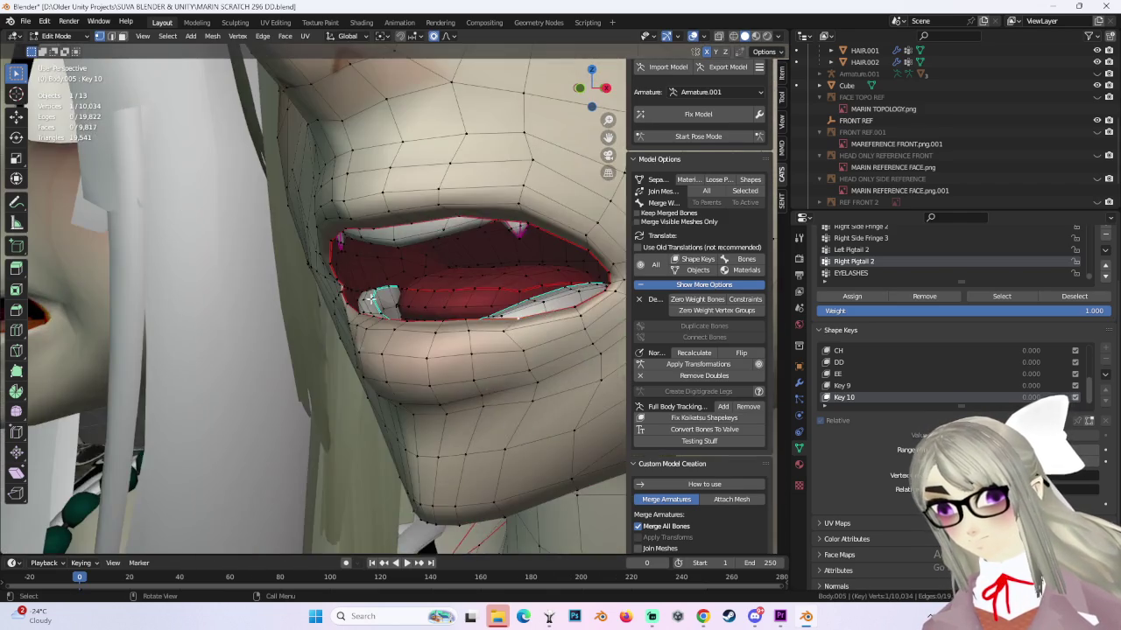
{"action": "key", "text": "g"}
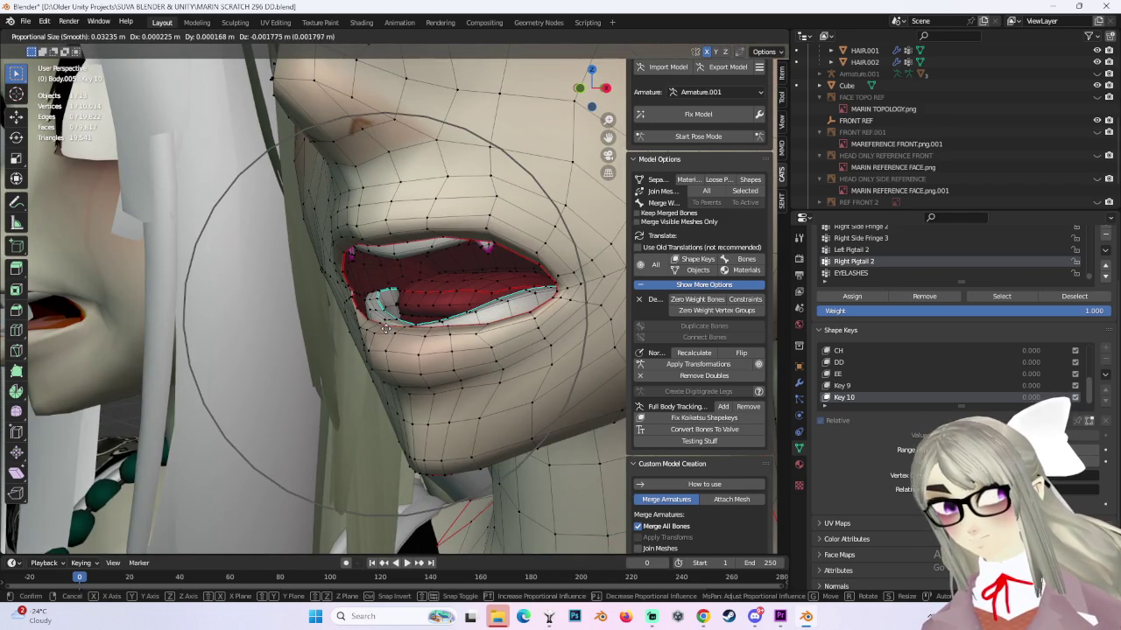
{"action": "left_click", "coordinate": [408, 326]}
{"action": "scroll", "coordinate": [411, 326], "scroll_direction": "up", "scroll_amount": 1}
{"action": "key", "text": "g"}
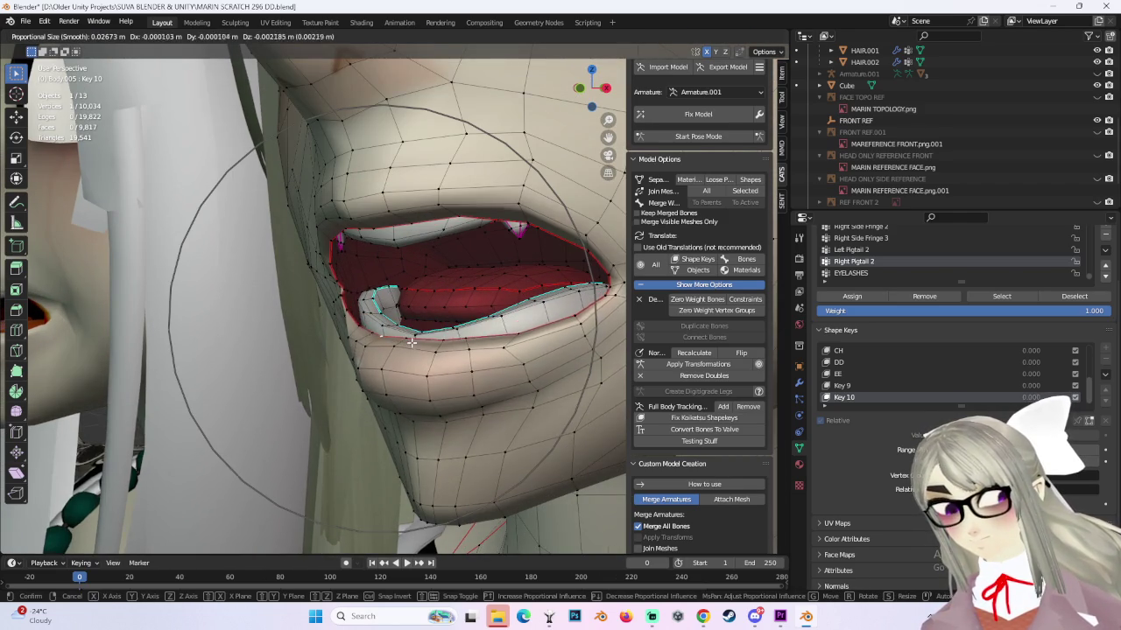
{"action": "left_click", "coordinate": [416, 331]}
Reshape the mouth vertices again from a frontal view.
{"action": "mouse_move", "coordinate": [416, 331]}
{"action": "middle_mouse_down"}
{"action": "mouse_move", "coordinate": [473, 328]}
{"action": "mouse_move", "coordinate": [441, 316]}
{"action": "middle_mouse_up"}
{"action": "scroll", "coordinate": [472, 327], "scroll_direction": "down", "scroll_amount": 3}
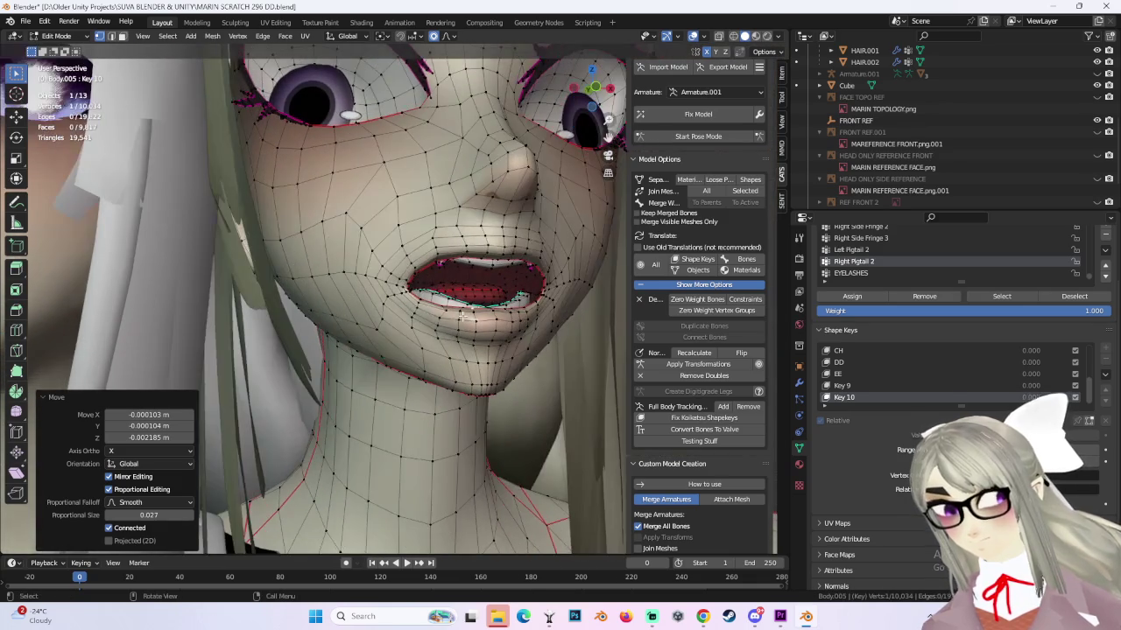
{"action": "key", "text": "g"}
{"action": "left_click", "coordinate": [442, 311]}
{"action": "scroll", "coordinate": [443, 311], "scroll_direction": "up", "scroll_amount": 1}
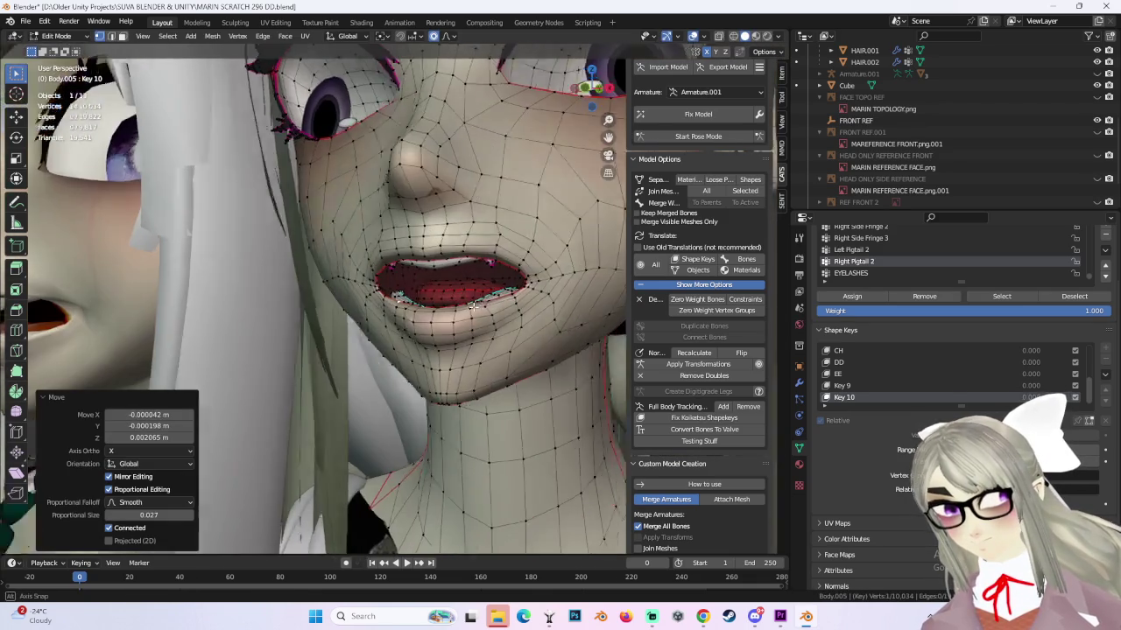
Move the mouth vertices once more from a side view.
{"action": "mouse_move", "coordinate": [446, 307]}
{"action": "middle_mouse_down"}
{"action": "mouse_move", "coordinate": [496, 289]}
{"action": "mouse_move", "coordinate": [490, 226]}
{"action": "mouse_move", "coordinate": [444, 233]}
{"action": "mouse_move", "coordinate": [491, 260]}
{"action": "mouse_move", "coordinate": [477, 297]}
{"action": "mouse_move", "coordinate": [491, 325]}
{"action": "mouse_move", "coordinate": [560, 341]}
{"action": "mouse_move", "coordinate": [552, 304]}
{"action": "mouse_move", "coordinate": [457, 316]}
{"action": "mouse_move", "coordinate": [456, 292]}
{"action": "middle_mouse_up"}
{"action": "key", "text": "g"}
{"action": "left_click", "coordinate": [451, 232]}
{"action": "scroll", "coordinate": [473, 261], "scroll_direction": "down", "scroll_amount": 3}
{"action": "scroll", "coordinate": [450, 263], "scroll_direction": "up", "scroll_amount": 1}
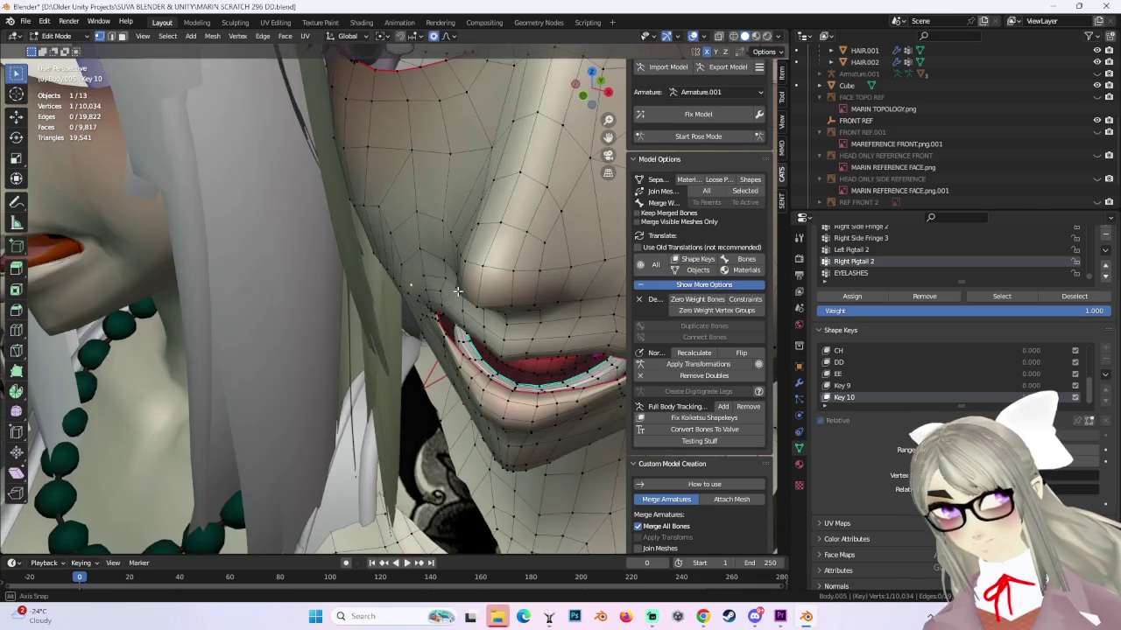
Try selecting several lip and mouth vertices from different angles, undoing each pick.
{"action": "left_click", "coordinate": [423, 313]}
{"action": "key", "text": "ctrl+z"}
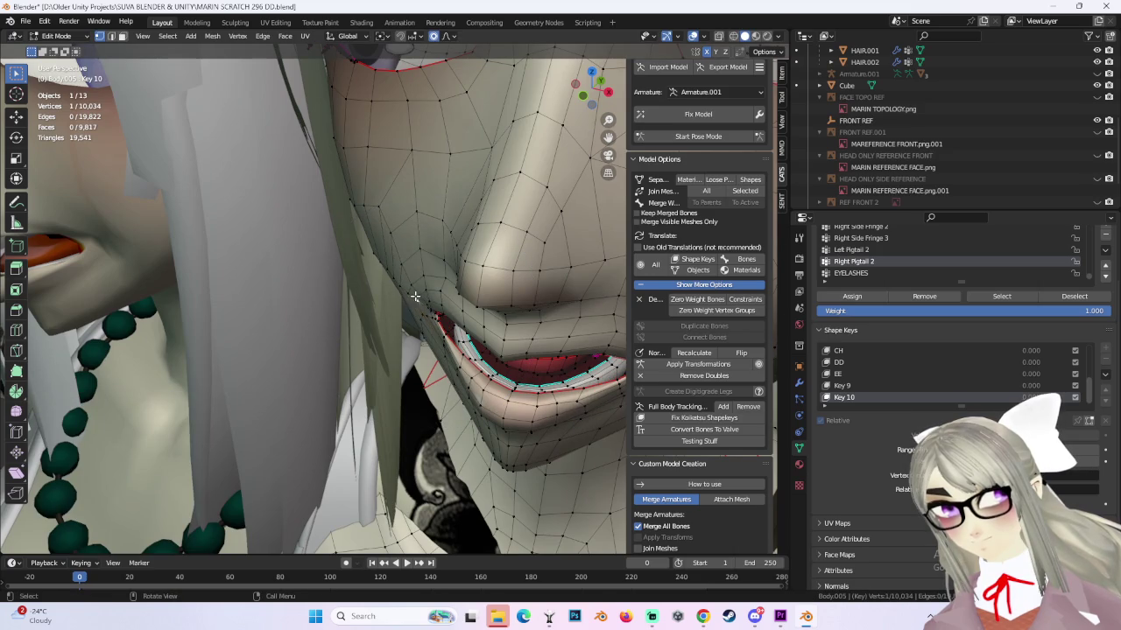
{"action": "left_click", "coordinate": [417, 296]}
{"action": "key", "text": "ctrl+z"}
{"action": "mouse_move", "coordinate": [417, 297]}
{"action": "middle_mouse_down"}
{"action": "mouse_move", "coordinate": [469, 282]}
{"action": "mouse_move", "coordinate": [460, 301]}
{"action": "middle_mouse_up"}
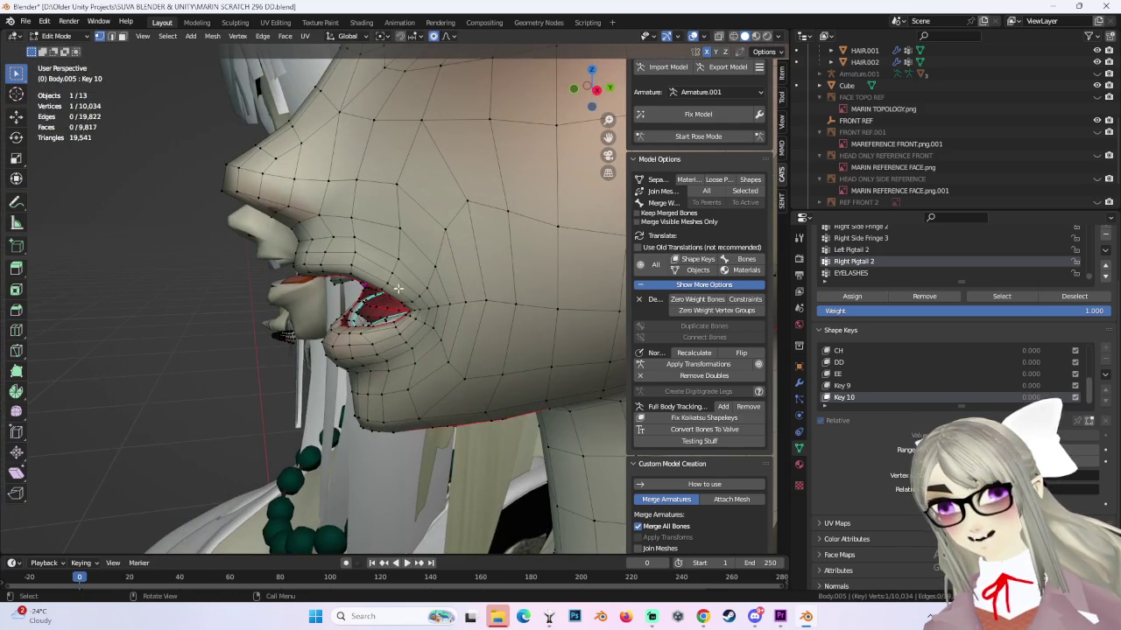
{"action": "left_click", "coordinate": [386, 275]}
{"action": "key", "text": "ctrl+z"}
{"action": "mouse_move", "coordinate": [386, 275]}
{"action": "middle_mouse_down"}
{"action": "mouse_move", "coordinate": [366, 308]}
{"action": "mouse_move", "coordinate": [442, 275]}
{"action": "mouse_move", "coordinate": [555, 282]}
{"action": "mouse_move", "coordinate": [513, 283]}
{"action": "mouse_move", "coordinate": [534, 317]}
{"action": "mouse_move", "coordinate": [478, 280]}
{"action": "middle_mouse_up"}
Select the mouth vertices and move them with proportional editing.
{"action": "left_click", "coordinate": [371, 325]}
{"action": "key", "text": "ctrl+z"}
{"action": "left_click", "coordinate": [459, 270]}
{"action": "key", "text": "ctrl+z"}
{"action": "key", "text": "g"}
{"action": "left_click", "coordinate": [530, 306]}
Undo that move and nudge the mouth-corner vertices from a three-quarter view.
{"action": "key", "text": "ctrl+z"}
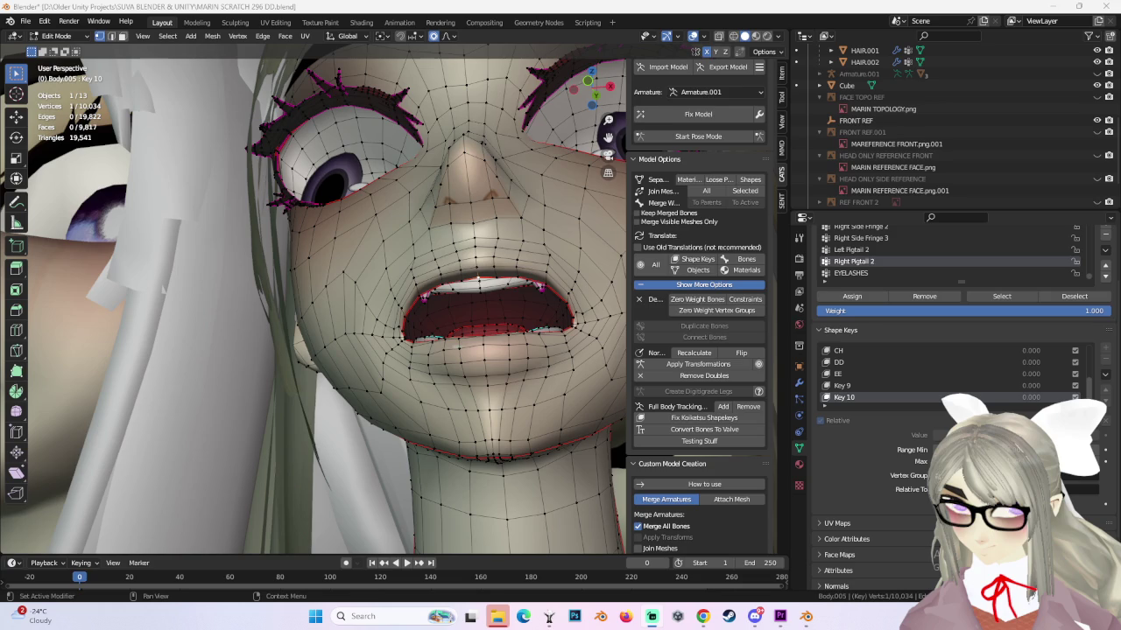
{"action": "mouse_move", "coordinate": [479, 278]}
{"action": "middle_mouse_down"}
{"action": "mouse_move", "coordinate": [387, 304]}
{"action": "mouse_move", "coordinate": [391, 278]}
{"action": "middle_mouse_up"}
{"action": "left_click_drag", "start_coordinate": [392, 278], "coordinate": [391, 275]}
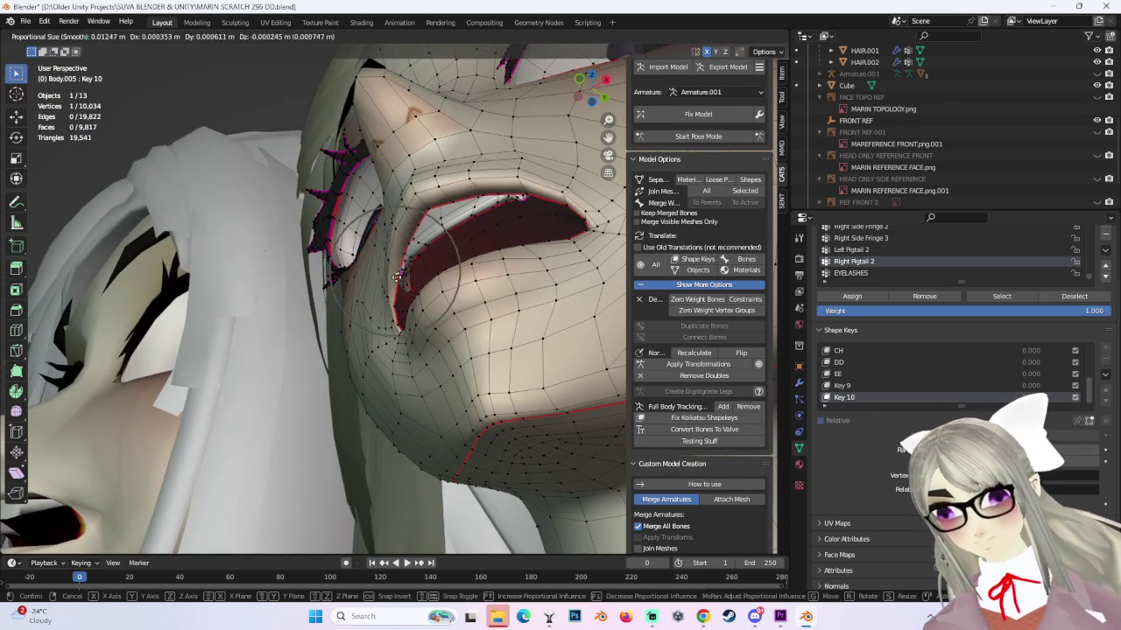
{"action": "middle_click_drag", "start_coordinate": [392, 275], "coordinate": [498, 314]}
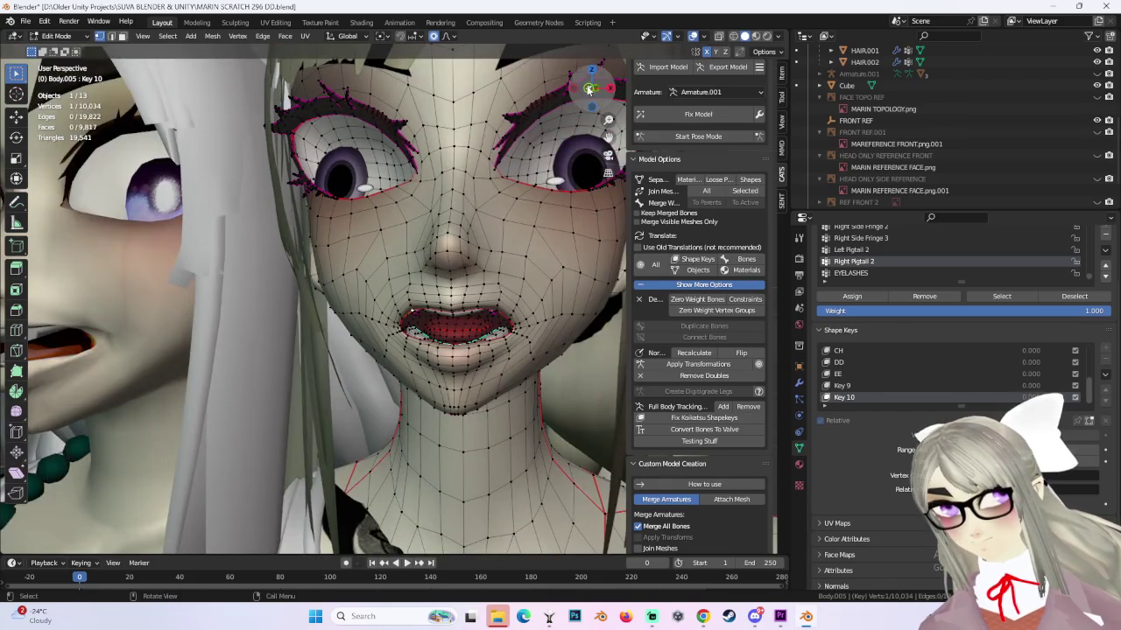
In straight front view, move the lower lip vertex down in two moves.
{"action": "left_click", "coordinate": [590, 88]}
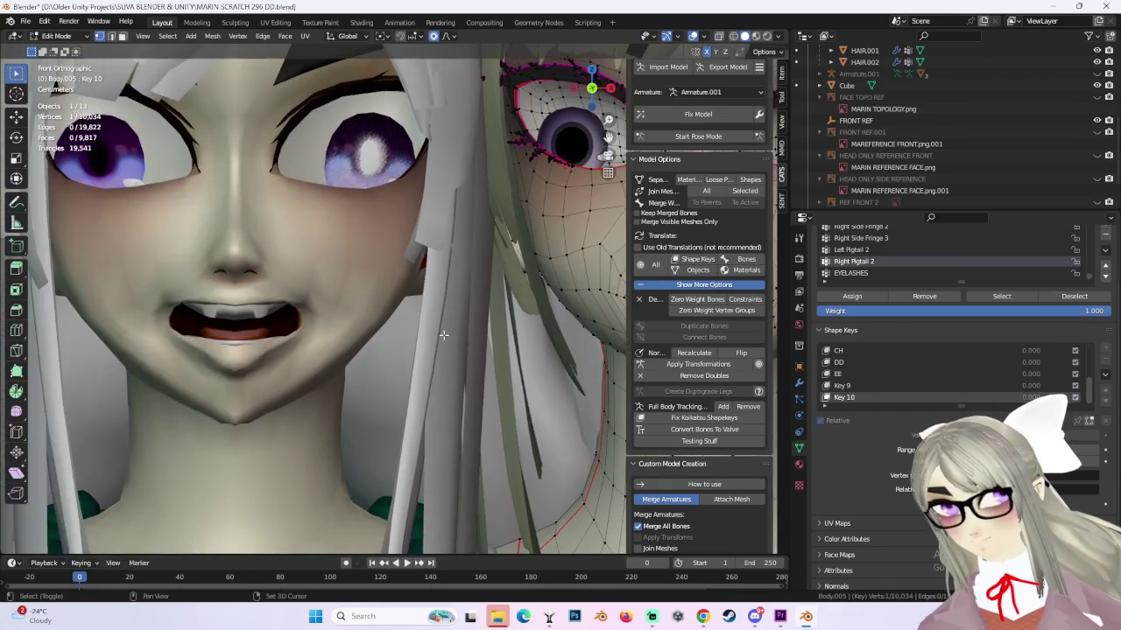
{"action": "scroll", "coordinate": [397, 341], "scroll_direction": "up", "scroll_amount": 2}
{"action": "scroll", "coordinate": [396, 342], "scroll_direction": "up", "scroll_amount": 2}
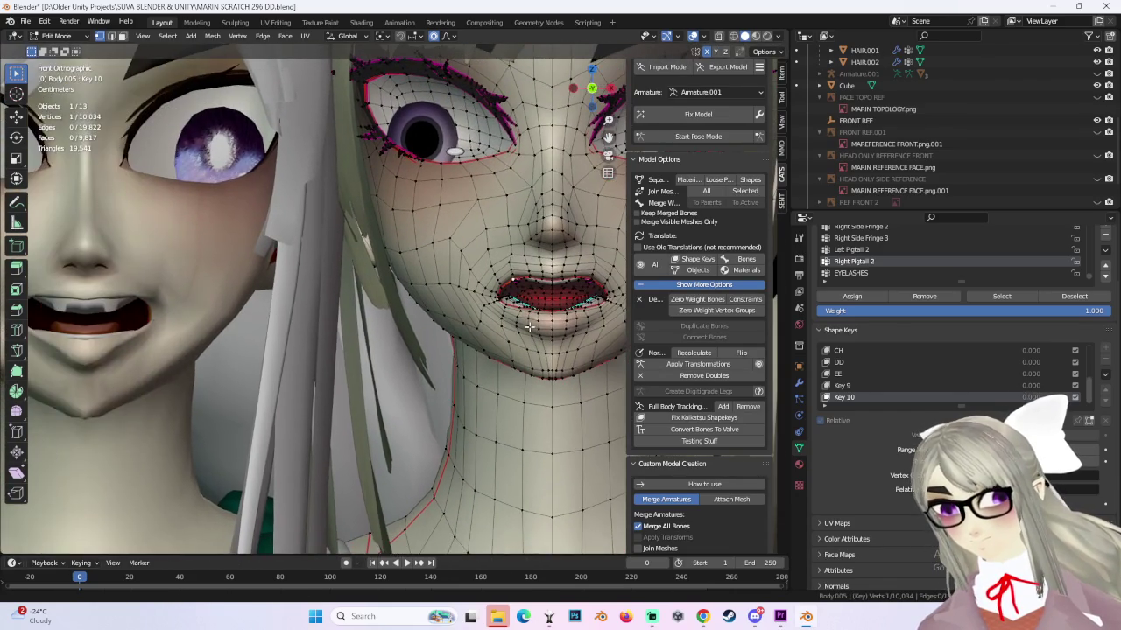
{"action": "scroll", "coordinate": [376, 324], "scroll_direction": "up", "scroll_amount": 1}
{"action": "key", "text": "g"}
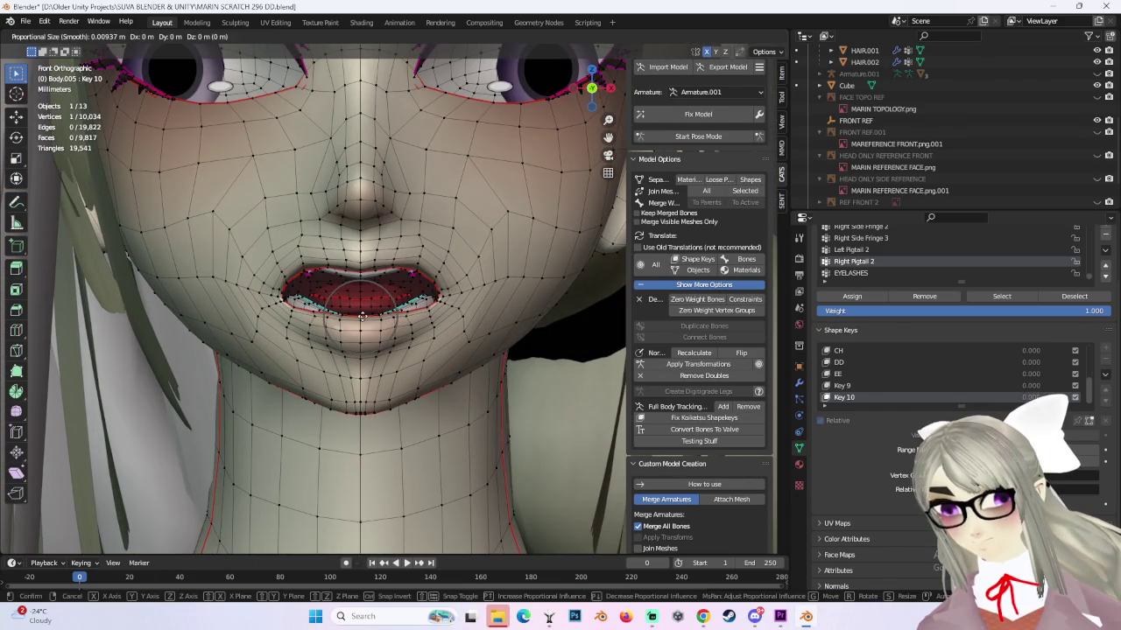
{"action": "left_click", "coordinate": [362, 315]}
{"action": "key", "text": "g"}
{"action": "scroll", "coordinate": [313, 312], "scroll_direction": "down", "scroll_amount": 2}
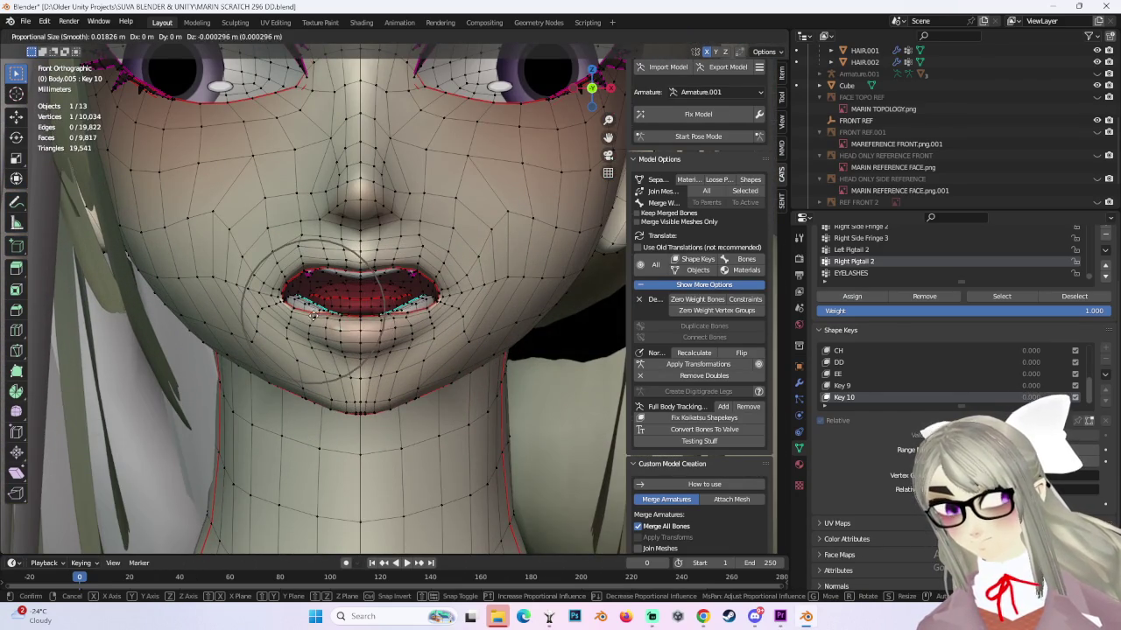
{"action": "left_click", "coordinate": [313, 313]}
{"action": "key", "text": "ctrl+z"}
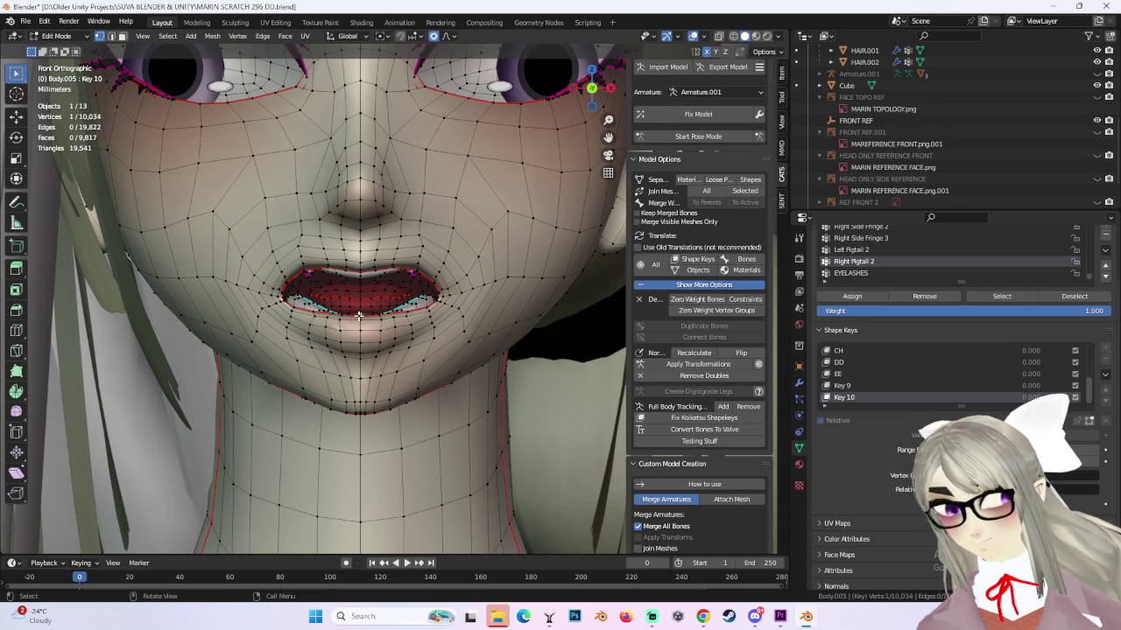
{"action": "key", "text": "ctrl+shift+z"}
Check the mouth from an angle and side profile, then circle-select lip vertices.
{"action": "mouse_move", "coordinate": [369, 323]}
{"action": "middle_mouse_down"}
{"action": "mouse_move", "coordinate": [432, 321]}
{"action": "mouse_move", "coordinate": [458, 276]}
{"action": "mouse_move", "coordinate": [429, 278]}
{"action": "mouse_move", "coordinate": [444, 335]}
{"action": "mouse_move", "coordinate": [431, 333]}
{"action": "middle_mouse_up"}
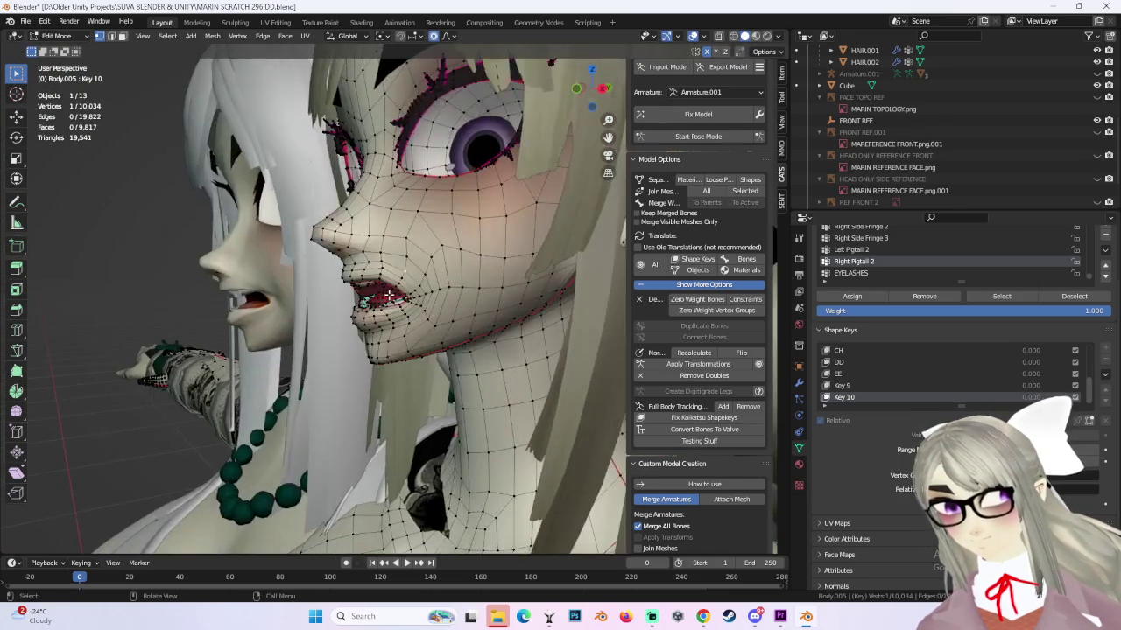
{"action": "scroll", "coordinate": [388, 295], "scroll_direction": "up", "scroll_amount": 2}
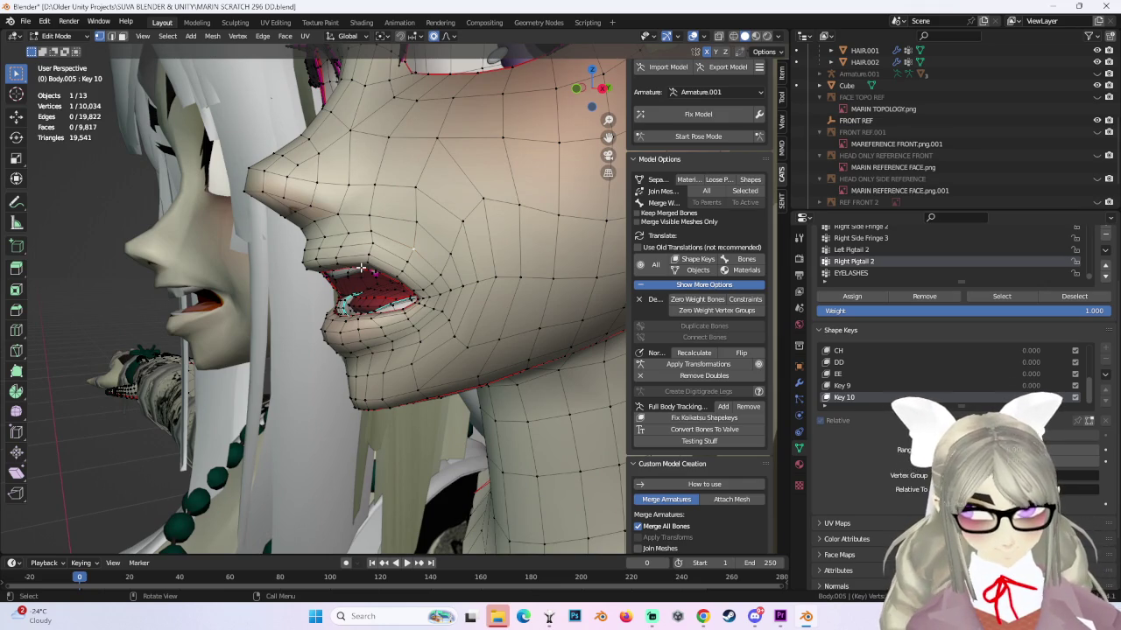
{"action": "middle_click_drag", "start_coordinate": [361, 267], "coordinate": [471, 243]}
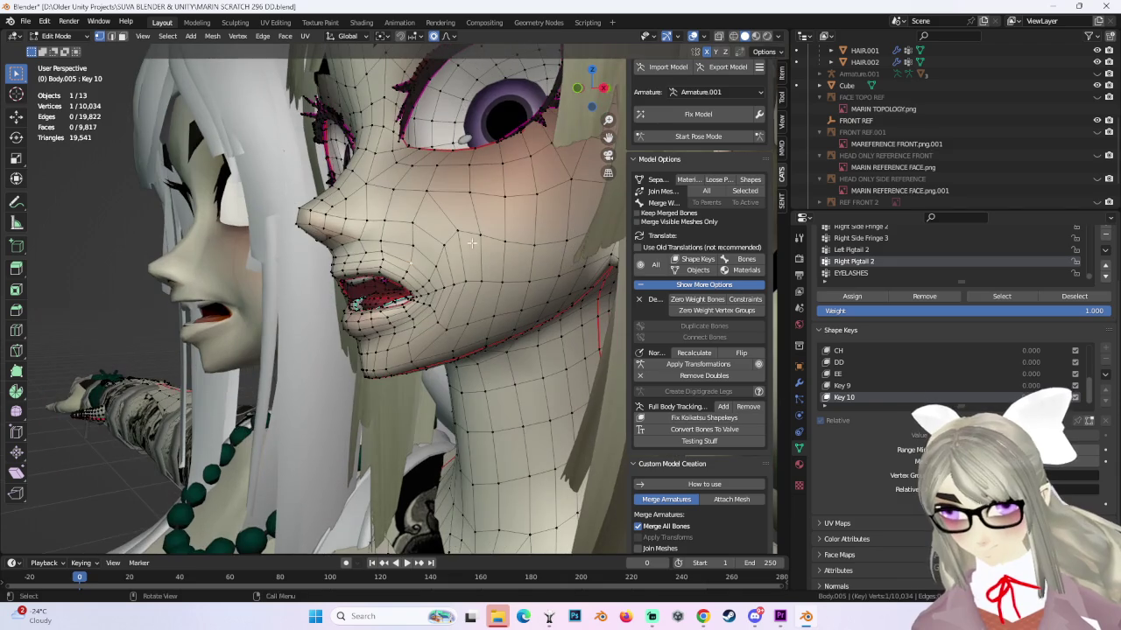
{"action": "left_click", "coordinate": [603, 90]}
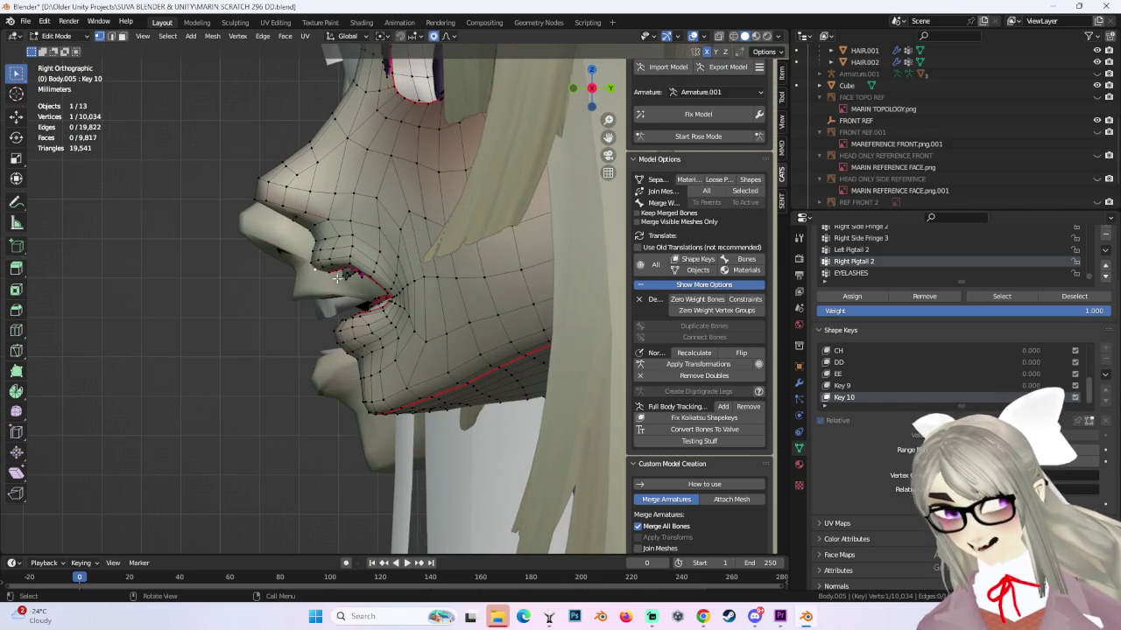
{"action": "key", "text": "c"}
{"action": "left_click", "coordinate": [350, 263]}
From a near-front view, soft-move the selected lip vertices.
{"action": "middle_click_drag", "start_coordinate": [350, 263], "coordinate": [412, 256]}
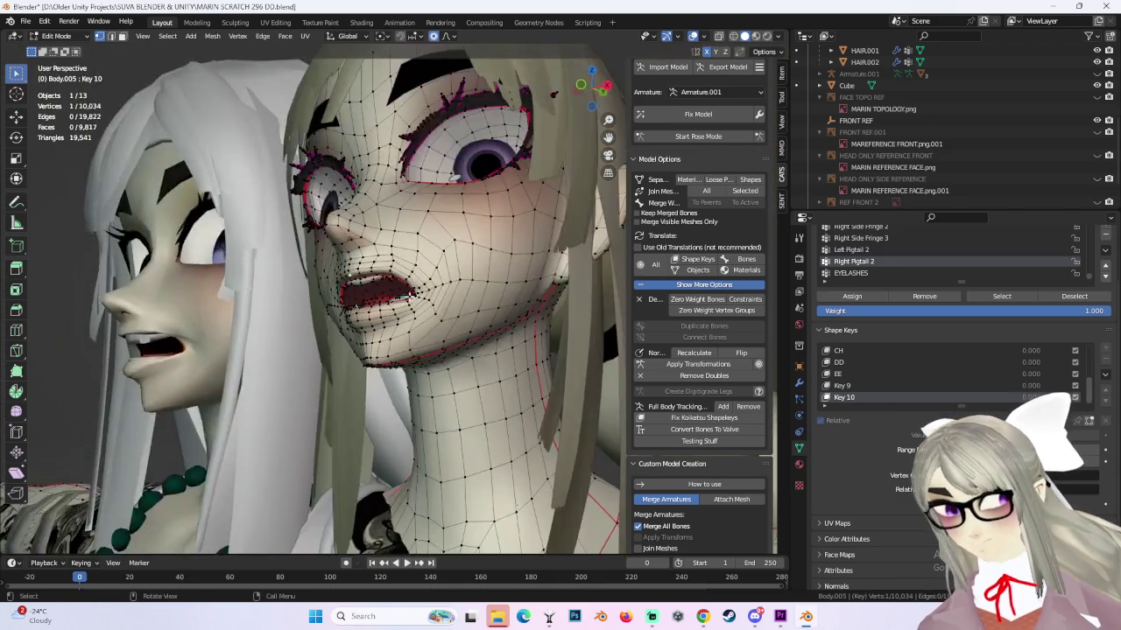
{"action": "mouse_move", "coordinate": [412, 298]}
{"action": "middle_mouse_down"}
{"action": "mouse_move", "coordinate": [517, 283]}
{"action": "mouse_move", "coordinate": [395, 320]}
{"action": "mouse_move", "coordinate": [421, 306]}
{"action": "mouse_move", "coordinate": [461, 311]}
{"action": "middle_mouse_up"}
{"action": "scroll", "coordinate": [394, 319], "scroll_direction": "up", "scroll_amount": 3}
{"action": "scroll", "coordinate": [462, 312], "scroll_direction": "up", "scroll_amount": 2}
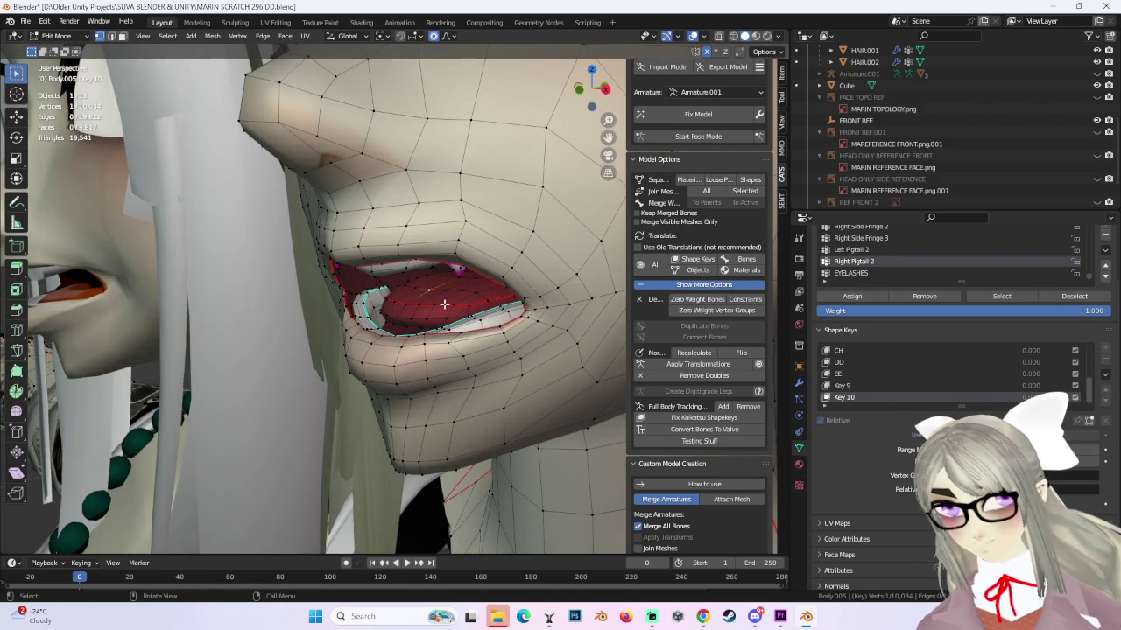
{"action": "key", "text": "g"}
{"action": "scroll", "coordinate": [415, 303], "scroll_direction": "down", "scroll_amount": 3}
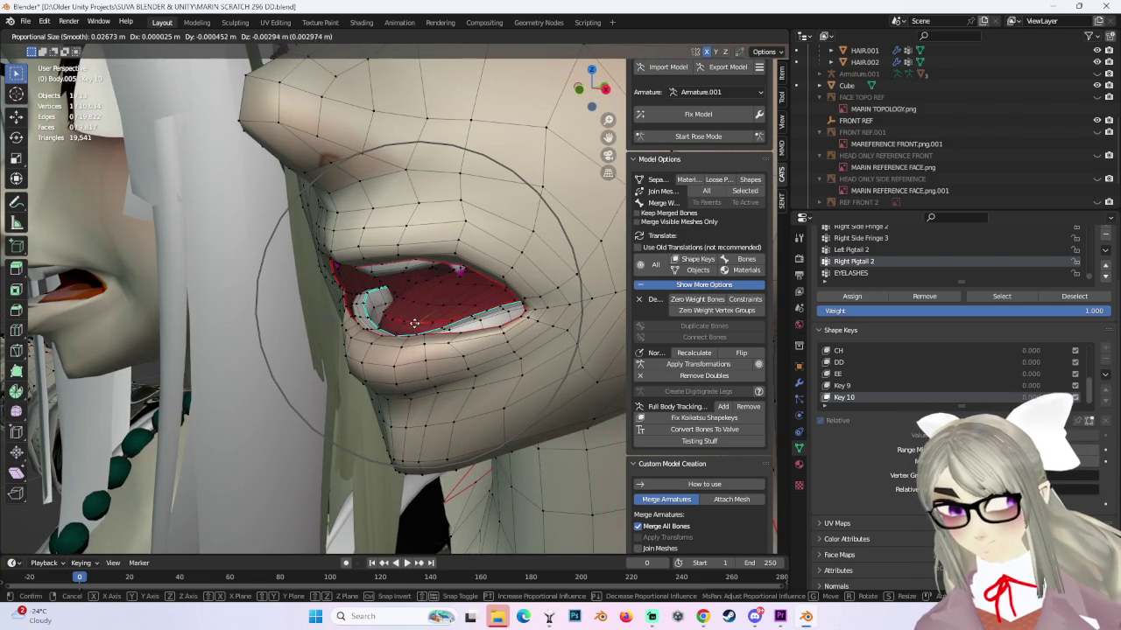
{"action": "left_click", "coordinate": [415, 323]}
Make two more soft moves of the mouth vertices from front and side angles.
{"action": "middle_click_drag", "start_coordinate": [415, 323], "coordinate": [494, 346]}
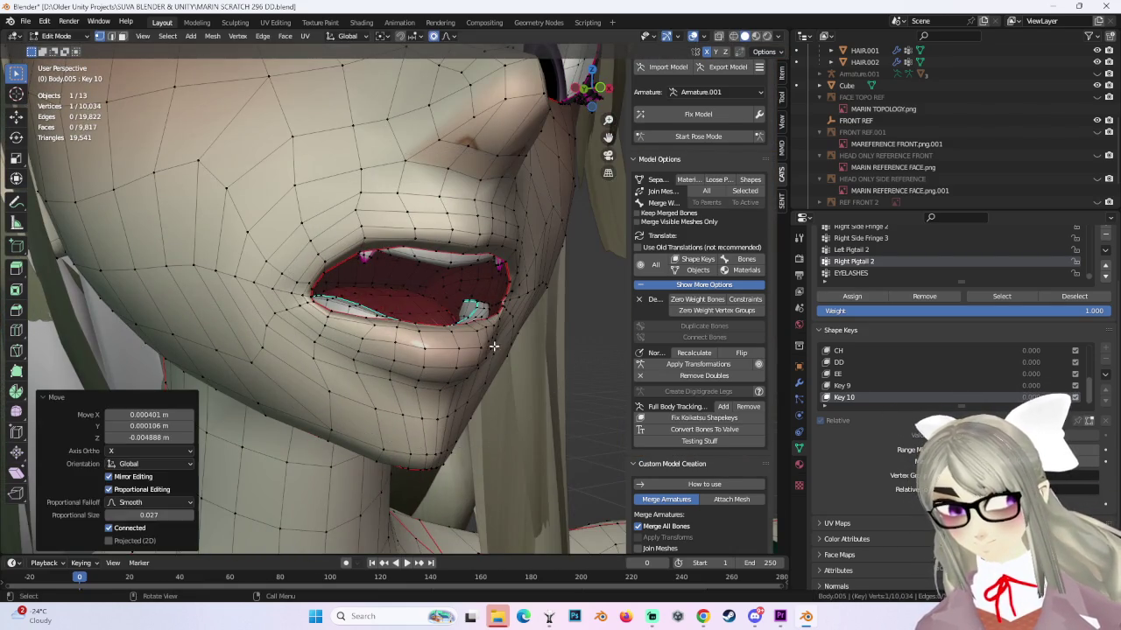
{"action": "key", "text": "g"}
{"action": "left_click", "coordinate": [368, 297]}
{"action": "mouse_move", "coordinate": [368, 297]}
{"action": "middle_mouse_down"}
{"action": "mouse_move", "coordinate": [494, 321]}
{"action": "mouse_move", "coordinate": [485, 306]}
{"action": "mouse_move", "coordinate": [486, 326]}
{"action": "mouse_move", "coordinate": [512, 325]}
{"action": "mouse_move", "coordinate": [515, 315]}
{"action": "mouse_move", "coordinate": [375, 269]}
{"action": "mouse_move", "coordinate": [335, 320]}
{"action": "mouse_move", "coordinate": [302, 314]}
{"action": "mouse_move", "coordinate": [543, 297]}
{"action": "middle_mouse_up"}
{"action": "key", "text": "g"}
{"action": "left_click", "coordinate": [468, 327]}
Undo the last mouth adjustment and instead move lip vertices to widen the mouth.
{"action": "key", "text": "ctrl+z"}
{"action": "key", "text": "ctrl+shift+z"}
{"action": "key", "text": "ctrl+z"}
{"action": "scroll", "coordinate": [374, 268], "scroll_direction": "up", "scroll_amount": 3}
{"action": "key", "text": "g"}
{"action": "left_click", "coordinate": [298, 302]}
{"action": "scroll", "coordinate": [297, 302], "scroll_direction": "down", "scroll_amount": 3}
{"action": "scroll", "coordinate": [562, 296], "scroll_direction": "down", "scroll_amount": 2}
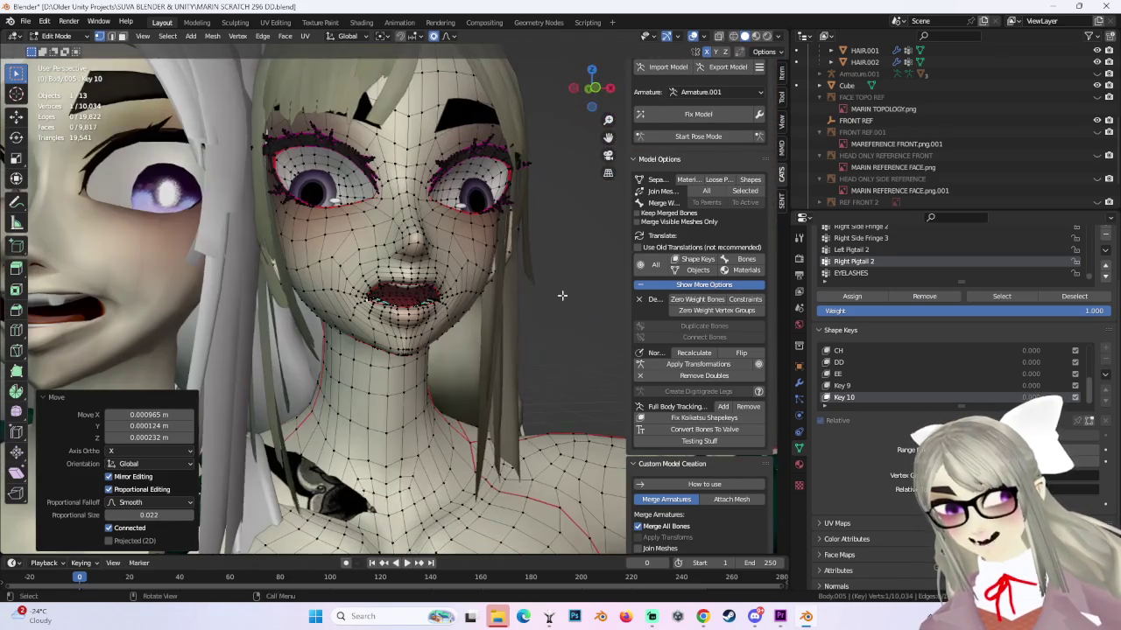
Compare against the Basis closed mouth in front view, then return to editing Key 10.
{"action": "left_click", "coordinate": [600, 91]}
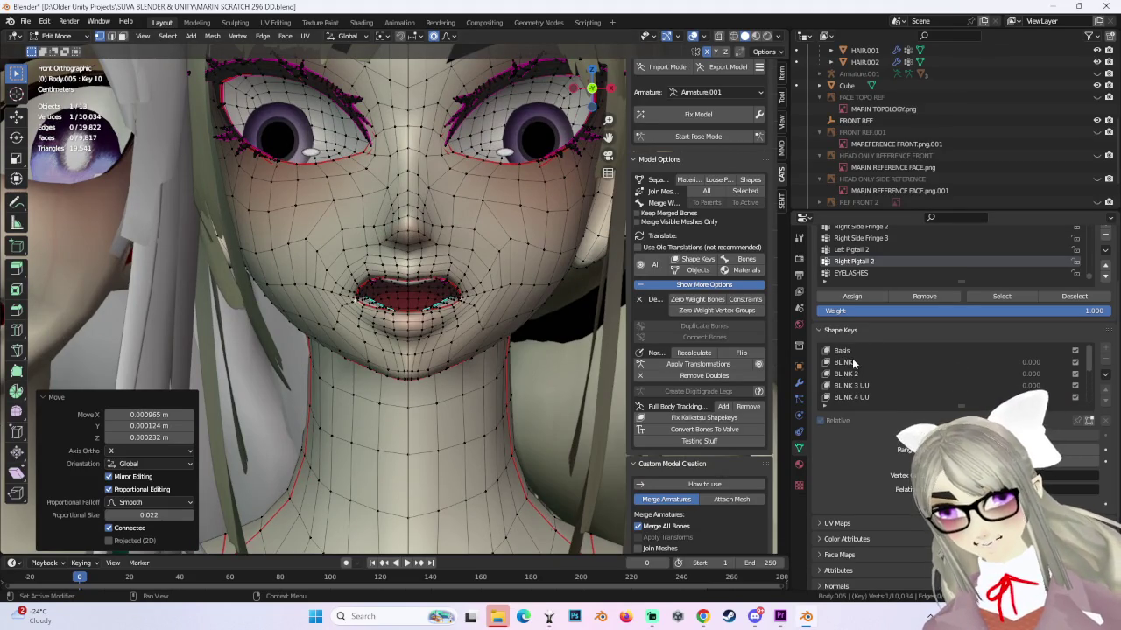
{"action": "left_click", "coordinate": [842, 351]}
{"action": "scroll", "coordinate": [849, 372], "scroll_direction": "down", "scroll_amount": 3}
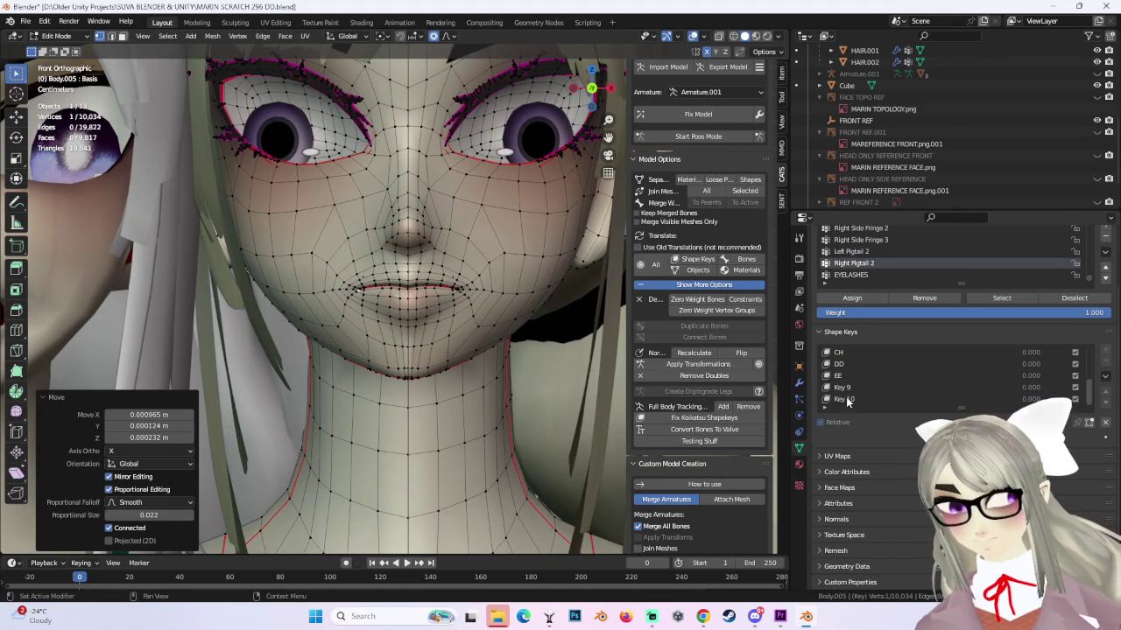
{"action": "left_click", "coordinate": [845, 399]}
{"action": "scroll", "coordinate": [411, 351], "scroll_direction": "down", "scroll_amount": 3}
Soft-move the chin vertices, then nudge a single chin vertex along Z.
{"action": "left_click", "coordinate": [405, 342]}
{"action": "key", "text": "g"}
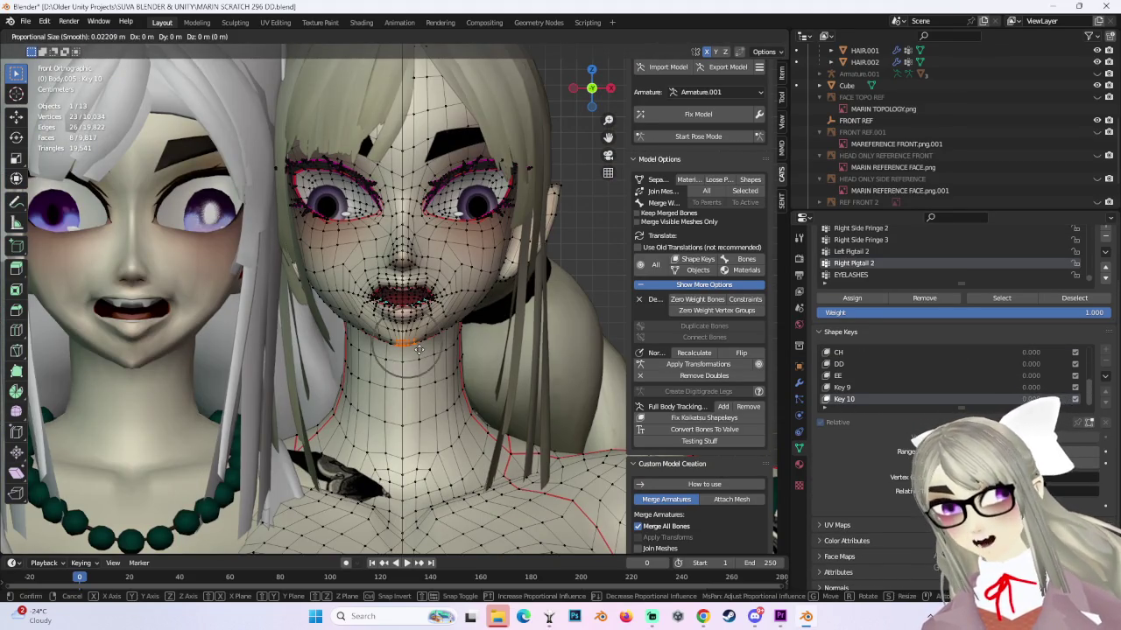
{"action": "left_click", "coordinate": [415, 352]}
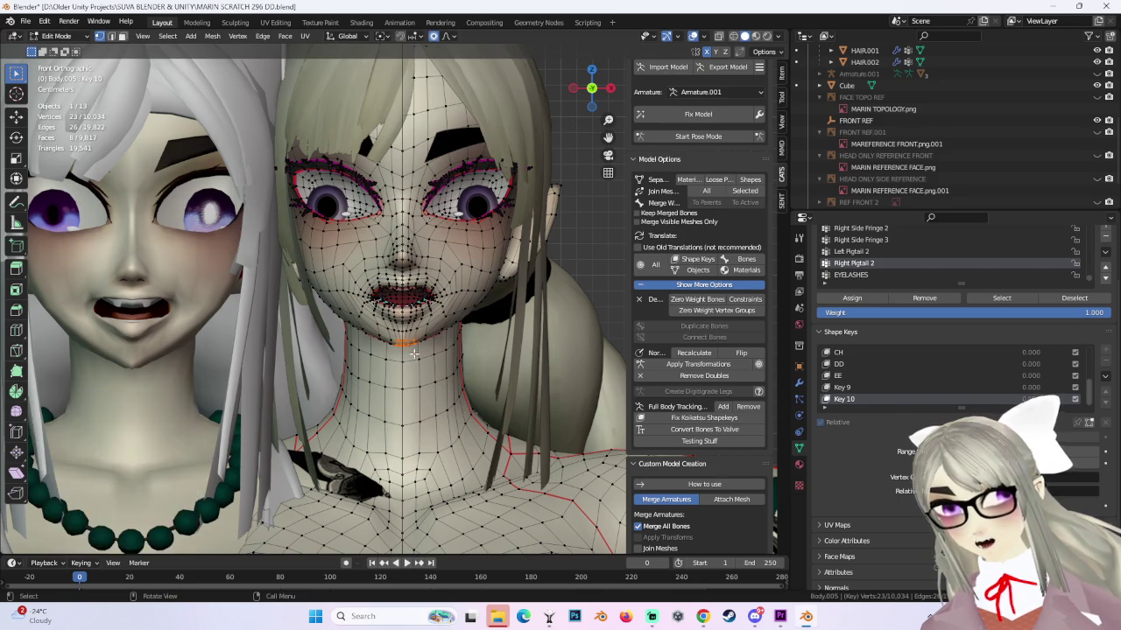
{"action": "left_click", "coordinate": [402, 344]}
{"action": "key", "text": "g"}
{"action": "key", "text": "z"}
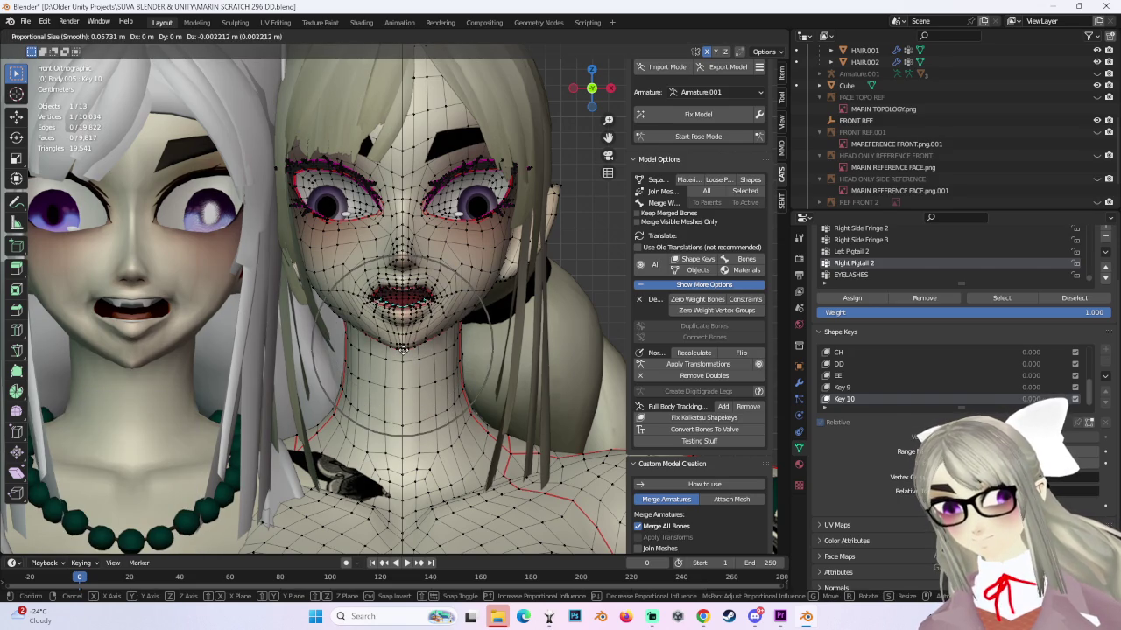
{"action": "left_click", "coordinate": [404, 348]}
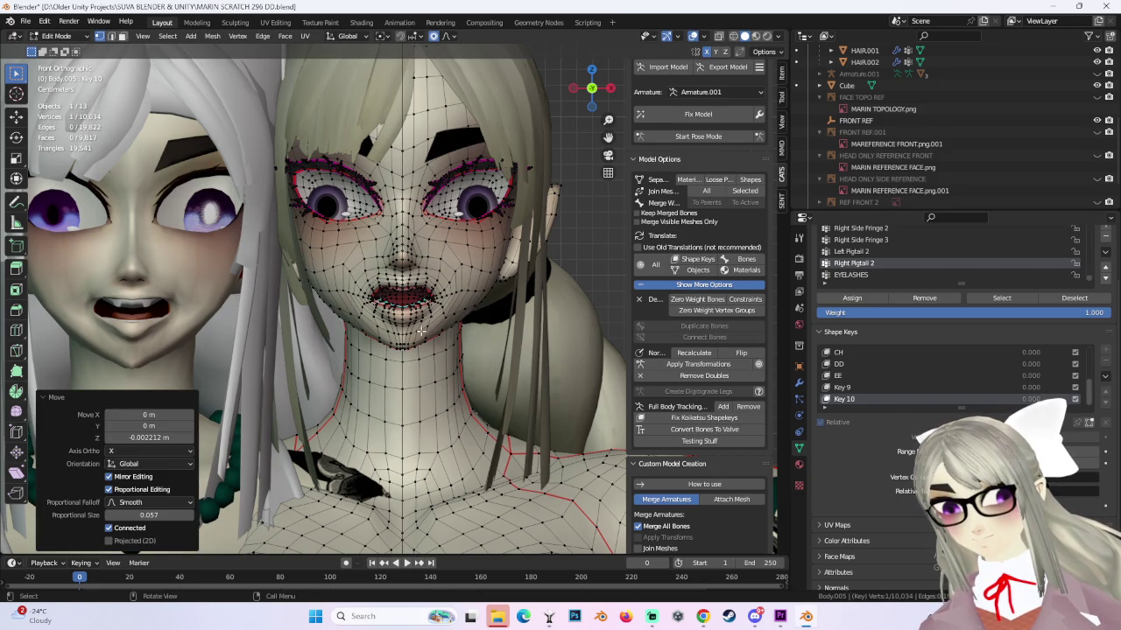
Reshape the chin and jaw with three soft proportional moves.
{"action": "scroll", "coordinate": [466, 313], "scroll_direction": "up", "scroll_amount": 2}
{"action": "scroll", "coordinate": [466, 313], "scroll_direction": "up", "scroll_amount": 2}
{"action": "key", "text": "g"}
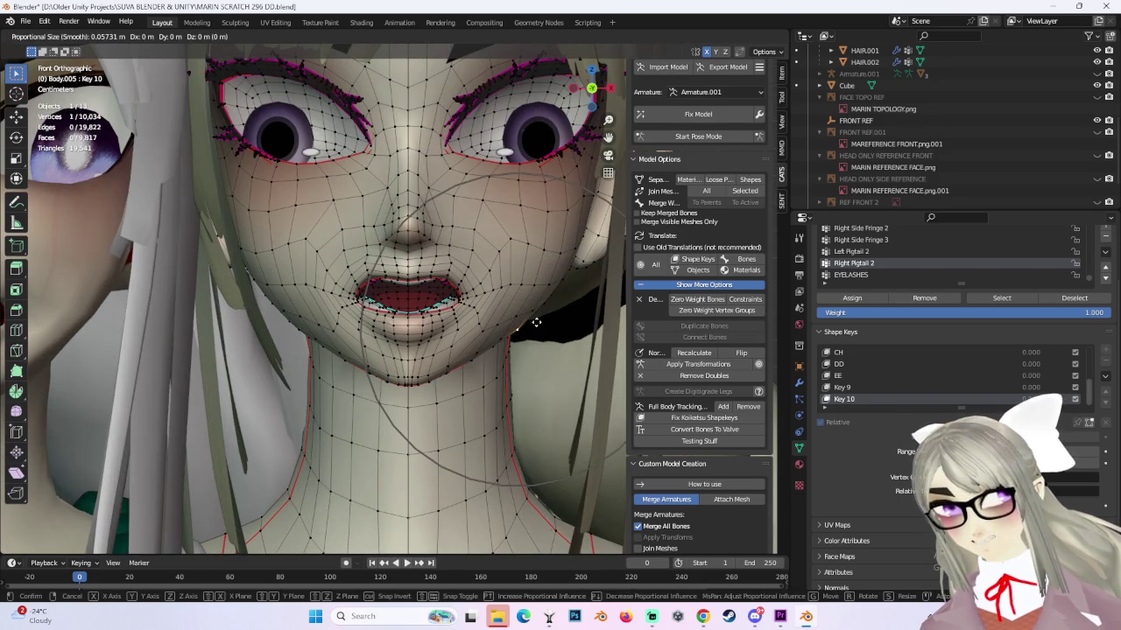
{"action": "left_click", "coordinate": [531, 320]}
{"action": "scroll", "coordinate": [536, 326], "scroll_direction": "up", "scroll_amount": 1}
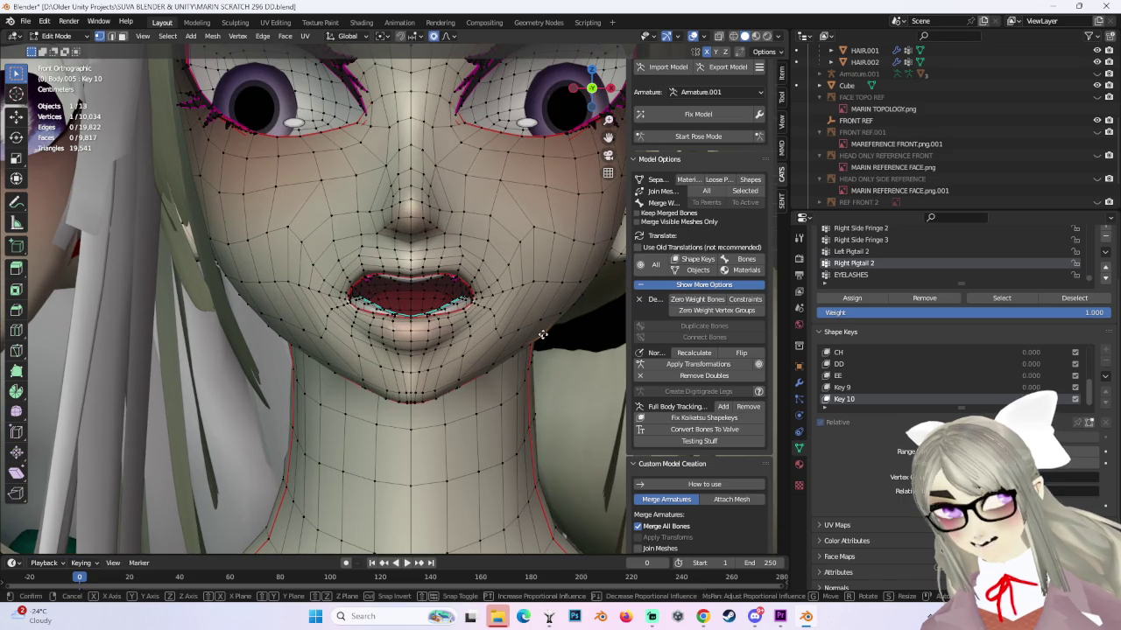
{"action": "key", "text": "g"}
{"action": "left_click", "coordinate": [538, 331]}
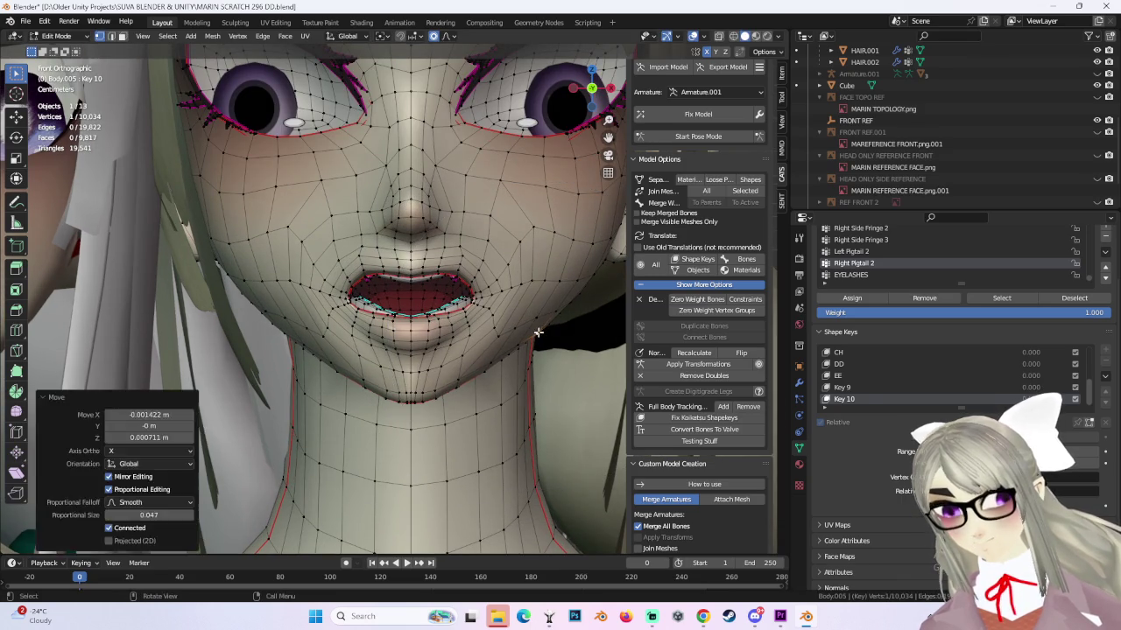
{"action": "key", "text": "g"}
{"action": "left_click", "coordinate": [536, 331]}
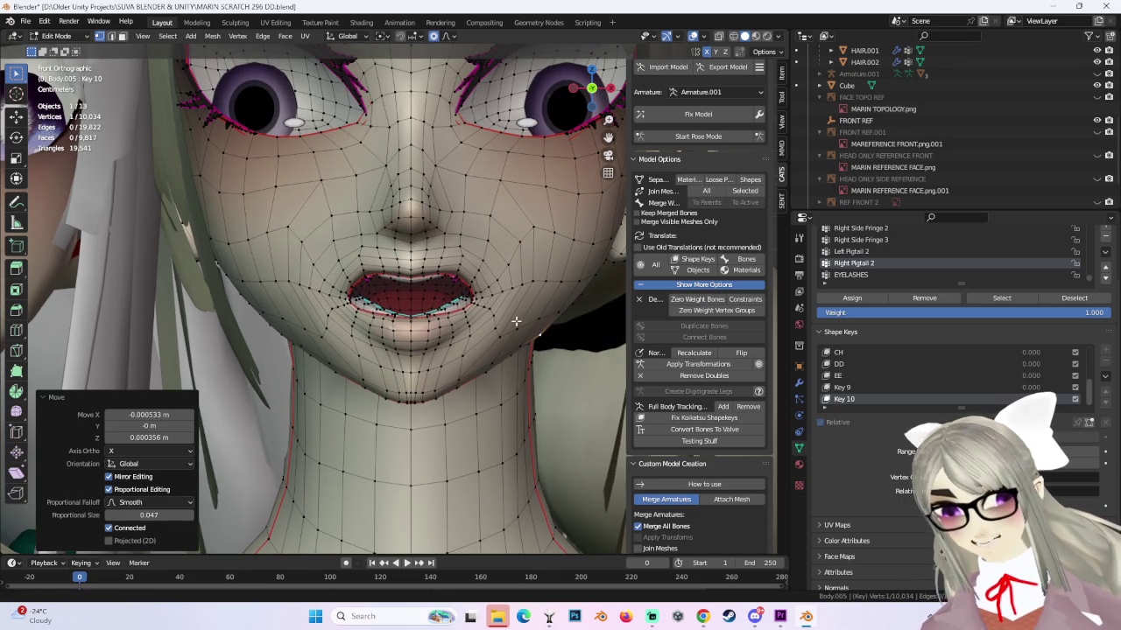
Make two final chin-and-mouth moves, then switch back to Object Mode.
{"action": "scroll", "coordinate": [516, 321], "scroll_direction": "down", "scroll_amount": 2}
{"action": "scroll", "coordinate": [513, 354], "scroll_direction": "up", "scroll_amount": 2}
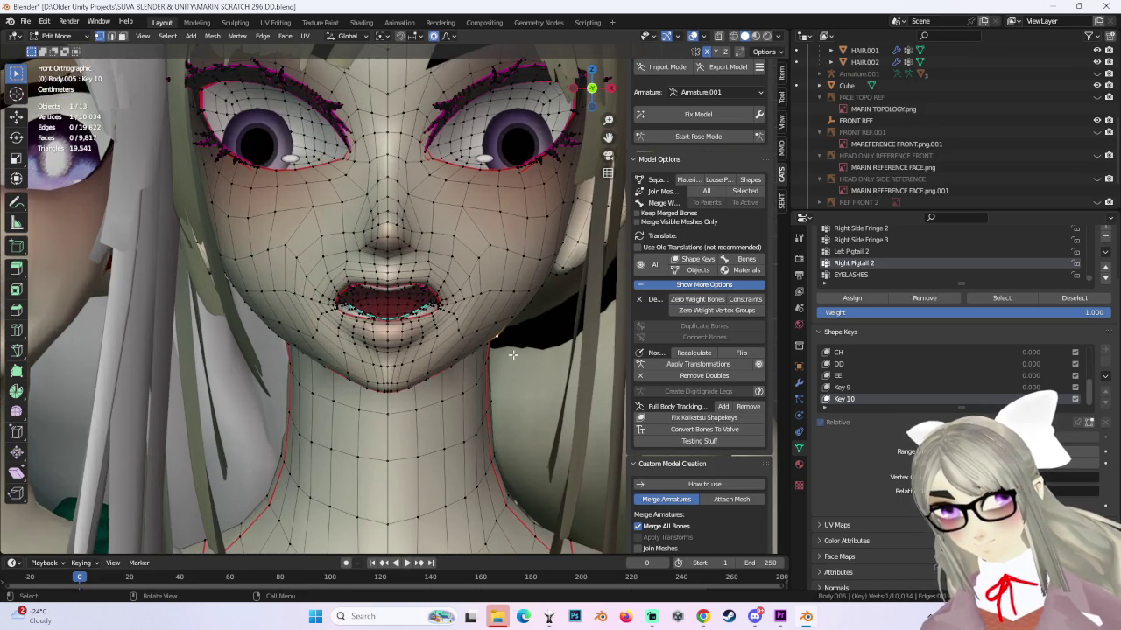
{"action": "key", "text": "g"}
{"action": "left_click", "coordinate": [473, 352]}
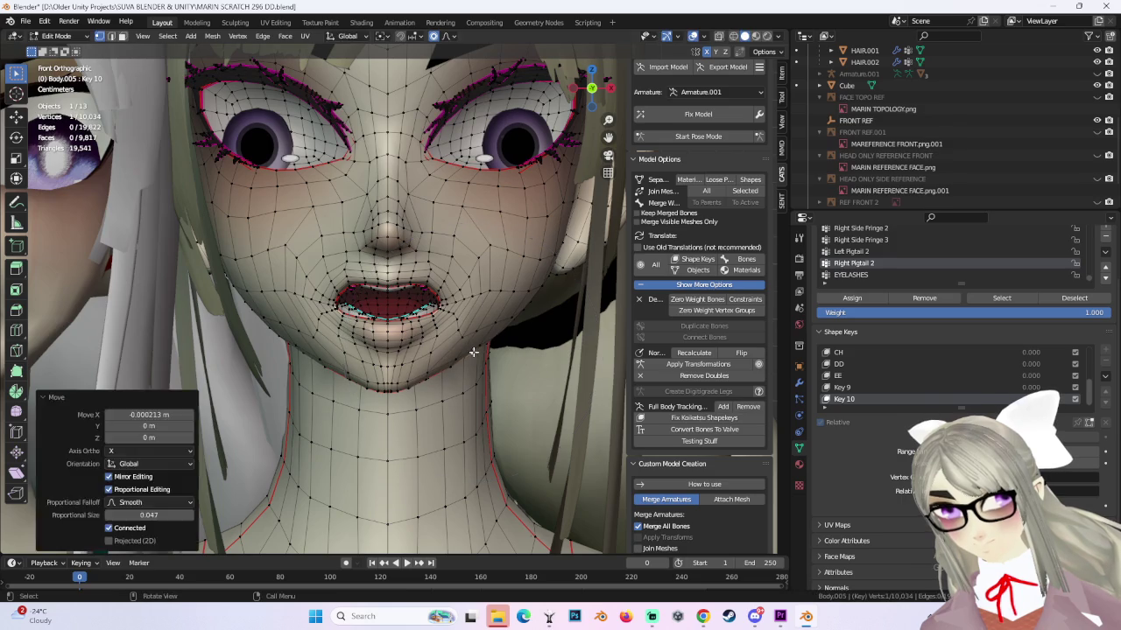
{"action": "key", "text": "g"}
{"action": "left_click", "coordinate": [484, 352]}
{"action": "left_click", "coordinate": [392, 390]}
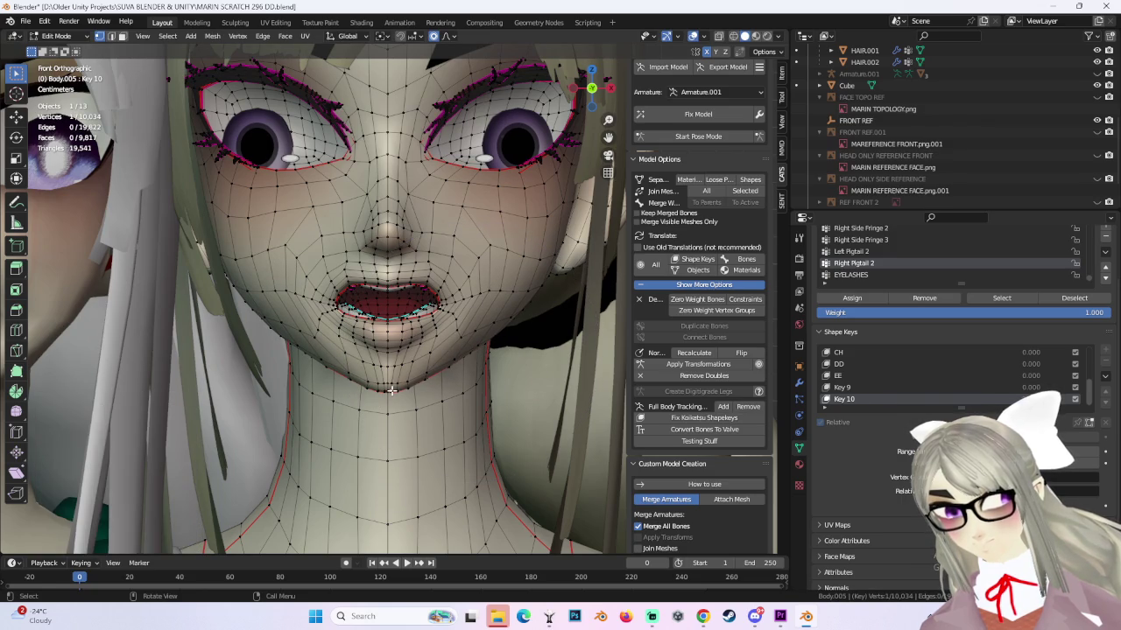
{"action": "left_click", "coordinate": [56, 35]}
Leave mesh editing and preview Key 10 at full strength from the front.
{"action": "left_click", "coordinate": [54, 51]}
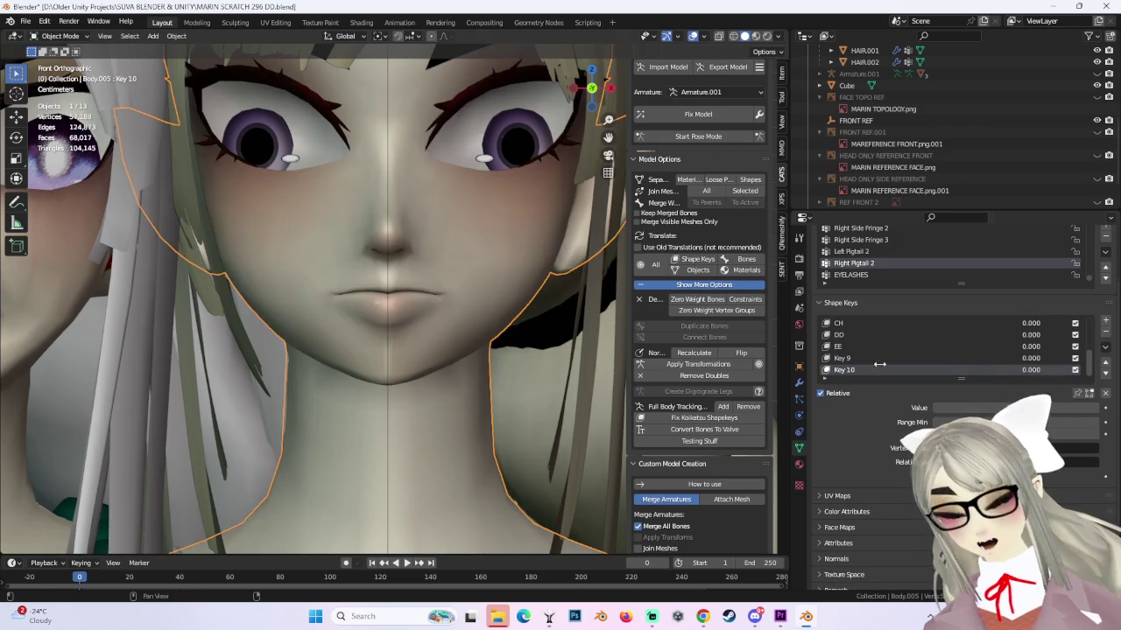
{"action": "left_click_drag", "start_coordinate": [1051, 375], "coordinate": [1103, 374]}
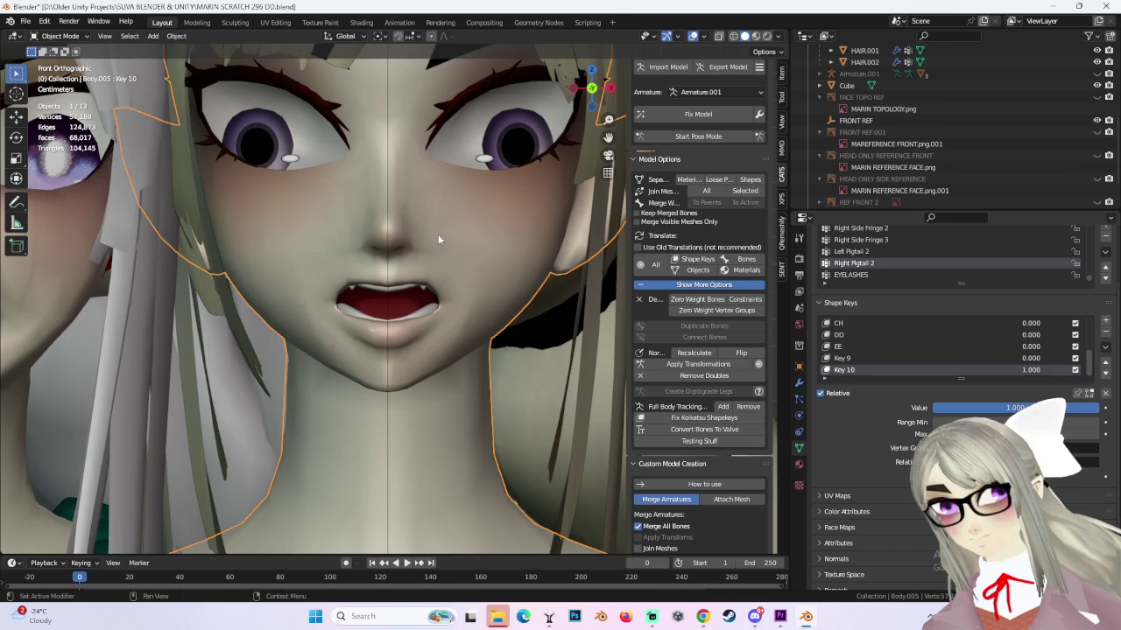
{"action": "middle_click_drag", "start_coordinate": [438, 234], "coordinate": [566, 150]}
{"action": "left_click", "coordinate": [594, 90]}
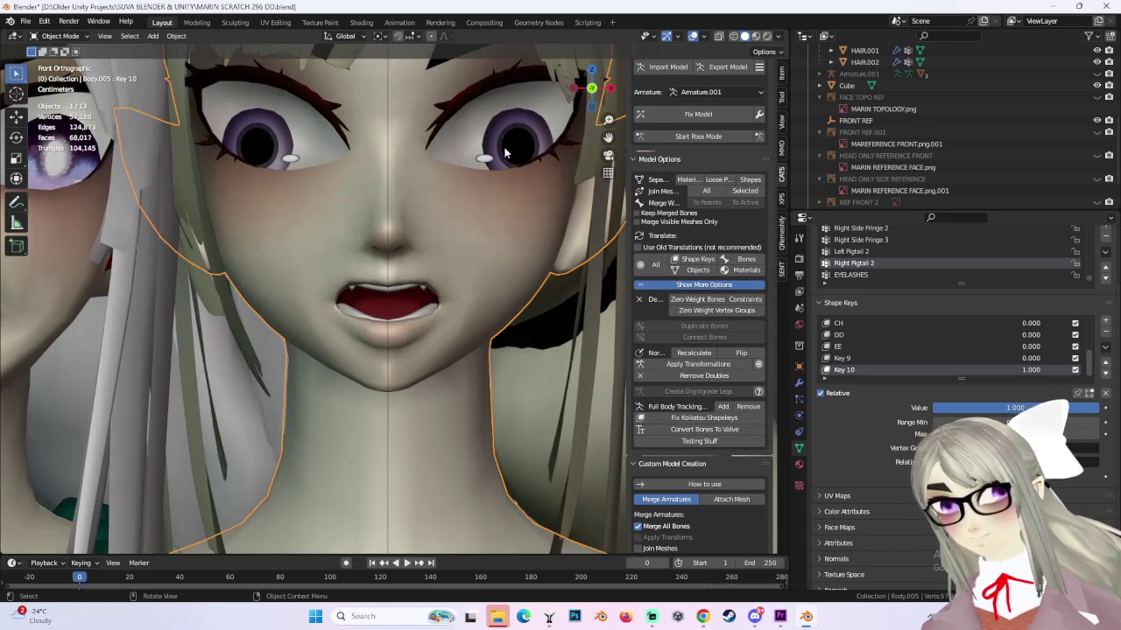
In Edit Mode, make three small proportional moves of the mouth vertices.
{"action": "key", "text": "Tab"}
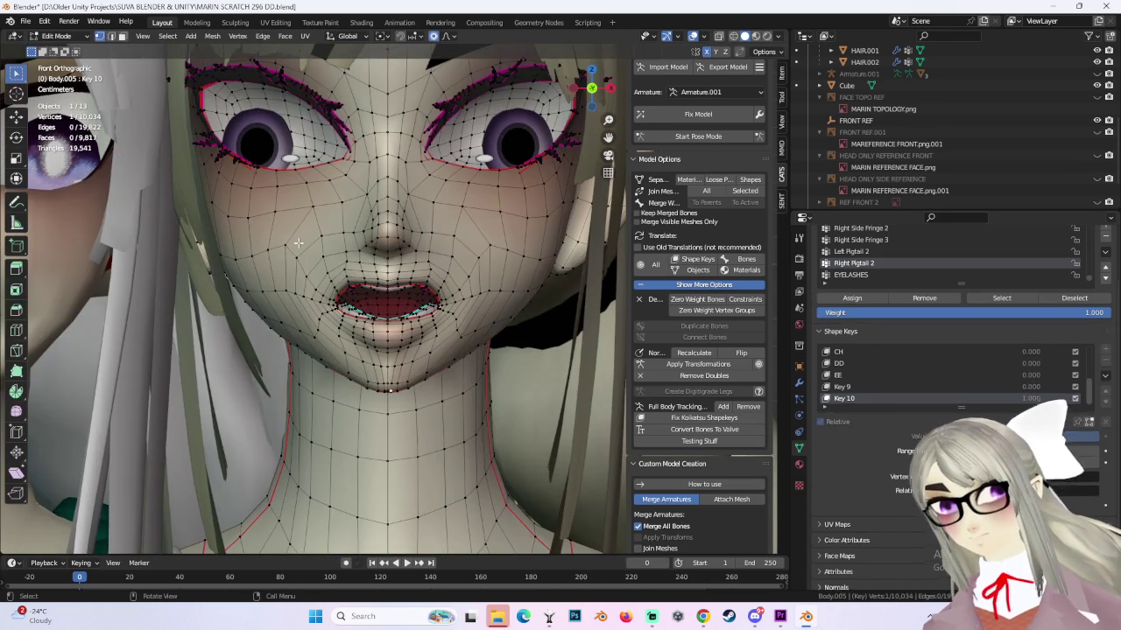
{"action": "key", "text": "g"}
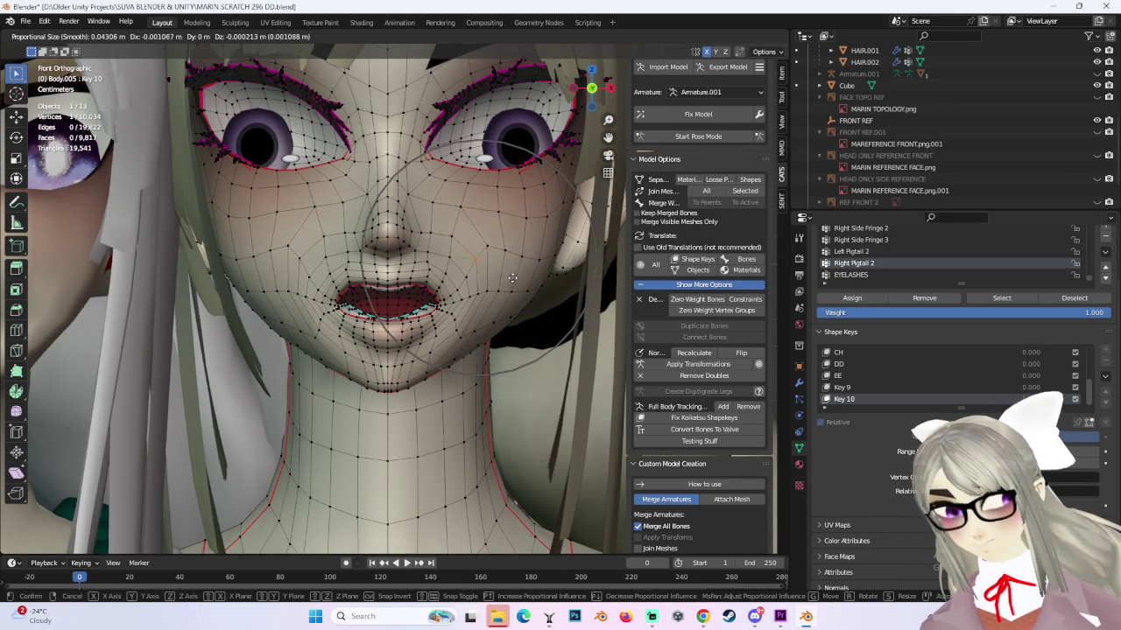
{"action": "left_click", "coordinate": [531, 269]}
{"action": "key", "text": "g"}
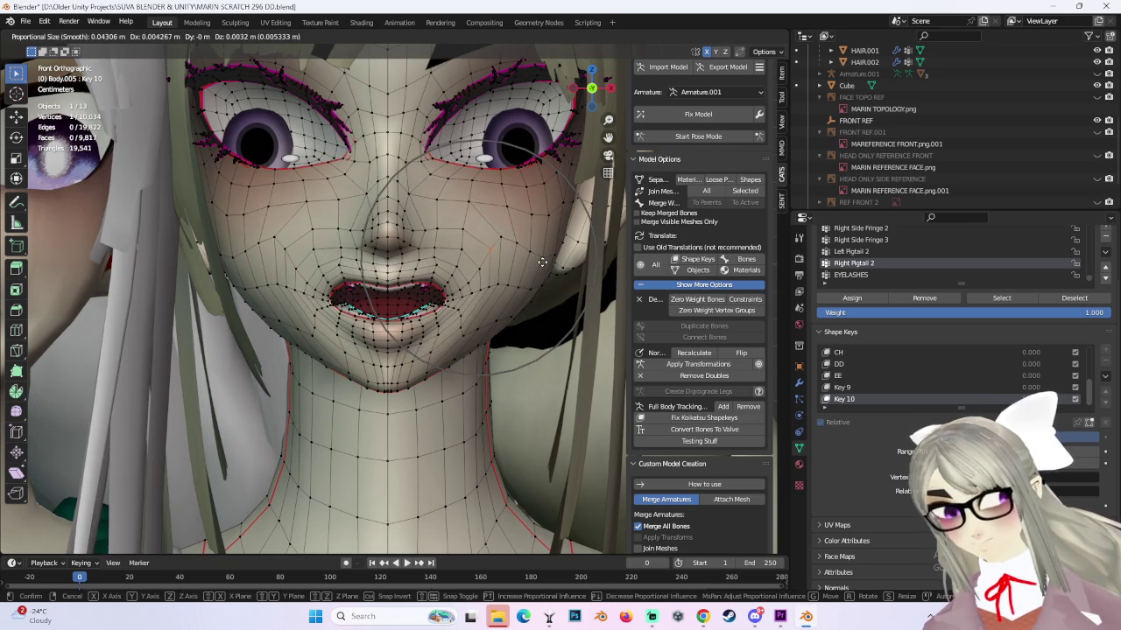
{"action": "left_click", "coordinate": [541, 261]}
{"action": "key", "text": "g"}
{"action": "left_click", "coordinate": [548, 255]}
Check the back view, then return to Front Orthographic and zoom in on the mouth.
{"action": "middle_click_drag", "start_coordinate": [548, 255], "coordinate": [567, 267]}
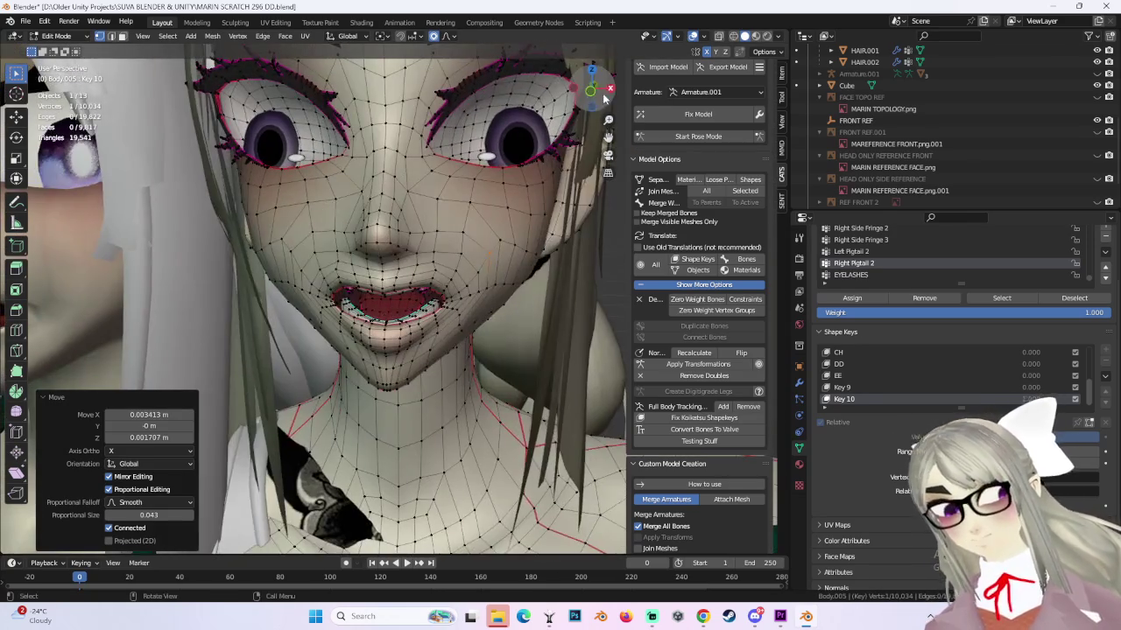
{"action": "middle_click_drag", "start_coordinate": [566, 267], "coordinate": [561, 263]}
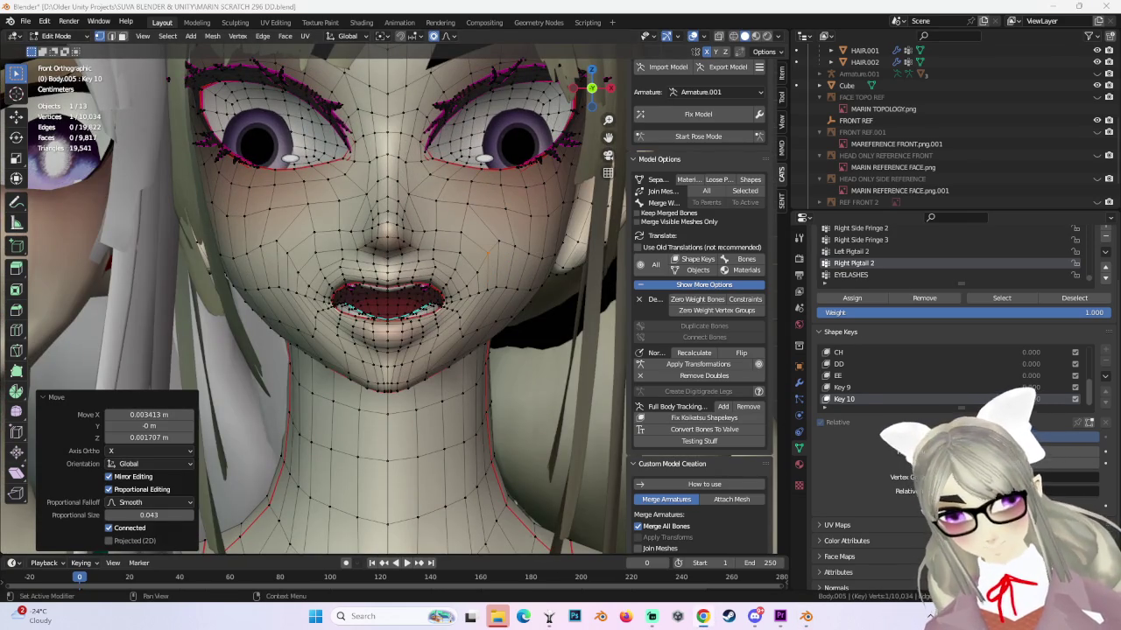
{"action": "left_click", "coordinate": [592, 87]}
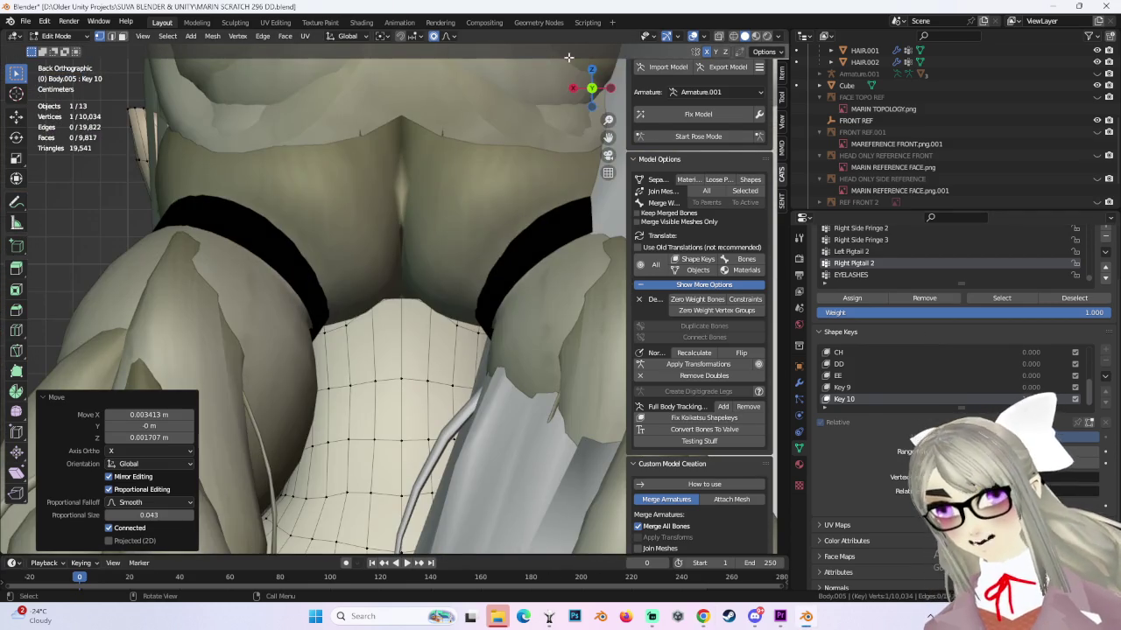
{"action": "key", "text": "KP_1"}
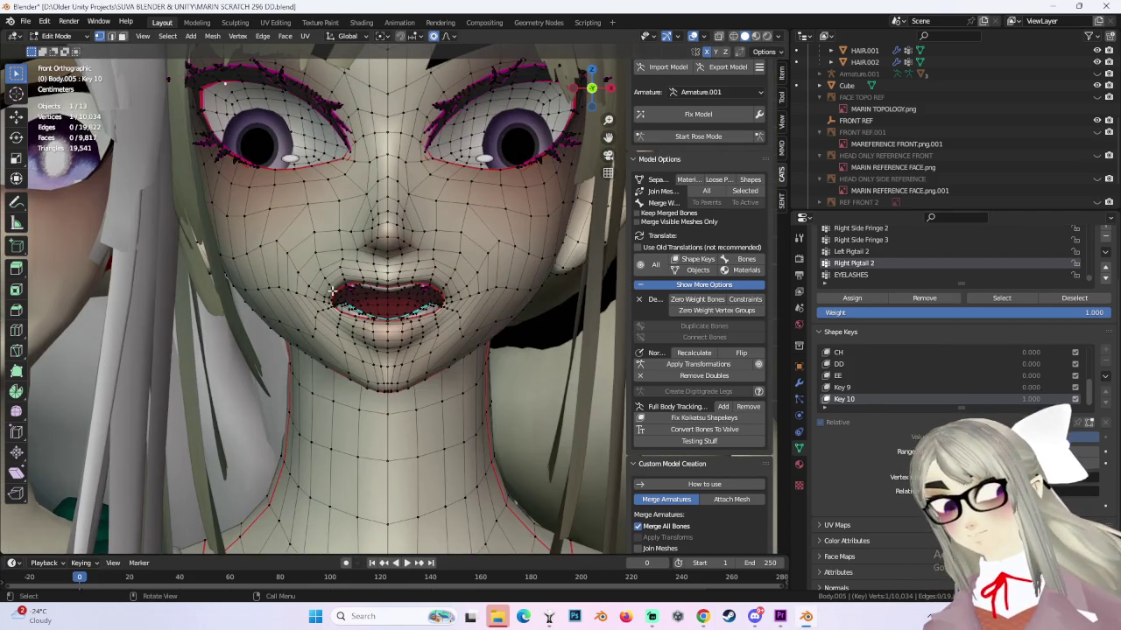
{"action": "scroll", "coordinate": [332, 289], "scroll_direction": "up", "scroll_amount": 2}
{"action": "scroll", "coordinate": [435, 323], "scroll_direction": "down", "scroll_amount": 2}
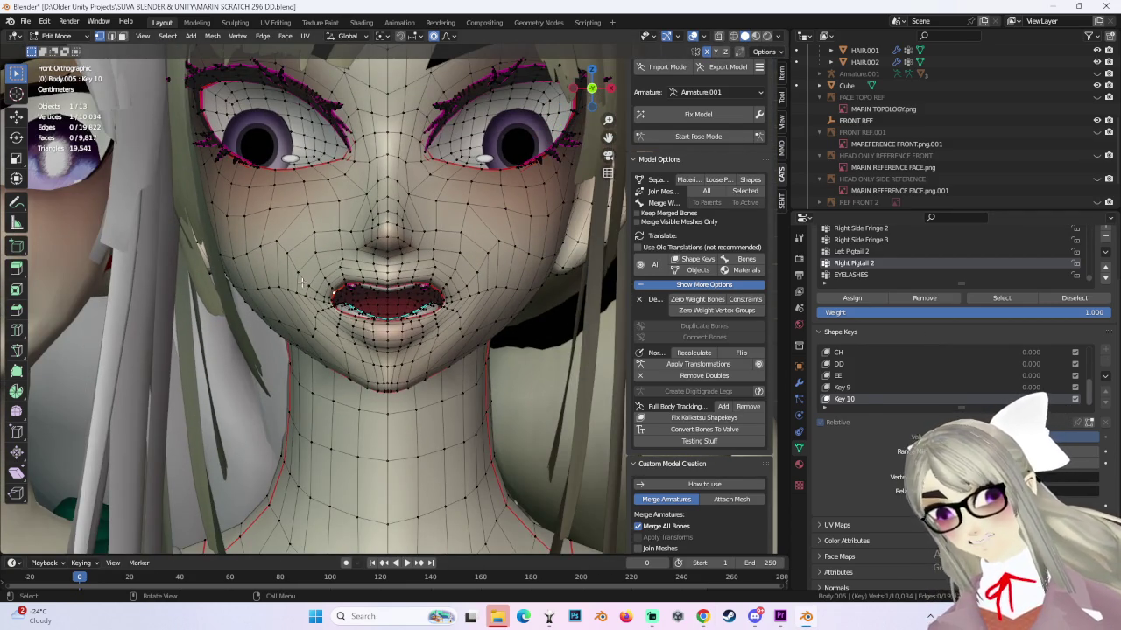
{"action": "scroll", "coordinate": [314, 292], "scroll_direction": "up", "scroll_amount": 1}
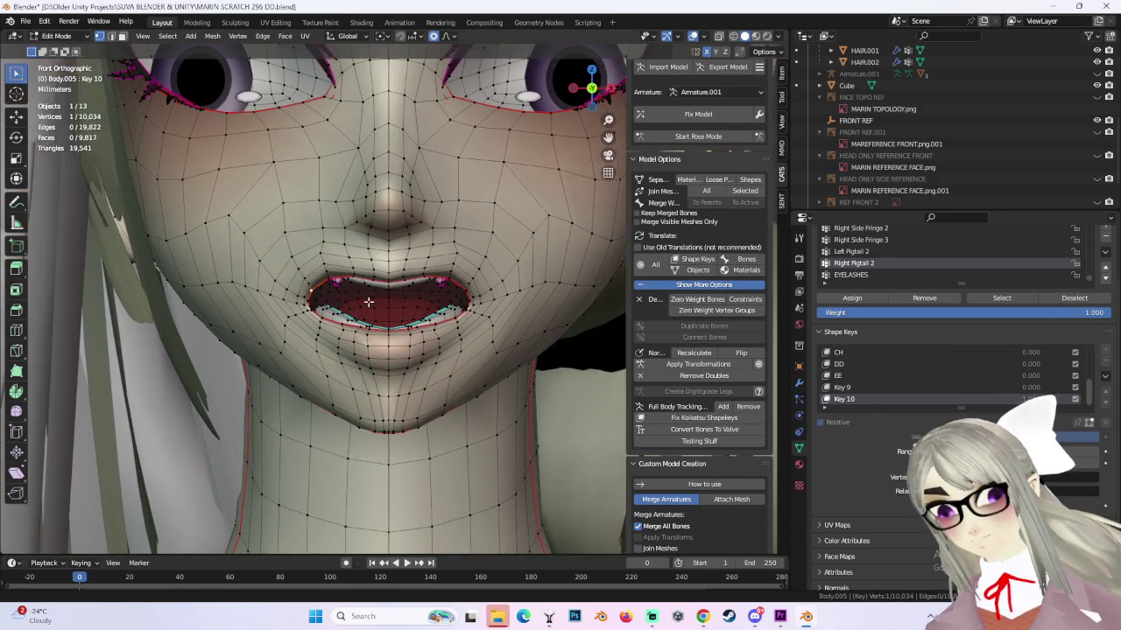
Softly move the mouth vertices with an adjusted falloff size, undoing a bad second move.
{"action": "scroll", "coordinate": [376, 302], "scroll_direction": "up", "scroll_amount": 1}
{"action": "key", "text": "g"}
{"action": "scroll", "coordinate": [374, 287], "scroll_direction": "up", "scroll_amount": 2}
{"action": "scroll", "coordinate": [374, 286], "scroll_direction": "up", "scroll_amount": 2}
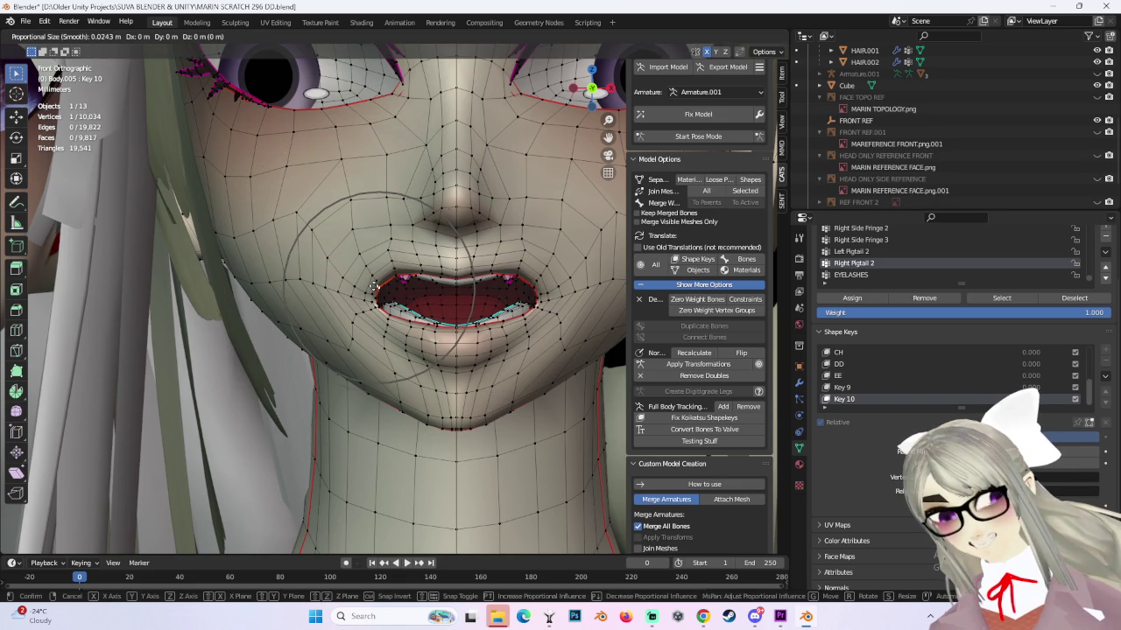
{"action": "left_click", "coordinate": [368, 280]}
{"action": "scroll", "coordinate": [367, 280], "scroll_direction": "down", "scroll_amount": 2}
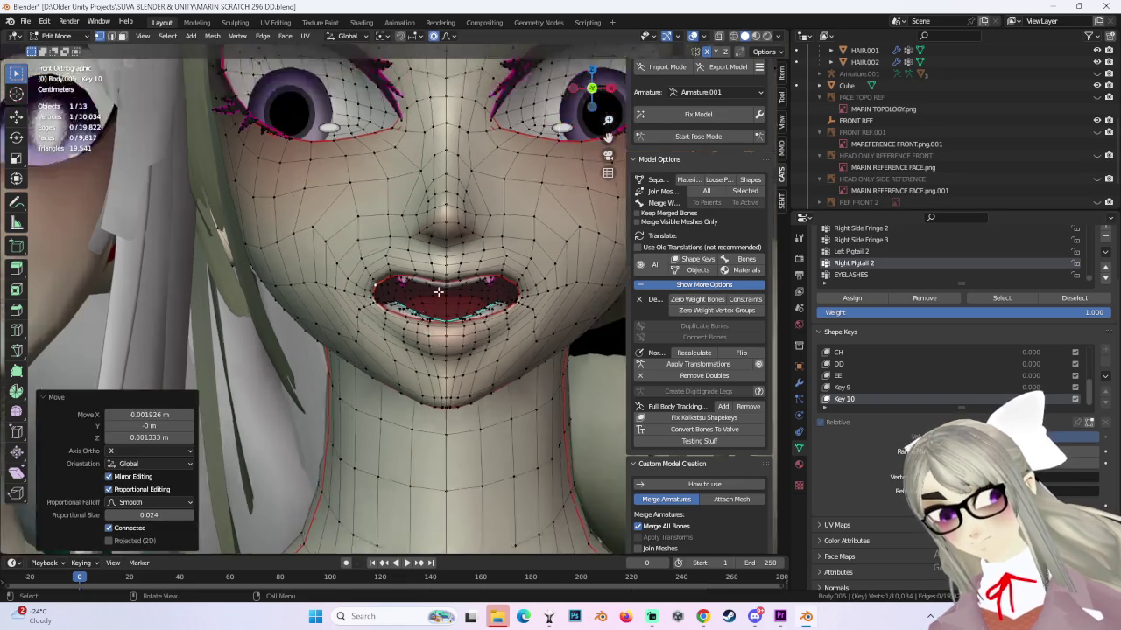
{"action": "scroll", "coordinate": [493, 278], "scroll_direction": "down", "scroll_amount": 1}
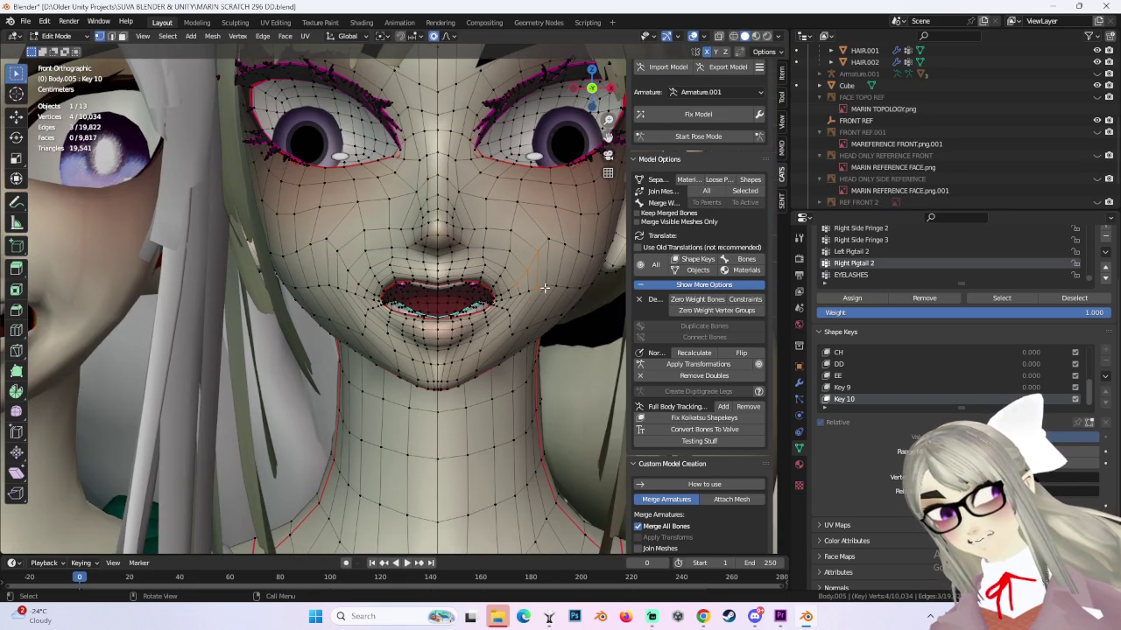
{"action": "middle_click_drag", "start_coordinate": [409, 280], "coordinate": [483, 289], "text": "shift"}
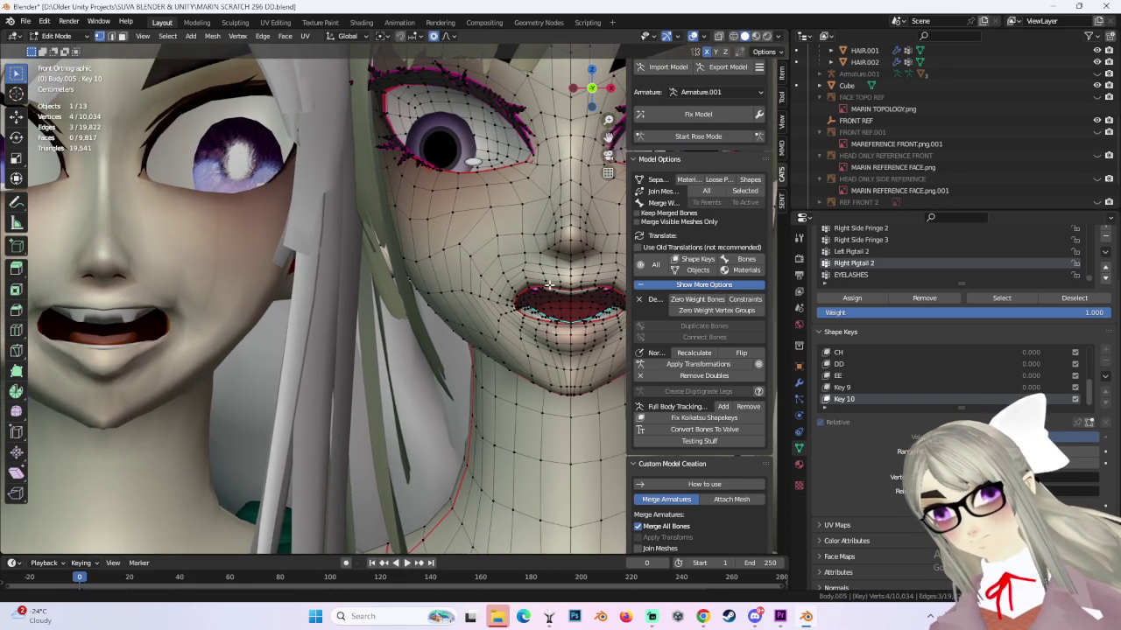
{"action": "key", "text": "g"}
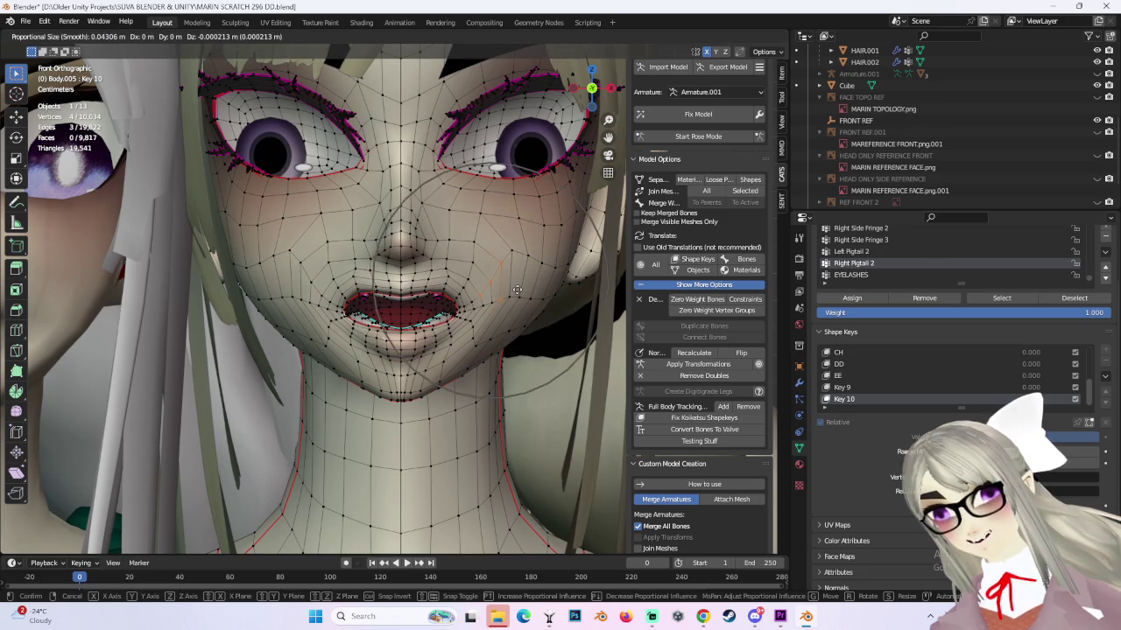
{"action": "left_click", "coordinate": [527, 280]}
{"action": "key", "text": "ctrl+z"}
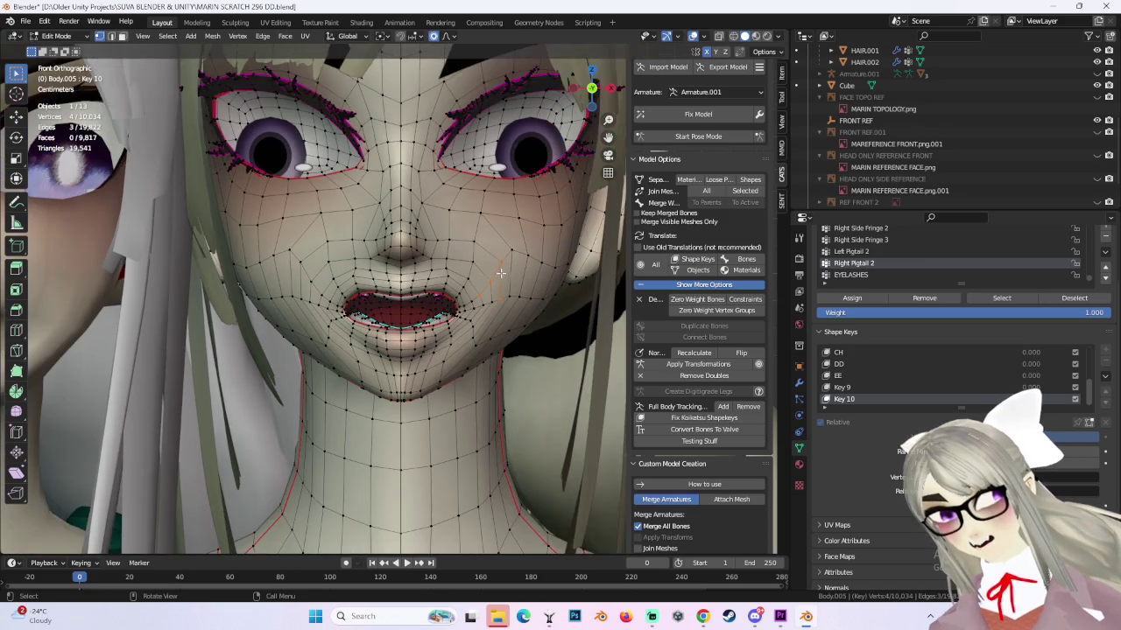
Shift the selected lip vertices, then select and move another lip vertex.
{"action": "key", "text": "g"}
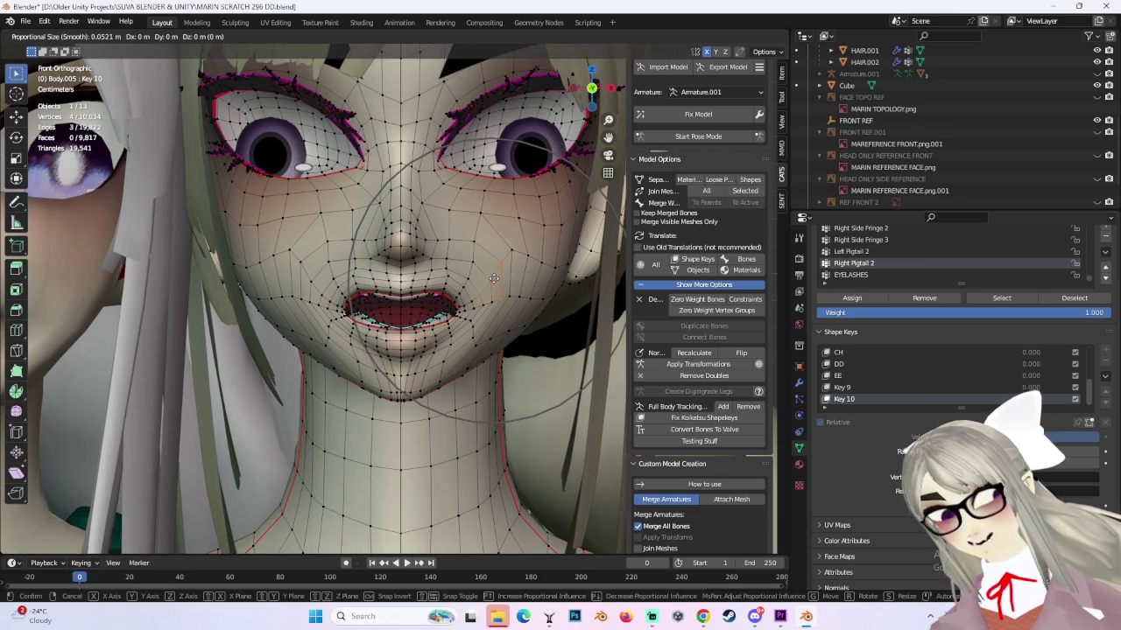
{"action": "scroll", "coordinate": [493, 278], "scroll_direction": "up", "scroll_amount": 1}
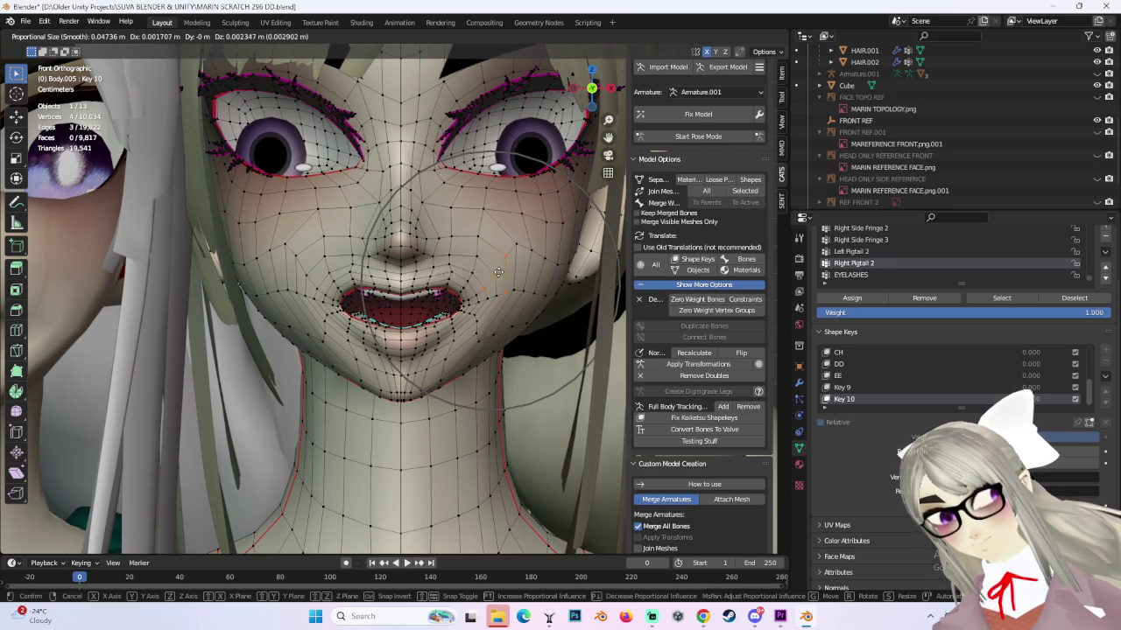
{"action": "left_click", "coordinate": [515, 257]}
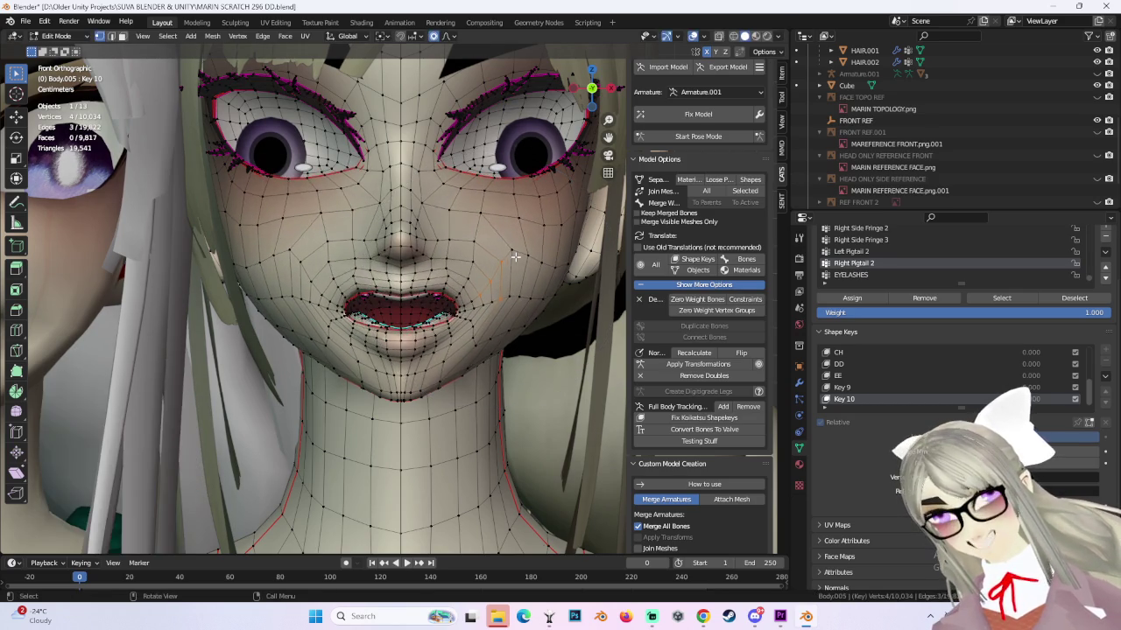
{"action": "key", "text": "g"}
{"action": "left_click", "coordinate": [519, 252]}
{"action": "scroll", "coordinate": [461, 305], "scroll_direction": "down", "scroll_amount": 2}
{"action": "scroll", "coordinate": [462, 305], "scroll_direction": "up", "scroll_amount": 2}
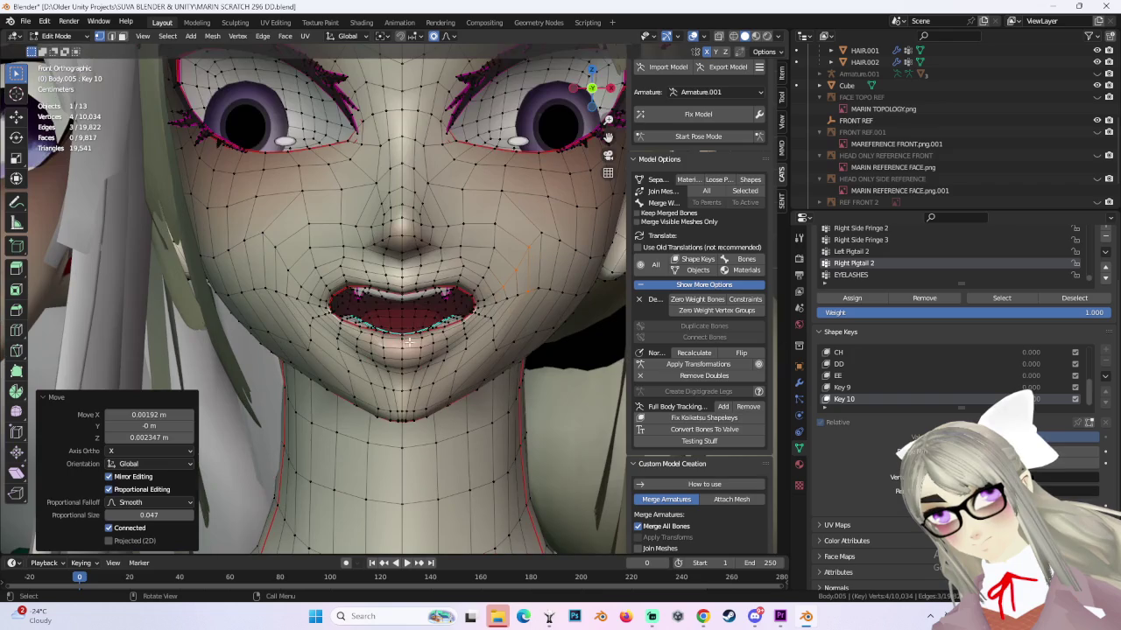
{"action": "left_click", "coordinate": [402, 334]}
{"action": "key", "text": "g"}
{"action": "left_click", "coordinate": [428, 305]}
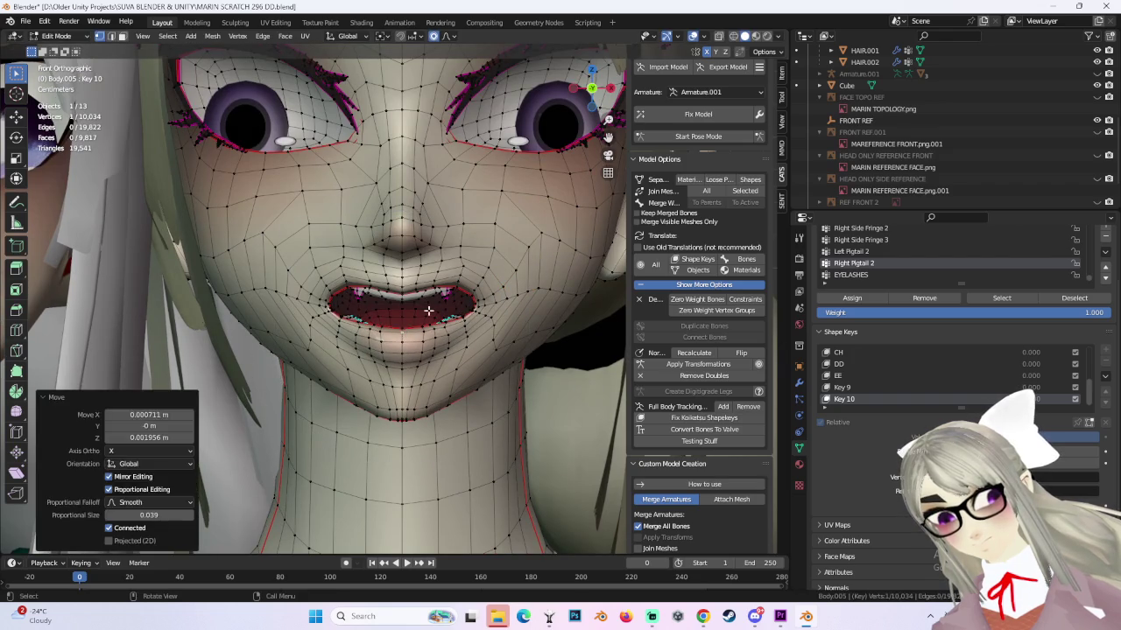
Try a mouth-corner move, undo it, then slightly adjust the lip vertices at size 0.039.
{"action": "left_click", "coordinate": [309, 314]}
{"action": "key", "text": "g"}
{"action": "left_click", "coordinate": [305, 315]}
{"action": "key", "text": "ctrl+z"}
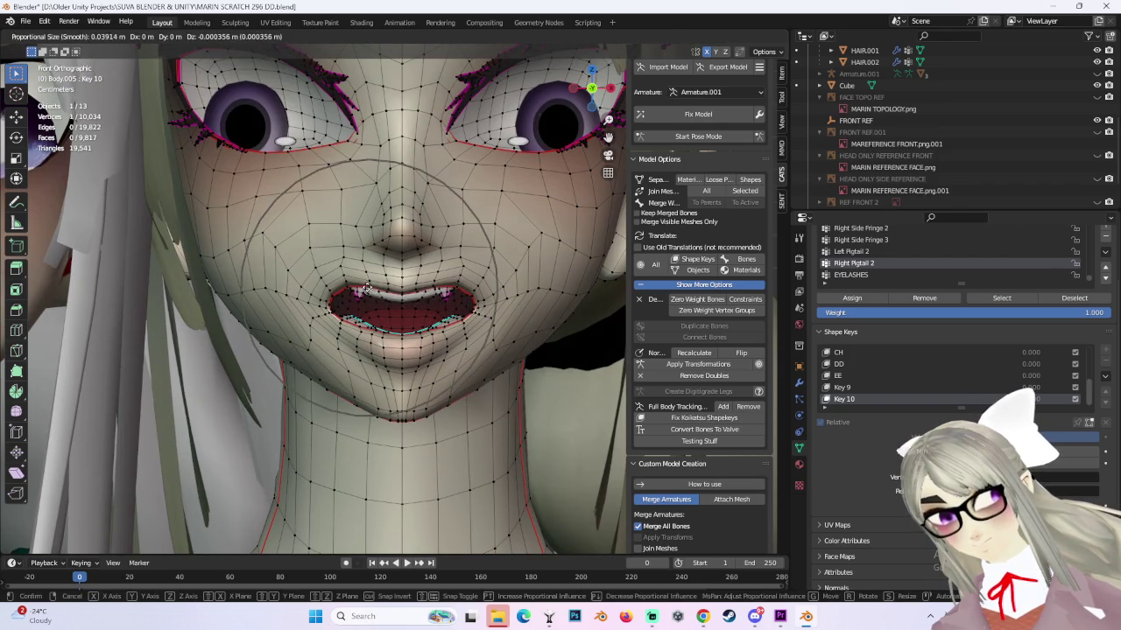
{"action": "scroll", "coordinate": [467, 305], "scroll_direction": "down", "scroll_amount": 2}
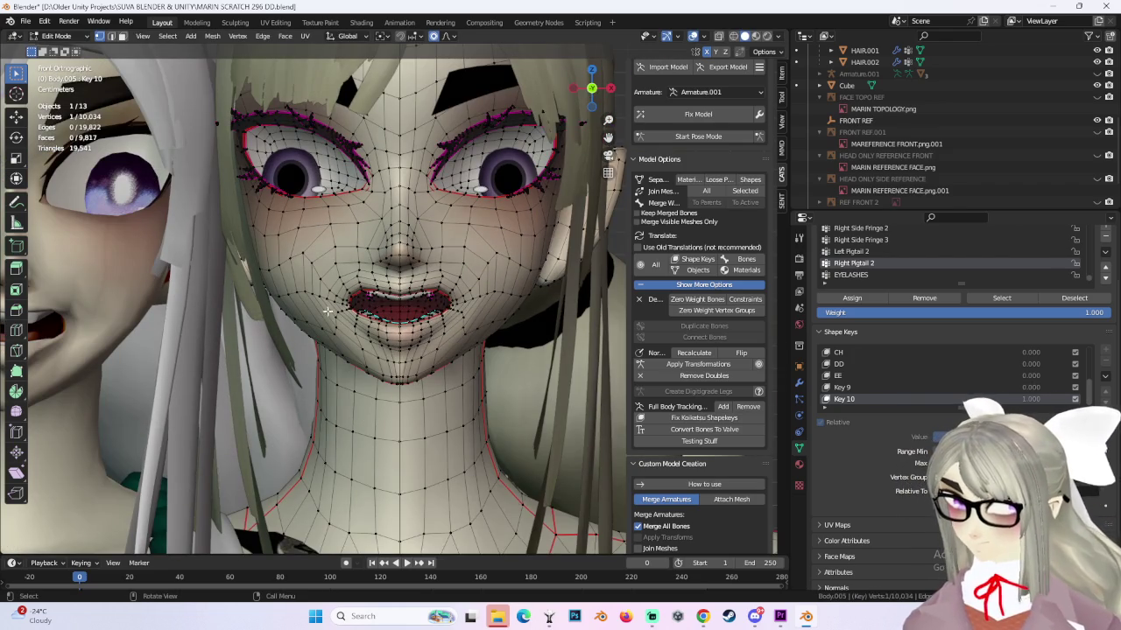
{"action": "key", "text": "g"}
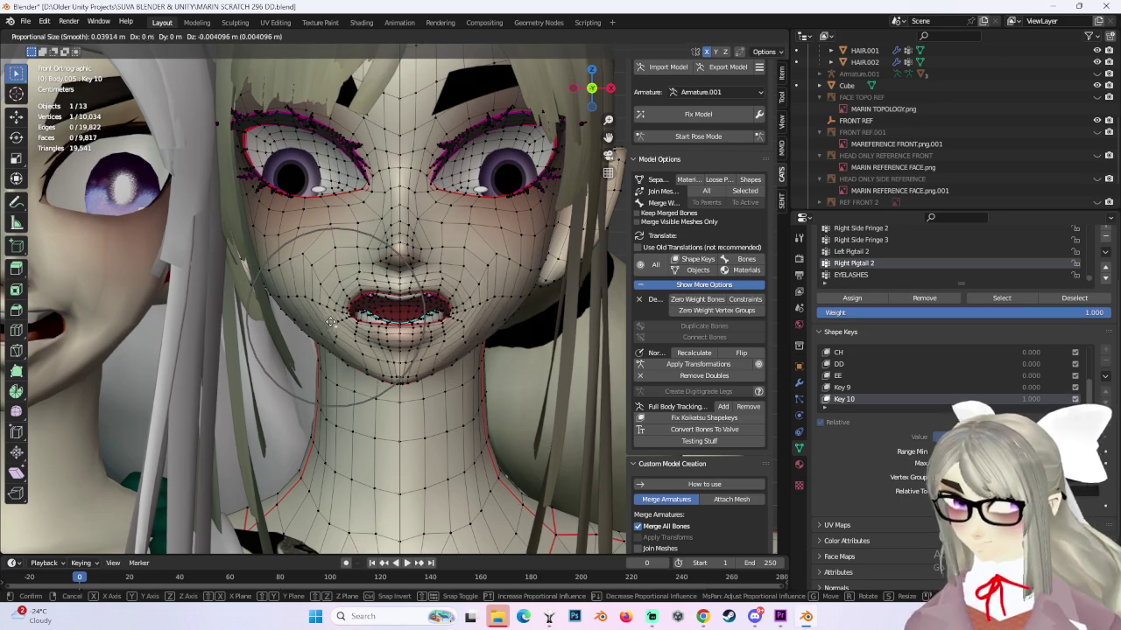
{"action": "left_click", "coordinate": [331, 322]}
Nudge the lip vertices, then reshape the mouth again from a perspective view.
{"action": "key", "text": "g"}
{"action": "left_click", "coordinate": [394, 289]}
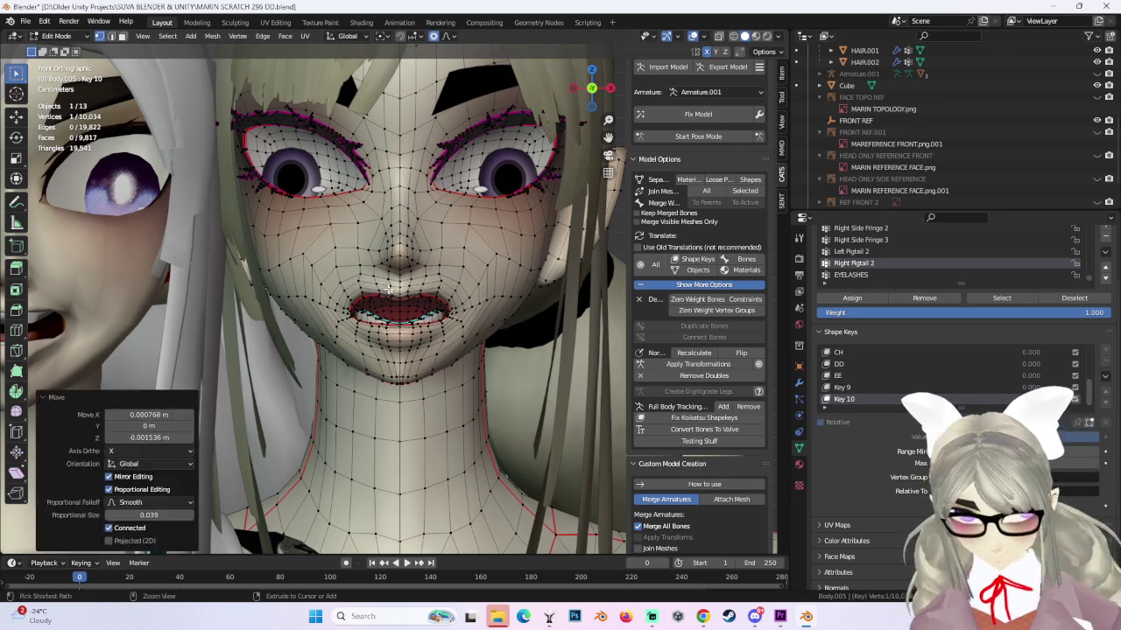
{"action": "mouse_move", "coordinate": [394, 289]}
{"action": "middle_mouse_down"}
{"action": "mouse_move", "coordinate": [525, 307]}
{"action": "mouse_move", "coordinate": [459, 296]}
{"action": "middle_mouse_up"}
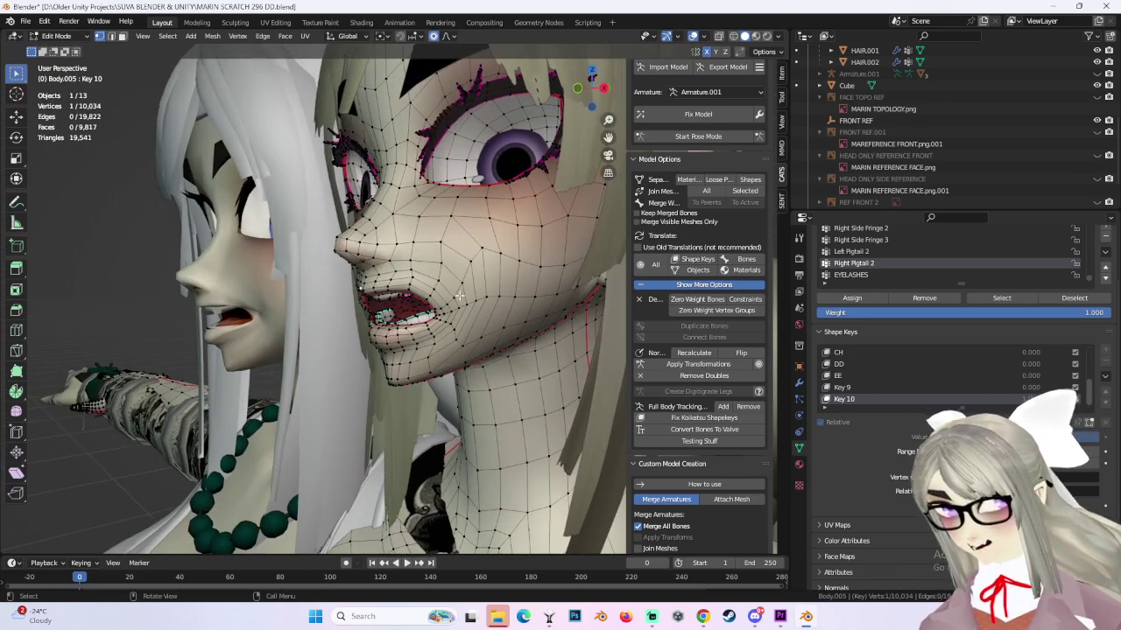
{"action": "key", "text": "g"}
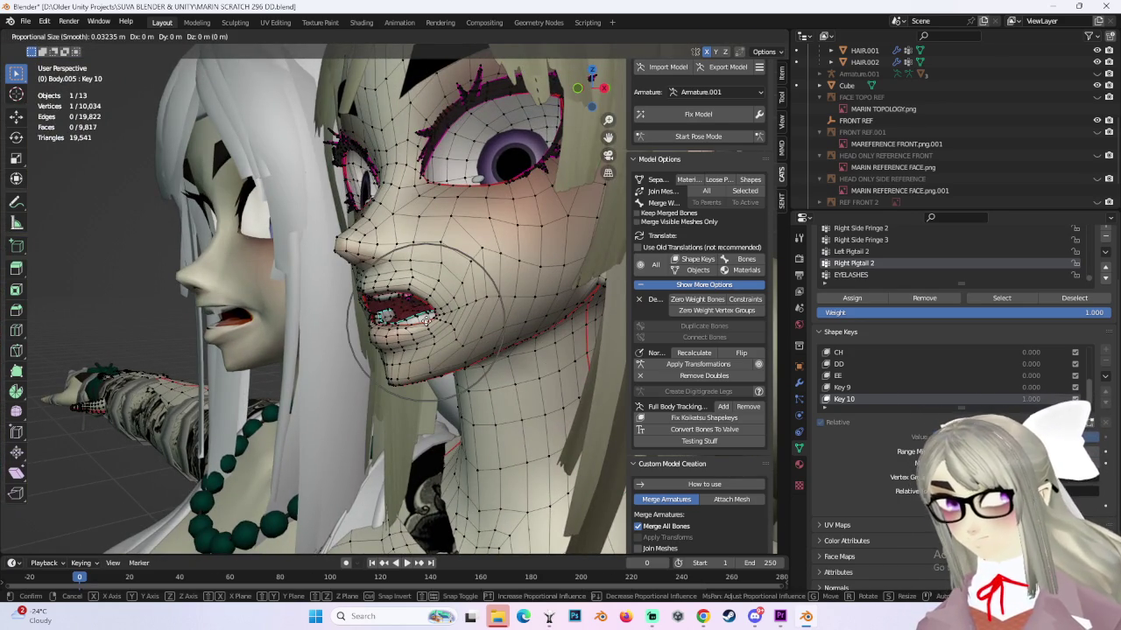
{"action": "left_click", "coordinate": [426, 311]}
Add a second mouth vertex and move both at size 0.043 in front view, checking in three-quarter view.
{"action": "middle_click_drag", "start_coordinate": [425, 310], "coordinate": [334, 328]}
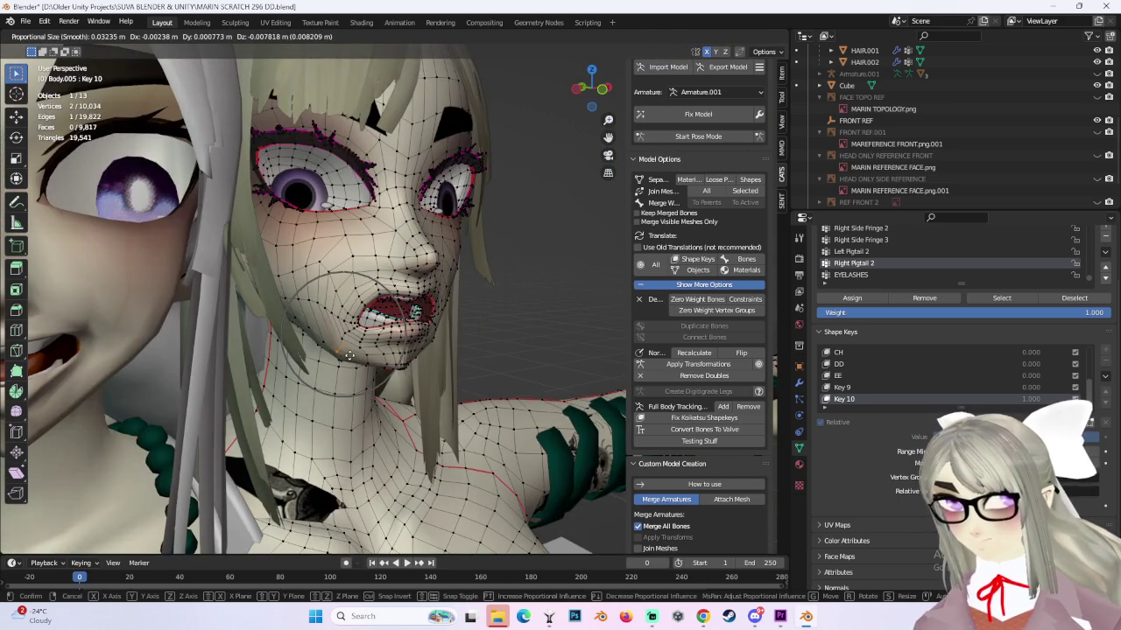
{"action": "left_click", "coordinate": [359, 331], "text": "shift"}
{"action": "middle_click_drag", "start_coordinate": [359, 331], "coordinate": [481, 319]}
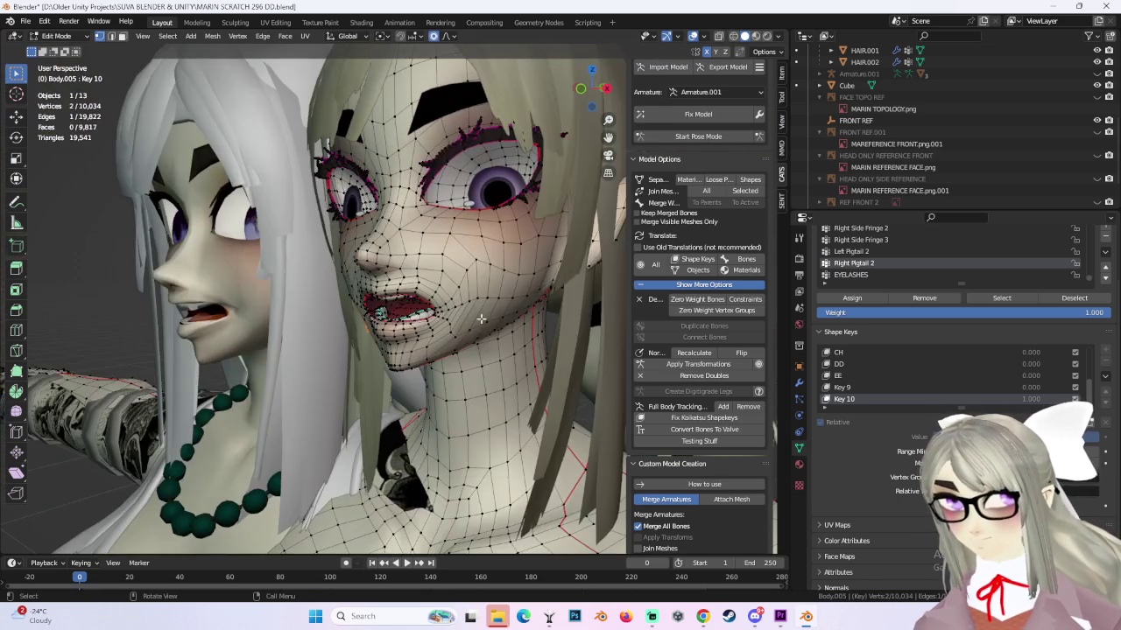
{"action": "left_click", "coordinate": [592, 98]}
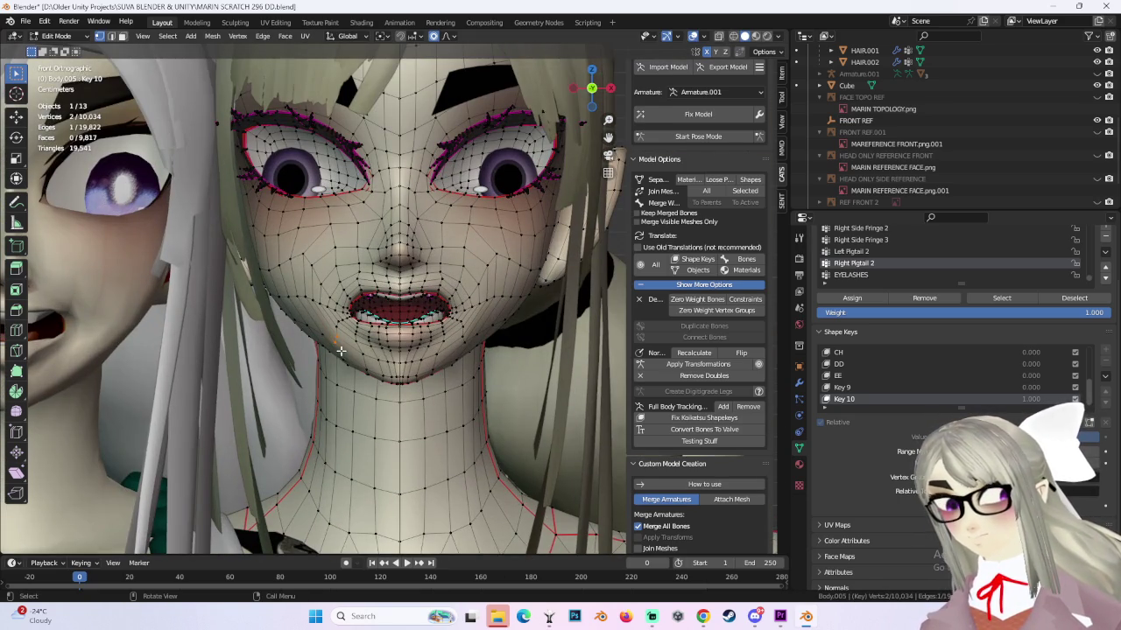
{"action": "key", "text": "g"}
{"action": "left_click", "coordinate": [350, 342]}
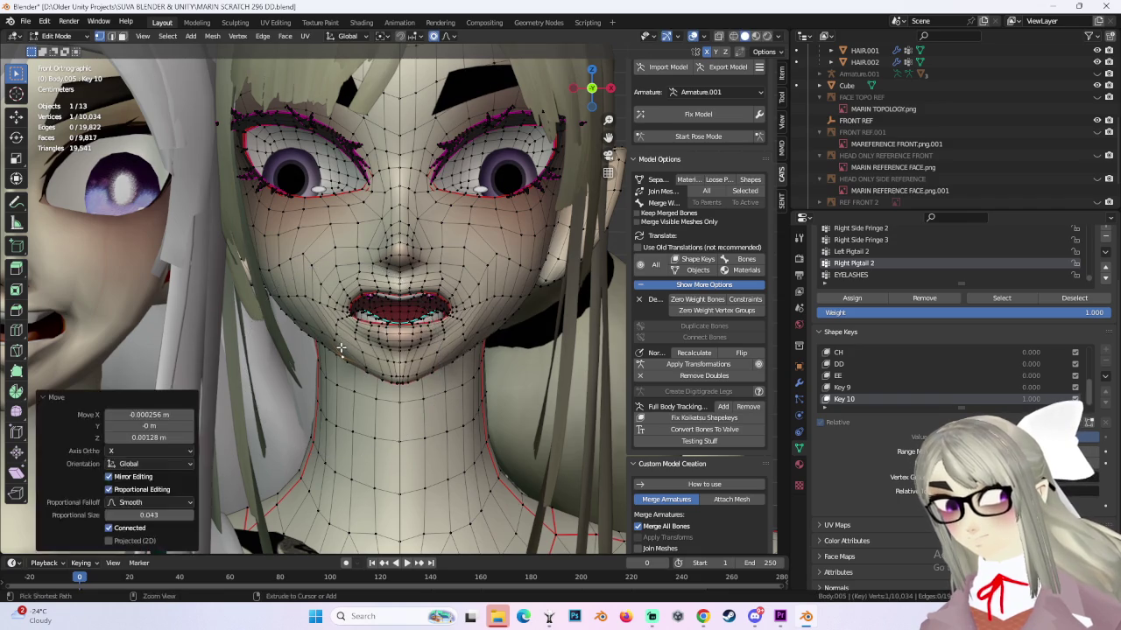
{"action": "mouse_move", "coordinate": [350, 341]}
{"action": "middle_mouse_down"}
{"action": "mouse_move", "coordinate": [407, 278]}
{"action": "mouse_move", "coordinate": [536, 278]}
{"action": "mouse_move", "coordinate": [471, 287]}
{"action": "middle_mouse_up"}
{"action": "scroll", "coordinate": [370, 332], "scroll_direction": "up", "scroll_amount": 2}
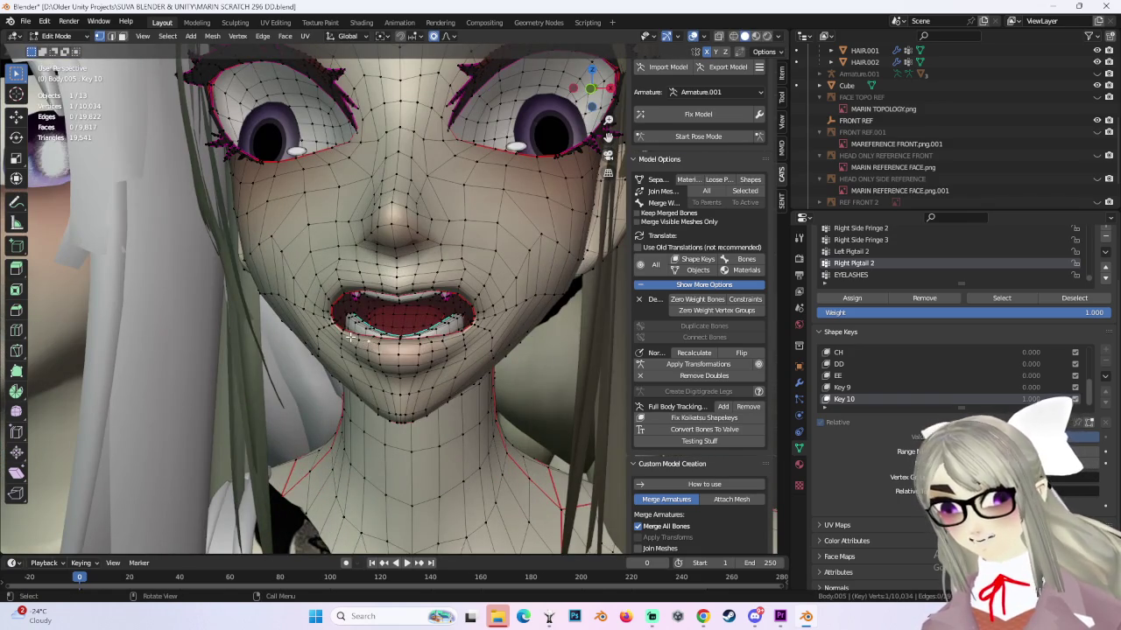
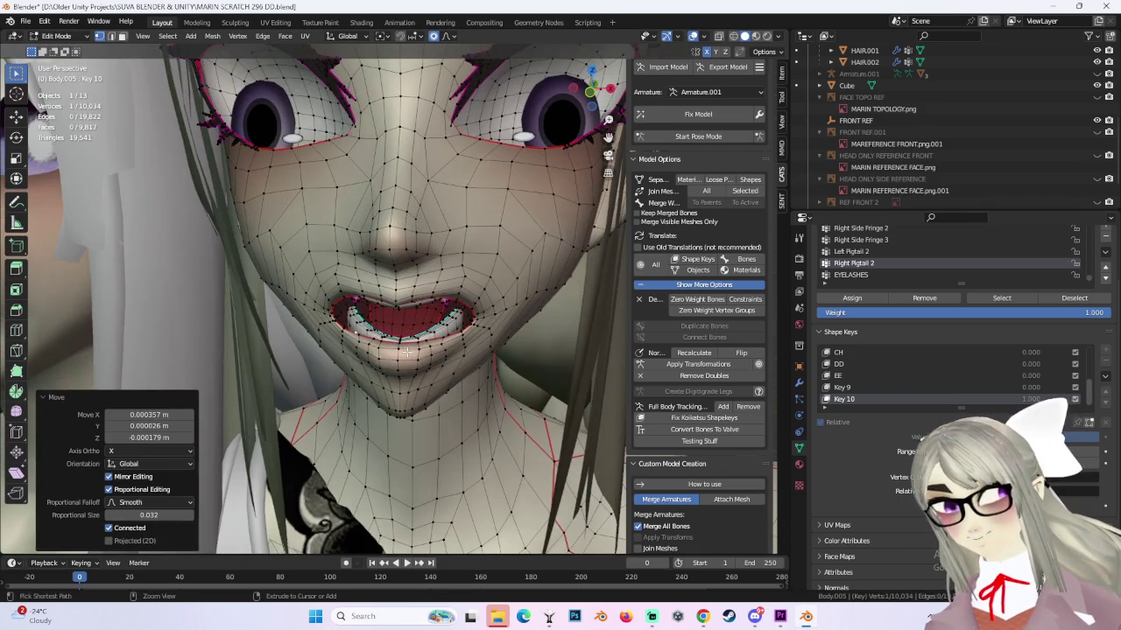
Undo the last mouth tweak and re-drag the Key 10 mouth vertices with proportional falloff.
{"action": "key", "text": "ctrl+z"}
{"action": "mouse_move", "coordinate": [407, 351]}
{"action": "middle_mouse_down"}
{"action": "mouse_move", "coordinate": [453, 266]}
{"action": "mouse_move", "coordinate": [293, 315]}
{"action": "middle_mouse_up"}
{"action": "key", "text": "ctrl+shift+z"}
{"action": "key", "text": "ctrl+z"}
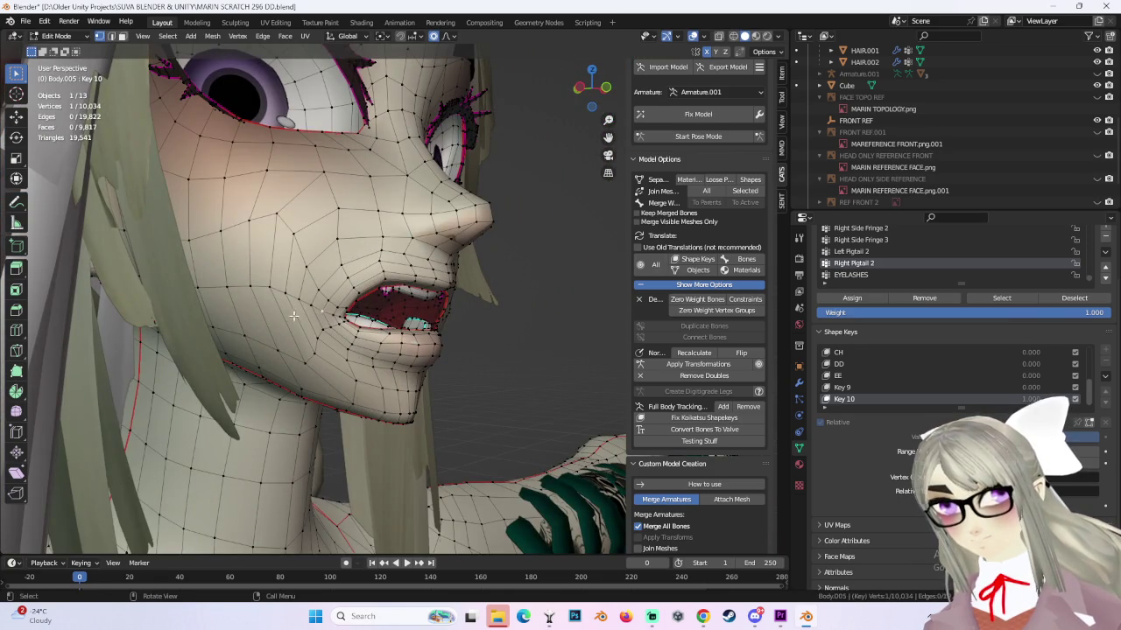
{"action": "key", "text": "g"}
{"action": "left_click", "coordinate": [526, 288]}
{"action": "middle_click_drag", "start_coordinate": [525, 288], "coordinate": [409, 298]}
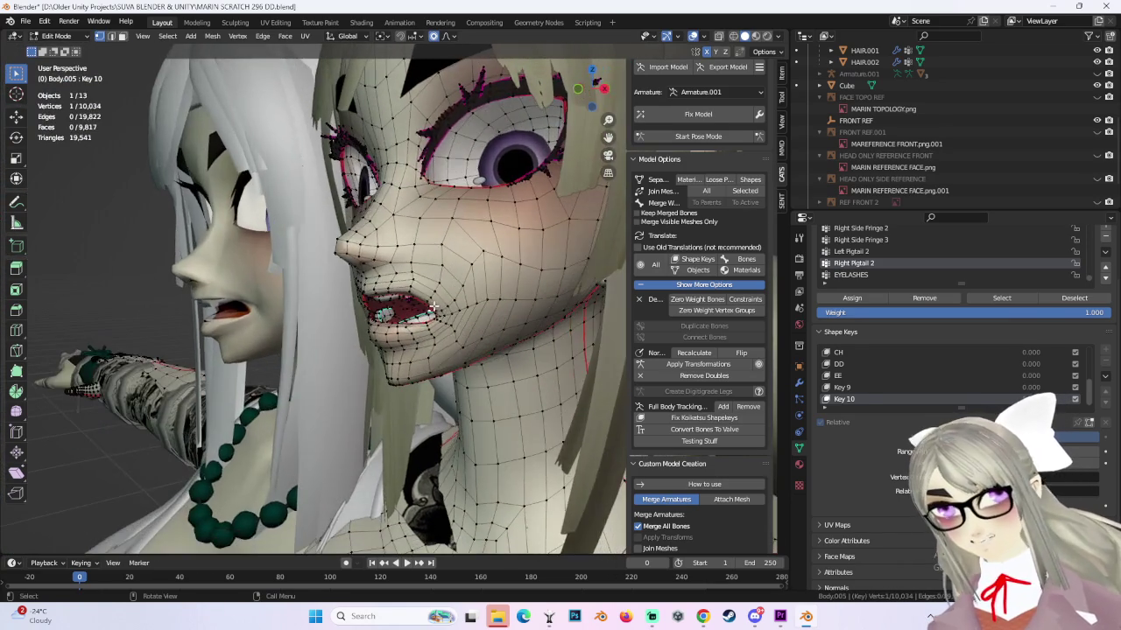
{"action": "scroll", "coordinate": [418, 297], "scroll_direction": "up", "scroll_amount": 3}
{"action": "scroll", "coordinate": [417, 297], "scroll_direction": "down", "scroll_amount": 2}
Reshape the lip vertices into the open, fanged mouth while checking from the front orthographic view.
{"action": "key", "text": "g"}
{"action": "left_click", "coordinate": [418, 297]}
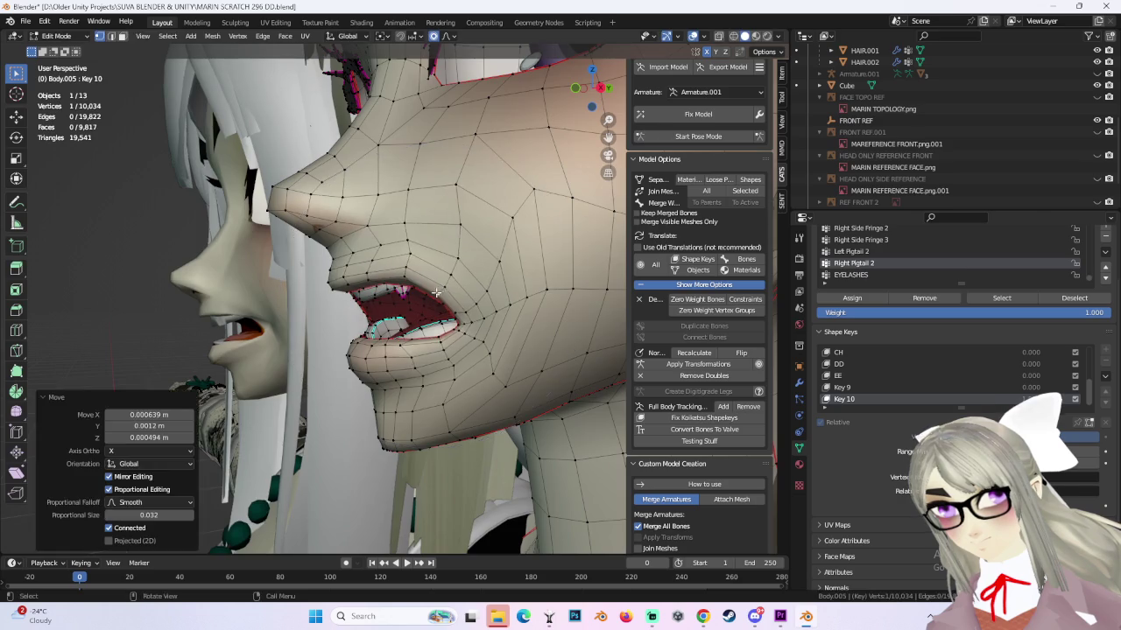
{"action": "middle_click_drag", "start_coordinate": [419, 297], "coordinate": [534, 291]}
{"action": "key", "text": "ctrl+z"}
{"action": "left_click", "coordinate": [600, 91]}
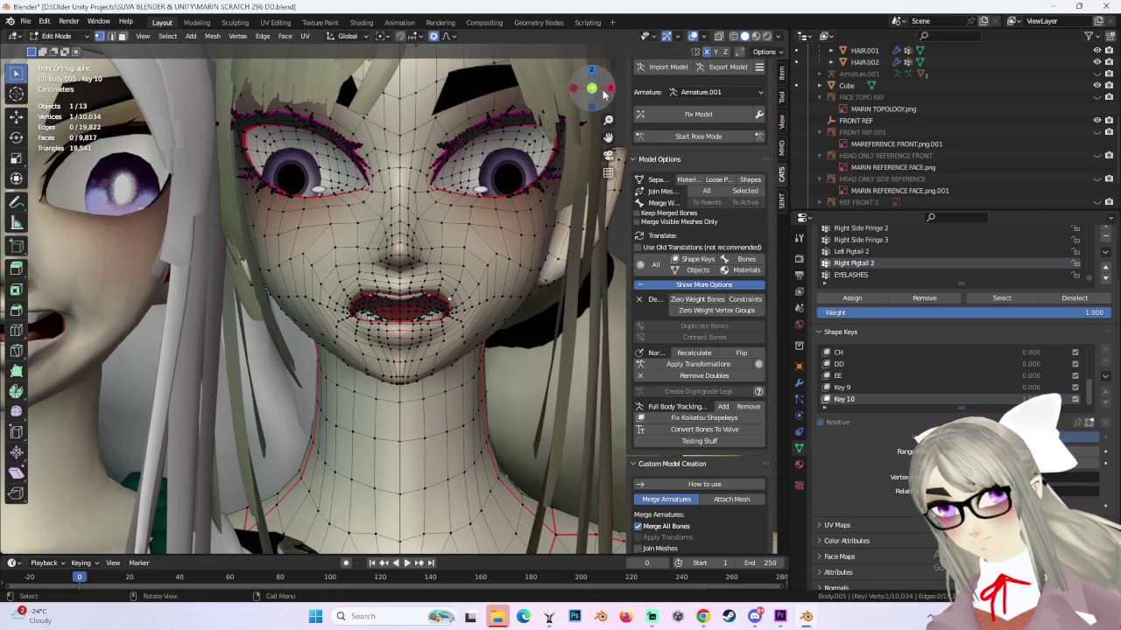
{"action": "key", "text": "g"}
{"action": "left_click", "coordinate": [372, 304]}
{"action": "mouse_move", "coordinate": [371, 304]}
{"action": "middle_mouse_down"}
{"action": "mouse_move", "coordinate": [545, 280]}
{"action": "mouse_move", "coordinate": [400, 304]}
{"action": "mouse_move", "coordinate": [438, 290]}
{"action": "middle_mouse_up"}
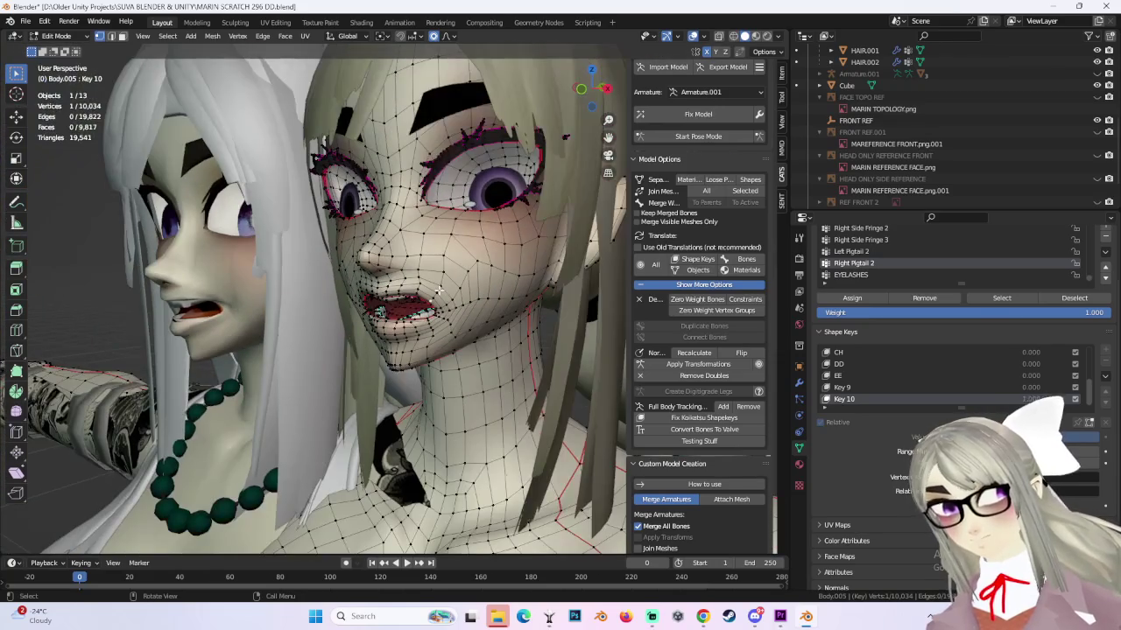
Return to Object Mode and review the mouth in front orthographic view.
{"action": "left_click", "coordinate": [56, 36]}
{"action": "left_click", "coordinate": [61, 54]}
{"action": "middle_click_drag", "start_coordinate": [377, 188], "coordinate": [419, 182]}
{"action": "left_click", "coordinate": [591, 88]}
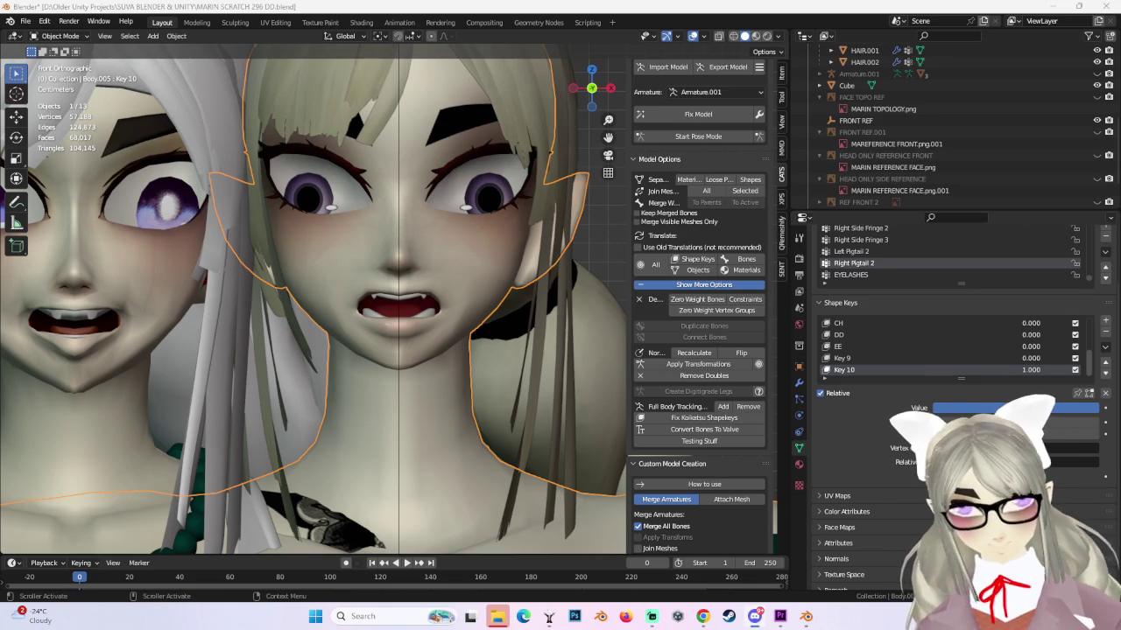
{"action": "key", "text": "alt+Tab"}
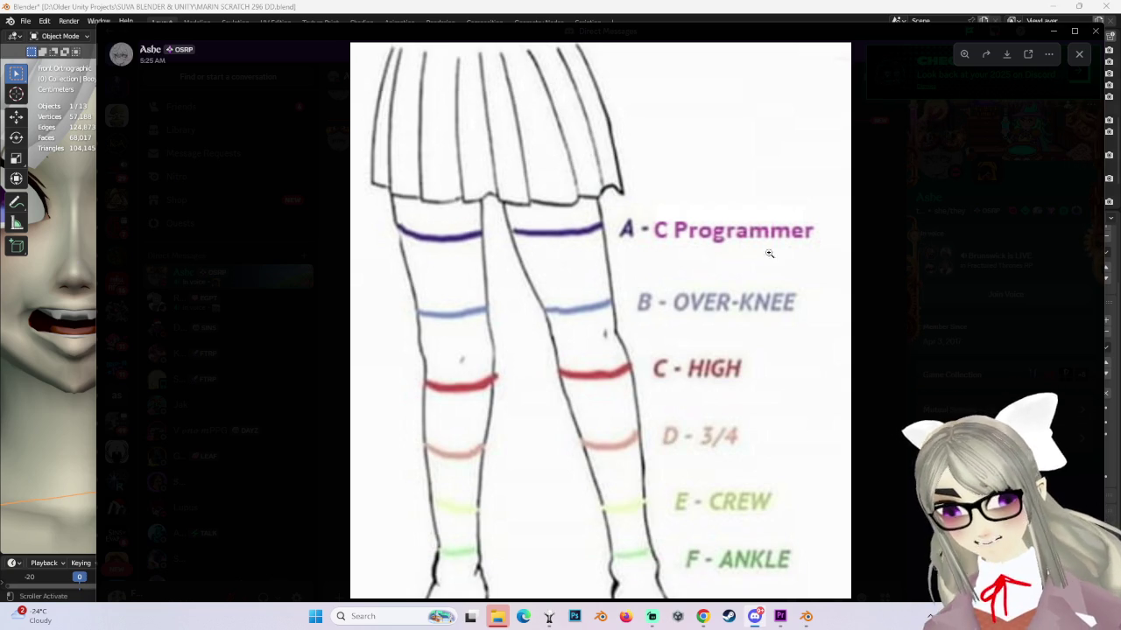
{"action": "left_click", "coordinate": [912, 316]}
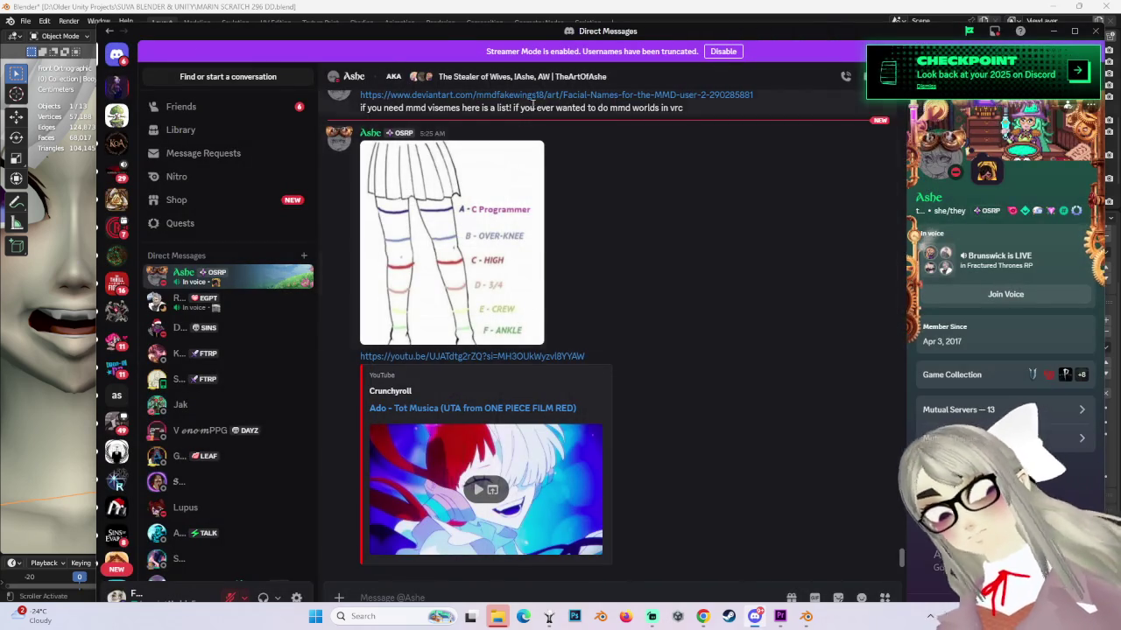
{"action": "key", "text": "alt+Tab"}
{"action": "scroll", "coordinate": [273, 261], "scroll_direction": "down", "scroll_amount": 3}
Enter Edit Mode with X-ray on and box-select both legs from the thighs down.
{"action": "scroll", "coordinate": [350, 289], "scroll_direction": "down", "scroll_amount": 2}
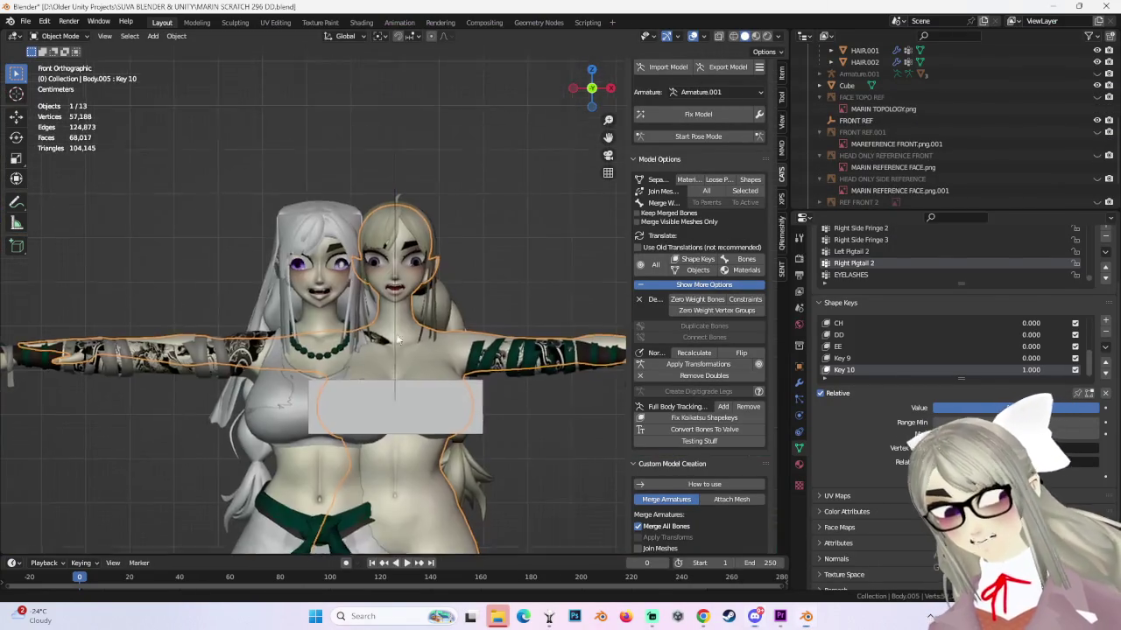
{"action": "scroll", "coordinate": [431, 307], "scroll_direction": "up", "scroll_amount": 3}
{"action": "scroll", "coordinate": [395, 235], "scroll_direction": "up", "scroll_amount": 2}
{"action": "left_click", "coordinate": [59, 36]}
{"action": "left_click", "coordinate": [60, 61]}
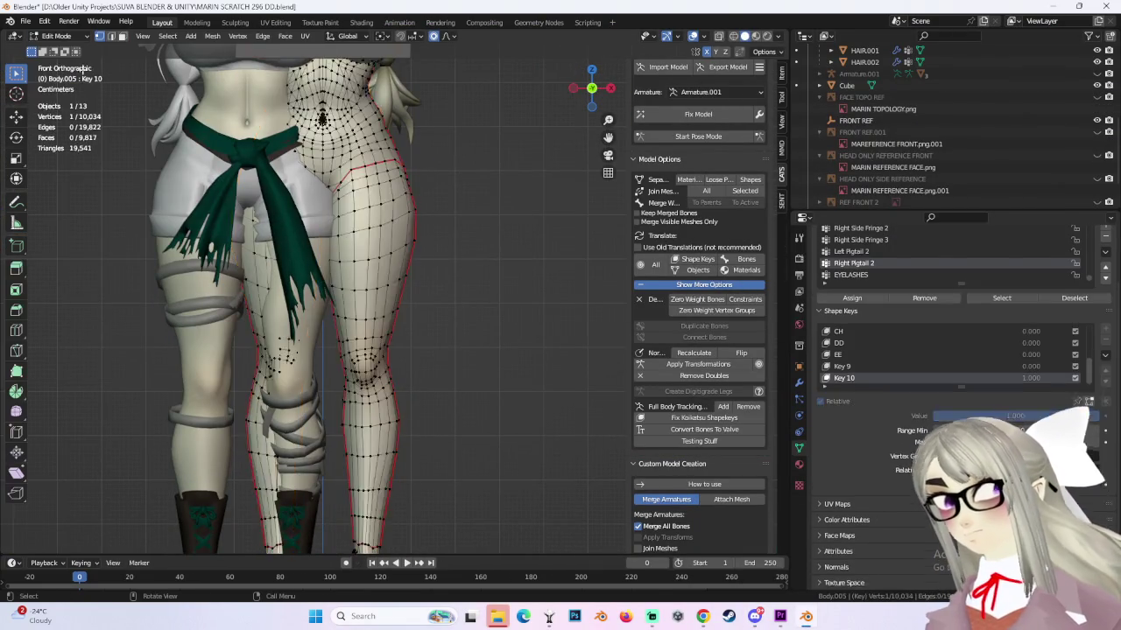
{"action": "middle_click_drag", "start_coordinate": [368, 228], "coordinate": [415, 166]}
{"action": "left_click", "coordinate": [734, 36]}
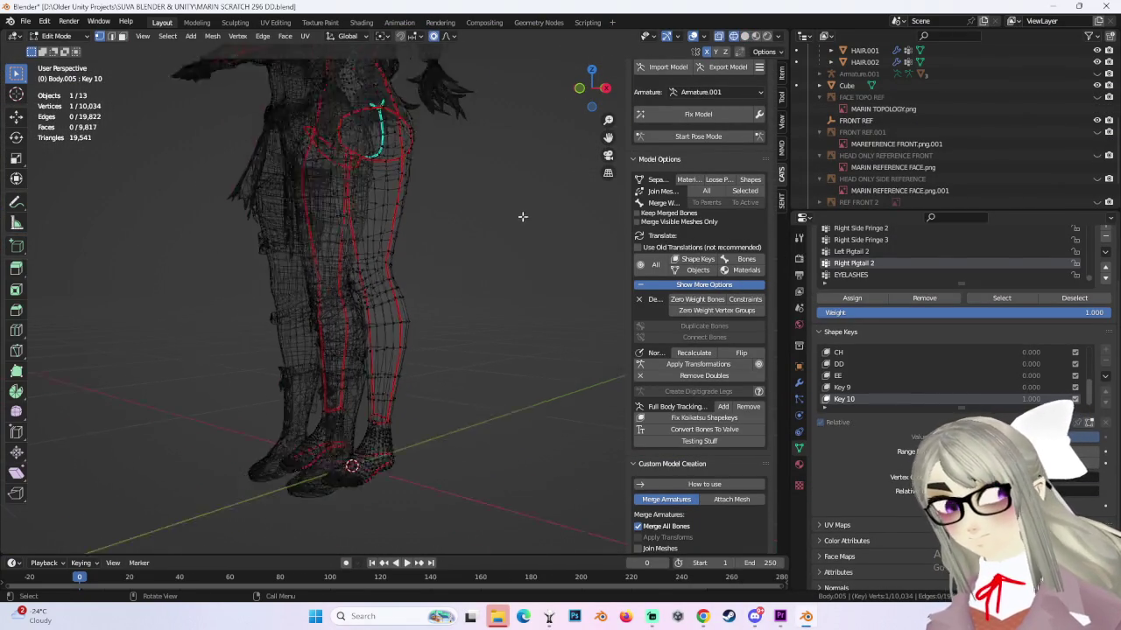
{"action": "middle_click_drag", "start_coordinate": [520, 215], "coordinate": [540, 438]}
{"action": "left_click_drag", "start_coordinate": [547, 526], "coordinate": [189, 191]}
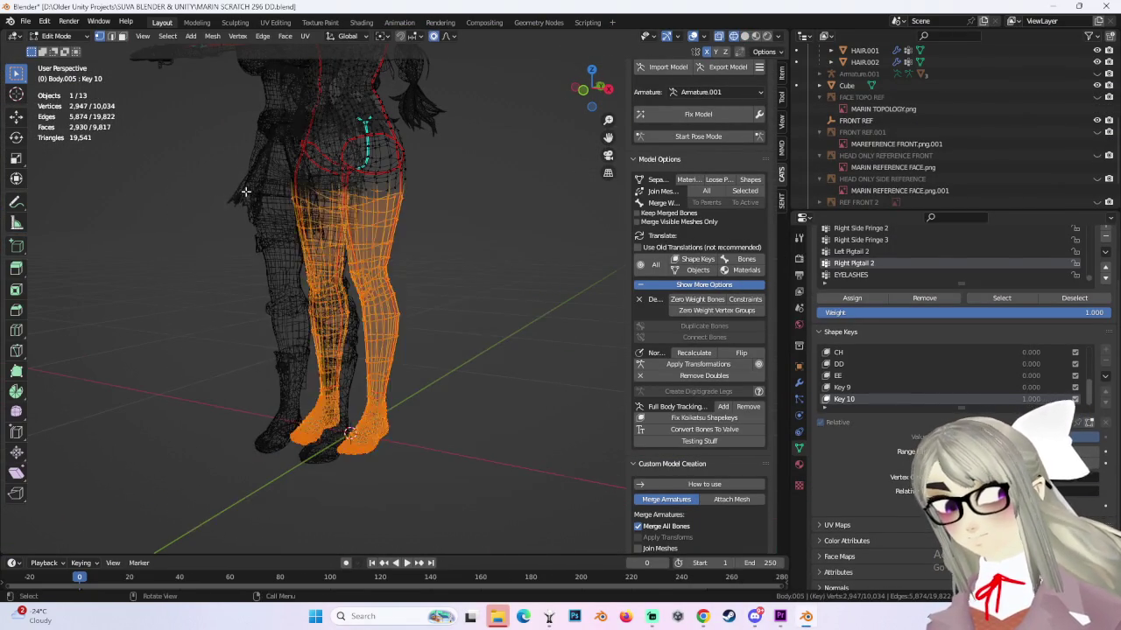
{"action": "mouse_move", "coordinate": [228, 263]}
{"action": "middle_mouse_down"}
{"action": "mouse_move", "coordinate": [488, 257]}
{"action": "mouse_move", "coordinate": [474, 223]}
{"action": "middle_mouse_up"}
{"action": "scroll", "coordinate": [489, 258], "scroll_direction": "up", "scroll_amount": 2}
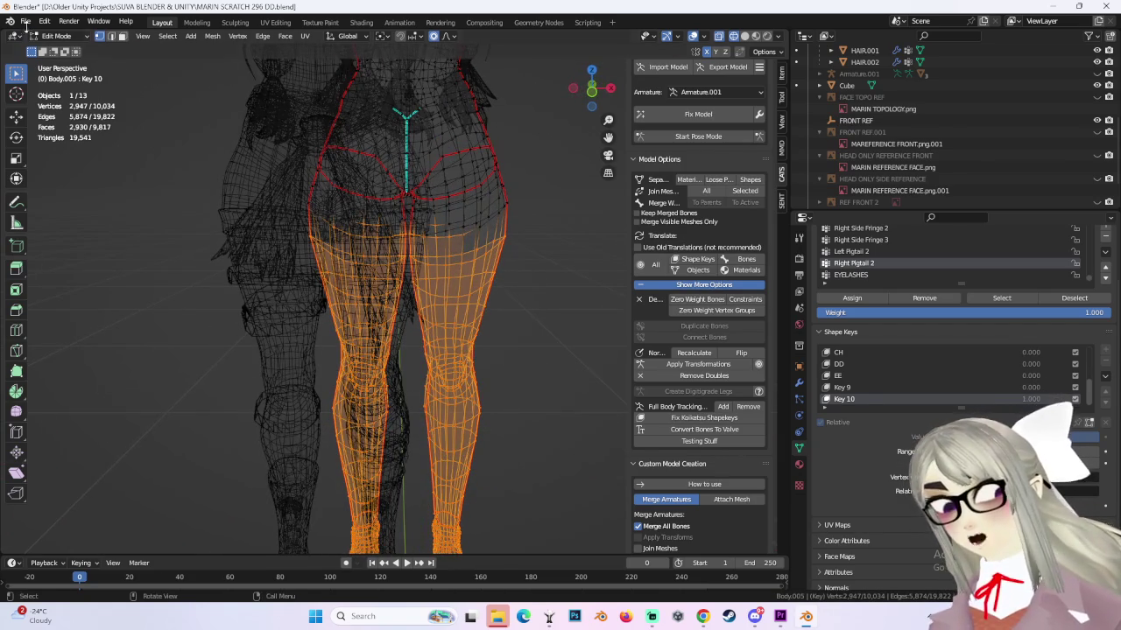
Save the file as a new version, MARIN SCRATCH 296 EE.blend.
{"action": "left_click", "coordinate": [25, 21]}
{"action": "left_click", "coordinate": [58, 111]}
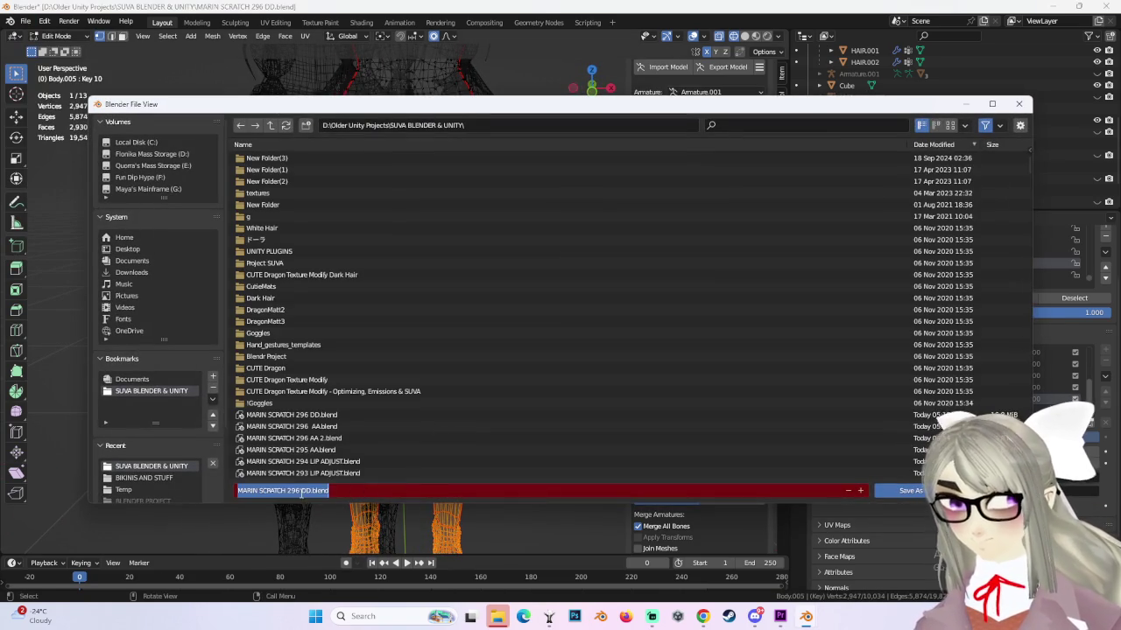
{"action": "type", "text": "EE"}
{"action": "key", "text": "Return"}
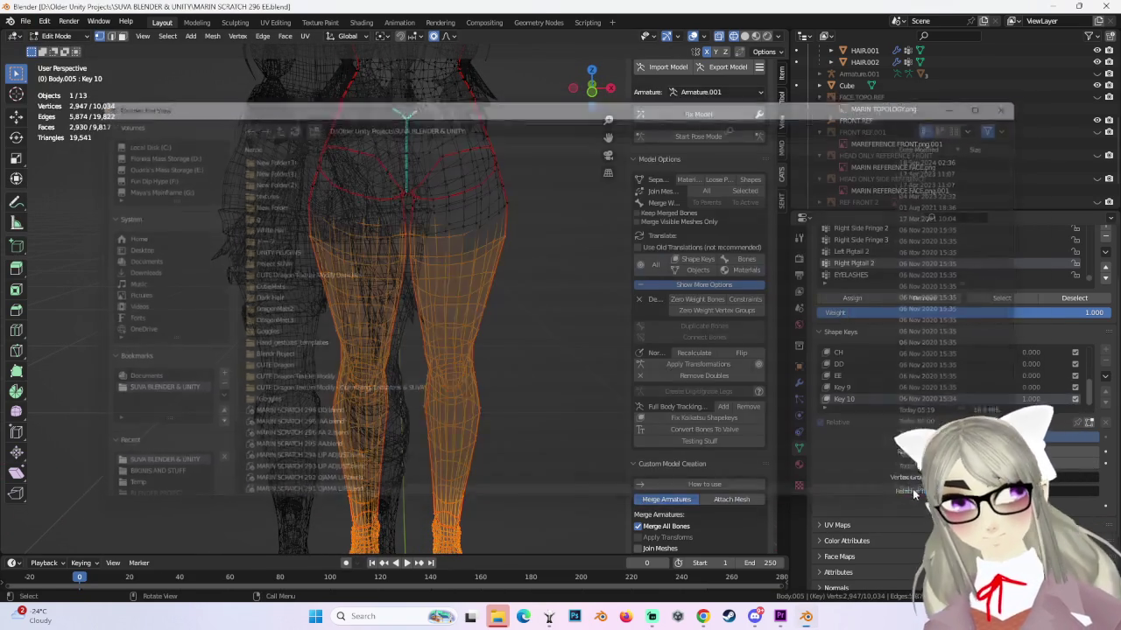
Trim stray thigh vertices from the leg selection and duplicate it with Shift+D.
{"action": "left_click", "coordinate": [611, 90]}
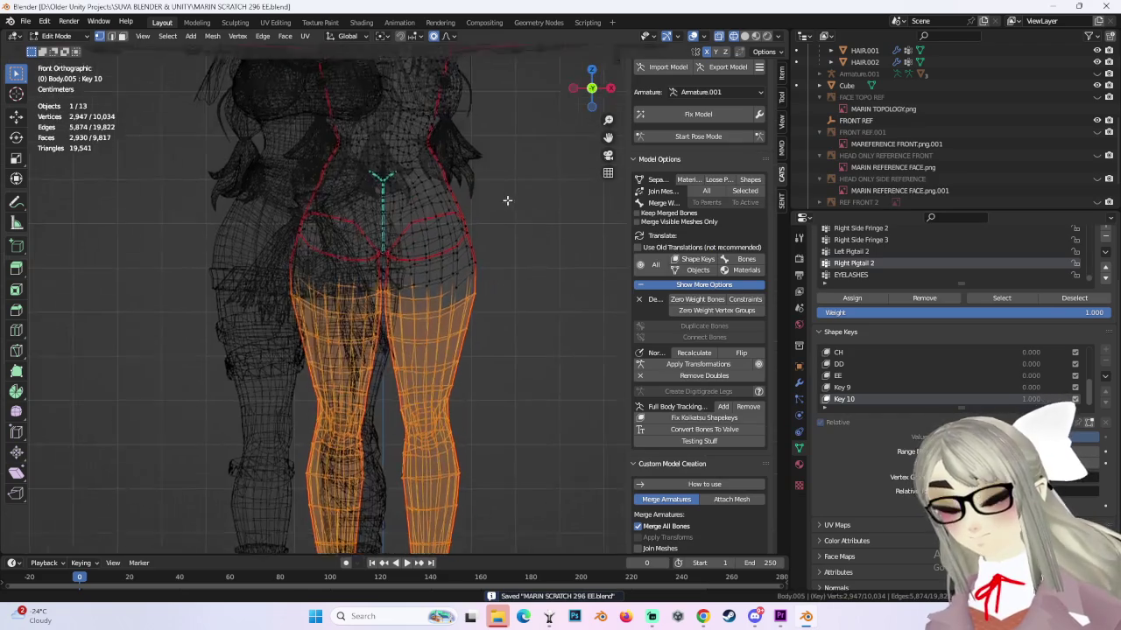
{"action": "left_click_drag", "start_coordinate": [361, 268], "coordinate": [477, 337], "text": "ctrl"}
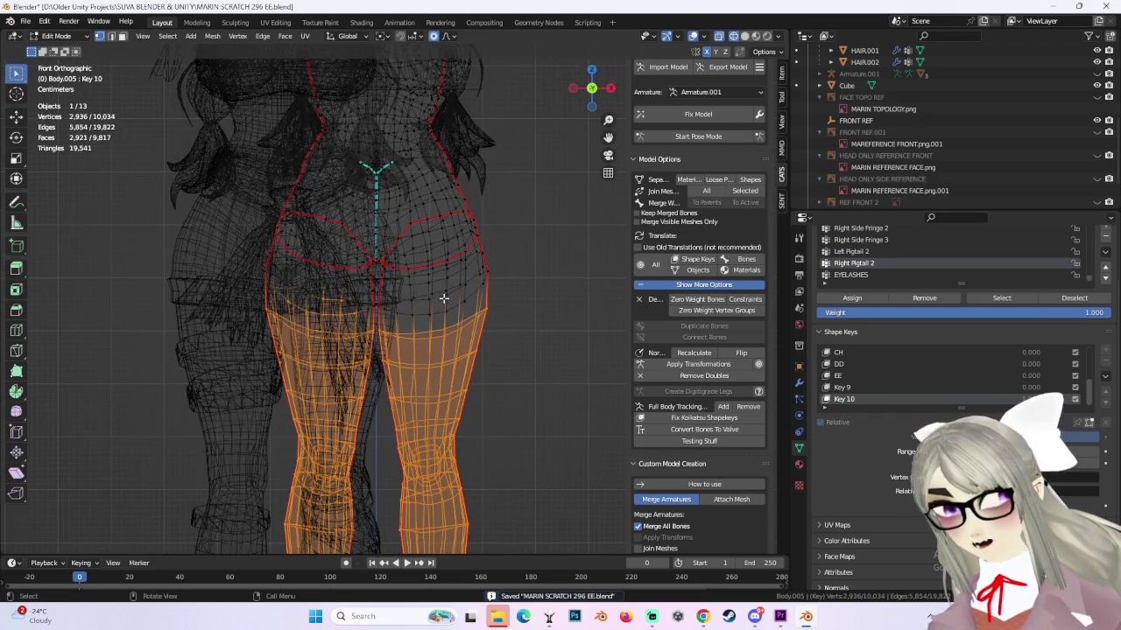
{"action": "left_click_drag", "start_coordinate": [286, 289], "coordinate": [375, 329], "text": "ctrl"}
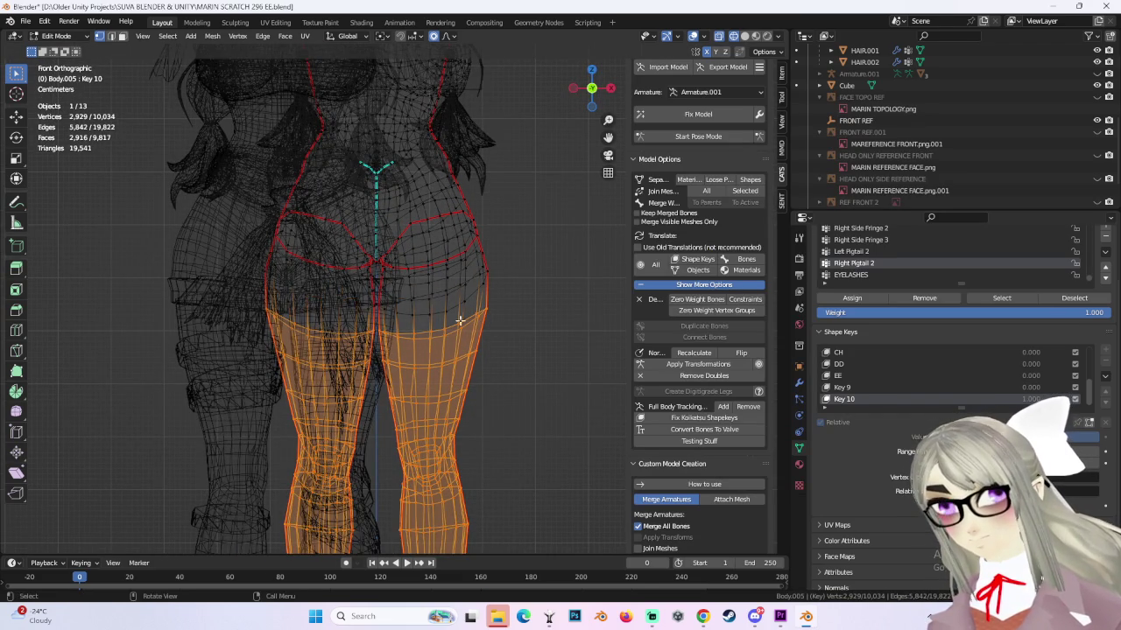
{"action": "middle_click_drag", "start_coordinate": [493, 394], "coordinate": [493, 268], "text": "shift"}
{"action": "scroll", "coordinate": [493, 268], "scroll_direction": "down", "scroll_amount": 3}
{"action": "mouse_move", "coordinate": [531, 498]}
{"action": "left_mouse_down"}
{"action": "mouse_move", "coordinate": [253, 386]}
{"action": "mouse_move", "coordinate": [438, 458]}
{"action": "left_mouse_up"}
{"action": "mouse_move", "coordinate": [533, 240]}
{"action": "middle_mouse_down"}
{"action": "mouse_move", "coordinate": [471, 287]}
{"action": "mouse_move", "coordinate": [458, 315]}
{"action": "middle_mouse_up"}
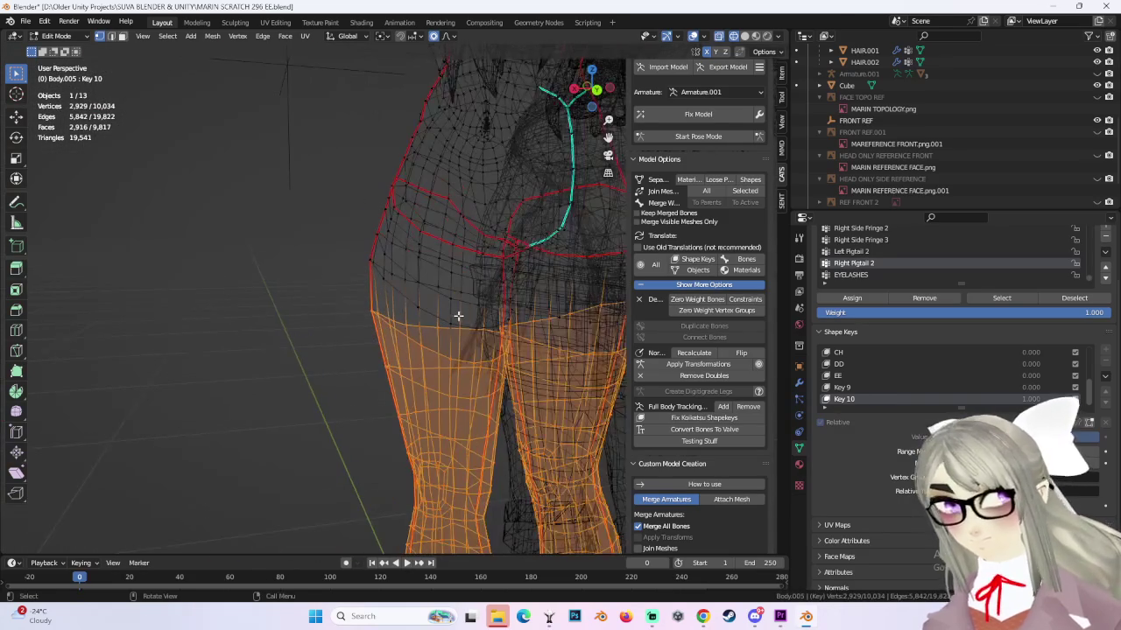
{"action": "key", "text": "shift+d"}
Keep the leg duplicate in place, separate it into its own object, and return to Object Mode.
{"action": "right_click", "coordinate": [458, 315]}
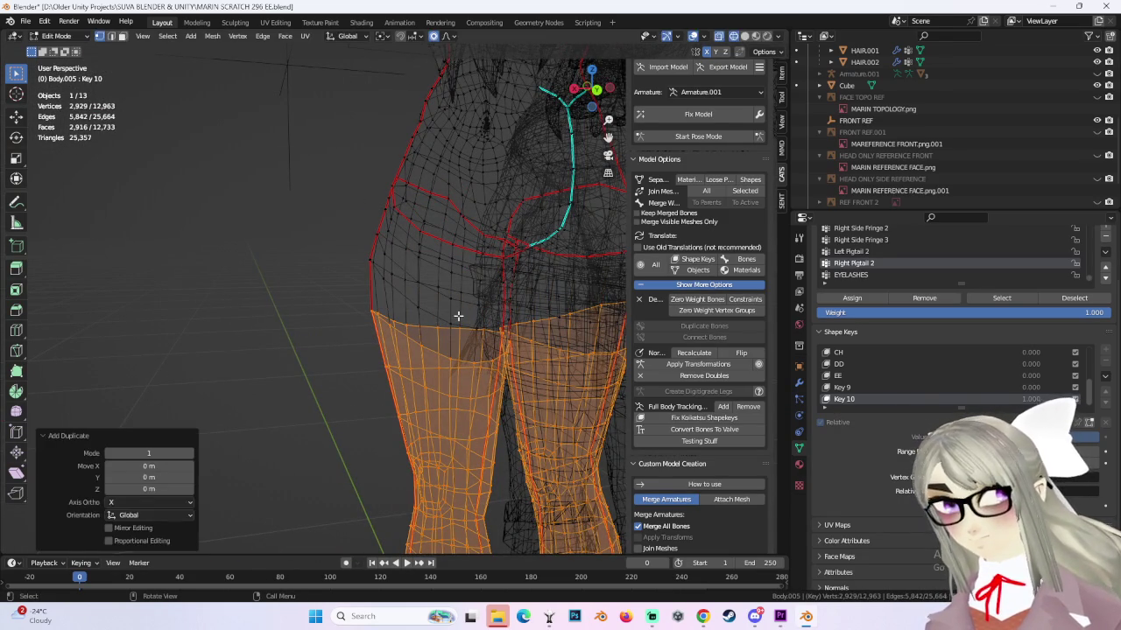
{"action": "key", "text": "p"}
{"action": "left_click", "coordinate": [461, 321]}
{"action": "left_click", "coordinate": [56, 36]}
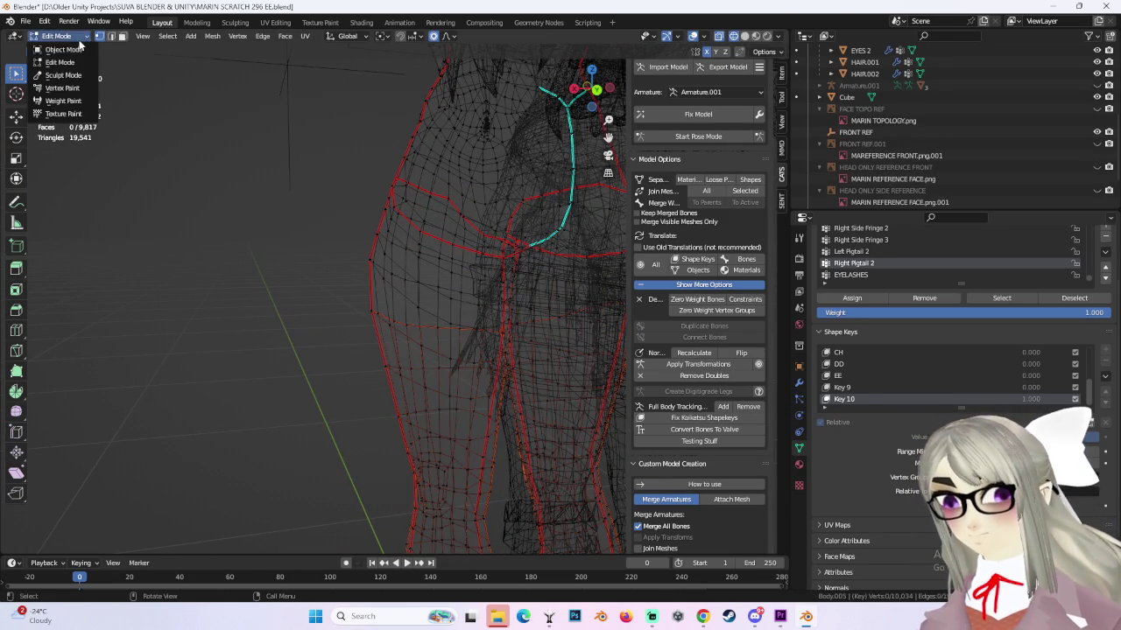
{"action": "left_click", "coordinate": [48, 49]}
Click through scene objects such as TOP2 and Body.003 to locate the separated mesh.
{"action": "middle_click_drag", "start_coordinate": [455, 315], "coordinate": [337, 352]}
{"action": "left_click", "coordinate": [337, 352]}
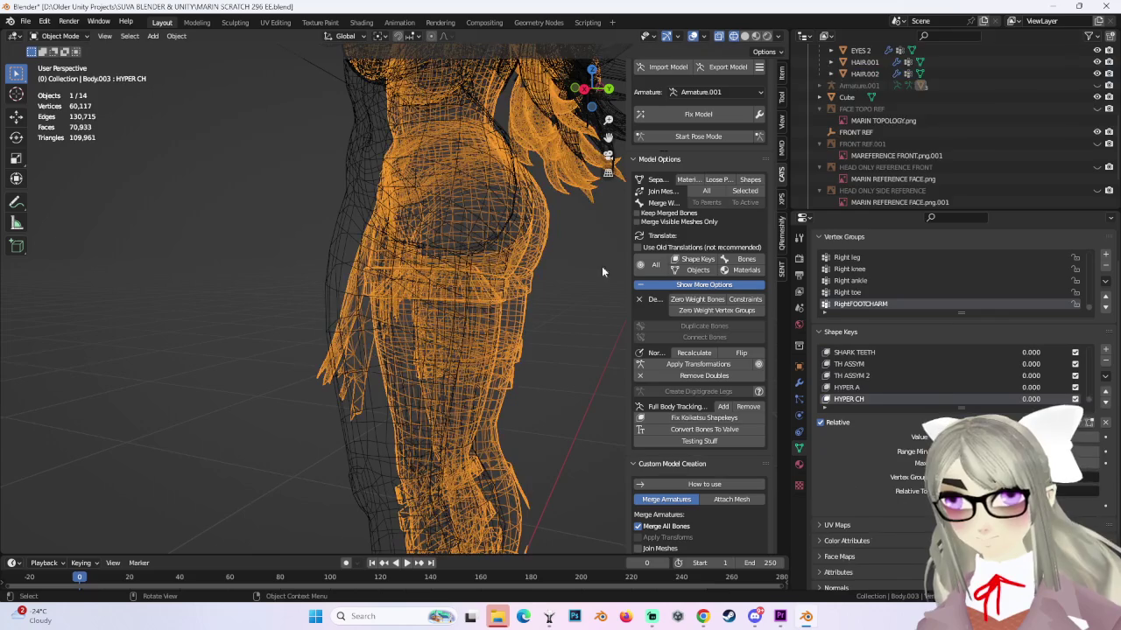
{"action": "scroll", "coordinate": [950, 171], "scroll_direction": "down", "scroll_amount": 3}
{"action": "scroll", "coordinate": [868, 204], "scroll_direction": "up", "scroll_amount": 5}
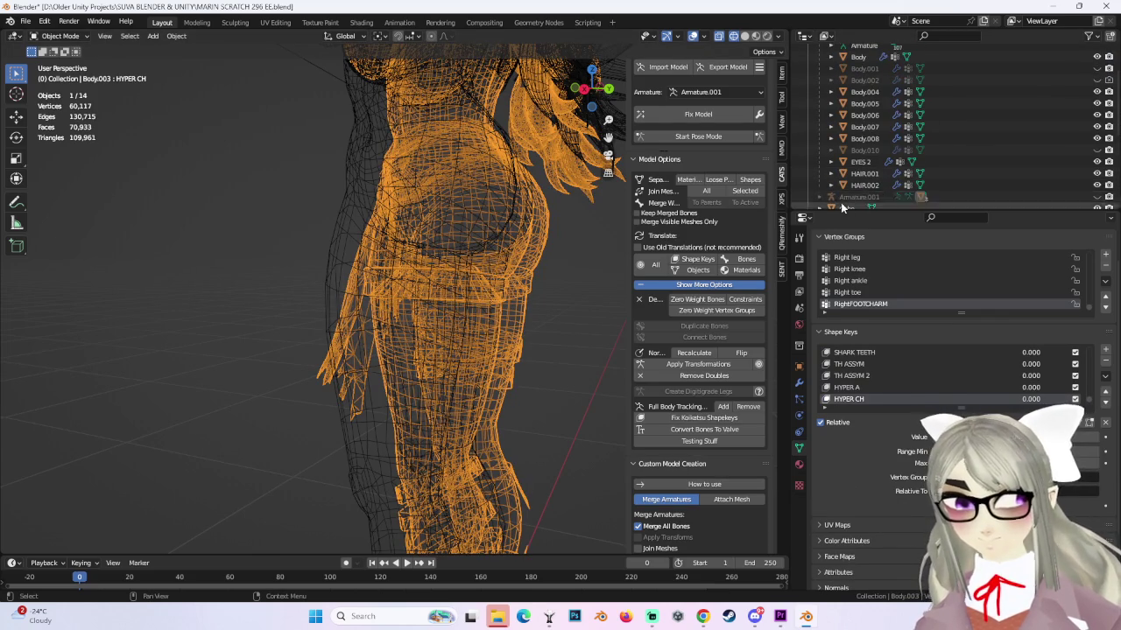
{"action": "left_click", "coordinate": [857, 184]}
{"action": "left_click", "coordinate": [864, 161]}
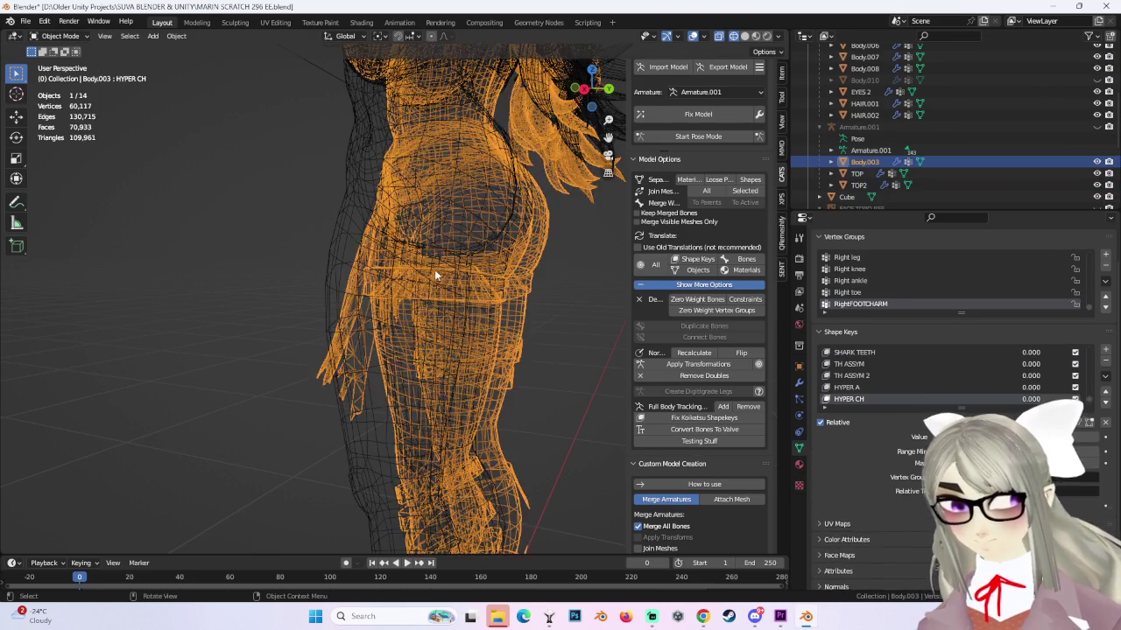
Show Body.010, hide EYES 2, and select the new Body.008 leg object.
{"action": "middle_click_drag", "start_coordinate": [434, 269], "coordinate": [376, 287]}
{"action": "left_click", "coordinate": [381, 273]}
{"action": "scroll", "coordinate": [941, 148], "scroll_direction": "up", "scroll_amount": 3}
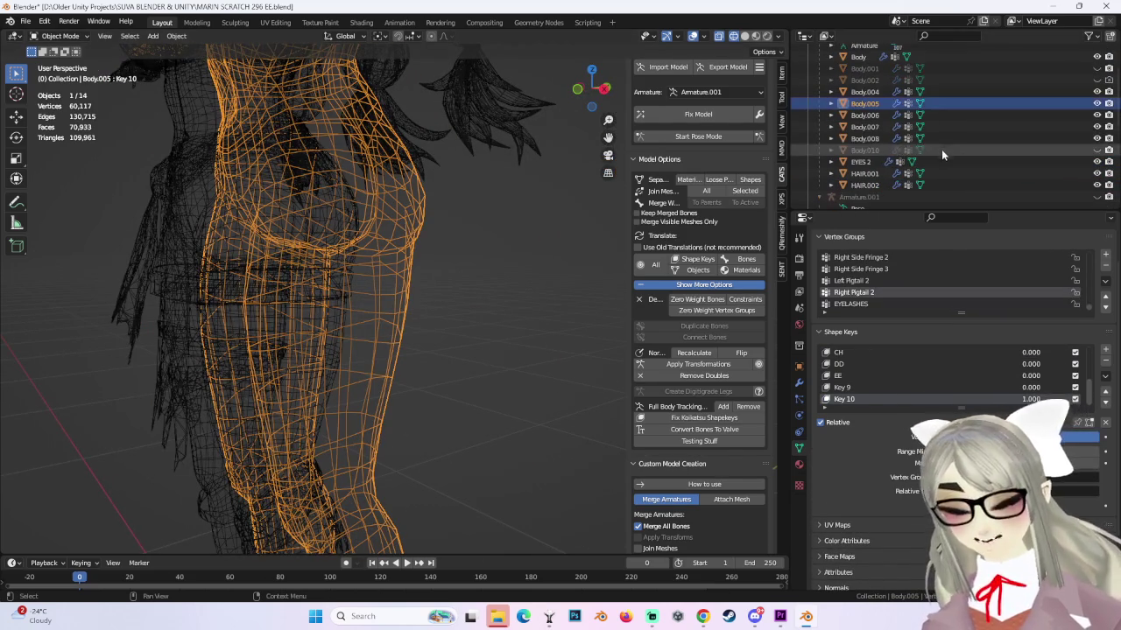
{"action": "left_click", "coordinate": [1096, 149]}
{"action": "left_click", "coordinate": [1096, 161]}
{"action": "left_click", "coordinate": [356, 385]}
{"action": "middle_click_drag", "start_coordinate": [367, 365], "coordinate": [455, 376], "text": "shift"}
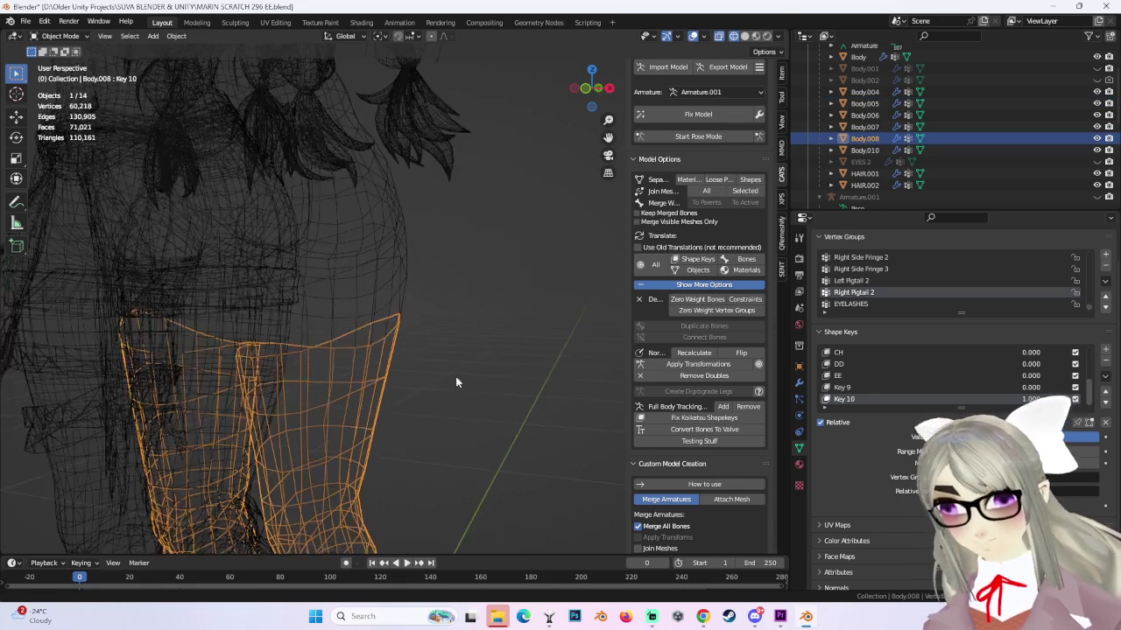
Remove every shape key from Body.008 in its Object Data properties.
{"action": "left_click", "coordinate": [798, 416]}
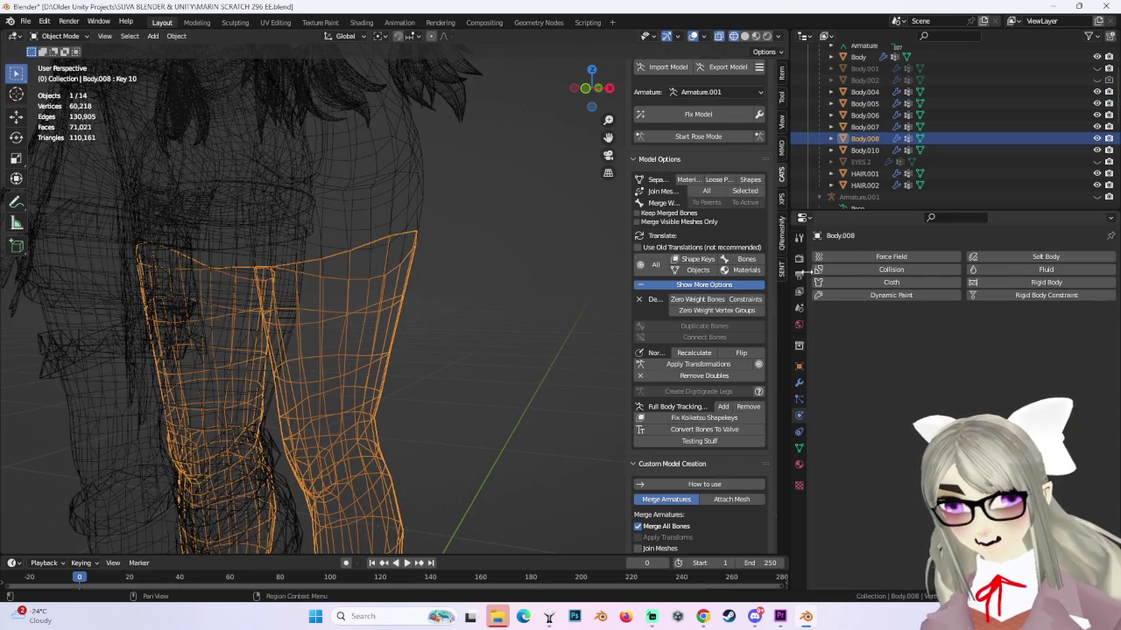
{"action": "left_click", "coordinate": [798, 447]}
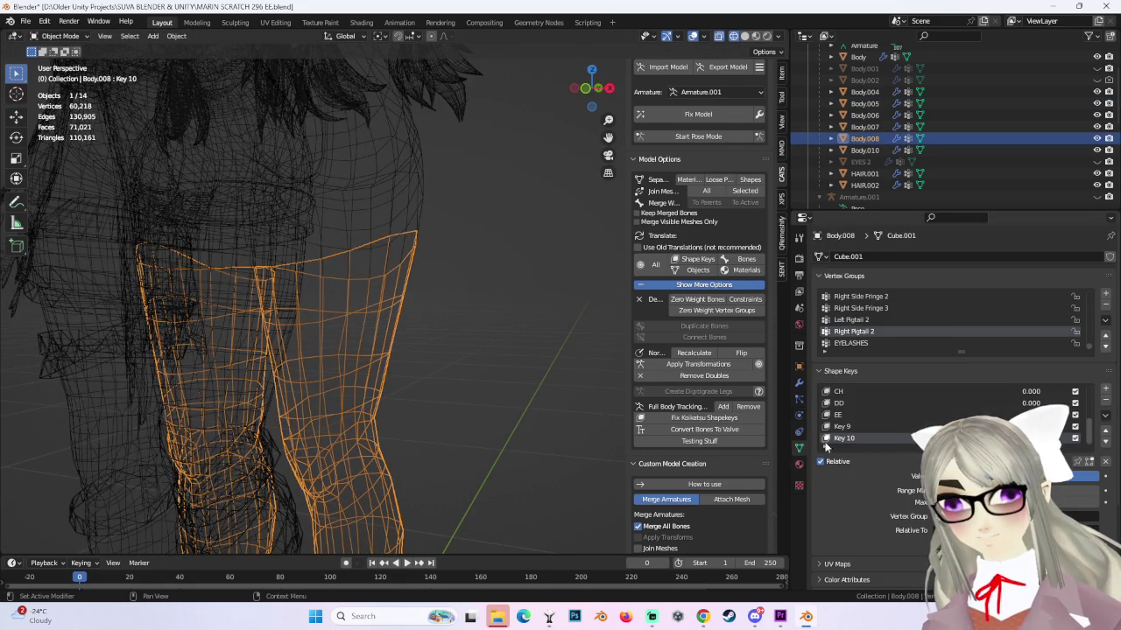
{"action": "left_click", "coordinate": [1106, 401]}
{"action": "left_click", "coordinate": [1105, 401]}
{"action": "left_click", "coordinate": [1105, 400]}
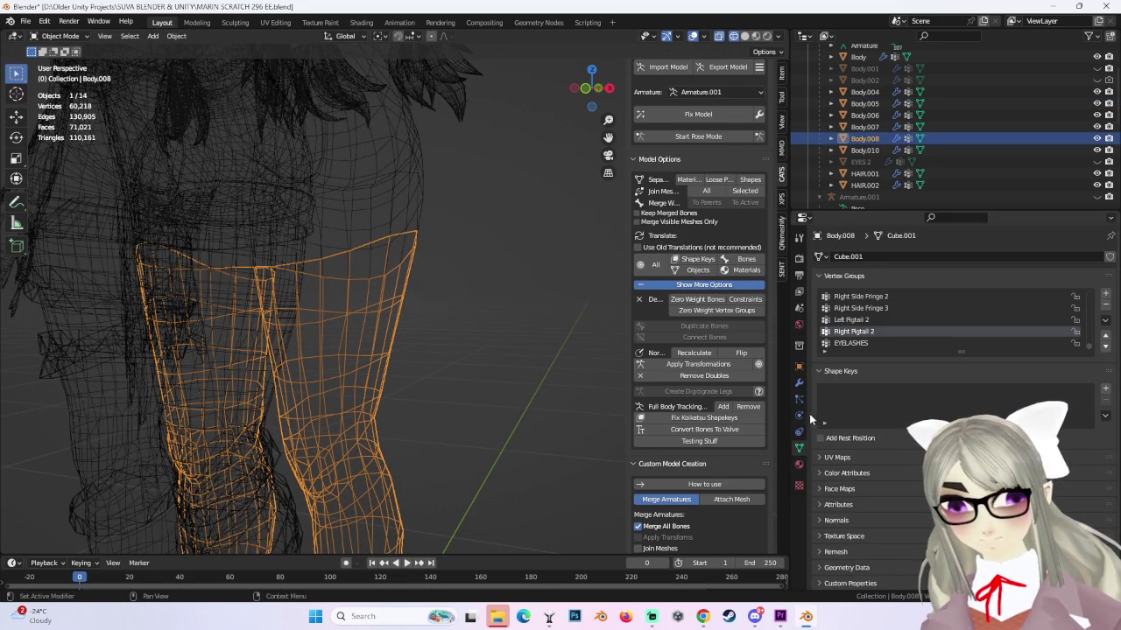
{"action": "left_click", "coordinate": [798, 400]}
Add a Solidify modifier to the Body.008 leg mesh and view it in solid shading.
{"action": "left_click", "coordinate": [799, 383]}
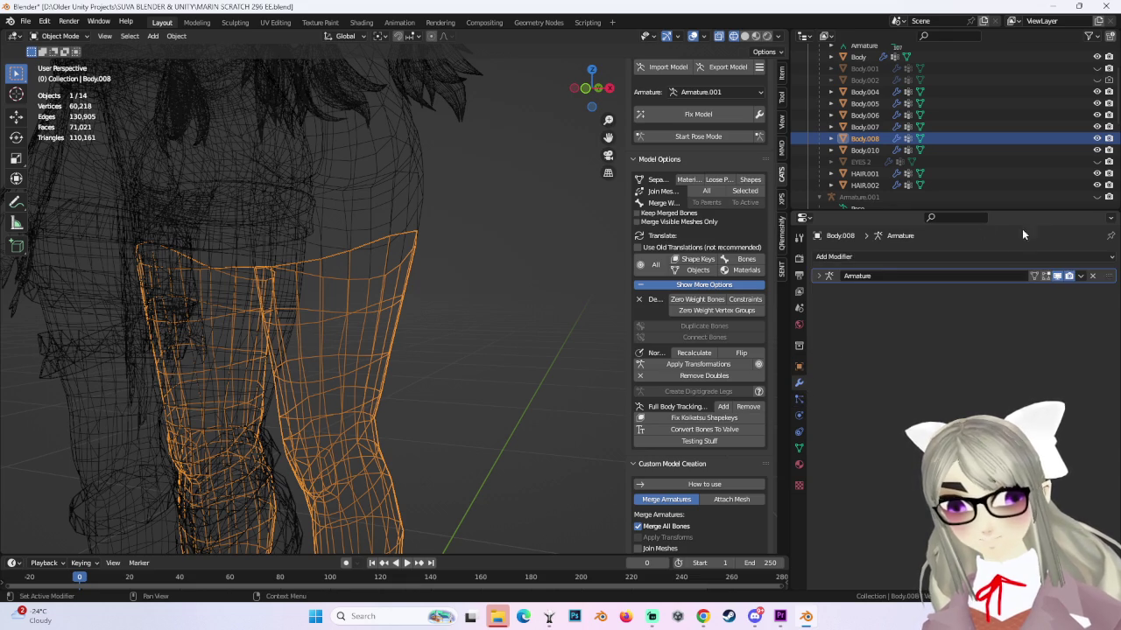
{"action": "left_click", "coordinate": [930, 257]}
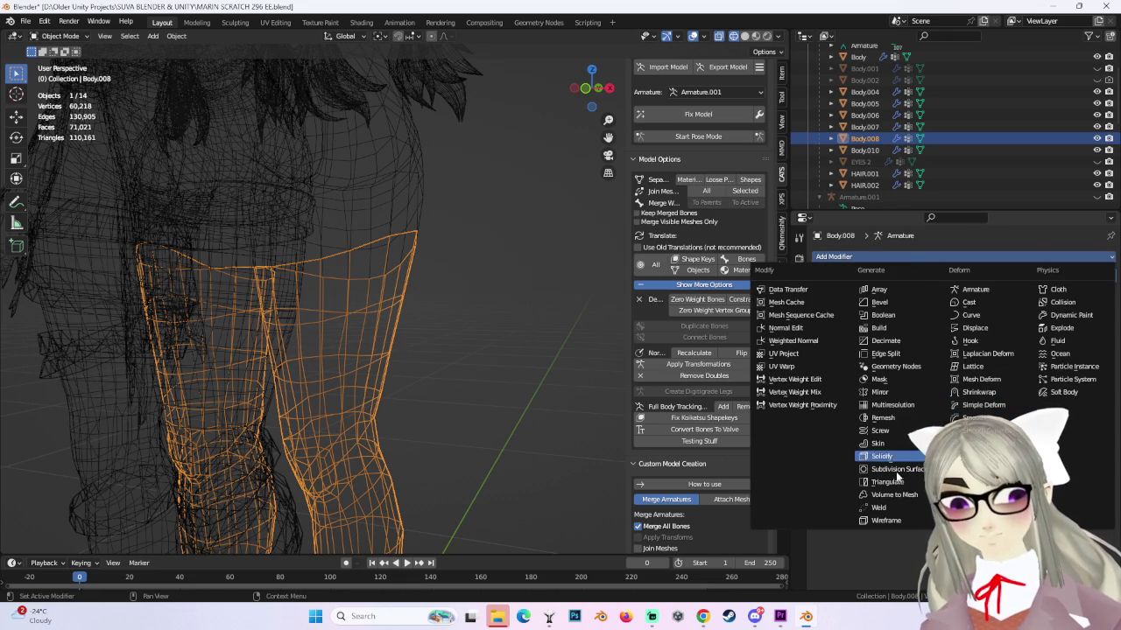
{"action": "left_click", "coordinate": [881, 456]}
{"action": "mouse_move", "coordinate": [472, 340]}
{"action": "middle_mouse_down"}
{"action": "mouse_move", "coordinate": [519, 365]}
{"action": "mouse_move", "coordinate": [525, 338]}
{"action": "middle_mouse_up"}
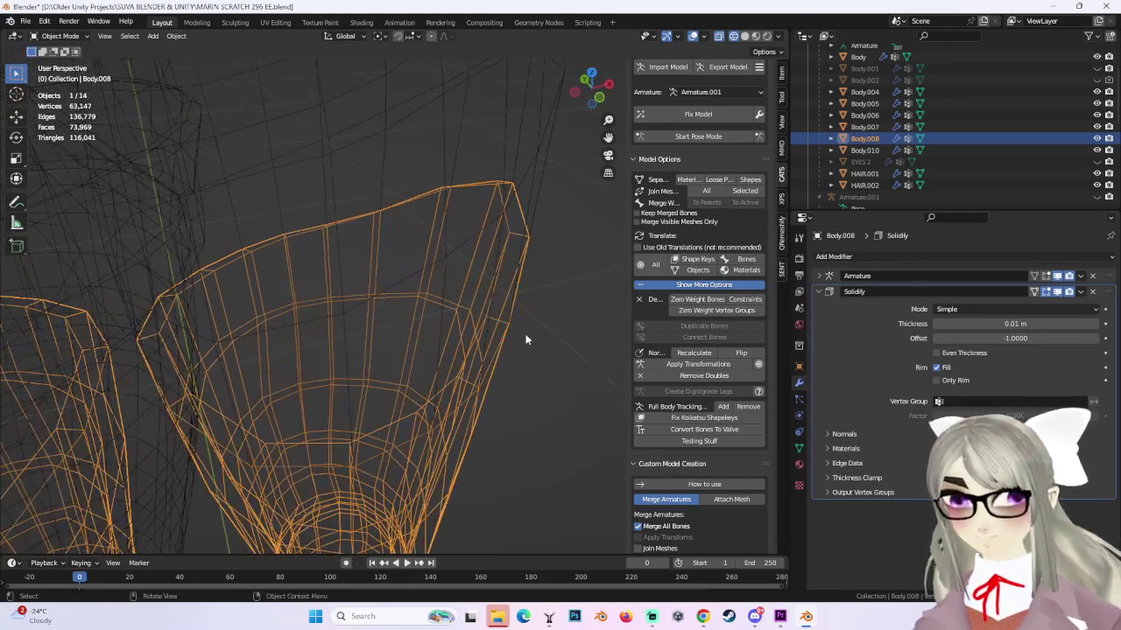
{"action": "left_click", "coordinate": [745, 37]}
Set the Solidify thickness to -0.001 m and apply the modifier.
{"action": "left_click", "coordinate": [1014, 324]}
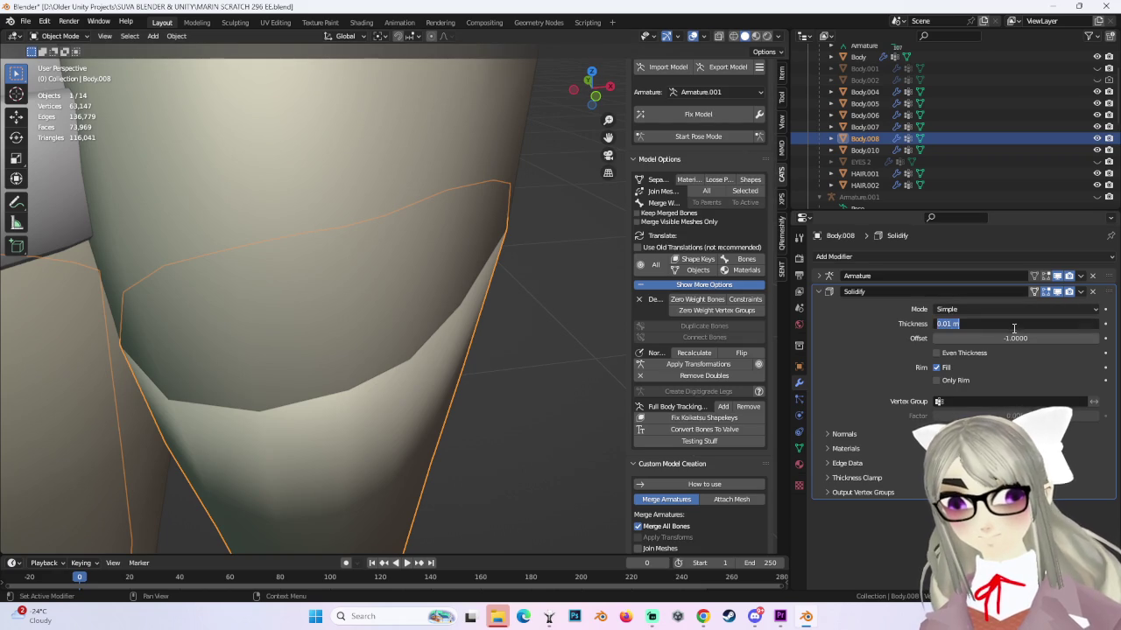
{"action": "left_click", "coordinate": [938, 324]}
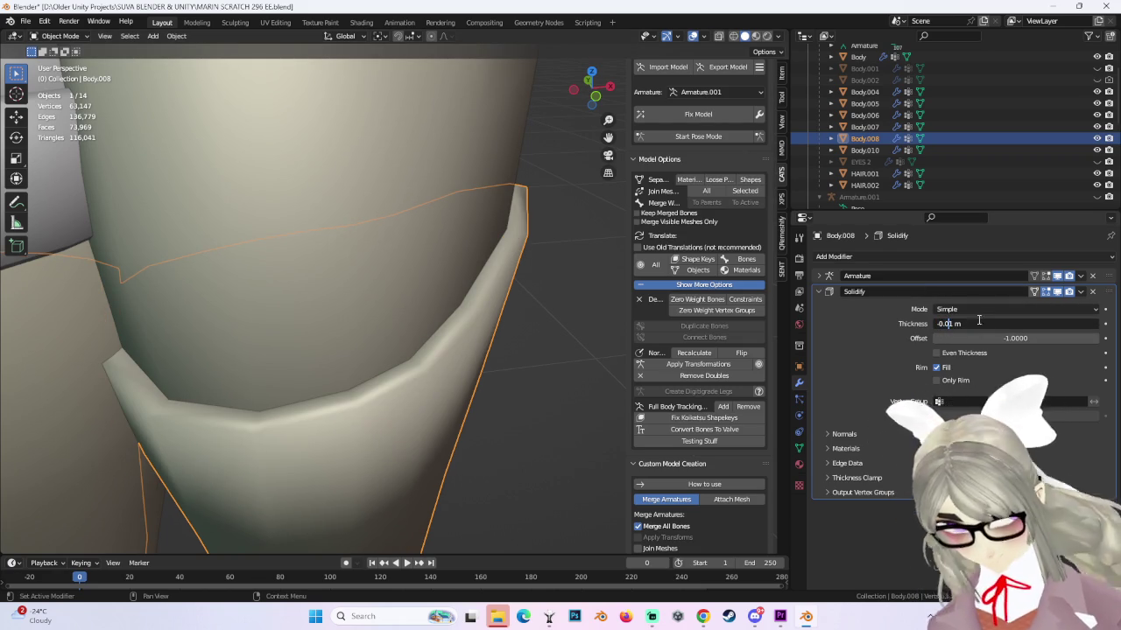
{"action": "key", "text": "Return"}
{"action": "mouse_move", "coordinate": [543, 308]}
{"action": "middle_mouse_down"}
{"action": "mouse_move", "coordinate": [423, 313]}
{"action": "mouse_move", "coordinate": [459, 304]}
{"action": "mouse_move", "coordinate": [452, 210]}
{"action": "mouse_move", "coordinate": [525, 244]}
{"action": "mouse_move", "coordinate": [475, 278]}
{"action": "middle_mouse_up"}
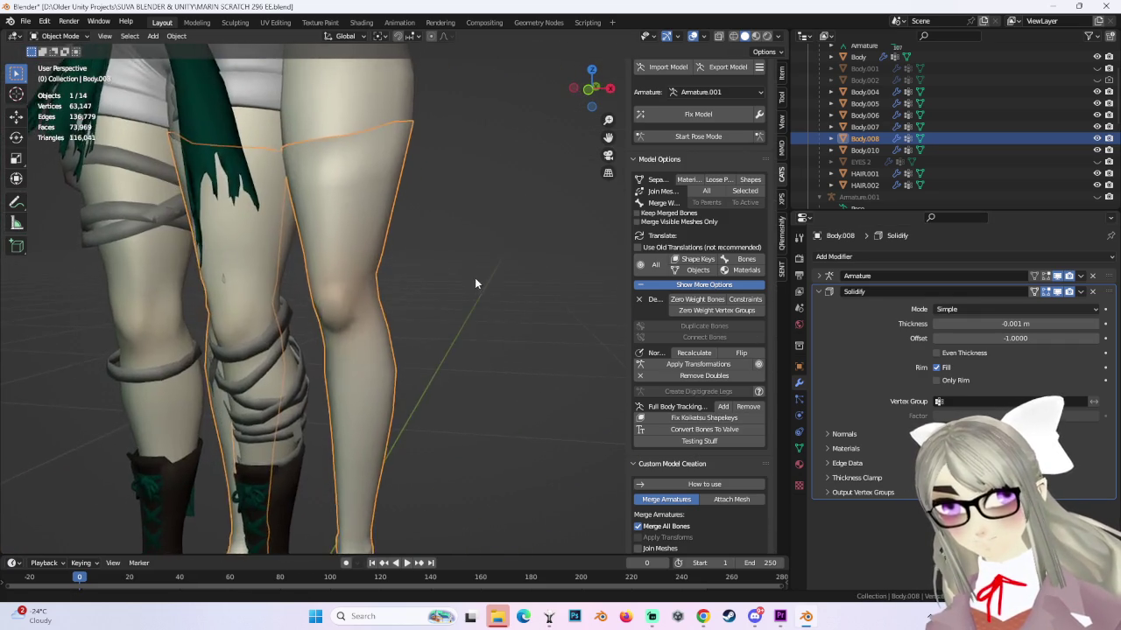
{"action": "scroll", "coordinate": [474, 284], "scroll_direction": "up", "scroll_amount": 3}
{"action": "middle_click_drag", "start_coordinate": [508, 350], "coordinate": [492, 343]}
{"action": "scroll", "coordinate": [493, 342], "scroll_direction": "up", "scroll_amount": 2}
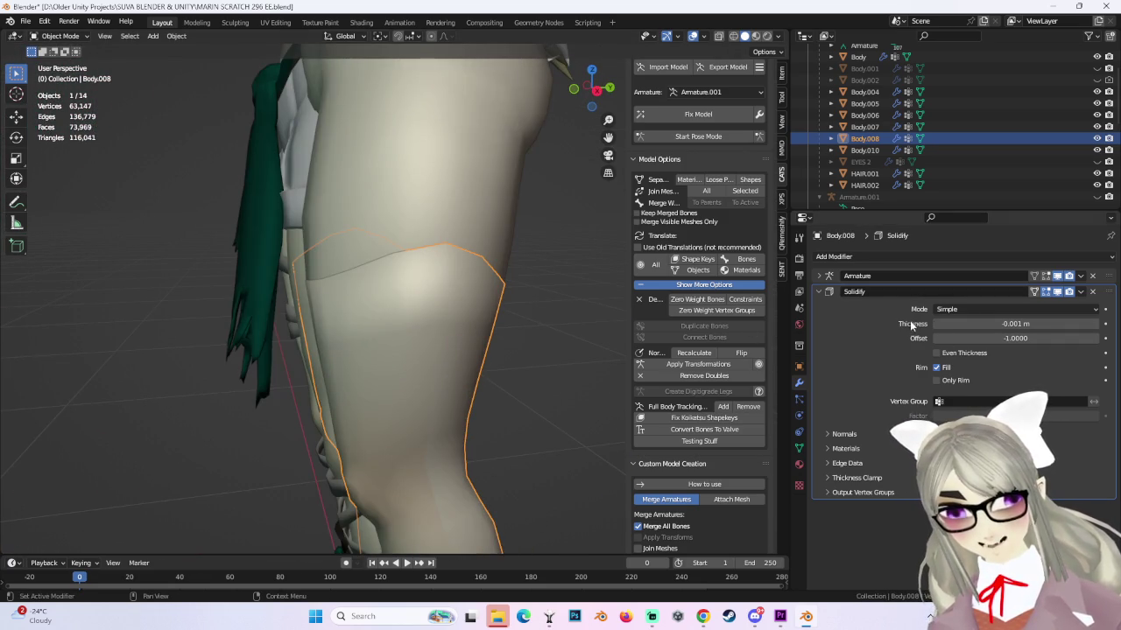
{"action": "left_click", "coordinate": [1082, 292]}
{"action": "left_click", "coordinate": [1007, 298]}
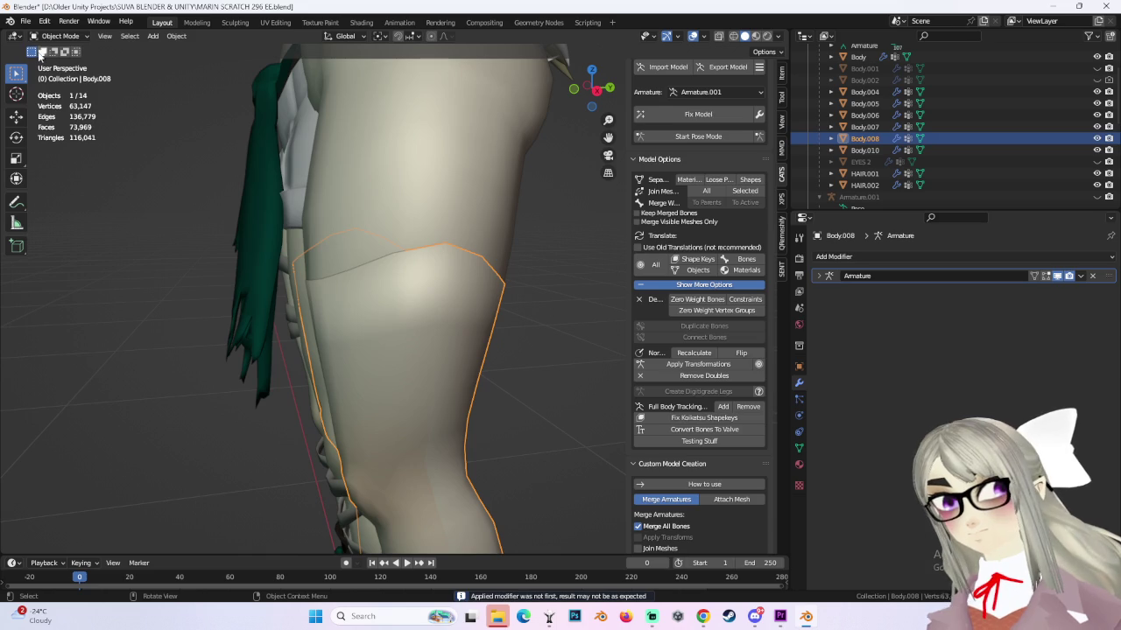
Enter Edit Mode on the leg mesh and try moves and edge slides on the top rim, undoing them.
{"action": "left_click", "coordinate": [599, 89]}
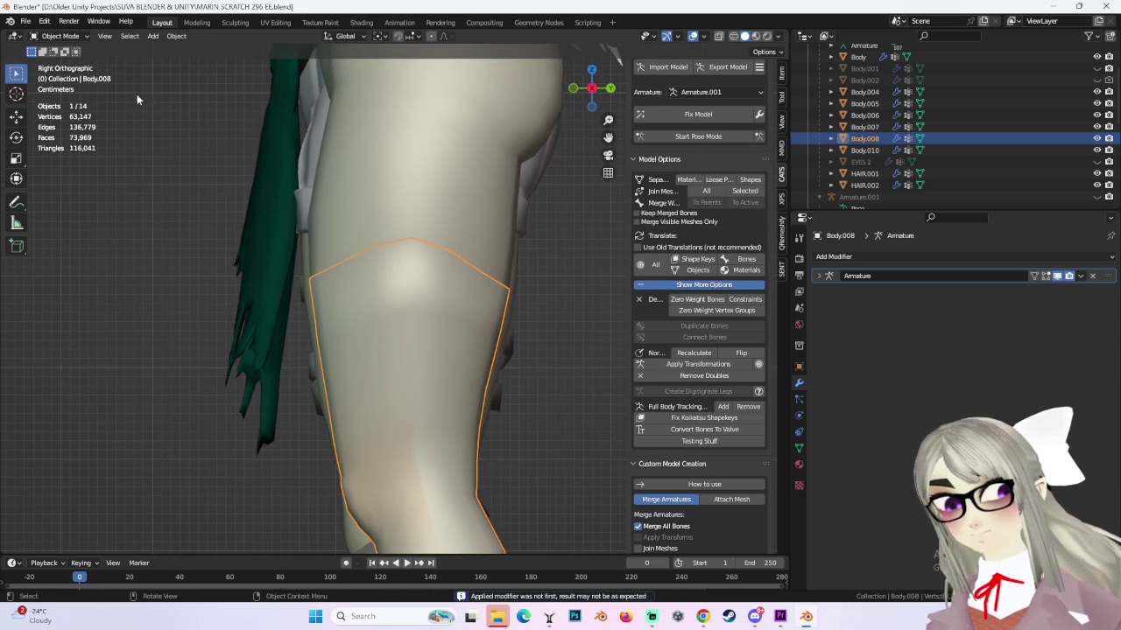
{"action": "left_click", "coordinate": [86, 36]}
{"action": "left_click", "coordinate": [75, 65]}
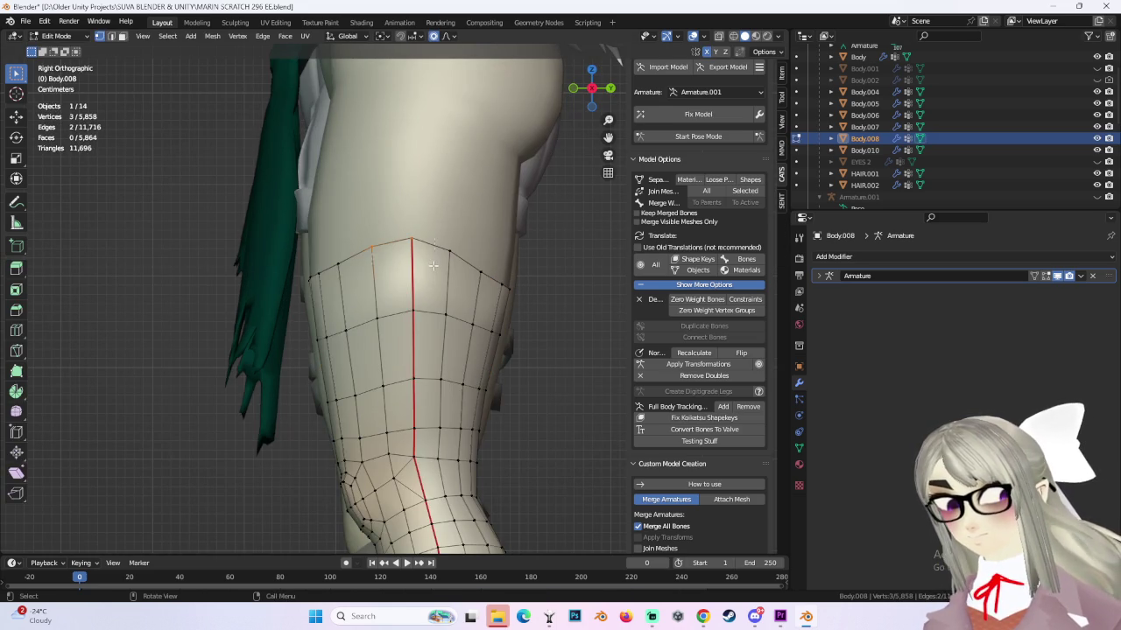
{"action": "key", "text": "g"}
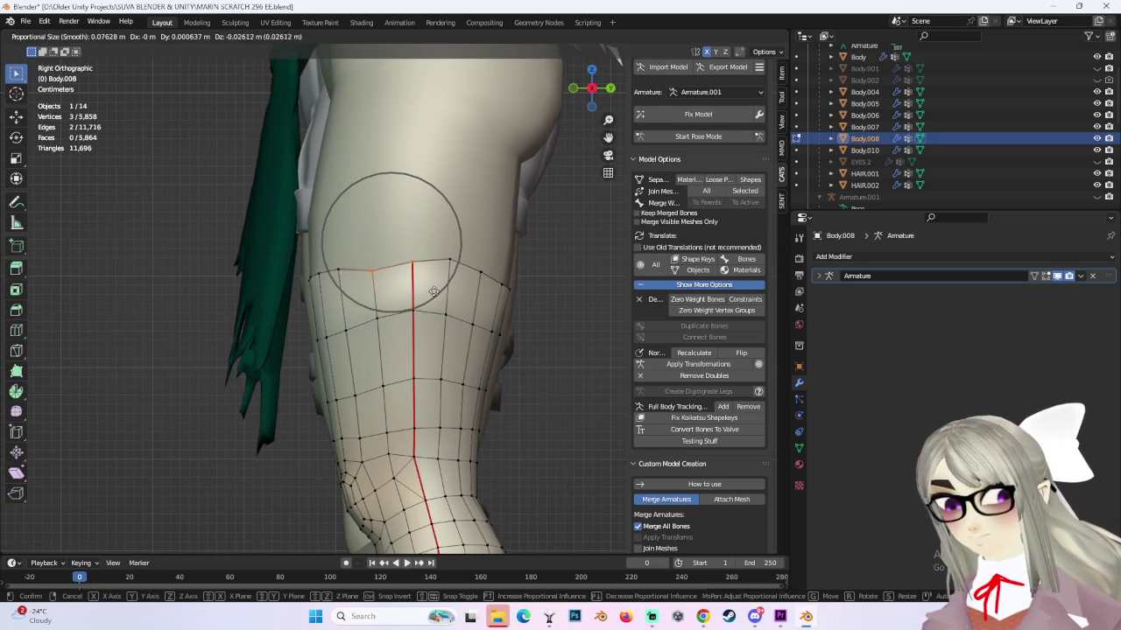
{"action": "left_click", "coordinate": [432, 292]}
{"action": "key", "text": "g"}
{"action": "key", "text": "g"}
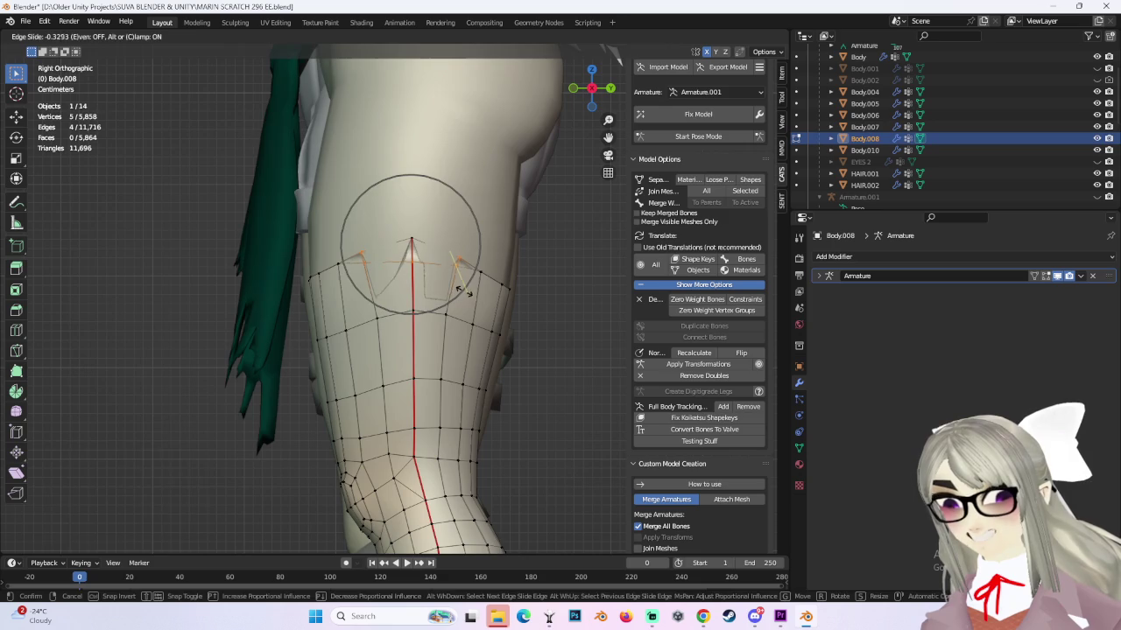
{"action": "left_click", "coordinate": [461, 291]}
{"action": "key", "text": "ctrl+z"}
{"action": "middle_click_drag", "start_coordinate": [461, 291], "coordinate": [551, 282]}
{"action": "key", "text": "g"}
{"action": "key", "text": "g"}
{"action": "left_click", "coordinate": [521, 294]}
{"action": "key", "text": "ctrl+z"}
In X-ray view, box-select more top-rim vertices and slide them with Shift+V.
{"action": "key", "text": "alt+z"}
{"action": "middle_click_drag", "start_coordinate": [566, 219], "coordinate": [424, 237]}
{"action": "key", "text": "b"}
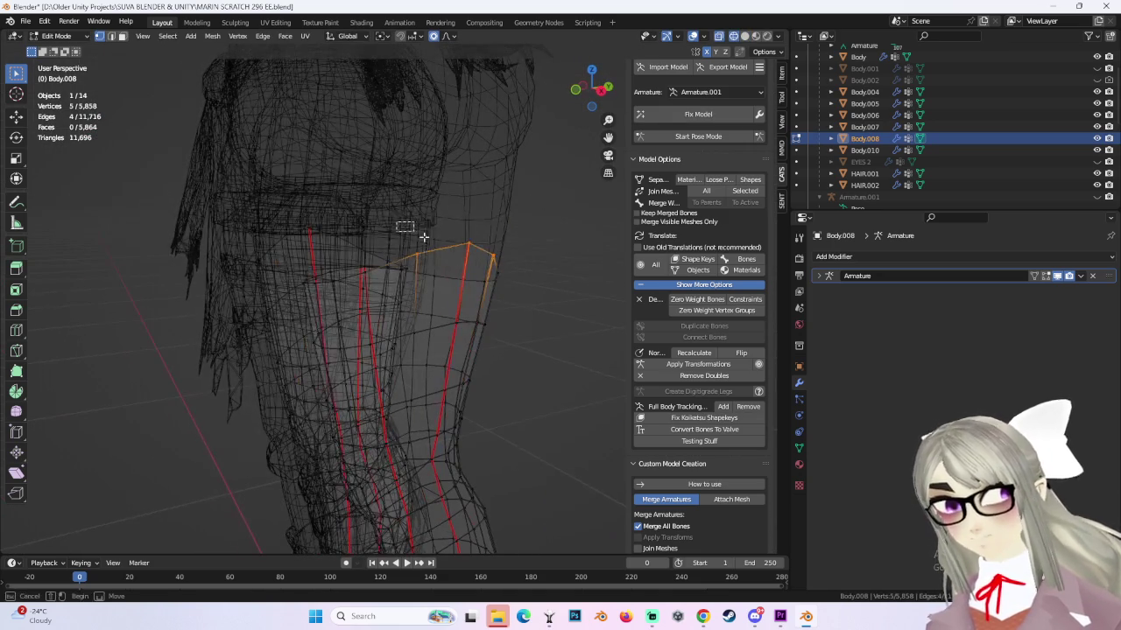
{"action": "left_click_drag", "start_coordinate": [396, 220], "coordinate": [501, 277]}
{"action": "key", "text": "alt+z"}
{"action": "mouse_move", "coordinate": [501, 276]}
{"action": "middle_mouse_down"}
{"action": "mouse_move", "coordinate": [554, 264]}
{"action": "mouse_move", "coordinate": [613, 175]}
{"action": "mouse_move", "coordinate": [746, 77]}
{"action": "middle_mouse_up"}
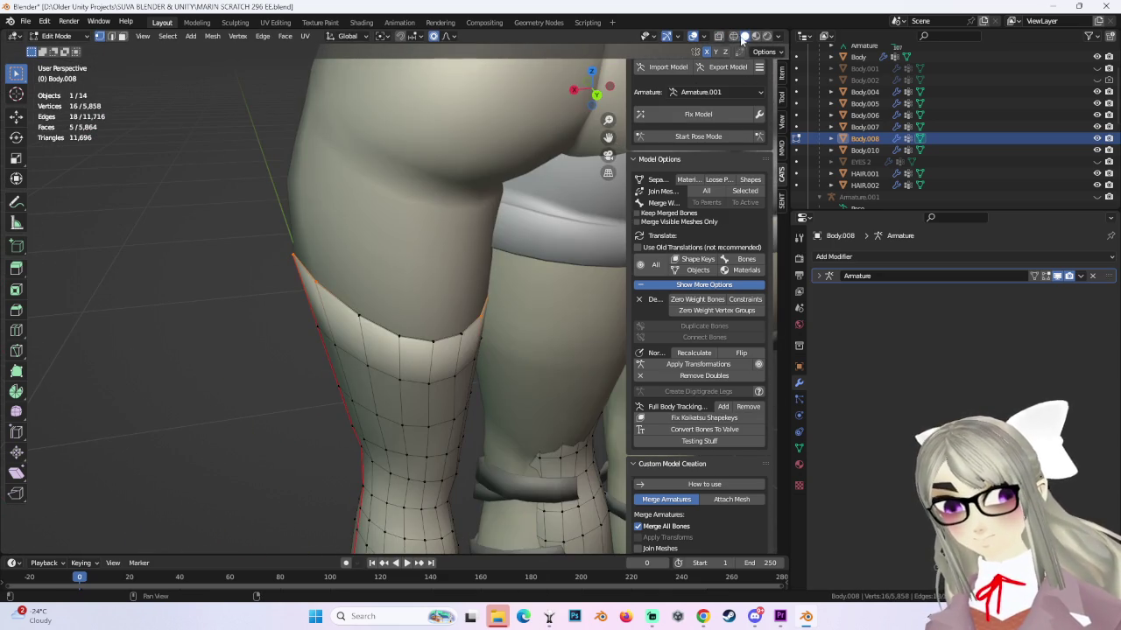
{"action": "key", "text": "alt+z"}
{"action": "scroll", "coordinate": [495, 288], "scroll_direction": "down", "scroll_amount": 3}
{"action": "scroll", "coordinate": [417, 253], "scroll_direction": "down", "scroll_amount": 3}
{"action": "key", "text": "b"}
{"action": "left_click_drag", "start_coordinate": [399, 260], "coordinate": [576, 423]}
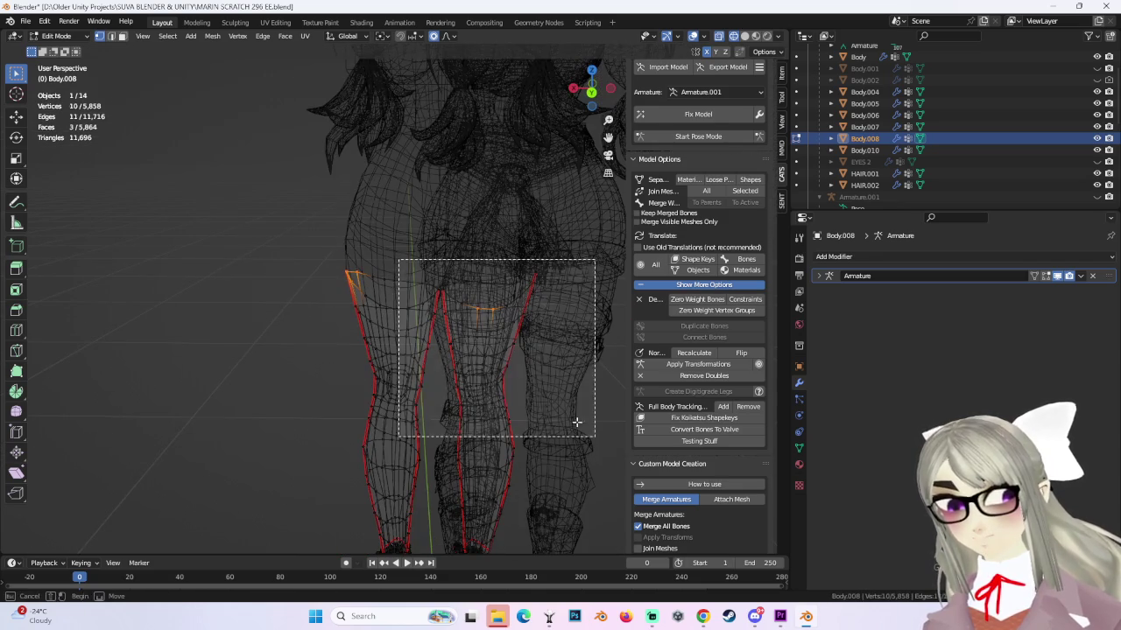
{"action": "scroll", "coordinate": [488, 282], "scroll_direction": "up", "scroll_amount": 3}
{"action": "mouse_move", "coordinate": [488, 283]}
{"action": "middle_mouse_down"}
{"action": "mouse_move", "coordinate": [393, 270]}
{"action": "mouse_move", "coordinate": [443, 288]}
{"action": "mouse_move", "coordinate": [570, 298]}
{"action": "mouse_move", "coordinate": [473, 198]}
{"action": "mouse_move", "coordinate": [490, 289]}
{"action": "mouse_move", "coordinate": [443, 264]}
{"action": "middle_mouse_up"}
{"action": "key", "text": "shift+v"}
{"action": "left_click", "coordinate": [390, 289]}
Reposition the remaining rim vertices with proportional-falloff moves, then return to solid shading.
{"action": "key", "text": "c"}
{"action": "key", "text": "Escape"}
{"action": "key", "text": "g"}
{"action": "key", "text": "g"}
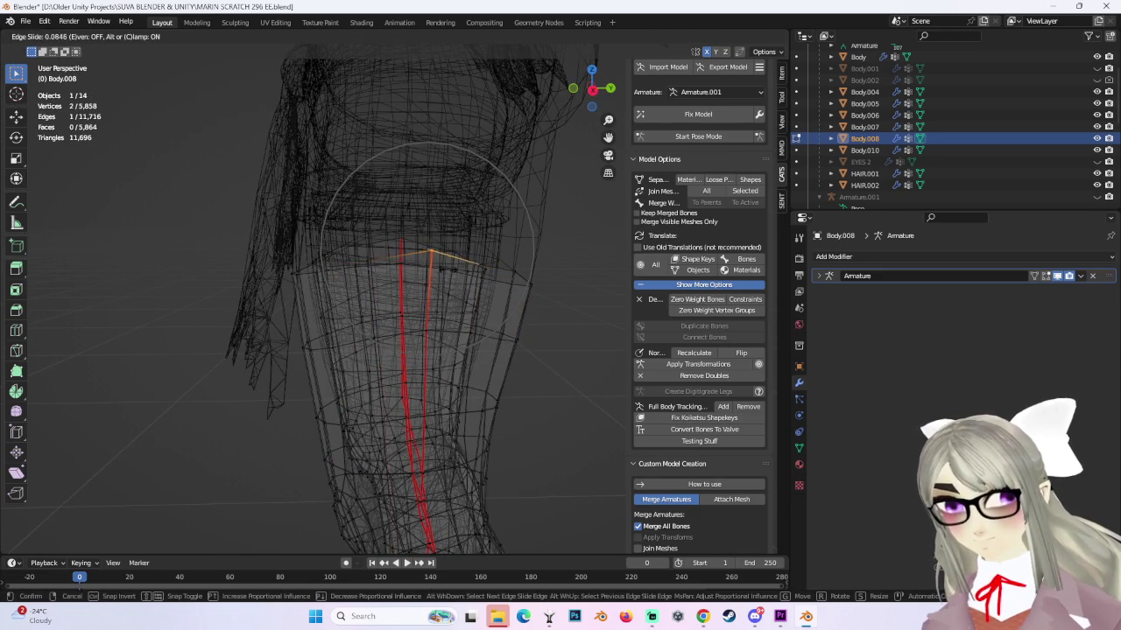
{"action": "left_click", "coordinate": [444, 269]}
{"action": "middle_click_drag", "start_coordinate": [358, 253], "coordinate": [393, 271]}
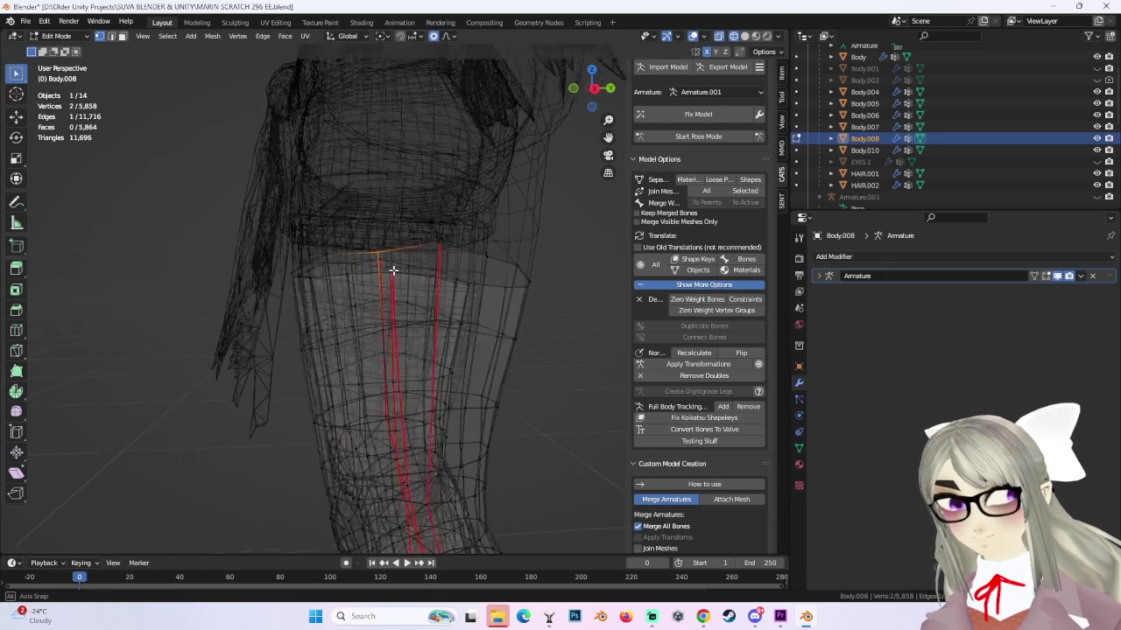
{"action": "key", "text": "g"}
{"action": "left_click", "coordinate": [515, 275]}
{"action": "mouse_move", "coordinate": [516, 274]}
{"action": "middle_mouse_down"}
{"action": "mouse_move", "coordinate": [373, 239]}
{"action": "mouse_move", "coordinate": [289, 279]}
{"action": "middle_mouse_up"}
{"action": "key", "text": "g"}
{"action": "left_click", "coordinate": [430, 261]}
{"action": "key", "text": "alt+z"}
Nudge the top rim vertices closer to the thigh with several falloff moves.
{"action": "key", "text": "g"}
{"action": "left_click", "coordinate": [374, 233]}
{"action": "key", "text": "g"}
{"action": "left_click", "coordinate": [406, 246]}
{"action": "key", "text": "g"}
{"action": "left_click", "coordinate": [299, 295]}
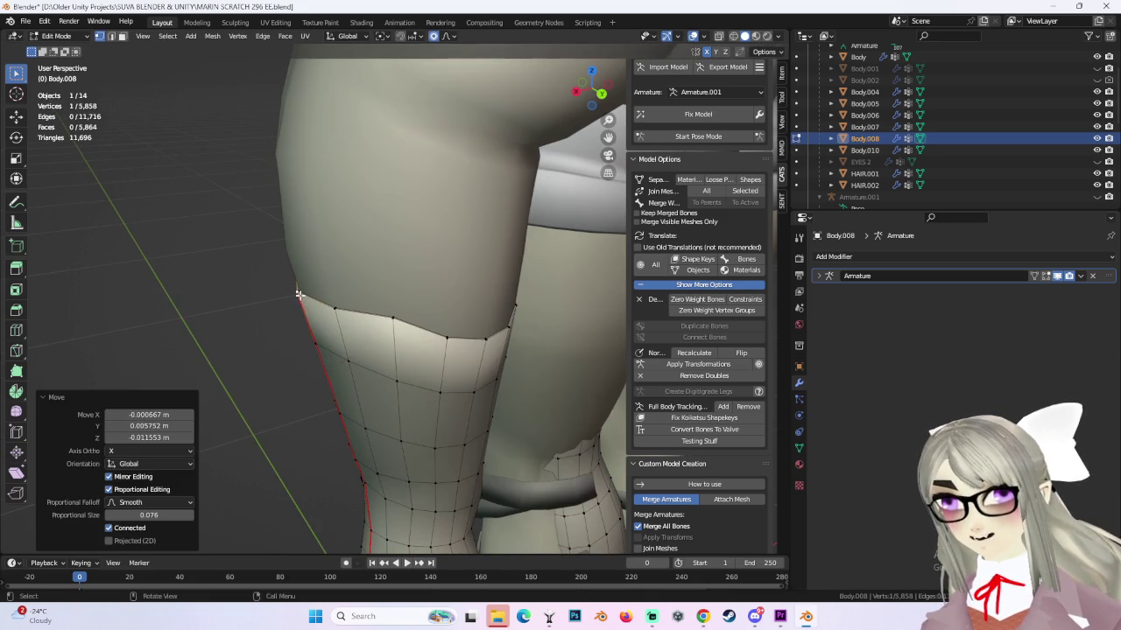
{"action": "mouse_move", "coordinate": [415, 312]}
{"action": "middle_mouse_down"}
{"action": "mouse_move", "coordinate": [370, 321]}
{"action": "mouse_move", "coordinate": [390, 280]}
{"action": "mouse_move", "coordinate": [470, 303]}
{"action": "mouse_move", "coordinate": [520, 283]}
{"action": "middle_mouse_up"}
{"action": "key", "text": "g"}
{"action": "left_click", "coordinate": [319, 329]}
{"action": "scroll", "coordinate": [390, 279], "scroll_direction": "down", "scroll_amount": 5}
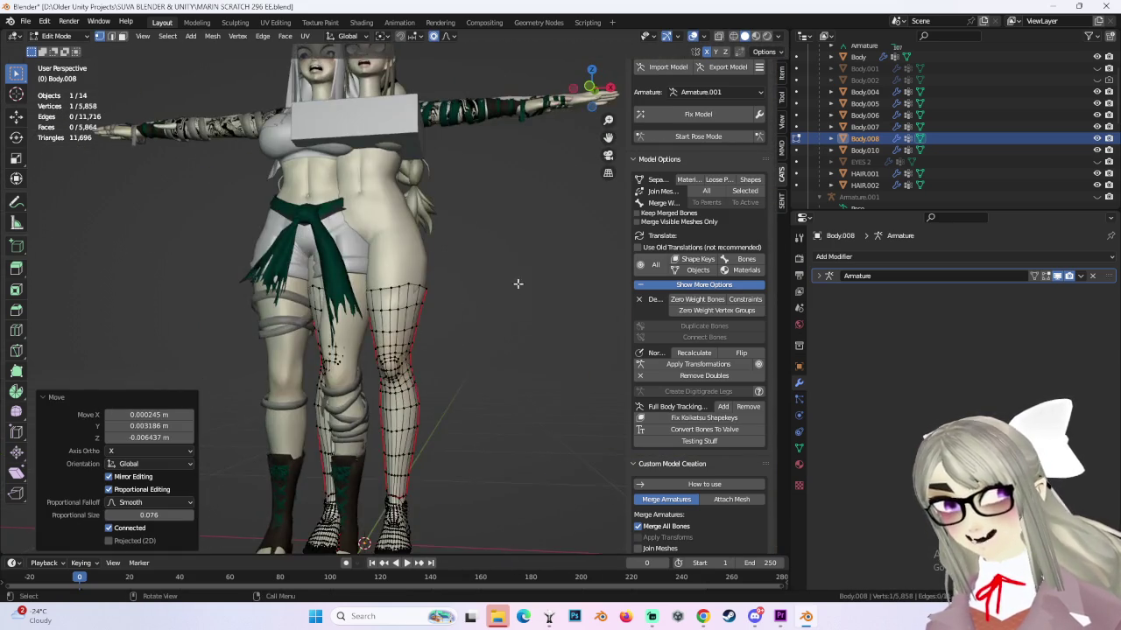
{"action": "scroll", "coordinate": [392, 287], "scroll_direction": "up", "scroll_amount": 4}
{"action": "scroll", "coordinate": [392, 287], "scroll_direction": "up", "scroll_amount": 2}
Move the knee vertices and a rim vertex further, cancelling a final unwanted move.
{"action": "key", "text": "g"}
{"action": "left_click", "coordinate": [399, 283]}
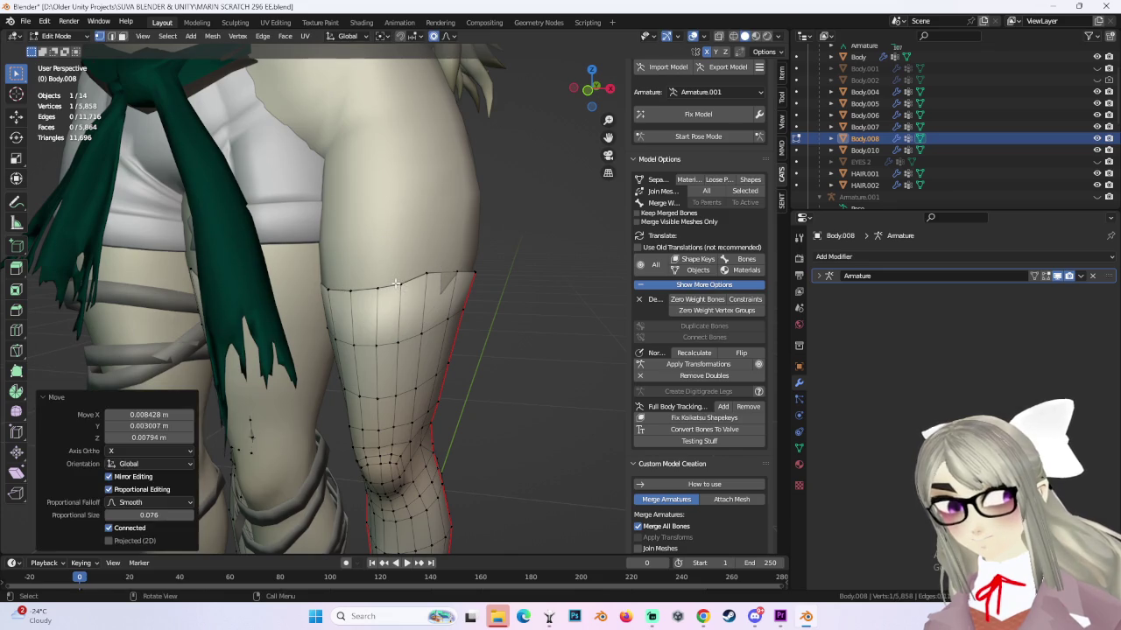
{"action": "key", "text": "g"}
{"action": "left_click", "coordinate": [415, 288]}
{"action": "key", "text": "g"}
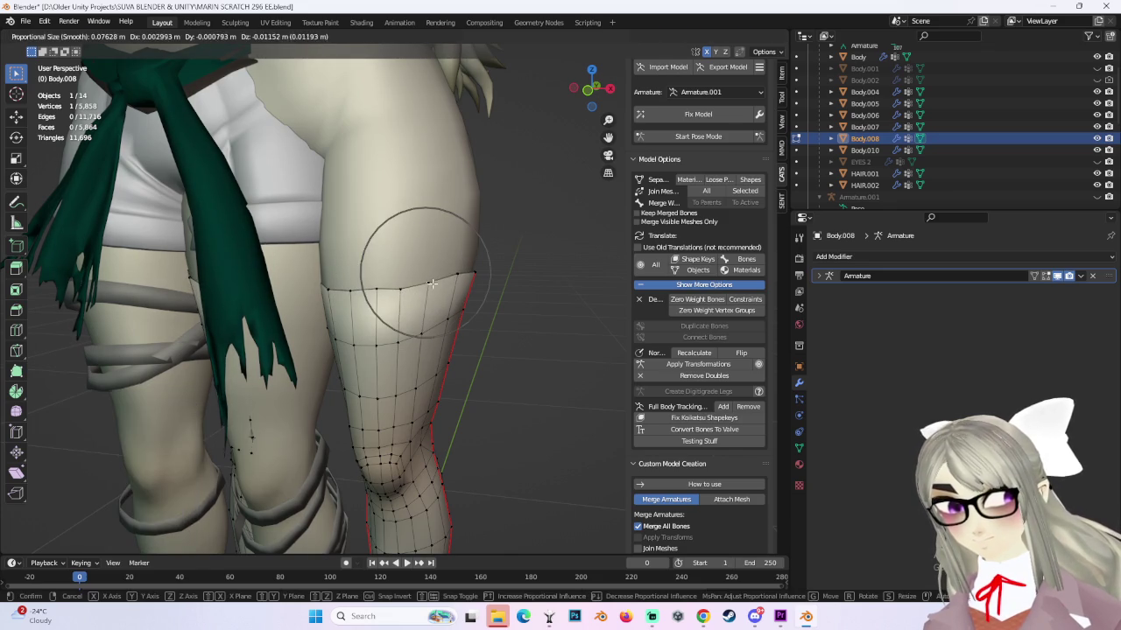
{"action": "left_click", "coordinate": [432, 282]}
{"action": "mouse_move", "coordinate": [432, 282]}
{"action": "middle_mouse_down"}
{"action": "mouse_move", "coordinate": [394, 316]}
{"action": "mouse_move", "coordinate": [453, 278]}
{"action": "middle_mouse_up"}
{"action": "key", "text": "g"}
{"action": "right_click", "coordinate": [394, 315]}
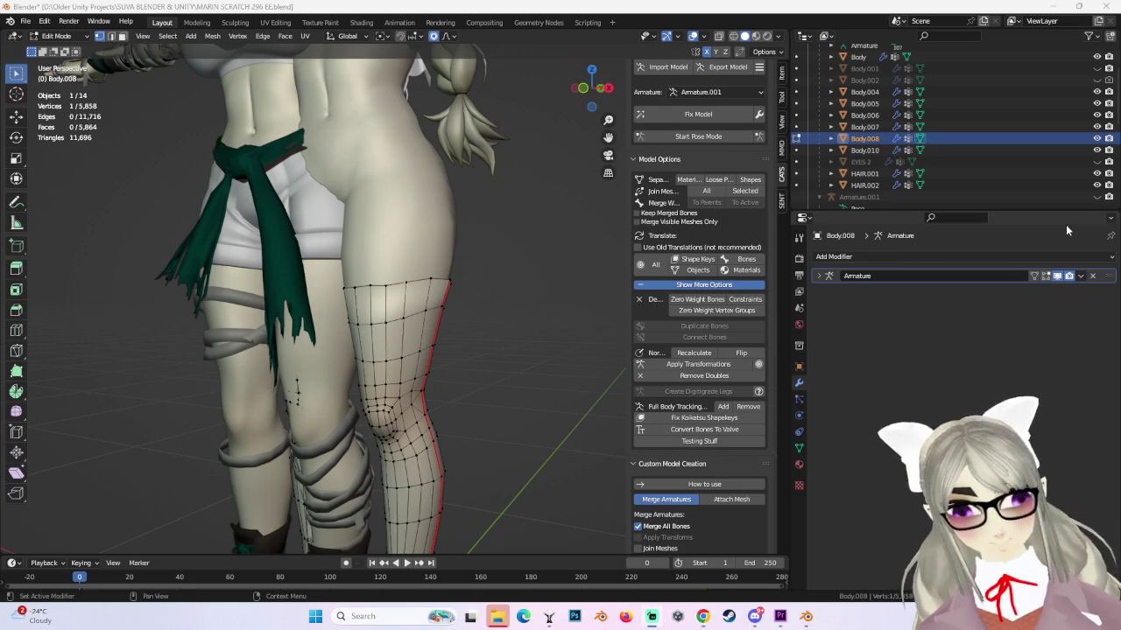
Return to Object Mode, hide Body.008 in the Outliner, and select Body.005.
{"action": "left_click", "coordinate": [59, 37]}
{"action": "left_click", "coordinate": [68, 58]}
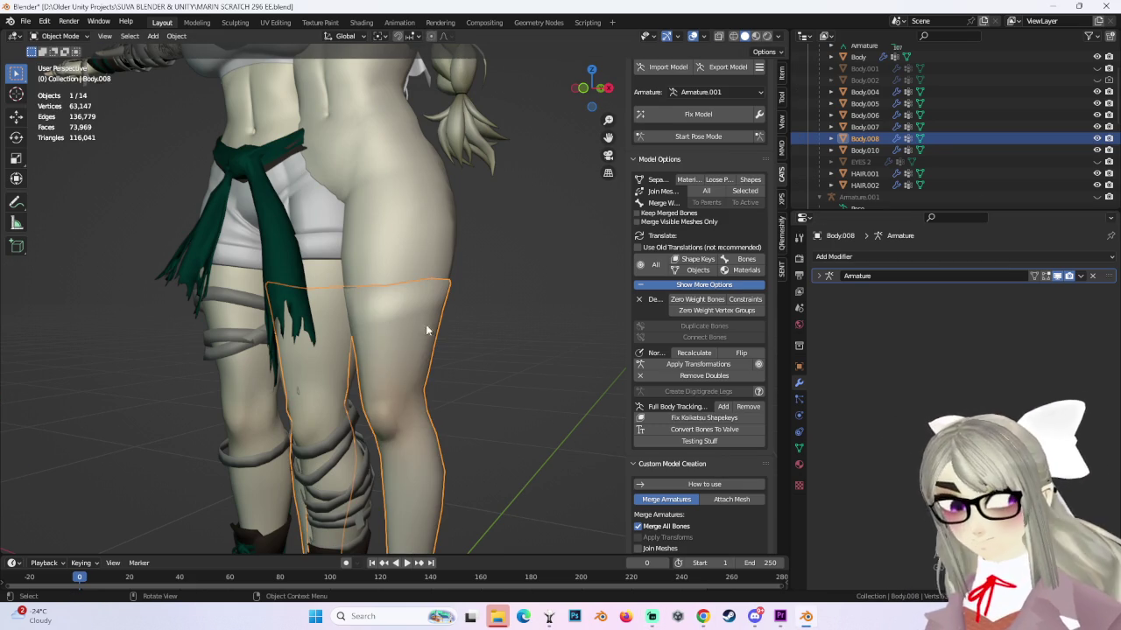
{"action": "left_click", "coordinate": [1096, 138]}
{"action": "scroll", "coordinate": [468, 282], "scroll_direction": "down", "scroll_amount": 4}
{"action": "scroll", "coordinate": [437, 424], "scroll_direction": "up", "scroll_amount": 2}
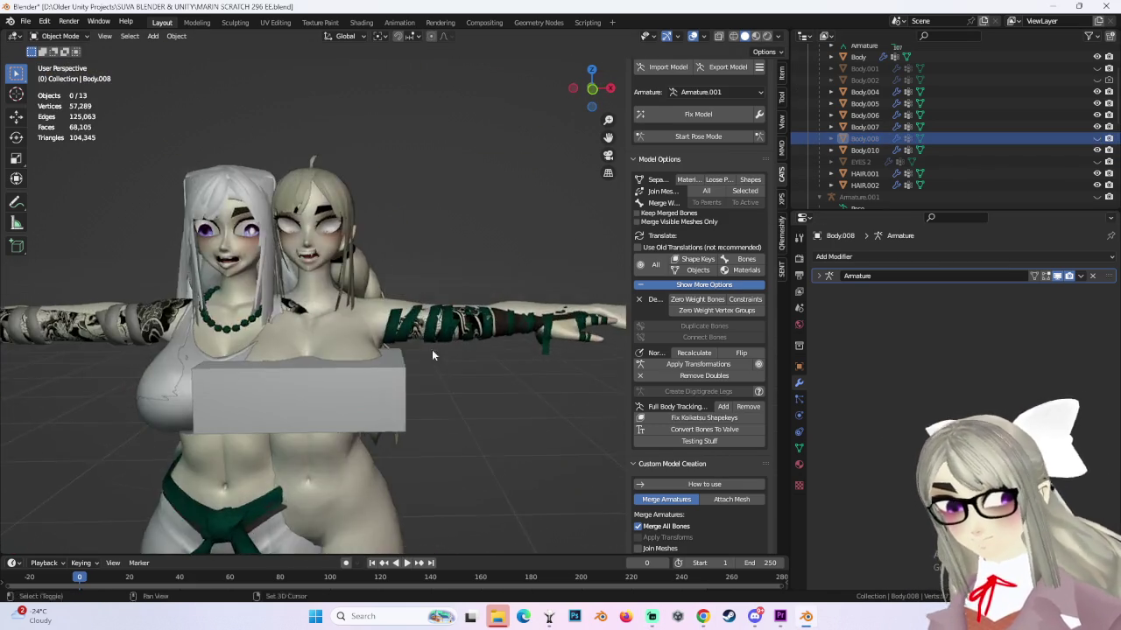
{"action": "scroll", "coordinate": [432, 356], "scroll_direction": "up", "scroll_amount": 3}
{"action": "scroll", "coordinate": [403, 403], "scroll_direction": "up", "scroll_amount": 2}
{"action": "left_click", "coordinate": [385, 423]}
Delete the Body.010 mouth and teeth object.
{"action": "left_click", "coordinate": [333, 453]}
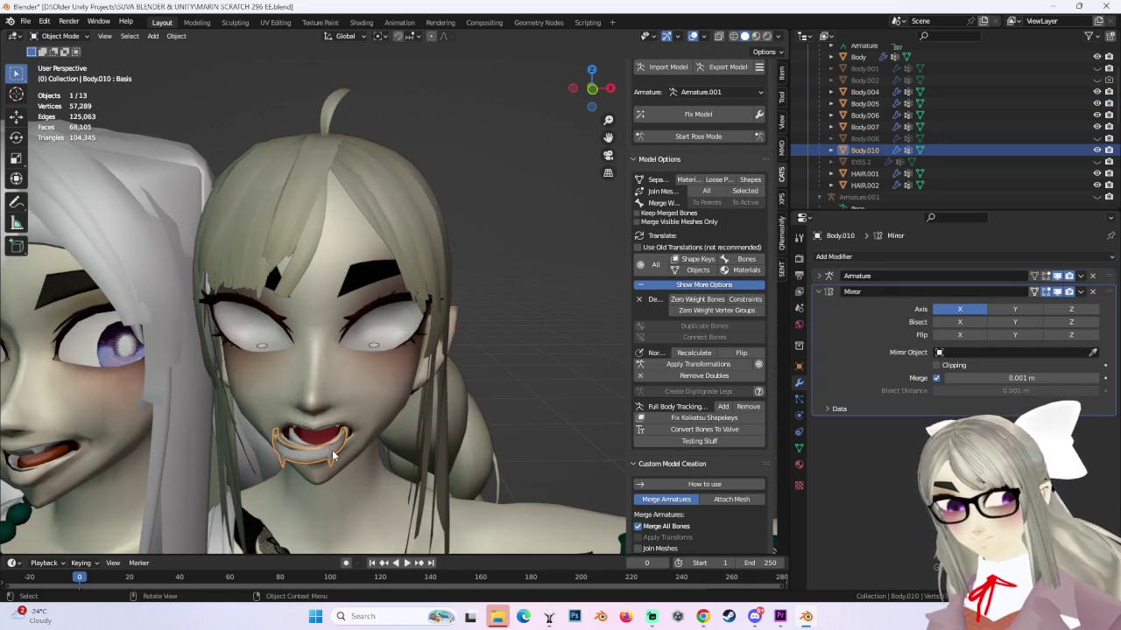
{"action": "right_click", "coordinate": [333, 453]}
{"action": "scroll", "coordinate": [512, 364], "scroll_direction": "down", "scroll_amount": 2}
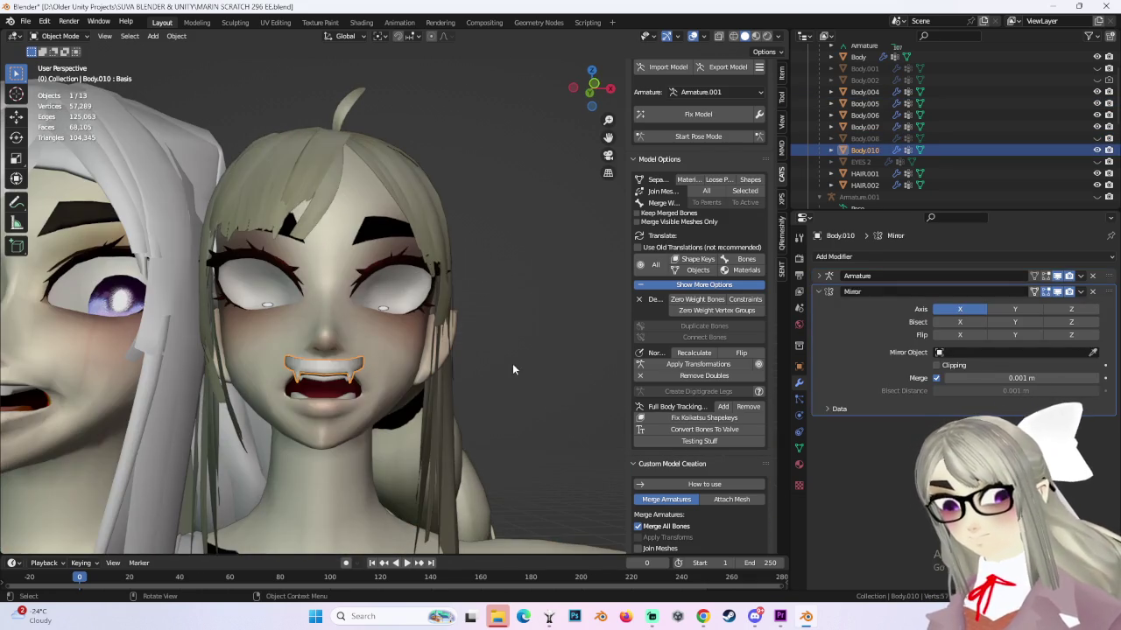
{"action": "right_click", "coordinate": [327, 360]}
{"action": "left_click", "coordinate": [327, 361]}
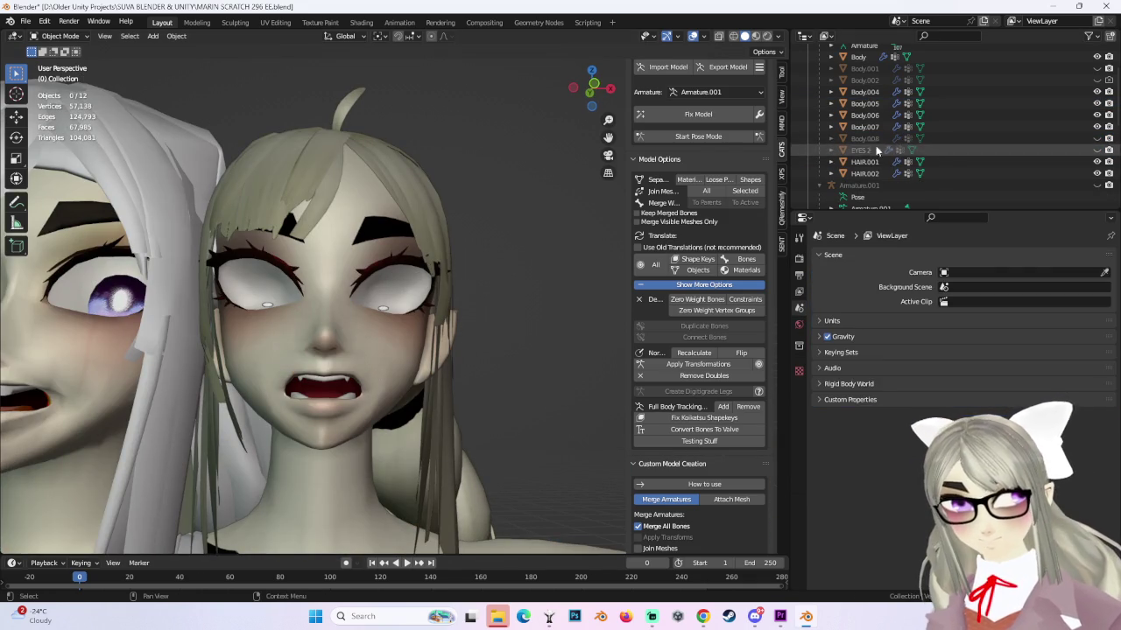
Unhide the EYES 2 object and the Body.008 leg mesh.
{"action": "left_click", "coordinate": [1076, 150]}
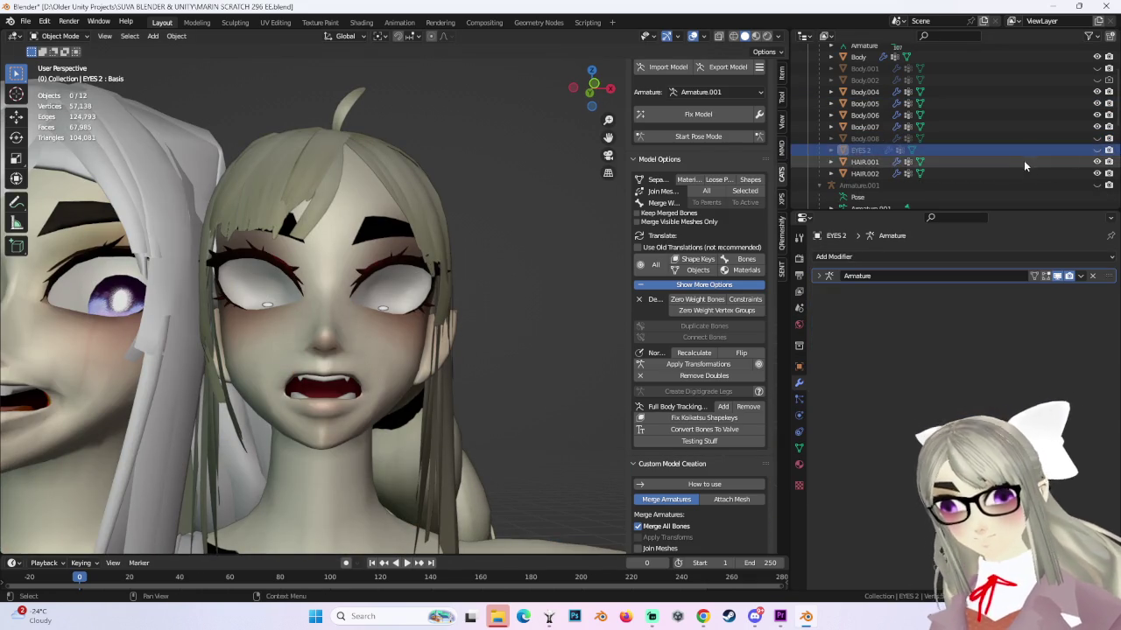
{"action": "left_click", "coordinate": [1096, 150]}
{"action": "left_click", "coordinate": [1096, 139]}
{"action": "middle_click_drag", "start_coordinate": [491, 263], "coordinate": [414, 225]}
{"action": "scroll", "coordinate": [414, 225], "scroll_direction": "down", "scroll_amount": 6}
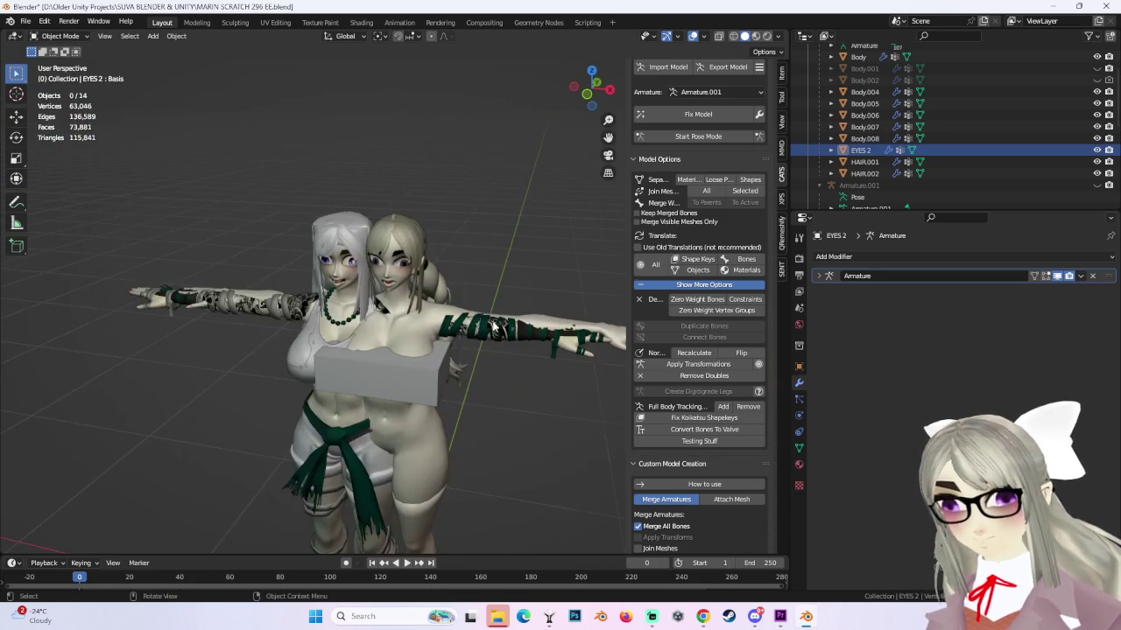
Delete the Body.008 leg object and select Body.005, the right character's head.
{"action": "left_click", "coordinate": [441, 347]}
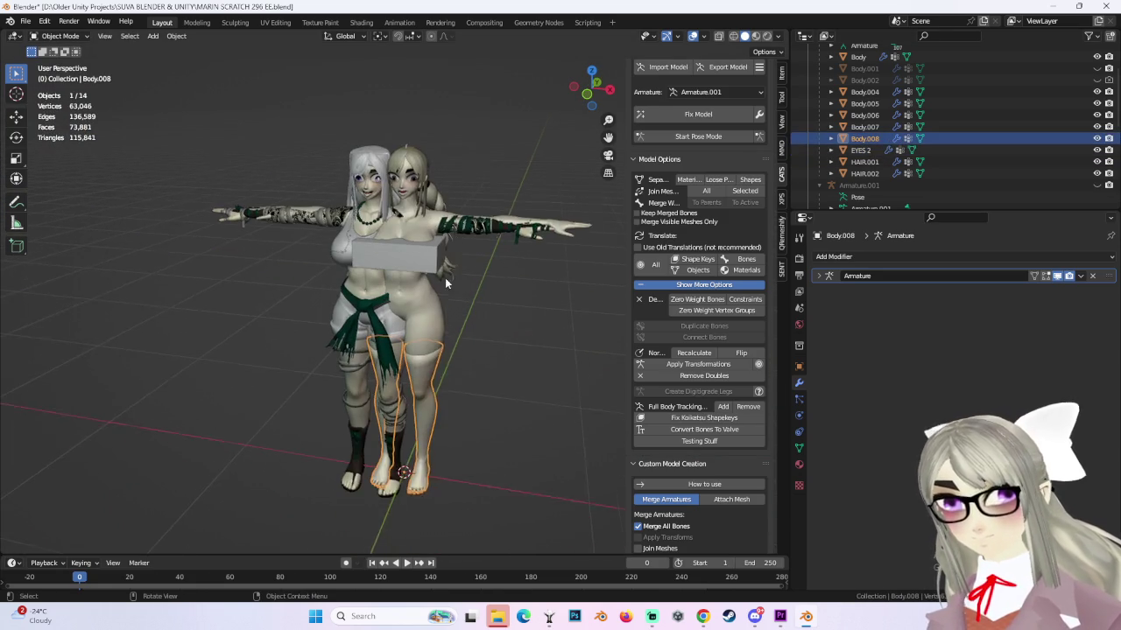
{"action": "right_click", "coordinate": [869, 138]}
{"action": "left_click", "coordinate": [840, 149]}
{"action": "scroll", "coordinate": [515, 226], "scroll_direction": "up", "scroll_amount": 4}
{"action": "scroll", "coordinate": [515, 226], "scroll_direction": "up", "scroll_amount": 2}
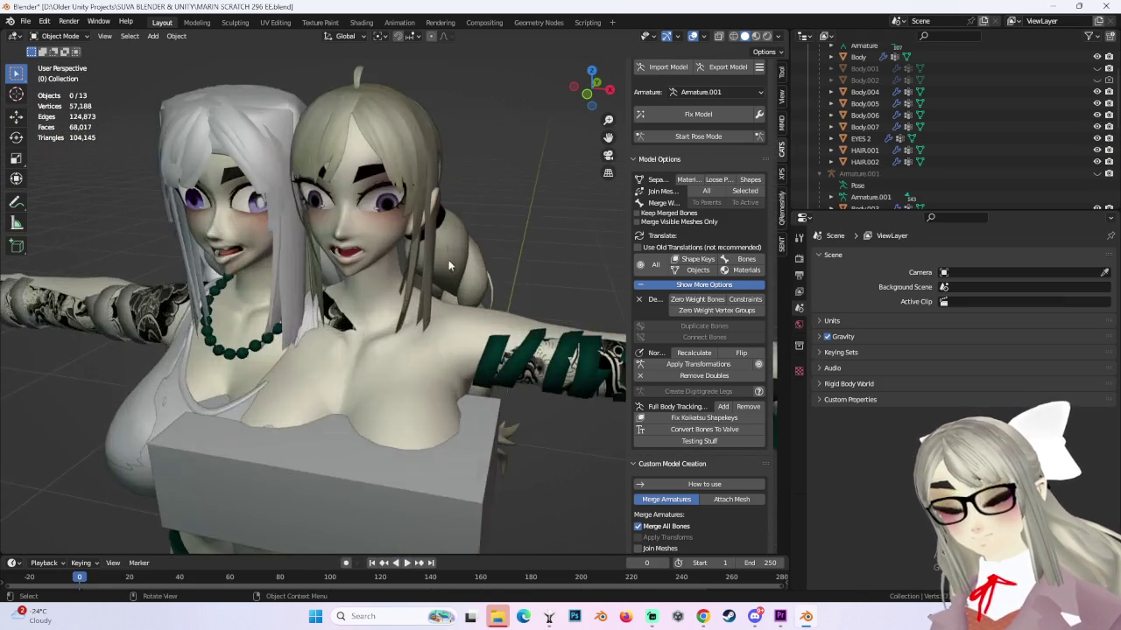
{"action": "scroll", "coordinate": [474, 309], "scroll_direction": "up", "scroll_amount": 2}
{"action": "scroll", "coordinate": [474, 308], "scroll_direction": "up", "scroll_amount": 2}
{"action": "left_click", "coordinate": [500, 293]}
Check both heads from back, side and front orthographic views.
{"action": "scroll", "coordinate": [491, 298], "scroll_direction": "down", "scroll_amount": 2}
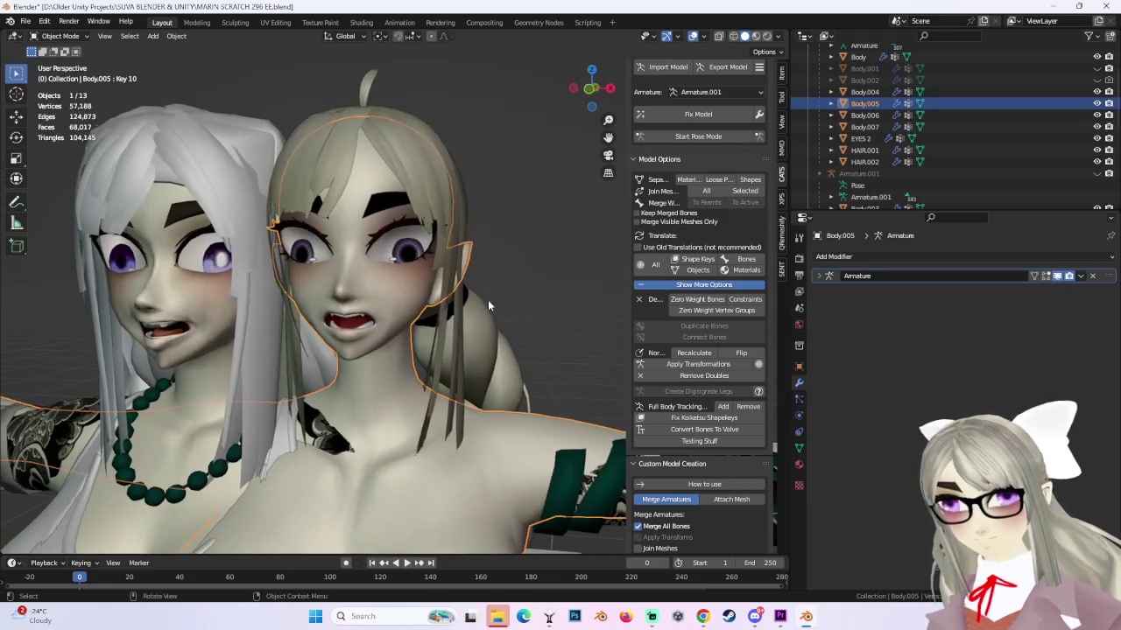
{"action": "left_click", "coordinate": [576, 91]}
{"action": "left_click", "coordinate": [574, 89]}
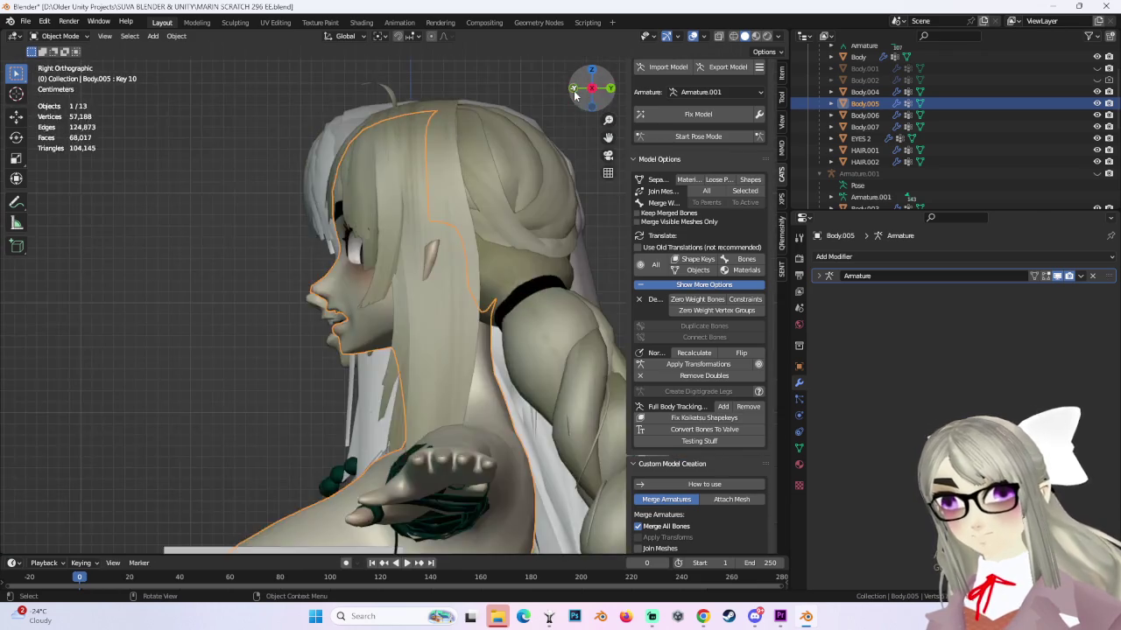
{"action": "left_click", "coordinate": [573, 88]}
{"action": "scroll", "coordinate": [535, 332], "scroll_direction": "down", "scroll_amount": 1}
{"action": "scroll", "coordinate": [529, 337], "scroll_direction": "down", "scroll_amount": 1}
{"action": "mouse_move", "coordinate": [529, 337]}
{"action": "middle_mouse_down"}
{"action": "mouse_move", "coordinate": [465, 337]}
{"action": "mouse_move", "coordinate": [508, 340]}
{"action": "mouse_move", "coordinate": [481, 301]}
{"action": "mouse_move", "coordinate": [515, 325]}
{"action": "middle_mouse_up"}
{"action": "scroll", "coordinate": [481, 300], "scroll_direction": "up", "scroll_amount": 2}
In Body.005's Object Data shape keys, raise Key 10's value to widen the mouth.
{"action": "left_click", "coordinate": [799, 448]}
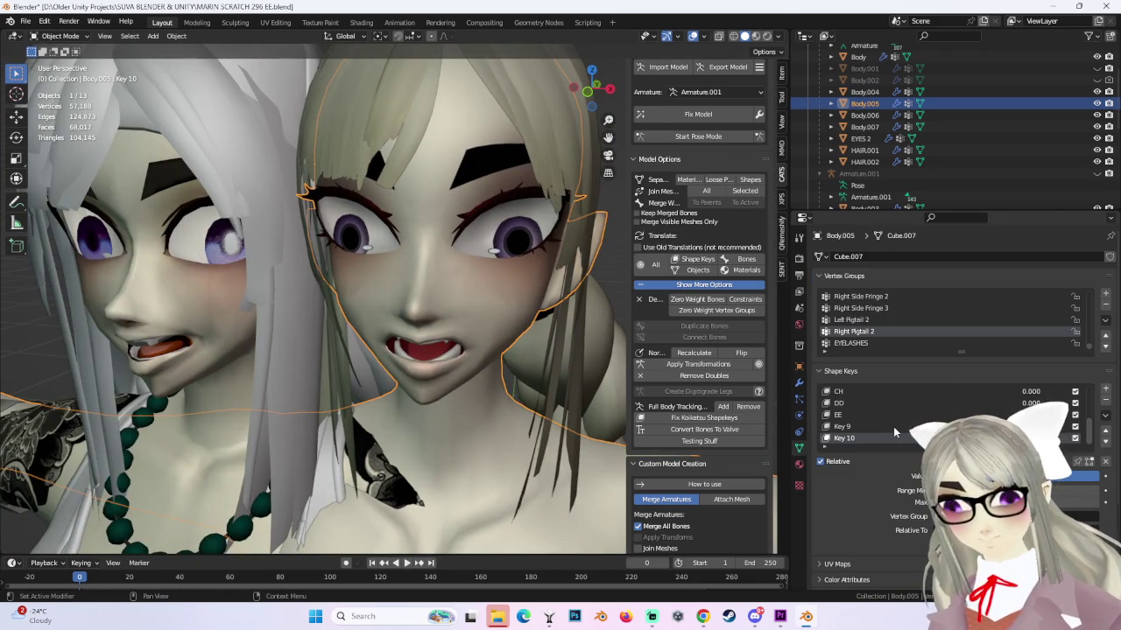
{"action": "left_click_drag", "start_coordinate": [1007, 475], "coordinate": [963, 476]}
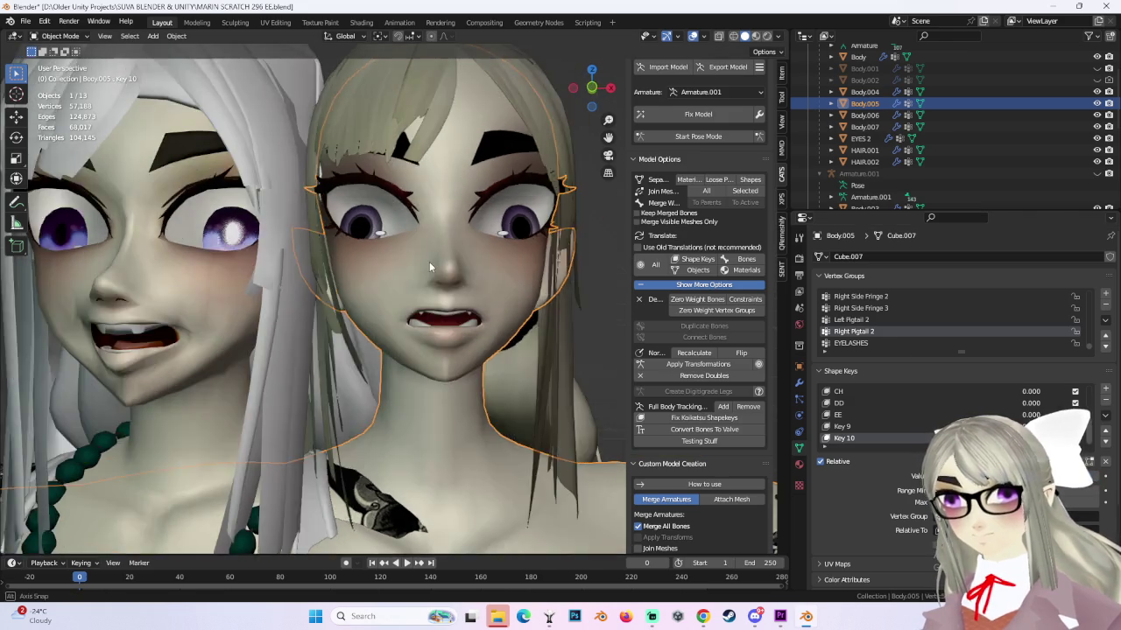
{"action": "middle_click_drag", "start_coordinate": [429, 263], "coordinate": [470, 277]}
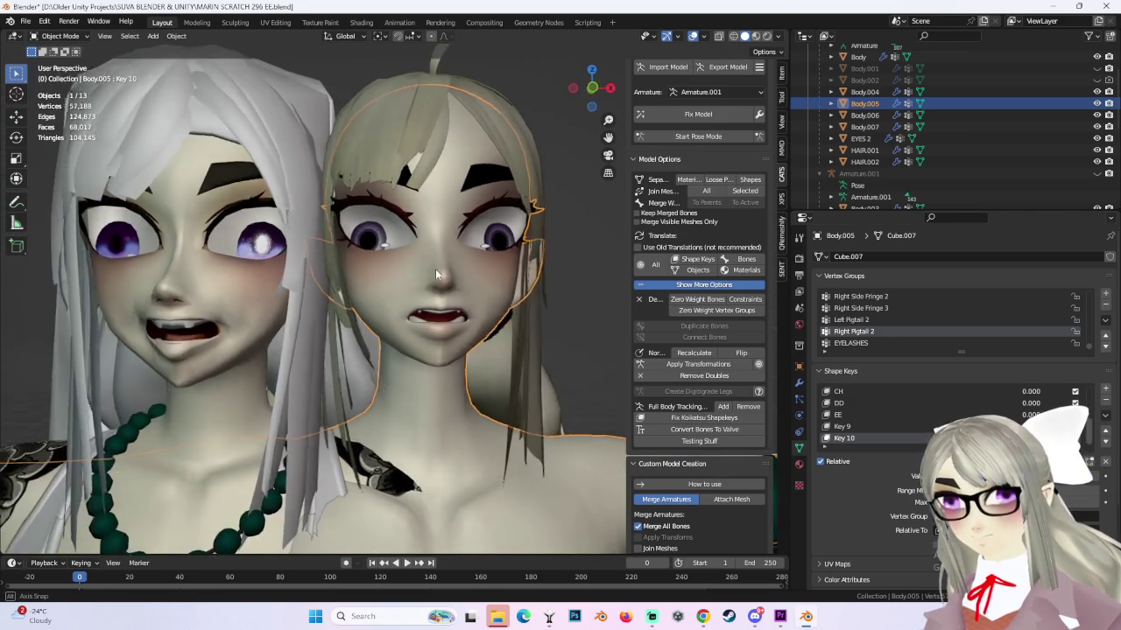
{"action": "left_click", "coordinate": [575, 108]}
{"action": "scroll", "coordinate": [575, 109], "scroll_direction": "up", "scroll_amount": 3}
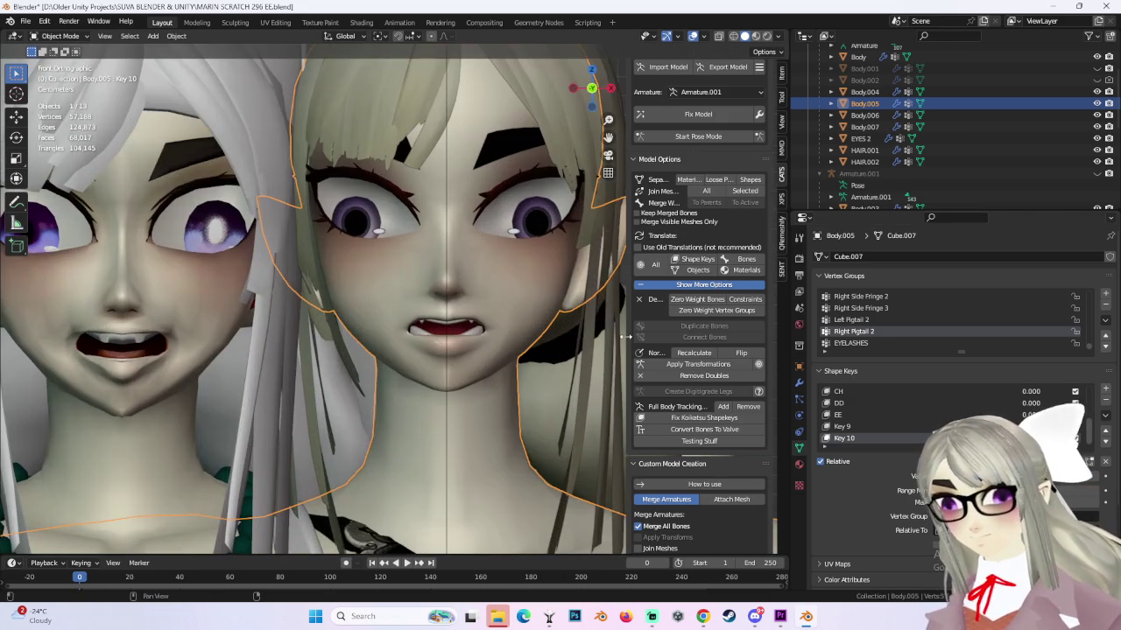
{"action": "mouse_move", "coordinate": [1007, 476]}
{"action": "left_mouse_down"}
{"action": "mouse_move", "coordinate": [1029, 475]}
{"action": "mouse_move", "coordinate": [1007, 475]}
{"action": "left_mouse_up"}
{"action": "scroll", "coordinate": [447, 302], "scroll_direction": "down", "scroll_amount": 2}
{"action": "middle_click_drag", "start_coordinate": [446, 302], "coordinate": [491, 315]}
{"action": "scroll", "coordinate": [446, 314], "scroll_direction": "up", "scroll_amount": 2}
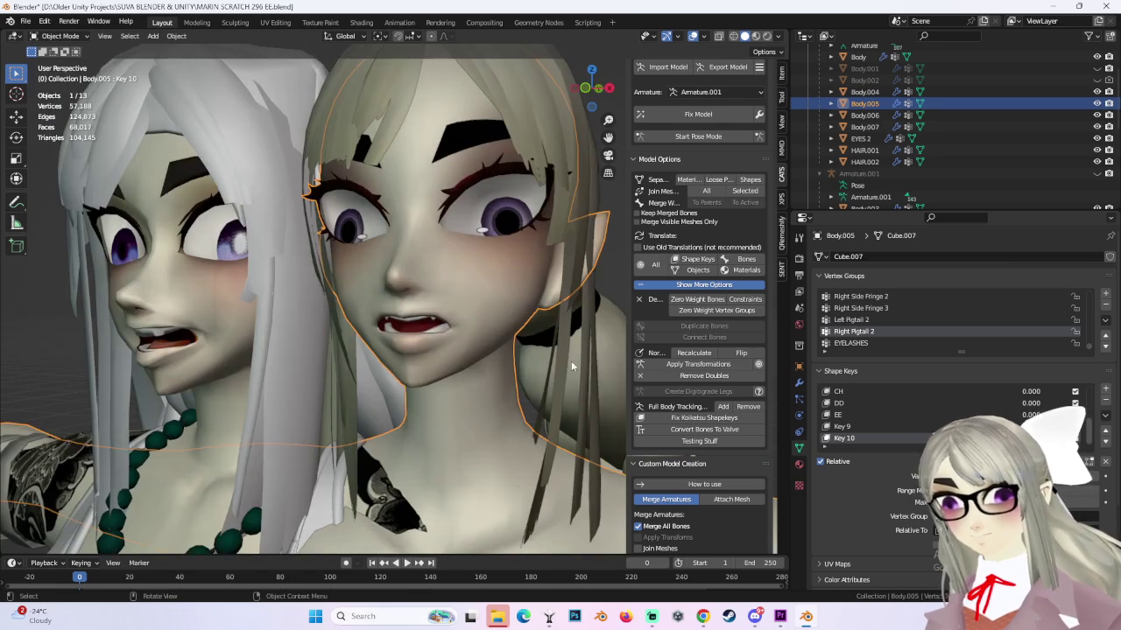
Add shape key Key 11 renamed EE.001, then preview and delete the EE and Key 9 keys.
{"action": "left_click", "coordinate": [1068, 430]}
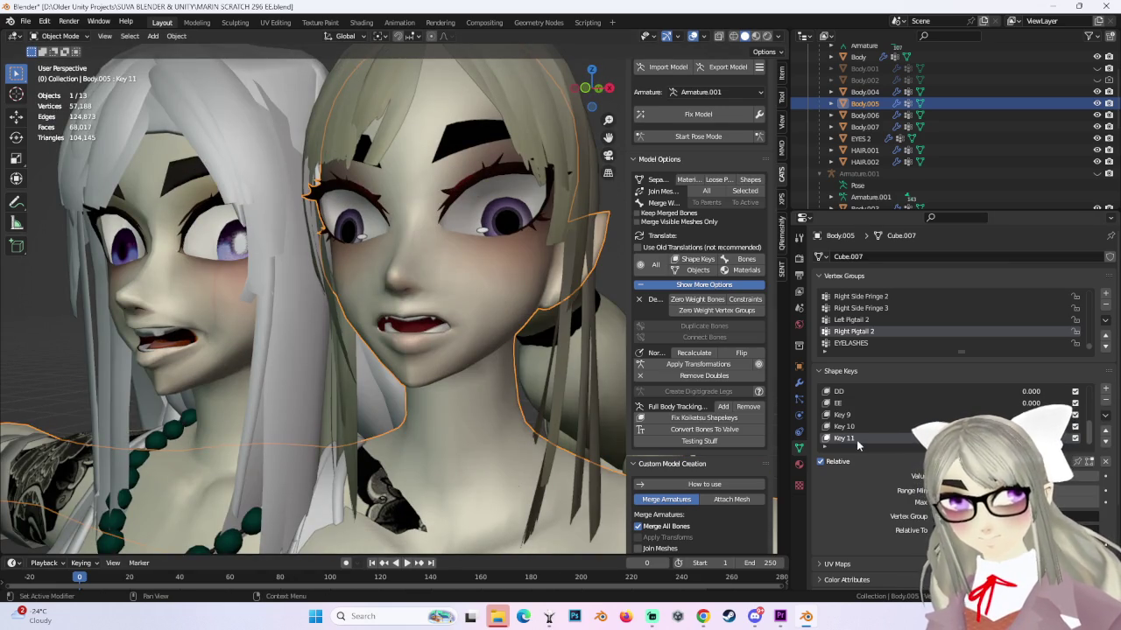
{"action": "double_click", "coordinate": [895, 439]}
{"action": "type", "text": "EE.001"}
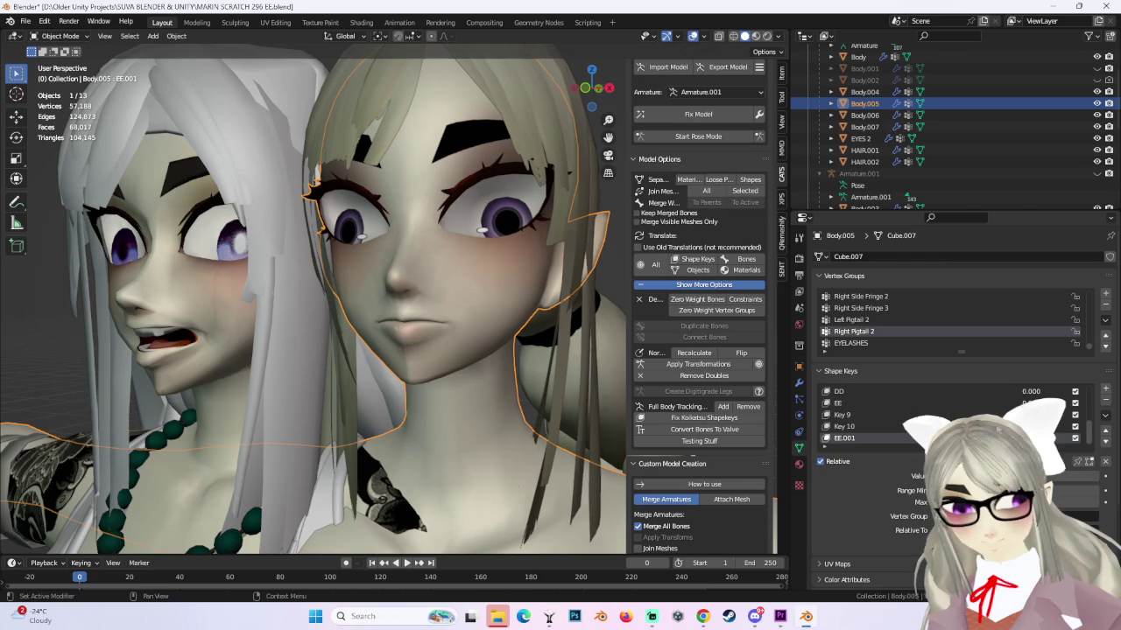
{"action": "left_click_drag", "start_coordinate": [1006, 403], "coordinate": [1076, 403]}
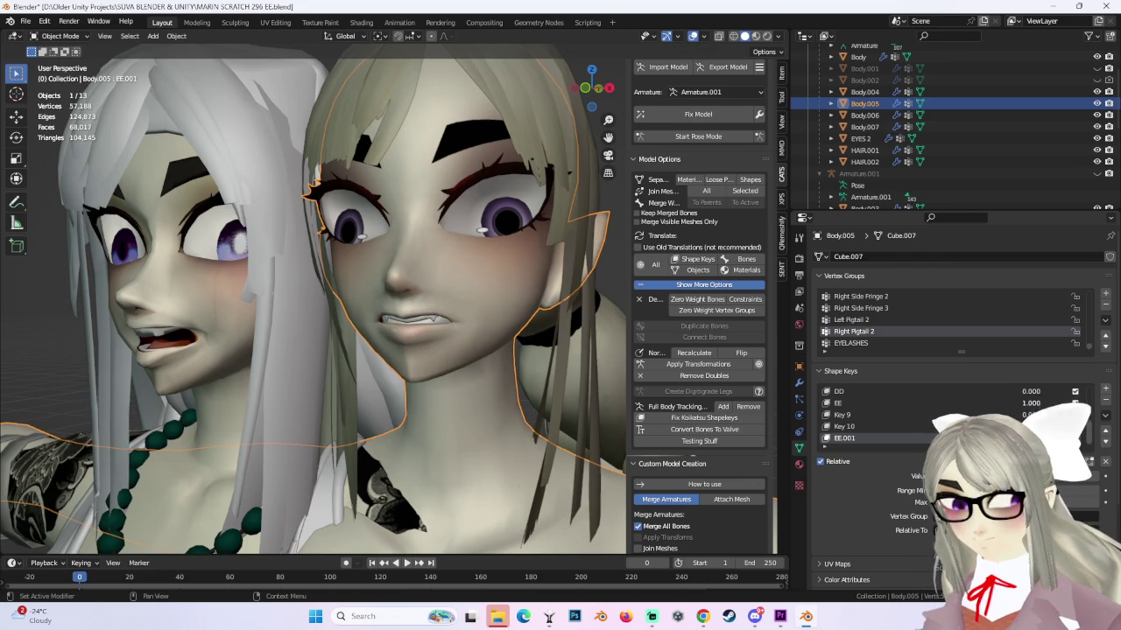
{"action": "left_click", "coordinate": [1100, 402]}
{"action": "left_click_drag", "start_coordinate": [1031, 402], "coordinate": [910, 423]}
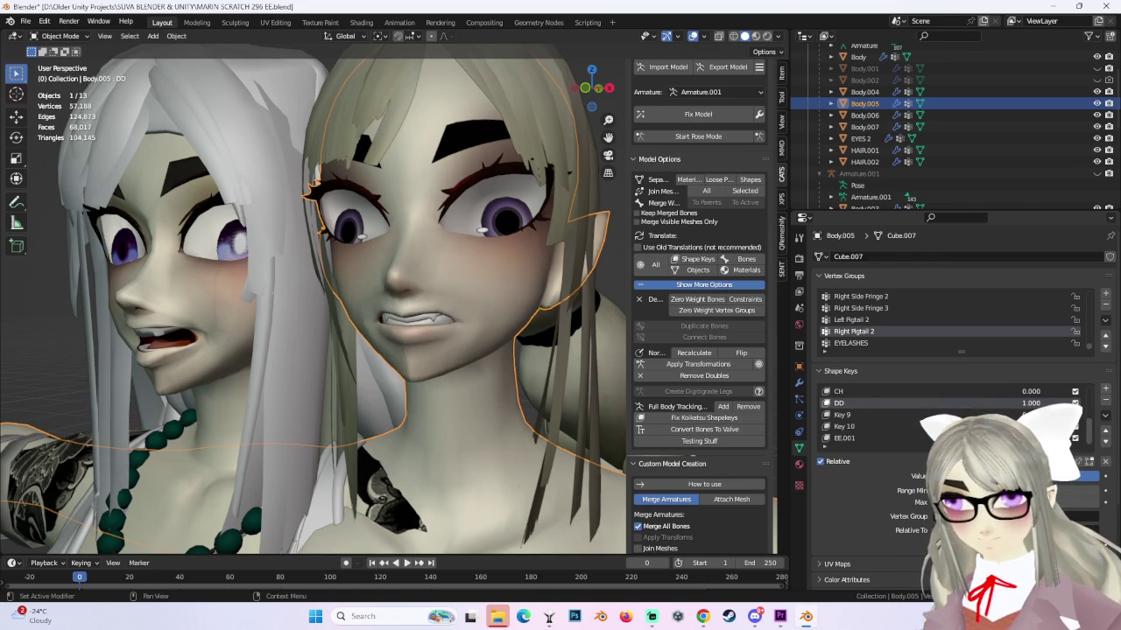
{"action": "left_click_drag", "start_coordinate": [1006, 475], "coordinate": [1086, 475]}
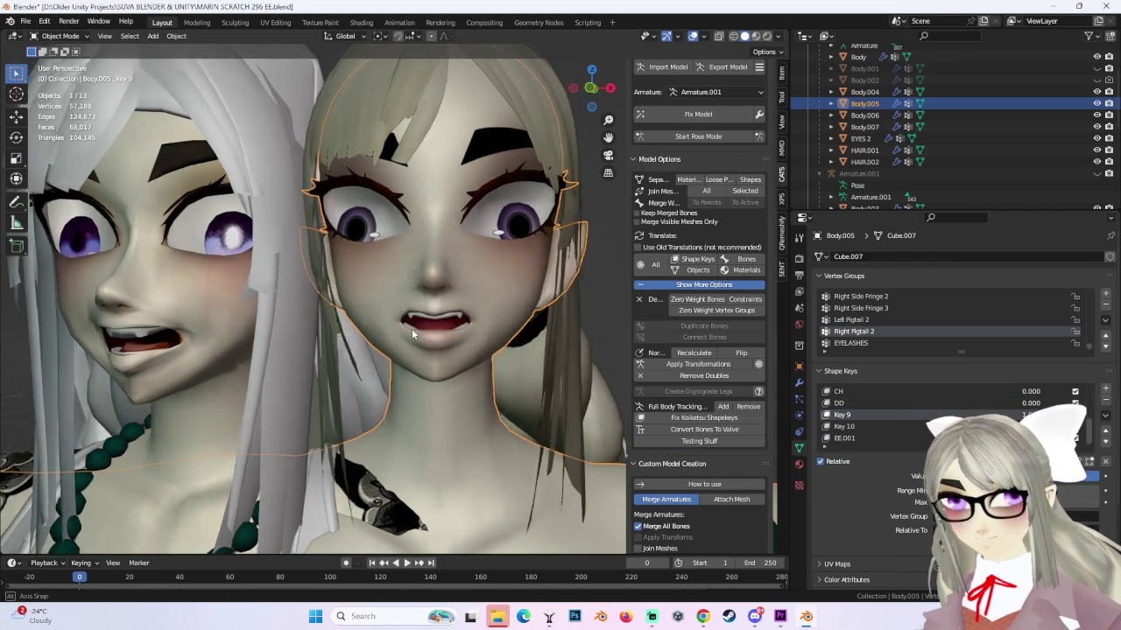
{"action": "middle_click_drag", "start_coordinate": [412, 329], "coordinate": [613, 269]}
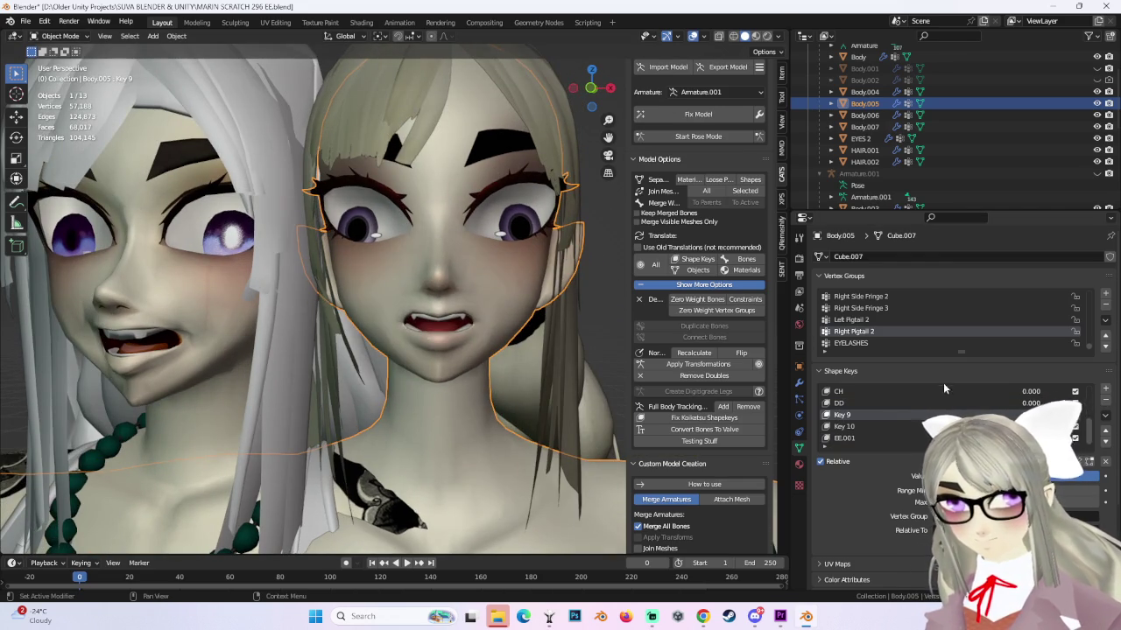
{"action": "left_click", "coordinate": [1106, 402]}
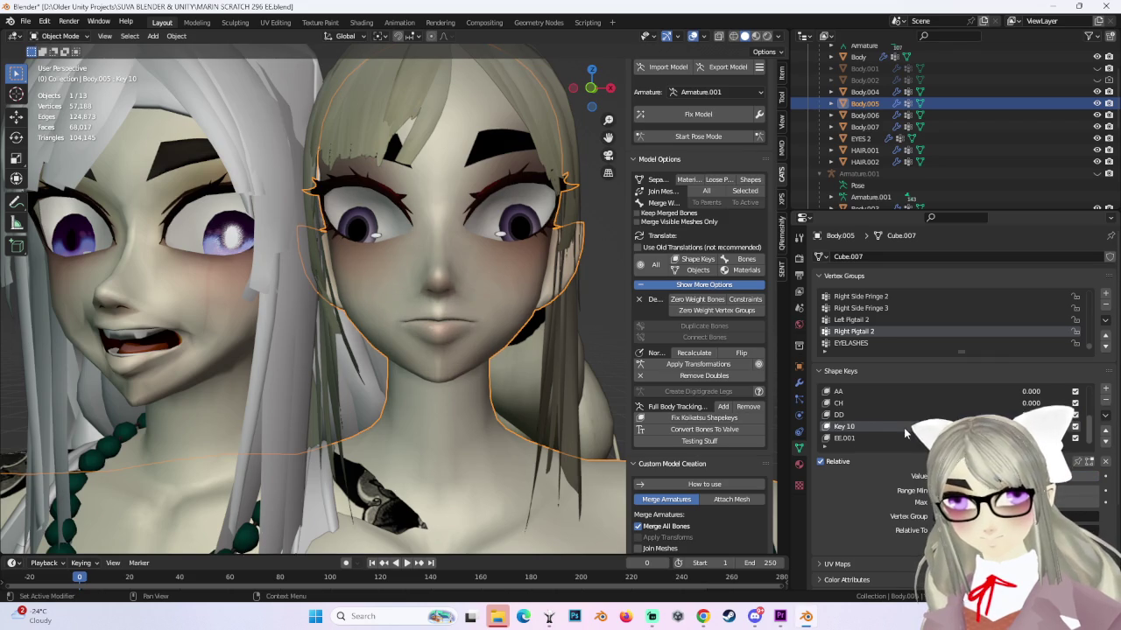
Raise Key 10 to open the mouth and check it in profile and front views.
{"action": "mouse_move", "coordinate": [1007, 475]}
{"action": "left_mouse_down"}
{"action": "mouse_move", "coordinate": [1085, 475]}
{"action": "mouse_move", "coordinate": [1050, 476]}
{"action": "left_mouse_up"}
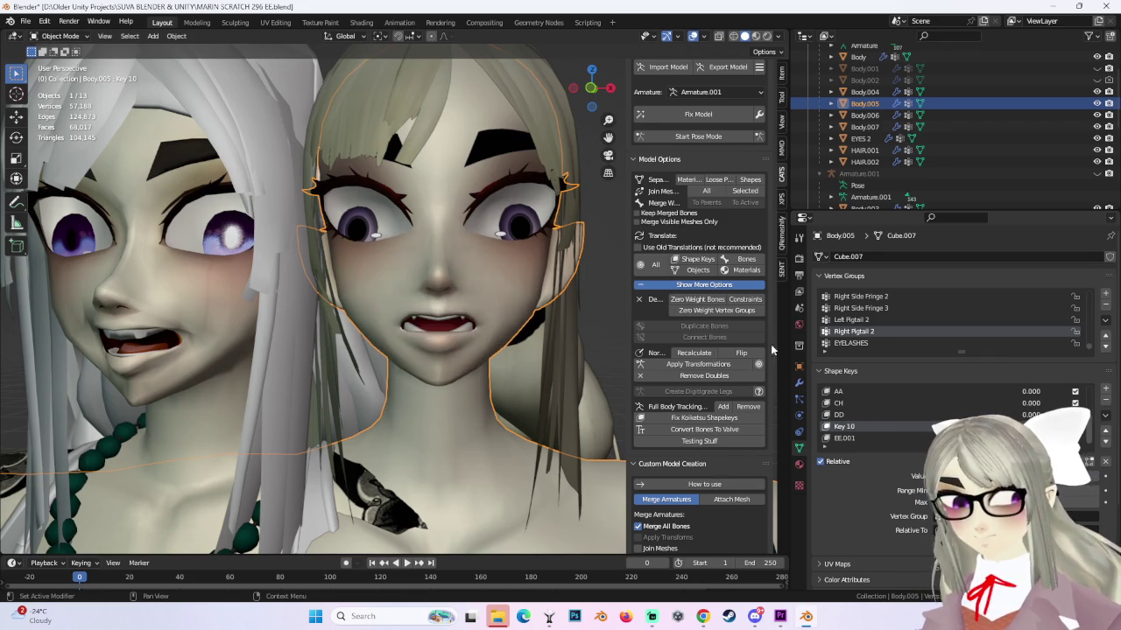
{"action": "middle_click_drag", "start_coordinate": [429, 315], "coordinate": [395, 311]}
{"action": "mouse_move", "coordinate": [587, 93]}
{"action": "left_mouse_down"}
{"action": "mouse_move", "coordinate": [491, 305]}
{"action": "mouse_move", "coordinate": [502, 296]}
{"action": "left_mouse_up"}
{"action": "middle_click_drag", "start_coordinate": [502, 302], "coordinate": [431, 304]}
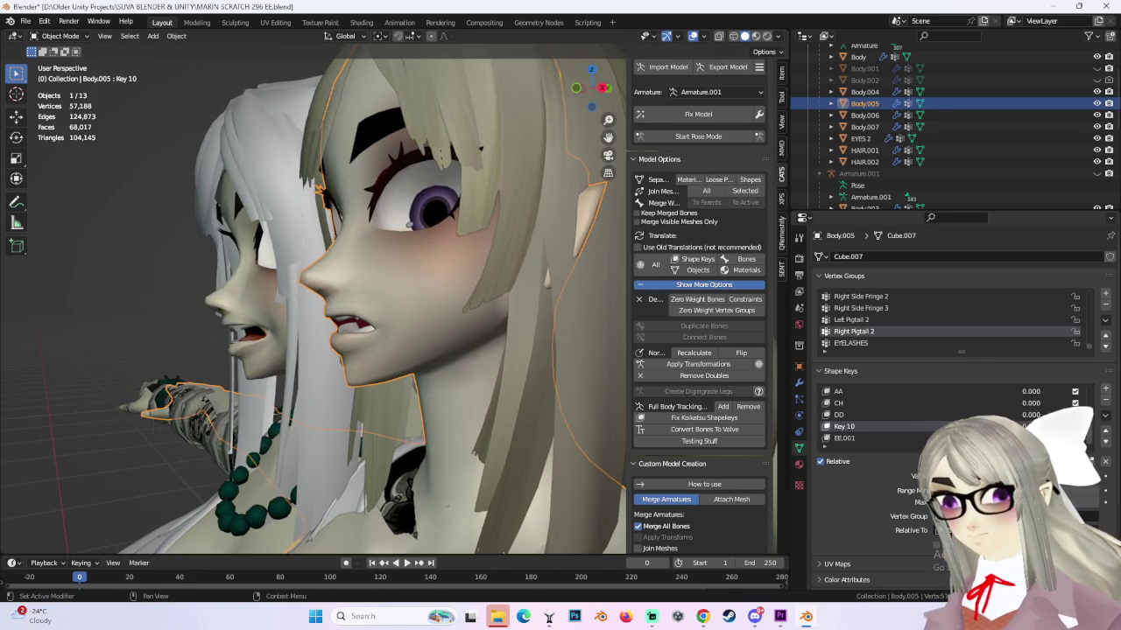
{"action": "scroll", "coordinate": [274, 274], "scroll_direction": "up", "scroll_amount": 3}
{"action": "middle_click_drag", "start_coordinate": [392, 295], "coordinate": [497, 303]}
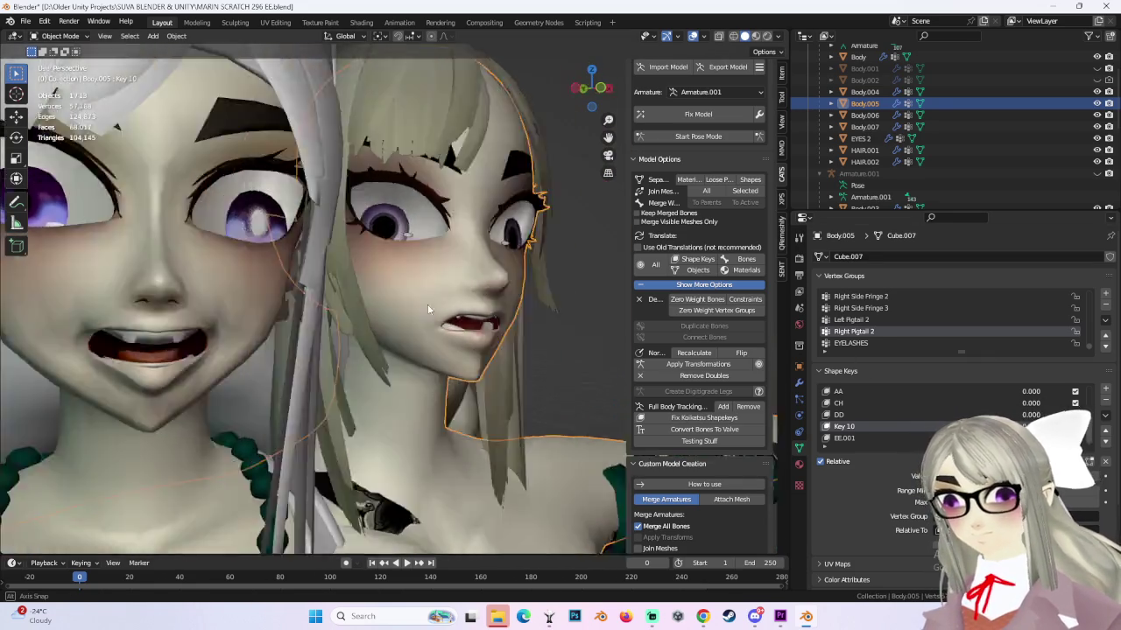
{"action": "scroll", "coordinate": [427, 304], "scroll_direction": "down", "scroll_amount": 3}
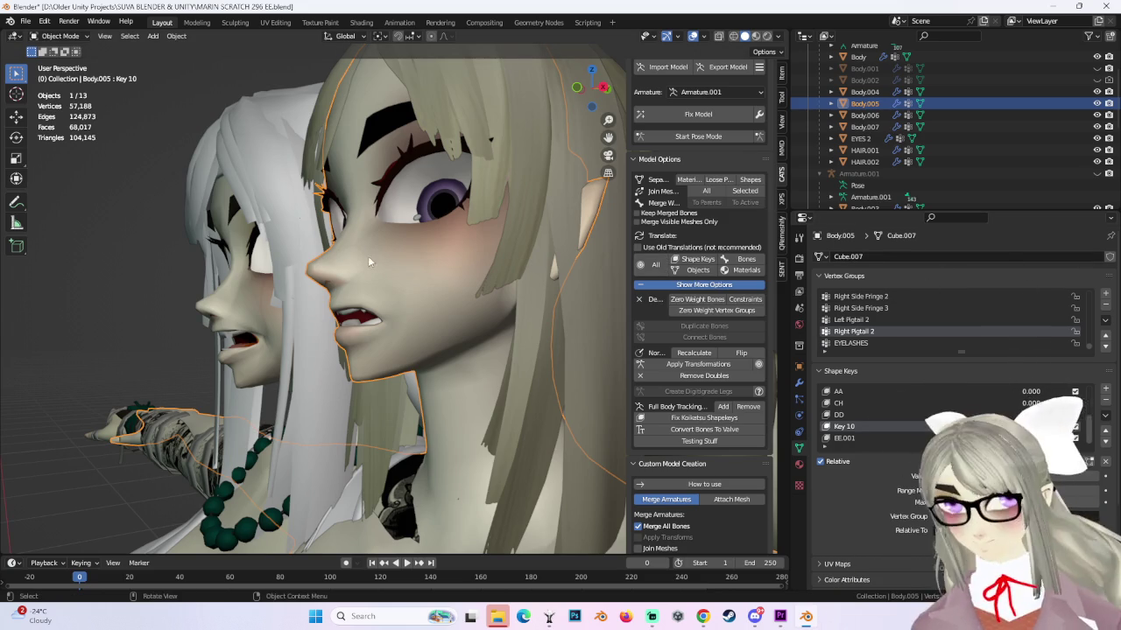
{"action": "mouse_move", "coordinate": [367, 256]}
{"action": "middle_mouse_down"}
{"action": "mouse_move", "coordinate": [460, 287]}
{"action": "mouse_move", "coordinate": [525, 219]}
{"action": "middle_mouse_up"}
{"action": "left_click", "coordinate": [591, 89]}
{"action": "scroll", "coordinate": [494, 287], "scroll_direction": "up", "scroll_amount": 3}
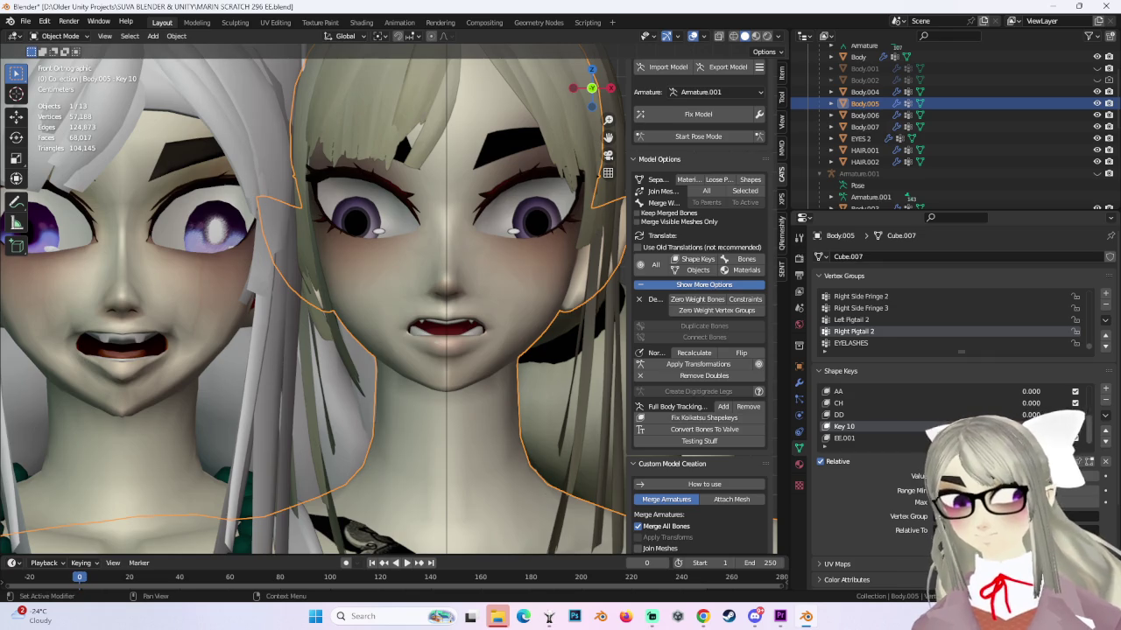
Close Body.005's mouth and select the left head, Body.003, to compare its shapes.
{"action": "left_click", "coordinate": [689, 418]}
{"action": "left_click", "coordinate": [174, 298]}
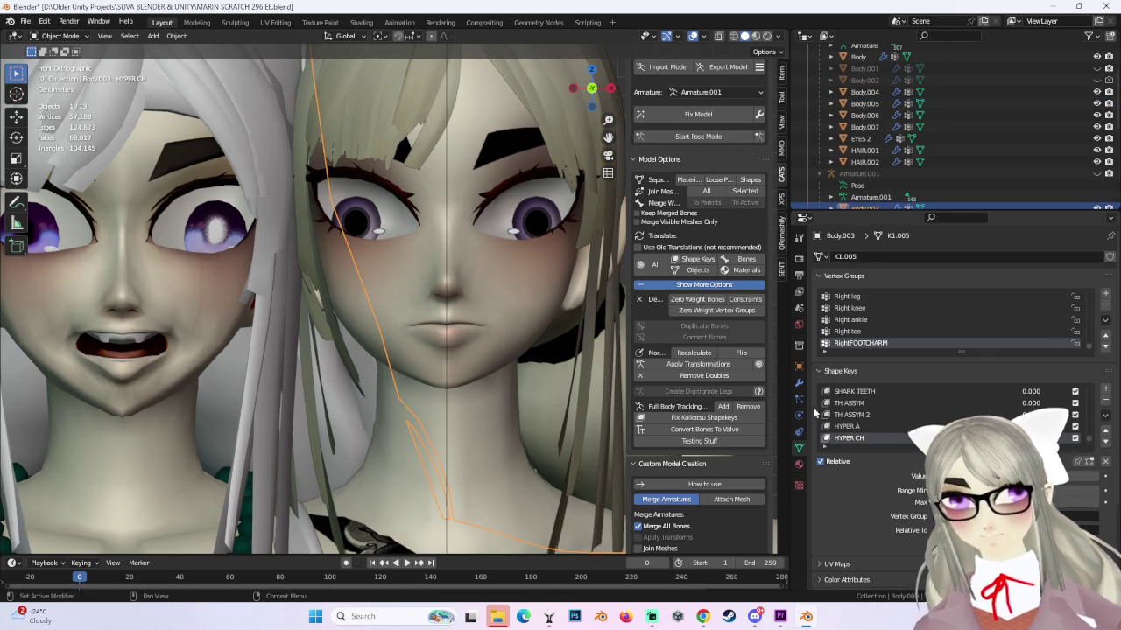
{"action": "scroll", "coordinate": [882, 417], "scroll_direction": "down", "scroll_amount": 2}
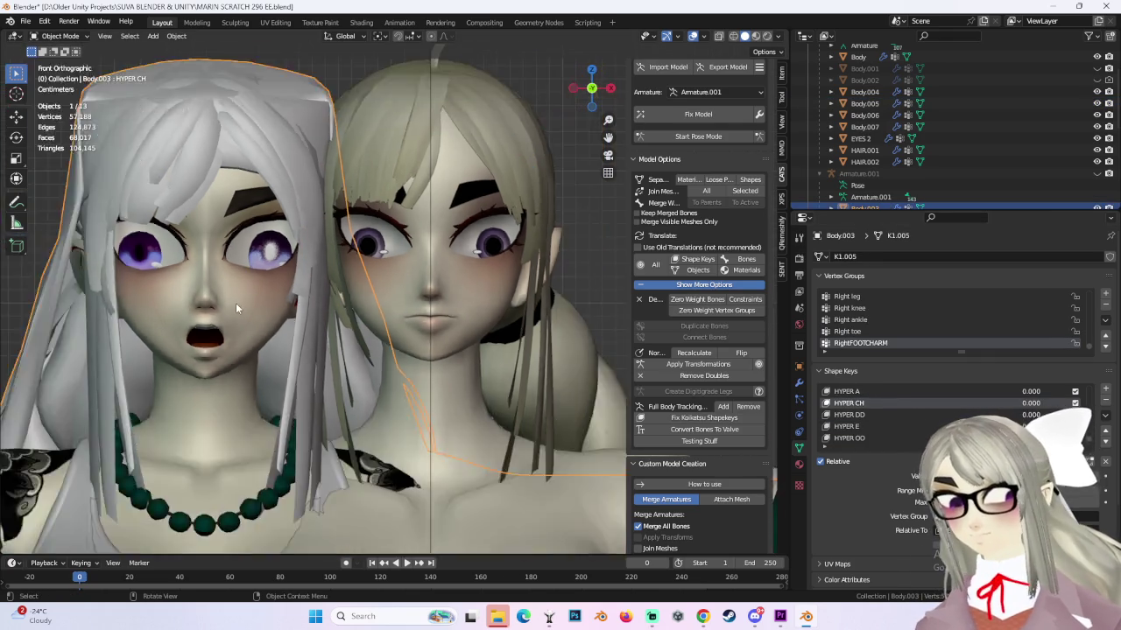
{"action": "mouse_move", "coordinate": [235, 303]}
{"action": "middle_mouse_down"}
{"action": "mouse_move", "coordinate": [378, 310]}
{"action": "mouse_move", "coordinate": [337, 312]}
{"action": "middle_mouse_up"}
{"action": "scroll", "coordinate": [352, 314], "scroll_direction": "up", "scroll_amount": 2}
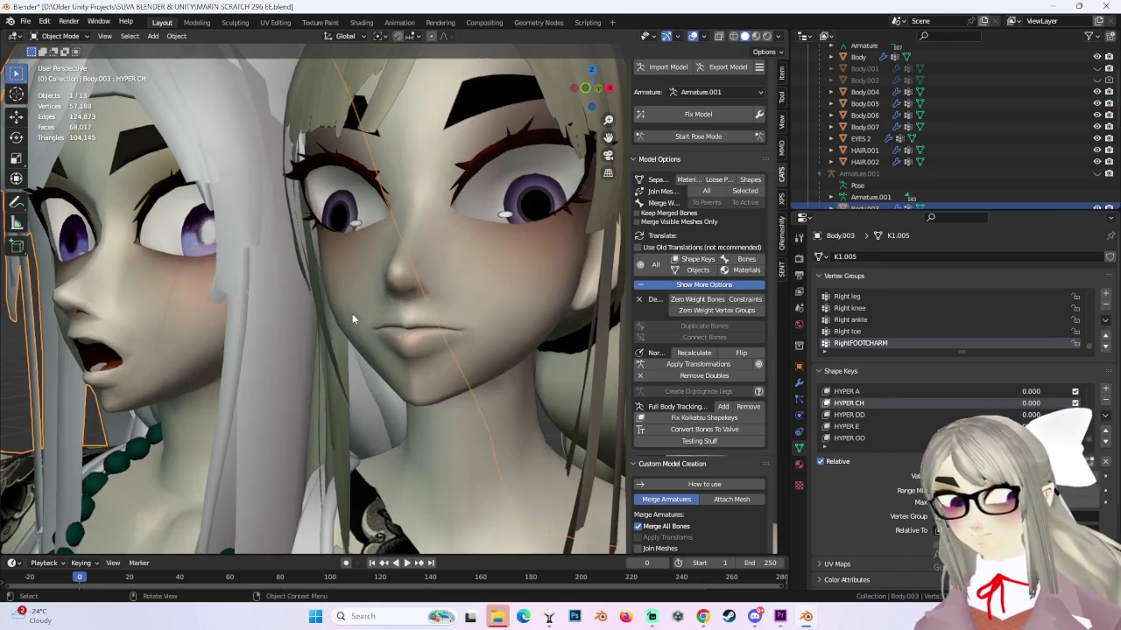
Reselect Body.005 and raise its AA shape key to 0.723 for a fanged smile.
{"action": "left_click", "coordinate": [462, 271]}
{"action": "mouse_move", "coordinate": [1031, 392]}
{"action": "left_mouse_down"}
{"action": "mouse_move", "coordinate": [1076, 392]}
{"action": "mouse_move", "coordinate": [1030, 392]}
{"action": "left_mouse_up"}
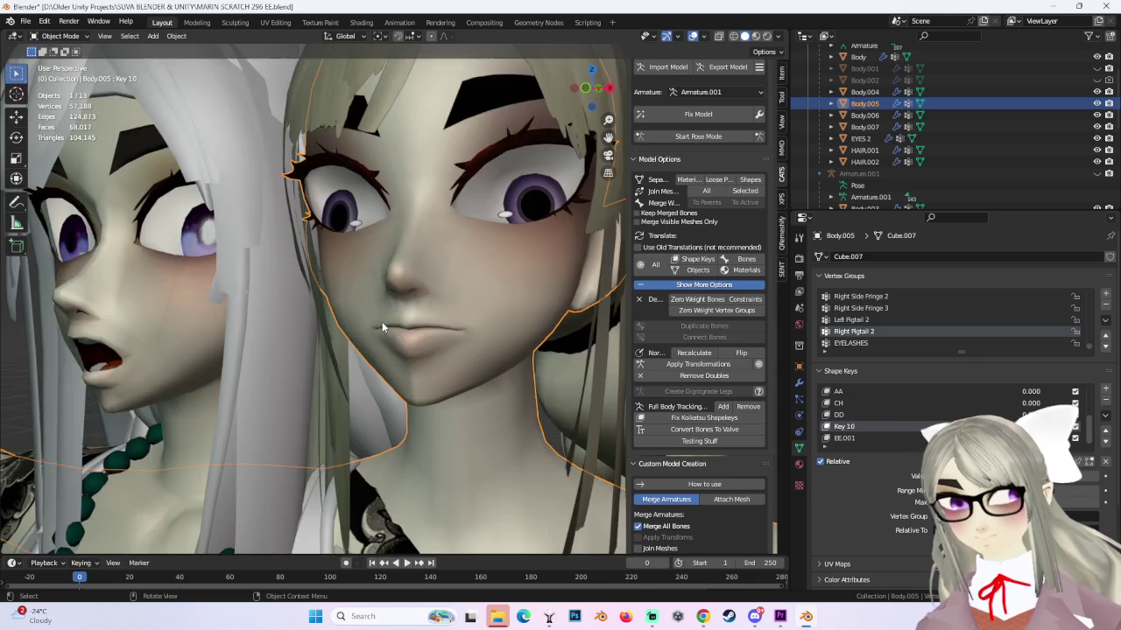
{"action": "scroll", "coordinate": [385, 330], "scroll_direction": "down", "scroll_amount": 2}
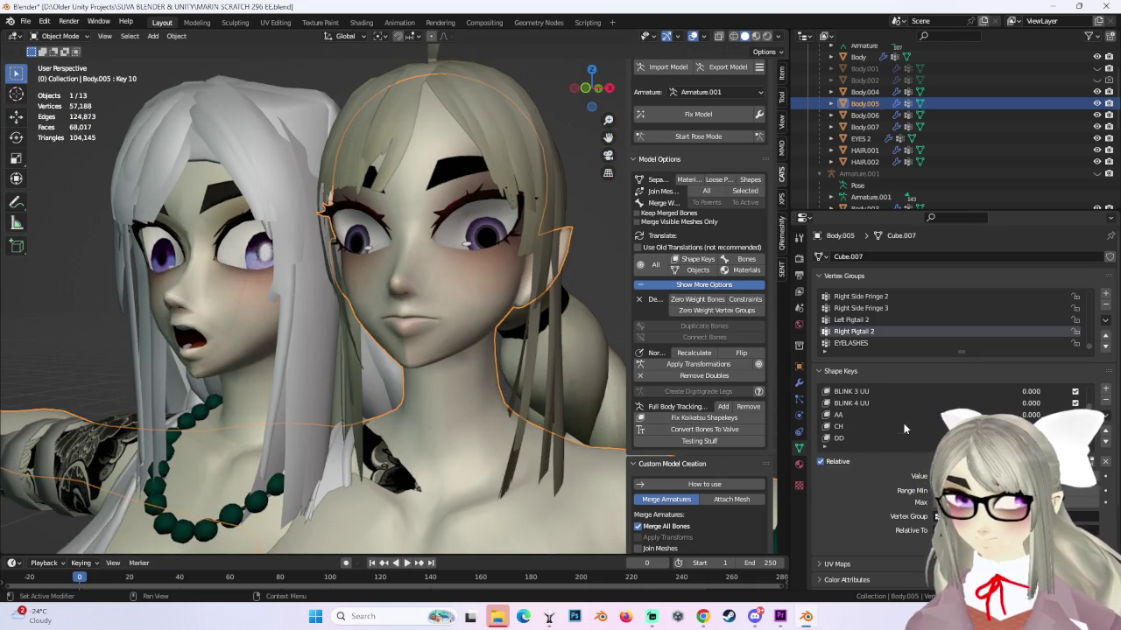
{"action": "left_click_drag", "start_coordinate": [1031, 414], "coordinate": [1085, 414]}
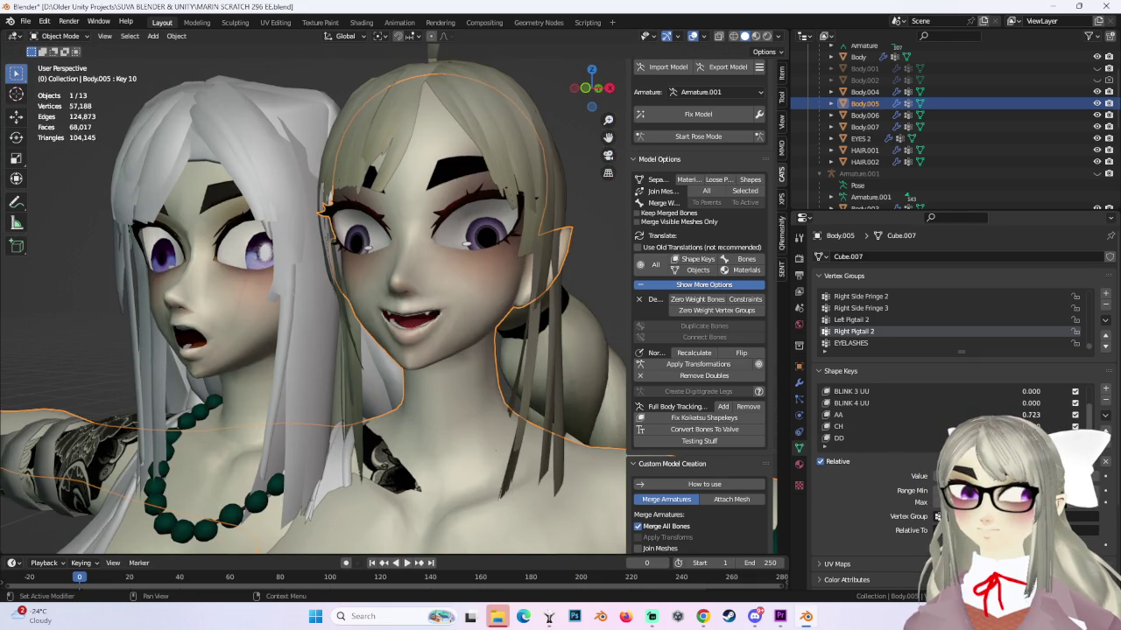
View the face from the front, enter Edit Mode briefly, then return to Object Mode.
{"action": "left_click", "coordinate": [584, 87]}
{"action": "scroll", "coordinate": [516, 316], "scroll_direction": "up", "scroll_amount": 3}
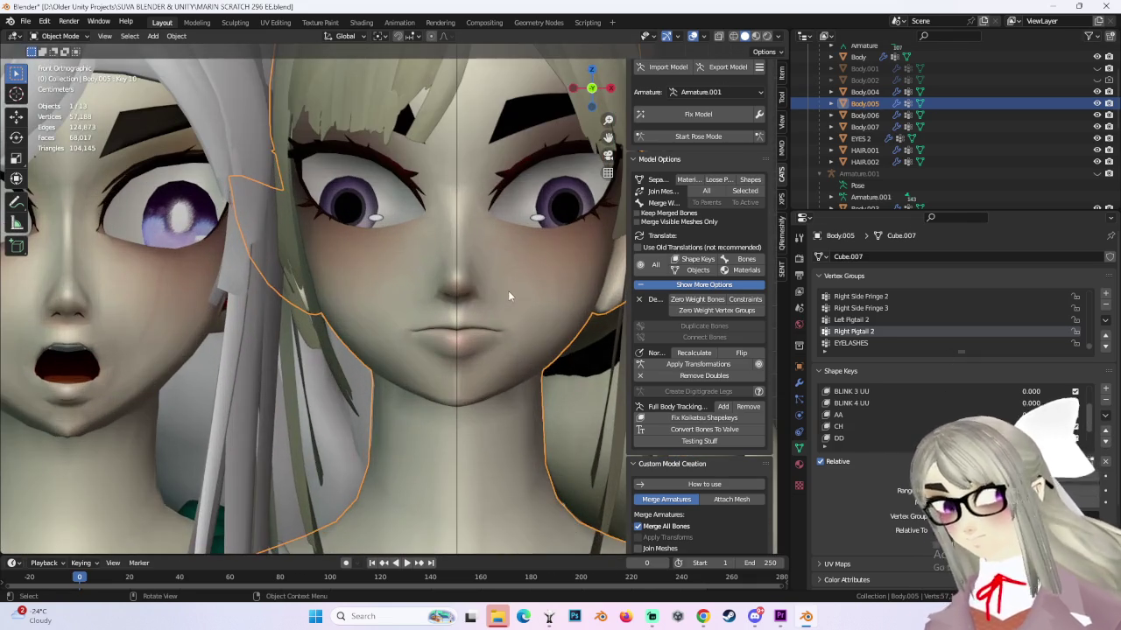
{"action": "left_click", "coordinate": [60, 36]}
{"action": "left_click", "coordinate": [57, 51]}
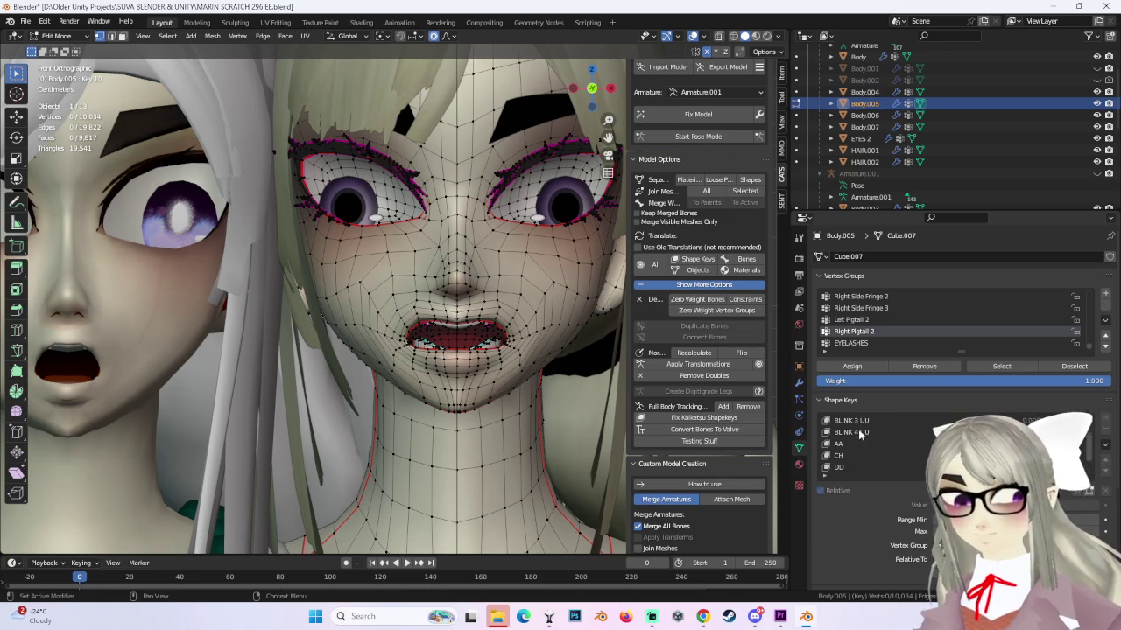
{"action": "scroll", "coordinate": [860, 435], "scroll_direction": "down", "scroll_amount": 2}
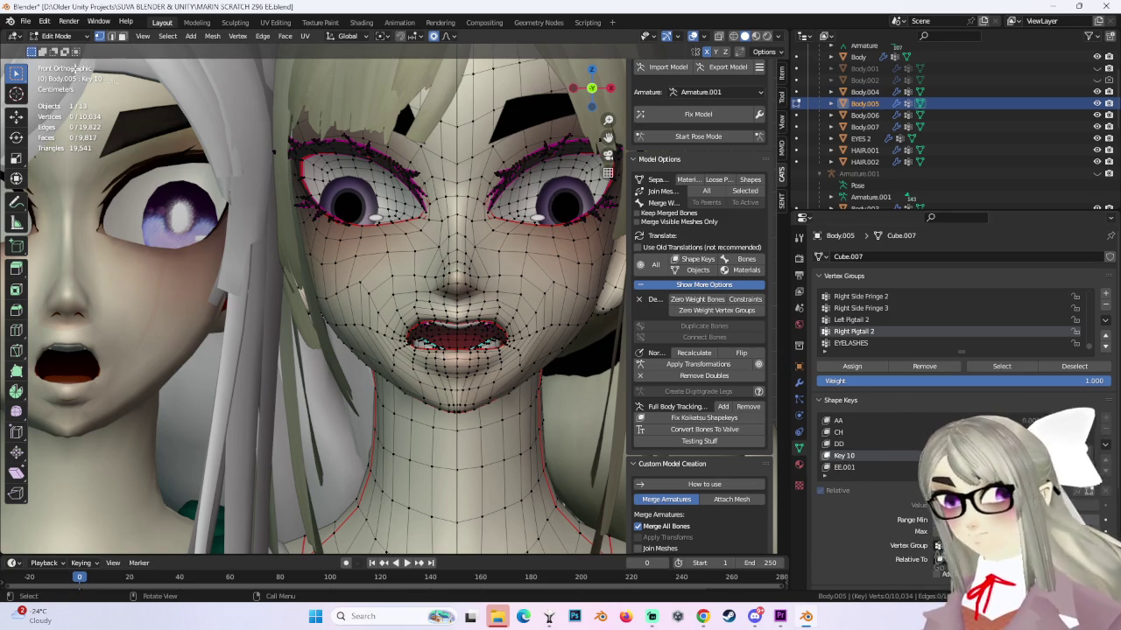
{"action": "left_click", "coordinate": [56, 36]}
{"action": "left_click", "coordinate": [54, 44]}
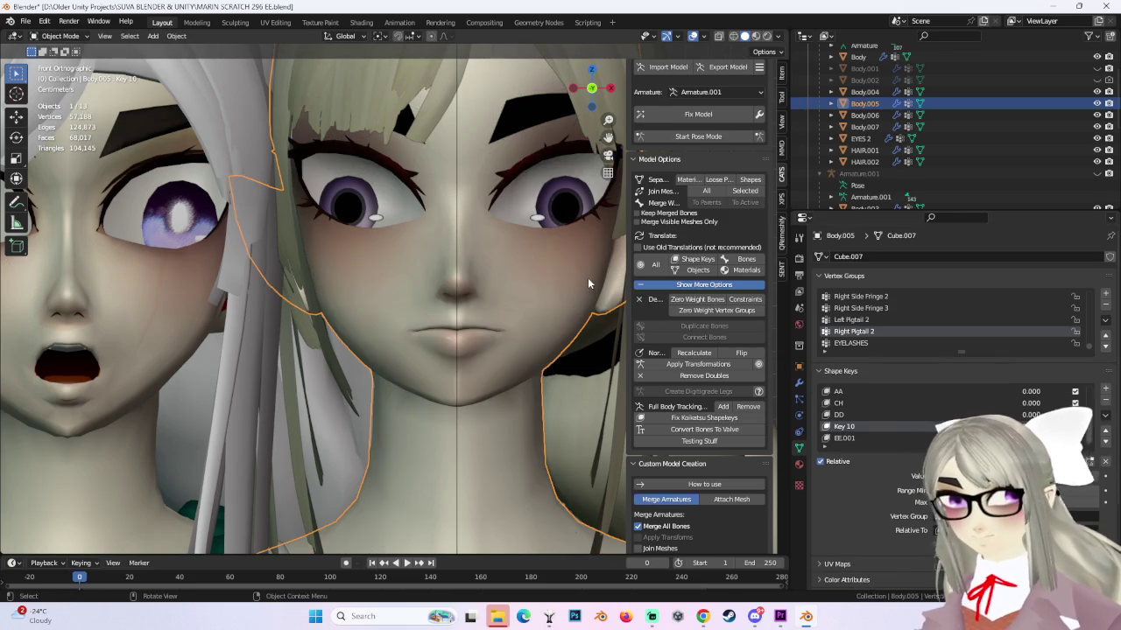
Add a shape key, rename it OO, and rename EE.001 to EE.
{"action": "left_click", "coordinate": [1105, 388]}
{"action": "double_click", "coordinate": [850, 438]}
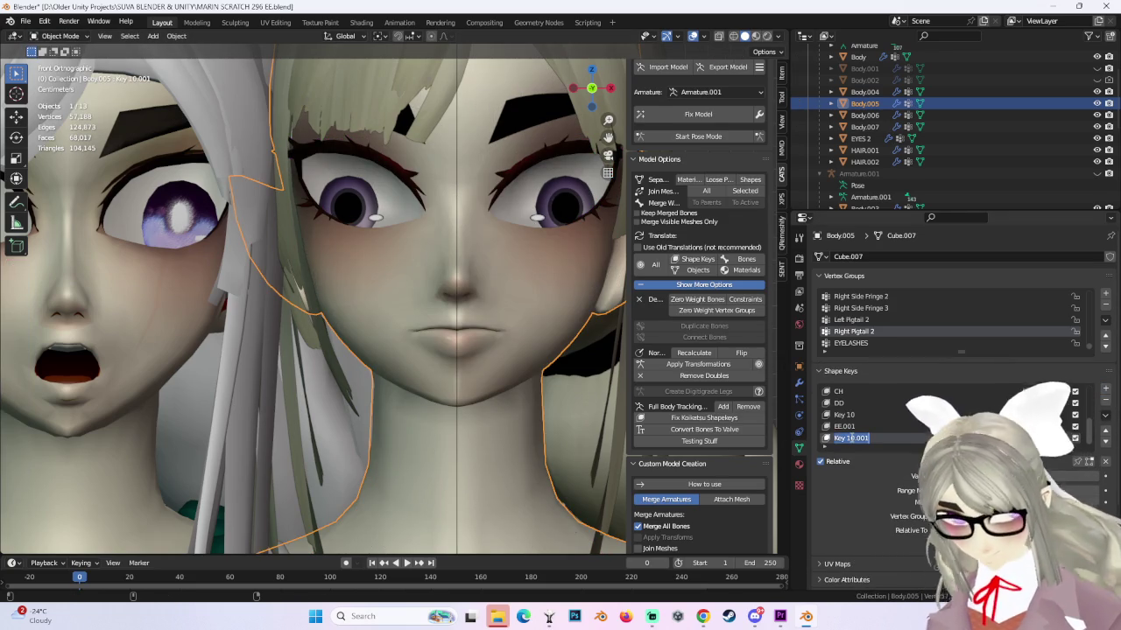
{"action": "type", "text": "OO"}
{"action": "key", "text": "Return"}
{"action": "double_click", "coordinate": [842, 426]}
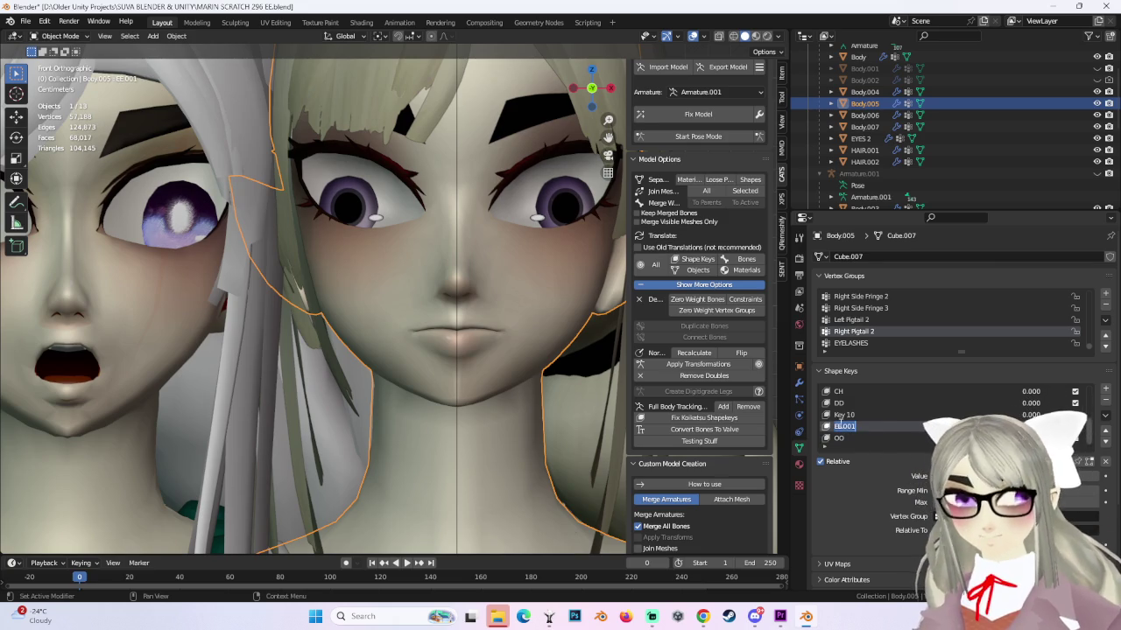
{"action": "left_click", "coordinate": [855, 428]}
{"action": "type", "text": "EE"}
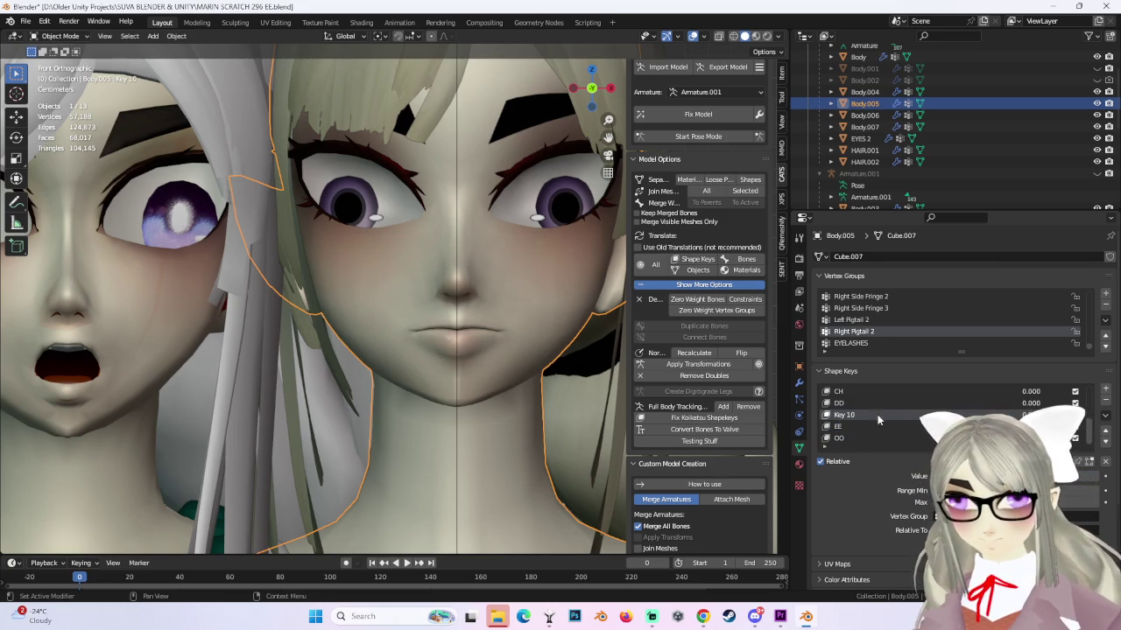
Delete the old Key 10, preview EE, and add a fresh Key 10 shape key.
{"action": "left_click", "coordinate": [1105, 400]}
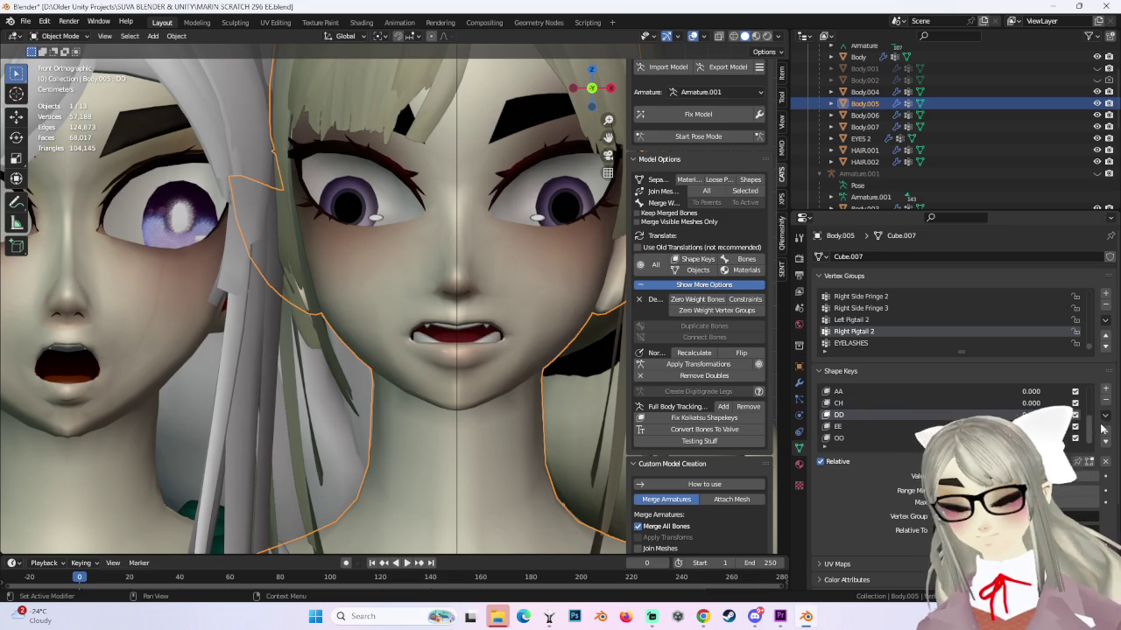
{"action": "left_click", "coordinate": [867, 426]}
{"action": "middle_click_drag", "start_coordinate": [368, 337], "coordinate": [397, 351]}
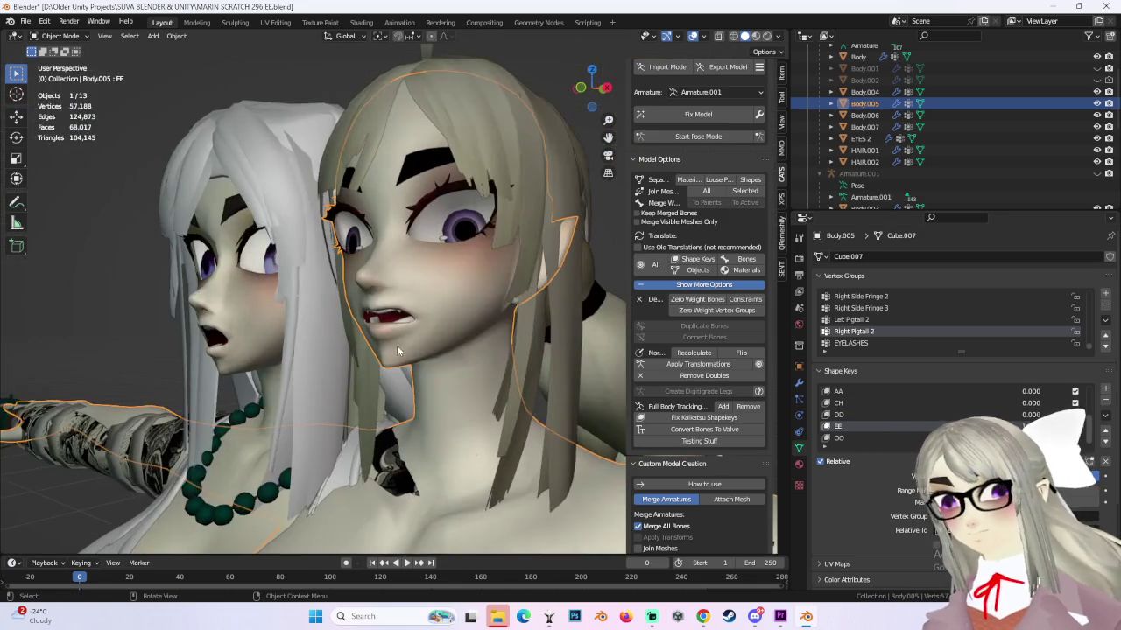
{"action": "left_click", "coordinate": [579, 89]}
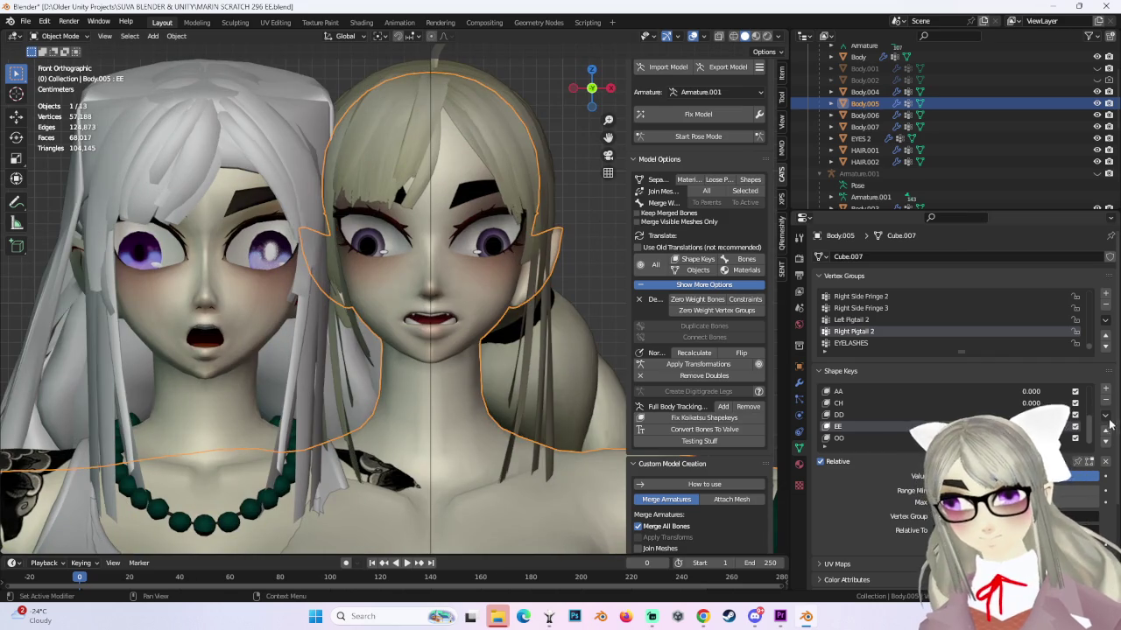
{"action": "left_click", "coordinate": [1091, 431]}
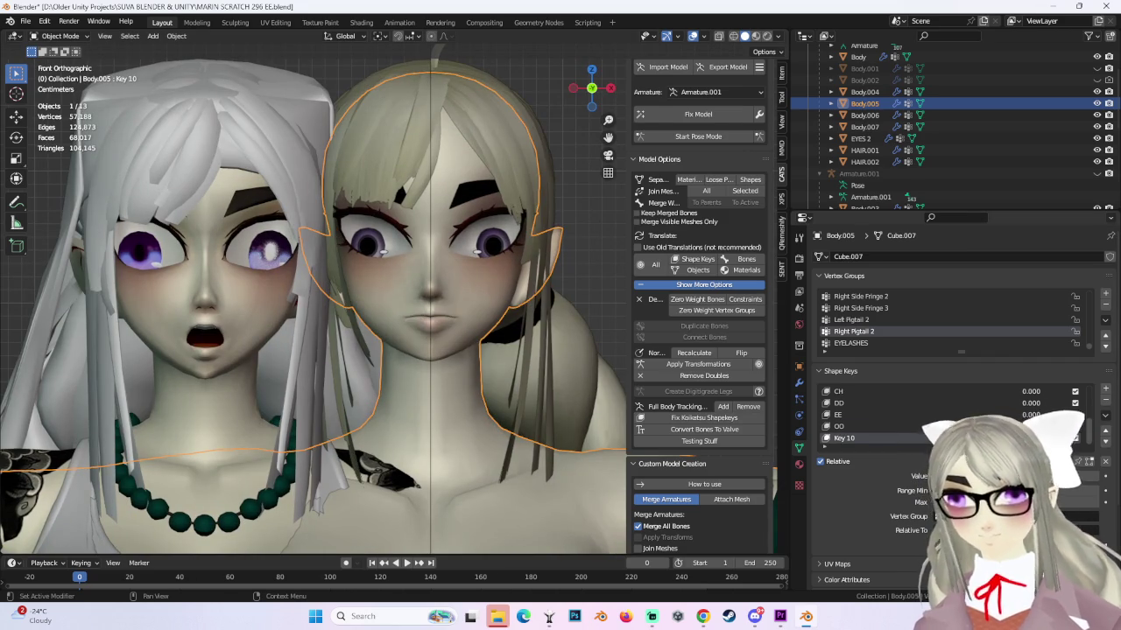
{"action": "scroll", "coordinate": [546, 319], "scroll_direction": "up", "scroll_amount": 3}
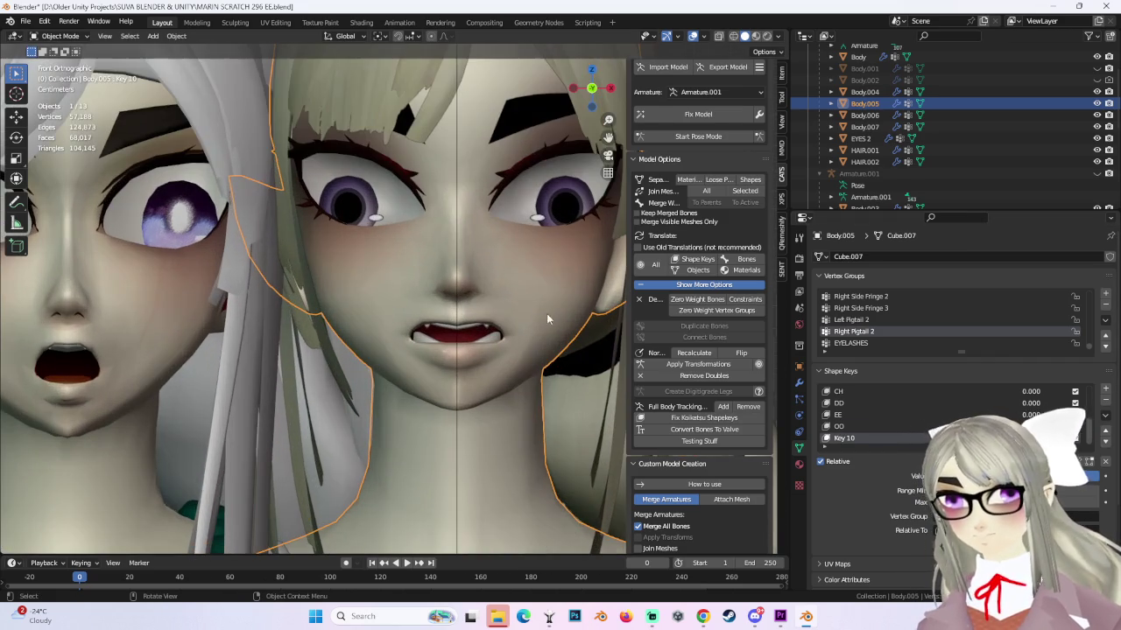
{"action": "left_click", "coordinate": [61, 36]}
In Edit Mode, move the mouth vertices vertically with proportional editing.
{"action": "left_click", "coordinate": [56, 56]}
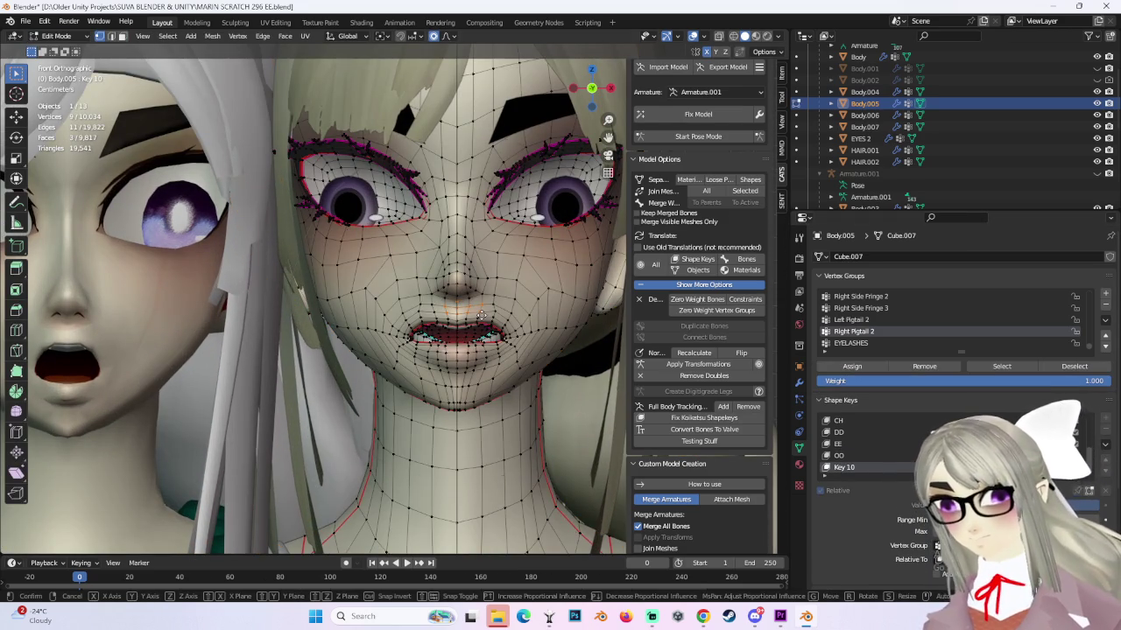
{"action": "key", "text": "g"}
{"action": "key", "text": "z"}
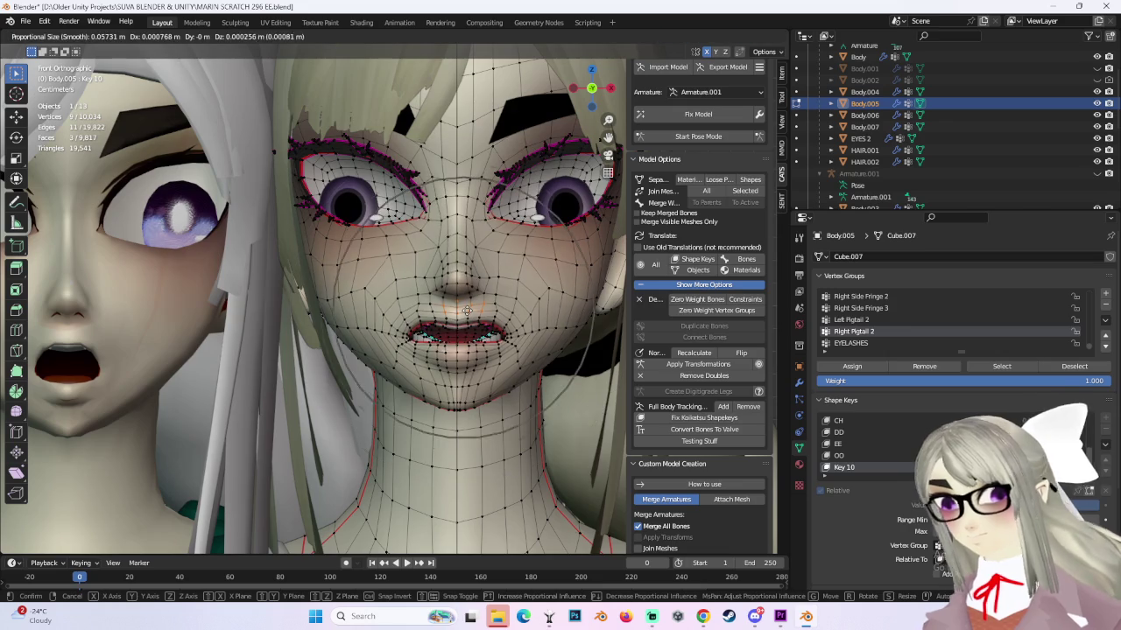
{"action": "left_click", "coordinate": [466, 301]}
{"action": "key", "text": "g"}
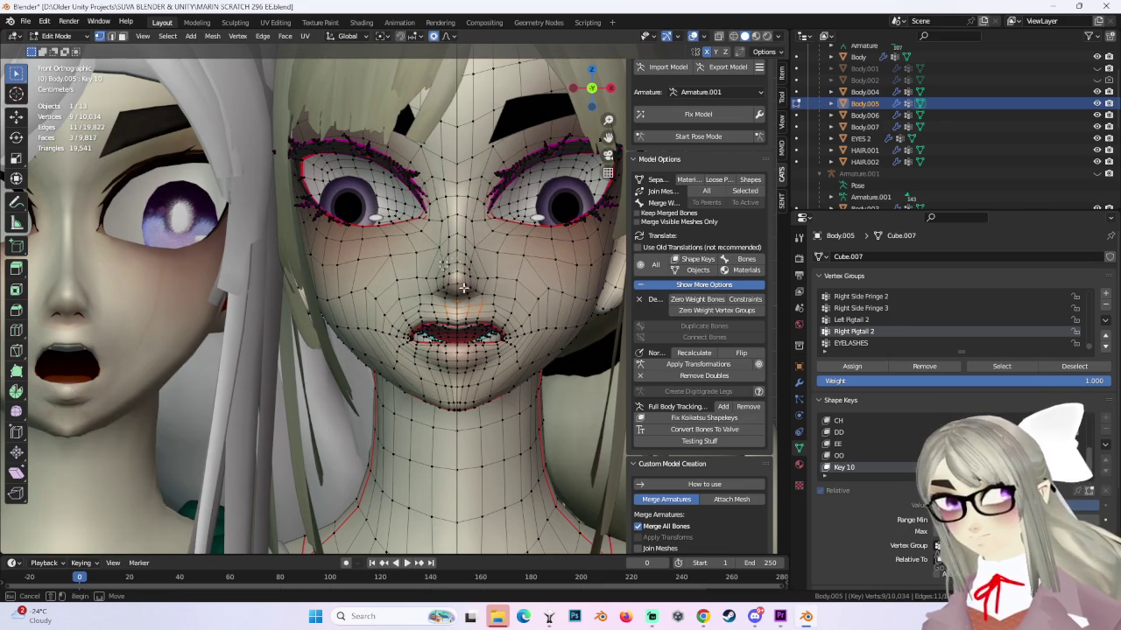
{"action": "scroll", "coordinate": [472, 306], "scroll_direction": "down", "scroll_amount": 4}
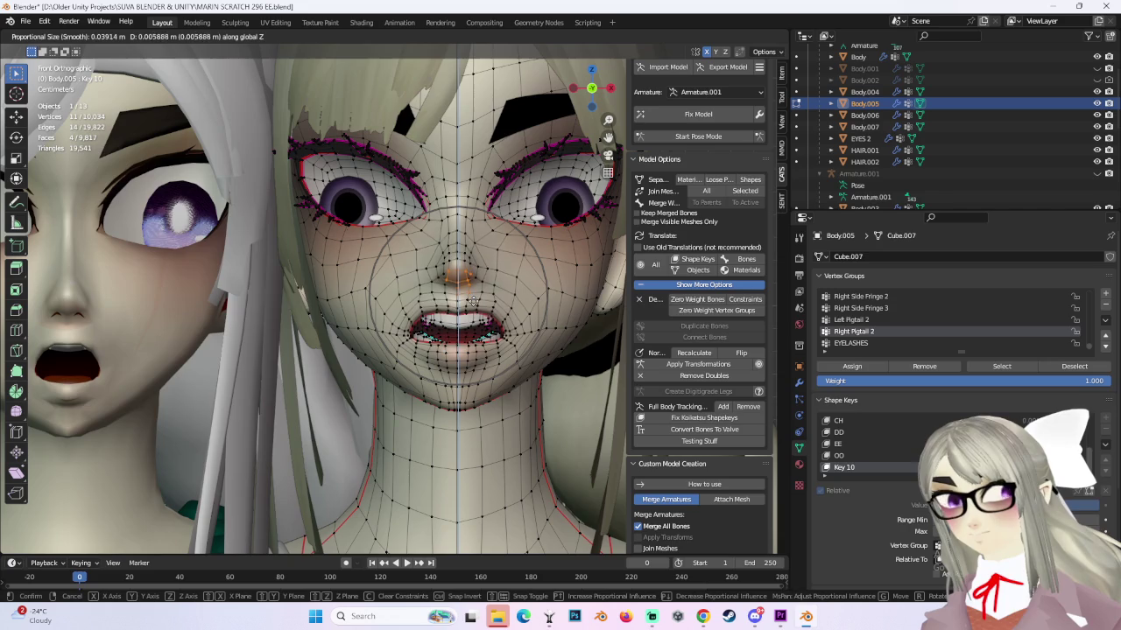
{"action": "left_click", "coordinate": [474, 303]}
Pull a chin vertex down with smooth falloff, undoing the second chin move.
{"action": "left_click", "coordinate": [381, 338]}
{"action": "key", "text": "g"}
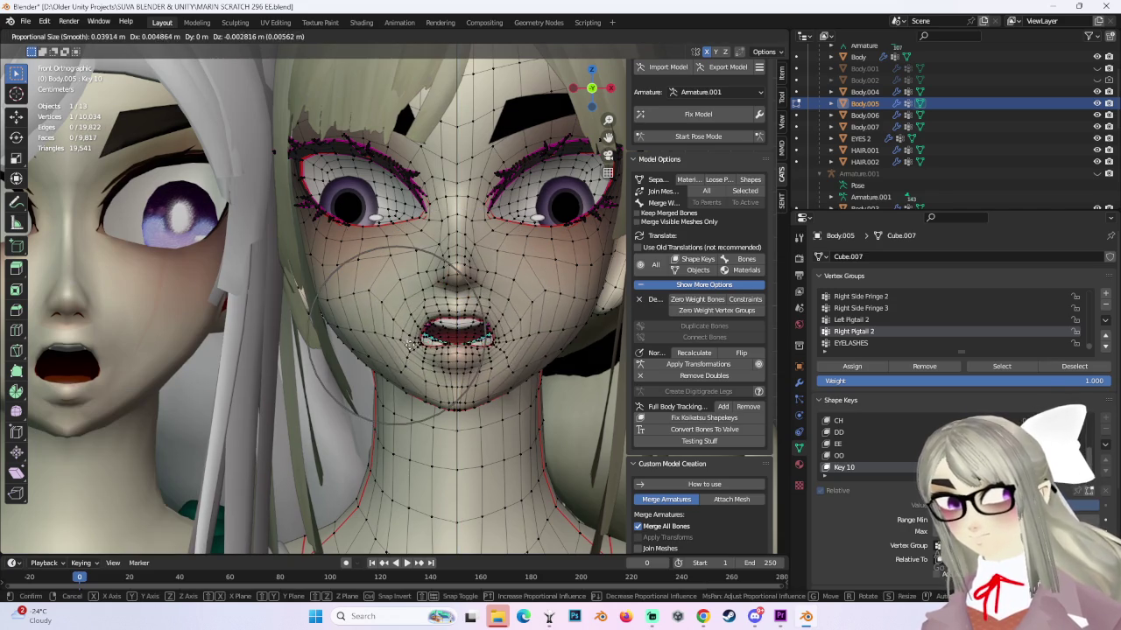
{"action": "left_click", "coordinate": [410, 343]}
{"action": "key", "text": "g"}
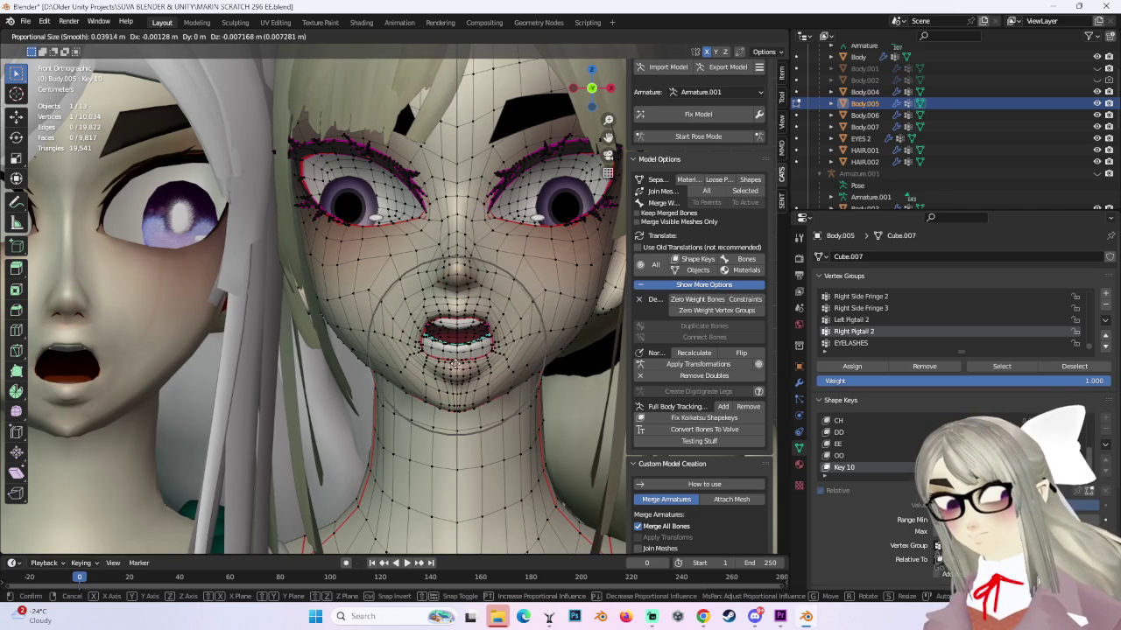
{"action": "left_click", "coordinate": [429, 308]}
{"action": "key", "text": "ctrl+z"}
Drag the lower lip vertices down twice and check the mouth from the side.
{"action": "key", "text": "g"}
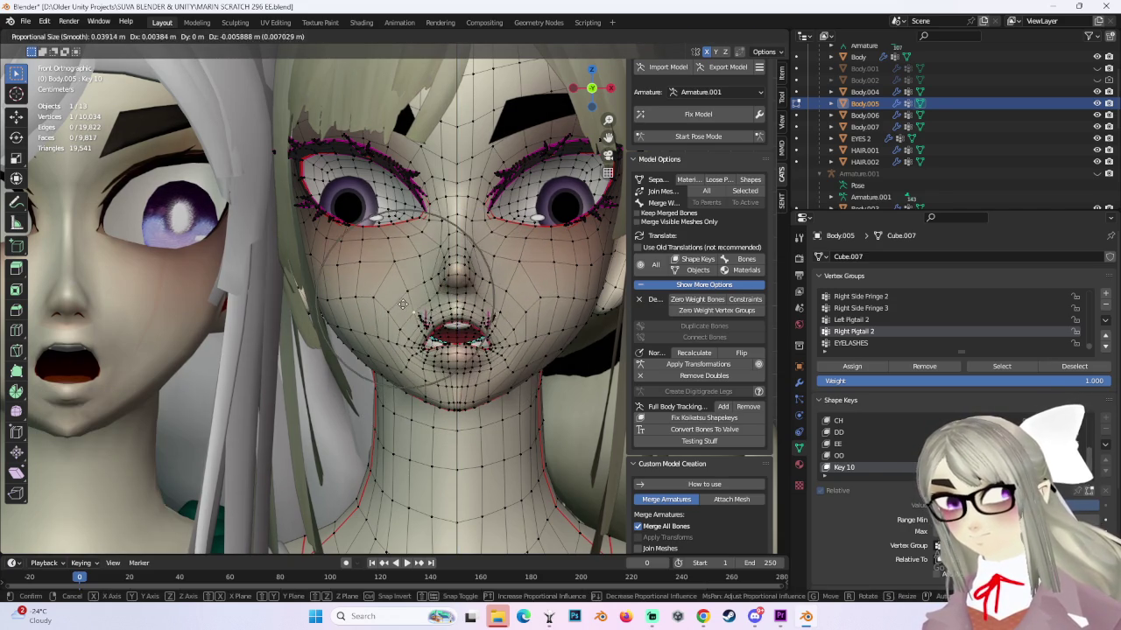
{"action": "left_click", "coordinate": [401, 302]}
{"action": "key", "text": "g"}
{"action": "left_click", "coordinate": [407, 313]}
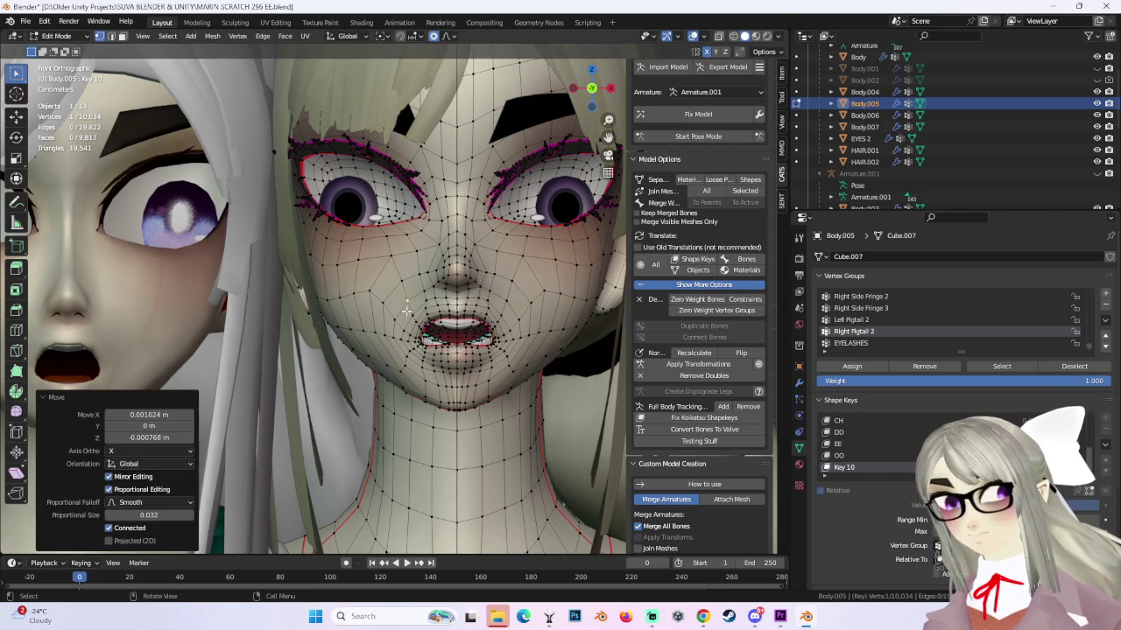
{"action": "middle_click_drag", "start_coordinate": [509, 308], "coordinate": [520, 325]}
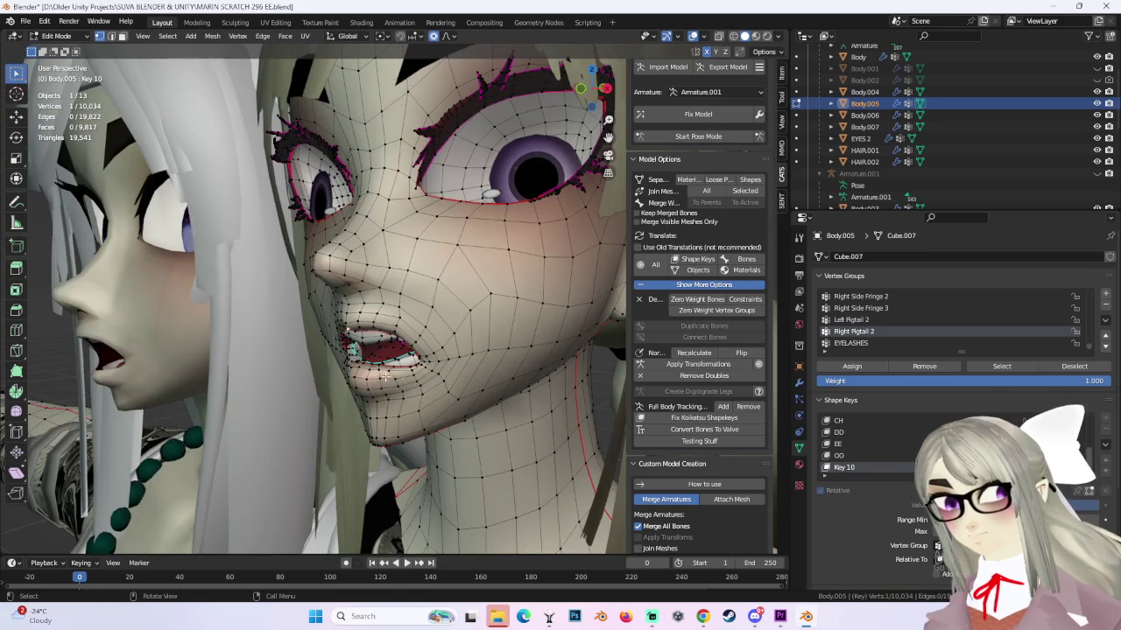
{"action": "key", "text": "KP_1"}
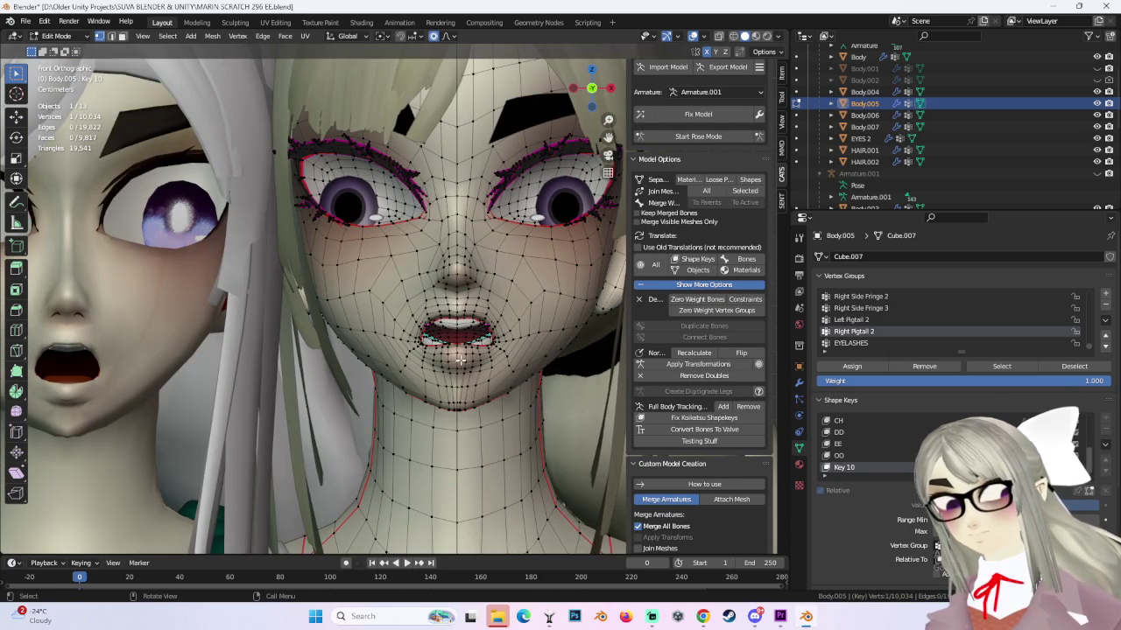
Redo the lip vertex move, lowering the lower mouth about 0.004 m, and recheck from the front.
{"action": "key", "text": "g"}
{"action": "right_click", "coordinate": [448, 369]}
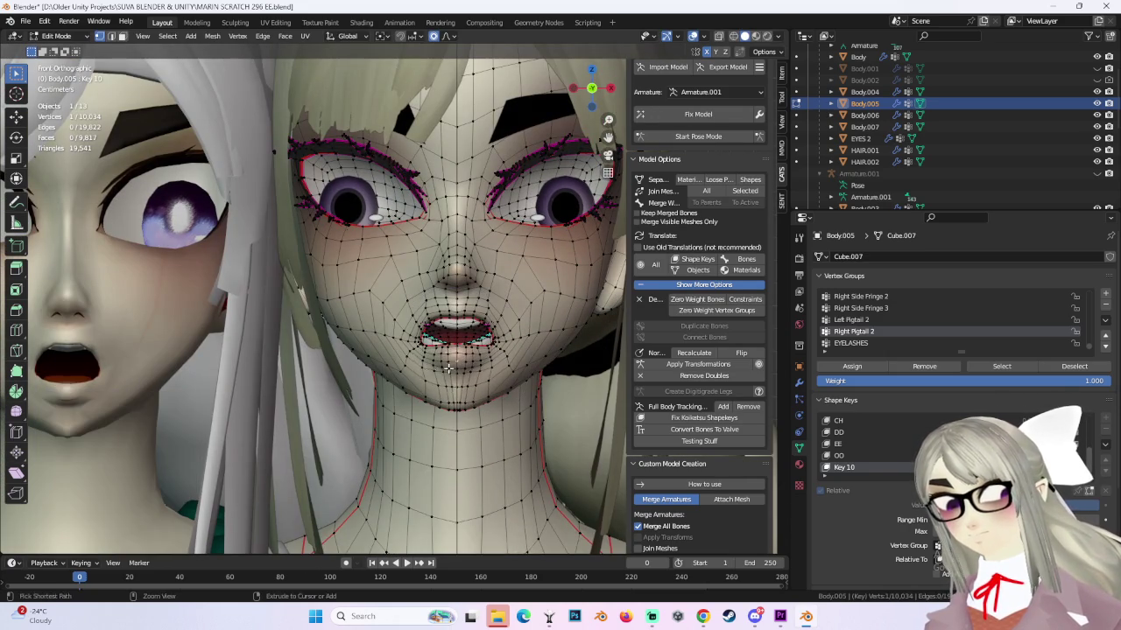
{"action": "key", "text": "g"}
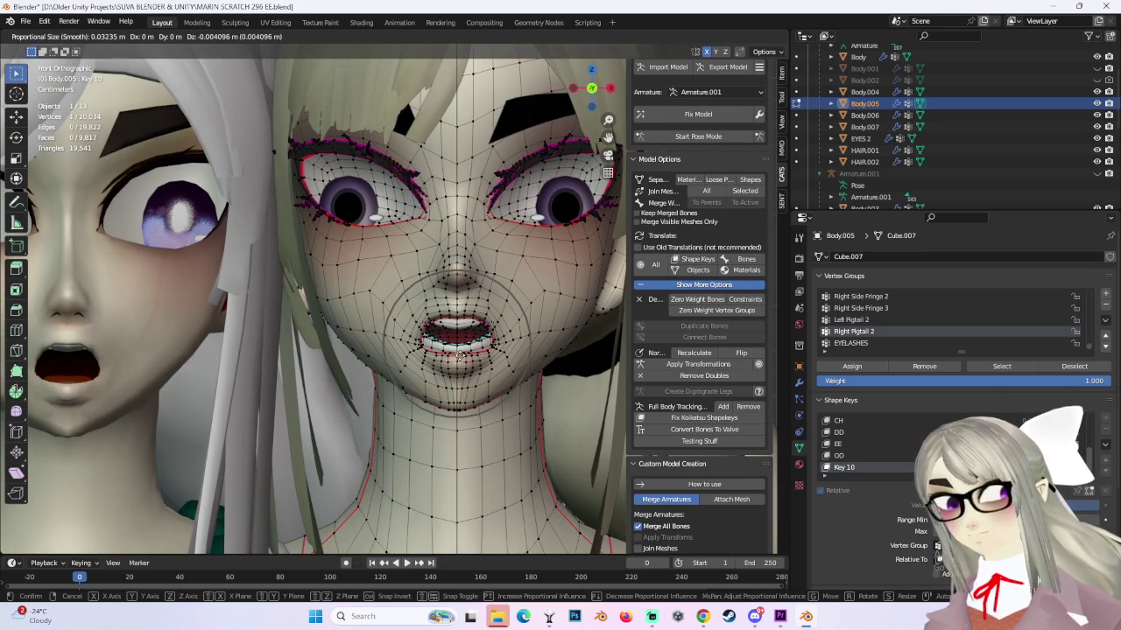
{"action": "left_click", "coordinate": [458, 356]}
{"action": "mouse_move", "coordinate": [510, 344]}
{"action": "middle_mouse_down"}
{"action": "mouse_move", "coordinate": [536, 340]}
{"action": "mouse_move", "coordinate": [495, 341]}
{"action": "middle_mouse_up"}
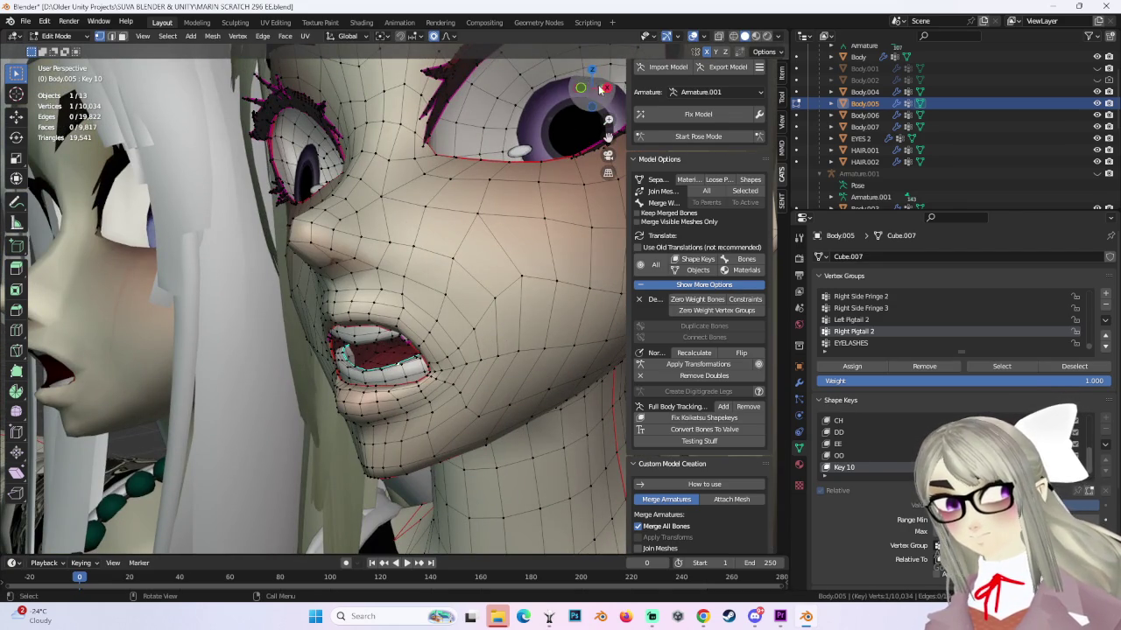
{"action": "left_click", "coordinate": [581, 88]}
Select the linked mouth vertices and lower them along Z, checking from a three-quarter view.
{"action": "key", "text": "ctrl+l"}
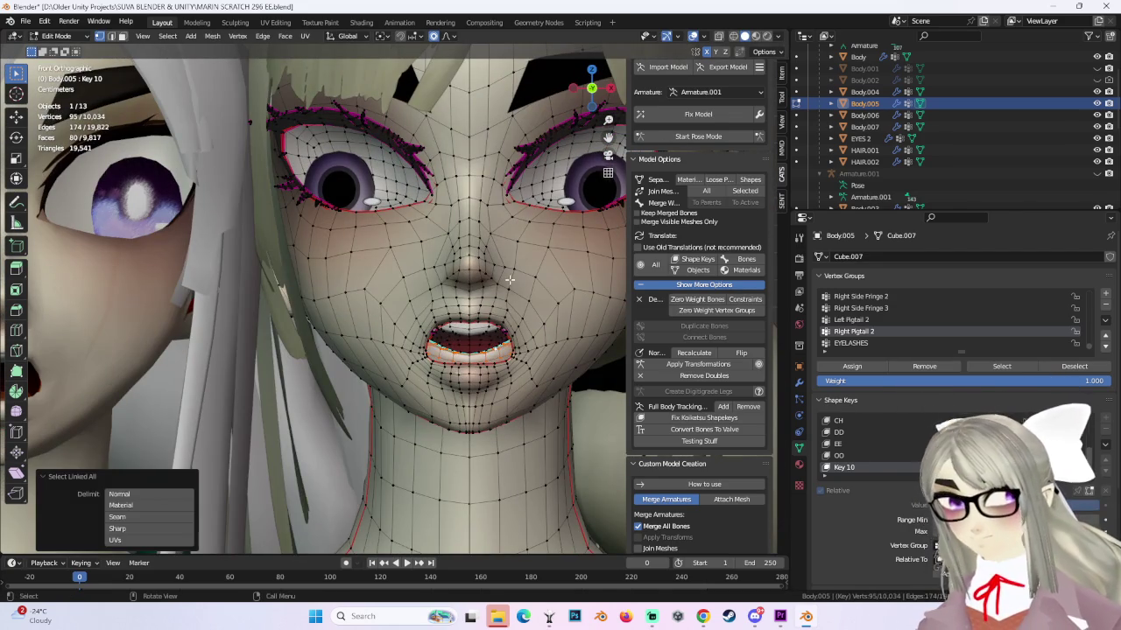
{"action": "key", "text": "g"}
{"action": "key", "text": "z"}
{"action": "left_click", "coordinate": [512, 286]}
{"action": "mouse_move", "coordinate": [512, 286]}
{"action": "middle_mouse_down"}
{"action": "mouse_move", "coordinate": [467, 344]}
{"action": "mouse_move", "coordinate": [483, 298]}
{"action": "mouse_move", "coordinate": [435, 369]}
{"action": "mouse_move", "coordinate": [483, 317]}
{"action": "mouse_move", "coordinate": [445, 354]}
{"action": "middle_mouse_up"}
{"action": "key", "text": "g"}
{"action": "key", "text": "z"}
{"action": "left_click", "coordinate": [482, 279]}
Push the linked mouth interior back along Y and lower it again.
{"action": "key", "text": "ctrl+l"}
{"action": "key", "text": "g"}
{"action": "key", "text": "y"}
{"action": "left_click", "coordinate": [477, 322]}
{"action": "key", "text": "g"}
{"action": "key", "text": "z"}
{"action": "left_click", "coordinate": [483, 317]}
Make further Y-depth and Z-lowering moves on the mouth, then check it from the side.
{"action": "key", "text": "g"}
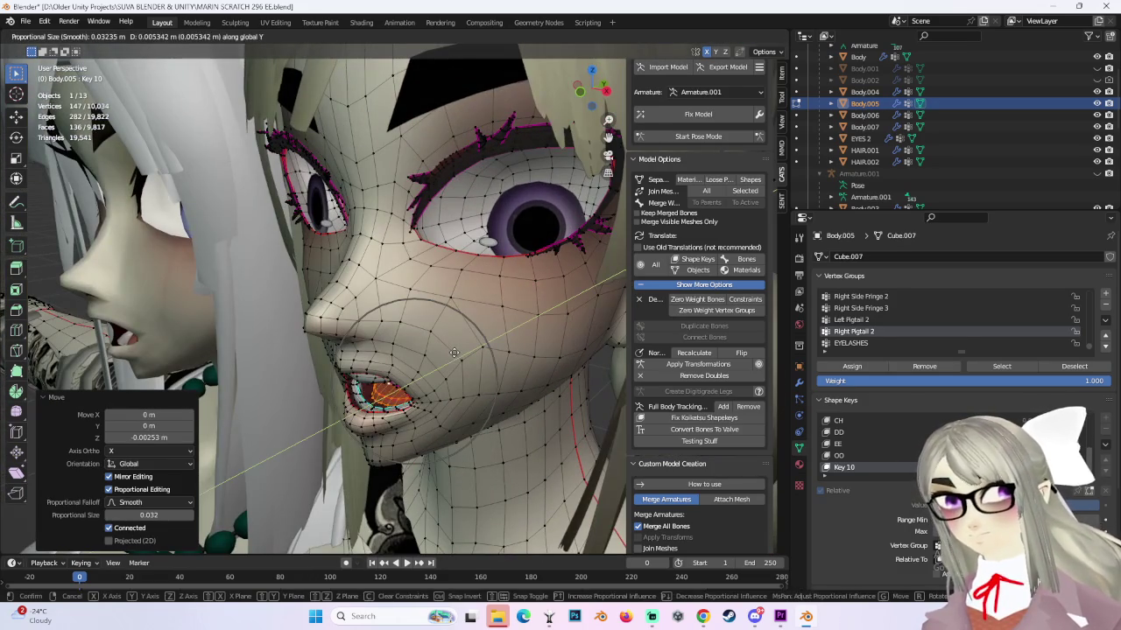
{"action": "key", "text": "y"}
{"action": "left_click", "coordinate": [445, 354]}
{"action": "key", "text": "g"}
{"action": "key", "text": "z"}
{"action": "mouse_move", "coordinate": [445, 355]}
{"action": "middle_mouse_down"}
{"action": "mouse_move", "coordinate": [491, 325]}
{"action": "mouse_move", "coordinate": [525, 340]}
{"action": "mouse_move", "coordinate": [424, 402]}
{"action": "middle_mouse_up"}
{"action": "left_click", "coordinate": [492, 325]}
{"action": "left_click", "coordinate": [493, 368]}
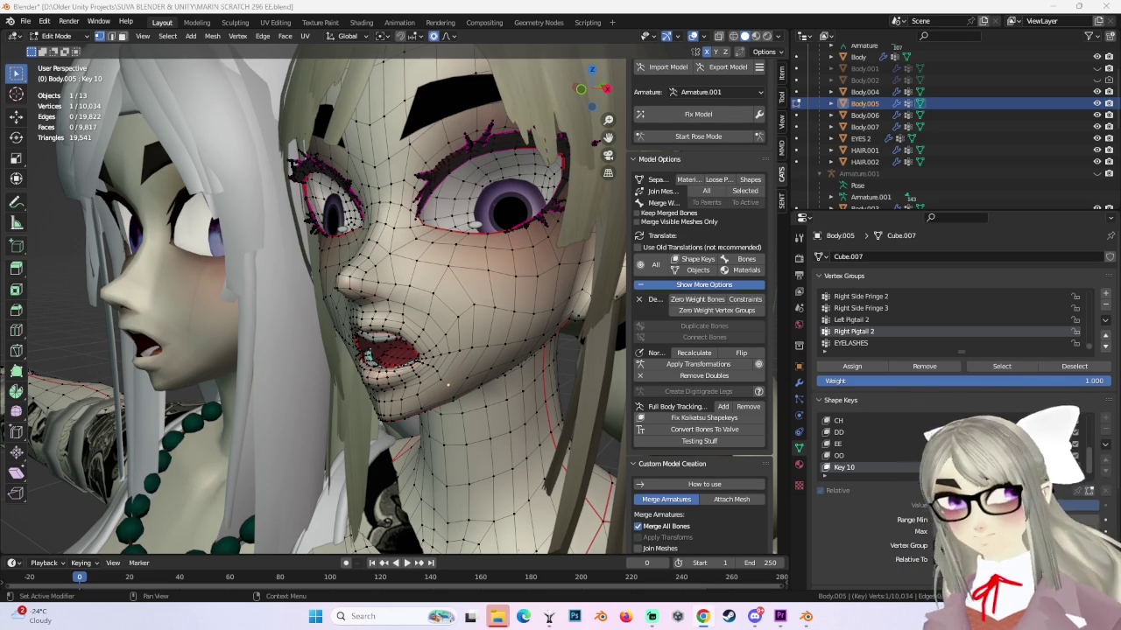
{"action": "middle_click_drag", "start_coordinate": [543, 394], "coordinate": [397, 328]}
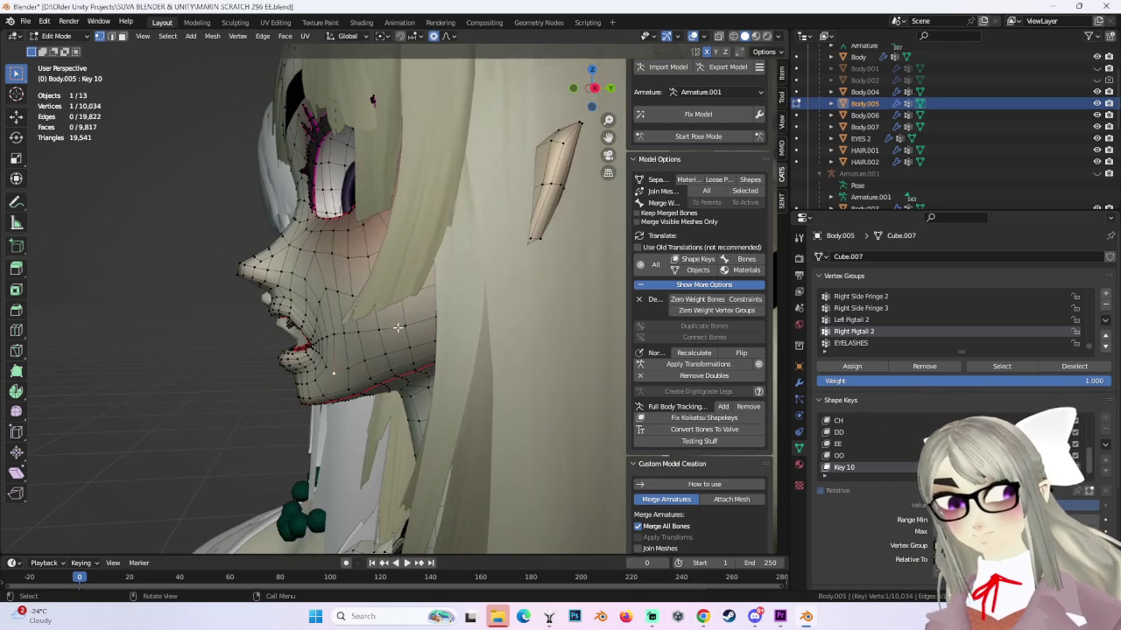
From the right side view, nudge the lip-corner vertex with smooth moves, undoing one.
{"action": "left_click", "coordinate": [593, 87]}
{"action": "scroll", "coordinate": [411, 406], "scroll_direction": "up", "scroll_amount": 3}
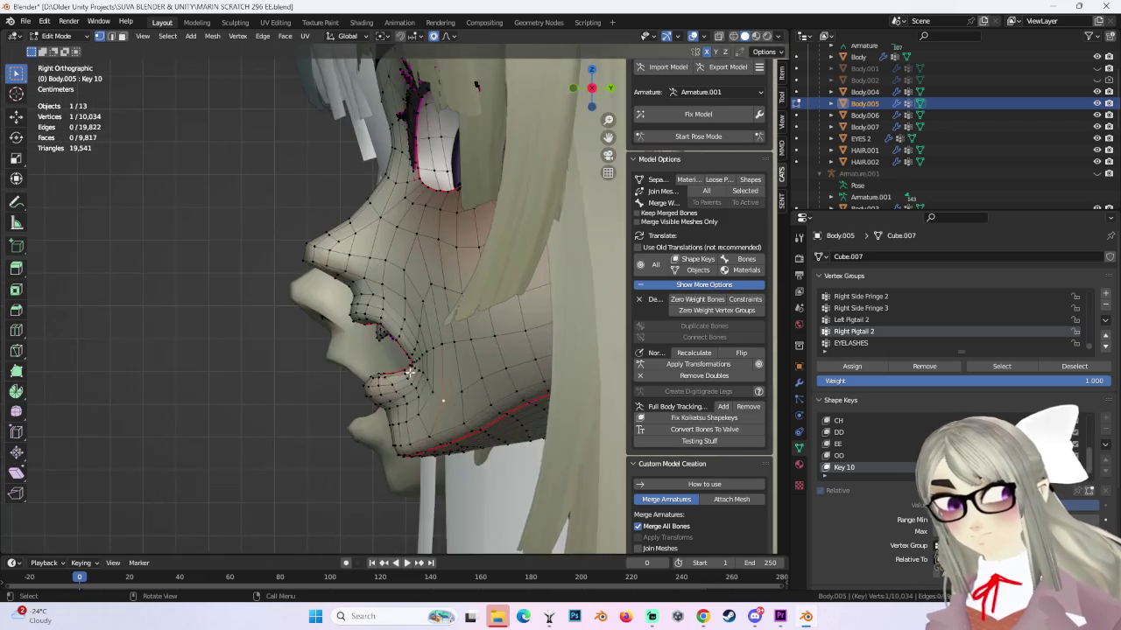
{"action": "scroll", "coordinate": [411, 406], "scroll_direction": "up", "scroll_amount": 2}
{"action": "key", "text": "g"}
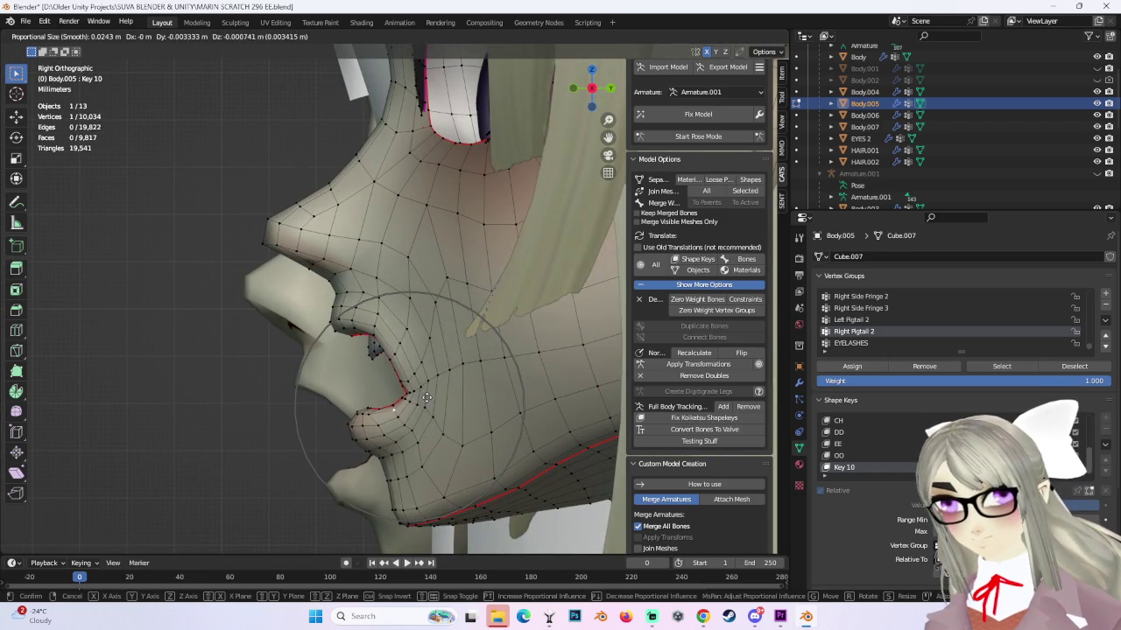
{"action": "left_click", "coordinate": [422, 392]}
{"action": "key", "text": "ctrl+z"}
{"action": "key", "text": "g"}
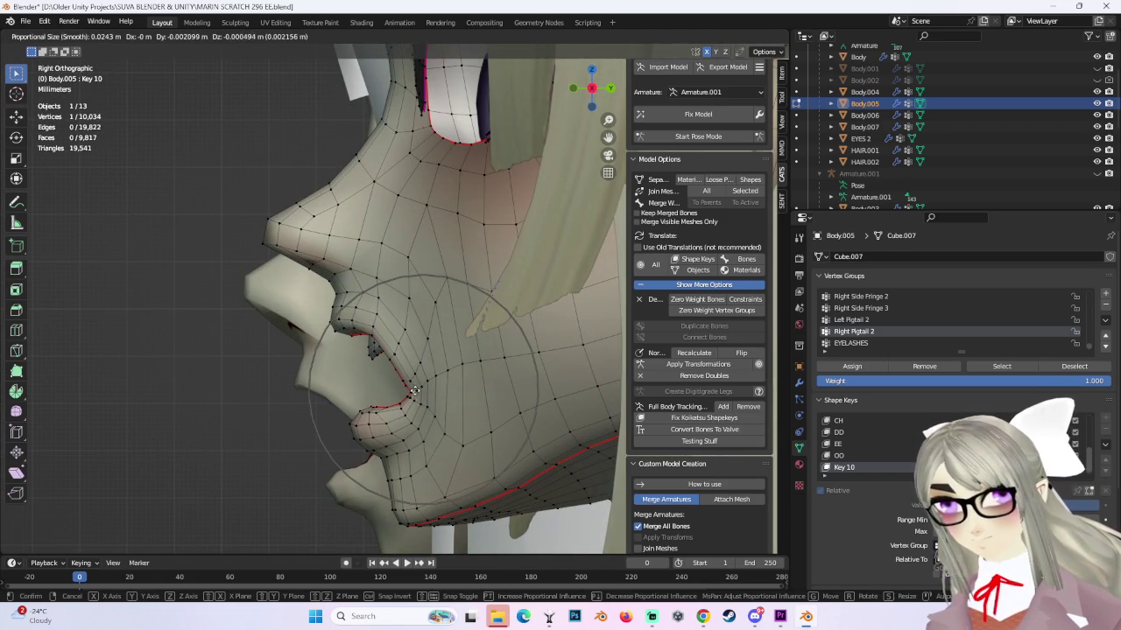
{"action": "left_click", "coordinate": [415, 391]}
{"action": "key", "text": "g"}
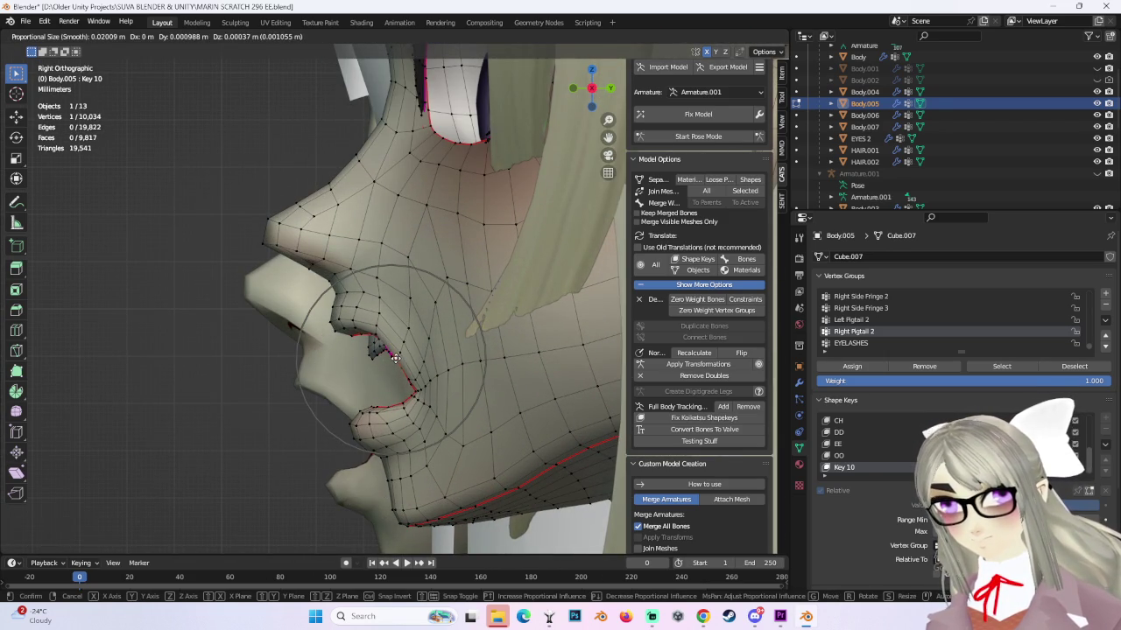
{"action": "left_click", "coordinate": [395, 358]}
Select the linked lip loop and move it, including along Y and down along Z.
{"action": "left_click", "coordinate": [371, 349]}
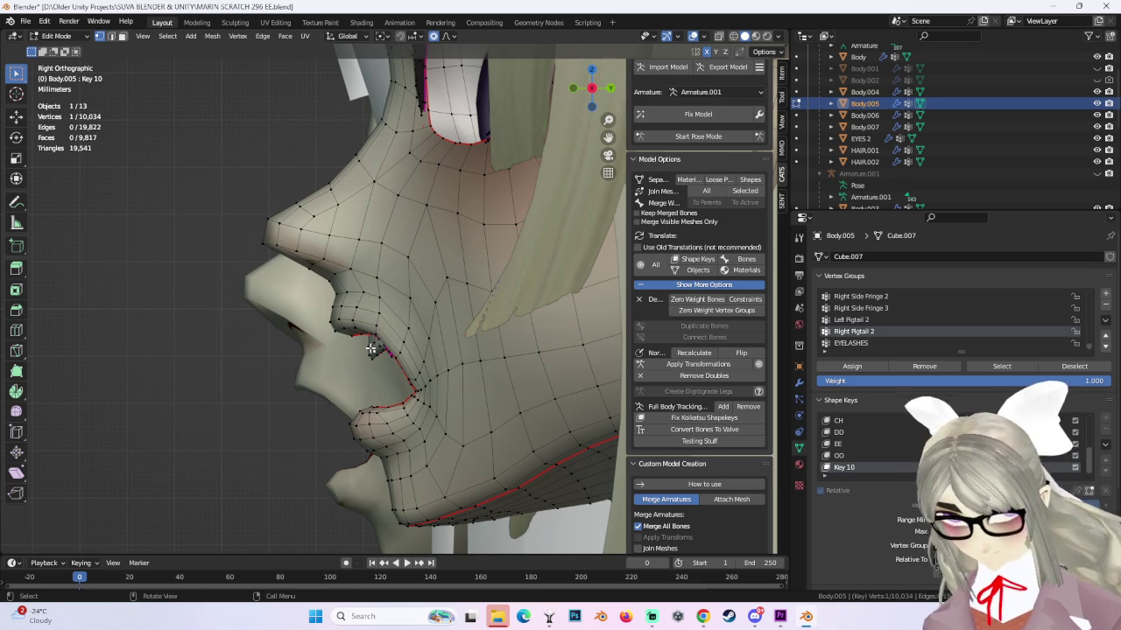
{"action": "key", "text": "ctrl+l"}
{"action": "mouse_move", "coordinate": [372, 349]}
{"action": "middle_mouse_down"}
{"action": "mouse_move", "coordinate": [456, 344]}
{"action": "mouse_move", "coordinate": [443, 327]}
{"action": "mouse_move", "coordinate": [471, 354]}
{"action": "middle_mouse_up"}
{"action": "key", "text": "g"}
{"action": "left_click", "coordinate": [456, 344]}
{"action": "key", "text": "g"}
{"action": "key", "text": "y"}
{"action": "left_click", "coordinate": [456, 338]}
{"action": "key", "text": "g"}
{"action": "key", "text": "z"}
{"action": "left_click", "coordinate": [471, 353]}
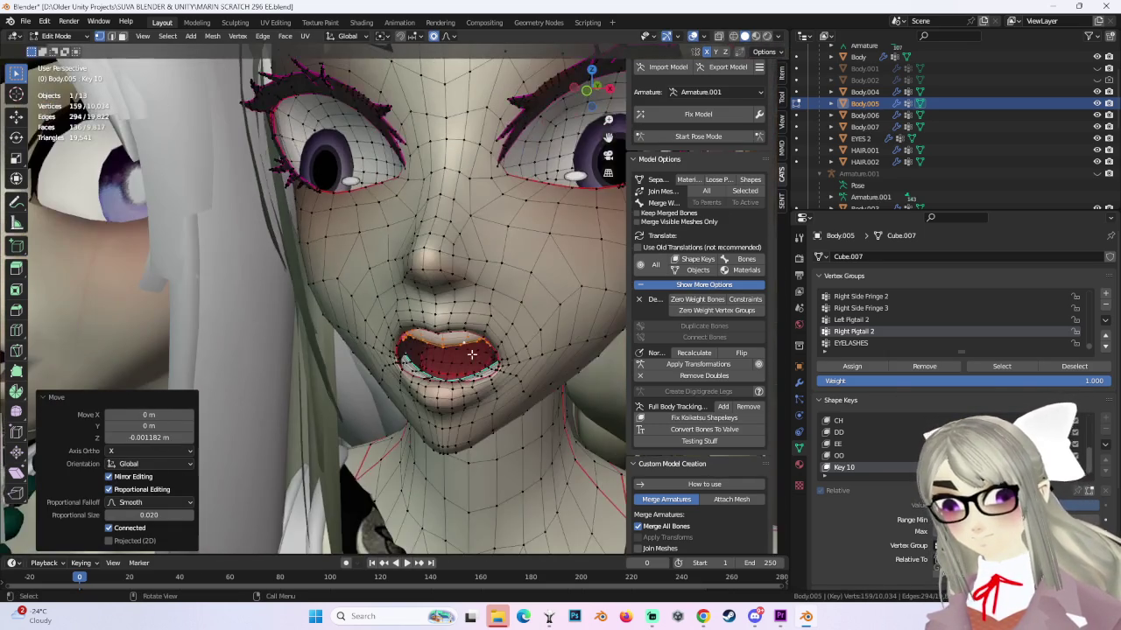
Inspect the mouth from the front and side, then move the selected mouth vertices.
{"action": "left_click", "coordinate": [586, 92]}
{"action": "mouse_move", "coordinate": [525, 380]}
{"action": "middle_mouse_down"}
{"action": "mouse_move", "coordinate": [446, 385]}
{"action": "mouse_move", "coordinate": [440, 282]}
{"action": "mouse_move", "coordinate": [447, 294]}
{"action": "mouse_move", "coordinate": [479, 290]}
{"action": "middle_mouse_up"}
{"action": "scroll", "coordinate": [427, 281], "scroll_direction": "up", "scroll_amount": 1}
{"action": "scroll", "coordinate": [385, 296], "scroll_direction": "up", "scroll_amount": 2}
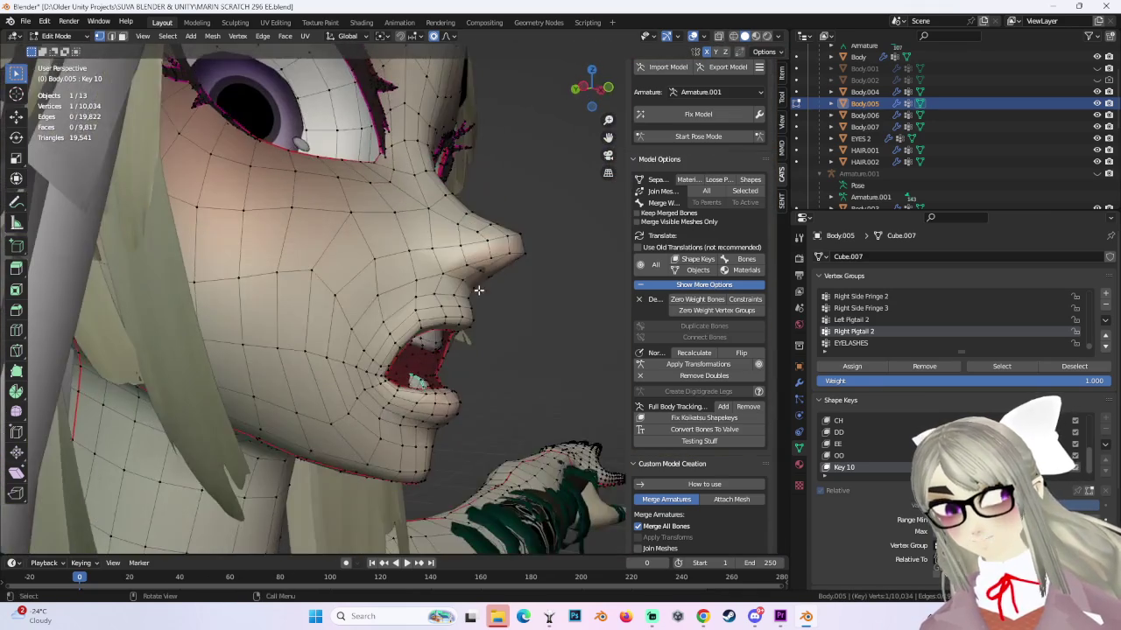
{"action": "left_click", "coordinate": [609, 88]}
{"action": "middle_click_drag", "start_coordinate": [548, 329], "coordinate": [452, 342]}
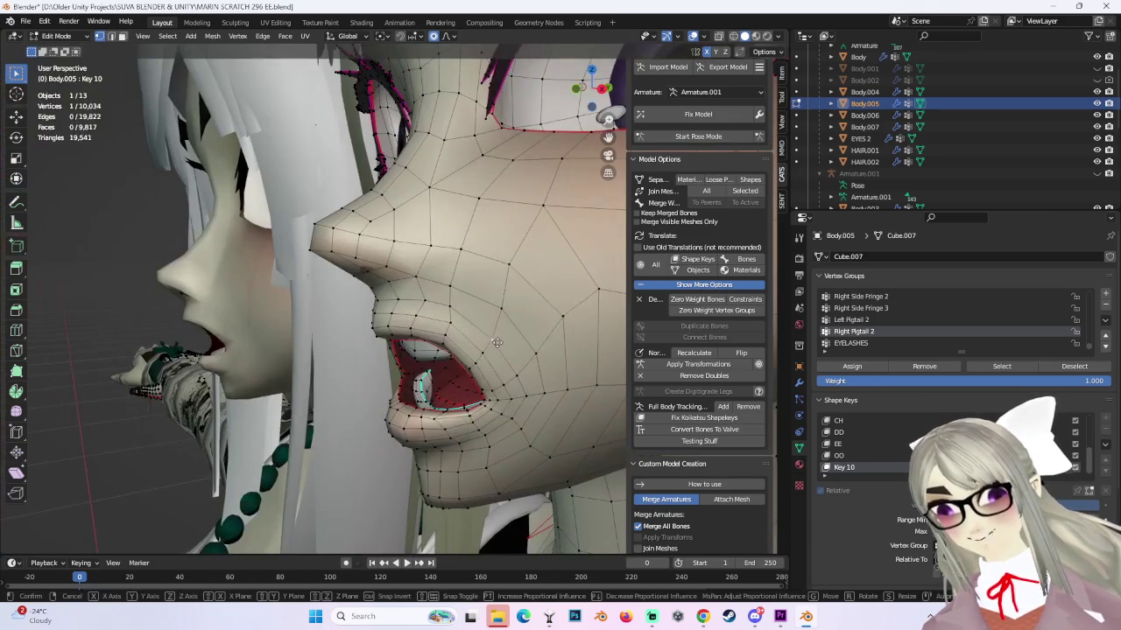
{"action": "key", "text": "g"}
{"action": "left_click", "coordinate": [443, 348]}
Refine the lip edge from the side profile with several soft proportional moves.
{"action": "mouse_move", "coordinate": [443, 347]}
{"action": "middle_mouse_down"}
{"action": "mouse_move", "coordinate": [461, 335]}
{"action": "mouse_move", "coordinate": [461, 303]}
{"action": "middle_mouse_up"}
{"action": "key", "text": "g"}
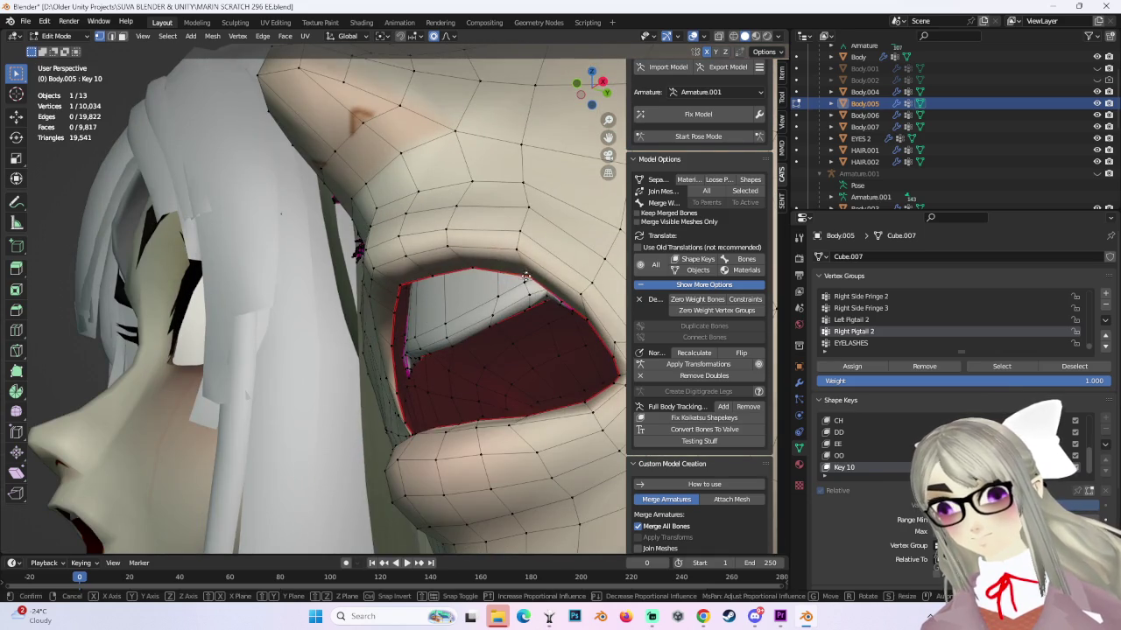
{"action": "left_click", "coordinate": [505, 288]}
{"action": "middle_click_drag", "start_coordinate": [505, 288], "coordinate": [384, 350]}
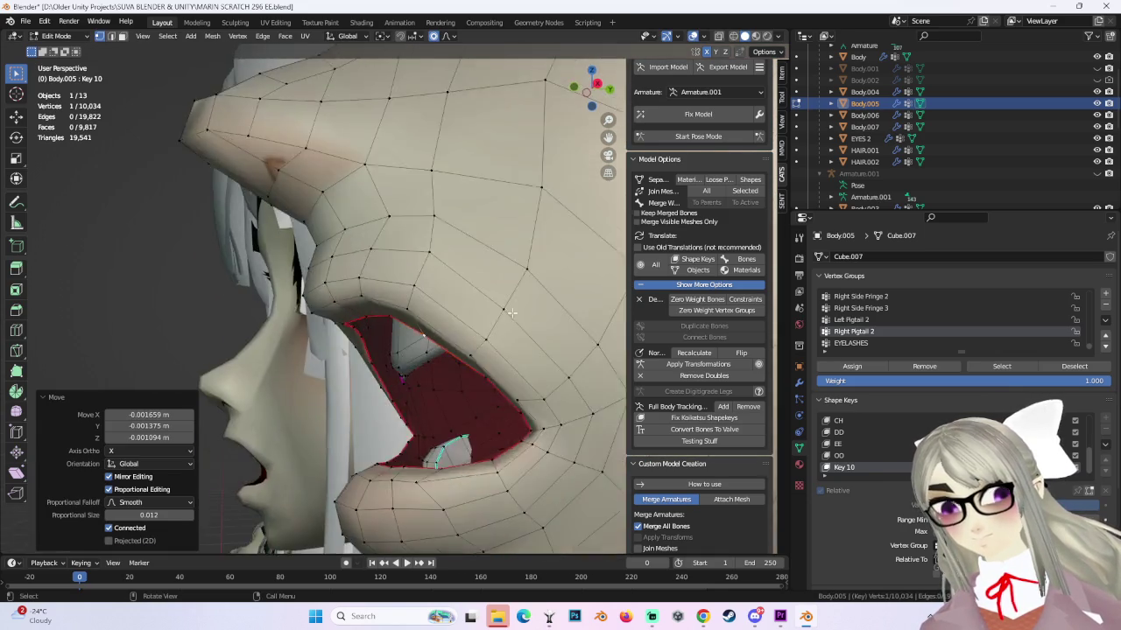
{"action": "key", "text": "g"}
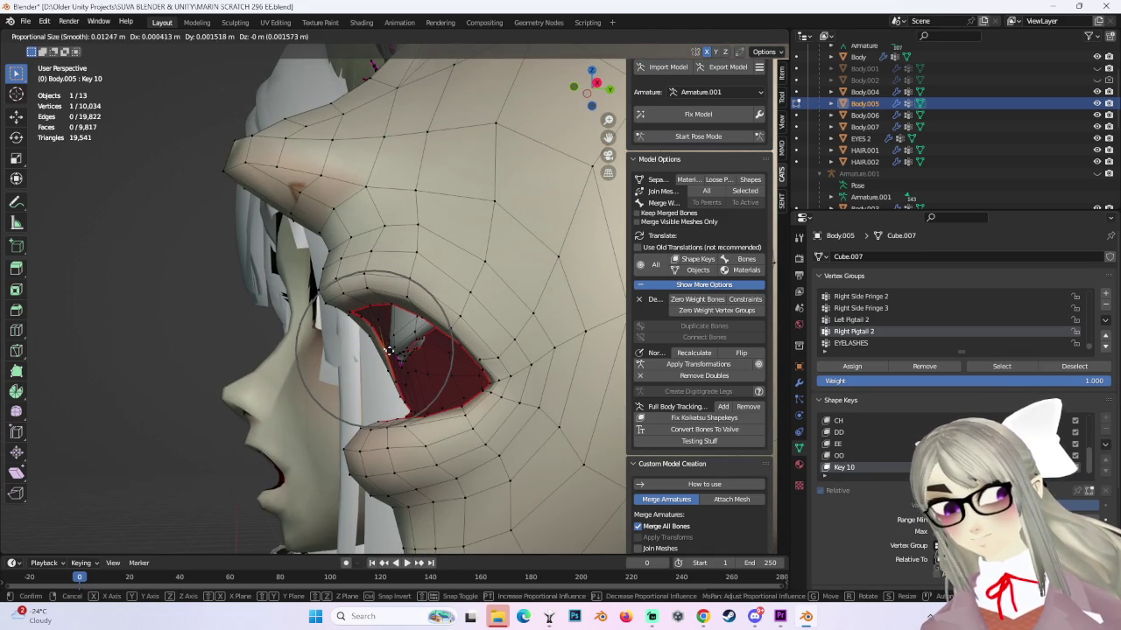
{"action": "left_click", "coordinate": [386, 353]}
{"action": "key", "text": "g"}
{"action": "left_click", "coordinate": [401, 381]}
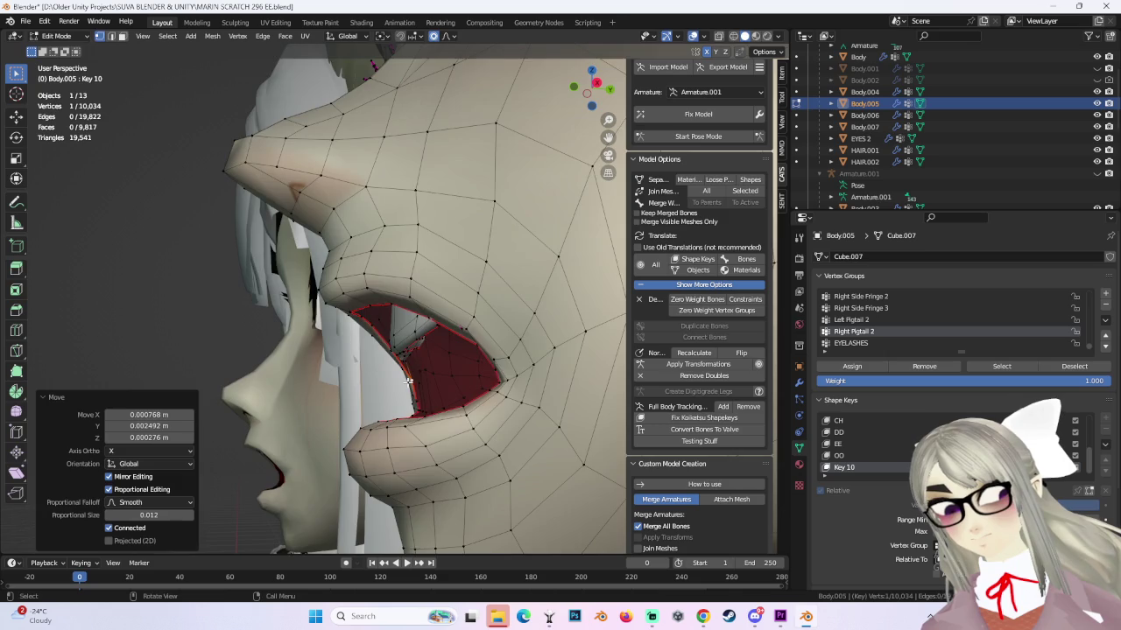
{"action": "middle_click_drag", "start_coordinate": [401, 381], "coordinate": [404, 371]}
Soft-move the mouth edge, then undo a bad lip move.
{"action": "key", "text": "g"}
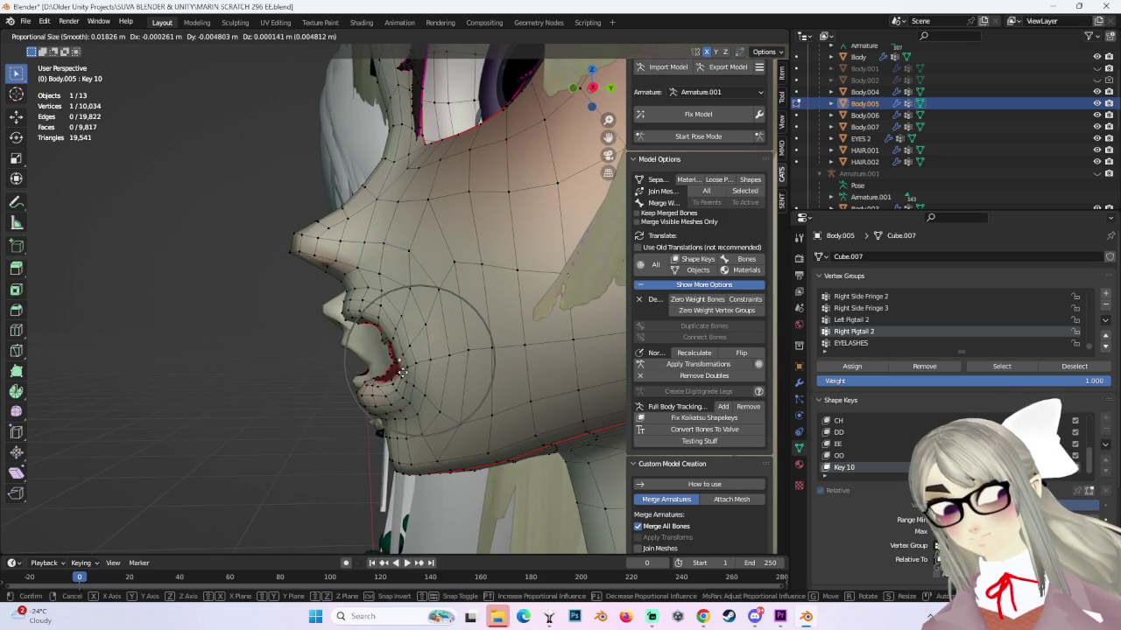
{"action": "left_click", "coordinate": [398, 376]}
{"action": "mouse_move", "coordinate": [398, 376]}
{"action": "middle_mouse_down"}
{"action": "mouse_move", "coordinate": [522, 356]}
{"action": "mouse_move", "coordinate": [407, 357]}
{"action": "middle_mouse_up"}
{"action": "scroll", "coordinate": [522, 357], "scroll_direction": "up", "scroll_amount": 3}
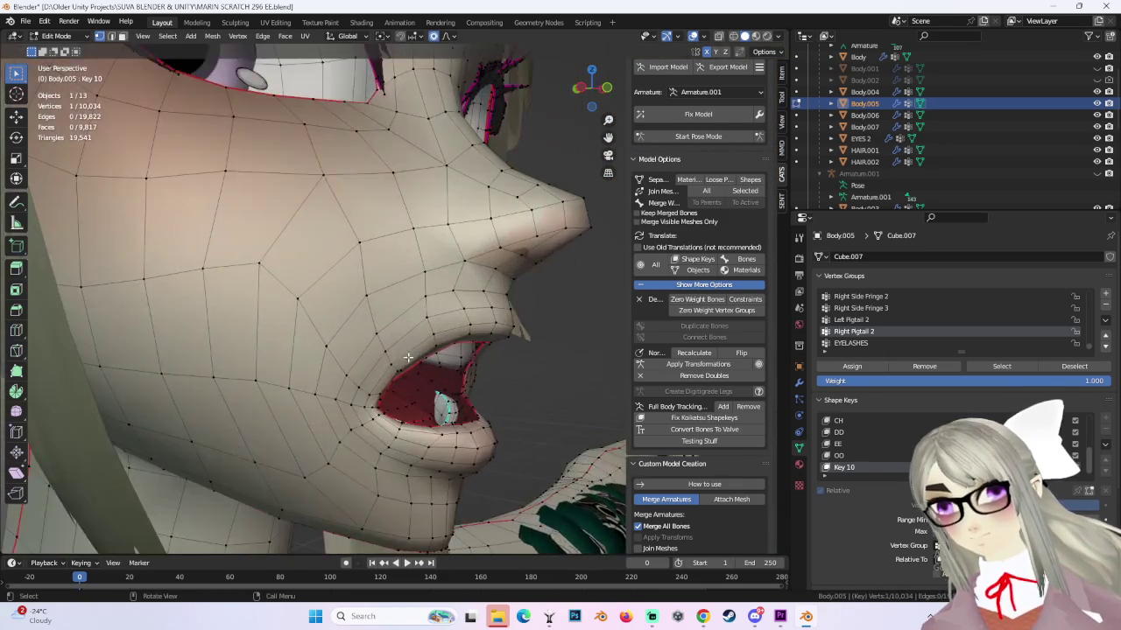
{"action": "key", "text": "g"}
{"action": "left_click", "coordinate": [400, 369]}
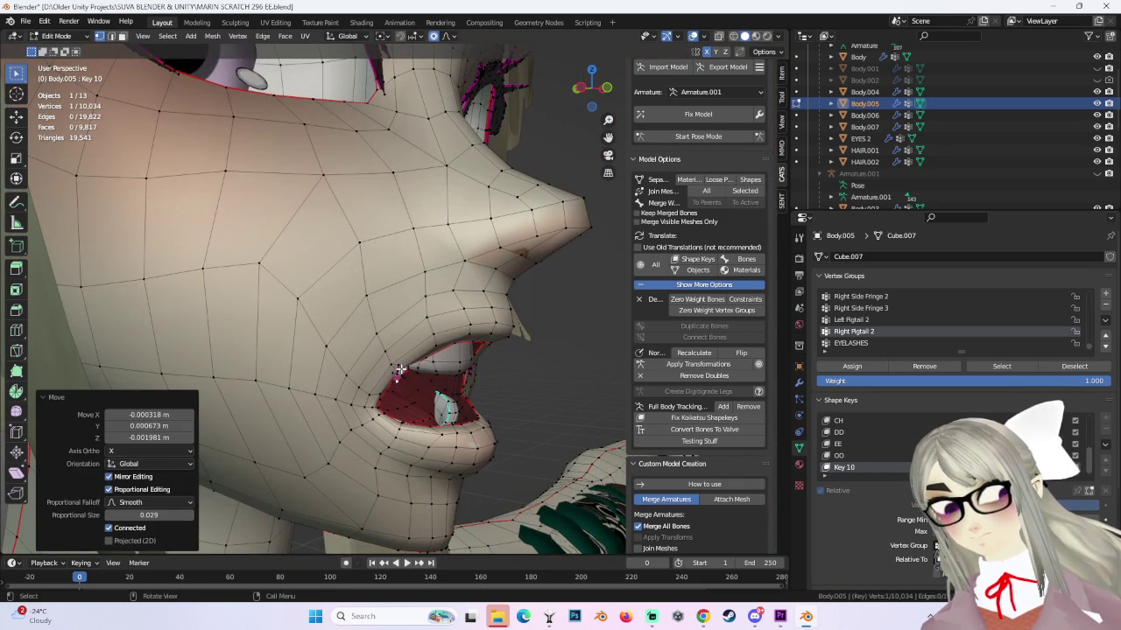
{"action": "key", "text": "ctrl+z"}
Reposition the lower mouth vertices, redoing one move, and view the whole face from the front.
{"action": "middle_click_drag", "start_coordinate": [521, 354], "coordinate": [441, 362]}
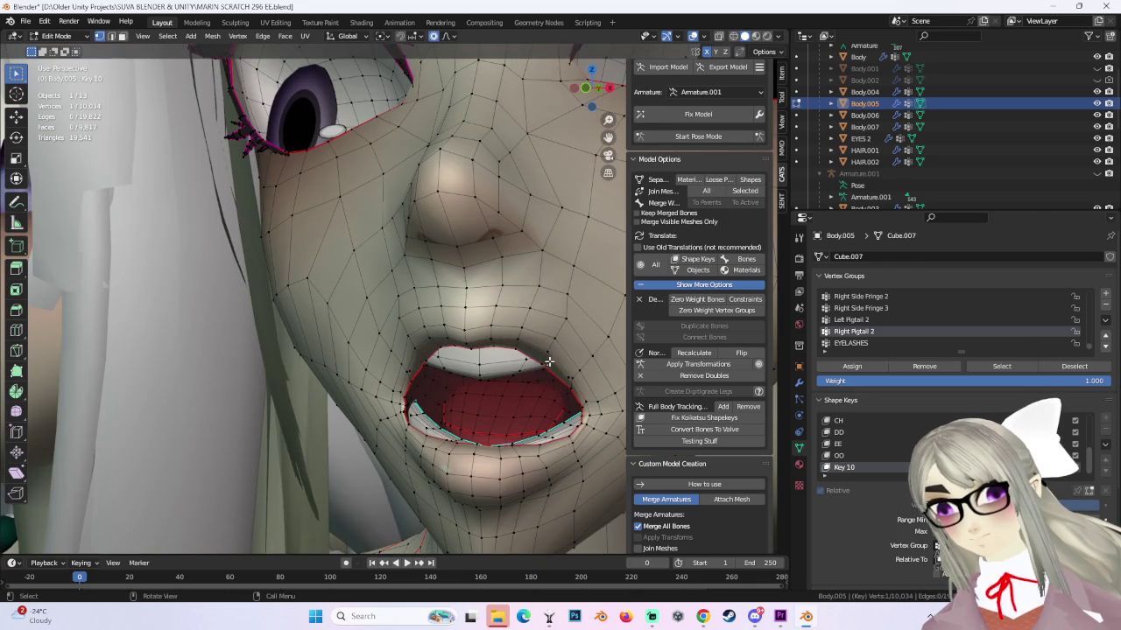
{"action": "key", "text": "g"}
{"action": "left_click", "coordinate": [411, 433]}
{"action": "key", "text": "ctrl+z"}
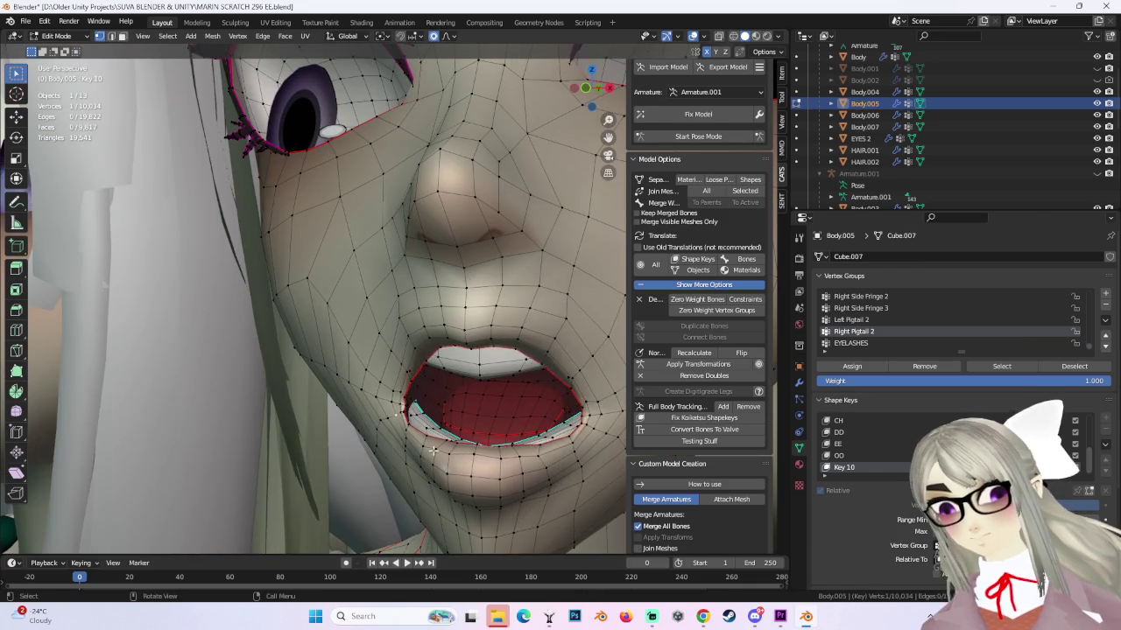
{"action": "key", "text": "g"}
{"action": "left_click", "coordinate": [466, 451]}
{"action": "mouse_move", "coordinate": [466, 451]}
{"action": "middle_mouse_down"}
{"action": "mouse_move", "coordinate": [502, 441]}
{"action": "mouse_move", "coordinate": [453, 388]}
{"action": "mouse_move", "coordinate": [496, 391]}
{"action": "mouse_move", "coordinate": [437, 398]}
{"action": "middle_mouse_up"}
{"action": "scroll", "coordinate": [502, 440], "scroll_direction": "down", "scroll_amount": 2}
{"action": "scroll", "coordinate": [455, 402], "scroll_direction": "up", "scroll_amount": 3}
{"action": "scroll", "coordinate": [438, 399], "scroll_direction": "up", "scroll_amount": 2}
Shift the lip vertices in two small soft moves to even out the oval.
{"action": "key", "text": "g"}
{"action": "left_click", "coordinate": [431, 397]}
{"action": "key", "text": "g"}
{"action": "left_click", "coordinate": [464, 389]}
{"action": "scroll", "coordinate": [437, 398], "scroll_direction": "up", "scroll_amount": 2}
{"action": "scroll", "coordinate": [424, 403], "scroll_direction": "up", "scroll_amount": 2}
Reposition the lower lip three more times with a 0.020 smooth falloff.
{"action": "key", "text": "g"}
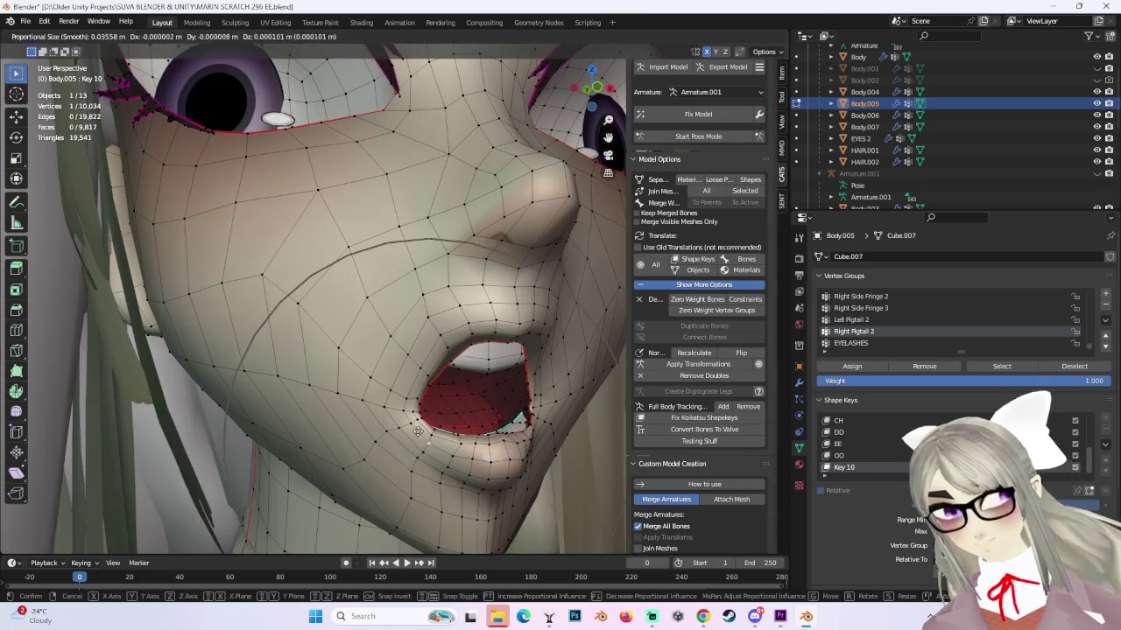
{"action": "left_click", "coordinate": [423, 410]}
{"action": "key", "text": "g"}
{"action": "left_click", "coordinate": [420, 416]}
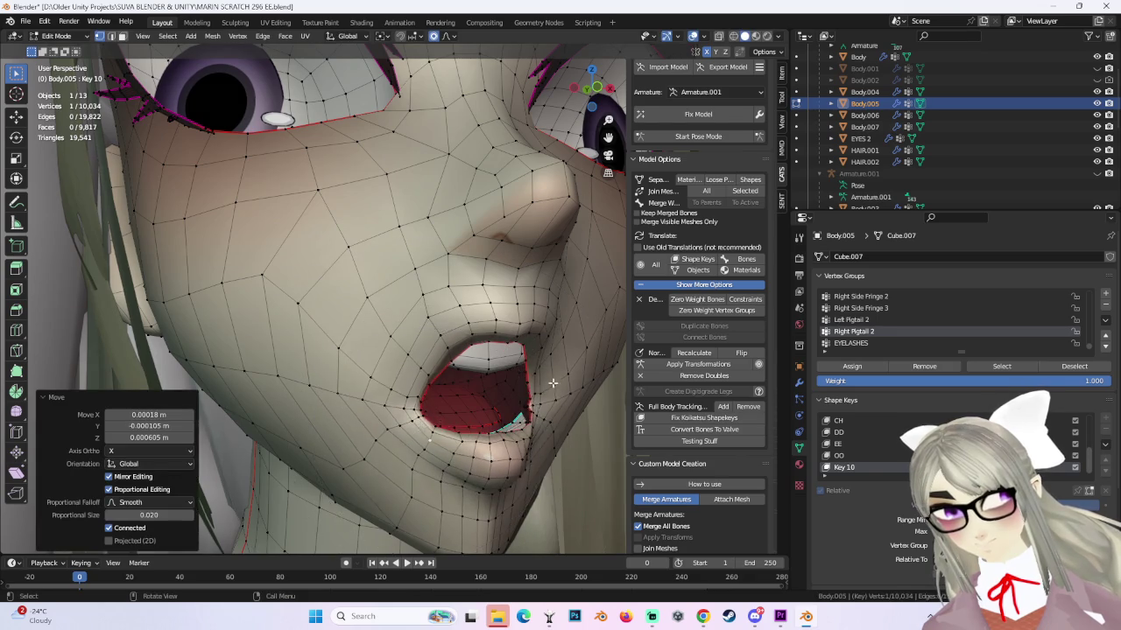
{"action": "mouse_move", "coordinate": [420, 417]}
{"action": "middle_mouse_down"}
{"action": "mouse_move", "coordinate": [516, 319]}
{"action": "mouse_move", "coordinate": [436, 362]}
{"action": "mouse_move", "coordinate": [378, 333]}
{"action": "mouse_move", "coordinate": [391, 304]}
{"action": "mouse_move", "coordinate": [461, 346]}
{"action": "middle_mouse_up"}
{"action": "key", "text": "g"}
{"action": "left_click", "coordinate": [456, 363]}
Soft-move the lower lip, then move a lip vertex in Right Orthographic view.
{"action": "key", "text": "g"}
{"action": "left_click", "coordinate": [438, 302]}
{"action": "left_click", "coordinate": [592, 85]}
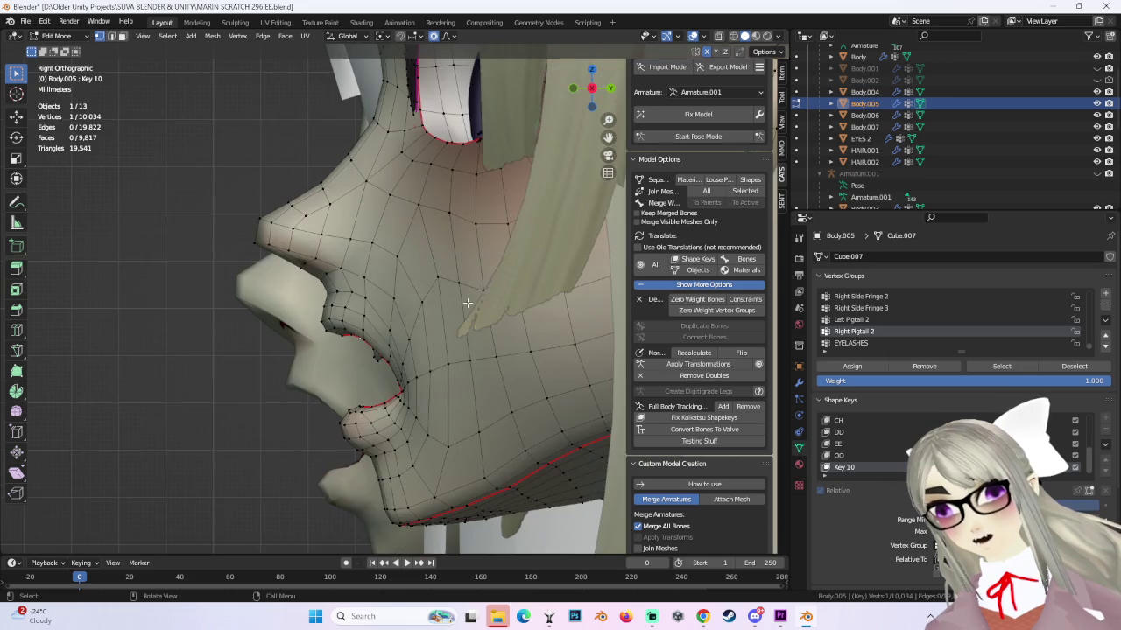
{"action": "scroll", "coordinate": [363, 334], "scroll_direction": "up", "scroll_amount": 2}
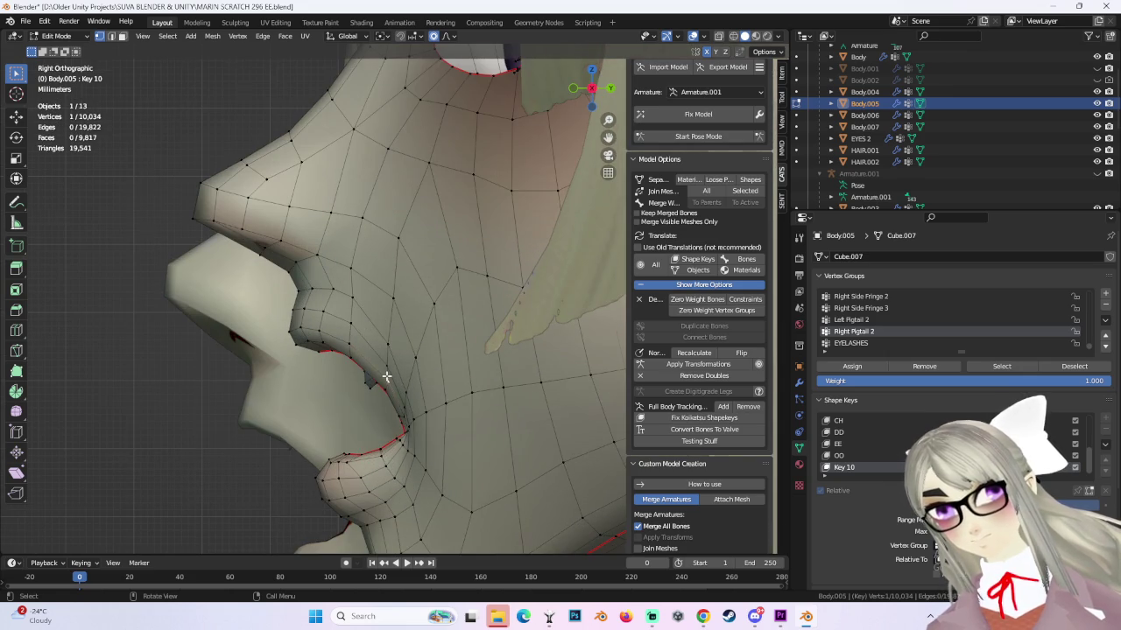
{"action": "scroll", "coordinate": [386, 377], "scroll_direction": "up", "scroll_amount": 1}
{"action": "key", "text": "g"}
Undo the accidental vertex slide and redo the lip vertex with soft moves.
{"action": "key", "text": "g"}
{"action": "left_click", "coordinate": [374, 360]}
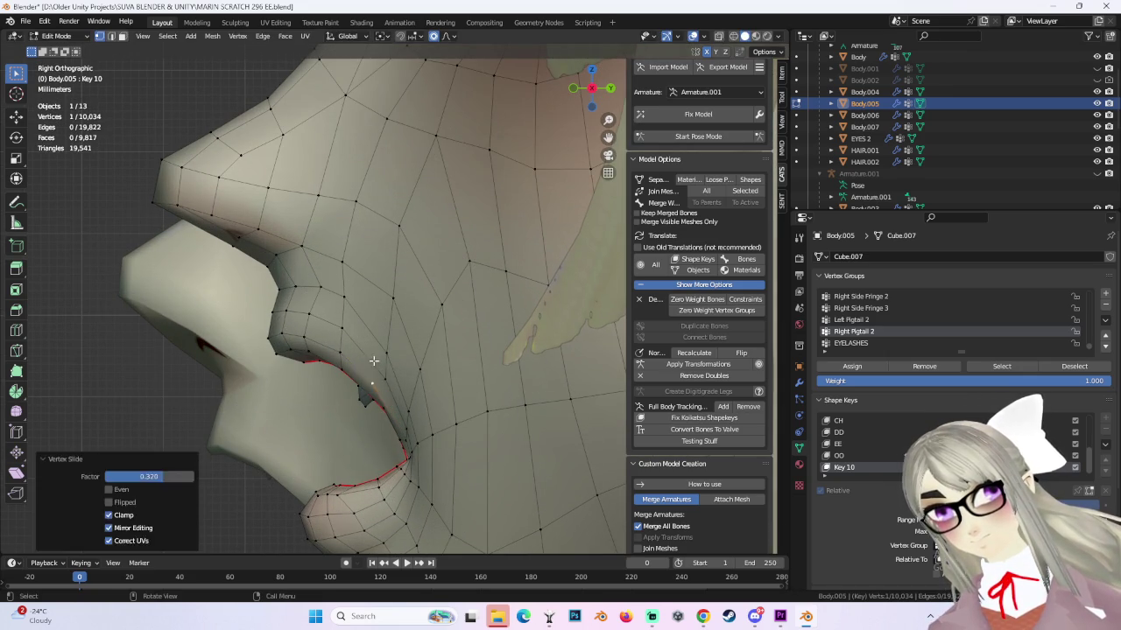
{"action": "key", "text": "ctrl+z"}
{"action": "key", "text": "g"}
{"action": "left_click", "coordinate": [368, 347]}
{"action": "key", "text": "g"}
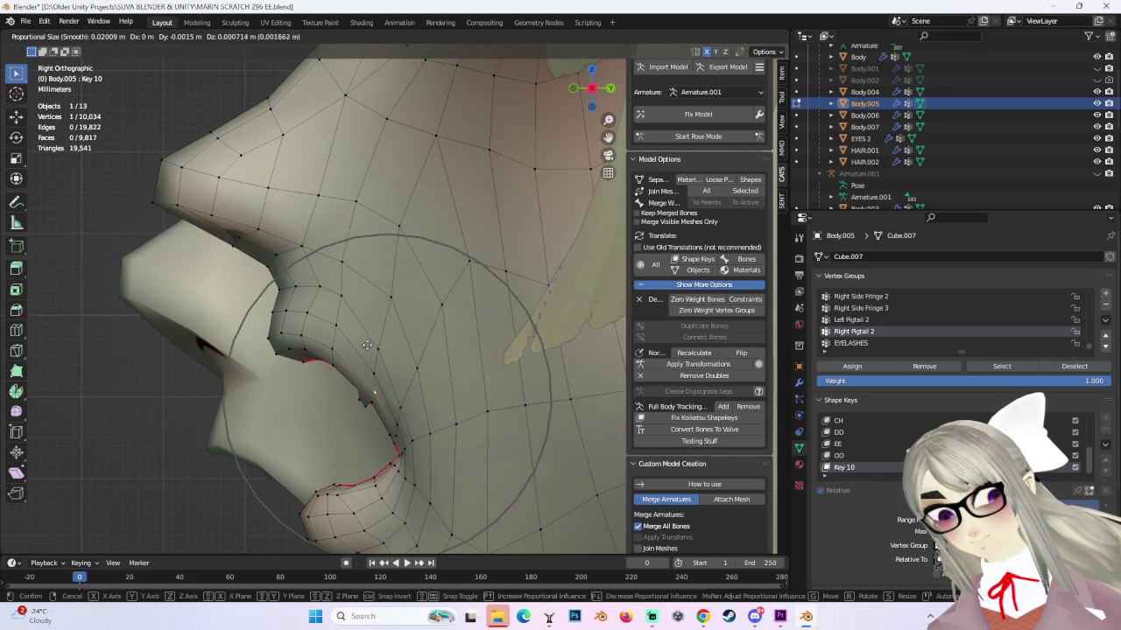
{"action": "left_click", "coordinate": [367, 347]}
{"action": "key", "text": "g"}
{"action": "scroll", "coordinate": [342, 364], "scroll_direction": "up", "scroll_amount": 3}
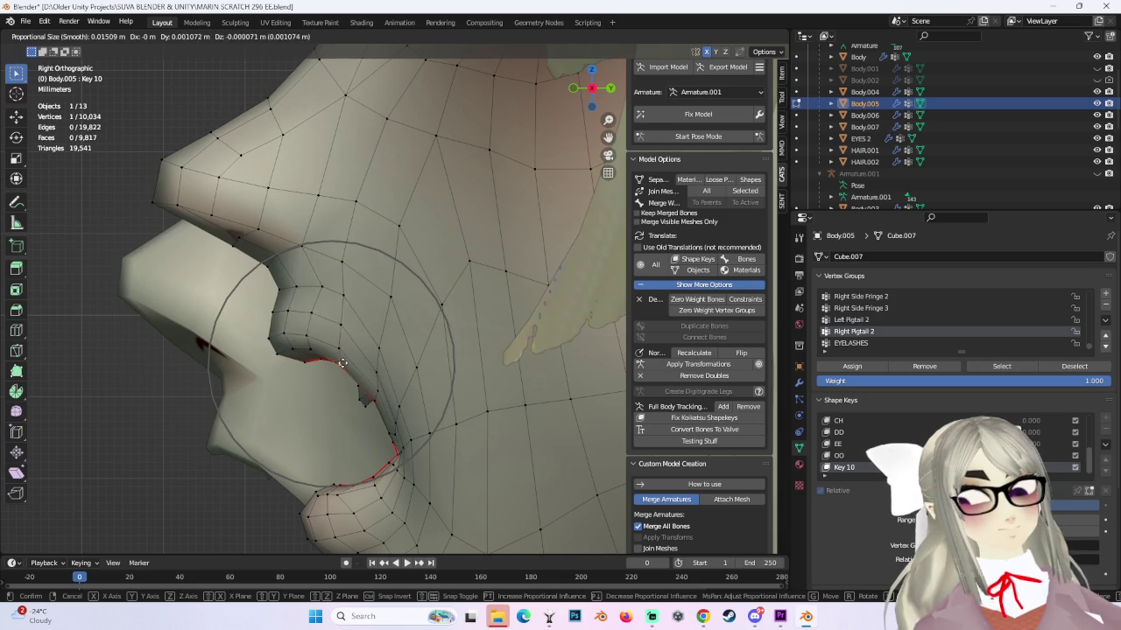
{"action": "left_click", "coordinate": [342, 363]}
Select another vertex on the lip profile and move it, then undo the result.
{"action": "scroll", "coordinate": [482, 346], "scroll_direction": "down", "scroll_amount": 2}
{"action": "scroll", "coordinate": [522, 380], "scroll_direction": "down", "scroll_amount": 1}
{"action": "scroll", "coordinate": [522, 380], "scroll_direction": "down", "scroll_amount": 1}
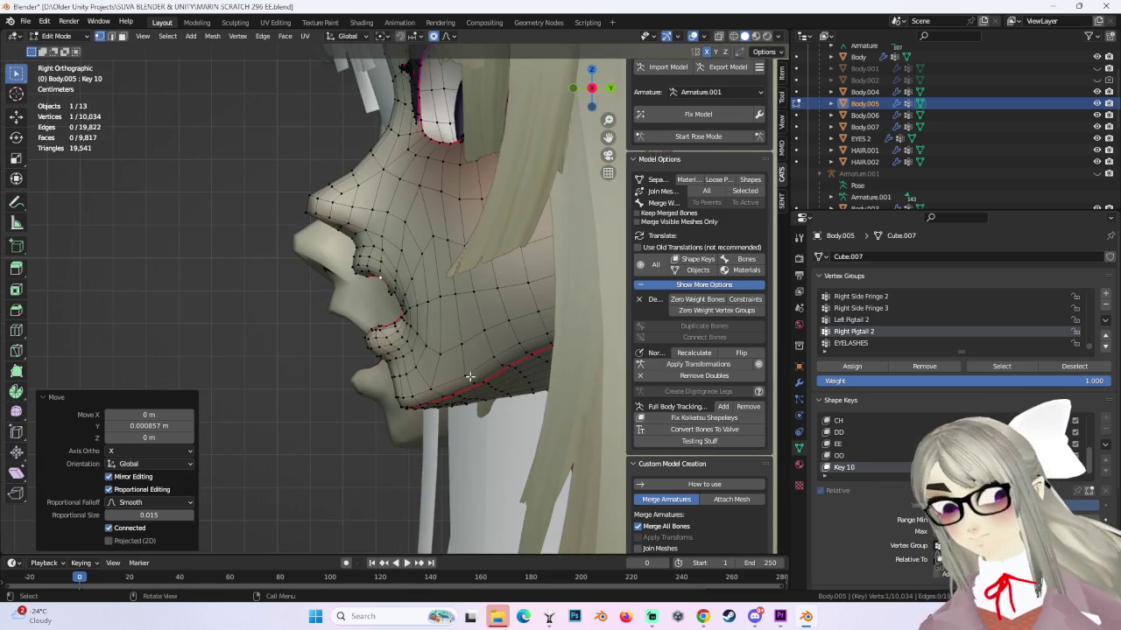
{"action": "scroll", "coordinate": [412, 352], "scroll_direction": "up", "scroll_amount": 3}
{"action": "left_click", "coordinate": [412, 332]}
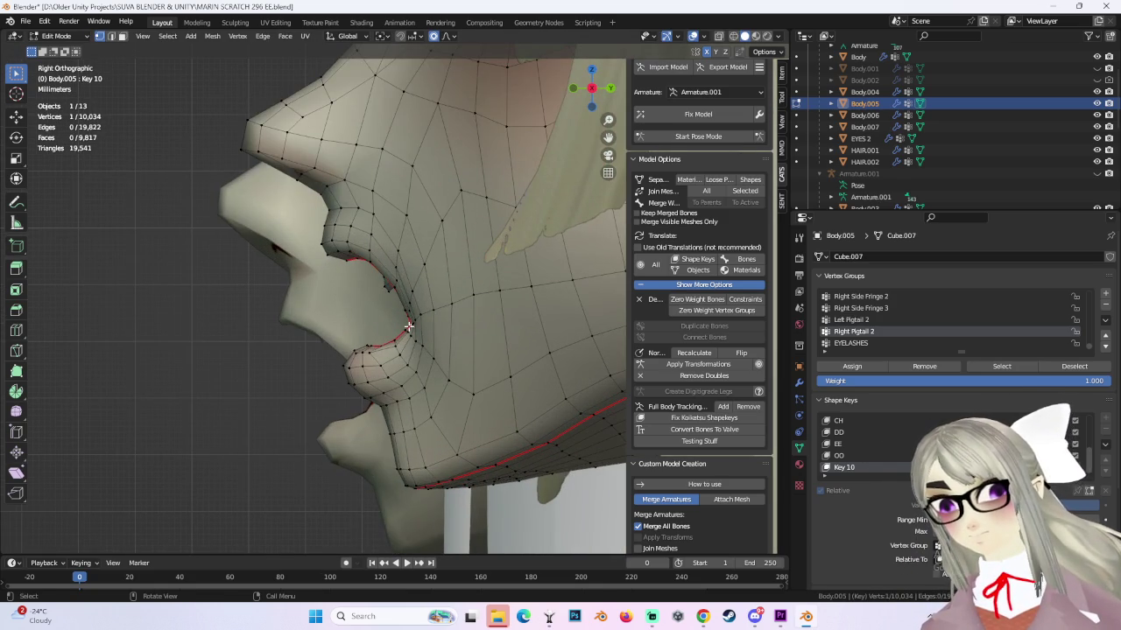
{"action": "key", "text": "g"}
{"action": "left_click", "coordinate": [394, 328]}
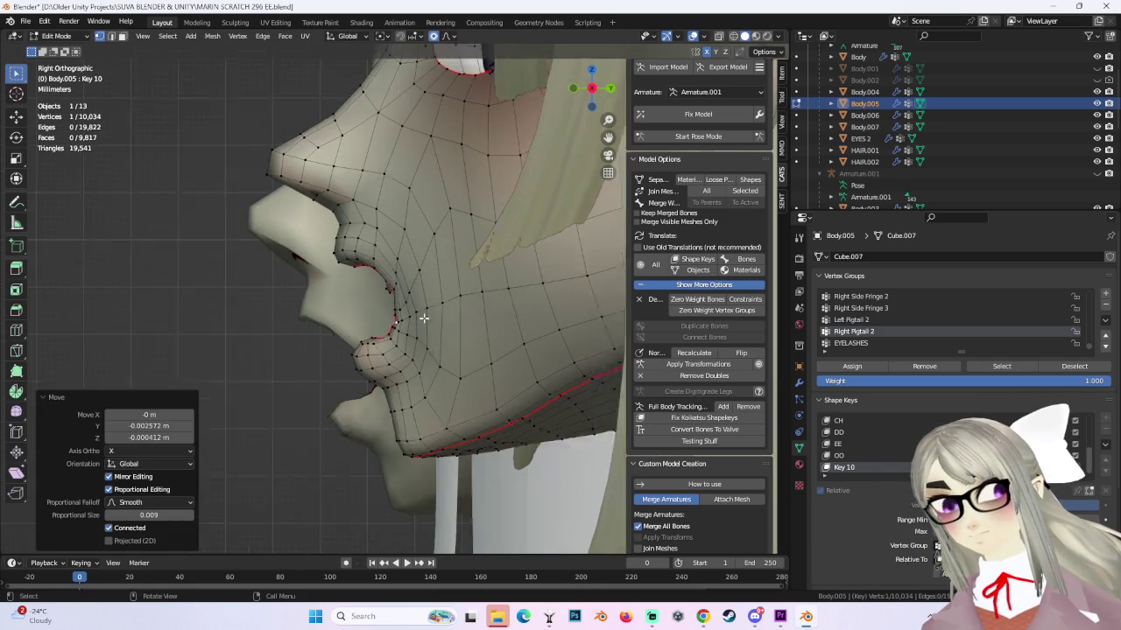
{"action": "scroll", "coordinate": [440, 308], "scroll_direction": "down", "scroll_amount": 2}
{"action": "key", "text": "ctrl+z"}
Pull the chin vertex back with smooth falloff to round the side profile.
{"action": "key", "text": "g"}
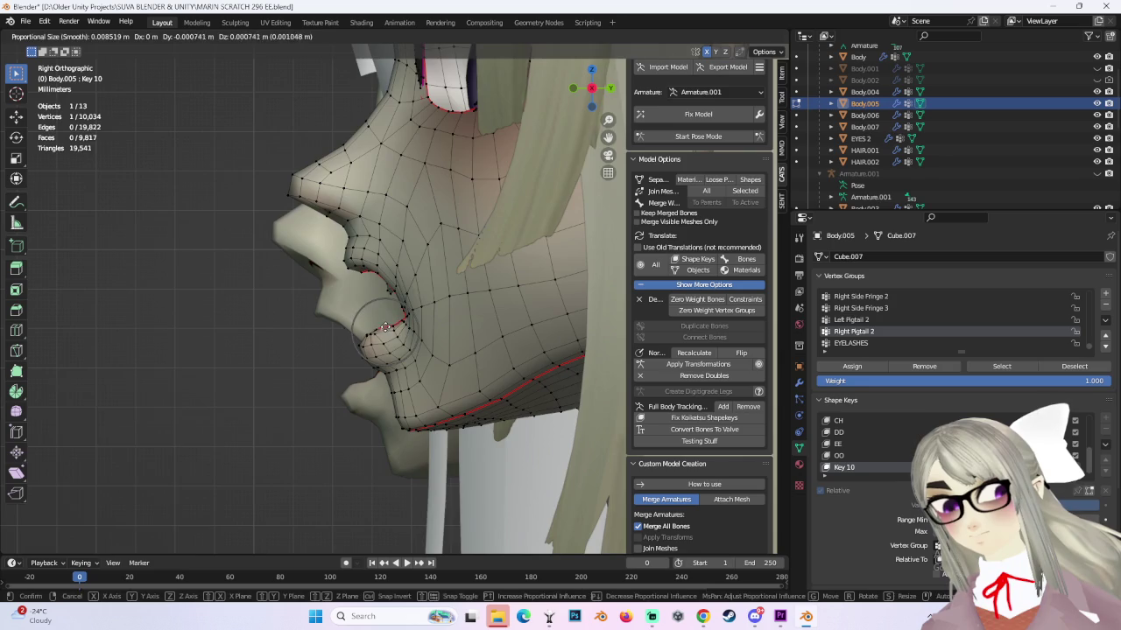
{"action": "key", "text": "Escape"}
{"action": "scroll", "coordinate": [390, 324], "scroll_direction": "down", "scroll_amount": 2}
{"action": "key", "text": "g"}
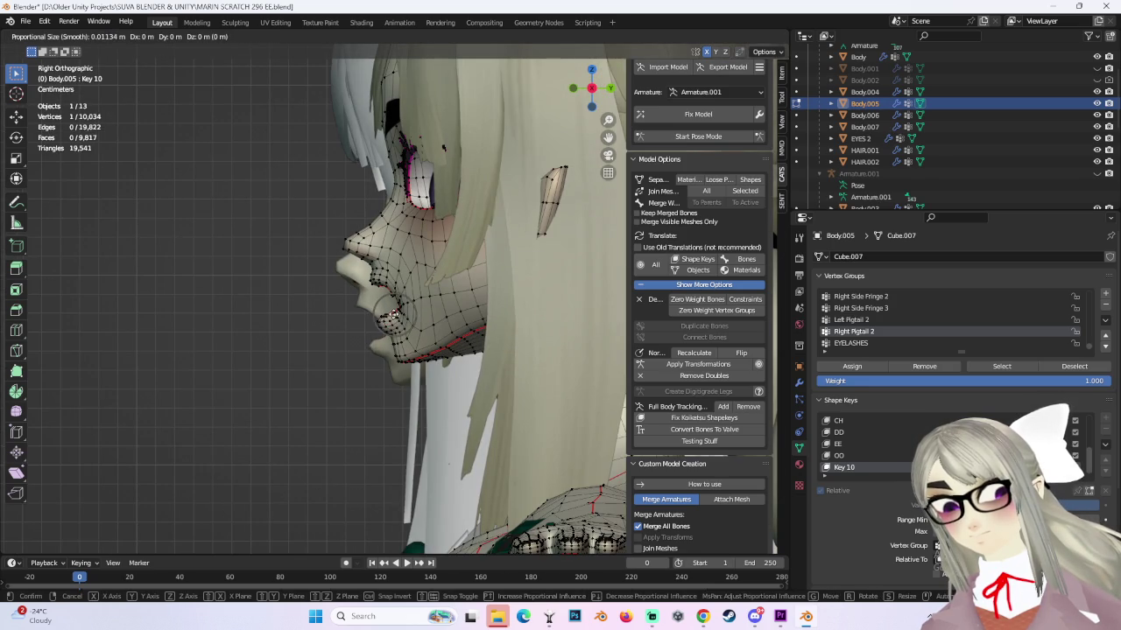
{"action": "left_click", "coordinate": [385, 315]}
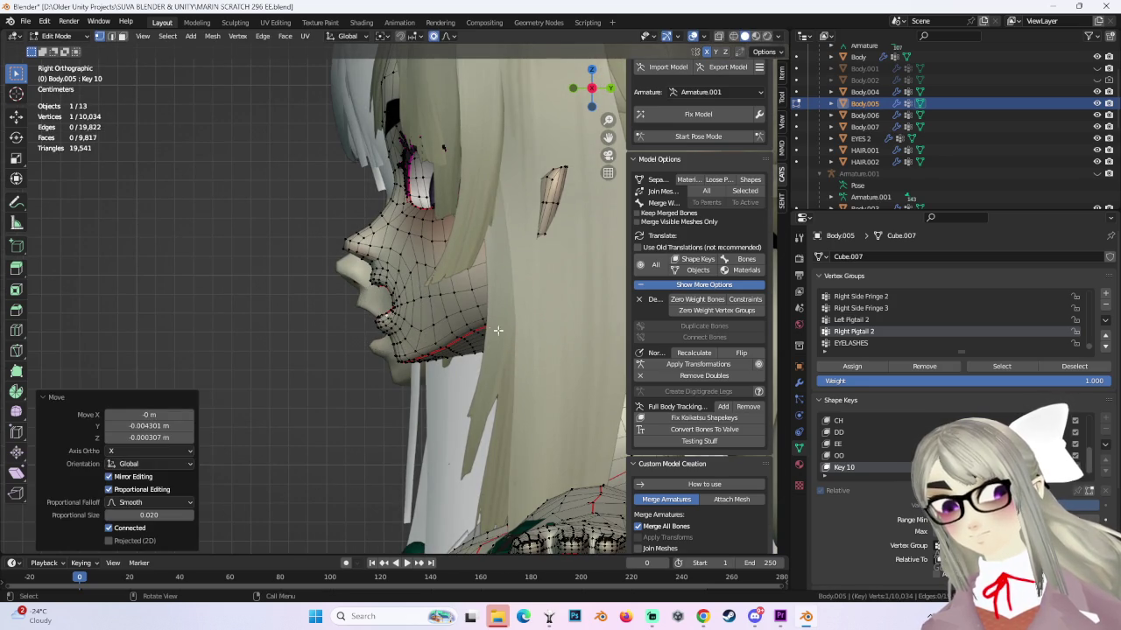
{"action": "key", "text": "g"}
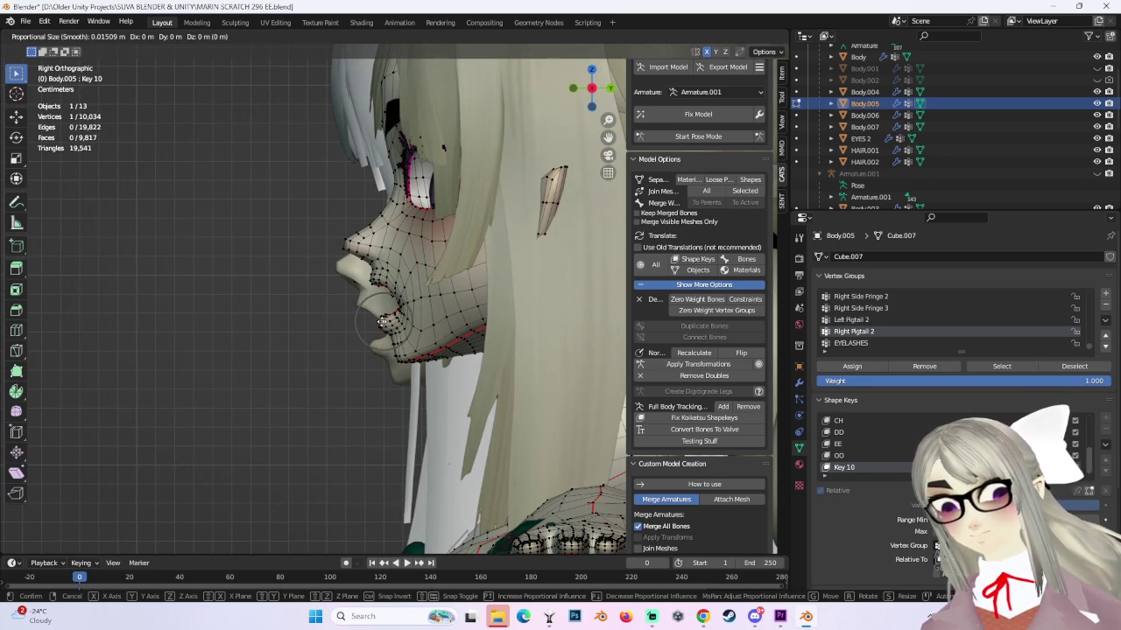
{"action": "left_click", "coordinate": [388, 321]}
{"action": "mouse_move", "coordinate": [389, 321]}
{"action": "middle_mouse_down"}
{"action": "mouse_move", "coordinate": [448, 310]}
{"action": "mouse_move", "coordinate": [408, 298]}
{"action": "middle_mouse_up"}
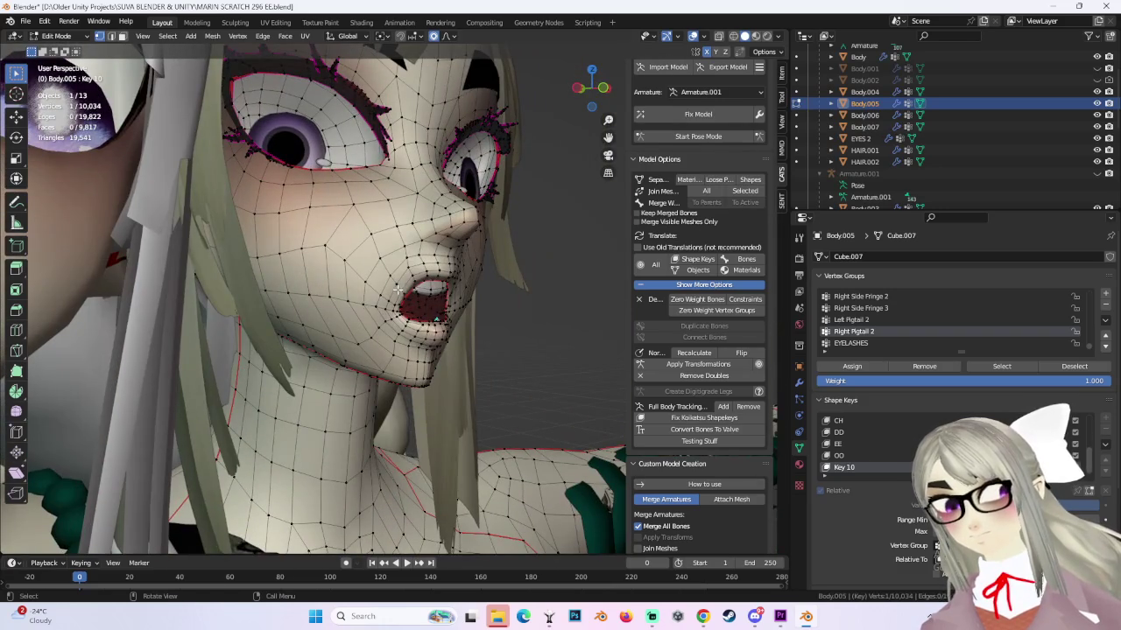
Select the linked lip vertices with Ctrl+L and shift them along Y.
{"action": "key", "text": "g"}
{"action": "left_click", "coordinate": [398, 289]}
{"action": "mouse_move", "coordinate": [398, 289]}
{"action": "middle_mouse_down"}
{"action": "mouse_move", "coordinate": [407, 286]}
{"action": "mouse_move", "coordinate": [399, 246]}
{"action": "mouse_move", "coordinate": [413, 262]}
{"action": "mouse_move", "coordinate": [455, 261]}
{"action": "mouse_move", "coordinate": [470, 282]}
{"action": "mouse_move", "coordinate": [443, 281]}
{"action": "mouse_move", "coordinate": [464, 324]}
{"action": "mouse_move", "coordinate": [447, 324]}
{"action": "mouse_move", "coordinate": [475, 310]}
{"action": "mouse_move", "coordinate": [455, 315]}
{"action": "mouse_move", "coordinate": [472, 298]}
{"action": "mouse_move", "coordinate": [496, 326]}
{"action": "mouse_move", "coordinate": [506, 313]}
{"action": "mouse_move", "coordinate": [418, 278]}
{"action": "mouse_move", "coordinate": [398, 289]}
{"action": "middle_mouse_up"}
{"action": "left_click", "coordinate": [399, 245]}
{"action": "key", "text": "ctrl+l"}
{"action": "key", "text": "g"}
{"action": "key", "text": "z"}
{"action": "key", "text": "y"}
{"action": "left_click", "coordinate": [477, 289]}
Move the lips vertically on Z and make a small vertex adjustment.
{"action": "key", "text": "g"}
{"action": "key", "text": "z"}
{"action": "left_click", "coordinate": [469, 341]}
{"action": "key", "text": "g"}
{"action": "left_click", "coordinate": [398, 289]}
{"action": "left_click", "coordinate": [395, 278]}
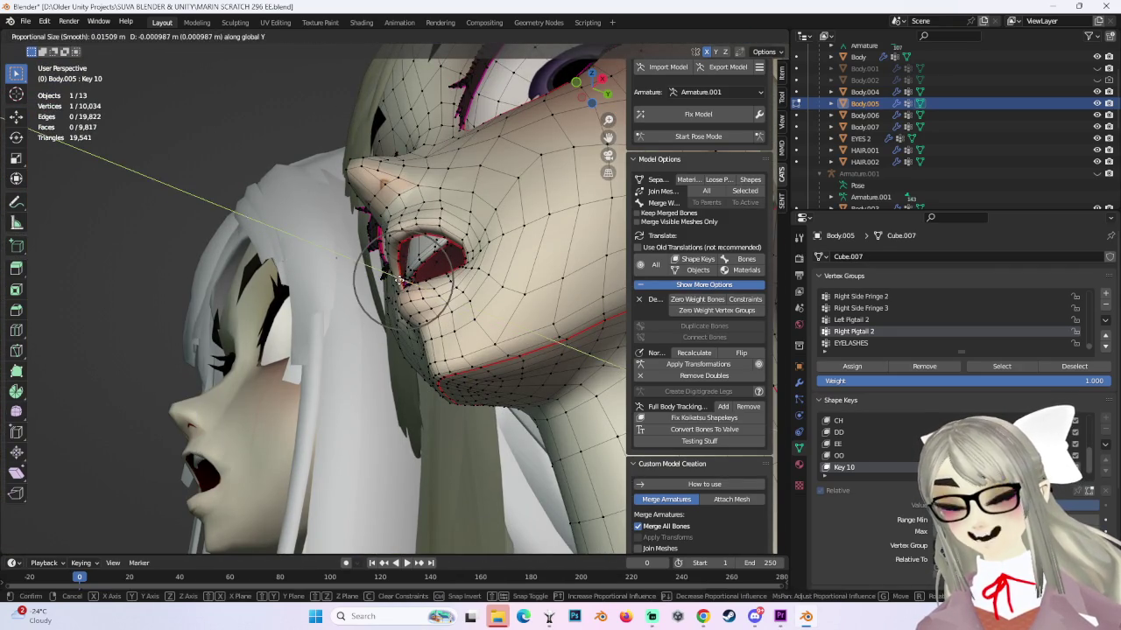
Soft-move the mouth edge from a new angle, finishing with a Y-constrained move.
{"action": "mouse_move", "coordinate": [403, 280]}
{"action": "middle_mouse_down"}
{"action": "mouse_move", "coordinate": [438, 276]}
{"action": "mouse_move", "coordinate": [548, 313]}
{"action": "mouse_move", "coordinate": [448, 260]}
{"action": "middle_mouse_up"}
{"action": "key", "text": "g"}
{"action": "left_click", "coordinate": [445, 273]}
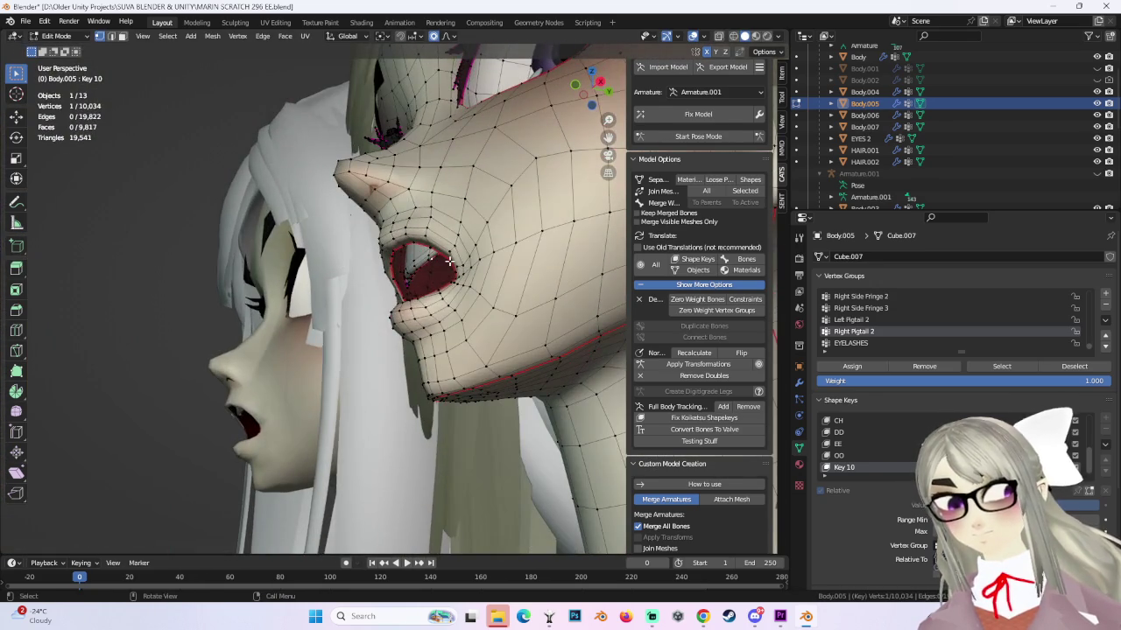
{"action": "key", "text": "g"}
{"action": "left_click", "coordinate": [448, 260]}
{"action": "middle_click_drag", "start_coordinate": [448, 260], "coordinate": [467, 308]}
{"action": "key", "text": "g"}
{"action": "left_click", "coordinate": [450, 271]}
{"action": "key", "text": "g"}
{"action": "key", "text": "y"}
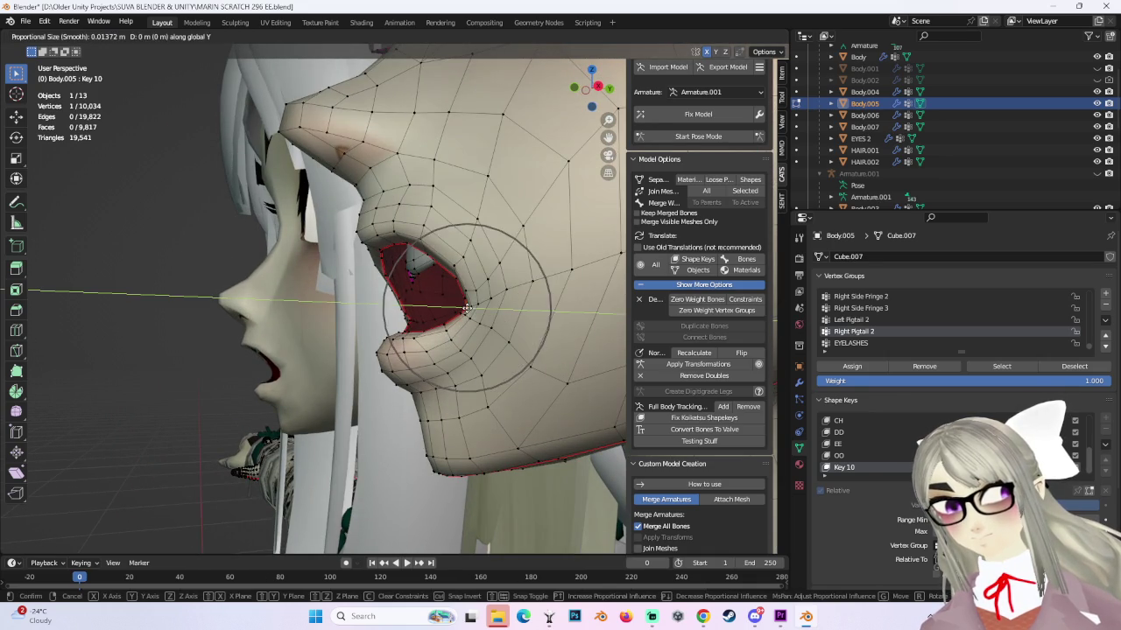
{"action": "left_click", "coordinate": [449, 308]}
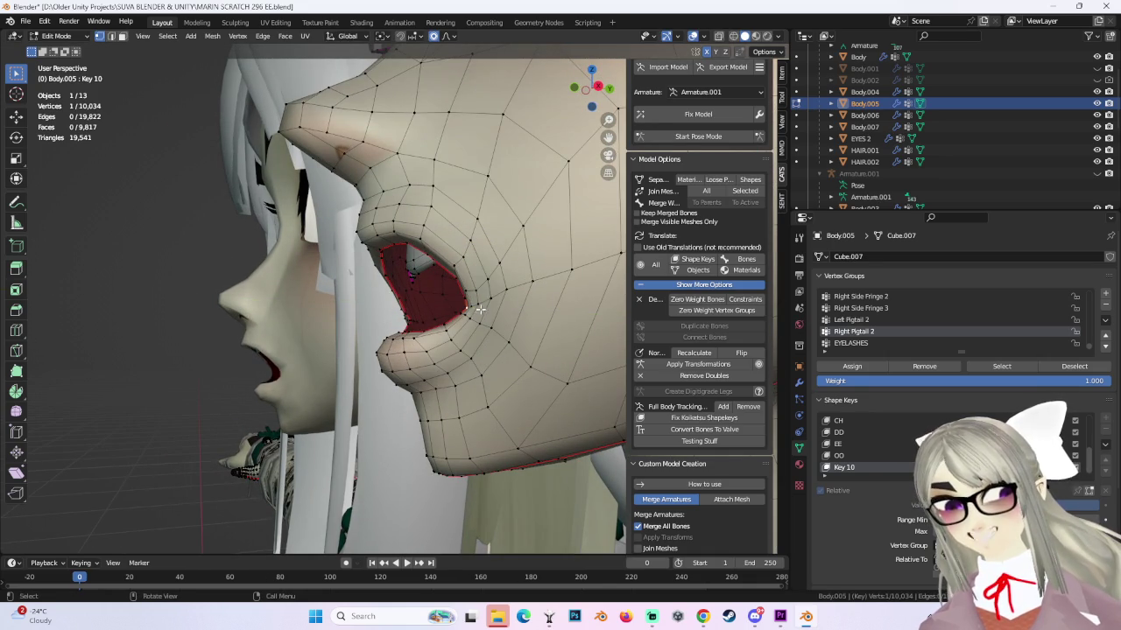
Reposition the mouth vertices with smooth falloff, undoing the last lip adjustment.
{"action": "key", "text": "g"}
{"action": "scroll", "coordinate": [473, 305], "scroll_direction": "down", "scroll_amount": 3}
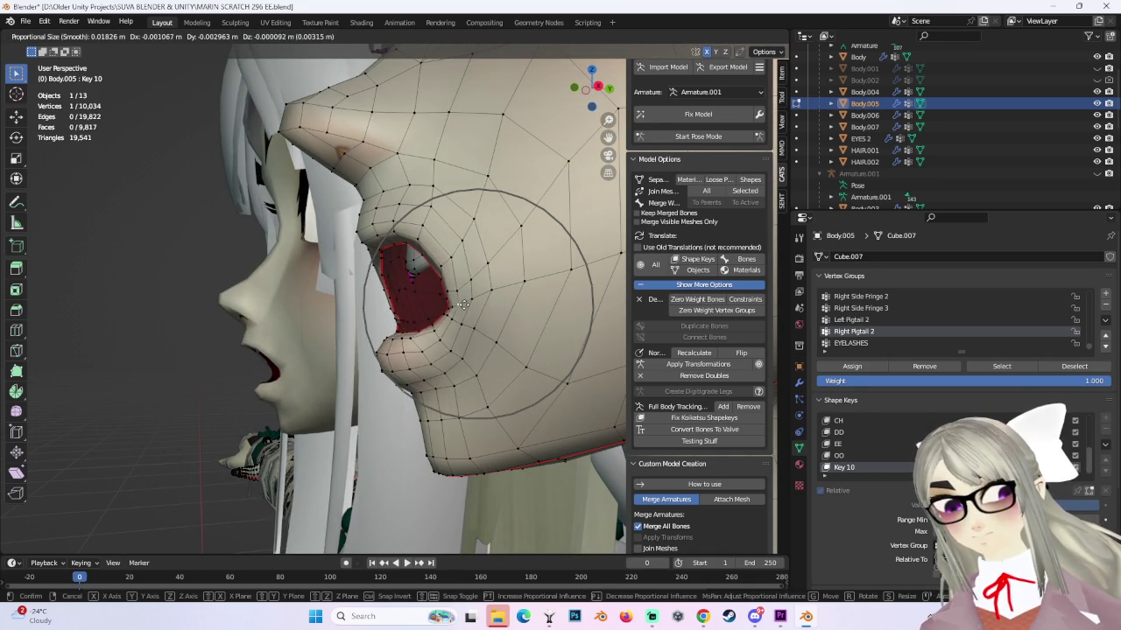
{"action": "left_click", "coordinate": [471, 305]}
{"action": "key", "text": "g"}
{"action": "left_click", "coordinate": [464, 297]}
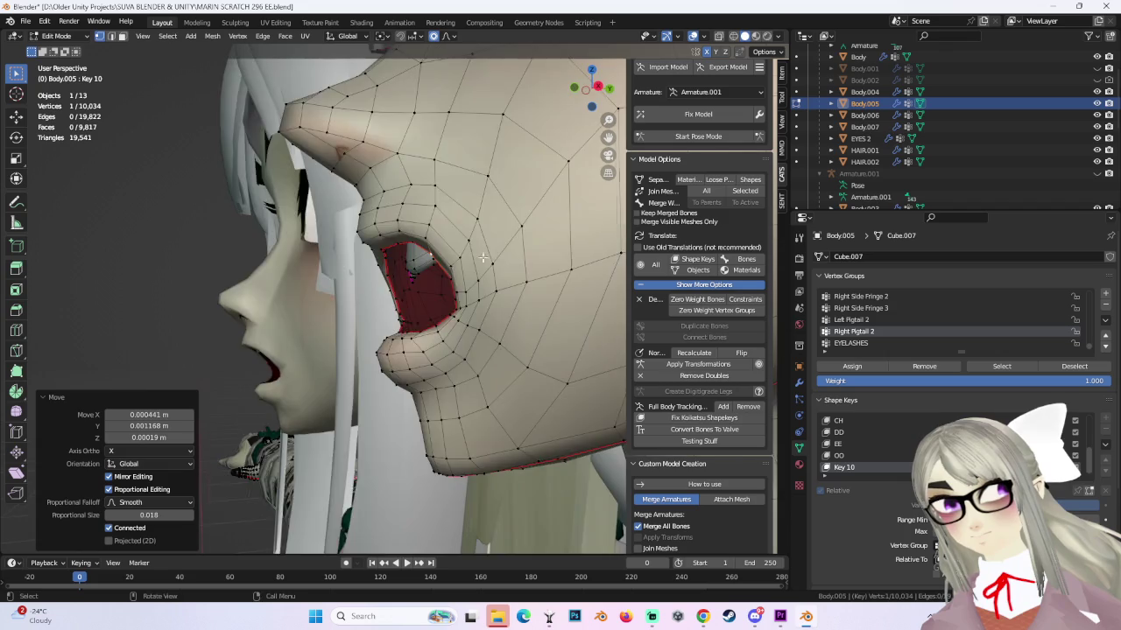
{"action": "middle_click_drag", "start_coordinate": [464, 298], "coordinate": [450, 264]}
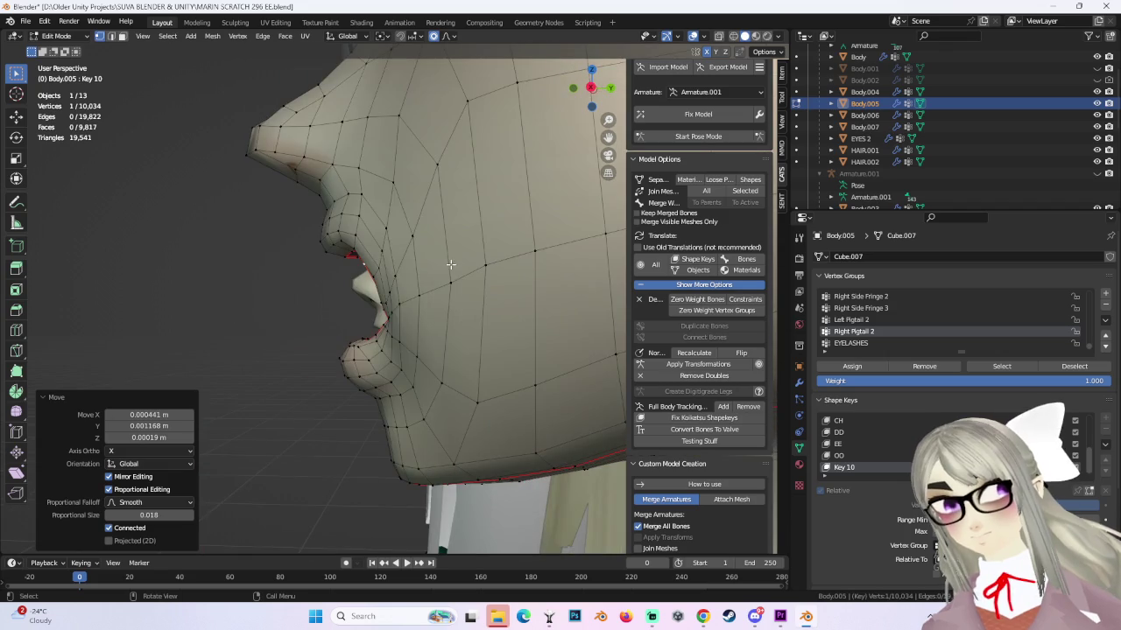
{"action": "key", "text": "g"}
{"action": "left_click", "coordinate": [412, 333]}
{"action": "key", "text": "ctrl+z"}
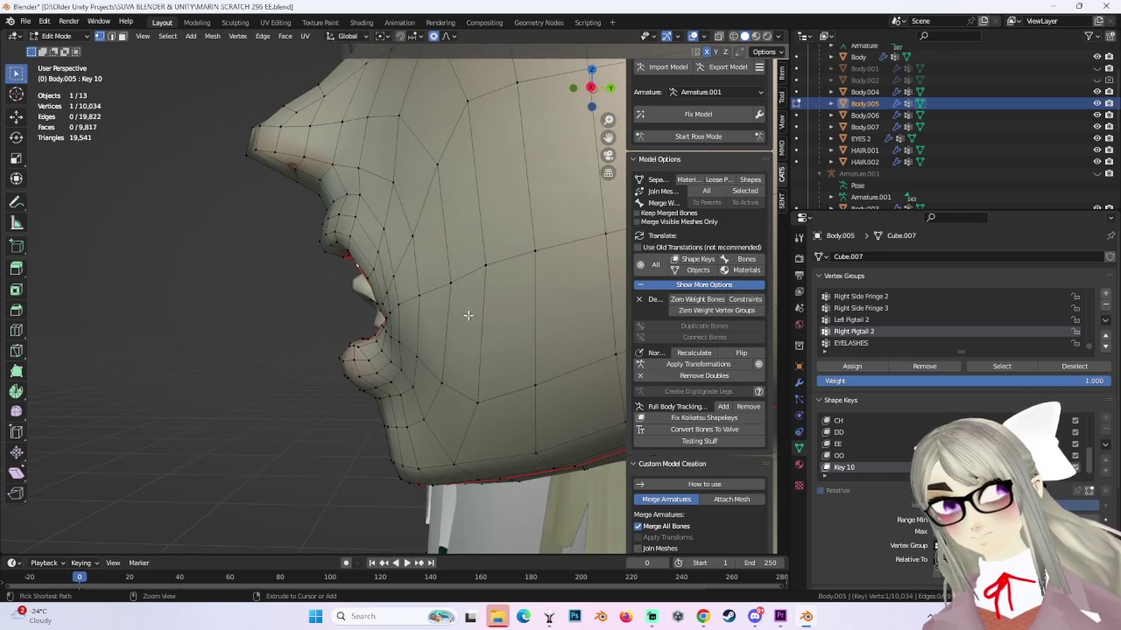
Push the mouth corner back about 0.003 m with 0.027 falloff, cancelling a final move.
{"action": "mouse_move", "coordinate": [450, 284]}
{"action": "middle_mouse_down"}
{"action": "mouse_move", "coordinate": [456, 273]}
{"action": "mouse_move", "coordinate": [458, 293]}
{"action": "mouse_move", "coordinate": [520, 292]}
{"action": "mouse_move", "coordinate": [394, 291]}
{"action": "middle_mouse_up"}
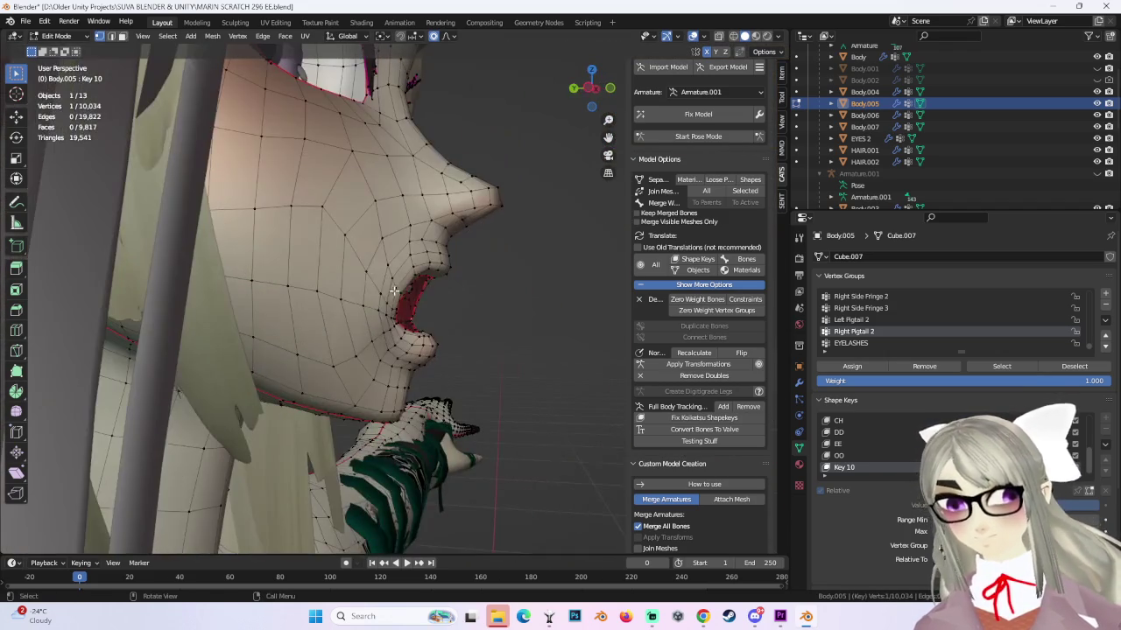
{"action": "key", "text": "g"}
{"action": "scroll", "coordinate": [350, 306], "scroll_direction": "down", "scroll_amount": 2}
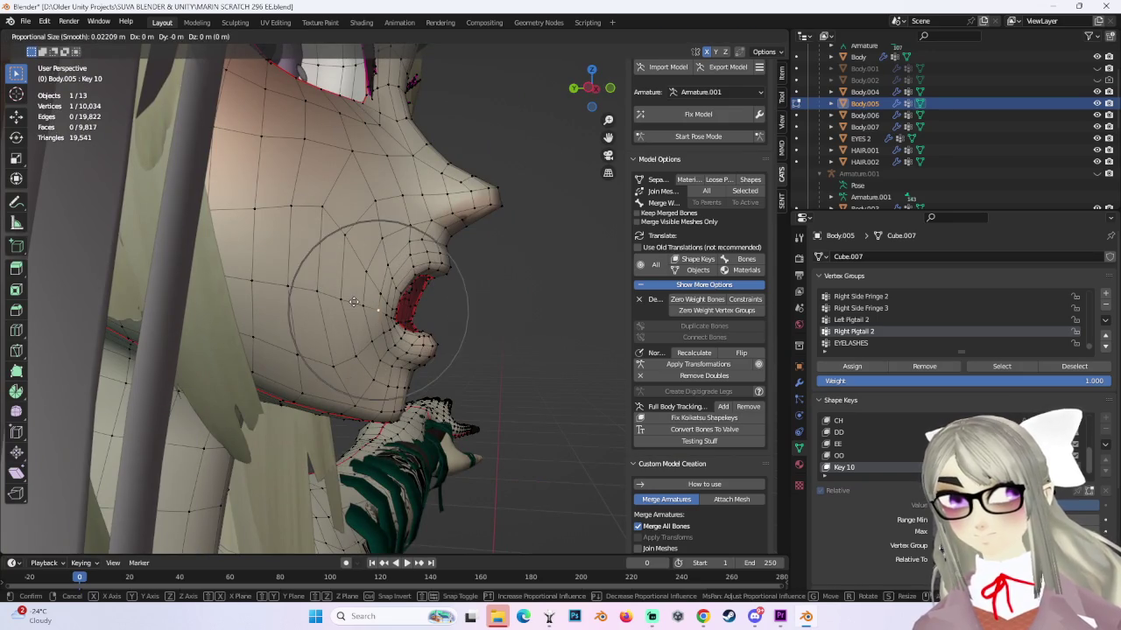
{"action": "left_click", "coordinate": [341, 300]}
{"action": "mouse_move", "coordinate": [520, 288]}
{"action": "middle_mouse_down"}
{"action": "mouse_move", "coordinate": [463, 292]}
{"action": "mouse_move", "coordinate": [481, 308]}
{"action": "mouse_move", "coordinate": [436, 305]}
{"action": "middle_mouse_up"}
{"action": "key", "text": "g"}
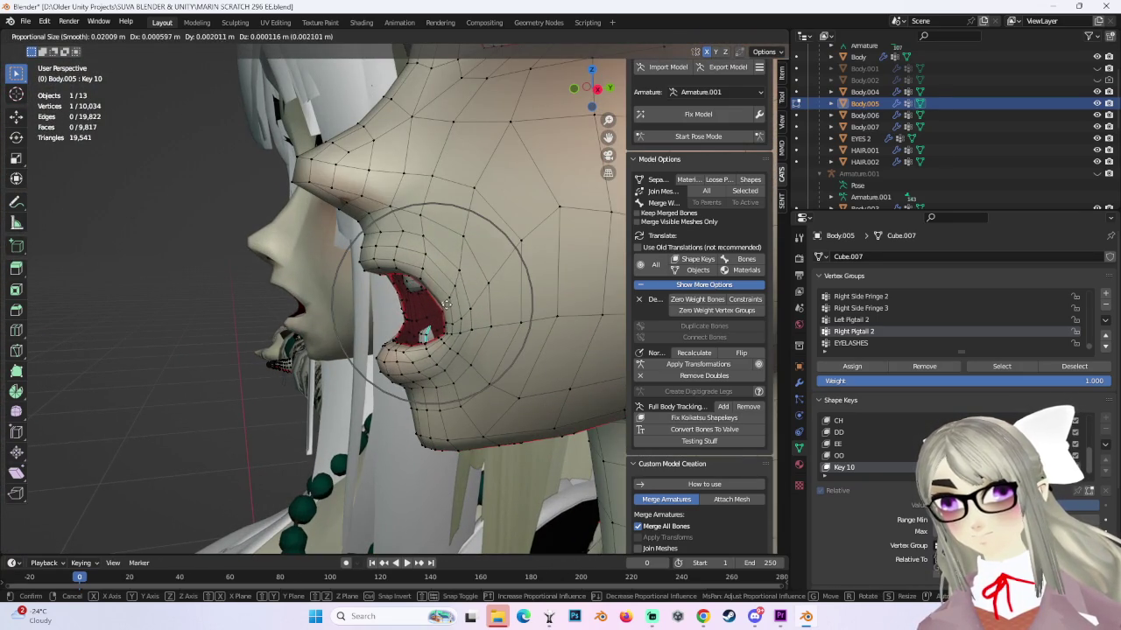
{"action": "right_click", "coordinate": [474, 294]}
In Right Orthographic view, nudge the lip vertices with proportional editing.
{"action": "left_click", "coordinate": [597, 89]}
{"action": "scroll", "coordinate": [419, 312], "scroll_direction": "up", "scroll_amount": 2}
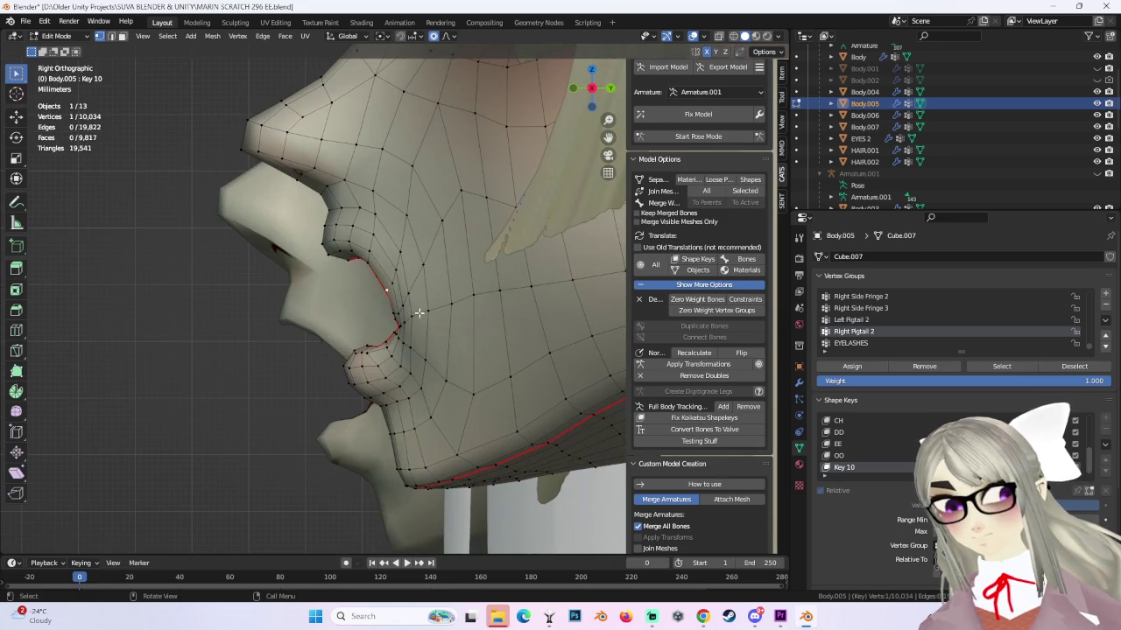
{"action": "key", "text": "g"}
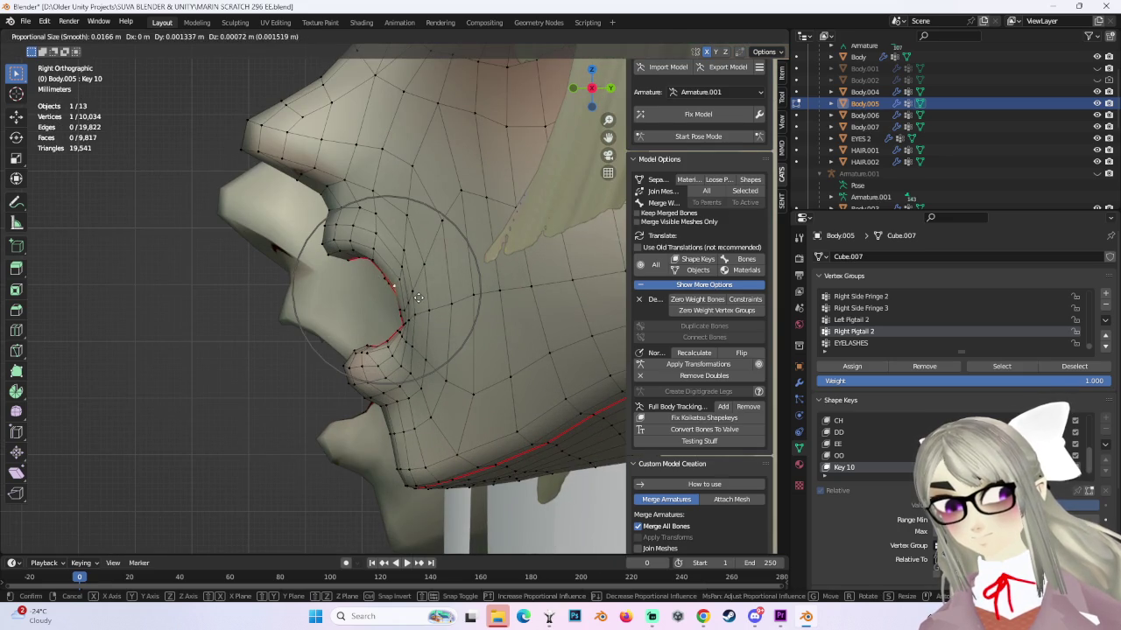
{"action": "right_click", "coordinate": [418, 298]}
{"action": "key", "text": "g"}
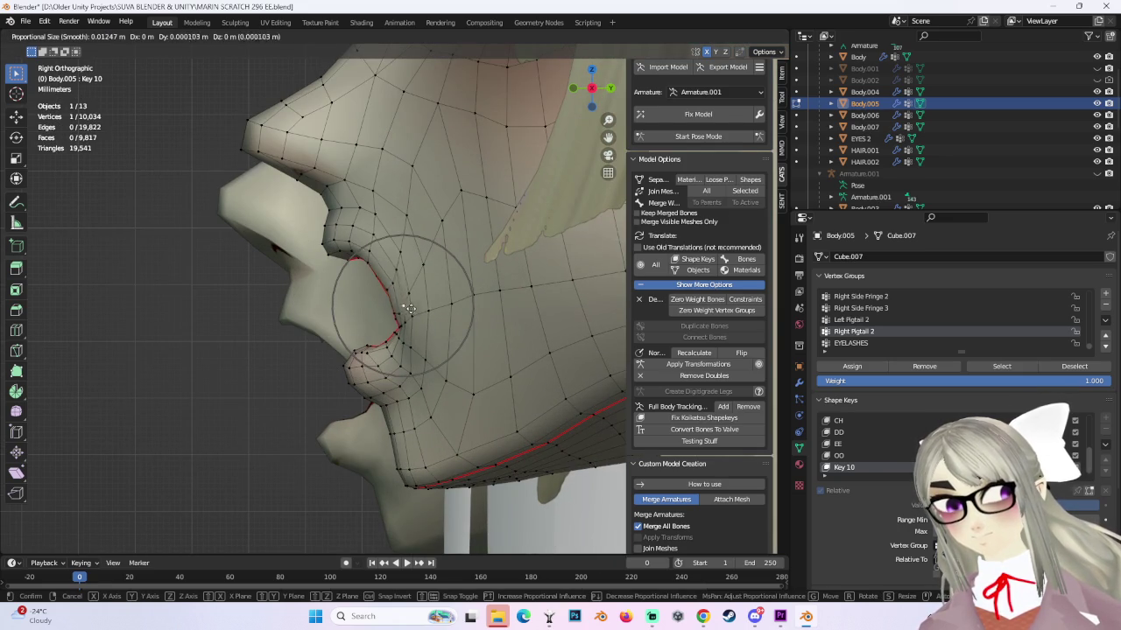
{"action": "left_click", "coordinate": [411, 308]}
{"action": "key", "text": "g"}
{"action": "left_click", "coordinate": [355, 259]}
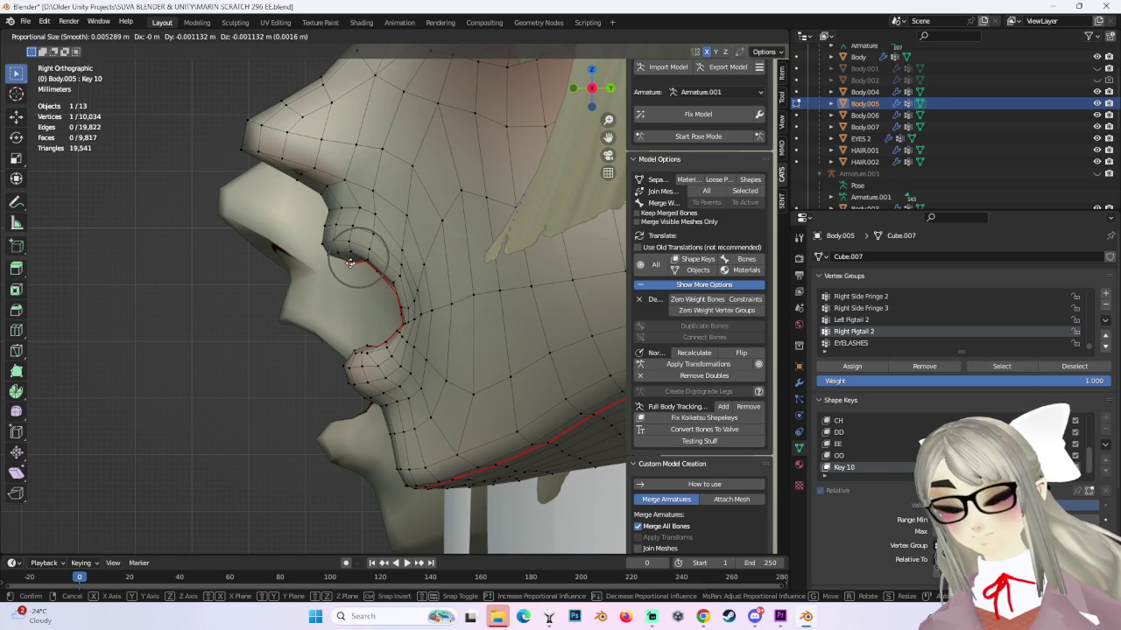
{"action": "left_click", "coordinate": [350, 263]}
Smooth the lip outline and upper lip in the side view.
{"action": "key", "text": "g"}
{"action": "left_click", "coordinate": [346, 261]}
{"action": "key", "text": "g"}
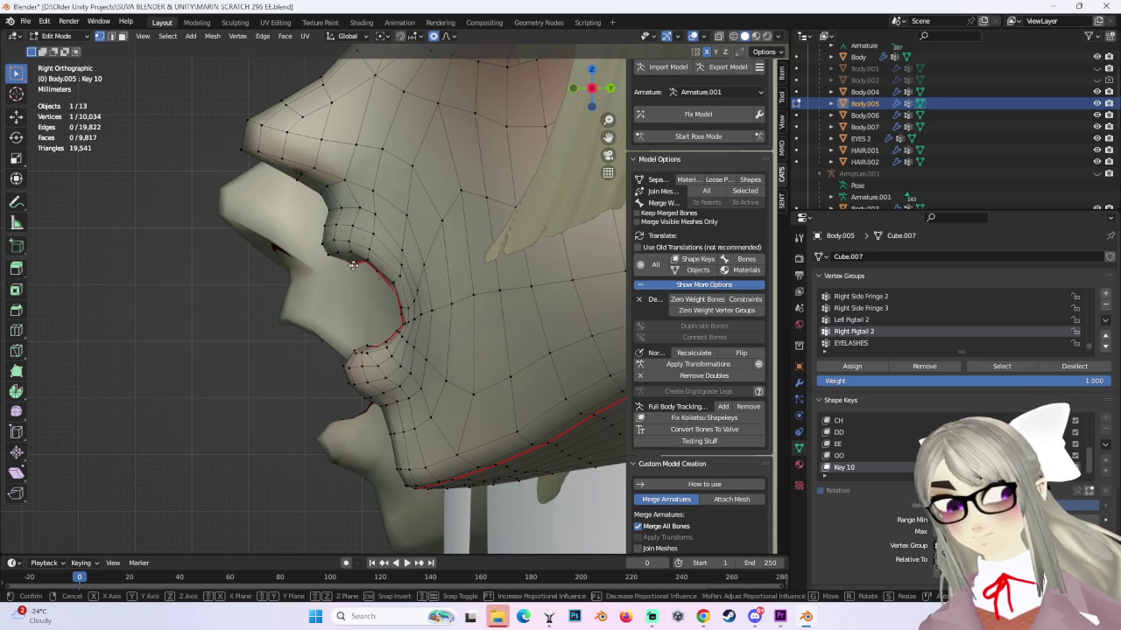
{"action": "left_click", "coordinate": [350, 263]}
{"action": "key", "text": "g"}
{"action": "left_click", "coordinate": [360, 265]}
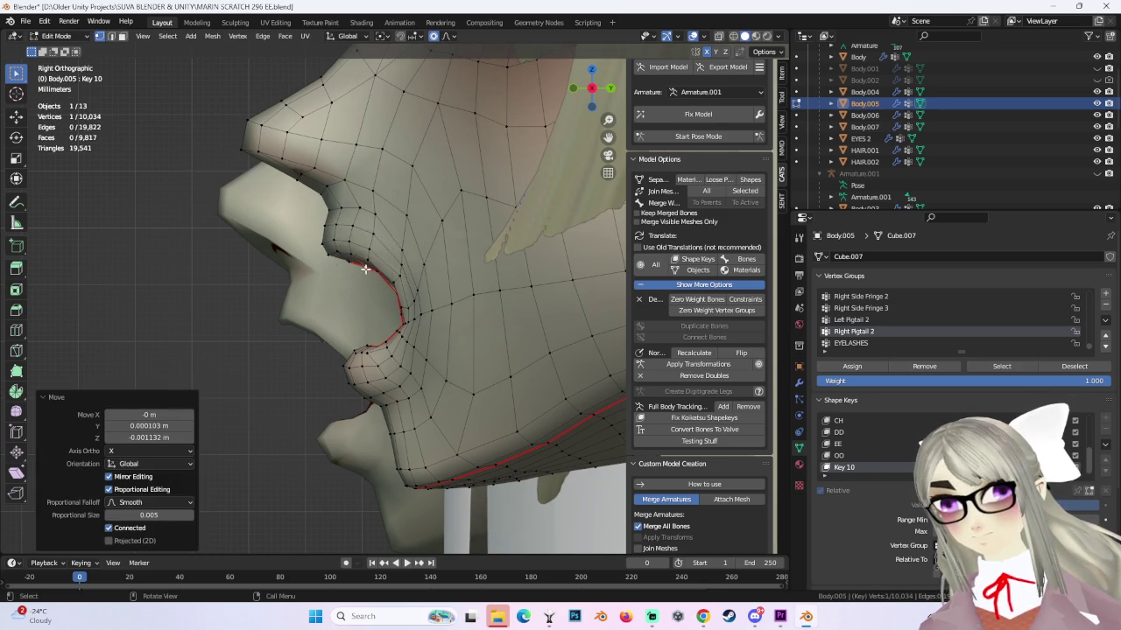
{"action": "scroll", "coordinate": [368, 272], "scroll_direction": "down", "scroll_amount": 2}
{"action": "scroll", "coordinate": [377, 280], "scroll_direction": "down", "scroll_amount": 2}
Adjust the mouth corner and lower lip from the side.
{"action": "key", "text": "g"}
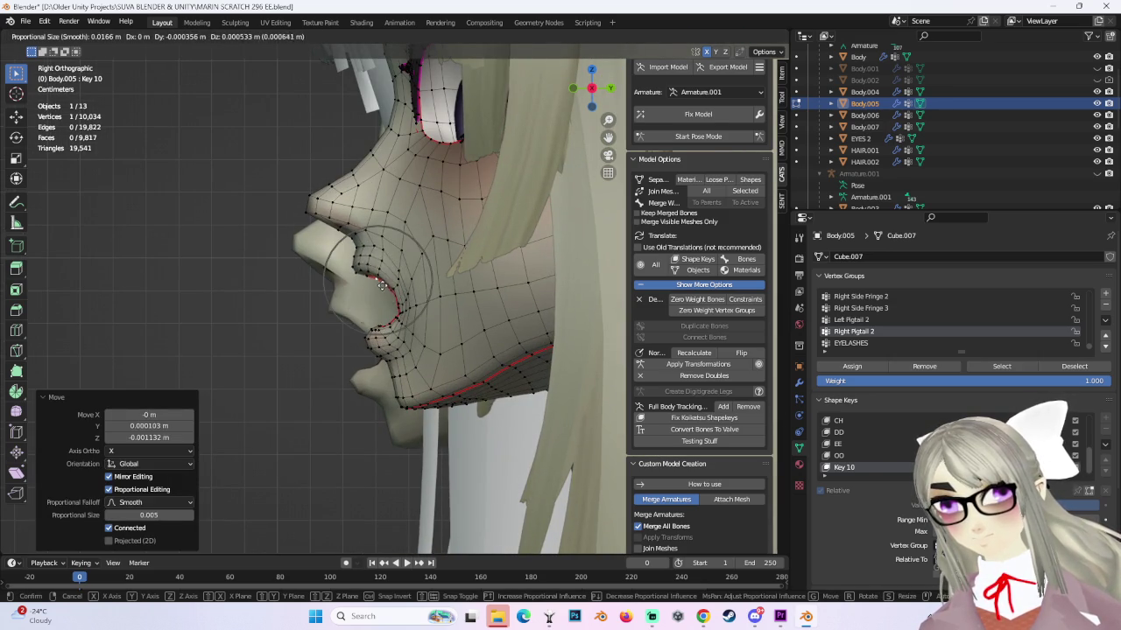
{"action": "left_click", "coordinate": [383, 289]}
{"action": "key", "text": "g"}
{"action": "scroll", "coordinate": [389, 326], "scroll_direction": "up", "scroll_amount": 1}
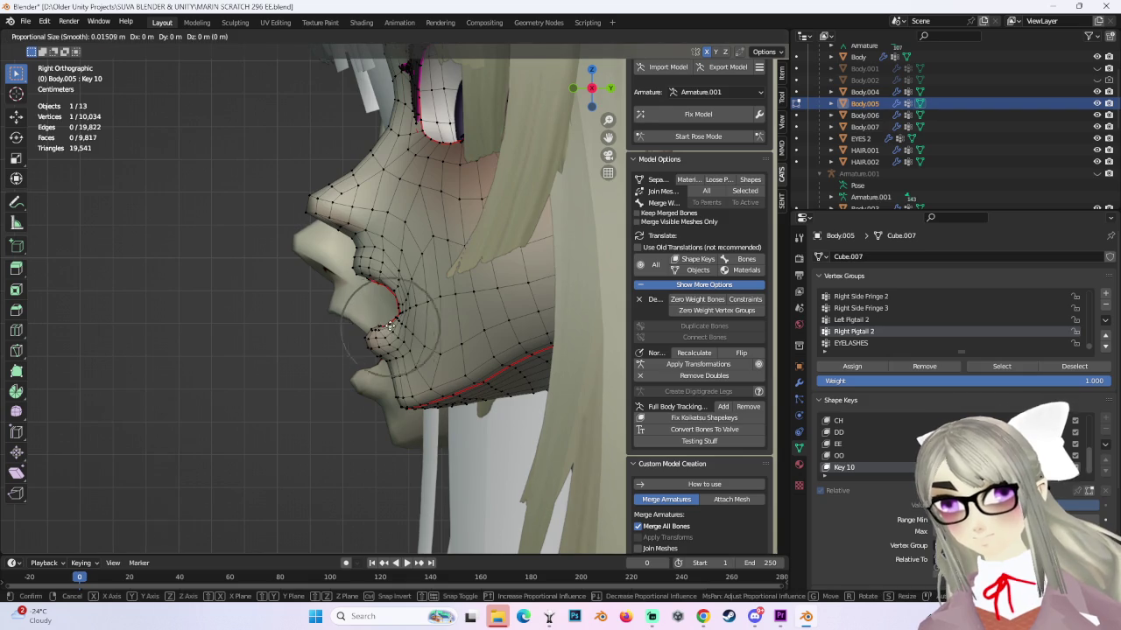
{"action": "left_click", "coordinate": [385, 320]}
{"action": "key", "text": "g"}
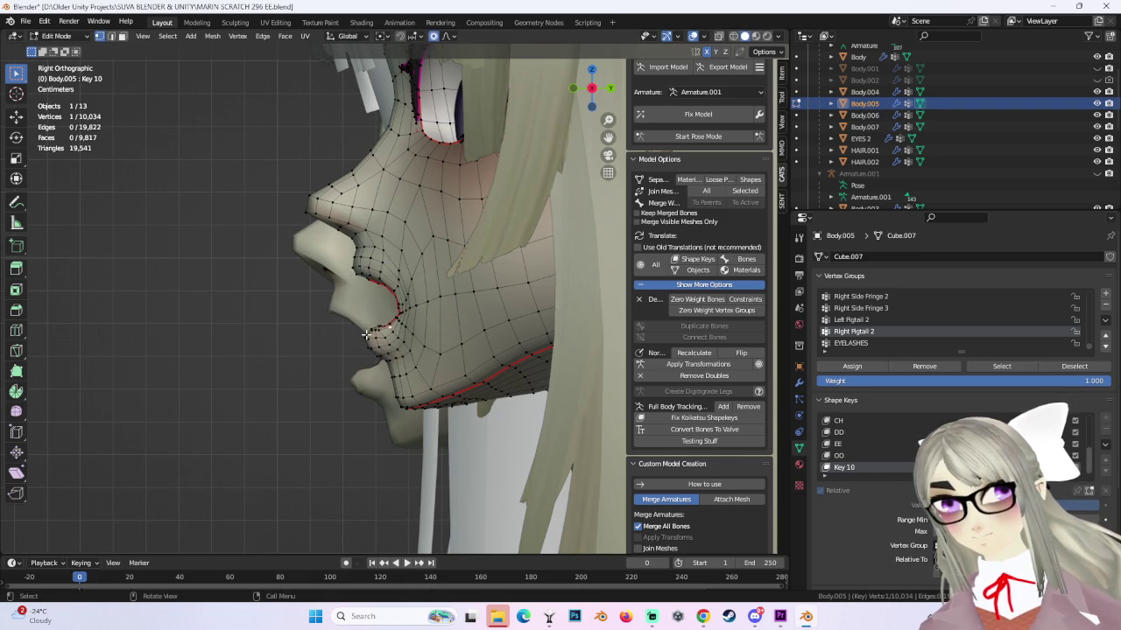
{"action": "left_click", "coordinate": [368, 344]}
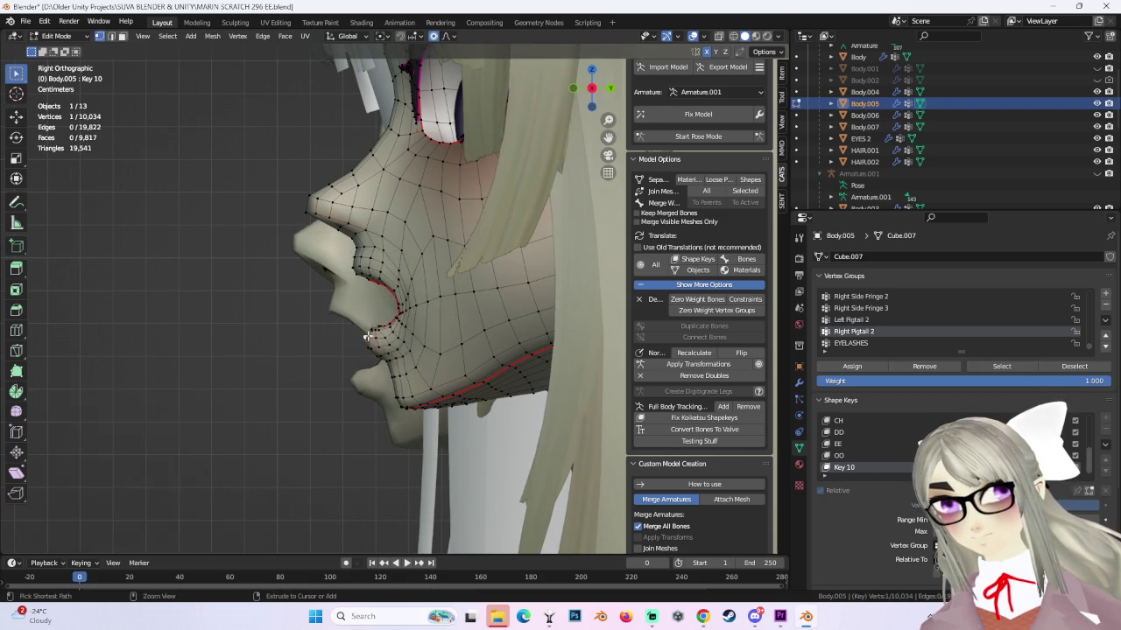
From a low front angle, nudge vertices at the mouth opening.
{"action": "middle_click_drag", "start_coordinate": [368, 344], "coordinate": [515, 303]}
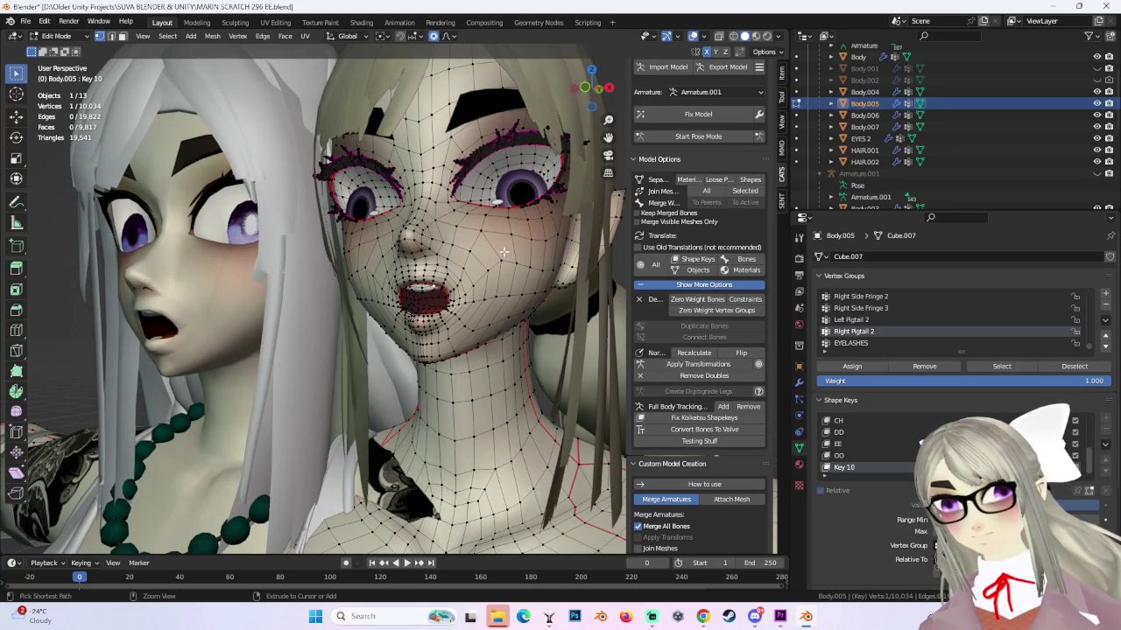
{"action": "mouse_move", "coordinate": [489, 257]}
{"action": "middle_mouse_down"}
{"action": "mouse_move", "coordinate": [536, 298]}
{"action": "mouse_move", "coordinate": [505, 321]}
{"action": "mouse_move", "coordinate": [446, 327]}
{"action": "middle_mouse_up"}
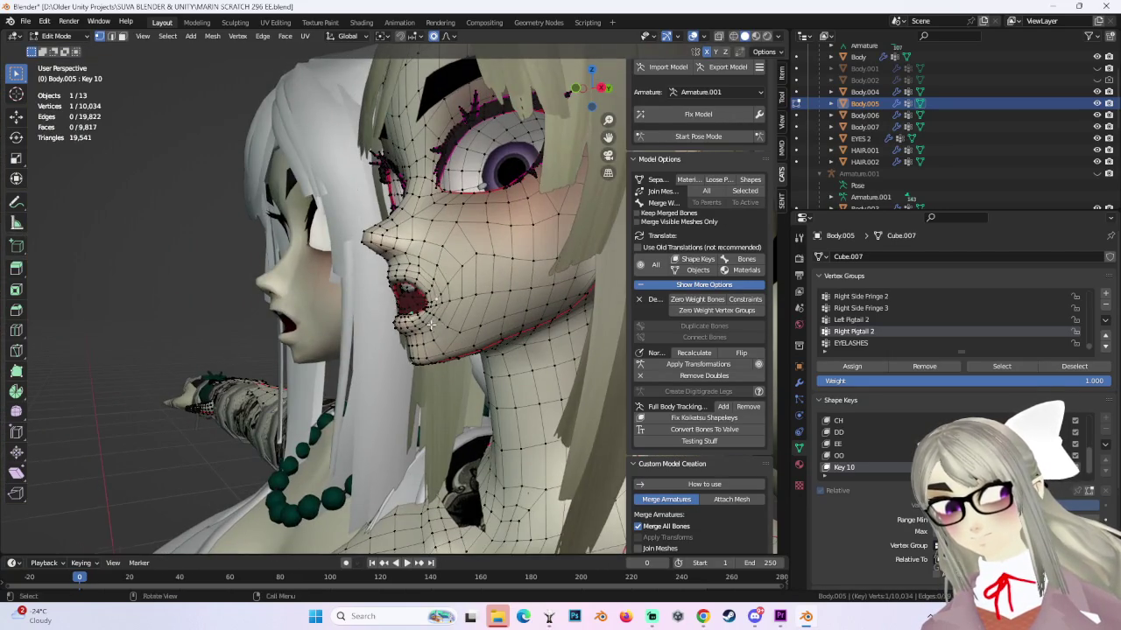
{"action": "scroll", "coordinate": [429, 321], "scroll_direction": "up", "scroll_amount": 2}
{"action": "scroll", "coordinate": [424, 247], "scroll_direction": "up", "scroll_amount": 3}
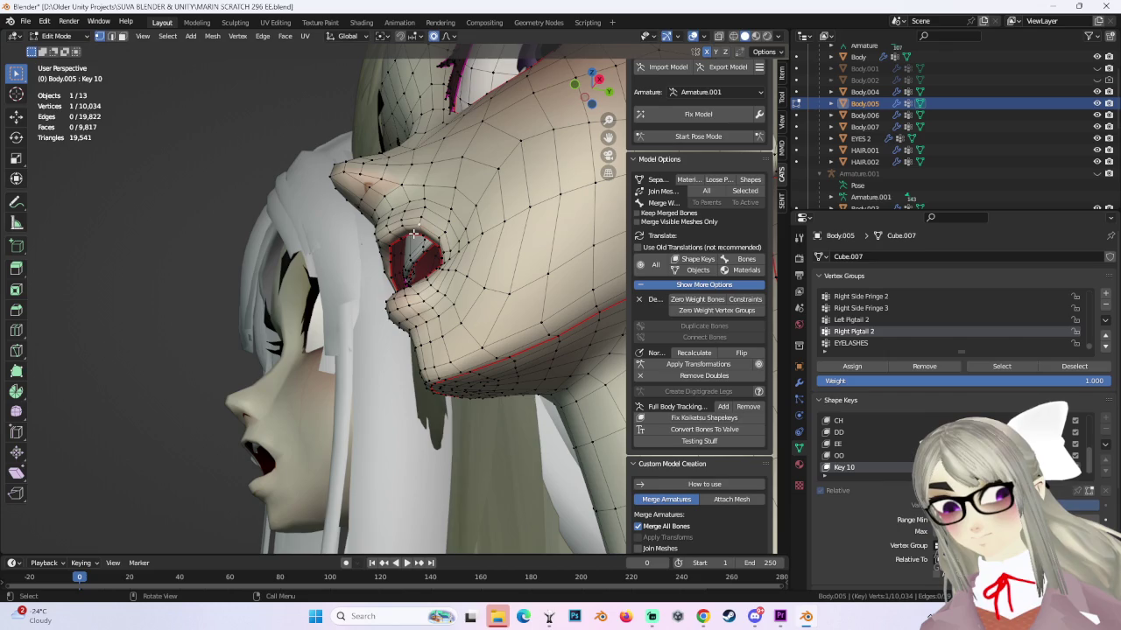
{"action": "key", "text": "g"}
{"action": "left_click", "coordinate": [407, 236]}
{"action": "middle_click_drag", "start_coordinate": [408, 236], "coordinate": [382, 244]}
{"action": "key", "text": "g"}
{"action": "left_click", "coordinate": [431, 245]}
Shift the mouth rim vertices slightly with smooth falloff.
{"action": "key", "text": "g"}
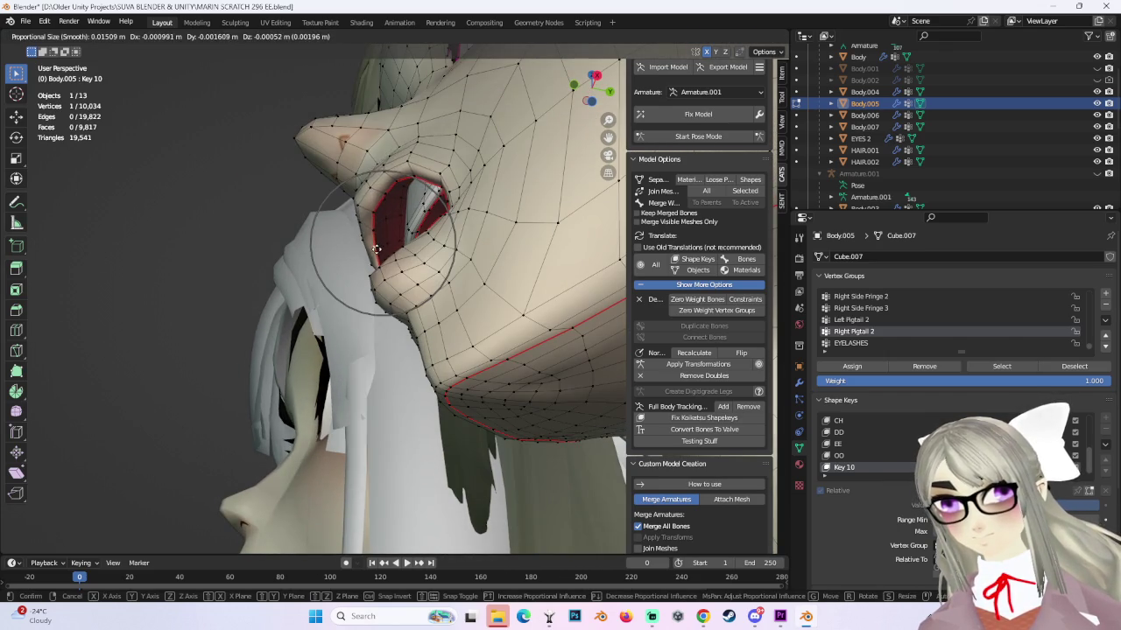
{"action": "left_click", "coordinate": [378, 252]}
{"action": "mouse_move", "coordinate": [378, 253]}
{"action": "middle_mouse_down"}
{"action": "mouse_move", "coordinate": [415, 278]}
{"action": "mouse_move", "coordinate": [387, 274]}
{"action": "middle_mouse_up"}
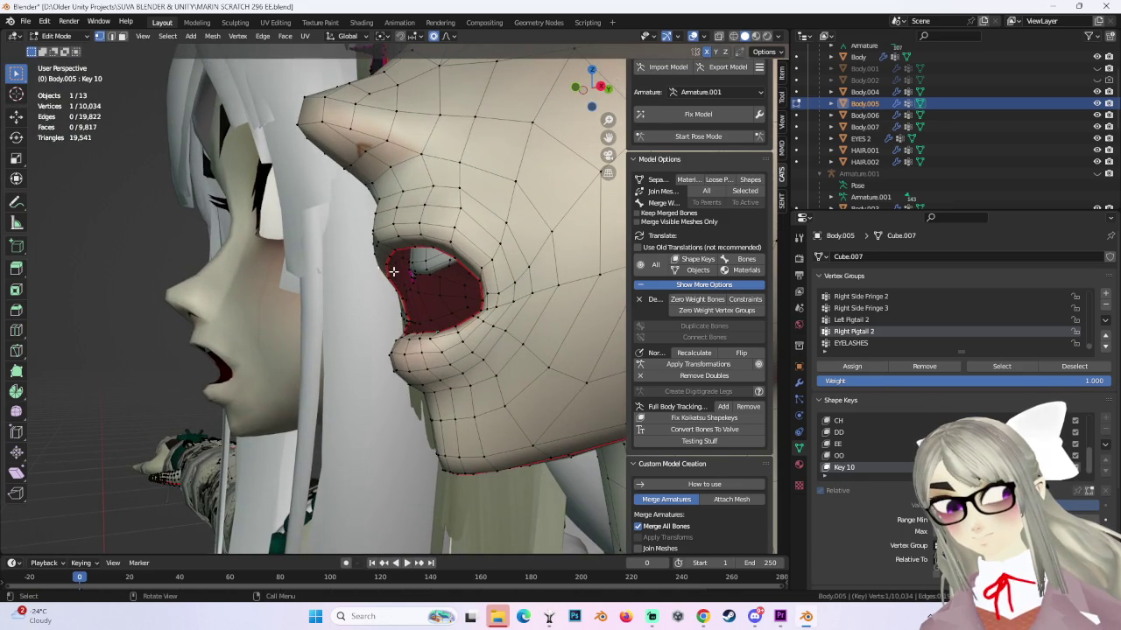
{"action": "key", "text": "g"}
{"action": "left_click", "coordinate": [400, 267]}
{"action": "key", "text": "g"}
{"action": "left_click", "coordinate": [403, 275]}
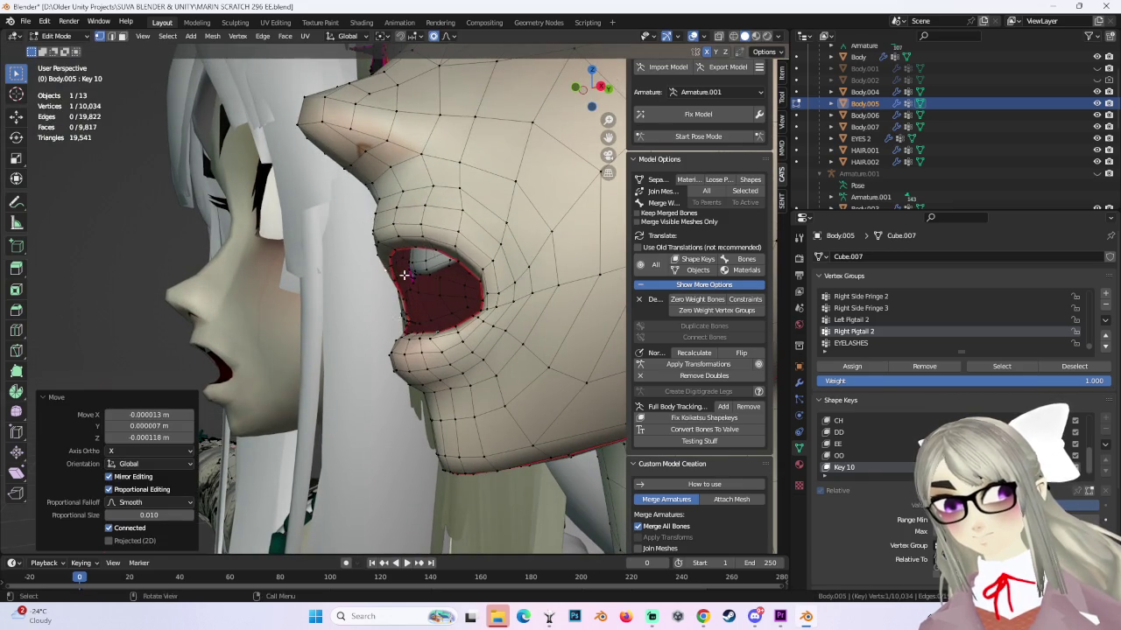
Reshape the upper mouth area and the cheek above it with wide soft moves.
{"action": "middle_click_drag", "start_coordinate": [404, 275], "coordinate": [510, 204]}
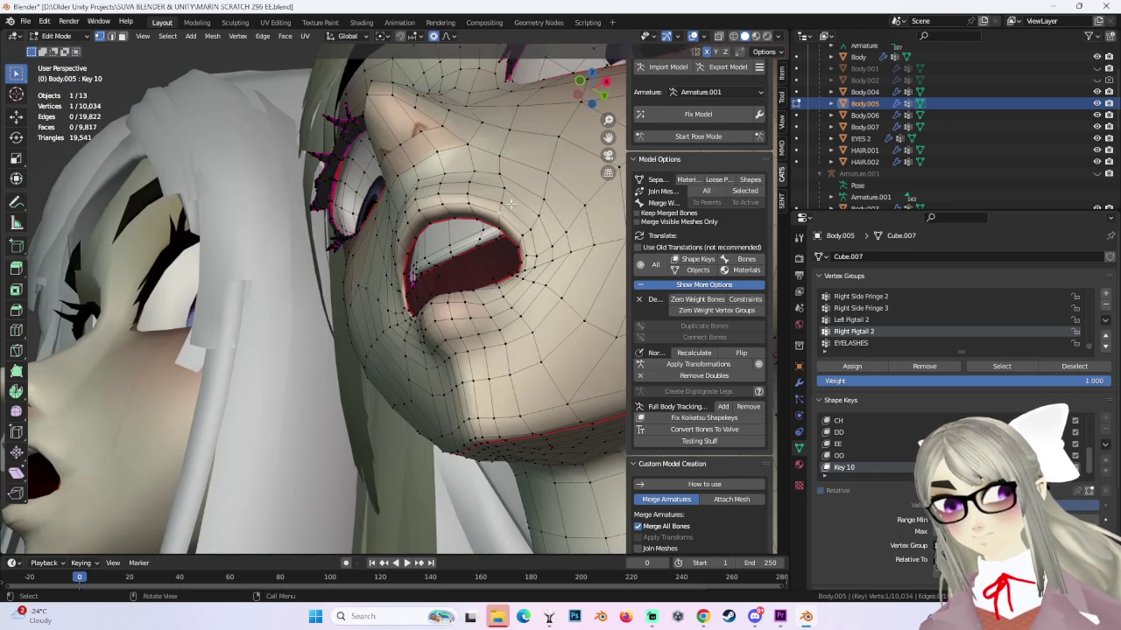
{"action": "key", "text": "g"}
{"action": "scroll", "coordinate": [497, 201], "scroll_direction": "down", "scroll_amount": 5}
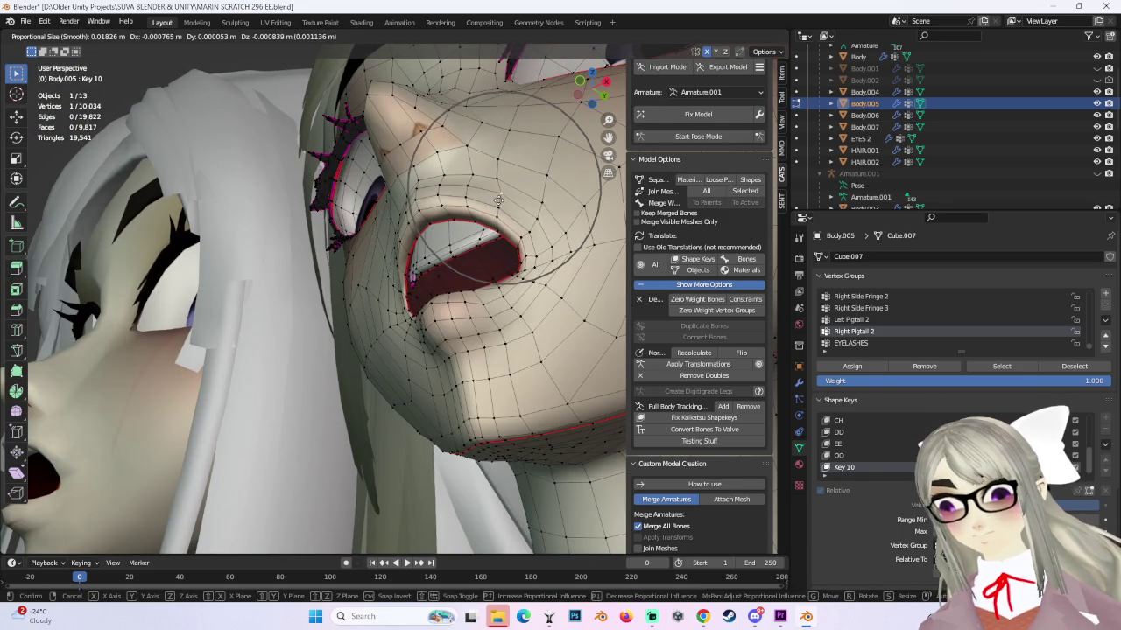
{"action": "scroll", "coordinate": [498, 201], "scroll_direction": "up", "scroll_amount": 4}
{"action": "left_click", "coordinate": [497, 201]}
{"action": "mouse_move", "coordinate": [498, 201]}
{"action": "middle_mouse_down"}
{"action": "mouse_move", "coordinate": [513, 240]}
{"action": "mouse_move", "coordinate": [442, 249]}
{"action": "middle_mouse_up"}
{"action": "key", "text": "g"}
{"action": "scroll", "coordinate": [418, 247], "scroll_direction": "up", "scroll_amount": 2}
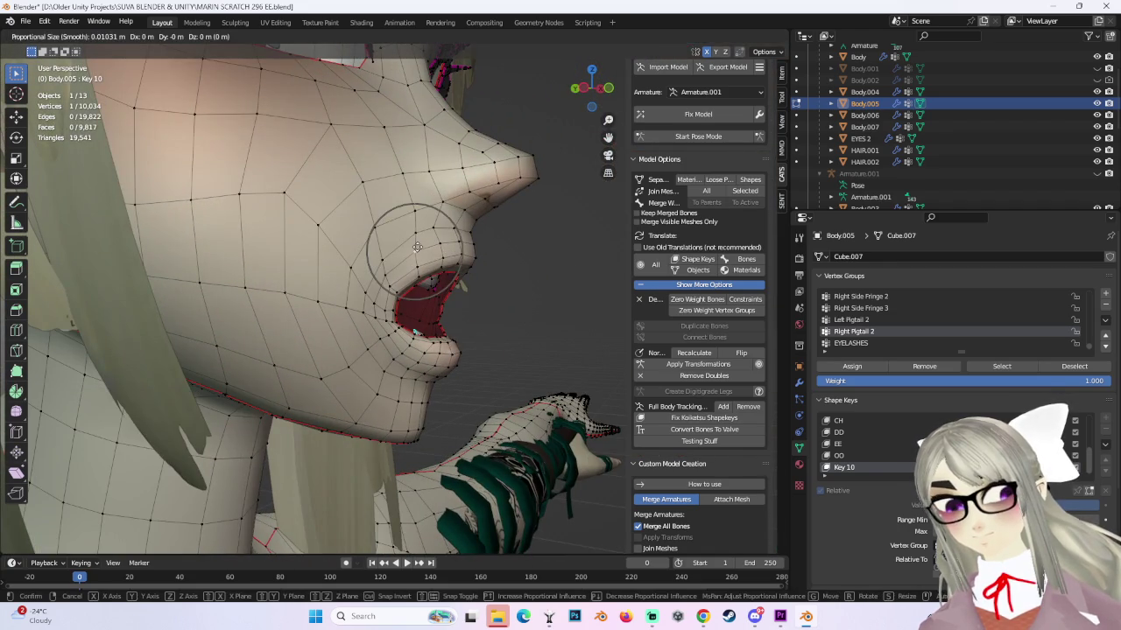
{"action": "left_click", "coordinate": [423, 246]}
Make final ~0.001 m nudges around the mouth and lower lip for a wide oval opening.
{"action": "key", "text": "g"}
{"action": "left_click", "coordinate": [410, 211]}
{"action": "key", "text": "g"}
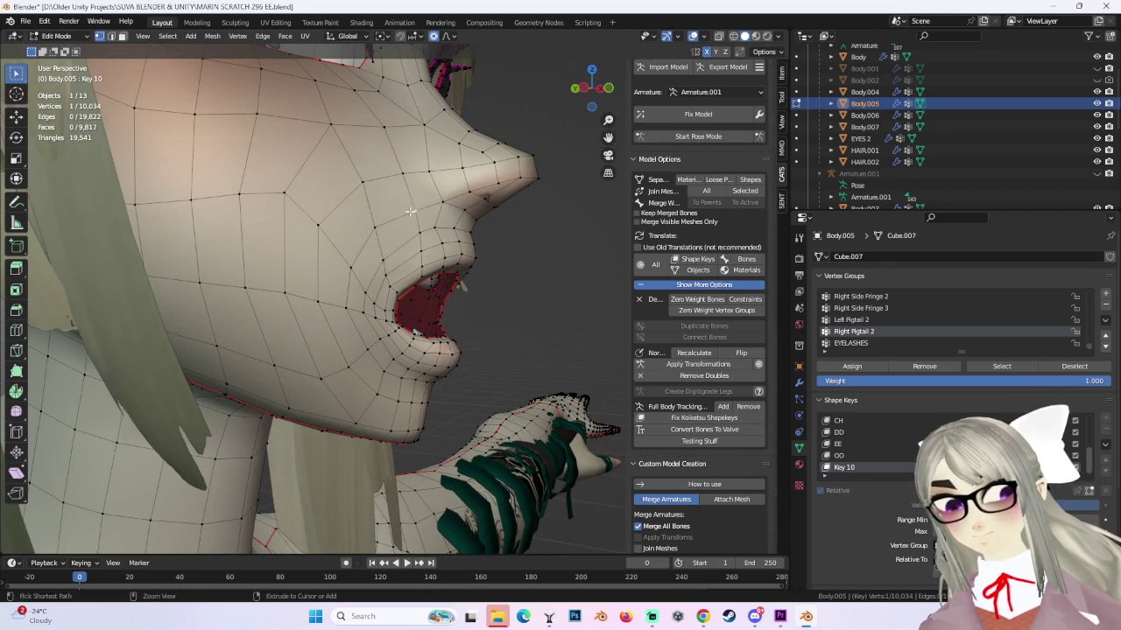
{"action": "left_click", "coordinate": [407, 214]}
{"action": "middle_click_drag", "start_coordinate": [406, 214], "coordinate": [399, 343]}
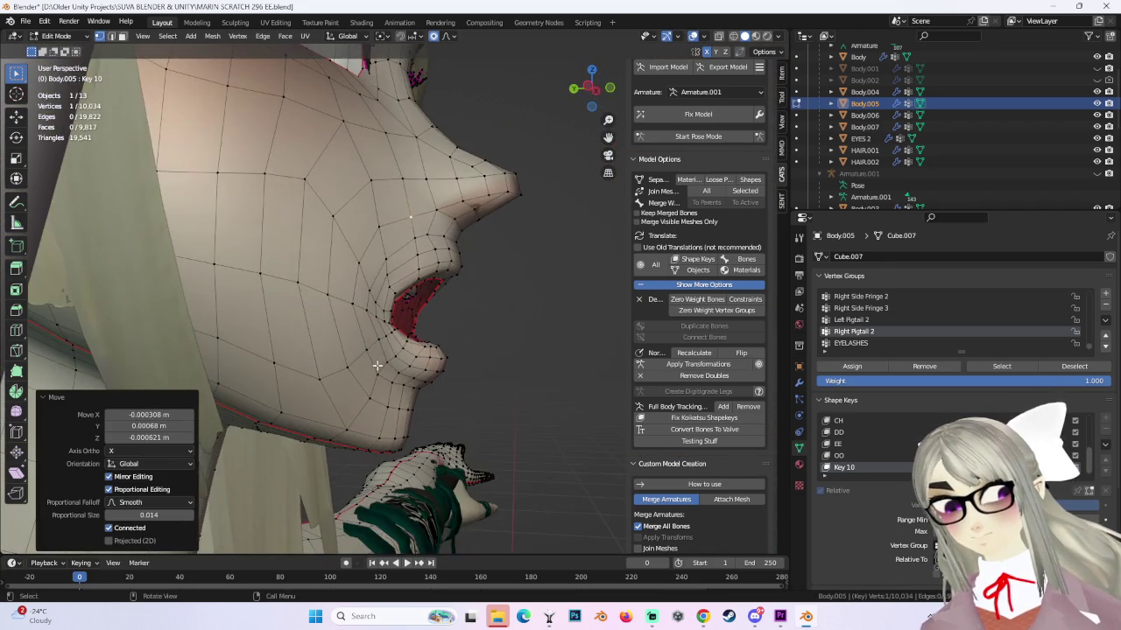
{"action": "key", "text": "g"}
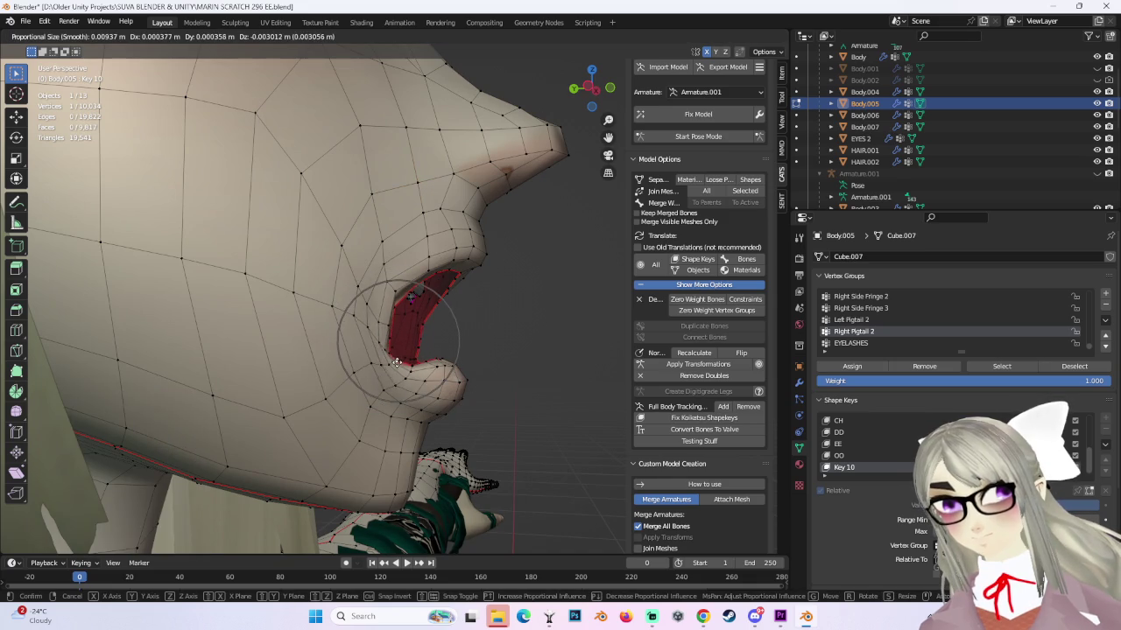
{"action": "left_click", "coordinate": [435, 367]}
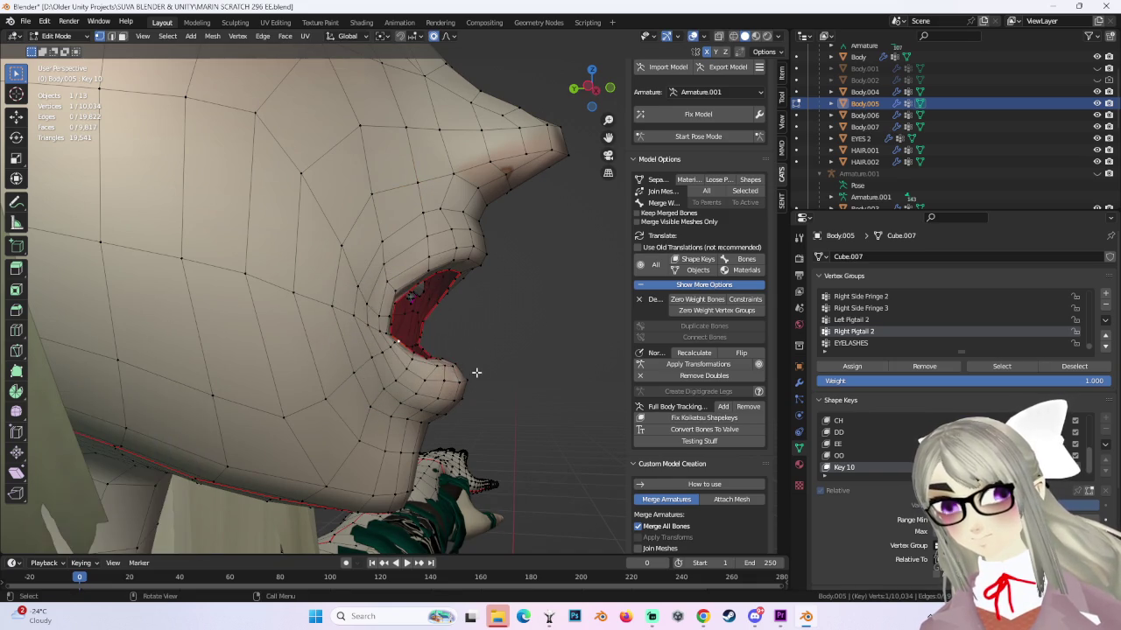
{"action": "middle_click_drag", "start_coordinate": [475, 371], "coordinate": [471, 351]}
Nudge the Key 10 lower lip vertices in four small smooth-falloff moves.
{"action": "scroll", "coordinate": [472, 350], "scroll_direction": "up", "scroll_amount": 3}
{"action": "key", "text": "g"}
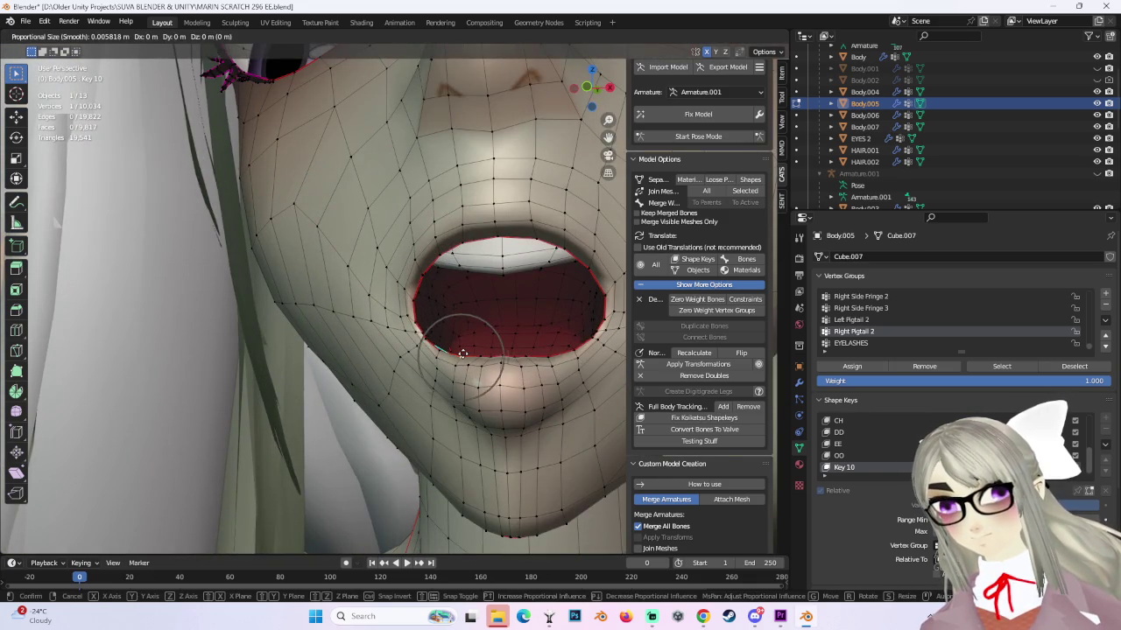
{"action": "left_click", "coordinate": [460, 349]}
{"action": "key", "text": "g"}
{"action": "left_click", "coordinate": [494, 353]}
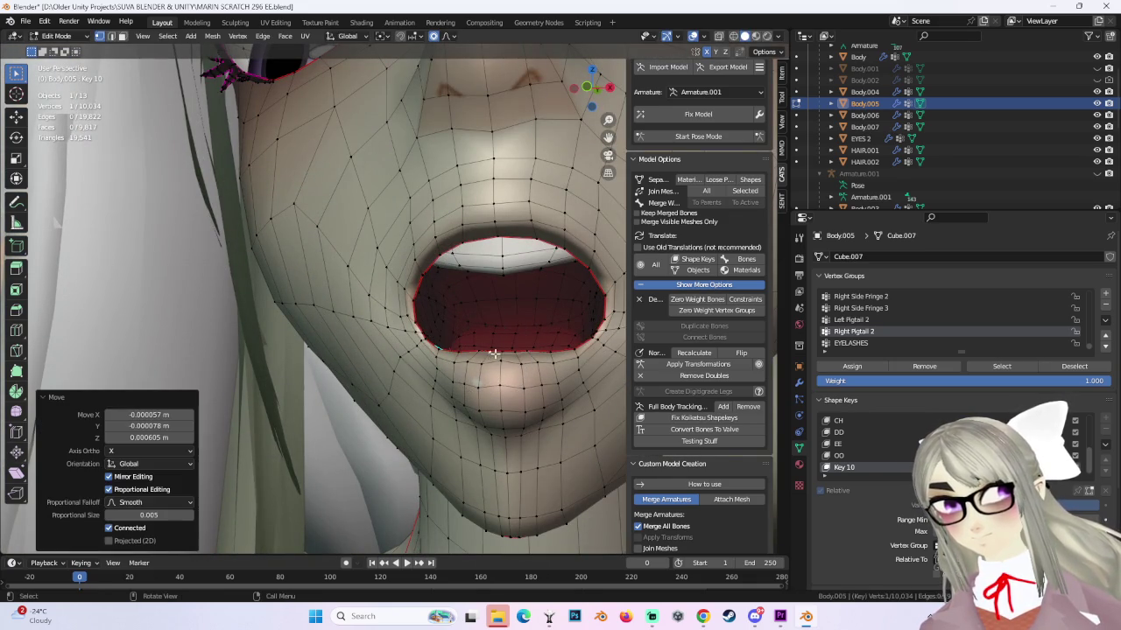
{"action": "key", "text": "g"}
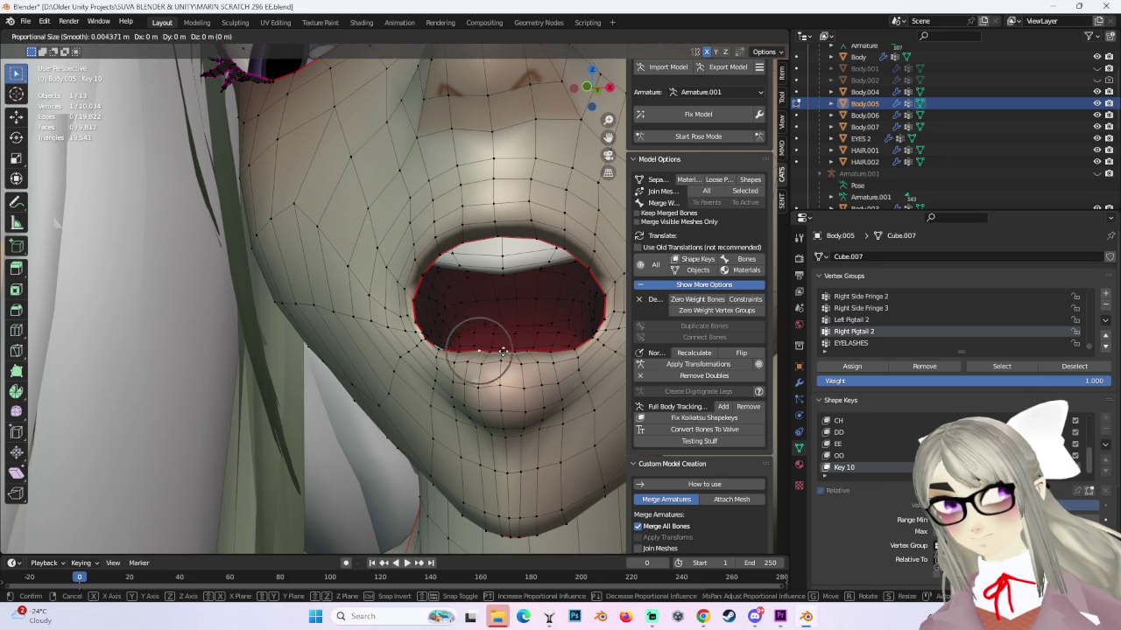
{"action": "left_click", "coordinate": [499, 353]}
{"action": "key", "text": "g"}
{"action": "left_click", "coordinate": [490, 351]}
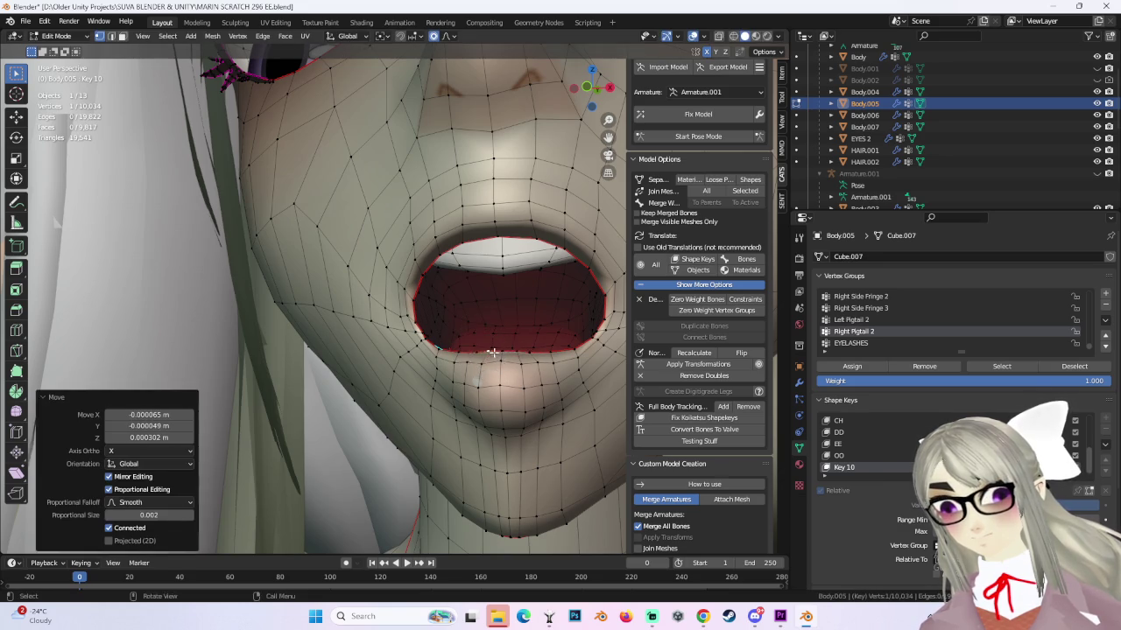
Adjust the inner cheek wall, then make two small mouth-corner moves.
{"action": "mouse_move", "coordinate": [490, 351]}
{"action": "middle_mouse_down"}
{"action": "mouse_move", "coordinate": [384, 371]}
{"action": "mouse_move", "coordinate": [403, 330]}
{"action": "mouse_move", "coordinate": [385, 359]}
{"action": "middle_mouse_up"}
{"action": "key", "text": "g"}
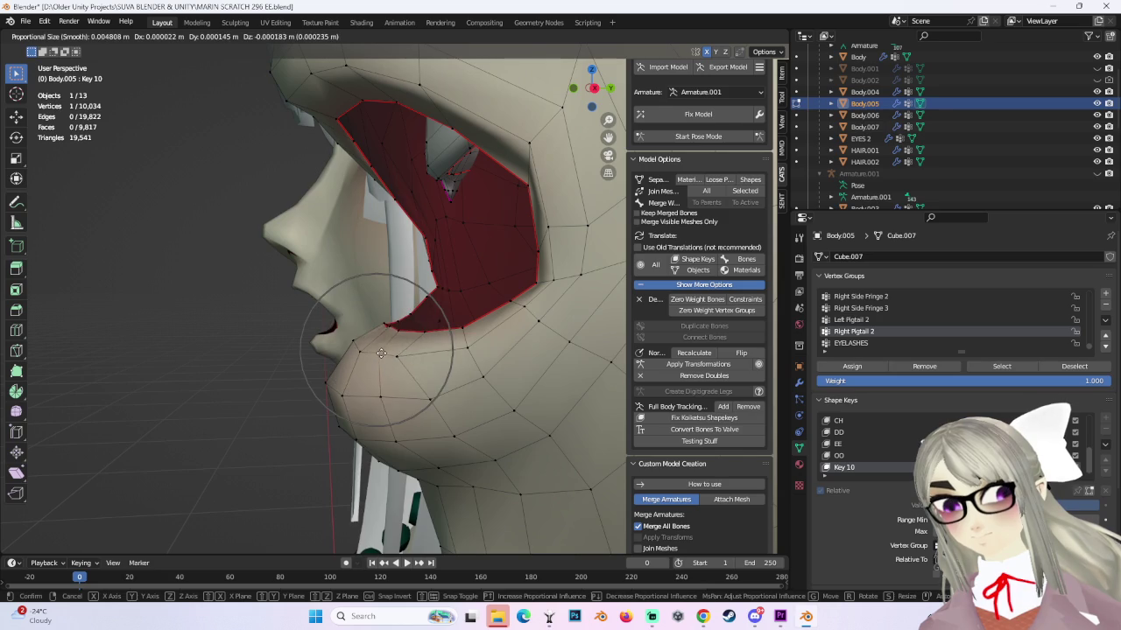
{"action": "left_click", "coordinate": [381, 353]}
{"action": "scroll", "coordinate": [381, 353], "scroll_direction": "up", "scroll_amount": 3}
{"action": "middle_click_drag", "start_coordinate": [420, 350], "coordinate": [489, 339]}
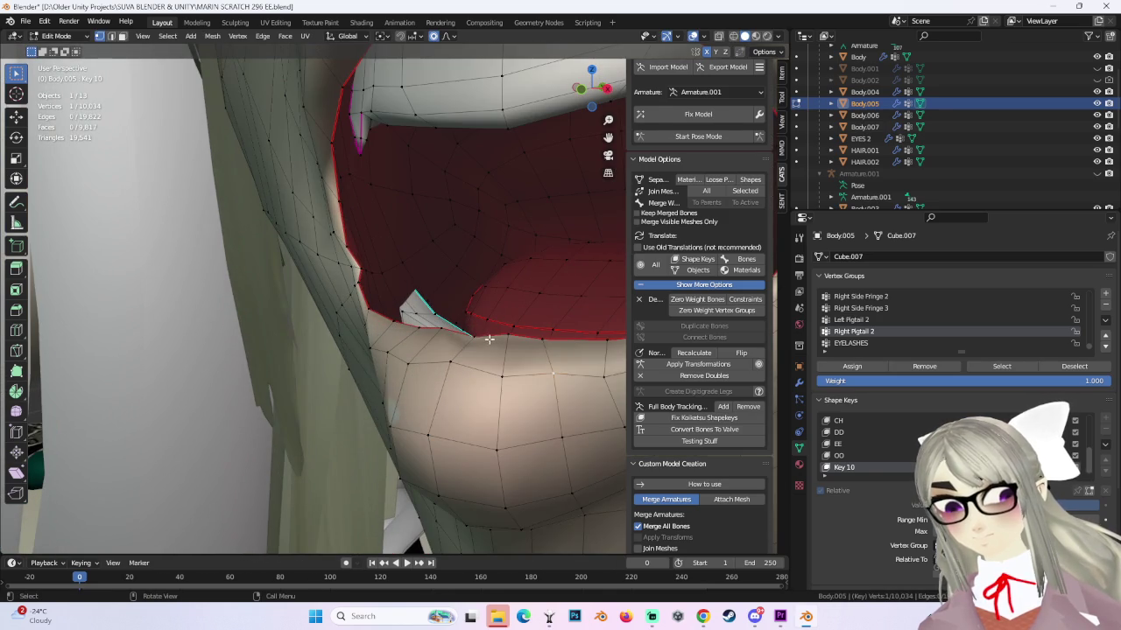
{"action": "key", "text": "g"}
{"action": "left_click", "coordinate": [460, 329]}
{"action": "key", "text": "g"}
{"action": "left_click", "coordinate": [444, 329]}
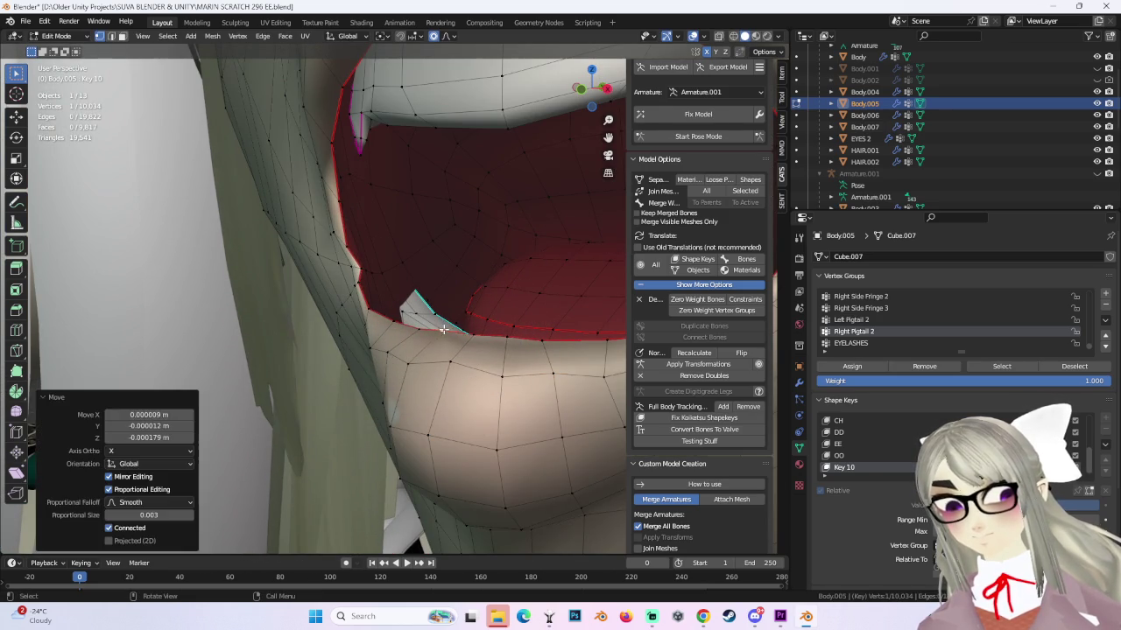
From the front, move the lip vertices and widen the inner cheek cavity.
{"action": "scroll", "coordinate": [505, 337], "scroll_direction": "down", "scroll_amount": 3}
{"action": "mouse_move", "coordinate": [504, 337]}
{"action": "middle_mouse_down"}
{"action": "mouse_move", "coordinate": [529, 313]}
{"action": "mouse_move", "coordinate": [362, 382]}
{"action": "mouse_move", "coordinate": [371, 325]}
{"action": "middle_mouse_up"}
{"action": "key", "text": "g"}
{"action": "left_click", "coordinate": [489, 304]}
{"action": "key", "text": "g"}
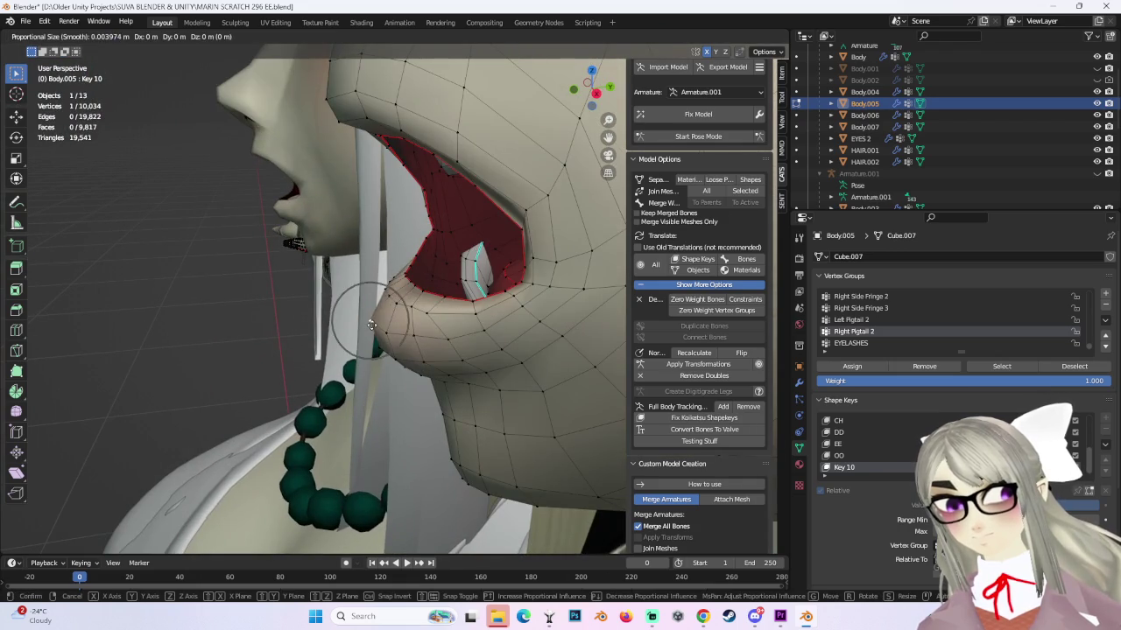
{"action": "left_click", "coordinate": [377, 323]}
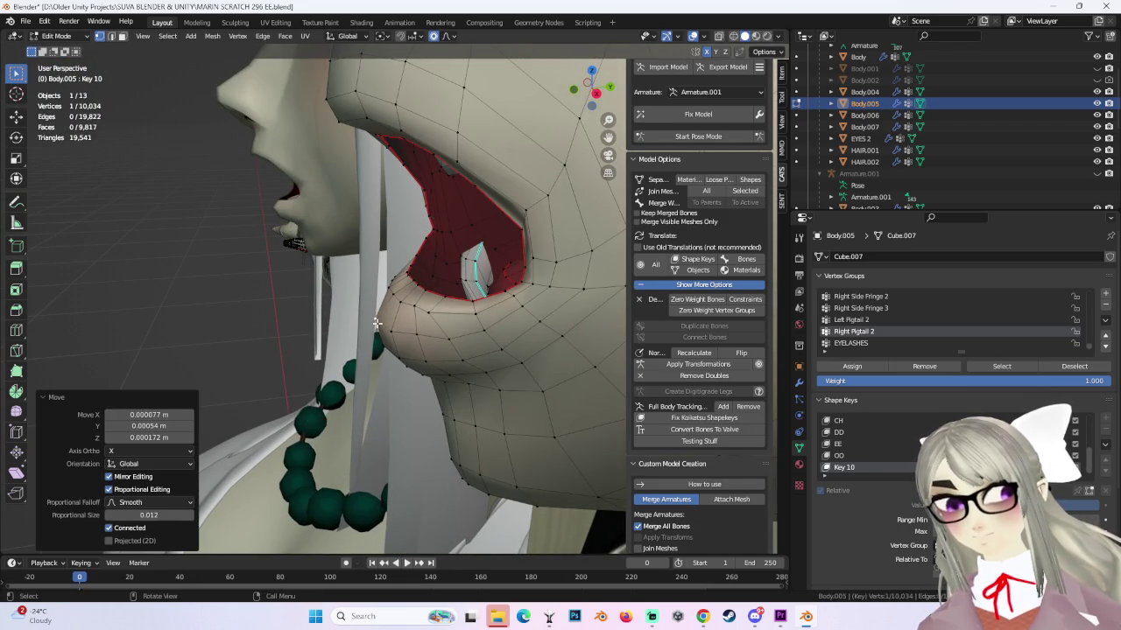
{"action": "key", "text": "g"}
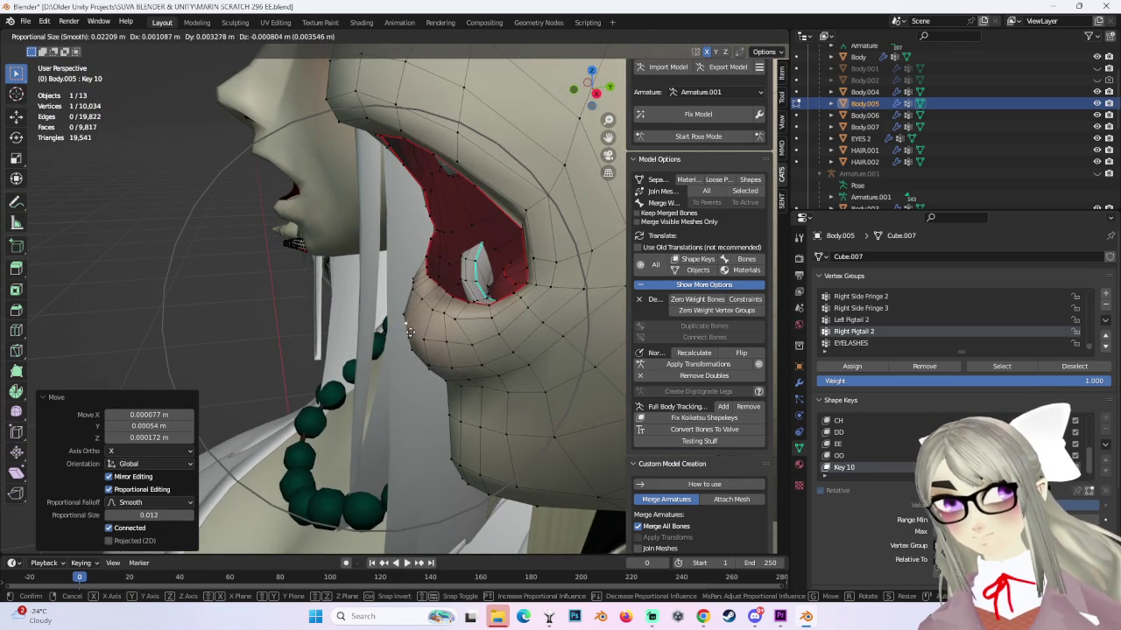
{"action": "left_click", "coordinate": [409, 331]}
Reshape the inner cheek wall twice and nudge vertices near the mouth.
{"action": "mouse_move", "coordinate": [409, 331]}
{"action": "middle_mouse_down"}
{"action": "mouse_move", "coordinate": [515, 319]}
{"action": "mouse_move", "coordinate": [499, 251]}
{"action": "mouse_move", "coordinate": [484, 264]}
{"action": "middle_mouse_up"}
{"action": "key", "text": "g"}
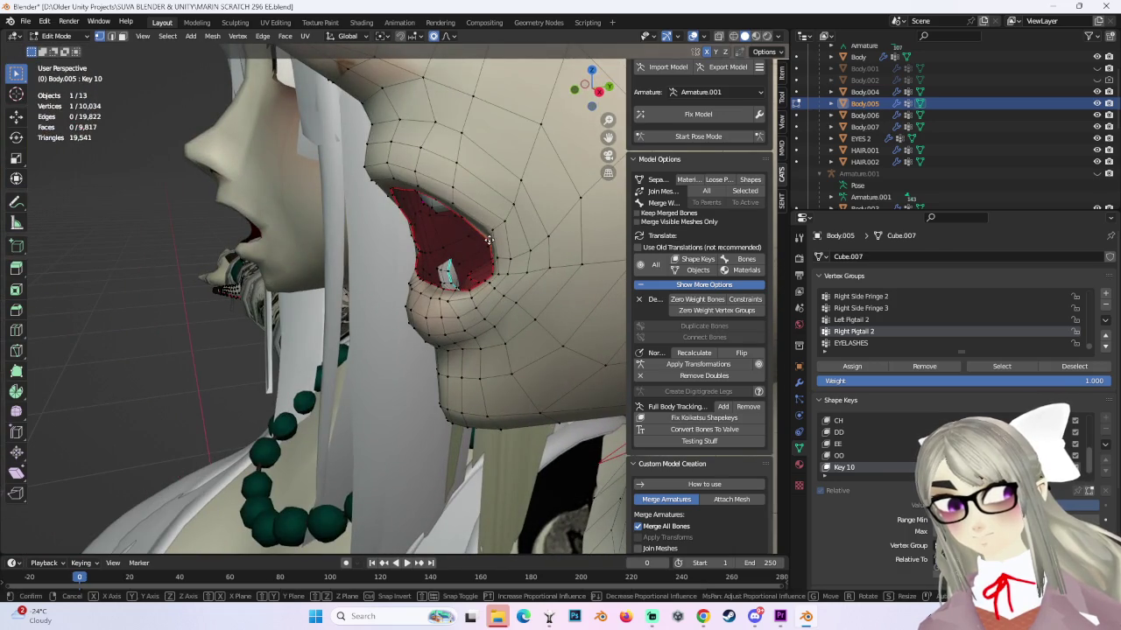
{"action": "left_click", "coordinate": [502, 246]}
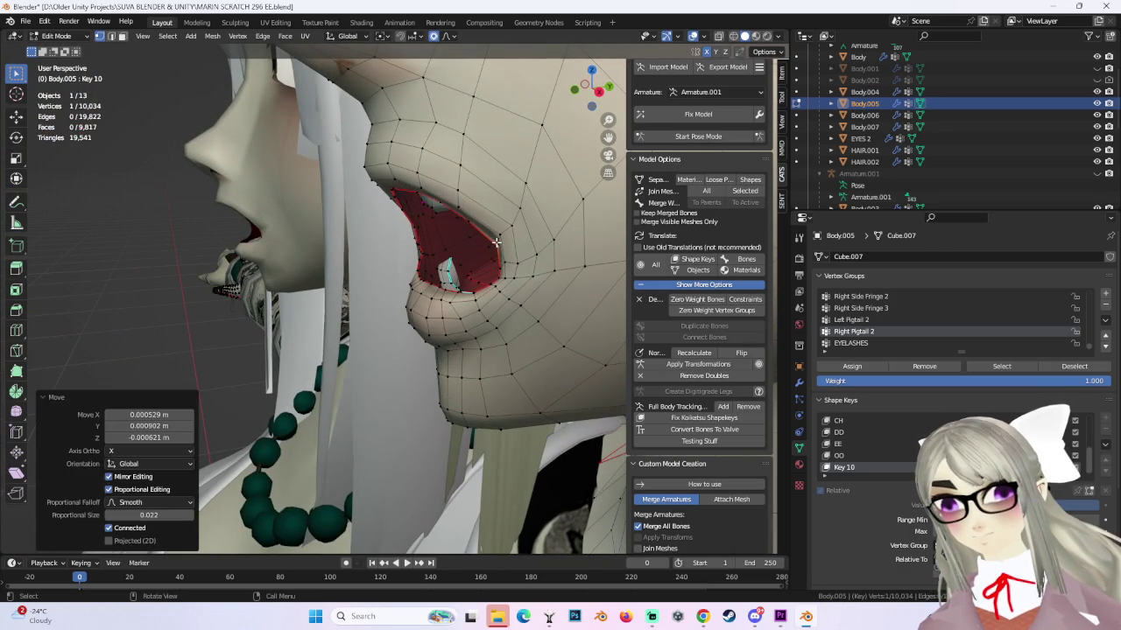
{"action": "key", "text": "g"}
{"action": "left_click", "coordinate": [481, 218]}
{"action": "mouse_move", "coordinate": [482, 218]}
{"action": "middle_mouse_down"}
{"action": "mouse_move", "coordinate": [504, 204]}
{"action": "mouse_move", "coordinate": [484, 224]}
{"action": "mouse_move", "coordinate": [523, 286]}
{"action": "mouse_move", "coordinate": [370, 213]}
{"action": "mouse_move", "coordinate": [340, 165]}
{"action": "middle_mouse_up"}
{"action": "key", "text": "g"}
{"action": "left_click", "coordinate": [520, 291]}
Retry and confirm a small move of the mouth-corner vertices.
{"action": "key", "text": "g"}
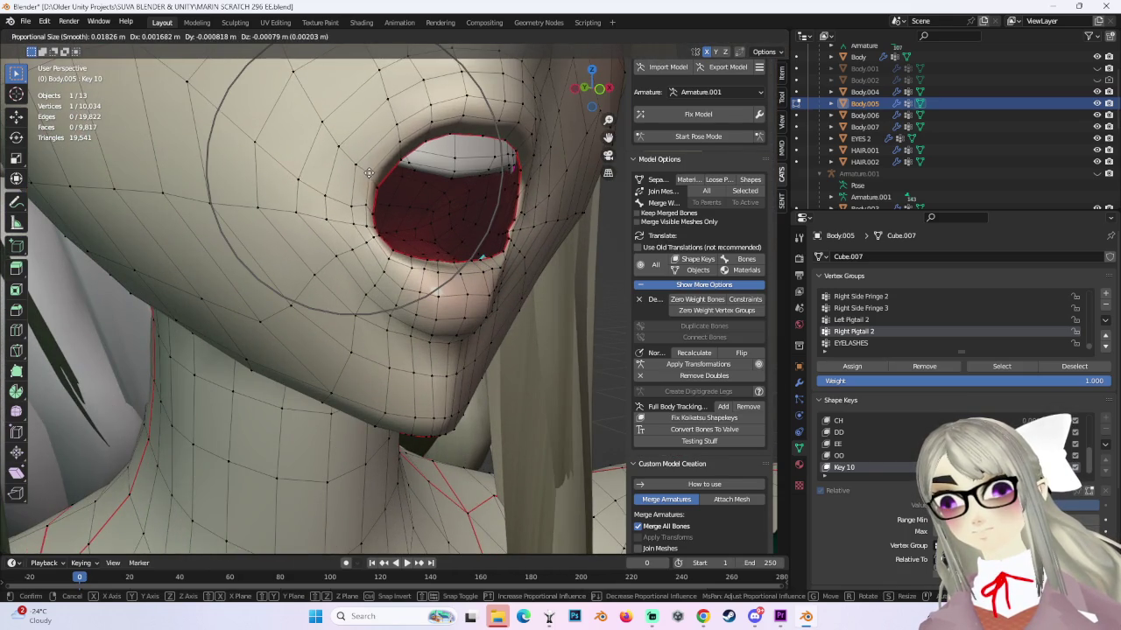
{"action": "right_click", "coordinate": [365, 178]}
{"action": "key", "text": "g"}
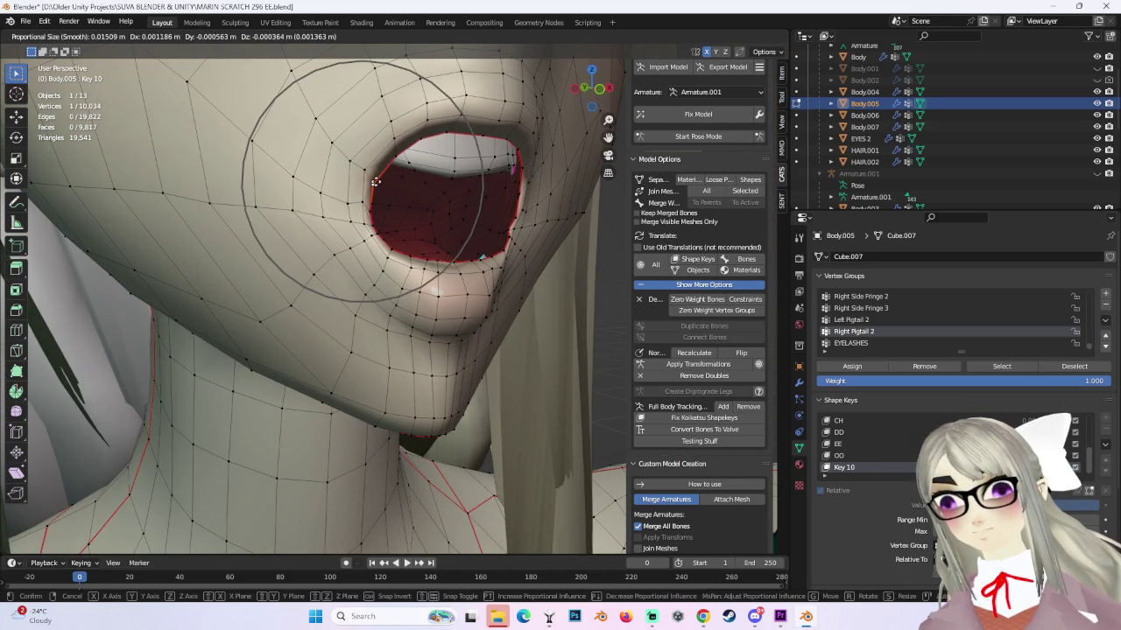
{"action": "left_click", "coordinate": [362, 201]}
Refine the upper mouth corner with three small smooth-falloff nudges.
{"action": "mouse_move", "coordinate": [363, 201]}
{"action": "middle_mouse_down"}
{"action": "mouse_move", "coordinate": [524, 245]}
{"action": "mouse_move", "coordinate": [457, 203]}
{"action": "middle_mouse_up"}
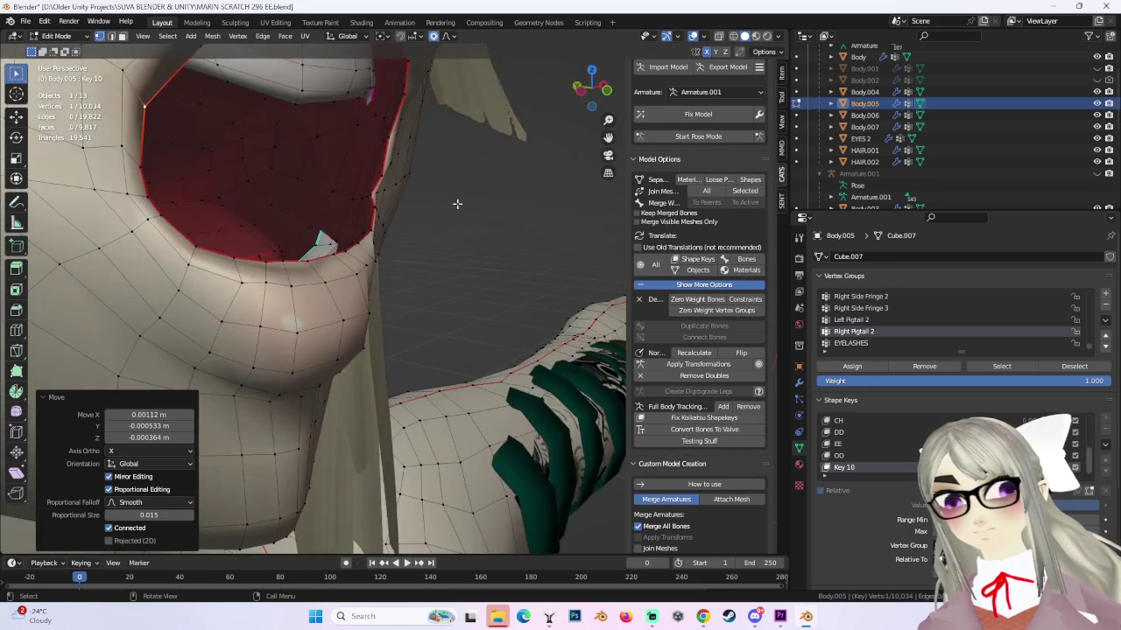
{"action": "key", "text": "g"}
{"action": "scroll", "coordinate": [371, 194], "scroll_direction": "up", "scroll_amount": 2}
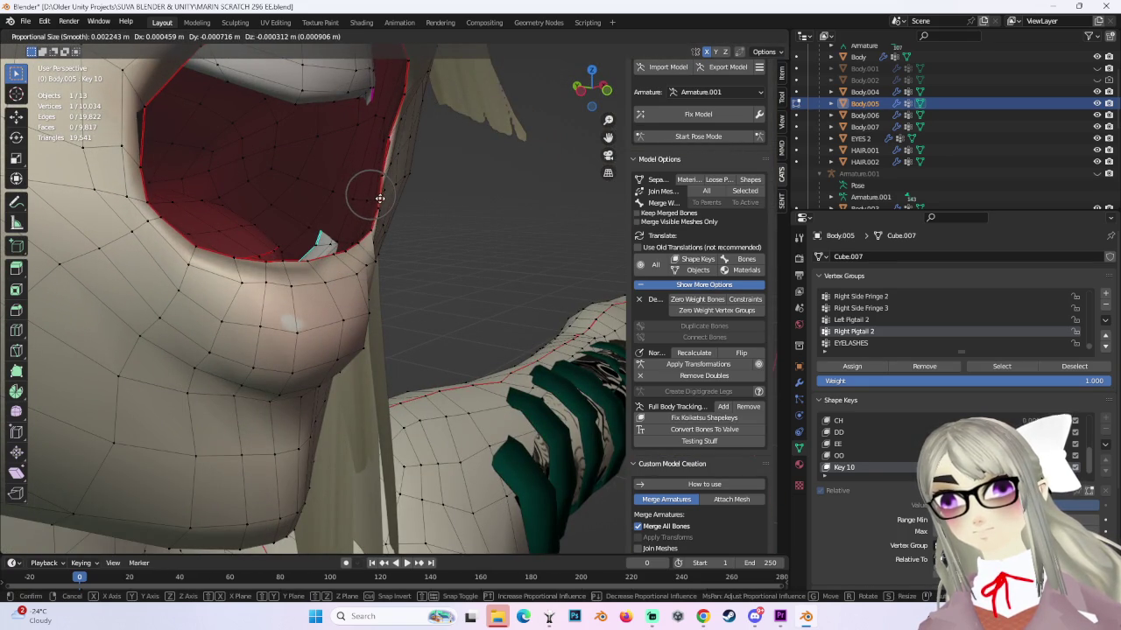
{"action": "left_click", "coordinate": [379, 197]}
{"action": "key", "text": "g"}
{"action": "scroll", "coordinate": [388, 139], "scroll_direction": "down", "scroll_amount": 2}
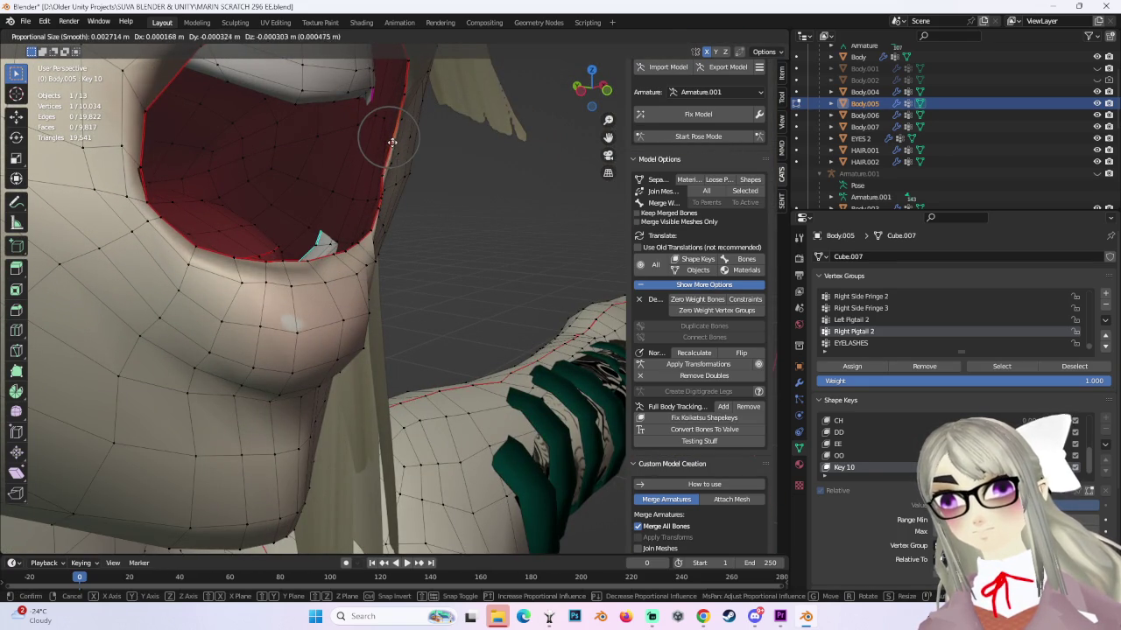
{"action": "left_click", "coordinate": [390, 150]}
{"action": "key", "text": "g"}
{"action": "left_click", "coordinate": [387, 176]}
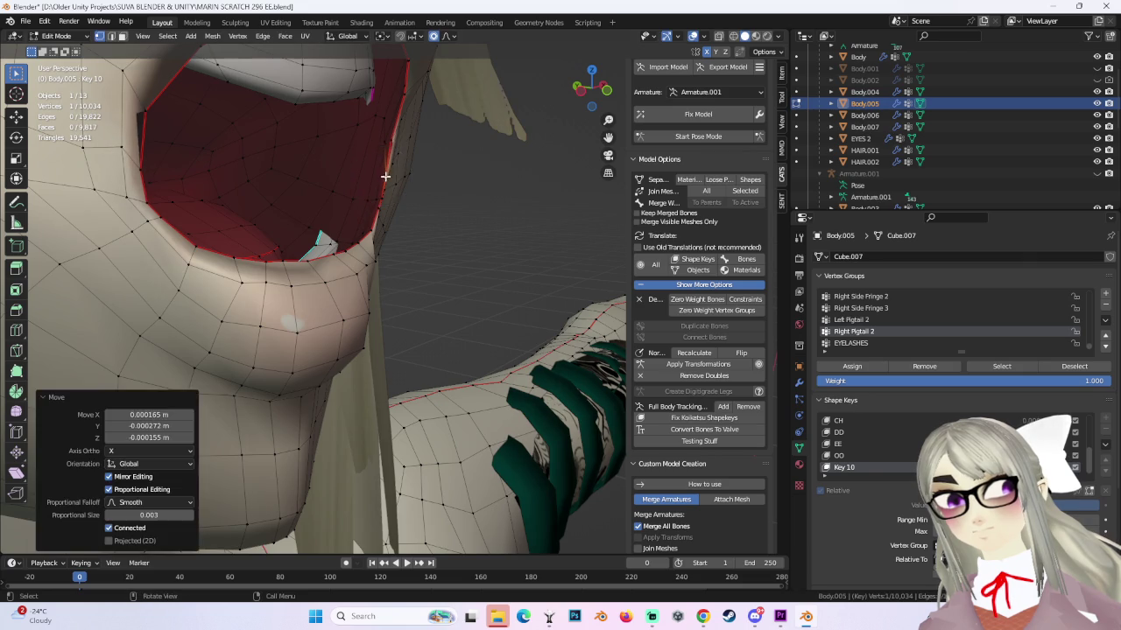
{"action": "mouse_move", "coordinate": [387, 176]}
{"action": "middle_mouse_down"}
{"action": "mouse_move", "coordinate": [378, 189]}
{"action": "mouse_move", "coordinate": [416, 199]}
{"action": "mouse_move", "coordinate": [450, 237]}
{"action": "middle_mouse_up"}
Drop a mouth-edge move and make two small inner cheek adjustments.
{"action": "key", "text": "g"}
{"action": "right_click", "coordinate": [381, 190]}
{"action": "key", "text": "g"}
{"action": "left_click", "coordinate": [447, 234]}
{"action": "key", "text": "g"}
{"action": "left_click", "coordinate": [385, 191]}
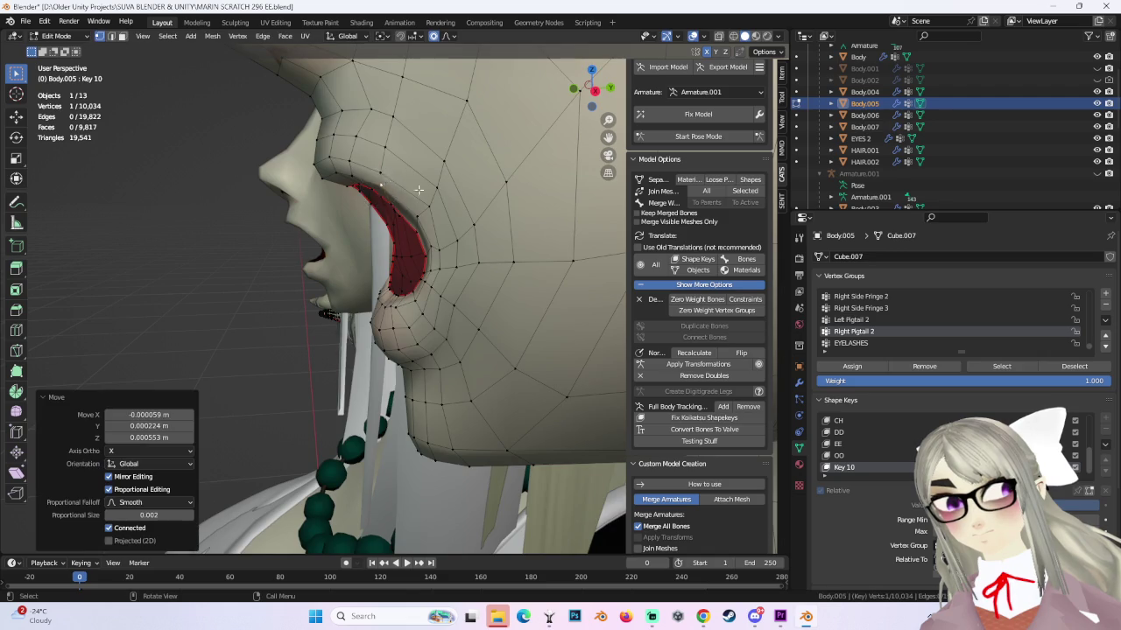
{"action": "middle_click_drag", "start_coordinate": [385, 190], "coordinate": [396, 238]}
Shift the cheek vertices vertically along the Z axis.
{"action": "key", "text": "g"}
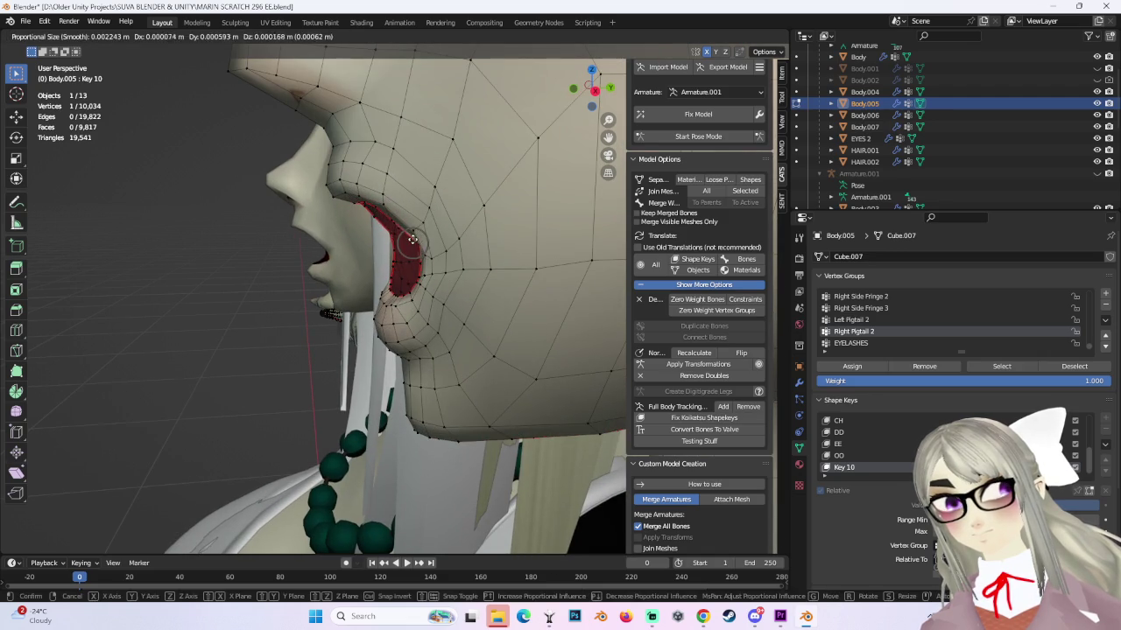
{"action": "key", "text": "z"}
{"action": "left_click", "coordinate": [411, 238]}
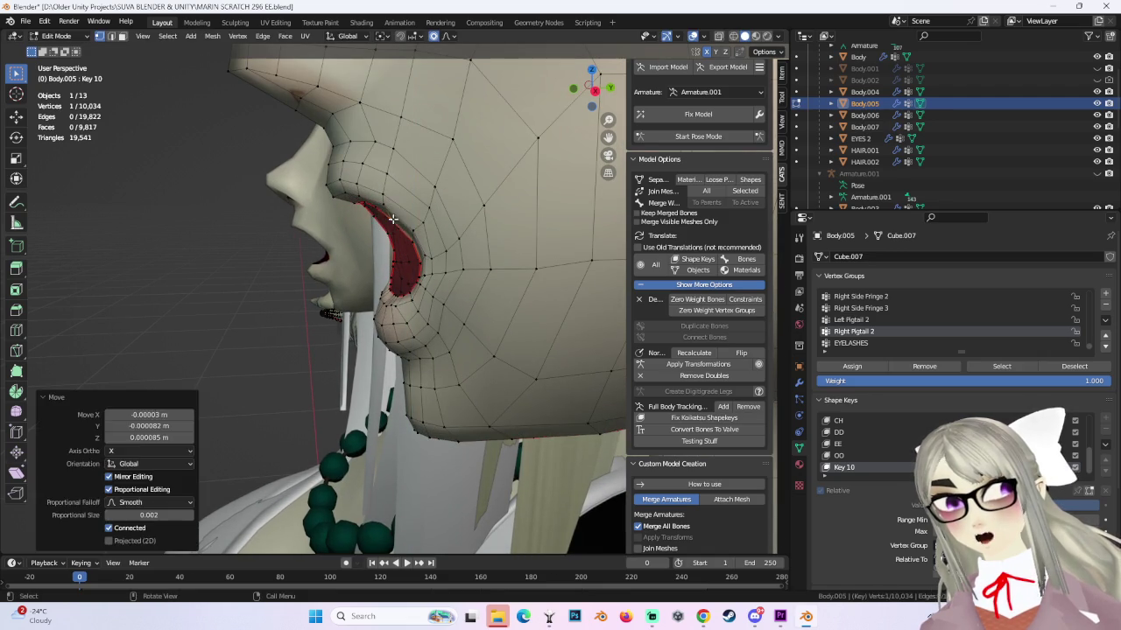
{"action": "mouse_move", "coordinate": [412, 238]}
{"action": "middle_mouse_down"}
{"action": "mouse_move", "coordinate": [508, 218]}
{"action": "mouse_move", "coordinate": [415, 298]}
{"action": "mouse_move", "coordinate": [296, 240]}
{"action": "middle_mouse_up"}
{"action": "scroll", "coordinate": [507, 219], "scroll_direction": "down", "scroll_amount": 3}
{"action": "scroll", "coordinate": [507, 219], "scroll_direction": "down", "scroll_amount": 2}
{"action": "scroll", "coordinate": [431, 290], "scroll_direction": "up", "scroll_amount": 3}
{"action": "scroll", "coordinate": [415, 297], "scroll_direction": "up", "scroll_amount": 3}
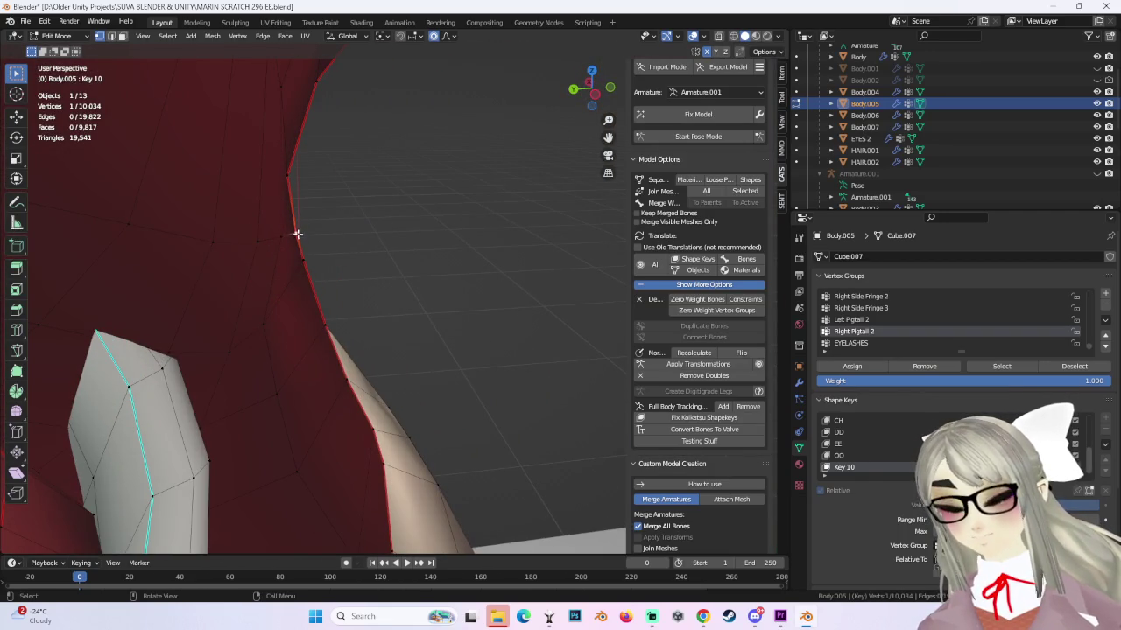
Reshape the lip edge with three small mouth-edge vertex moves.
{"action": "key", "text": "g"}
{"action": "scroll", "coordinate": [283, 242], "scroll_direction": "down", "scroll_amount": 2}
{"action": "left_click", "coordinate": [283, 223]}
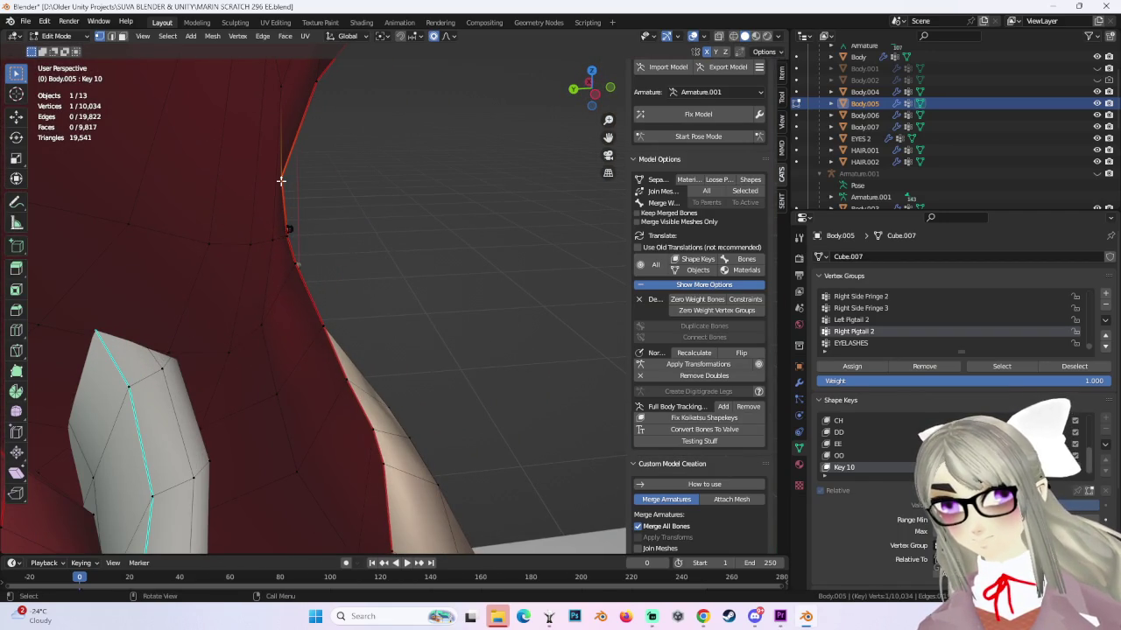
{"action": "key", "text": "g"}
{"action": "left_click", "coordinate": [298, 181]}
{"action": "mouse_move", "coordinate": [297, 182]}
{"action": "middle_mouse_down"}
{"action": "mouse_move", "coordinate": [337, 198]}
{"action": "mouse_move", "coordinate": [380, 165]}
{"action": "mouse_move", "coordinate": [379, 183]}
{"action": "mouse_move", "coordinate": [349, 193]}
{"action": "mouse_move", "coordinate": [398, 192]}
{"action": "mouse_move", "coordinate": [385, 210]}
{"action": "mouse_move", "coordinate": [418, 221]}
{"action": "middle_mouse_up"}
{"action": "key", "text": "g"}
{"action": "scroll", "coordinate": [400, 172], "scroll_direction": "up", "scroll_amount": 2}
{"action": "left_click", "coordinate": [404, 183]}
Select one inner mouth-edge vertex and shift the inner cheek vertices.
{"action": "left_click", "coordinate": [399, 192], "text": "ctrl"}
{"action": "scroll", "coordinate": [386, 195], "scroll_direction": "down", "scroll_amount": 5}
{"action": "key", "text": "g"}
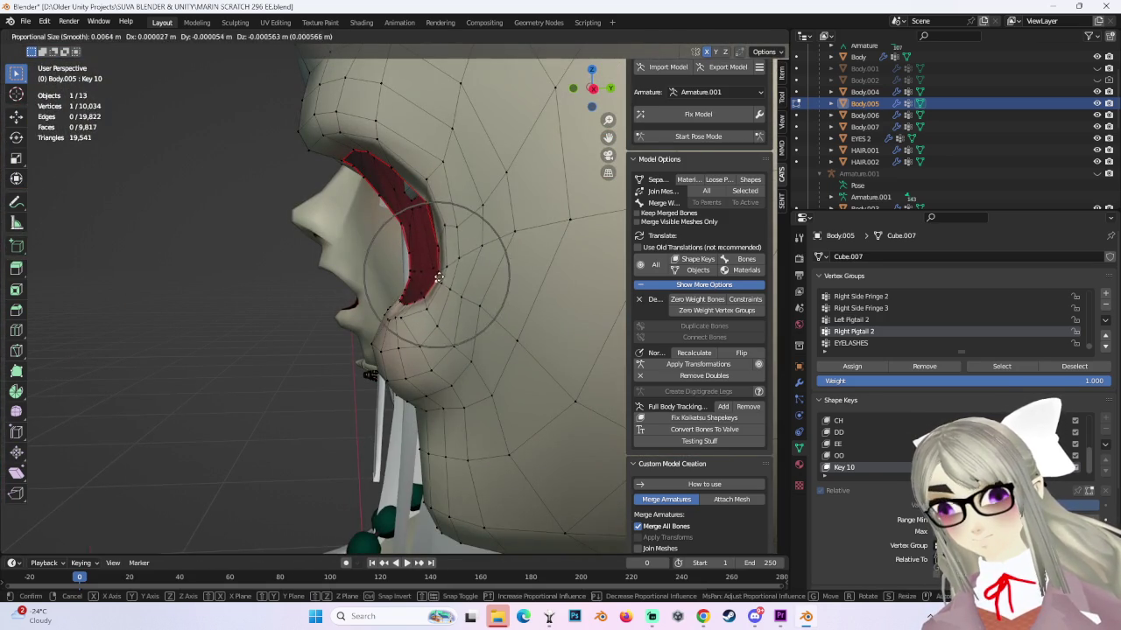
{"action": "left_click", "coordinate": [438, 277]}
Adjust the lower mouth rim with two smooth-falloff moves.
{"action": "scroll", "coordinate": [338, 334], "scroll_direction": "up", "scroll_amount": 4}
{"action": "mouse_move", "coordinate": [437, 278]}
{"action": "middle_mouse_down"}
{"action": "mouse_move", "coordinate": [337, 333]}
{"action": "mouse_move", "coordinate": [340, 301]}
{"action": "middle_mouse_up"}
{"action": "scroll", "coordinate": [340, 300], "scroll_direction": "up", "scroll_amount": 3}
{"action": "scroll", "coordinate": [341, 301], "scroll_direction": "up", "scroll_amount": 2}
{"action": "key", "text": "g"}
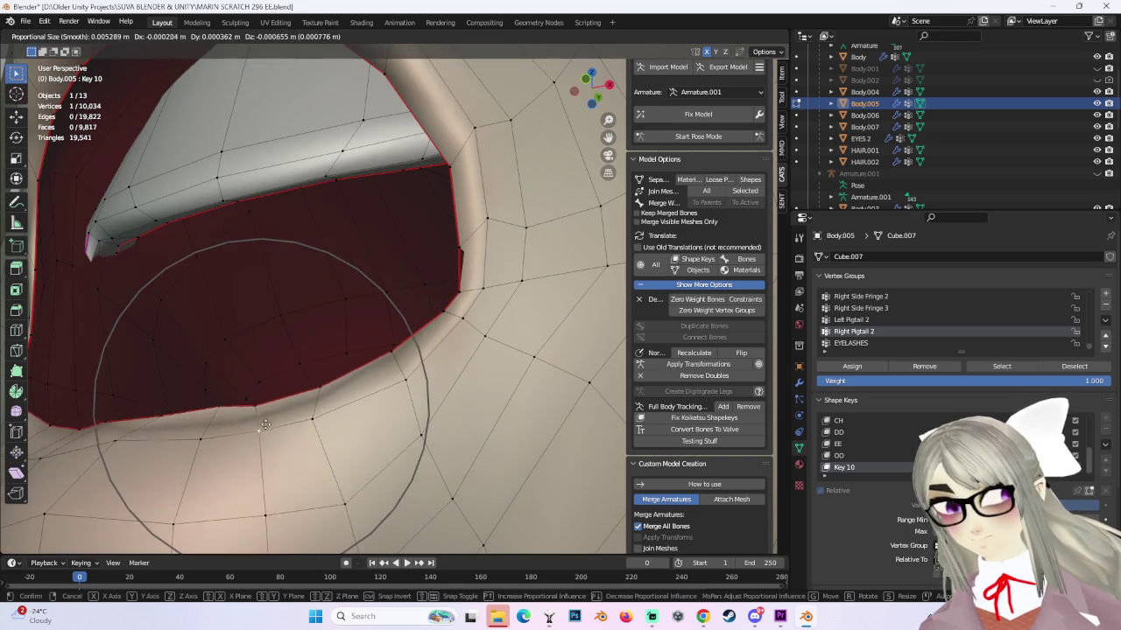
{"action": "scroll", "coordinate": [251, 473], "scroll_direction": "up", "scroll_amount": 2}
{"action": "scroll", "coordinate": [237, 403], "scroll_direction": "up", "scroll_amount": 2}
{"action": "left_click", "coordinate": [238, 410]}
{"action": "key", "text": "g"}
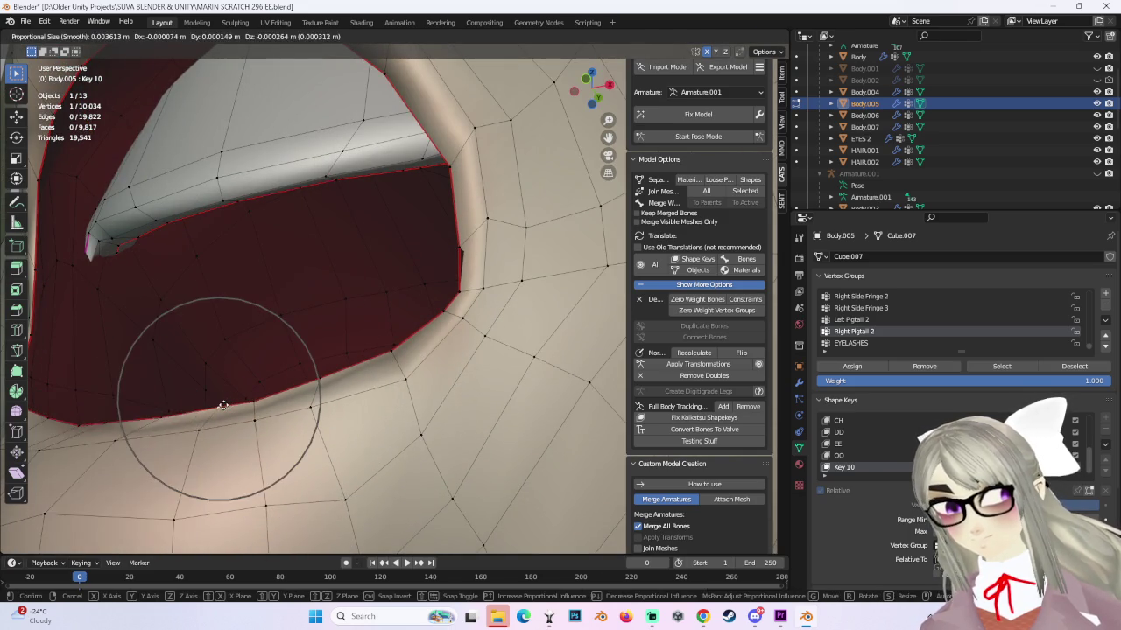
{"action": "left_click", "coordinate": [223, 405]}
{"action": "mouse_move", "coordinate": [223, 405]}
{"action": "middle_mouse_down"}
{"action": "mouse_move", "coordinate": [393, 388]}
{"action": "mouse_move", "coordinate": [380, 375]}
{"action": "mouse_move", "coordinate": [300, 390]}
{"action": "mouse_move", "coordinate": [407, 320]}
{"action": "mouse_move", "coordinate": [376, 333]}
{"action": "mouse_move", "coordinate": [399, 309]}
{"action": "mouse_move", "coordinate": [444, 299]}
{"action": "middle_mouse_up"}
Nudge vertices near the neck, the lower lip and around the mouth.
{"action": "key", "text": "g"}
{"action": "left_click", "coordinate": [398, 314]}
{"action": "middle_click_drag", "start_coordinate": [348, 325], "coordinate": [353, 342]}
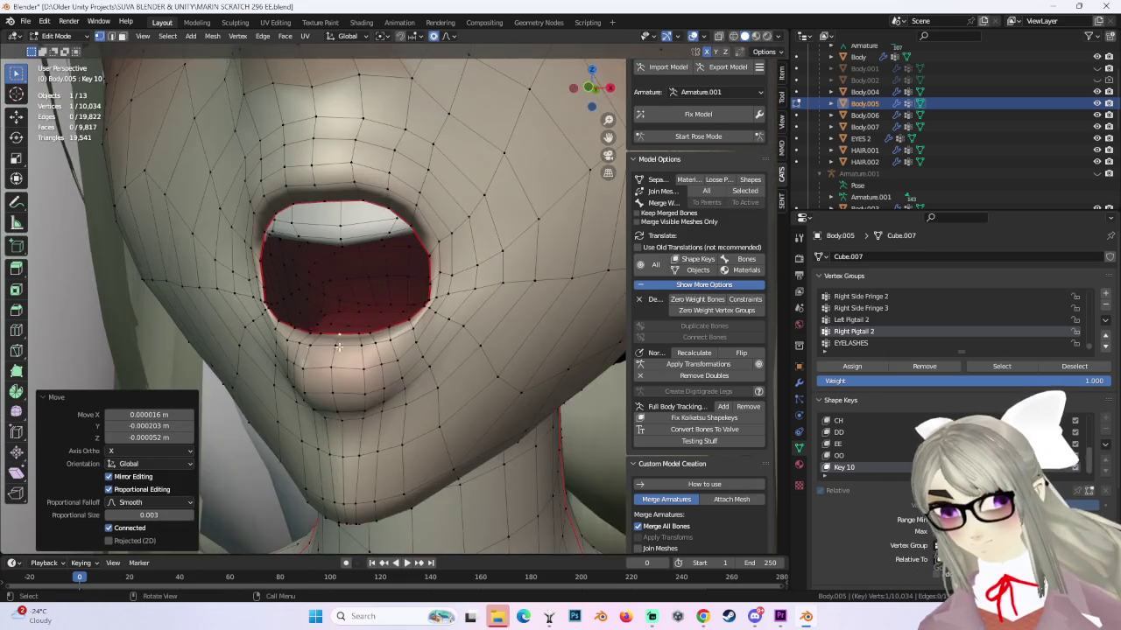
{"action": "key", "text": "g"}
{"action": "left_click", "coordinate": [353, 342]}
{"action": "scroll", "coordinate": [353, 342], "scroll_direction": "down", "scroll_amount": 4}
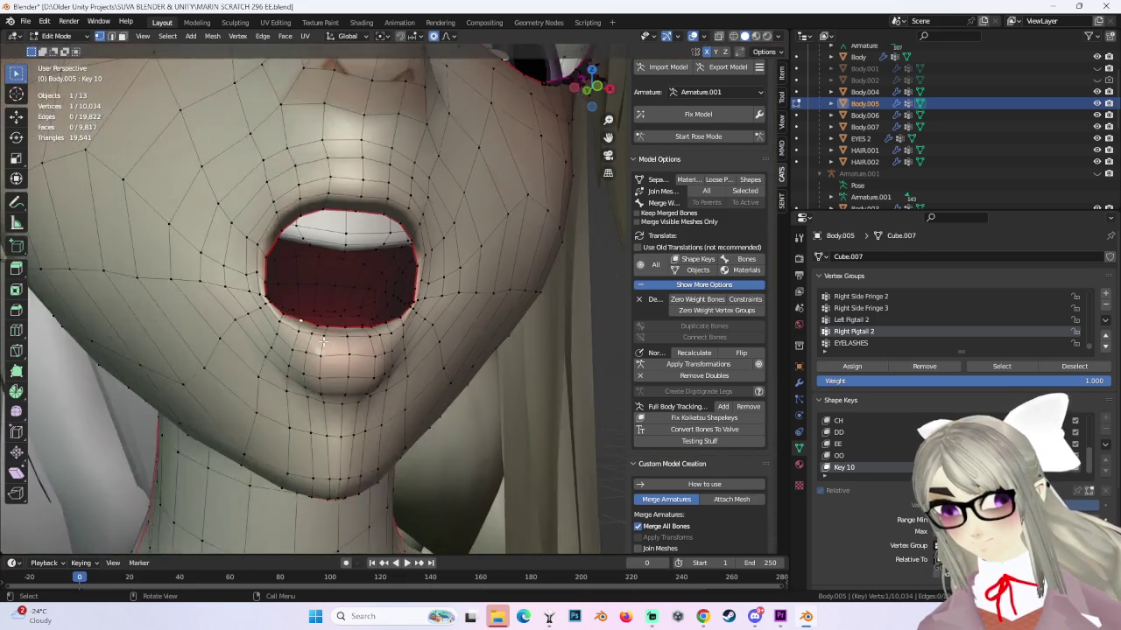
{"action": "key", "text": "g"}
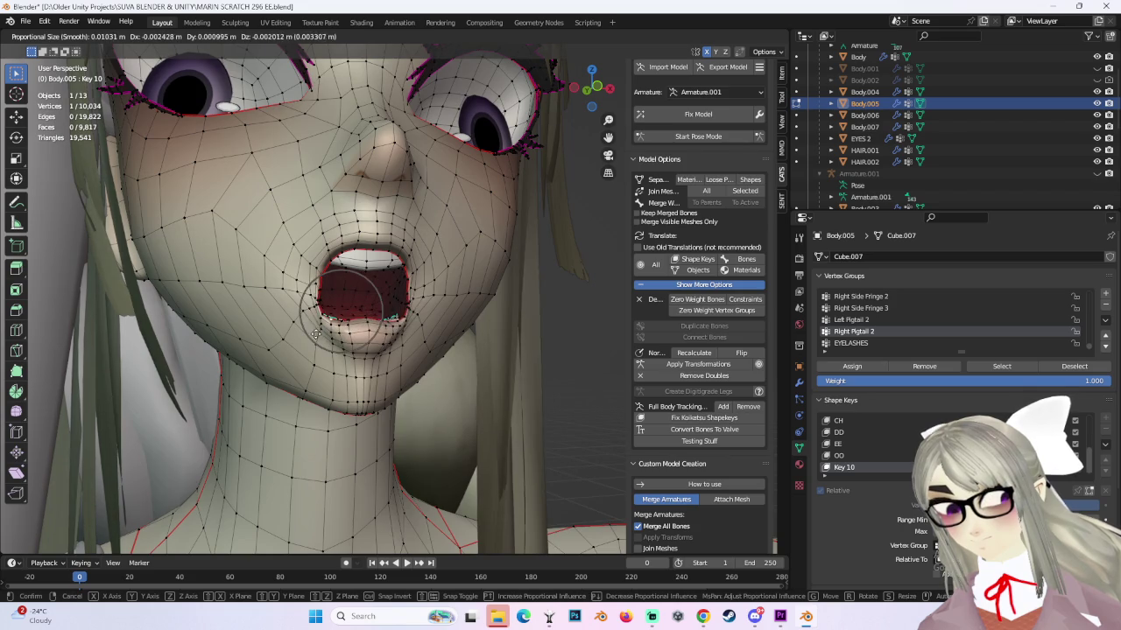
{"action": "left_click", "coordinate": [322, 330]}
Settle the upper-lip vertices in place after two undone attempts.
{"action": "middle_click_drag", "start_coordinate": [321, 330], "coordinate": [606, 84]}
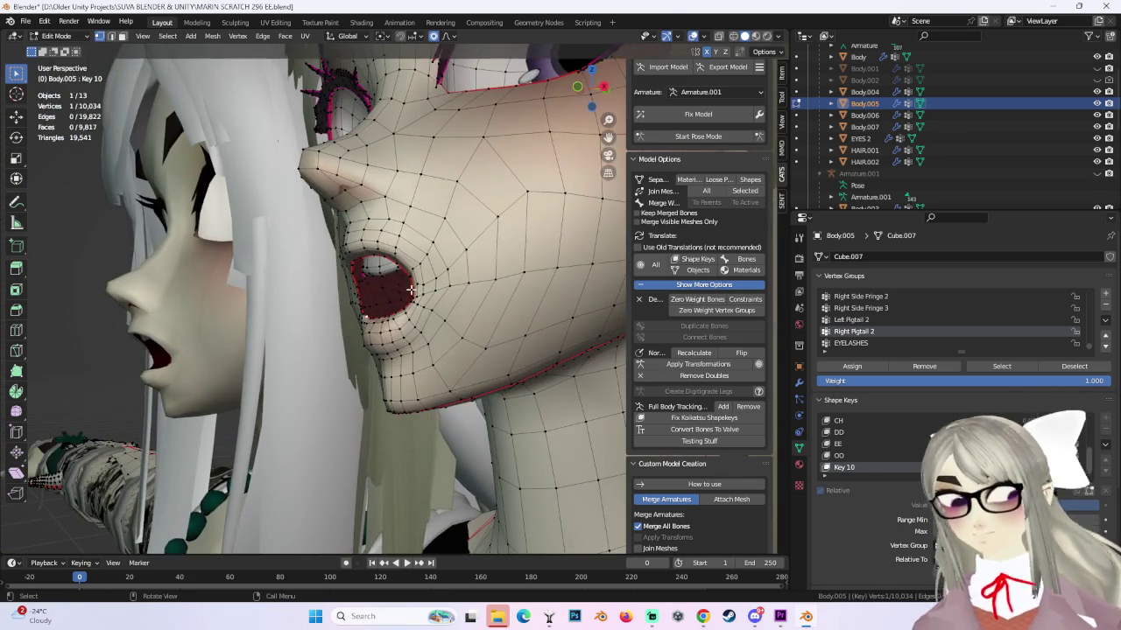
{"action": "left_click", "coordinate": [606, 84]}
{"action": "mouse_move", "coordinate": [394, 284]}
{"action": "middle_mouse_down"}
{"action": "mouse_move", "coordinate": [339, 212]}
{"action": "mouse_move", "coordinate": [354, 211]}
{"action": "middle_mouse_up"}
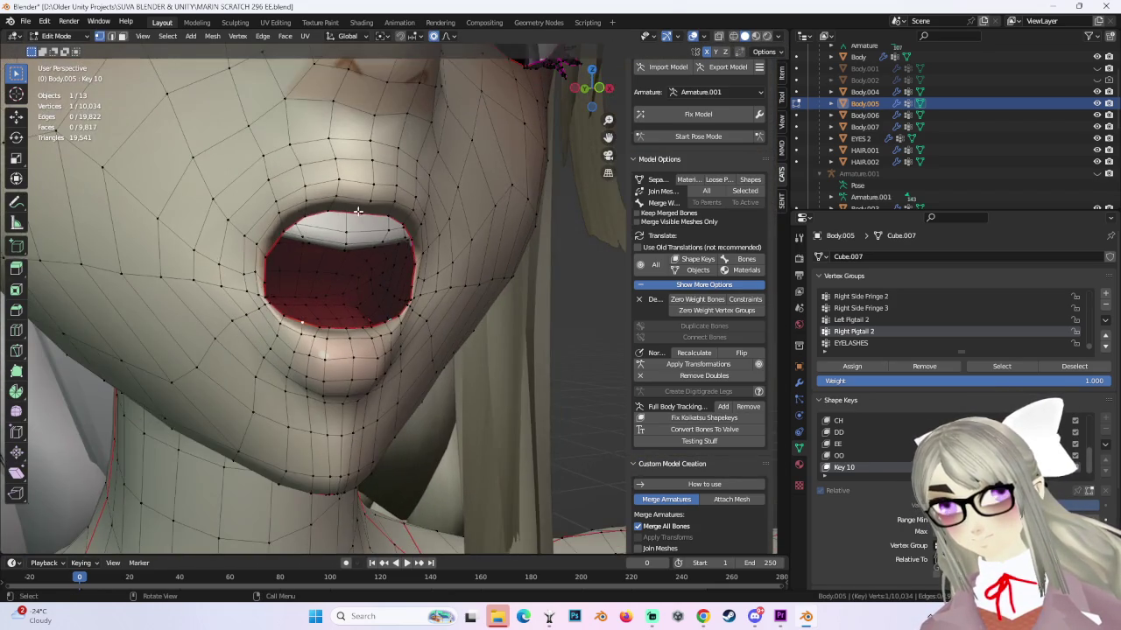
{"action": "key", "text": "g"}
{"action": "scroll", "coordinate": [359, 214], "scroll_direction": "down", "scroll_amount": 2}
{"action": "left_click", "coordinate": [368, 221]}
{"action": "key", "text": "ctrl+z"}
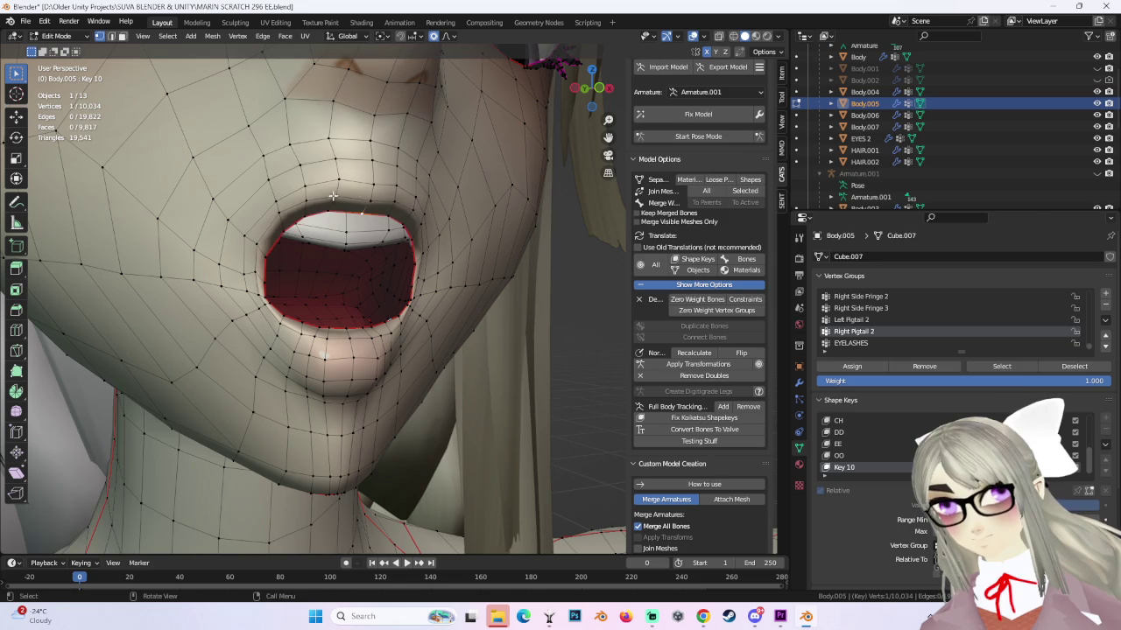
{"action": "key", "text": "g"}
{"action": "left_click", "coordinate": [298, 223]}
{"action": "key", "text": "ctrl+z"}
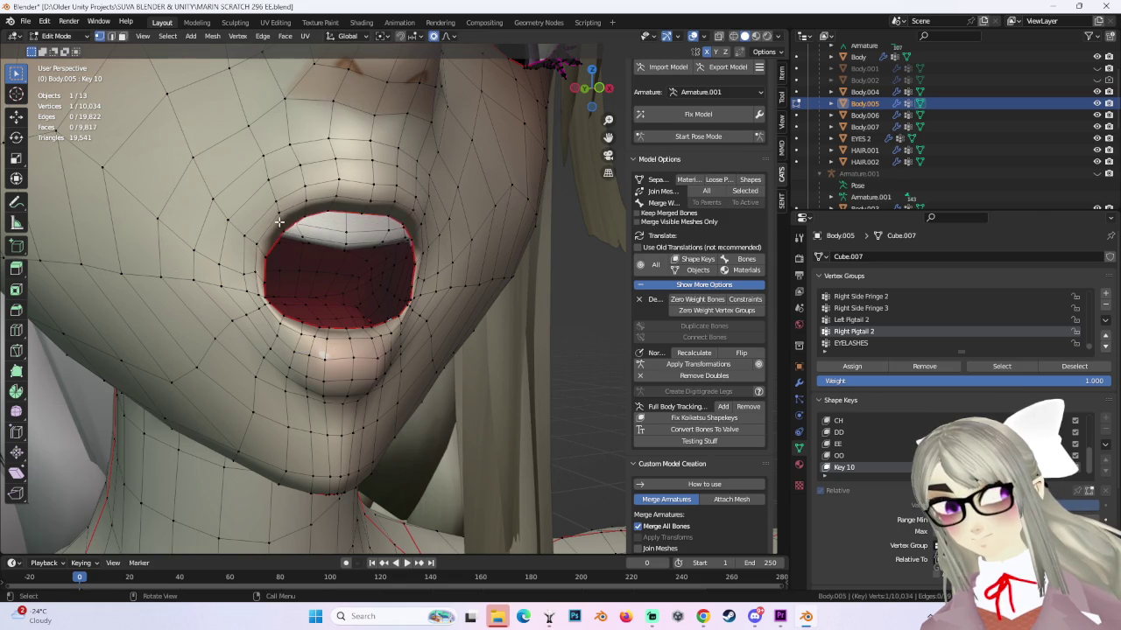
{"action": "key", "text": "g"}
{"action": "left_click", "coordinate": [276, 207]}
Orbit and zoom around the face to inspect the smoothed mouth.
{"action": "scroll", "coordinate": [455, 221], "scroll_direction": "down", "scroll_amount": 4}
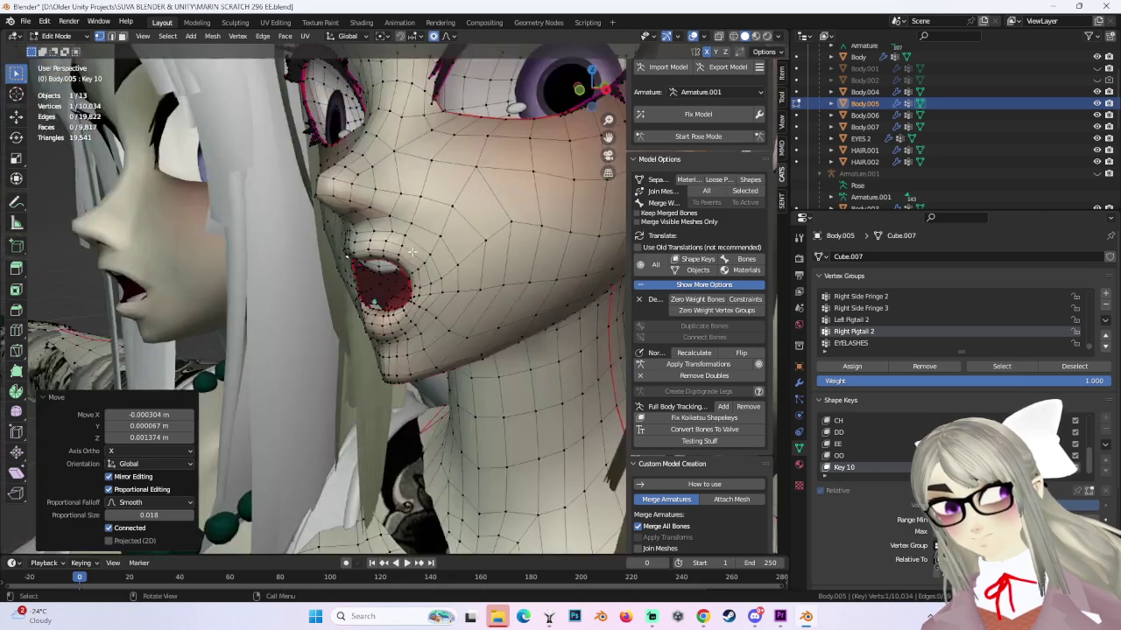
{"action": "mouse_move", "coordinate": [456, 220]}
{"action": "middle_mouse_down"}
{"action": "mouse_move", "coordinate": [429, 228]}
{"action": "mouse_move", "coordinate": [447, 302]}
{"action": "middle_mouse_up"}
{"action": "scroll", "coordinate": [430, 228], "scroll_direction": "down", "scroll_amount": 1}
{"action": "scroll", "coordinate": [429, 229], "scroll_direction": "down", "scroll_amount": 3}
{"action": "scroll", "coordinate": [447, 302], "scroll_direction": "up", "scroll_amount": 2}
{"action": "scroll", "coordinate": [420, 302], "scroll_direction": "up", "scroll_amount": 2}
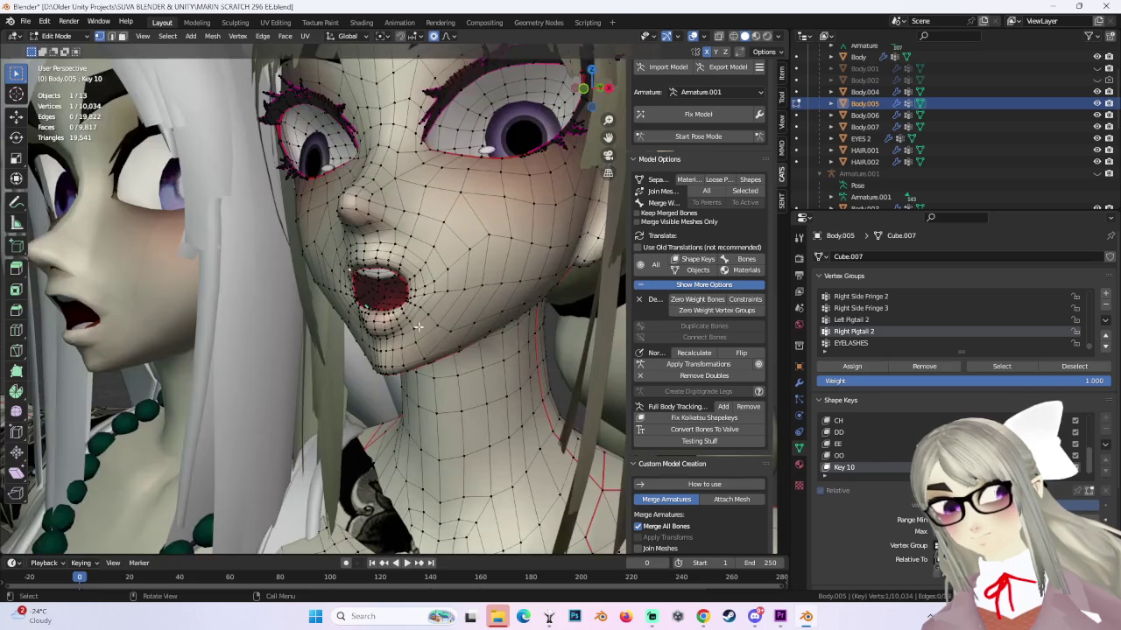
{"action": "scroll", "coordinate": [386, 301], "scroll_direction": "up", "scroll_amount": 1}
{"action": "scroll", "coordinate": [339, 300], "scroll_direction": "up", "scroll_amount": 2}
{"action": "scroll", "coordinate": [339, 299], "scroll_direction": "down", "scroll_amount": 2}
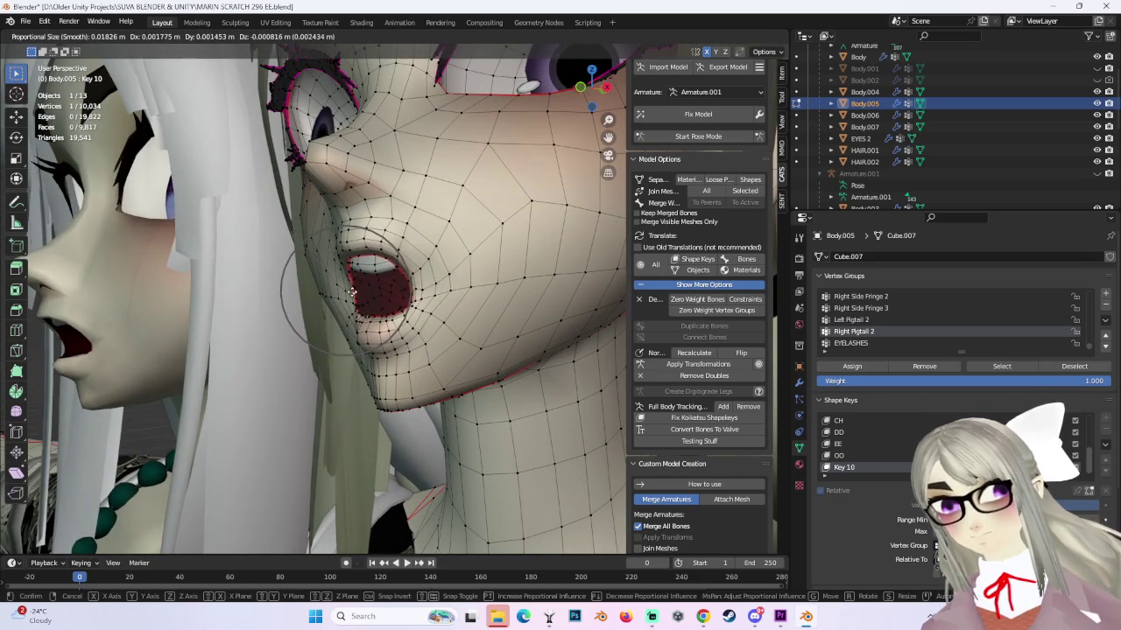
{"action": "middle_click_drag", "start_coordinate": [339, 299], "coordinate": [394, 353]}
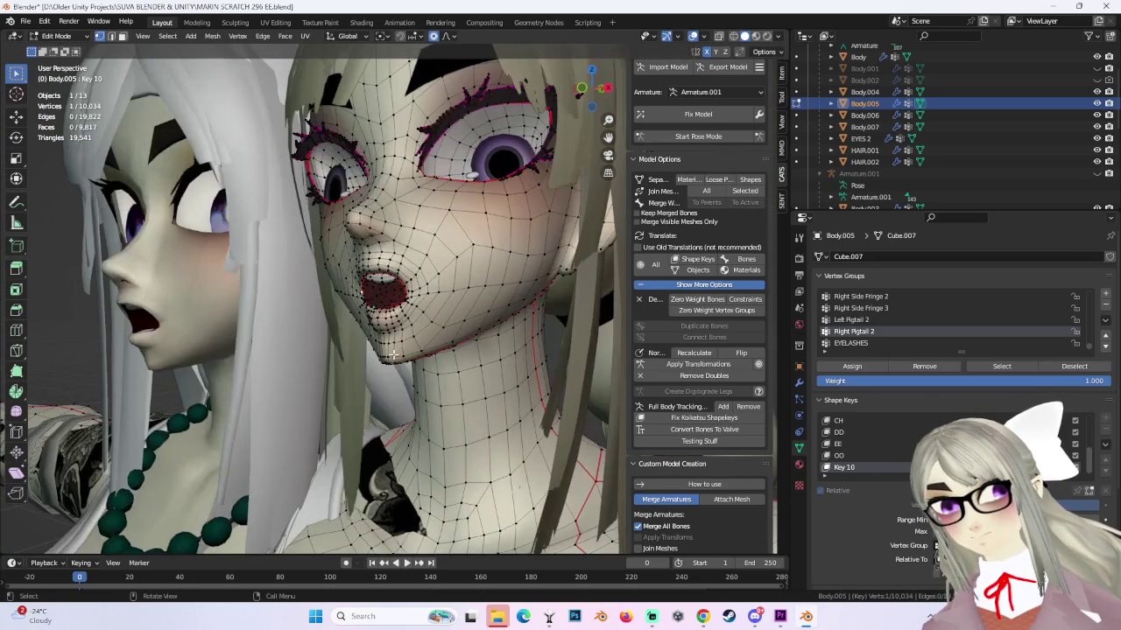
Leave Edit Mode and view the face in Front Orthographic.
{"action": "key", "text": "Tab"}
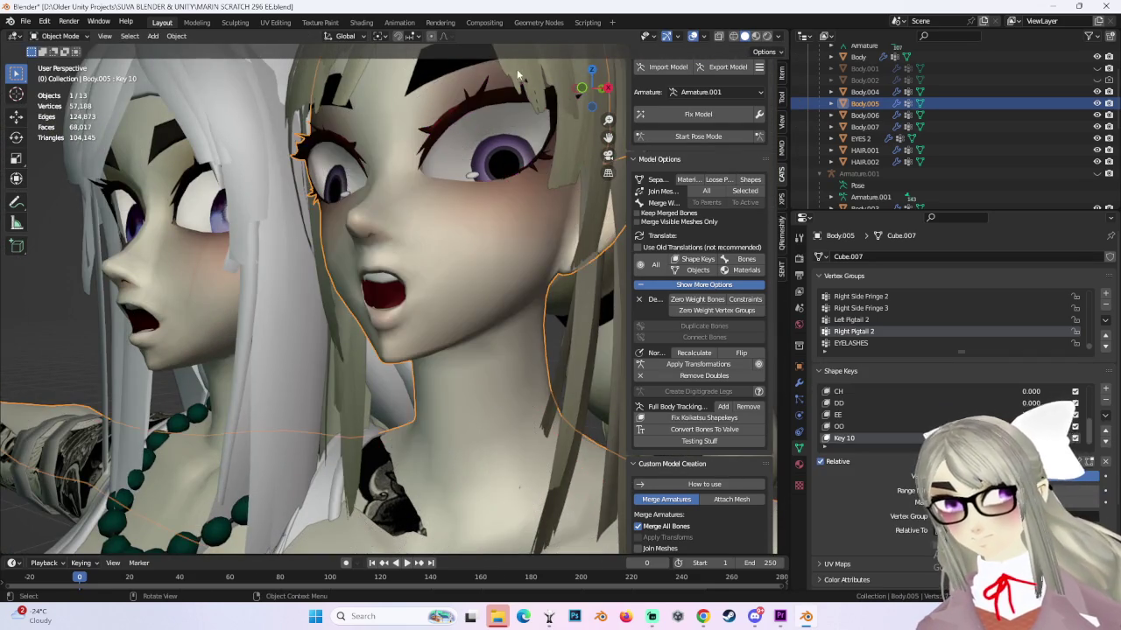
{"action": "scroll", "coordinate": [438, 237], "scroll_direction": "up", "scroll_amount": 3}
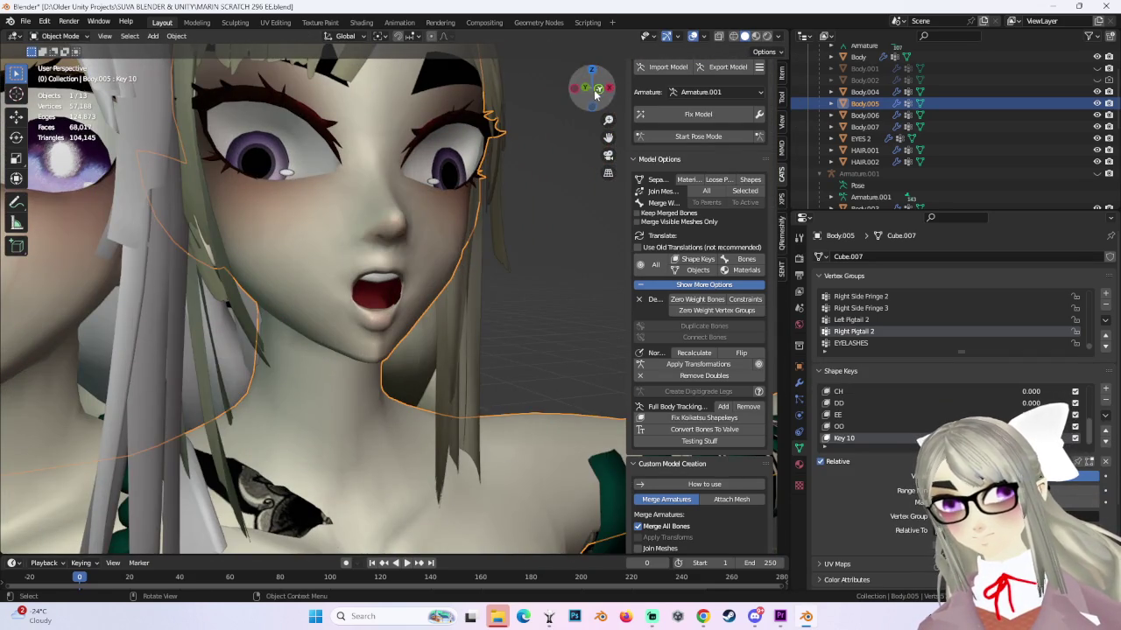
{"action": "left_click", "coordinate": [595, 95]}
{"action": "scroll", "coordinate": [484, 261], "scroll_direction": "down", "scroll_amount": 2}
{"action": "scroll", "coordinate": [372, 326], "scroll_direction": "up", "scroll_amount": 4}
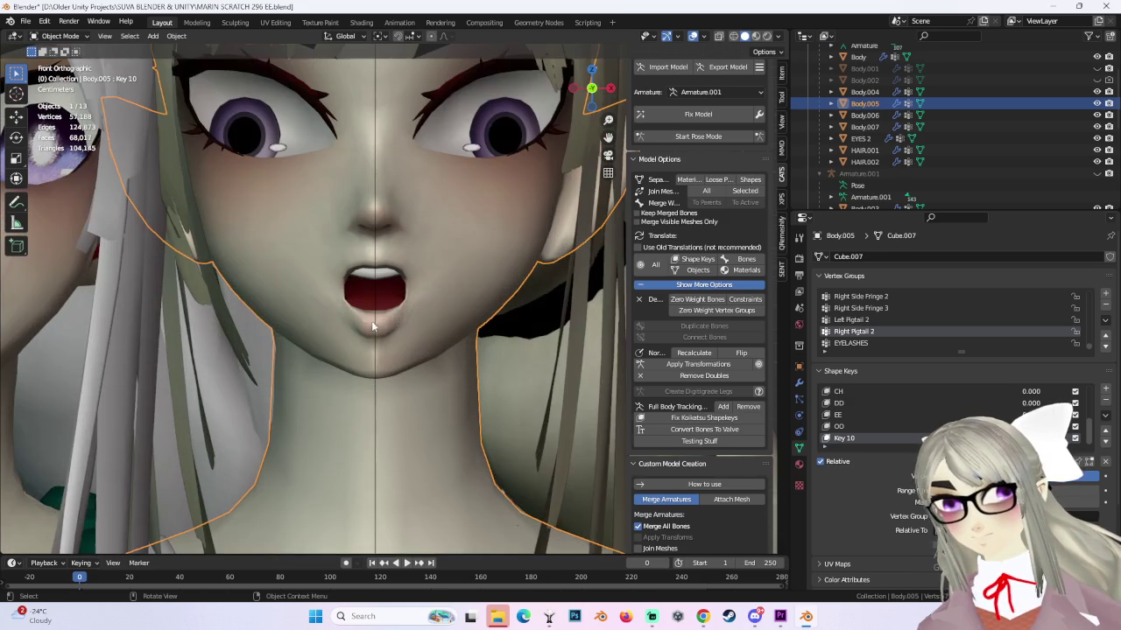
Back in Edit Mode, shift the mouth corners about 0.003 m sideways, 0.001 m down (radius 0.029).
{"action": "left_click", "coordinate": [72, 35]}
{"action": "left_click", "coordinate": [65, 54]}
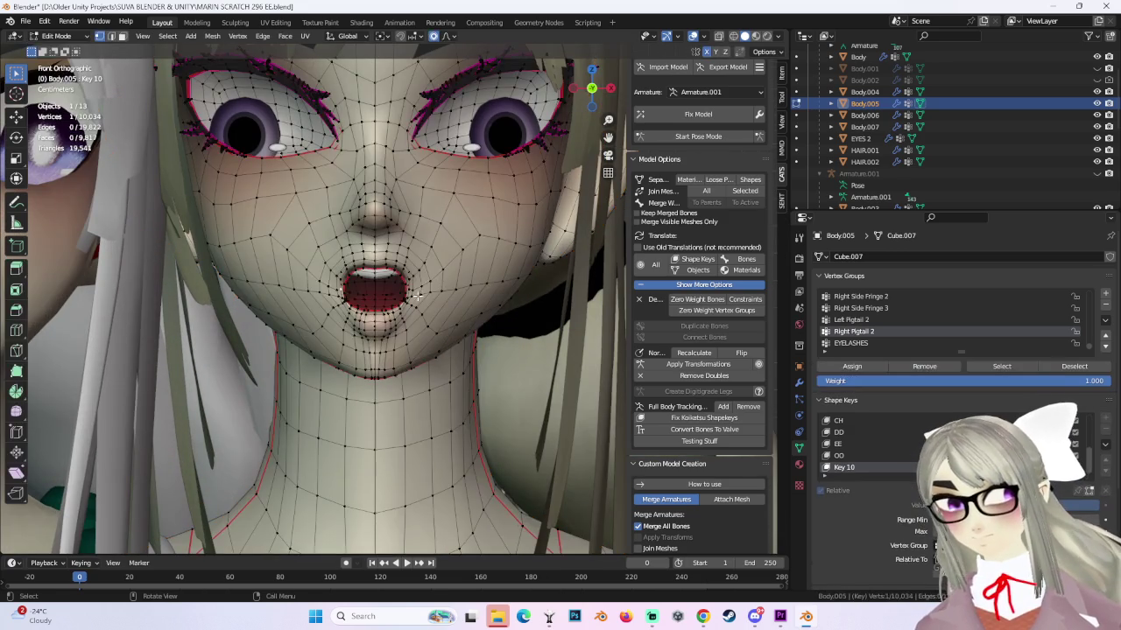
{"action": "key", "text": "g"}
{"action": "scroll", "coordinate": [432, 308], "scroll_direction": "down", "scroll_amount": 2}
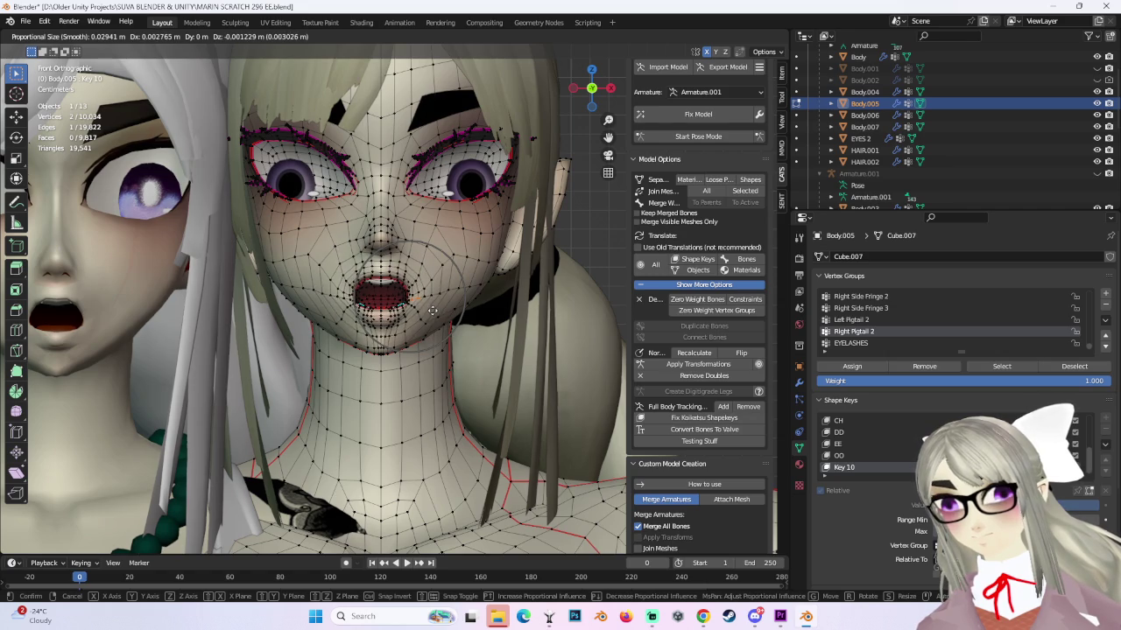
{"action": "left_click", "coordinate": [432, 310]}
{"action": "middle_click_drag", "start_coordinate": [432, 310], "coordinate": [416, 306]}
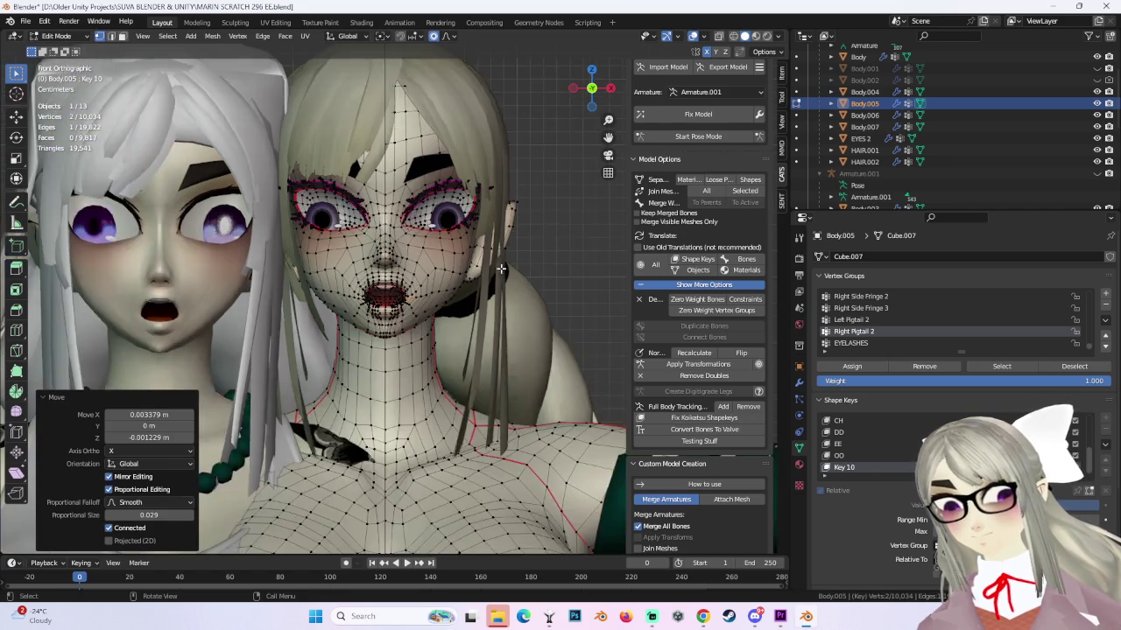
{"action": "scroll", "coordinate": [416, 305], "scroll_direction": "up", "scroll_amount": 3}
Finish the smooth-falloff move of the mouth-corner vertices, then orbit toward the side profile.
{"action": "key", "text": "g"}
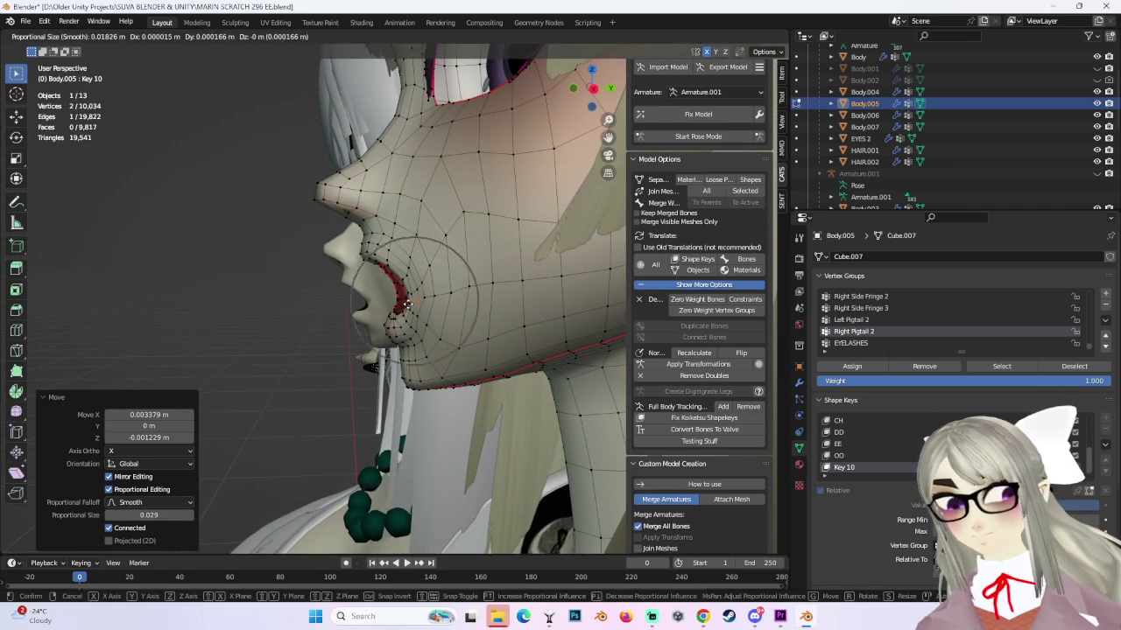
{"action": "scroll", "coordinate": [415, 305], "scroll_direction": "up", "scroll_amount": 5}
{"action": "left_click", "coordinate": [416, 304]}
{"action": "middle_click_drag", "start_coordinate": [415, 304], "coordinate": [394, 267]}
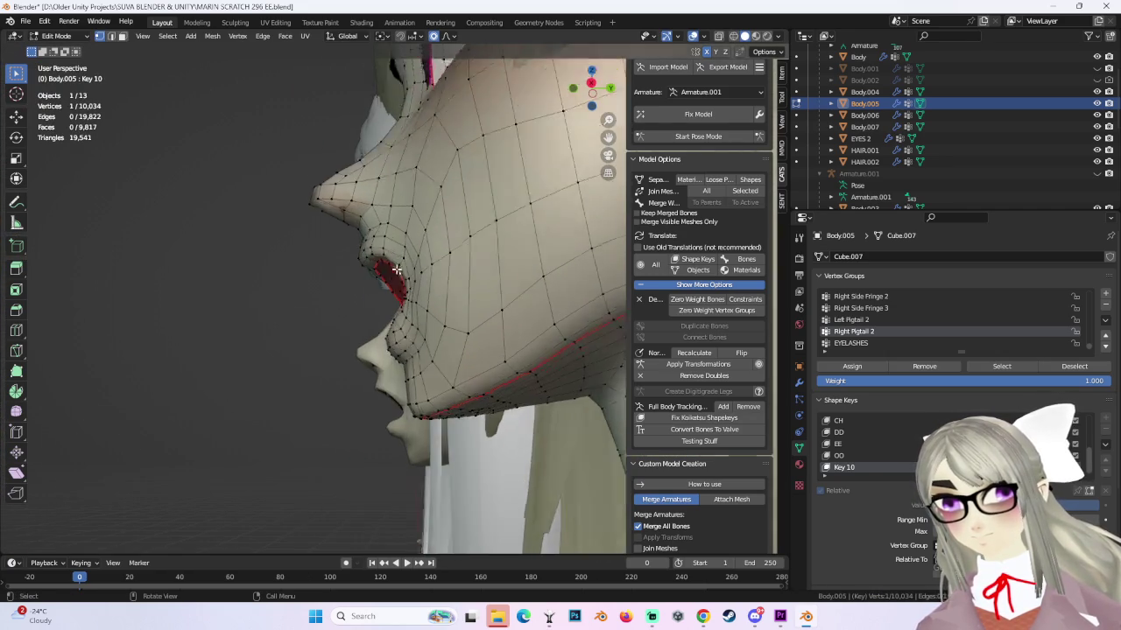
Select a single lip vertex and nudge it with proportional editing, undoing a trial move.
{"action": "left_click", "coordinate": [406, 259]}
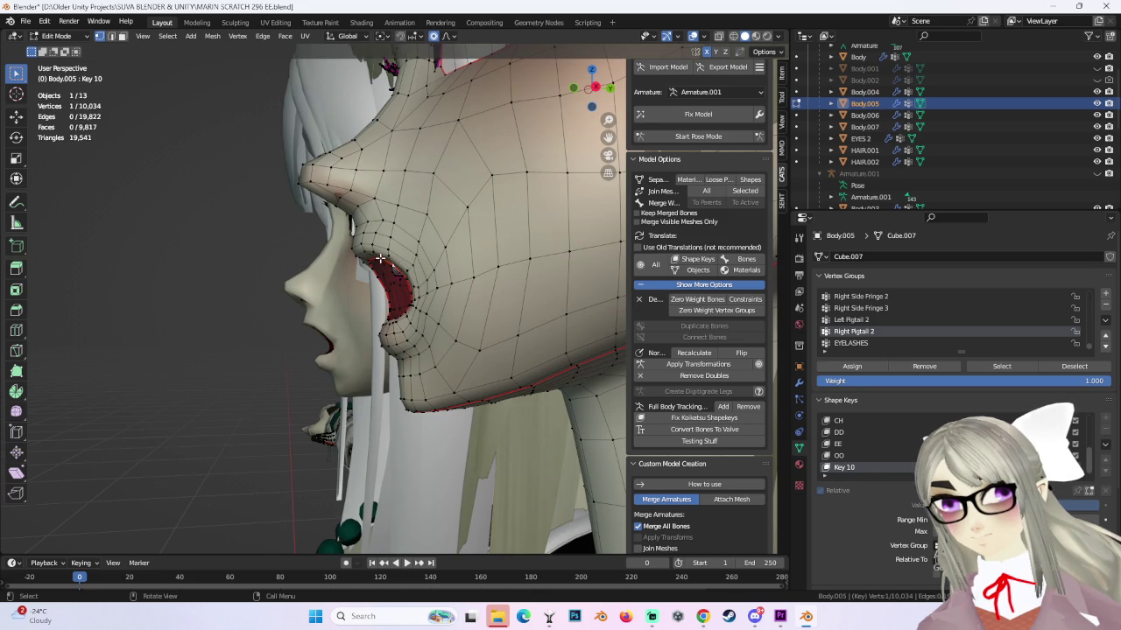
{"action": "key", "text": "g"}
{"action": "scroll", "coordinate": [376, 263], "scroll_direction": "up", "scroll_amount": 2}
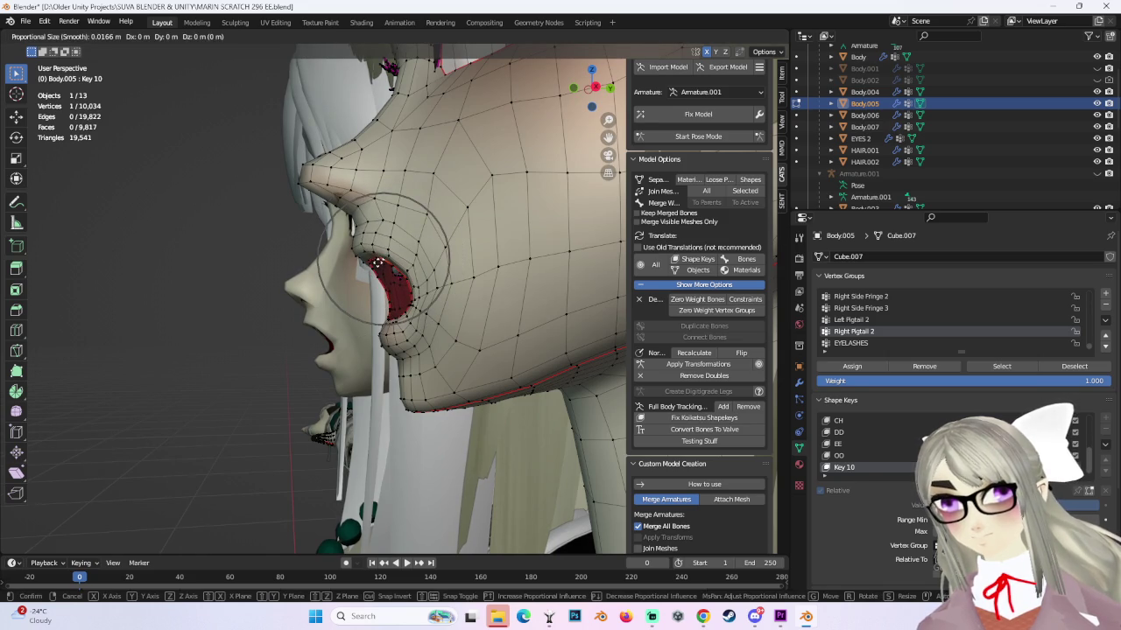
{"action": "left_click", "coordinate": [374, 265]}
{"action": "middle_click_drag", "start_coordinate": [375, 264], "coordinate": [440, 302]}
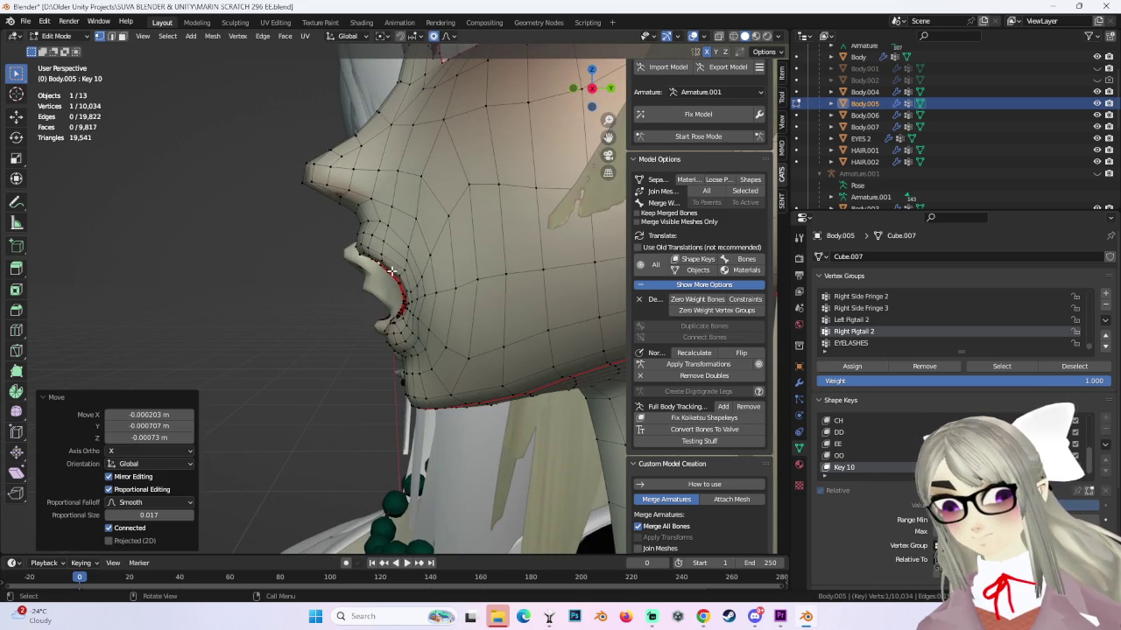
{"action": "key", "text": "ctrl+z"}
{"action": "middle_click_drag", "start_coordinate": [391, 271], "coordinate": [378, 273]}
Try further lip vertex moves, undoing the ones that distort the profile.
{"action": "key", "text": "g"}
{"action": "left_click", "coordinate": [399, 264]}
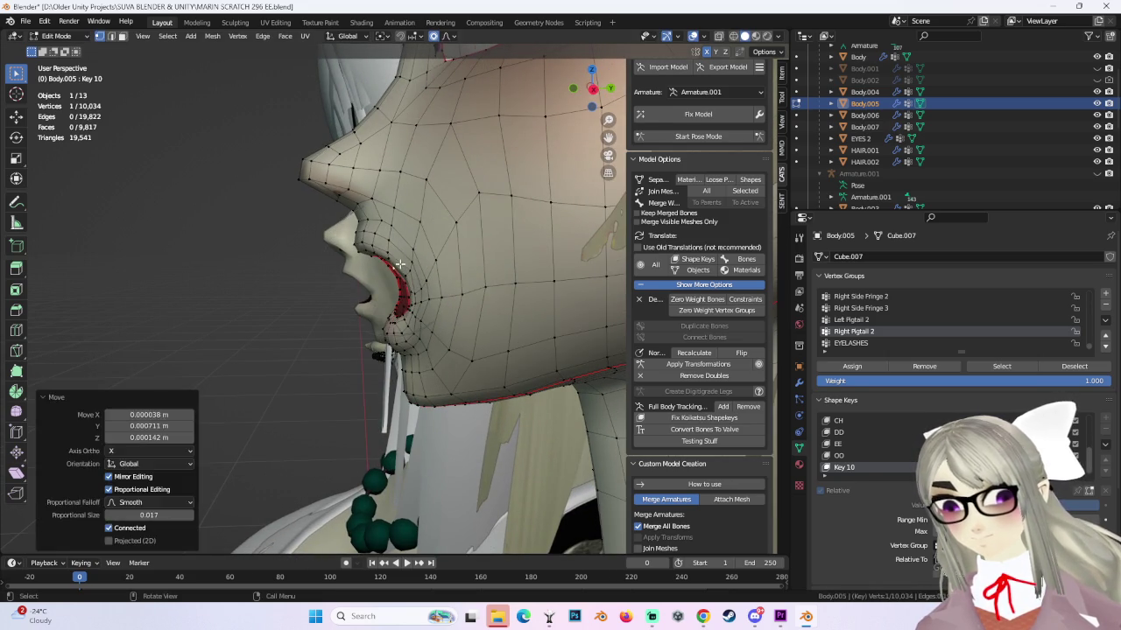
{"action": "key", "text": "ctrl+z"}
{"action": "key", "text": "g"}
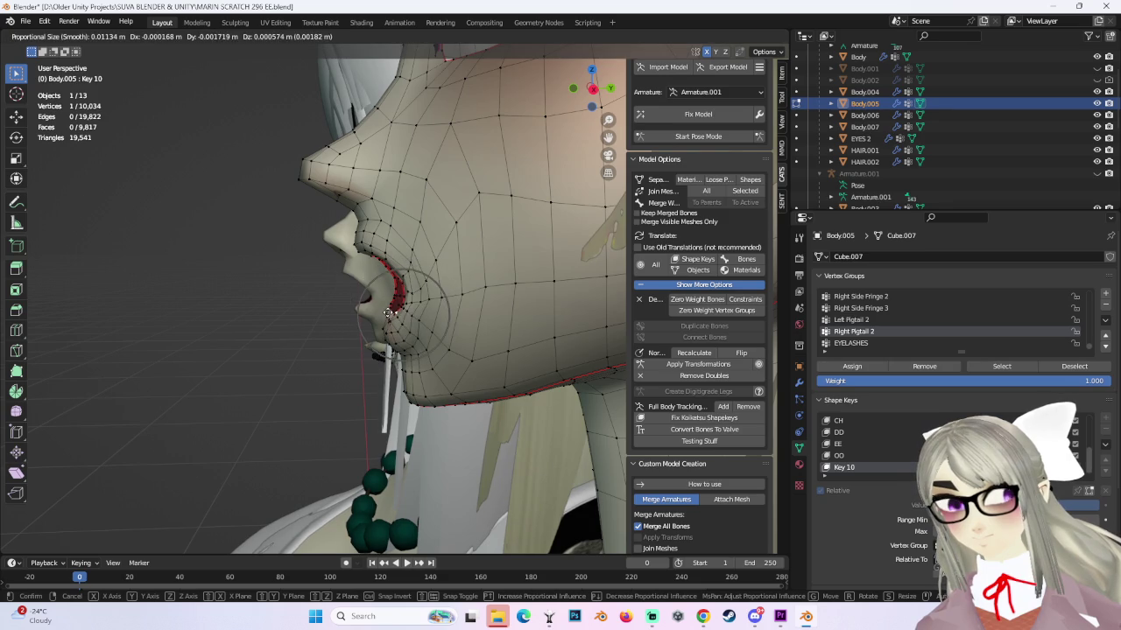
{"action": "left_click", "coordinate": [387, 312]}
{"action": "middle_click_drag", "start_coordinate": [388, 313], "coordinate": [424, 308]}
{"action": "key", "text": "ctrl+z"}
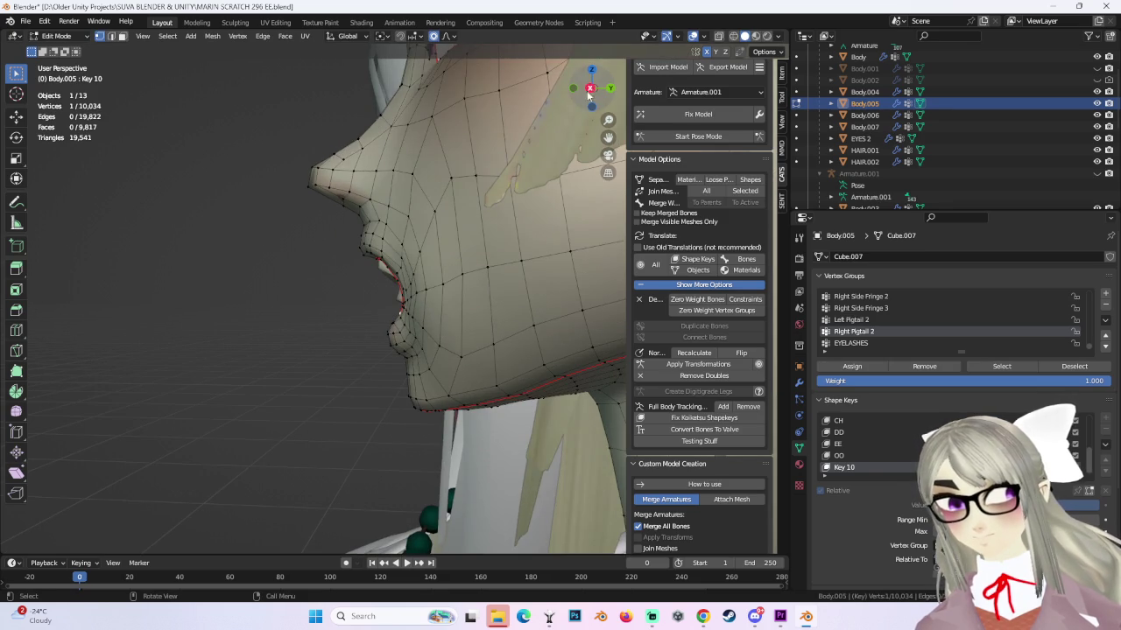
In Right Orthographic view, move the lip vertex about 0.001 m with smooth falloff.
{"action": "left_click", "coordinate": [589, 90]}
{"action": "scroll", "coordinate": [415, 302], "scroll_direction": "up", "scroll_amount": 2}
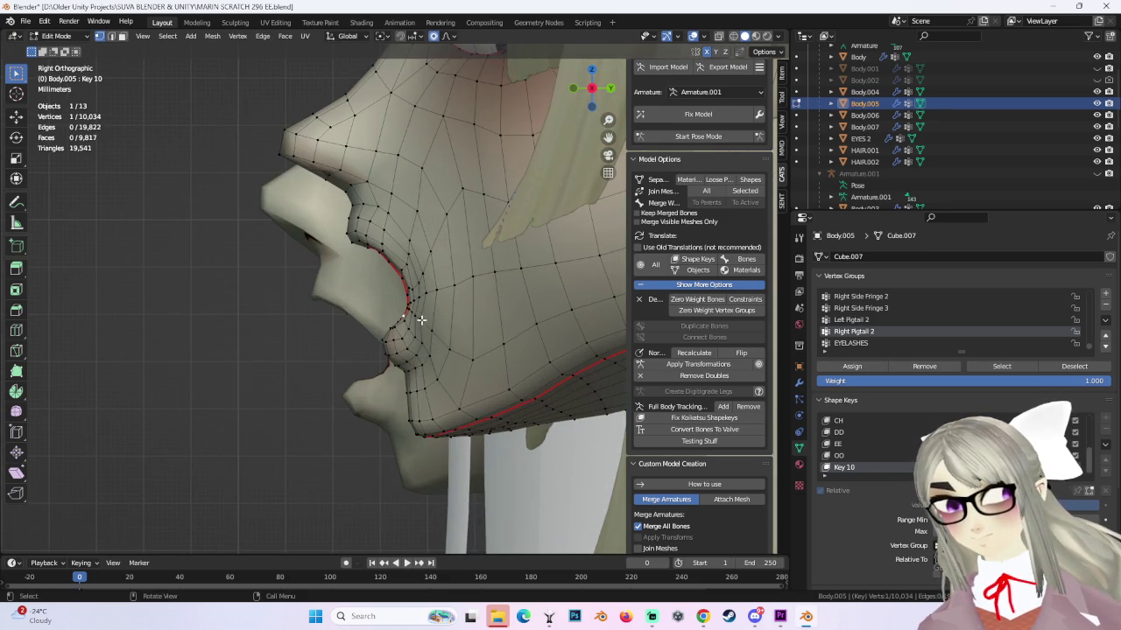
{"action": "key", "text": "g"}
{"action": "left_click", "coordinate": [426, 323]}
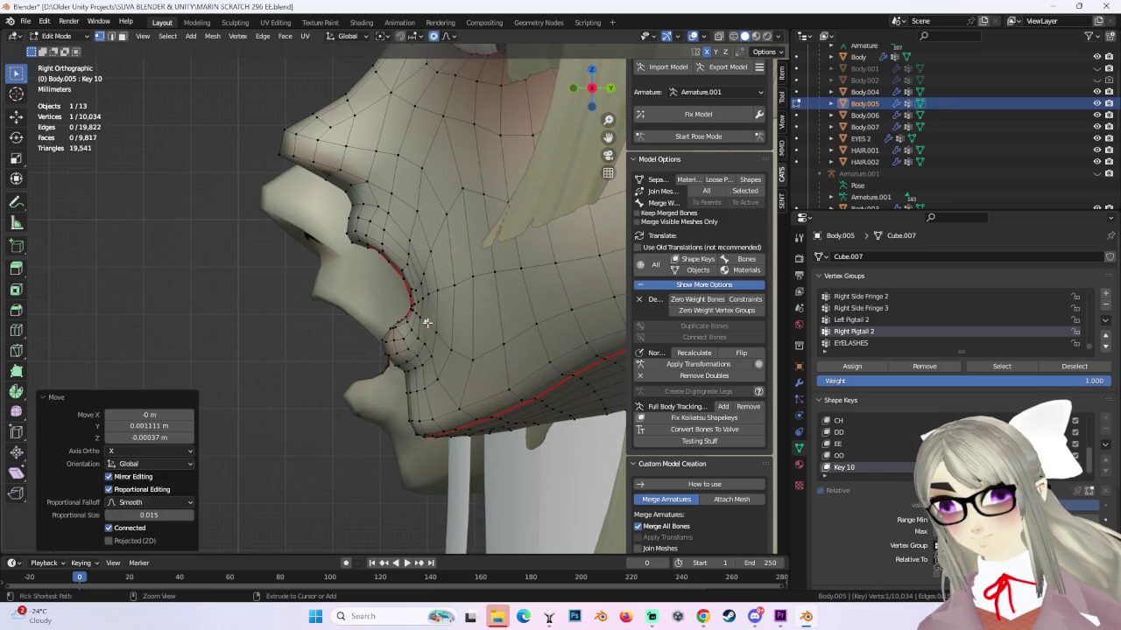
{"action": "key", "text": "g"}
{"action": "scroll", "coordinate": [426, 323], "scroll_direction": "down", "scroll_amount": 6}
{"action": "left_click", "coordinate": [427, 324]}
Make several tiny lip vertex nudges of roughly 0.0005 m with 0.015–0.018 falloff radii.
{"action": "key", "text": "g"}
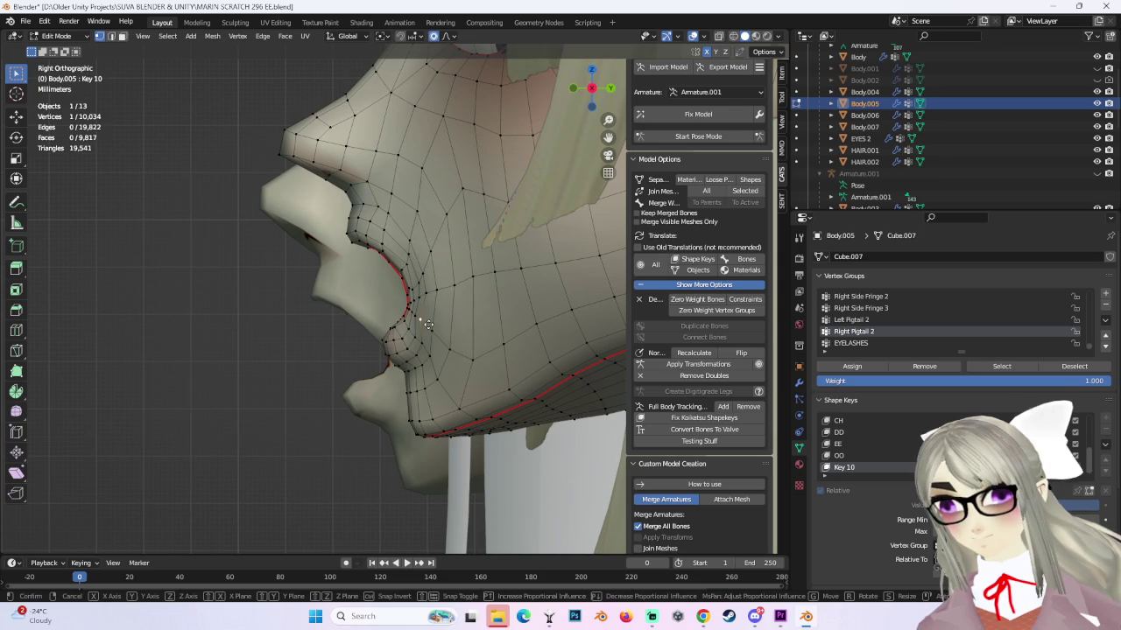
{"action": "scroll", "coordinate": [428, 326], "scroll_direction": "up", "scroll_amount": 5}
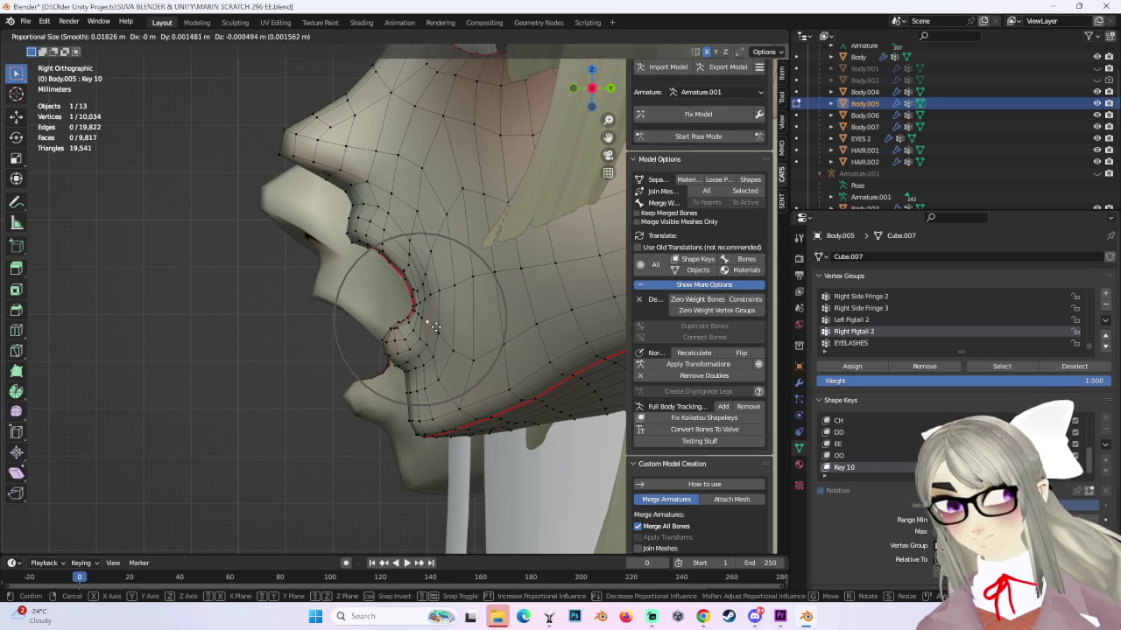
{"action": "left_click", "coordinate": [438, 322]}
{"action": "key", "text": "g"}
{"action": "left_click", "coordinate": [445, 317]}
{"action": "left_click", "coordinate": [449, 330]}
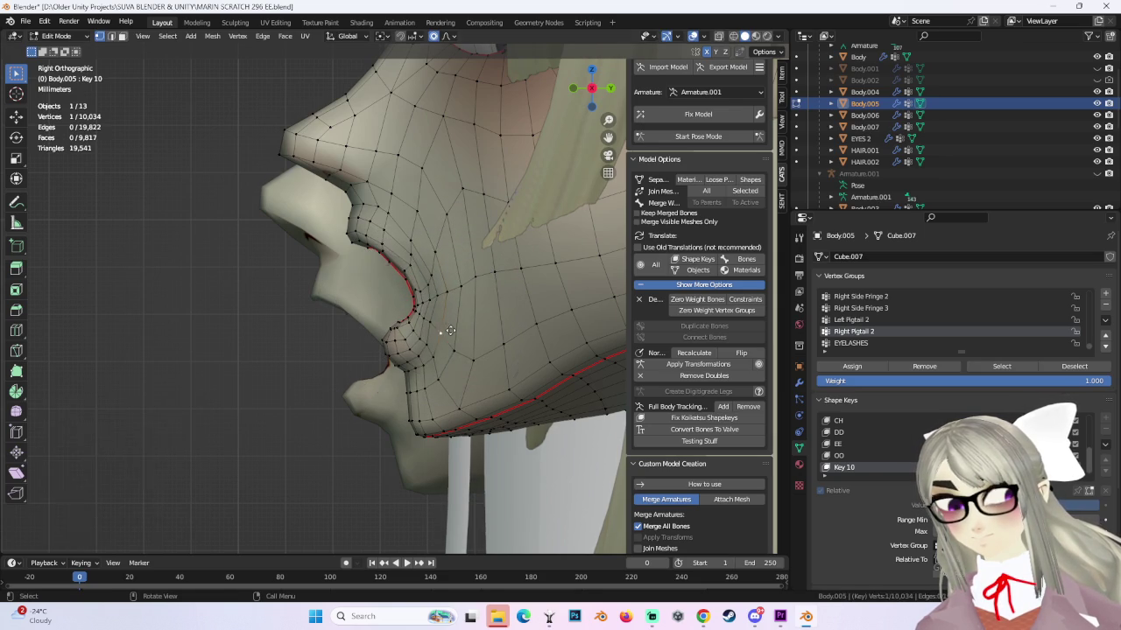
{"action": "key", "text": "g"}
{"action": "left_click", "coordinate": [449, 330]}
{"action": "mouse_move", "coordinate": [450, 326]}
{"action": "middle_mouse_down"}
{"action": "mouse_move", "coordinate": [550, 318]}
{"action": "mouse_move", "coordinate": [454, 328]}
{"action": "middle_mouse_up"}
Nudge the lower-lip vertex slightly with smooth falloff, then orbit to the front.
{"action": "key", "text": "g"}
{"action": "left_click", "coordinate": [454, 327]}
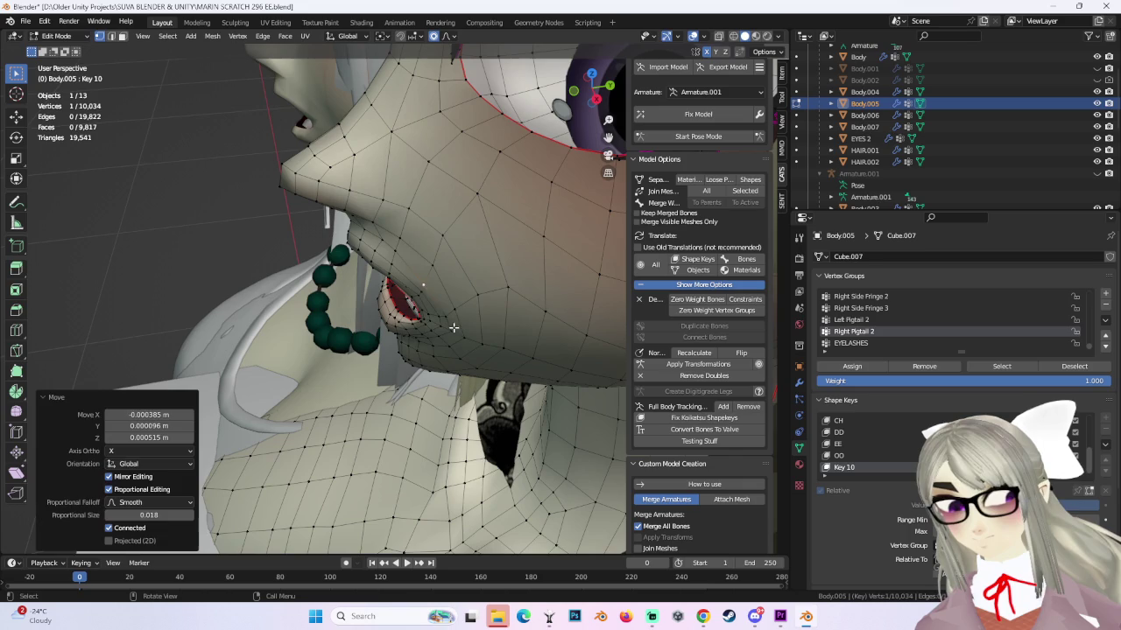
{"action": "left_click", "coordinate": [454, 328]}
{"action": "key", "text": "g"}
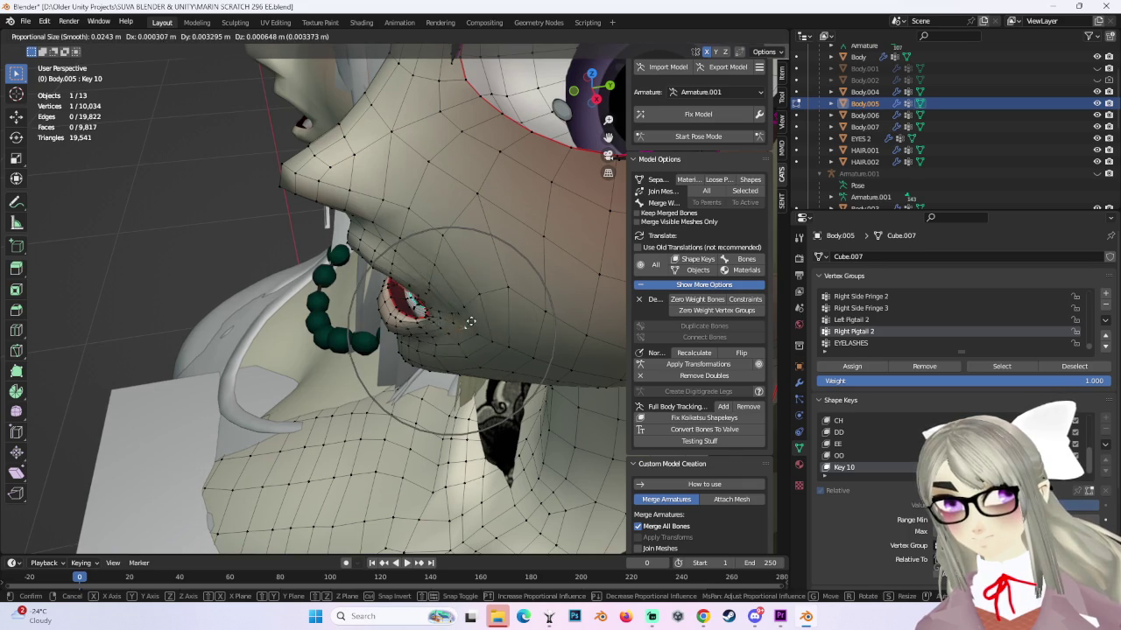
{"action": "left_click", "coordinate": [460, 327]}
{"action": "mouse_move", "coordinate": [460, 327]}
{"action": "middle_mouse_down"}
{"action": "mouse_move", "coordinate": [502, 264]}
{"action": "mouse_move", "coordinate": [337, 261]}
{"action": "mouse_move", "coordinate": [599, 304]}
{"action": "middle_mouse_up"}
Move a lip vertex from the front and a mouth vertex from the side profile.
{"action": "key", "text": "g"}
{"action": "left_click", "coordinate": [330, 261]}
{"action": "mouse_move", "coordinate": [503, 278]}
{"action": "middle_mouse_down"}
{"action": "mouse_move", "coordinate": [460, 302]}
{"action": "mouse_move", "coordinate": [470, 229]}
{"action": "middle_mouse_up"}
{"action": "key", "text": "g"}
{"action": "left_click", "coordinate": [465, 300]}
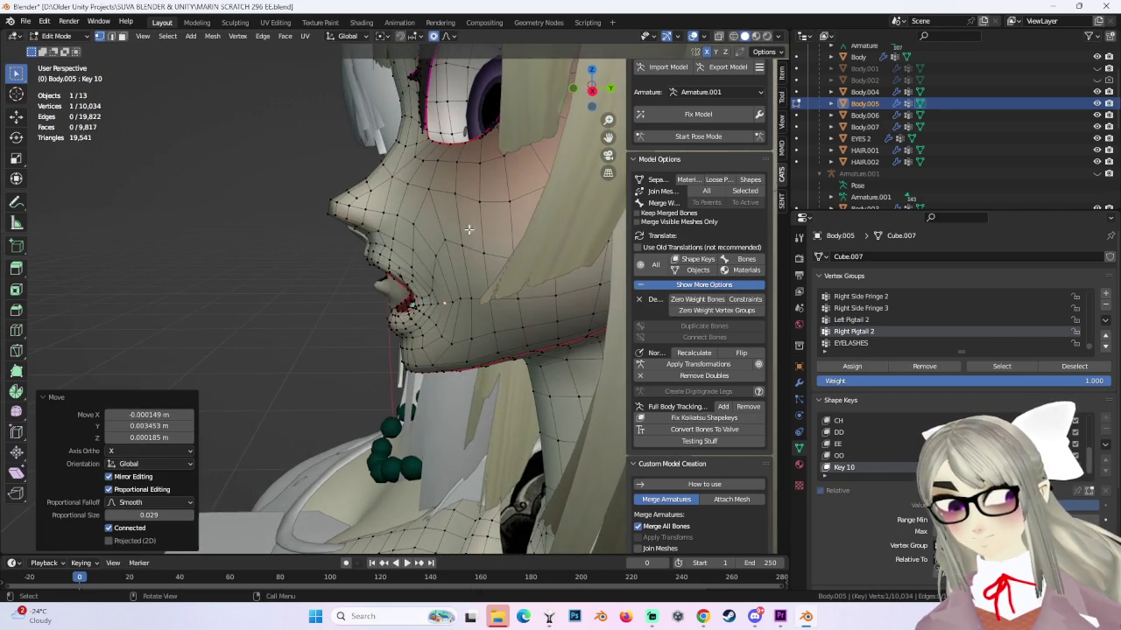
{"action": "mouse_move", "coordinate": [456, 276]}
{"action": "middle_mouse_down"}
{"action": "mouse_move", "coordinate": [415, 353]}
{"action": "mouse_move", "coordinate": [436, 312]}
{"action": "mouse_move", "coordinate": [380, 257]}
{"action": "mouse_move", "coordinate": [474, 303]}
{"action": "mouse_move", "coordinate": [388, 276]}
{"action": "mouse_move", "coordinate": [403, 386]}
{"action": "mouse_move", "coordinate": [290, 295]}
{"action": "middle_mouse_up"}
Adjust another mouth vertex, then move one constrained to the Y (front-back) axis.
{"action": "key", "text": "g"}
{"action": "left_click", "coordinate": [428, 315]}
{"action": "scroll", "coordinate": [474, 304], "scroll_direction": "up", "scroll_amount": 2}
{"action": "key", "text": "g"}
{"action": "key", "text": "y"}
{"action": "left_click", "coordinate": [474, 304]}
{"action": "scroll", "coordinate": [388, 277], "scroll_direction": "up", "scroll_amount": 2}
Nudge a chin vertex under 0.001 m with a tight 0.022-radius smooth falloff.
{"action": "key", "text": "g"}
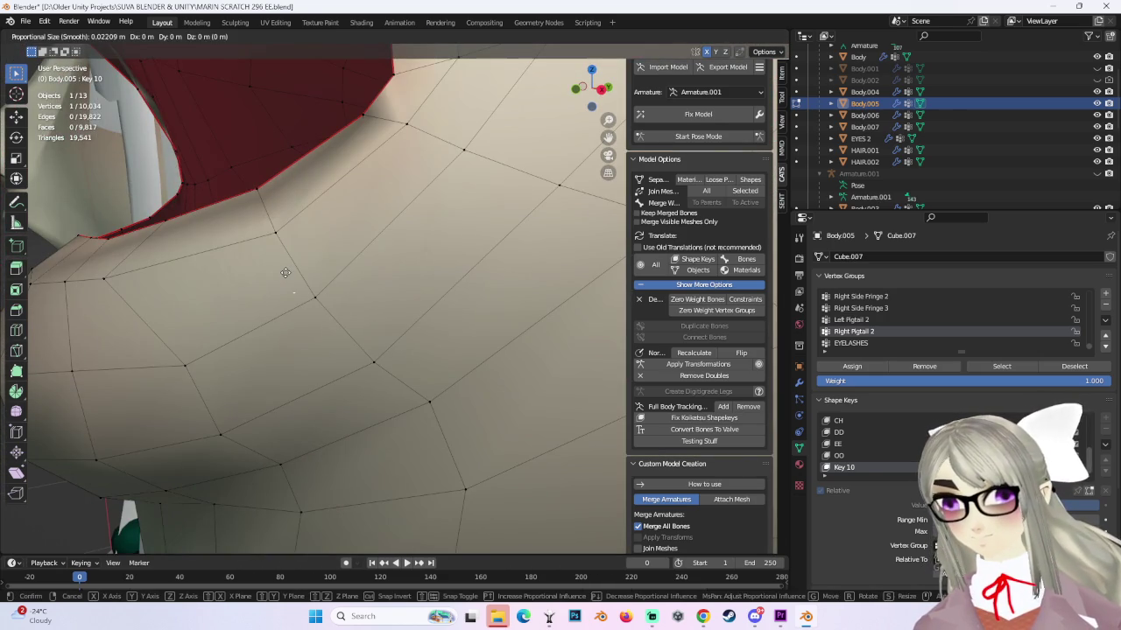
{"action": "scroll", "coordinate": [289, 274], "scroll_direction": "up", "scroll_amount": 7}
{"action": "scroll", "coordinate": [299, 278], "scroll_direction": "up", "scroll_amount": 8}
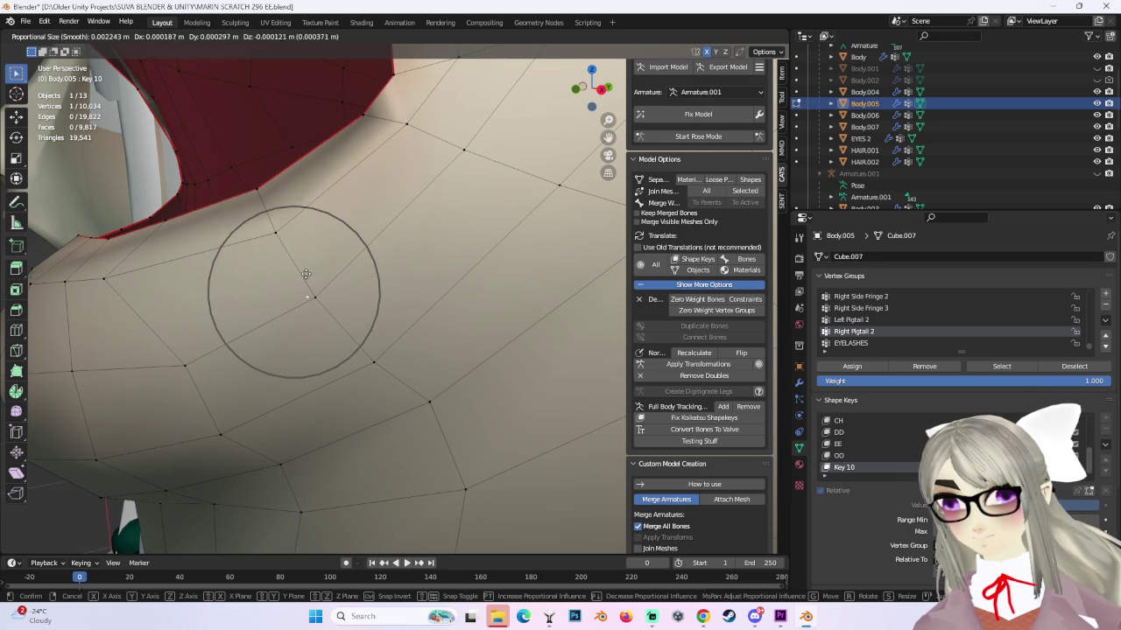
{"action": "left_click", "coordinate": [306, 274]}
{"action": "middle_click_drag", "start_coordinate": [305, 274], "coordinate": [371, 293]}
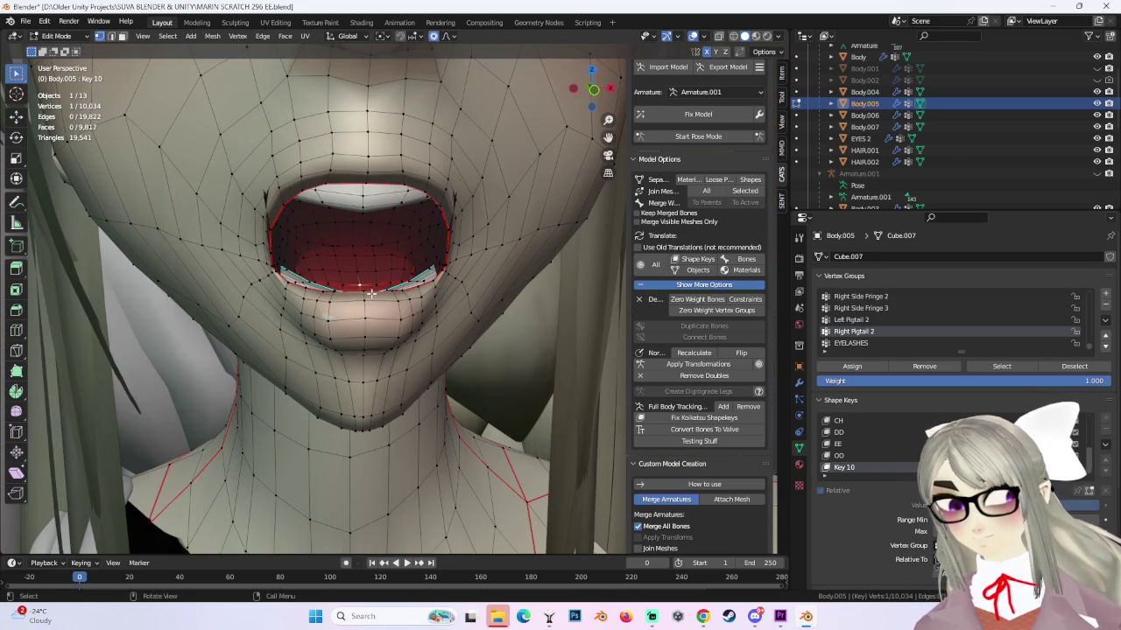
{"action": "key", "text": "g"}
{"action": "right_click", "coordinate": [365, 293]}
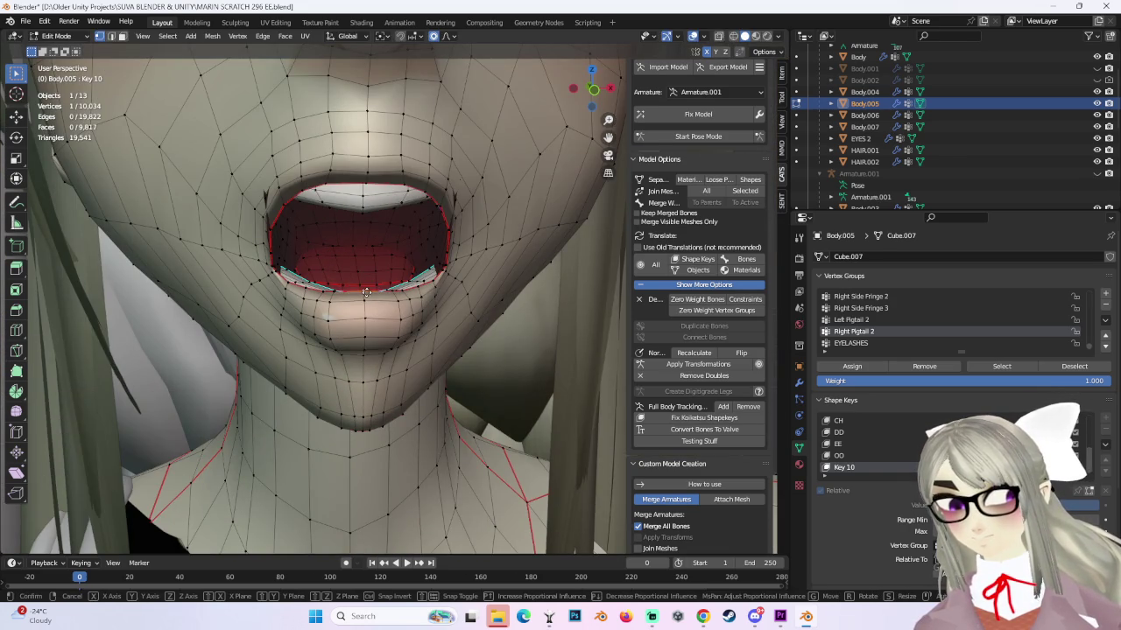
{"action": "left_click", "coordinate": [364, 298]}
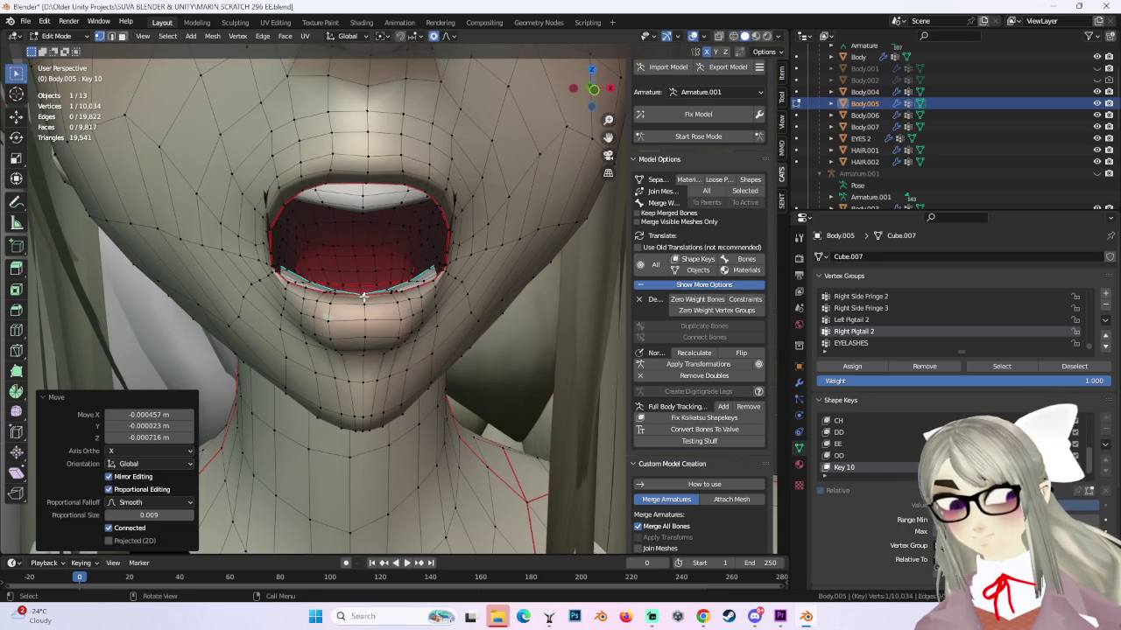
{"action": "key", "text": "g"}
{"action": "left_click", "coordinate": [363, 304]}
{"action": "mouse_move", "coordinate": [364, 305]}
{"action": "middle_mouse_down"}
{"action": "mouse_move", "coordinate": [422, 299]}
{"action": "mouse_move", "coordinate": [461, 278]}
{"action": "mouse_move", "coordinate": [383, 263]}
{"action": "mouse_move", "coordinate": [320, 216]}
{"action": "mouse_move", "coordinate": [491, 300]}
{"action": "mouse_move", "coordinate": [437, 300]}
{"action": "middle_mouse_up"}
{"action": "key", "text": "ctrl+z"}
{"action": "scroll", "coordinate": [395, 263], "scroll_direction": "up", "scroll_amount": 4}
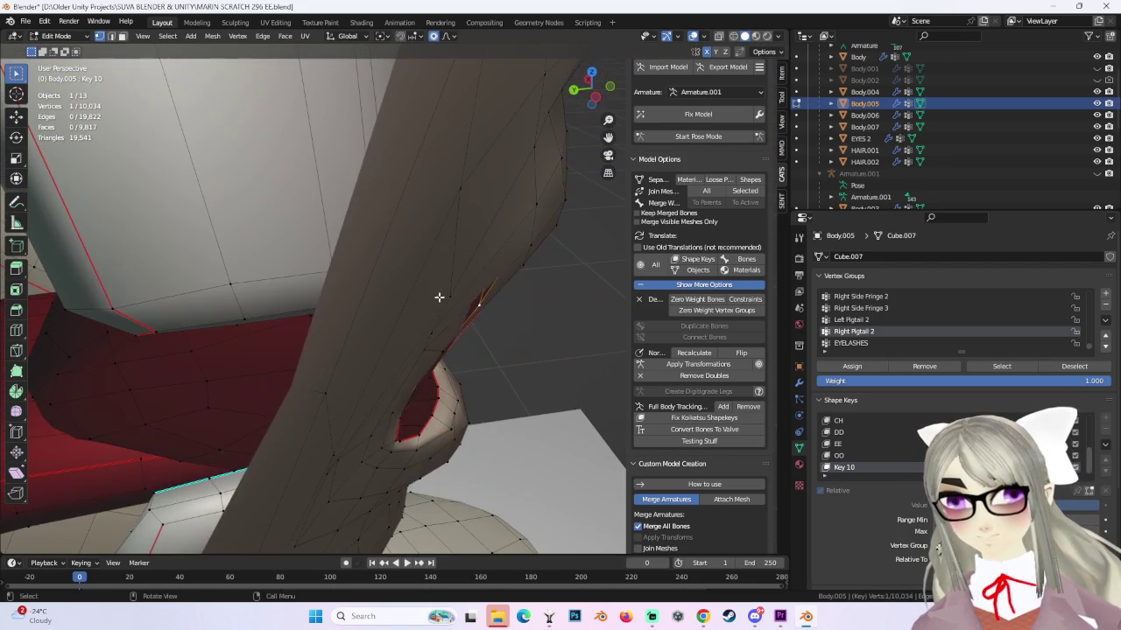
Rework the mouth-corner vertex position, undoing the rejected moves.
{"action": "key", "text": "g"}
{"action": "left_click", "coordinate": [427, 299]}
{"action": "key", "text": "ctrl+z"}
{"action": "key", "text": "g"}
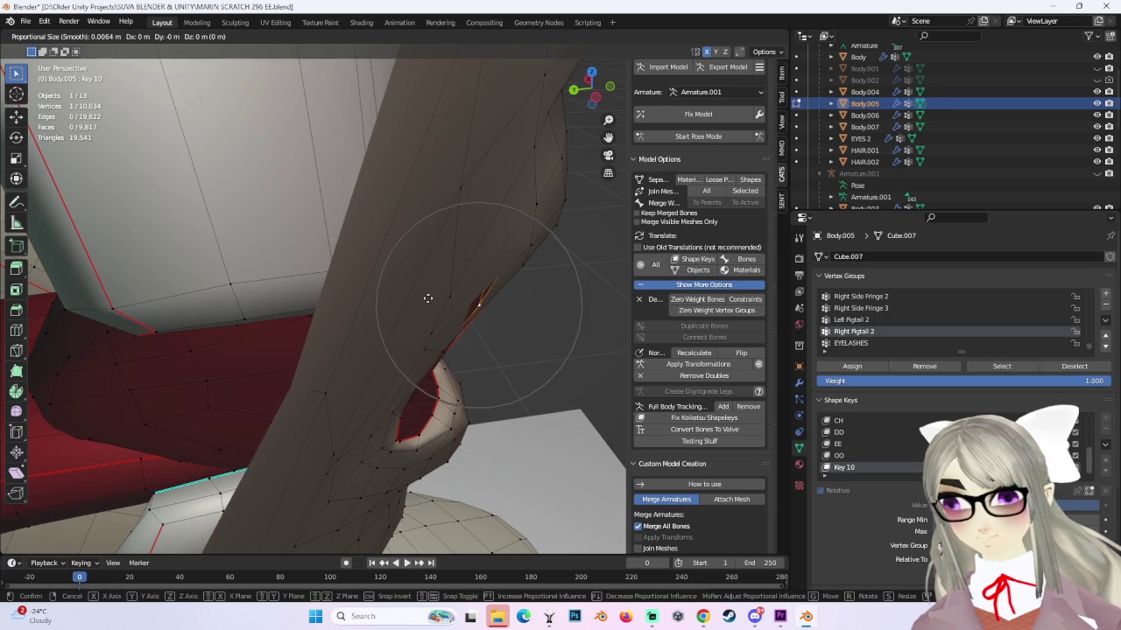
{"action": "left_click", "coordinate": [400, 294]}
{"action": "mouse_move", "coordinate": [399, 294]}
{"action": "middle_mouse_down"}
{"action": "mouse_move", "coordinate": [412, 258]}
{"action": "mouse_move", "coordinate": [376, 233]}
{"action": "middle_mouse_up"}
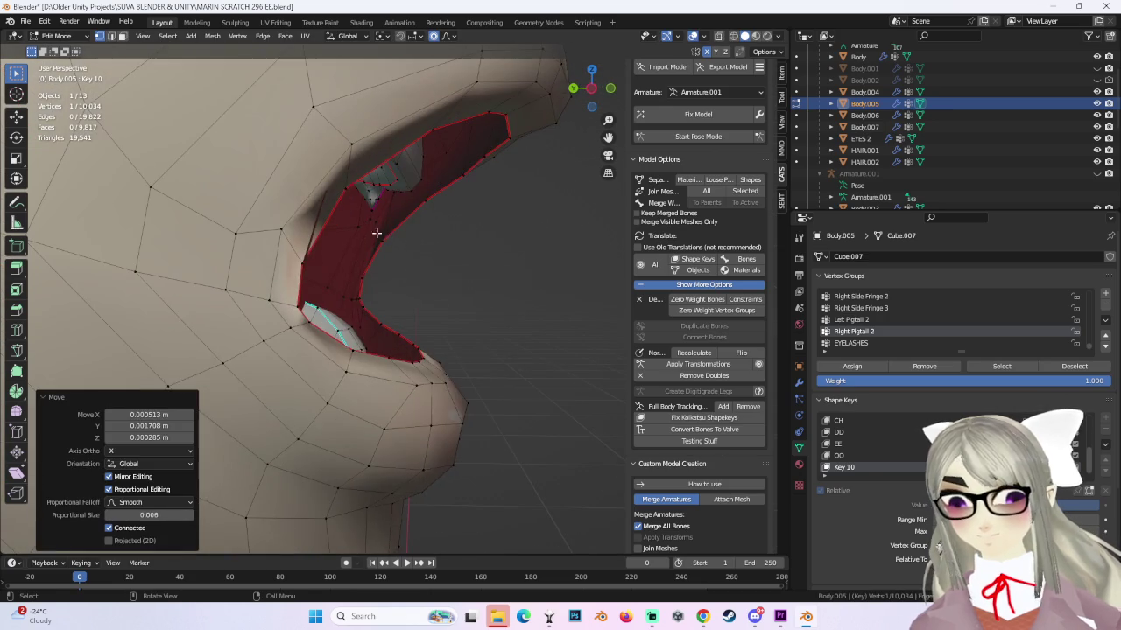
{"action": "key", "text": "g"}
{"action": "key", "text": "Escape"}
{"action": "key", "text": "ctrl+z"}
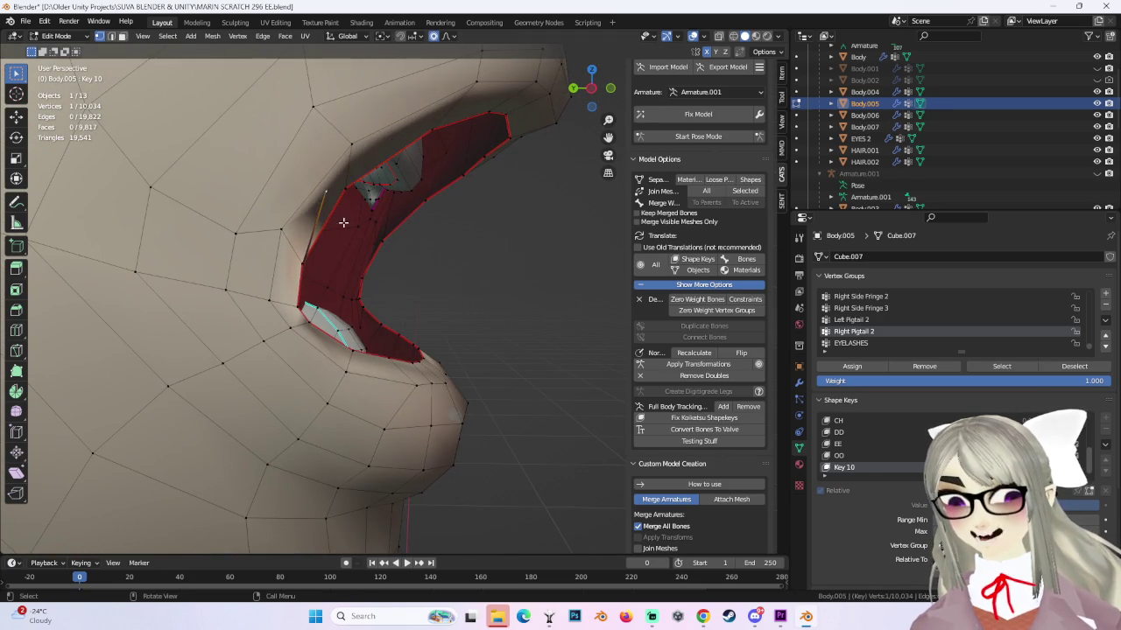
Move the lip-edge vertex with smooth falloff and undo a poor mouth-edge adjustment.
{"action": "key", "text": "g"}
{"action": "scroll", "coordinate": [357, 262], "scroll_direction": "up", "scroll_amount": 5}
{"action": "left_click", "coordinate": [377, 269]}
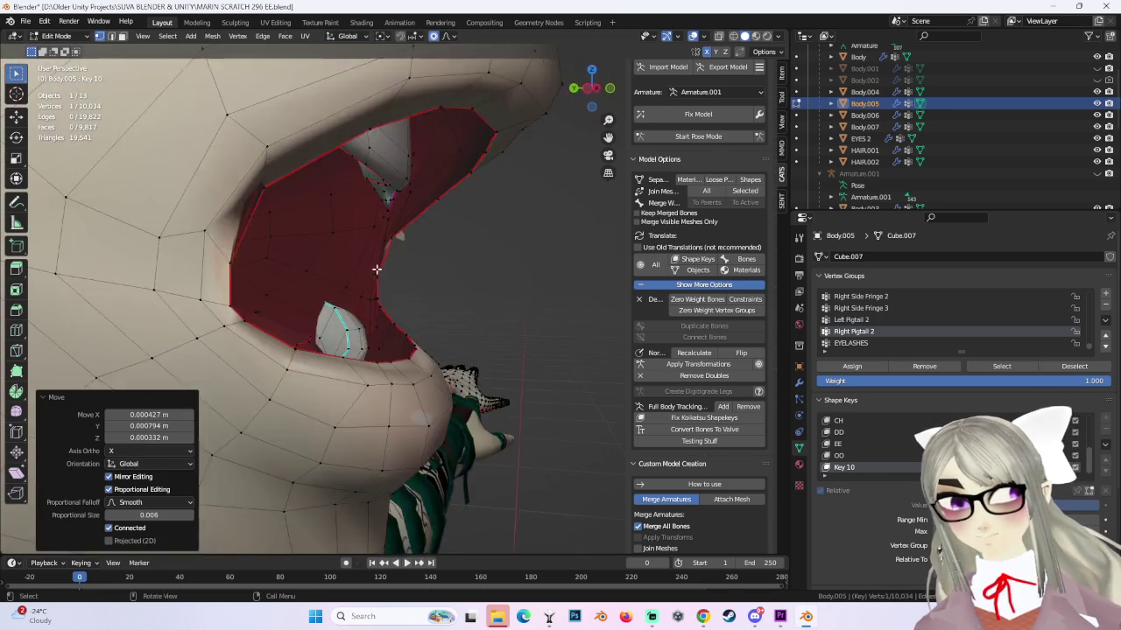
{"action": "middle_click_drag", "start_coordinate": [376, 269], "coordinate": [253, 245]}
{"action": "key", "text": "g"}
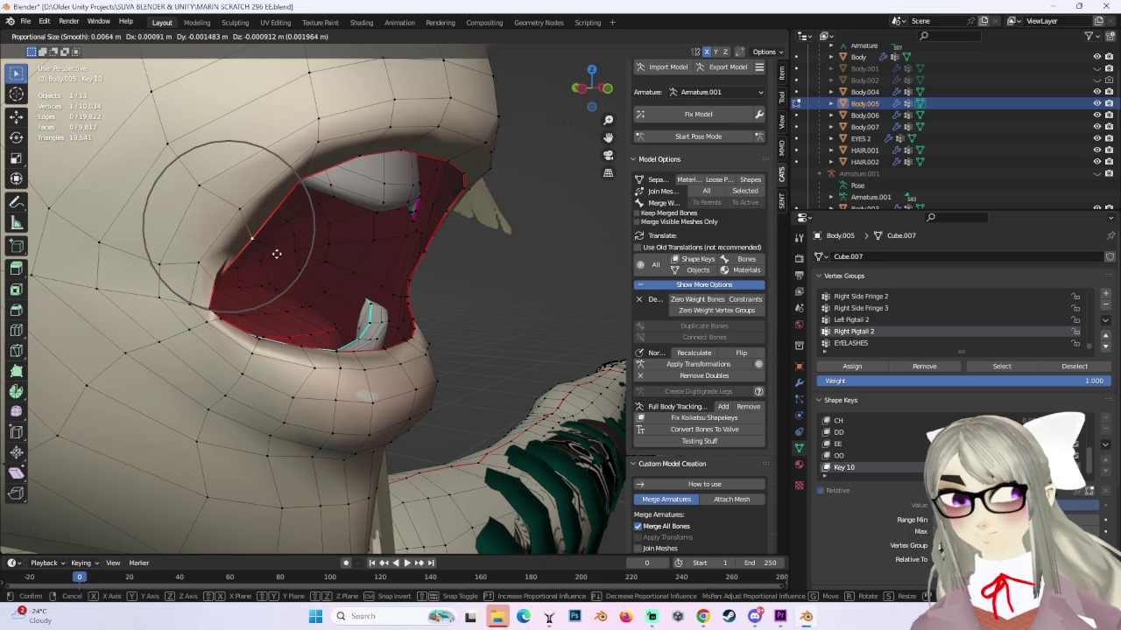
{"action": "left_click", "coordinate": [296, 262]}
{"action": "key", "text": "ctrl+z"}
{"action": "left_click", "coordinate": [227, 246]}
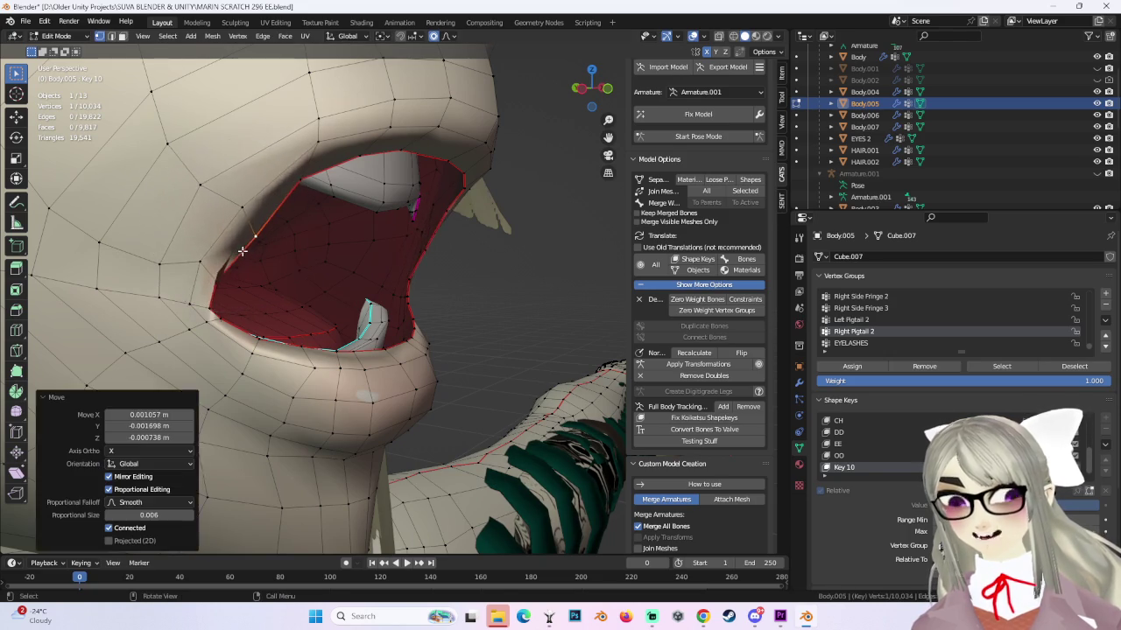
{"action": "middle_click_drag", "start_coordinate": [227, 246], "coordinate": [505, 315]}
{"action": "key", "text": "ctrl+z"}
Shift the mouth corner with falloff and cancel a second, unwanted corner move.
{"action": "key", "text": "g"}
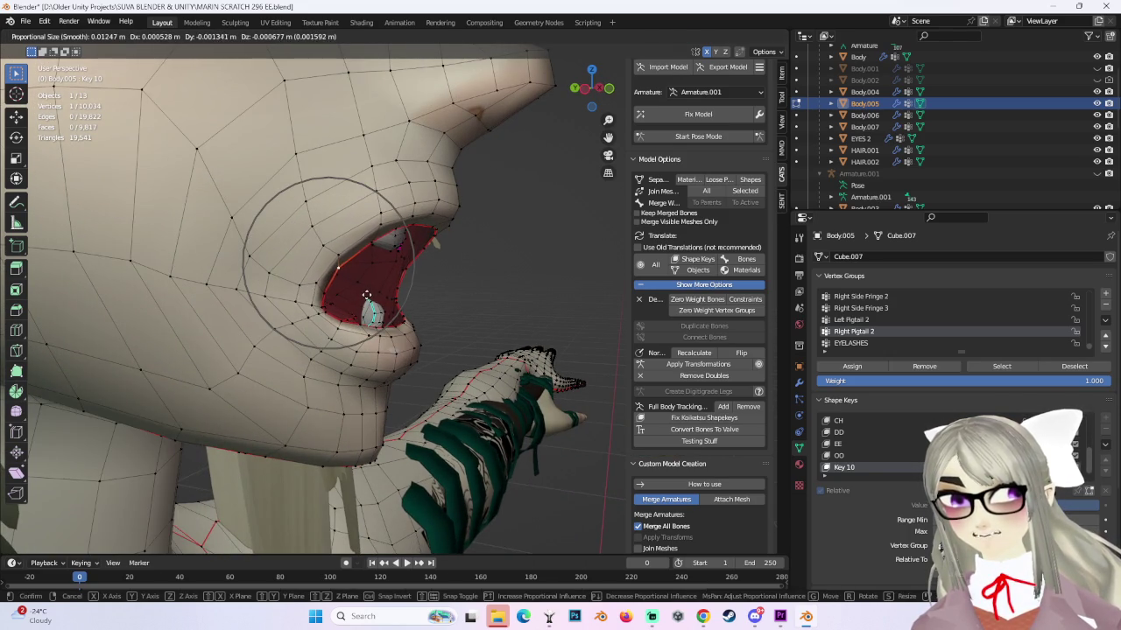
{"action": "left_click", "coordinate": [367, 295]}
{"action": "middle_click_drag", "start_coordinate": [367, 295], "coordinate": [490, 300]}
{"action": "key", "text": "g"}
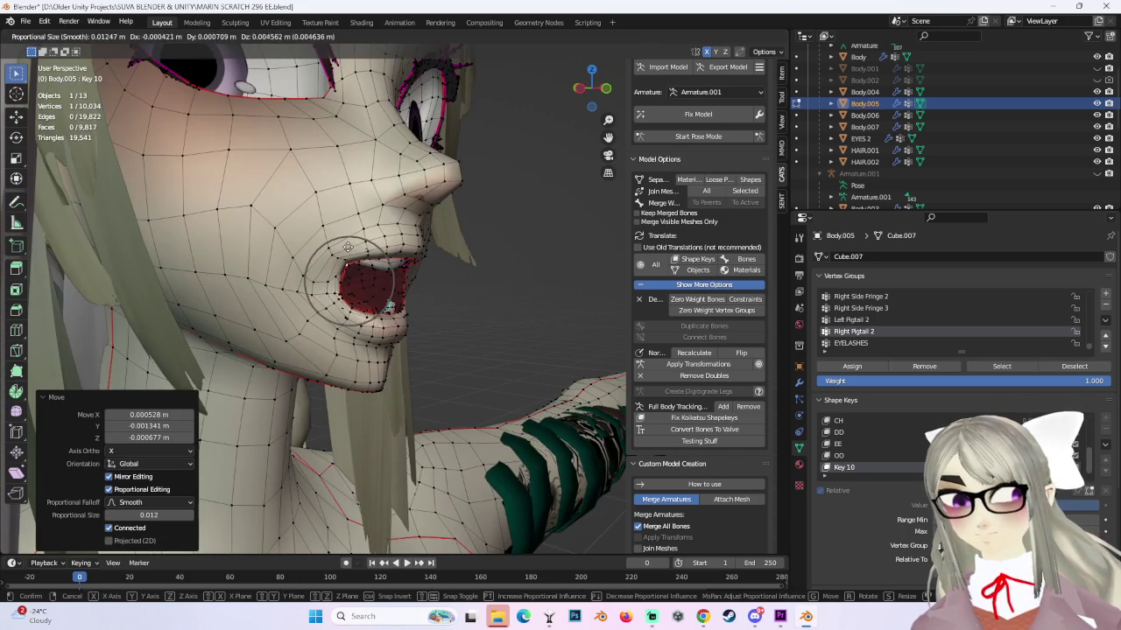
{"action": "right_click", "coordinate": [348, 248]}
{"action": "mouse_move", "coordinate": [347, 247]}
{"action": "middle_mouse_down"}
{"action": "mouse_move", "coordinate": [536, 307]}
{"action": "mouse_move", "coordinate": [425, 330]}
{"action": "middle_mouse_up"}
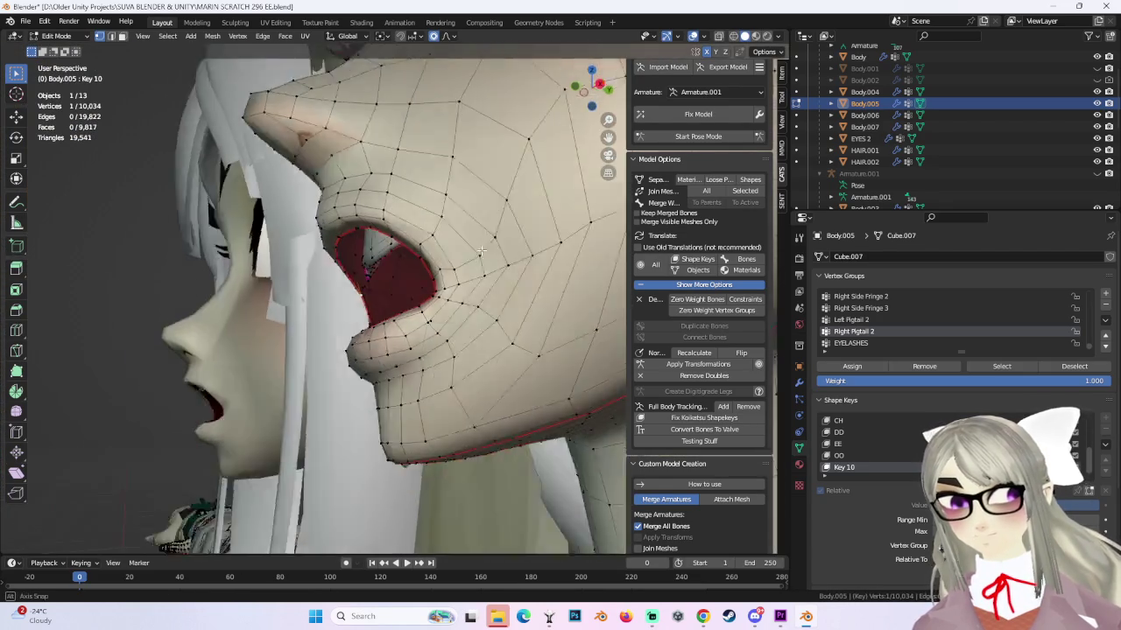
Zoom in on the mouth interior and move the lip-corner vertex.
{"action": "scroll", "coordinate": [424, 330], "scroll_direction": "up", "scroll_amount": 6}
{"action": "scroll", "coordinate": [425, 330], "scroll_direction": "up", "scroll_amount": 3}
{"action": "scroll", "coordinate": [445, 310], "scroll_direction": "up", "scroll_amount": 2}
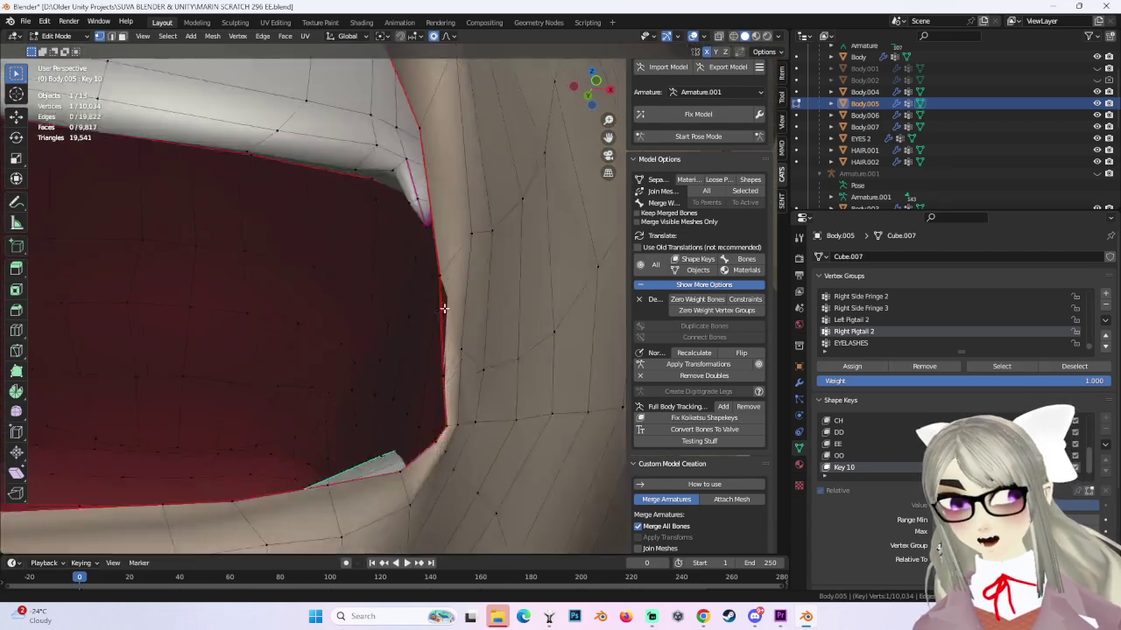
{"action": "scroll", "coordinate": [445, 333], "scroll_direction": "up", "scroll_amount": 3}
{"action": "middle_click_drag", "start_coordinate": [551, 278], "coordinate": [364, 384]}
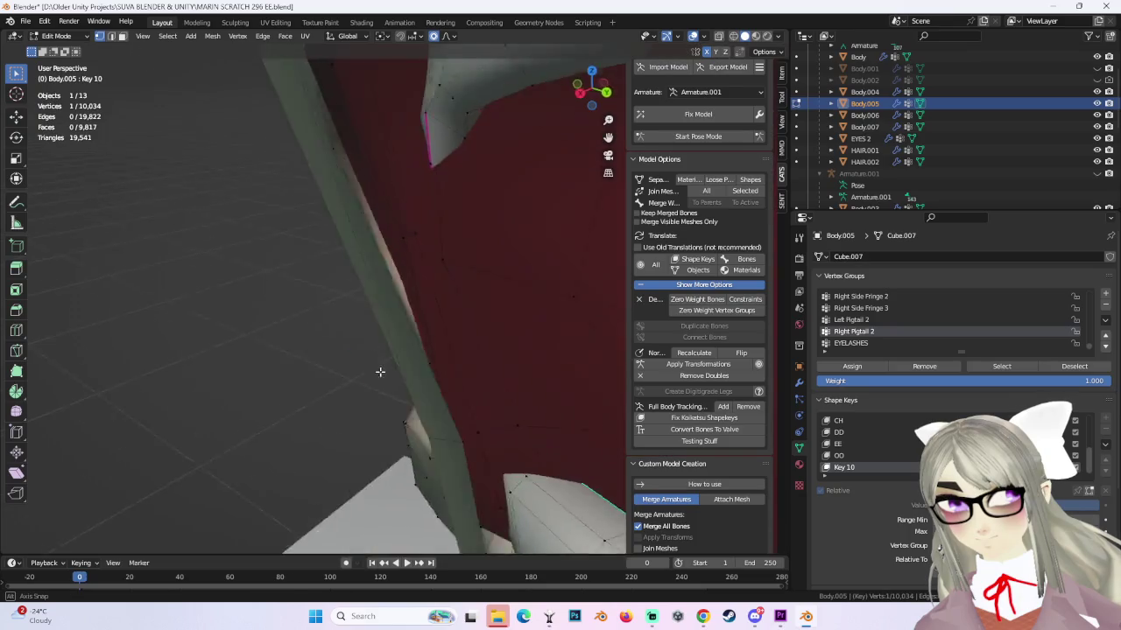
{"action": "scroll", "coordinate": [472, 342], "scroll_direction": "down", "scroll_amount": 5}
{"action": "key", "text": "g"}
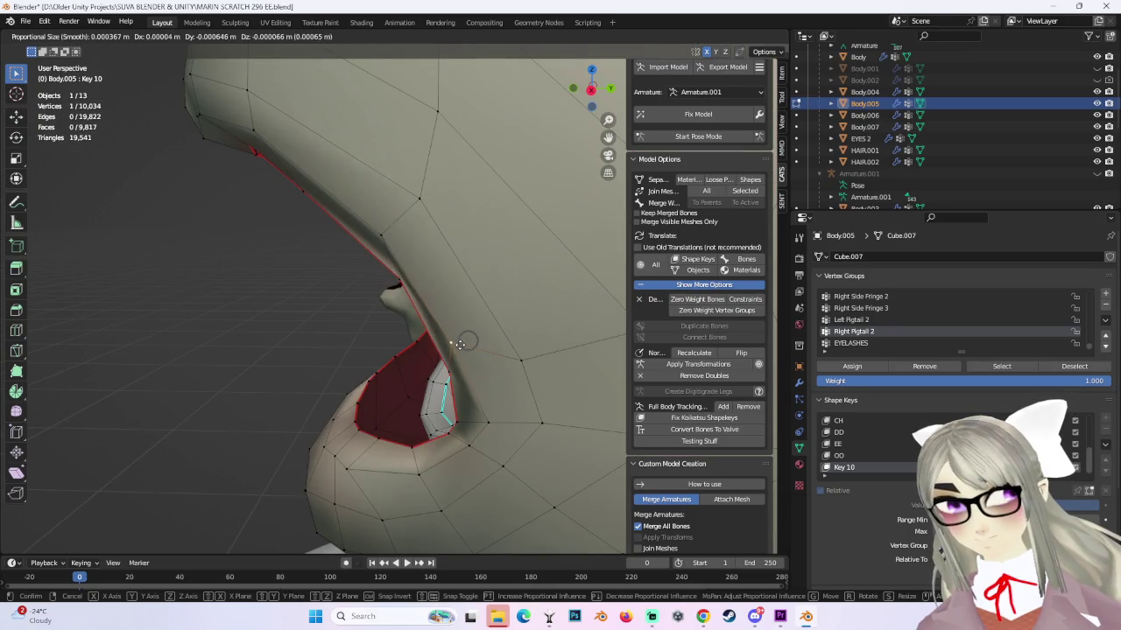
{"action": "left_click", "coordinate": [463, 343]}
Move the lip-corner vertex again and orbit to a more frontal view.
{"action": "scroll", "coordinate": [450, 343], "scroll_direction": "up", "scroll_amount": 3}
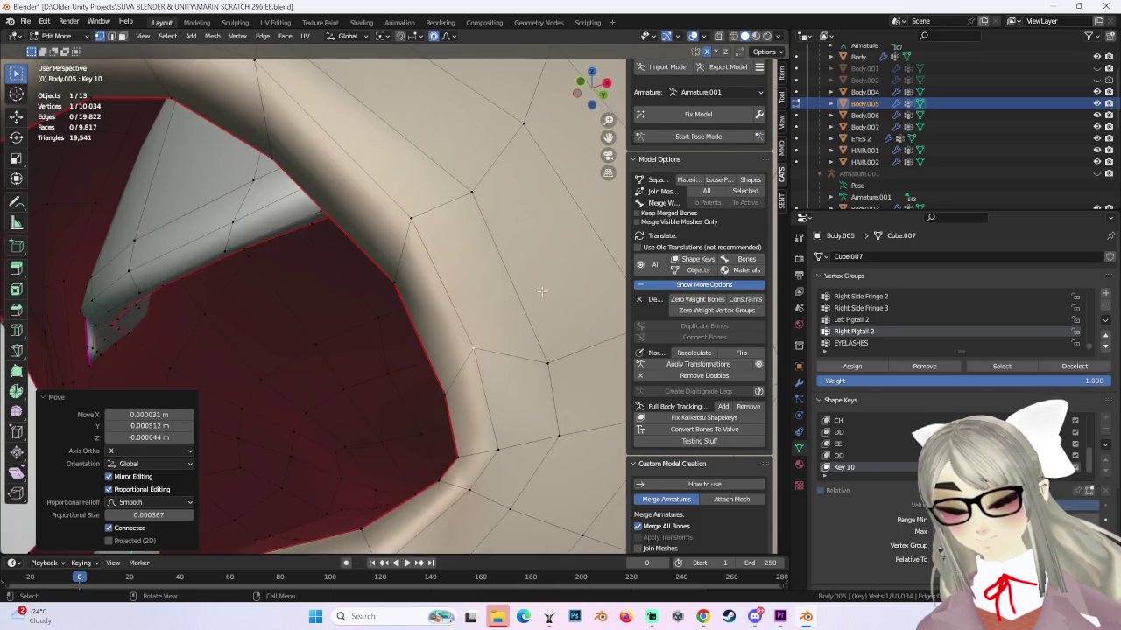
{"action": "scroll", "coordinate": [450, 342], "scroll_direction": "down", "scroll_amount": 3}
{"action": "scroll", "coordinate": [484, 367], "scroll_direction": "down", "scroll_amount": 1}
{"action": "key", "text": "g"}
{"action": "left_click", "coordinate": [451, 343]}
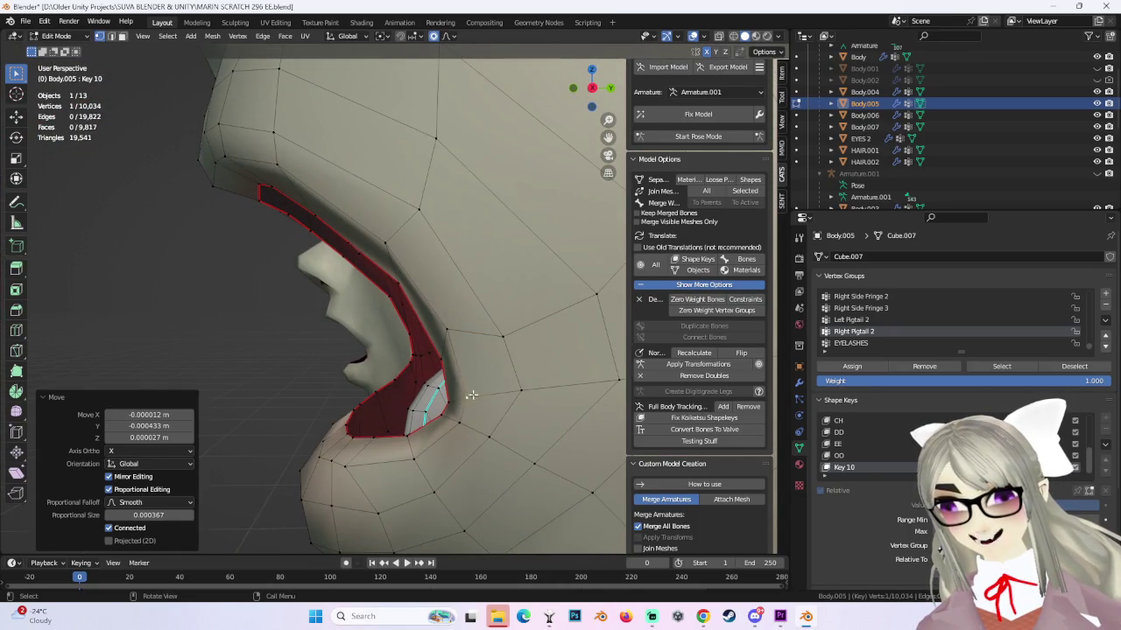
{"action": "middle_click_drag", "start_coordinate": [451, 343], "coordinate": [445, 330]}
{"action": "middle_click_drag", "start_coordinate": [393, 267], "coordinate": [393, 268]}
Nudge the upper-lip edge vertex twice and the cheek-side mouth edge vertex once.
{"action": "key", "text": "g"}
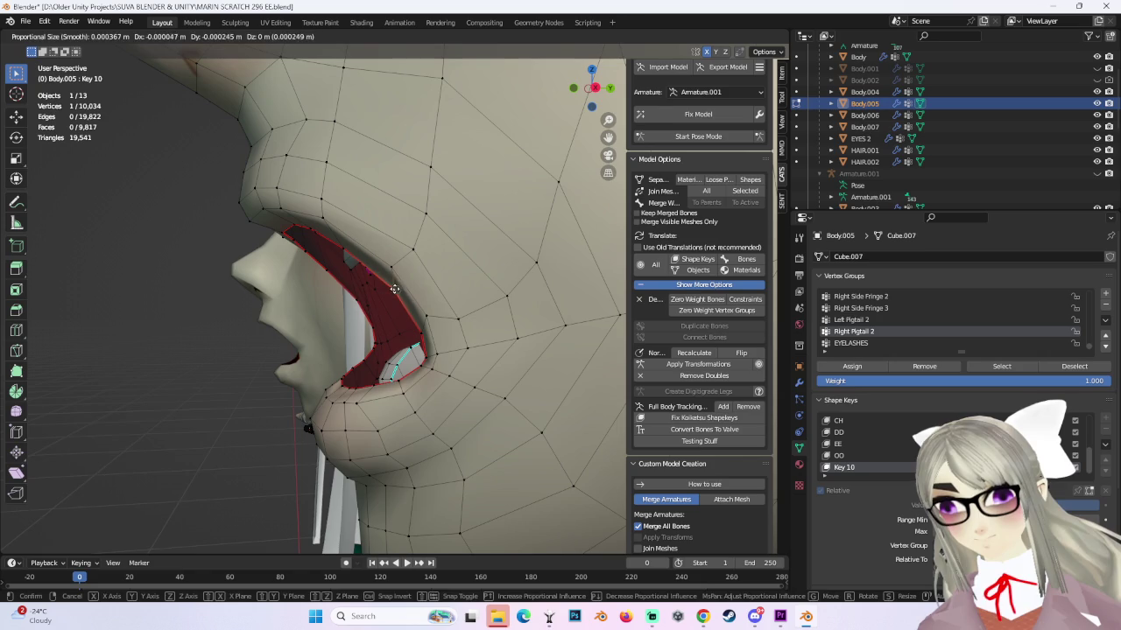
{"action": "left_click", "coordinate": [393, 269]}
{"action": "key", "text": "g"}
{"action": "left_click", "coordinate": [393, 269]}
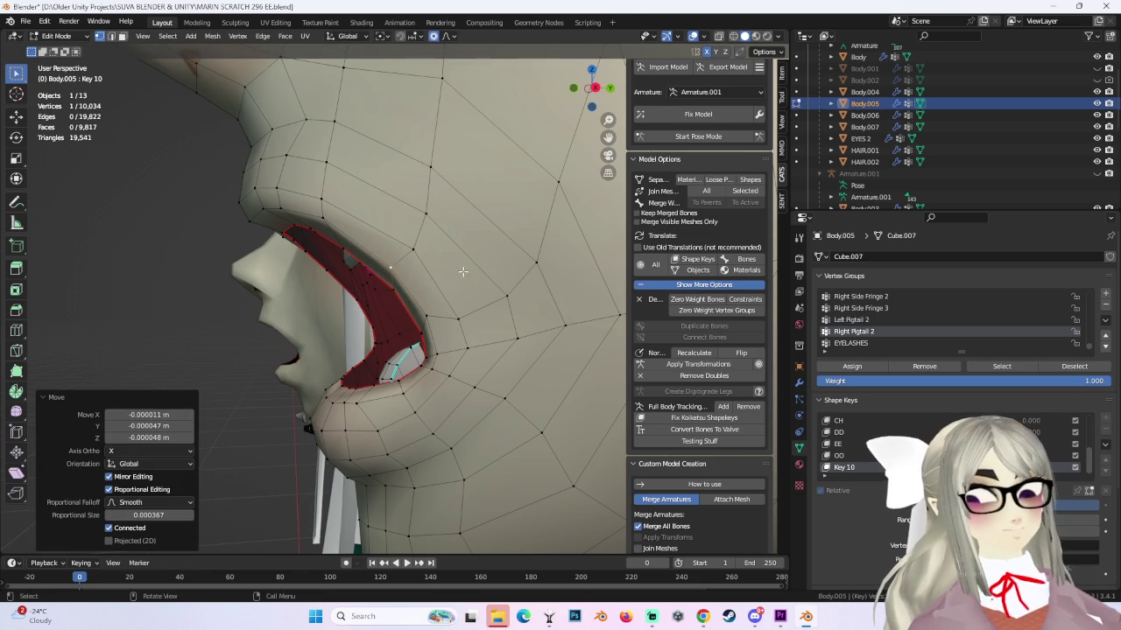
{"action": "key", "text": "g"}
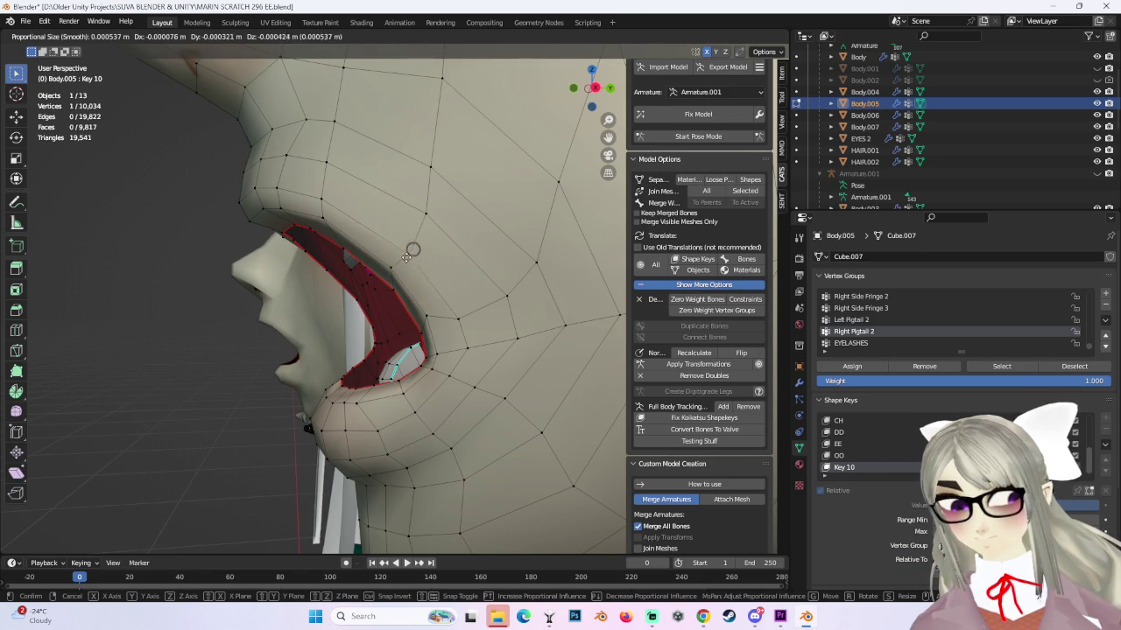
{"action": "left_click", "coordinate": [405, 251]}
{"action": "middle_click_drag", "start_coordinate": [405, 251], "coordinate": [478, 252]}
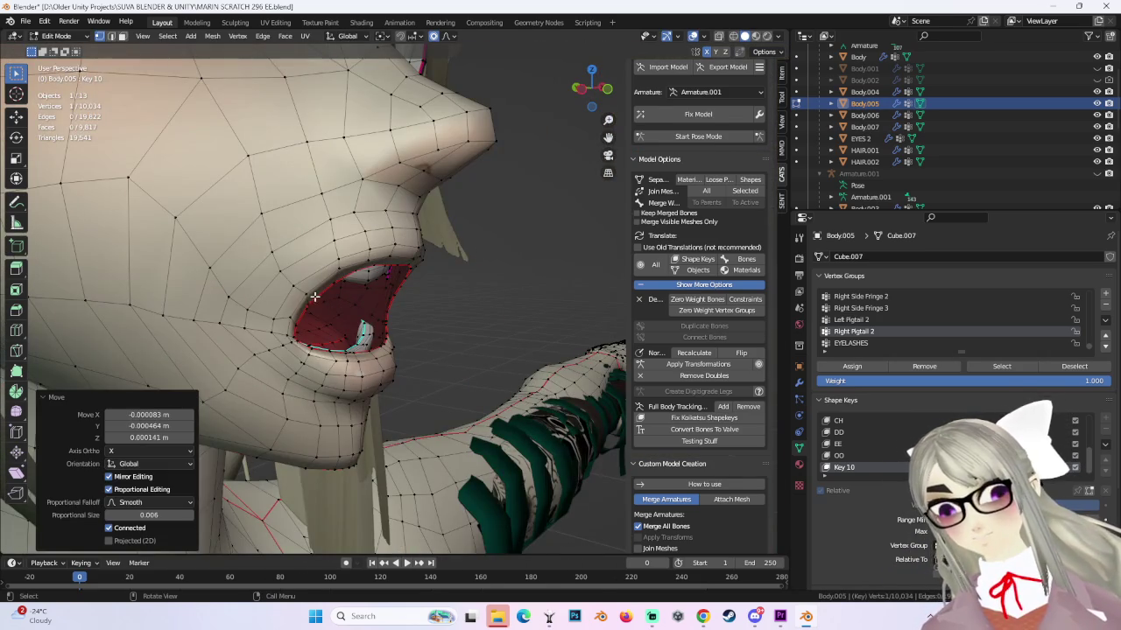
Make final mouth-corner moves under 0.0005 m with radii down to 0.006.
{"action": "key", "text": "g"}
{"action": "left_click", "coordinate": [306, 302]}
{"action": "mouse_move", "coordinate": [307, 302]}
{"action": "middle_mouse_down"}
{"action": "mouse_move", "coordinate": [372, 275]}
{"action": "mouse_move", "coordinate": [393, 289]}
{"action": "middle_mouse_up"}
{"action": "key", "text": "g"}
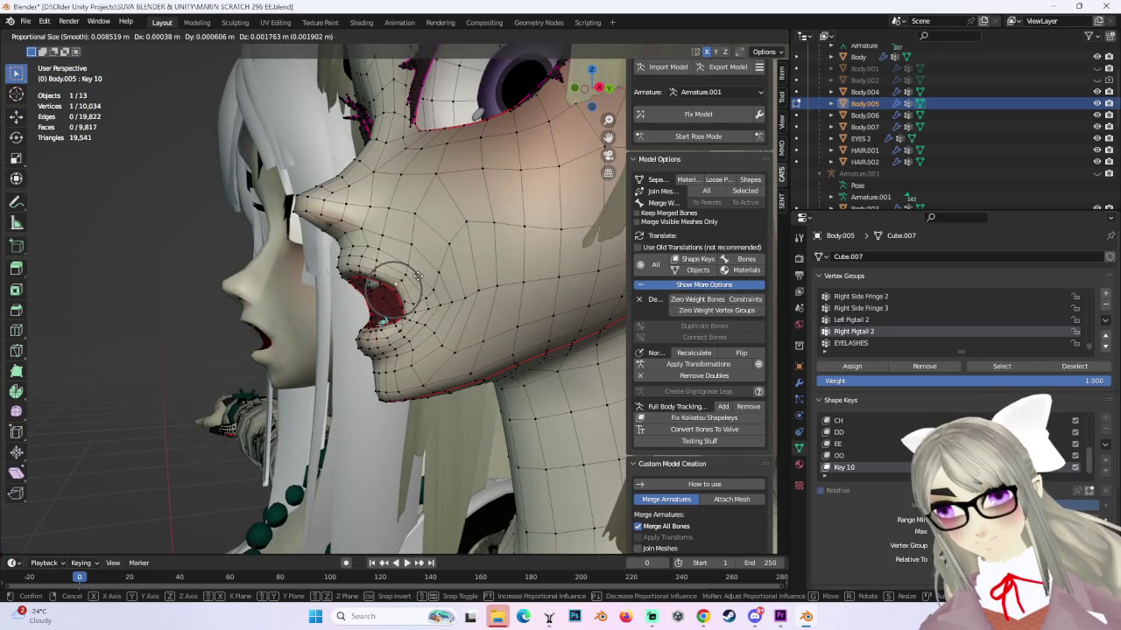
{"action": "left_click", "coordinate": [416, 280]}
{"action": "middle_click_drag", "start_coordinate": [415, 280], "coordinate": [528, 289]}
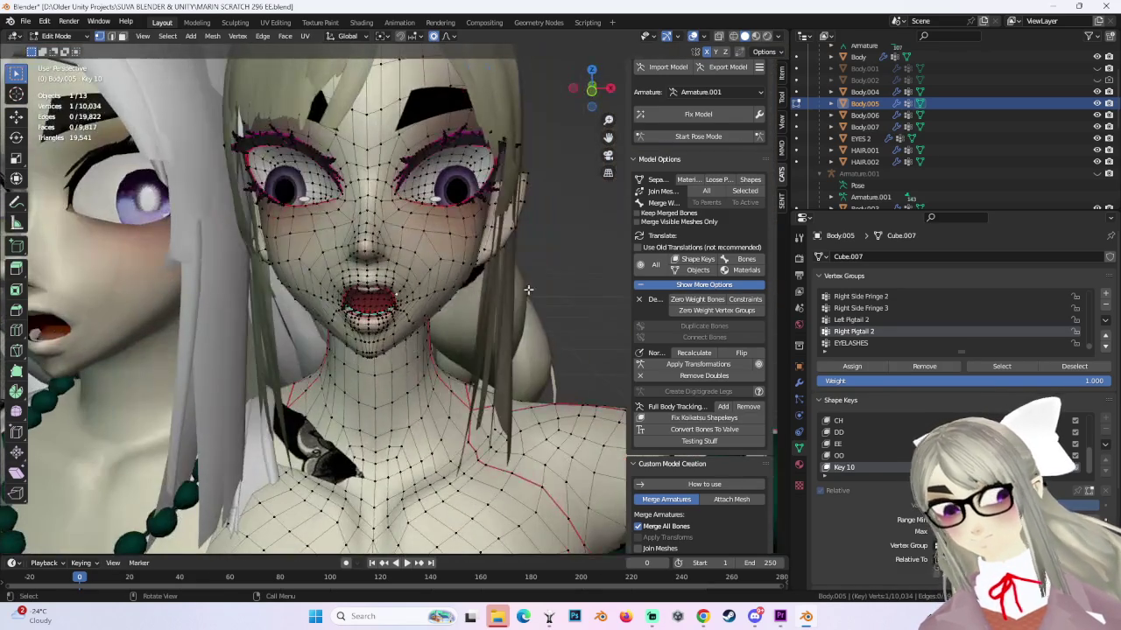
Check the mouth from the front, then try a wide-falloff mouth-corner move in Right view.
{"action": "left_click", "coordinate": [596, 84]}
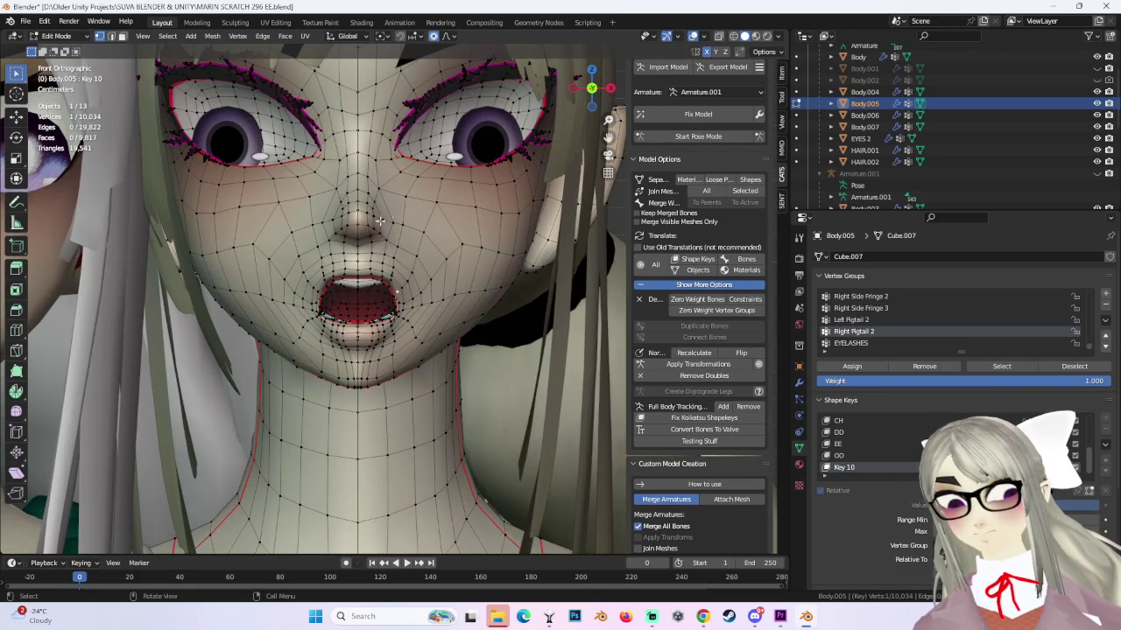
{"action": "middle_click_drag", "start_coordinate": [380, 220], "coordinate": [345, 223]}
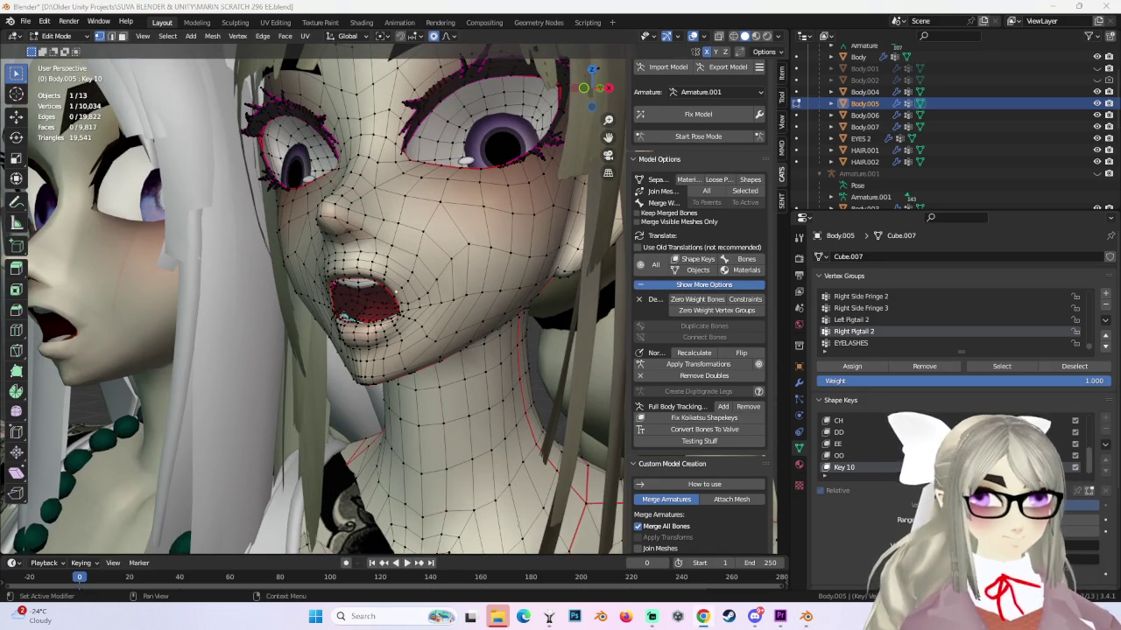
{"action": "middle_click_drag", "start_coordinate": [440, 353], "coordinate": [477, 348]}
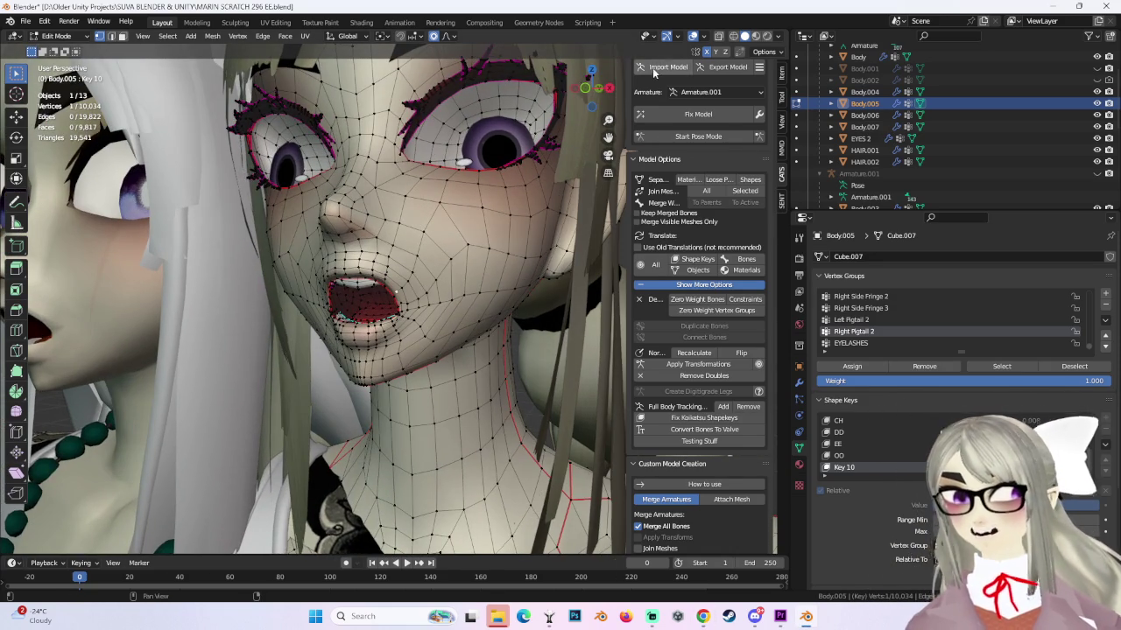
{"action": "left_click", "coordinate": [610, 88]}
{"action": "scroll", "coordinate": [383, 275], "scroll_direction": "up", "scroll_amount": 3}
{"action": "key", "text": "g"}
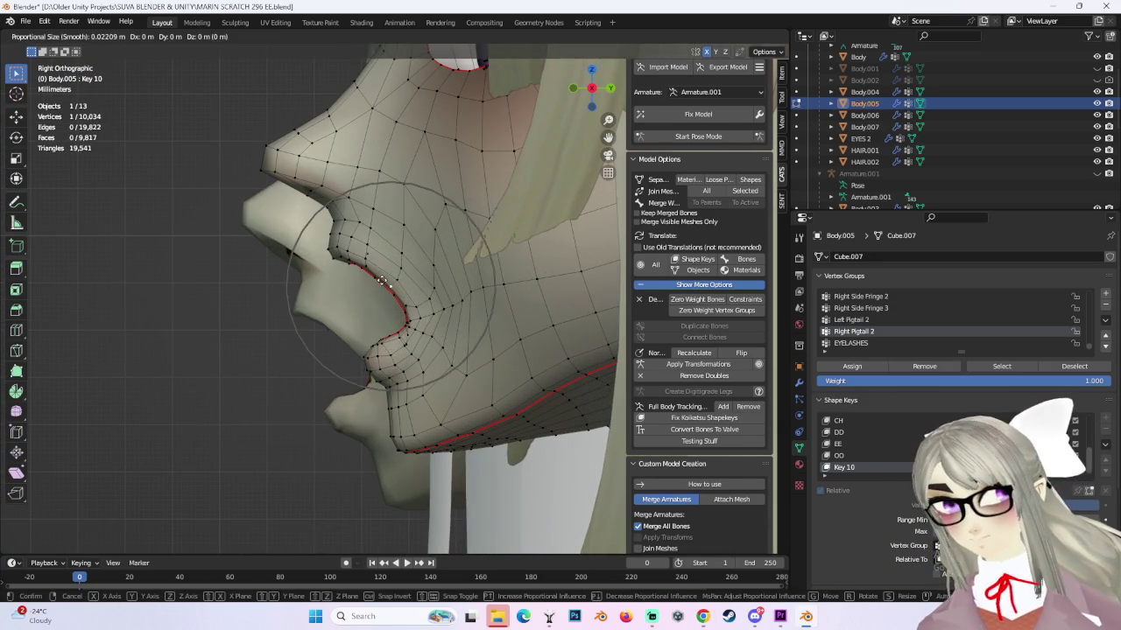
{"action": "scroll", "coordinate": [383, 275], "scroll_direction": "down", "scroll_amount": 3}
{"action": "left_click", "coordinate": [382, 275]}
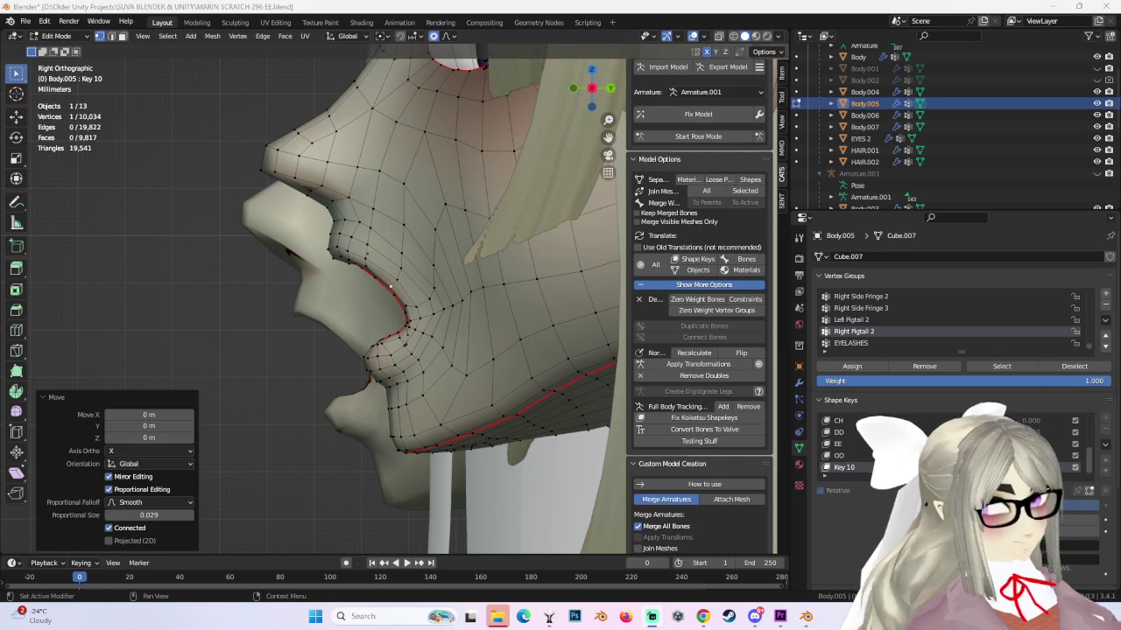
Move a lip-profile vertex about 0.0016 m with 0.020-radius smooth falloff, then recheck the views.
{"action": "left_click", "coordinate": [345, 229]}
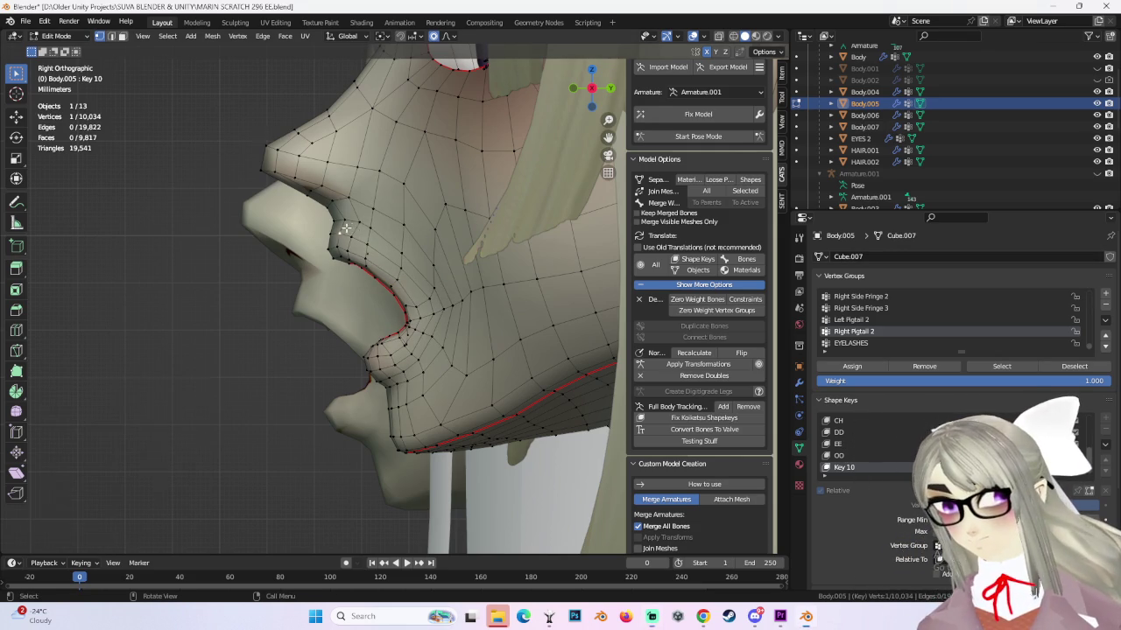
{"action": "key", "text": "g"}
{"action": "left_click", "coordinate": [341, 236]}
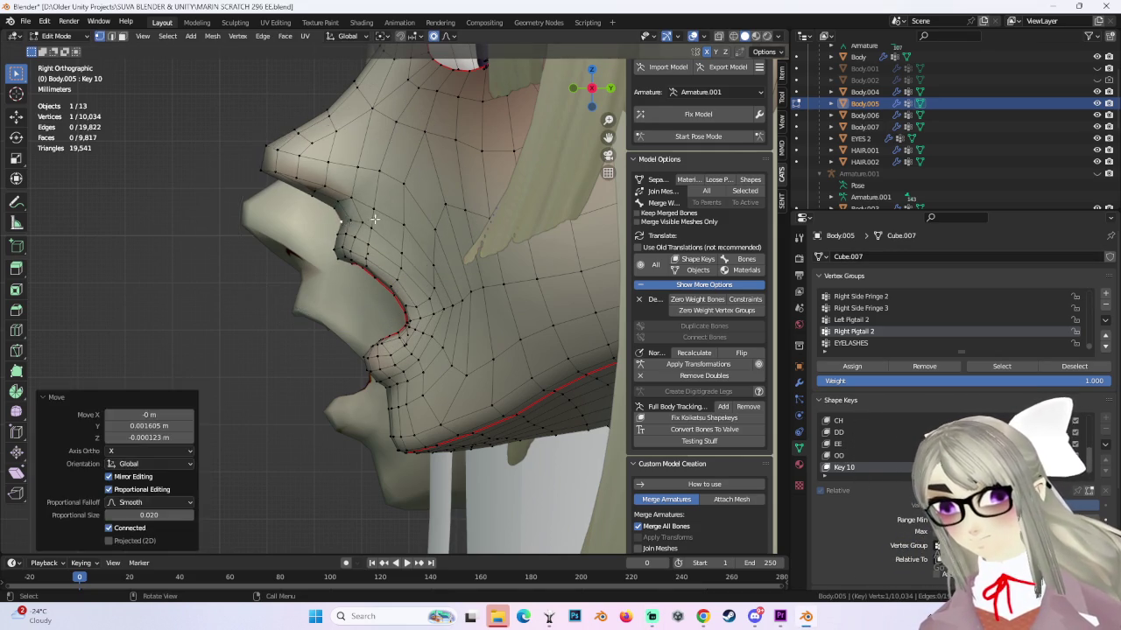
{"action": "scroll", "coordinate": [408, 308], "scroll_direction": "down", "scroll_amount": 2}
{"action": "scroll", "coordinate": [408, 308], "scroll_direction": "up", "scroll_amount": 1}
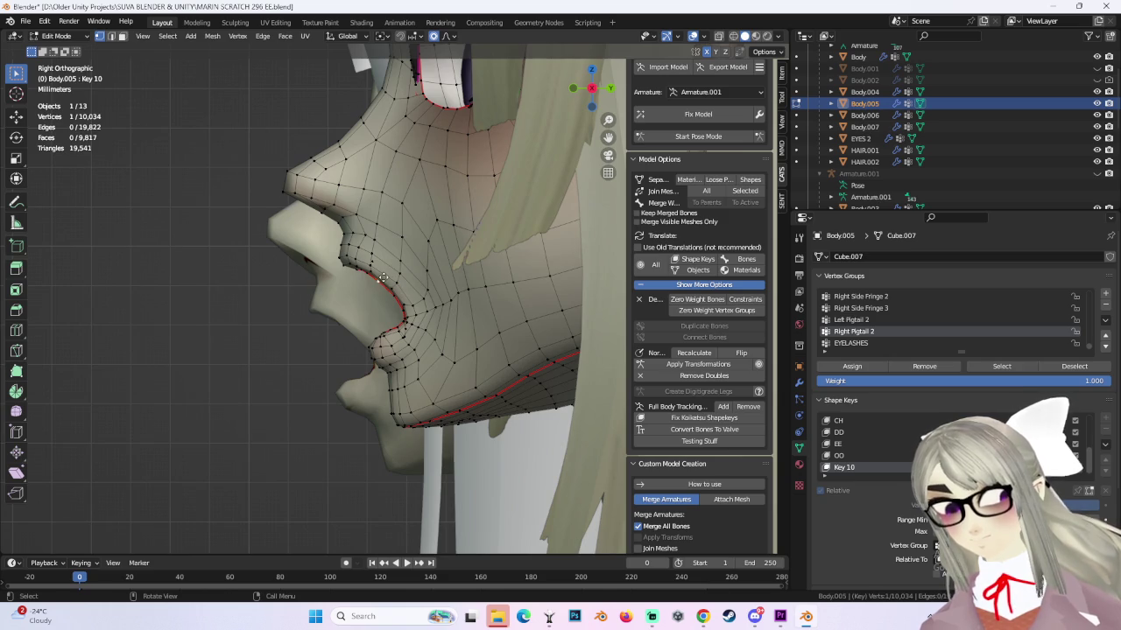
{"action": "key", "text": "g"}
{"action": "left_click", "coordinate": [384, 271]}
{"action": "mouse_move", "coordinate": [383, 271]}
{"action": "middle_mouse_down"}
{"action": "mouse_move", "coordinate": [545, 274]}
{"action": "mouse_move", "coordinate": [525, 275]}
{"action": "mouse_move", "coordinate": [417, 344]}
{"action": "middle_mouse_up"}
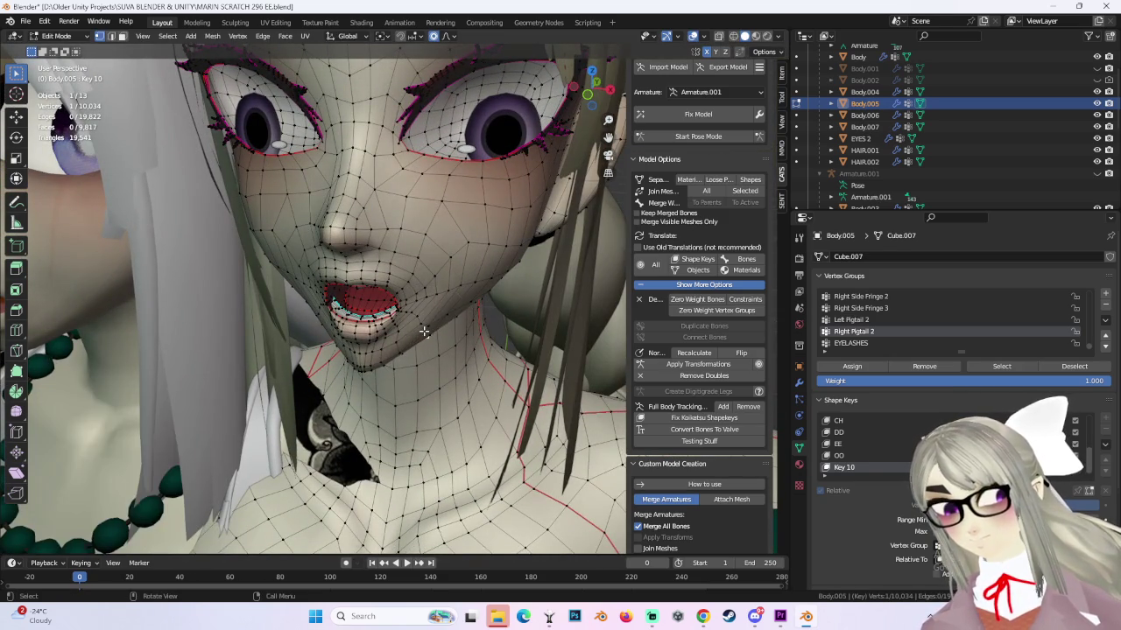
{"action": "mouse_move", "coordinate": [423, 331]}
{"action": "middle_mouse_down"}
{"action": "mouse_move", "coordinate": [413, 357]}
{"action": "mouse_move", "coordinate": [373, 332]}
{"action": "mouse_move", "coordinate": [313, 335]}
{"action": "mouse_move", "coordinate": [592, 55]}
{"action": "middle_mouse_up"}
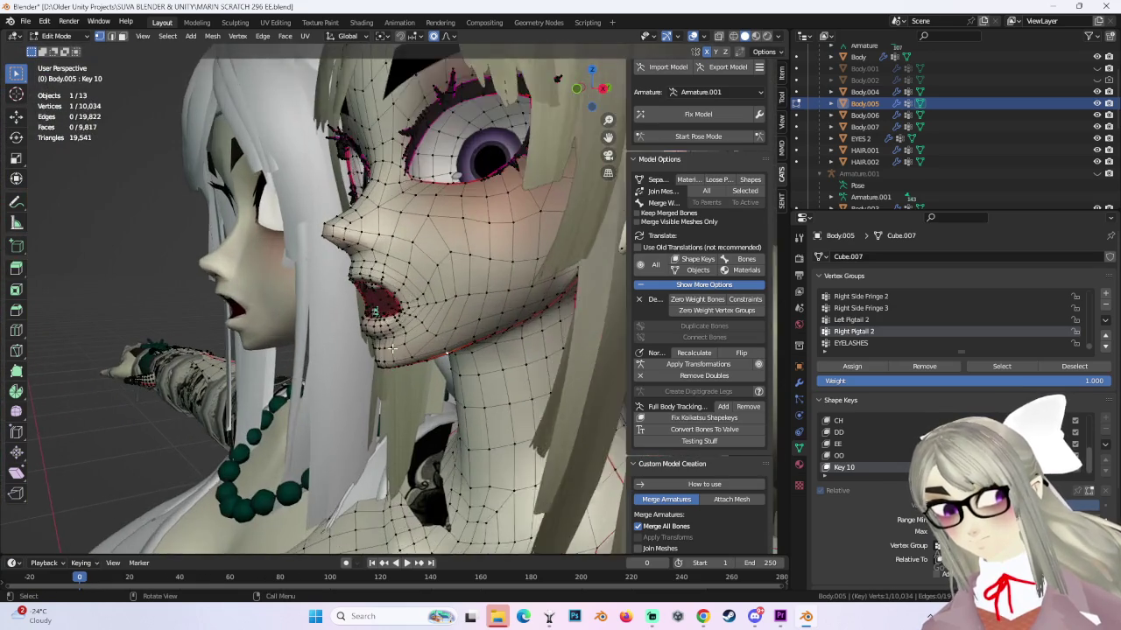
{"action": "left_click", "coordinate": [603, 89]}
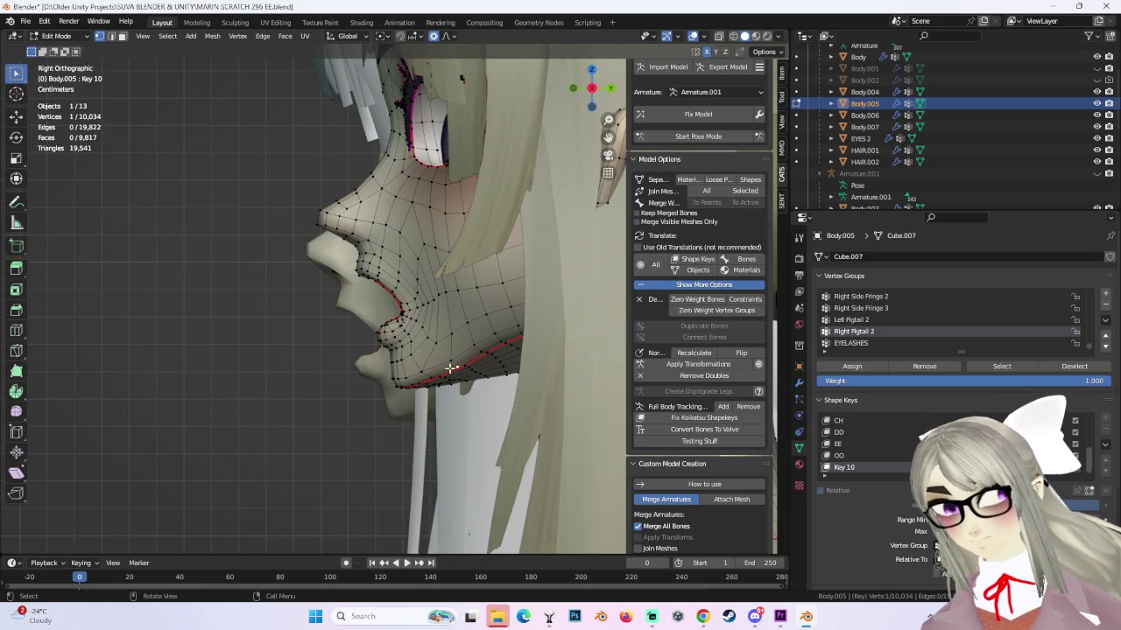
Switch to Object Mode and view the head in Front Orthographic.
{"action": "left_click", "coordinate": [52, 35]}
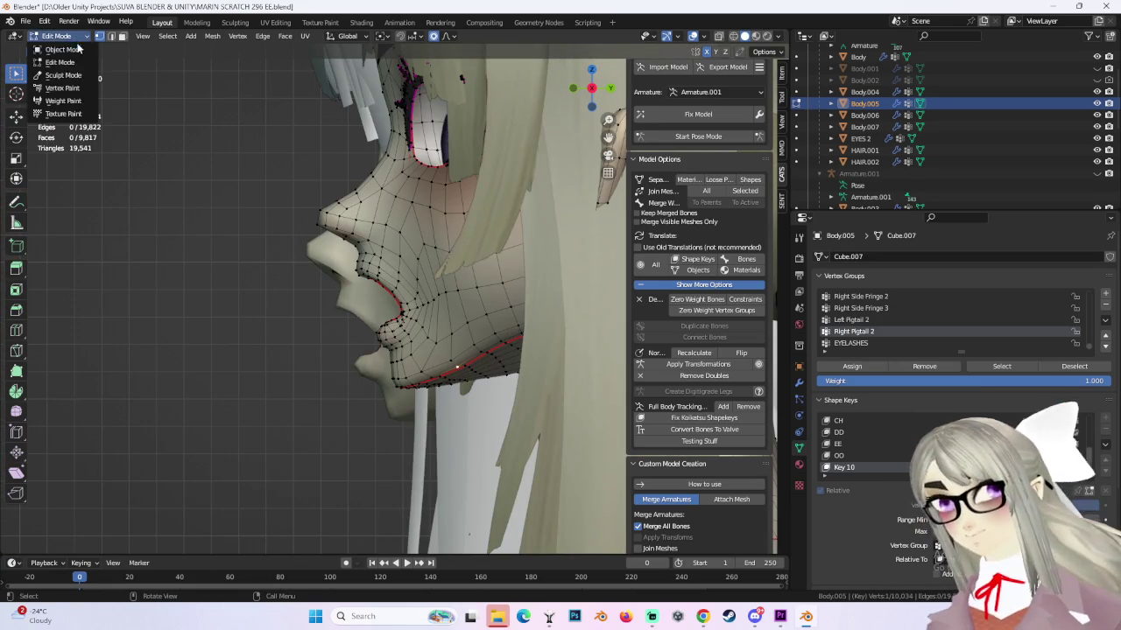
{"action": "left_click", "coordinate": [63, 50]}
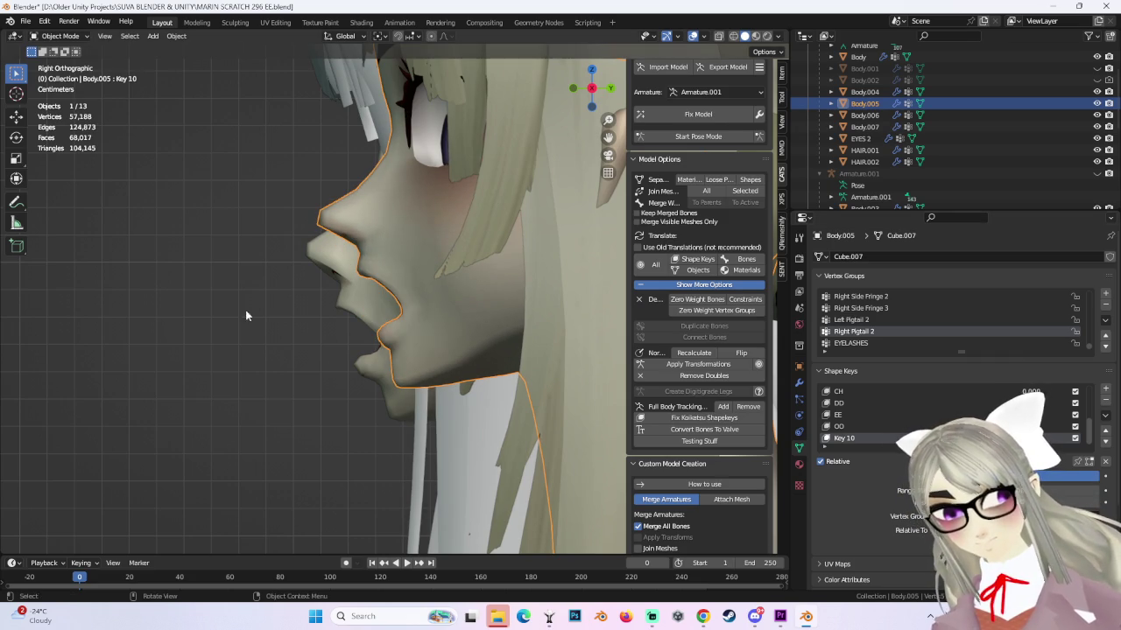
{"action": "mouse_move", "coordinate": [246, 316]}
{"action": "middle_mouse_down"}
{"action": "mouse_move", "coordinate": [392, 330]}
{"action": "mouse_move", "coordinate": [459, 319]}
{"action": "middle_mouse_up"}
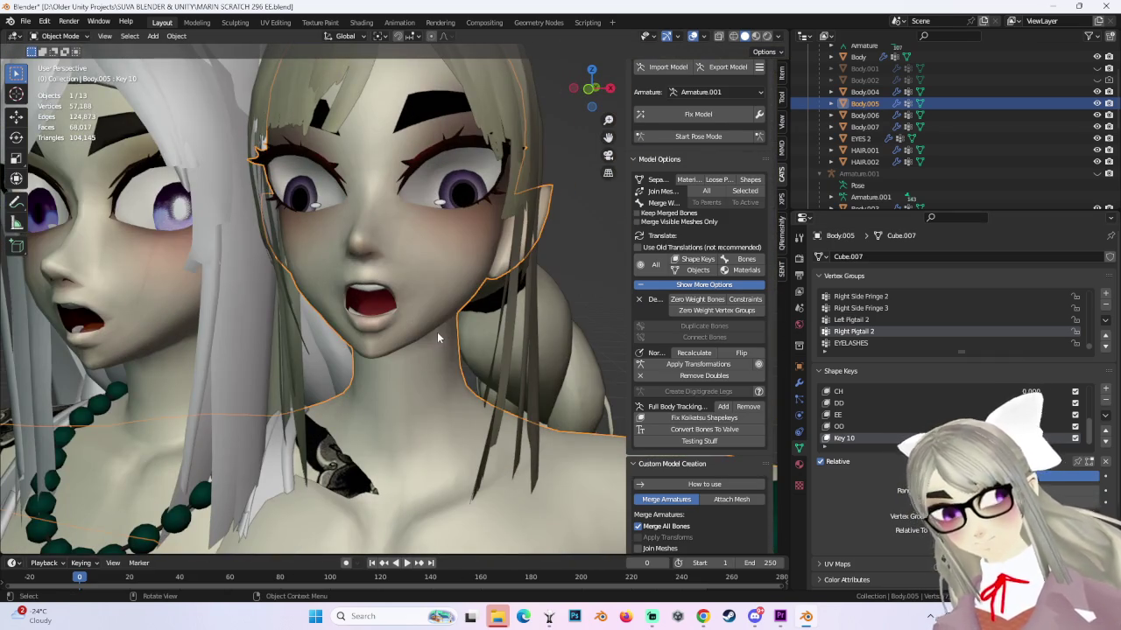
{"action": "left_click", "coordinate": [592, 88]}
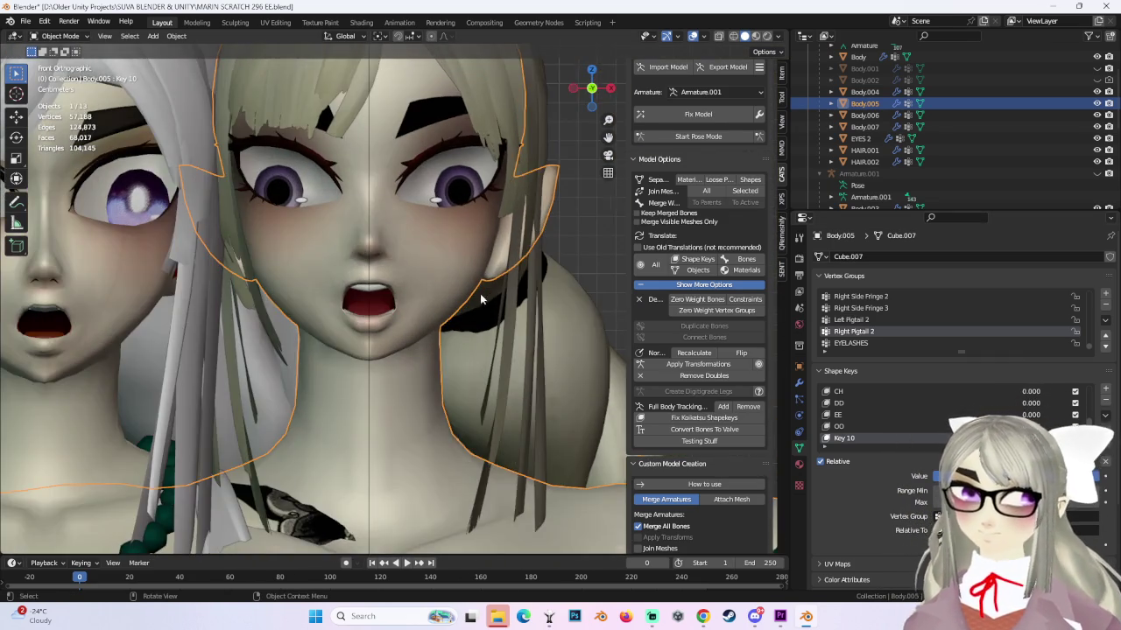
{"action": "scroll", "coordinate": [434, 259], "scroll_direction": "up", "scroll_amount": 2}
{"action": "scroll", "coordinate": [301, 203], "scroll_direction": "down", "scroll_amount": 2}
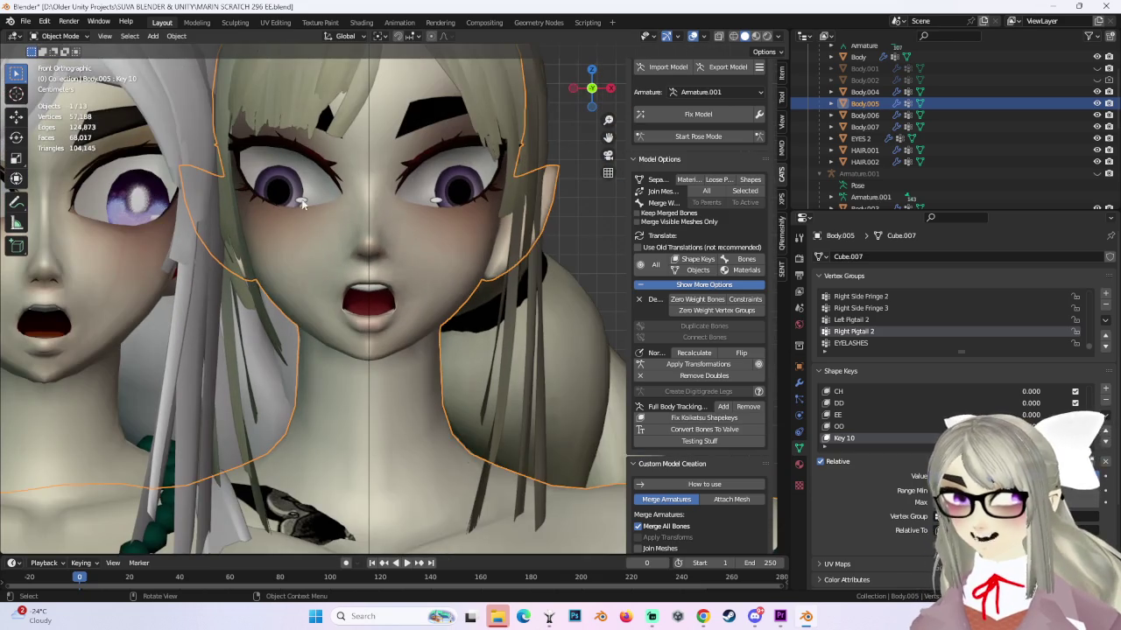
Return to Edit Mode to keep refining the mesh.
{"action": "left_click", "coordinate": [60, 35]}
{"action": "left_click", "coordinate": [53, 62]}
{"action": "scroll", "coordinate": [368, 262], "scroll_direction": "up", "scroll_amount": 2}
{"action": "scroll", "coordinate": [368, 262], "scroll_direction": "up", "scroll_amount": 1}
Soft-move the selected mouth vertices and the mouth corner of Key 10 using proportional editing.
{"action": "key", "text": "g"}
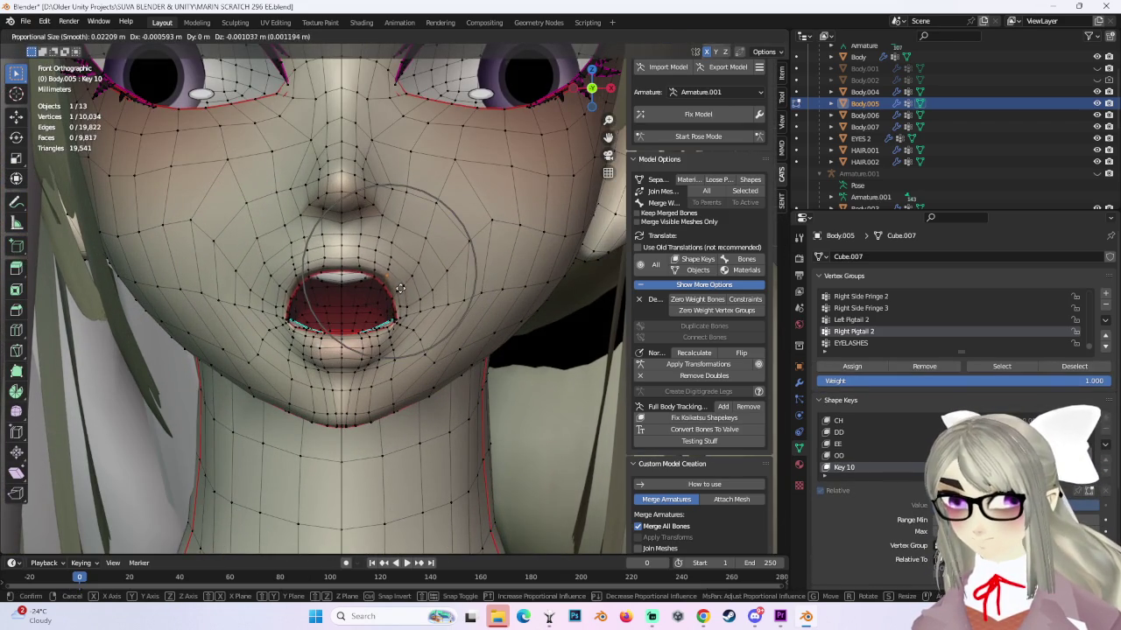
{"action": "left_click", "coordinate": [400, 289]}
{"action": "scroll", "coordinate": [400, 289], "scroll_direction": "up", "scroll_amount": 2}
{"action": "key", "text": "g"}
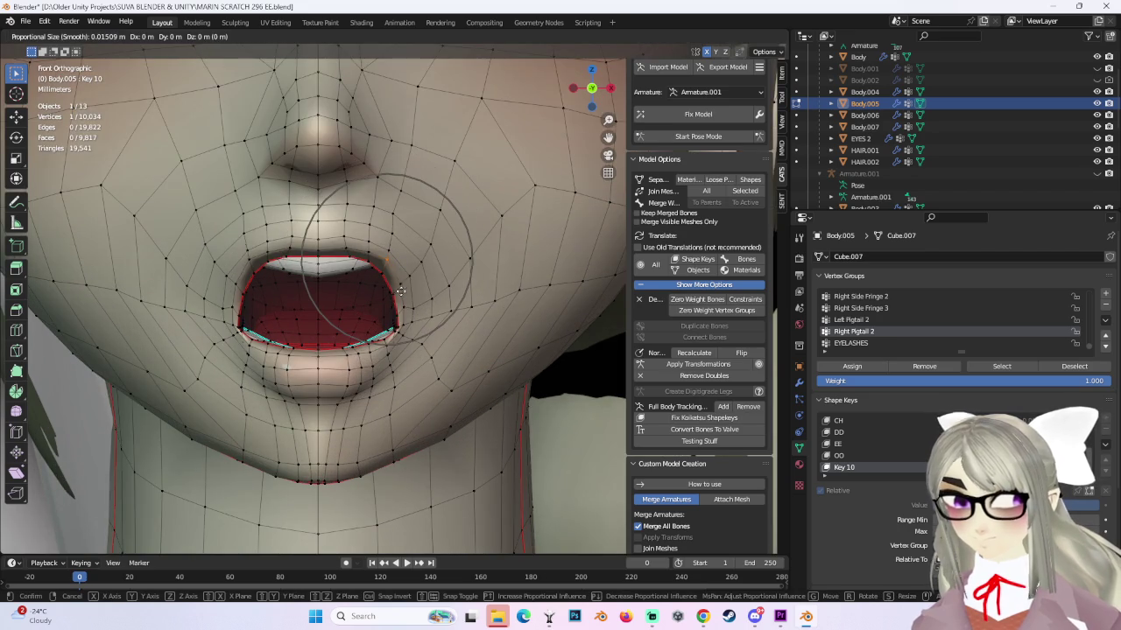
{"action": "left_click", "coordinate": [411, 302]}
From an angled view, nudge the lip vertex with a smaller proportional influence.
{"action": "scroll", "coordinate": [374, 342], "scroll_direction": "down", "scroll_amount": 3}
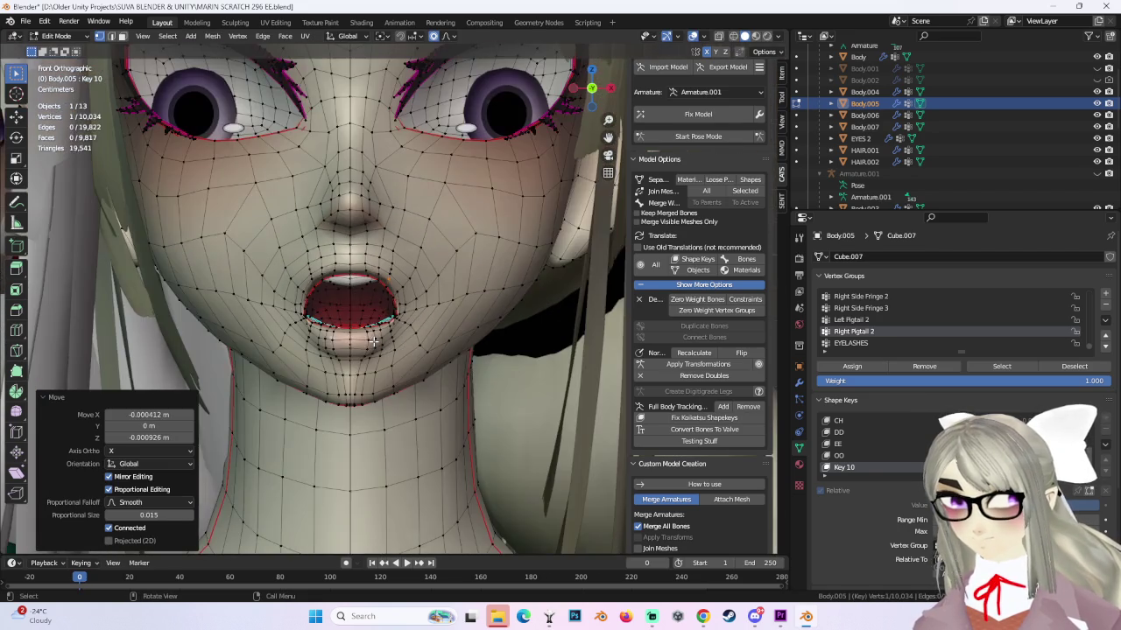
{"action": "scroll", "coordinate": [499, 298], "scroll_direction": "down", "scroll_amount": 3}
{"action": "middle_click_drag", "start_coordinate": [501, 297], "coordinate": [481, 299]}
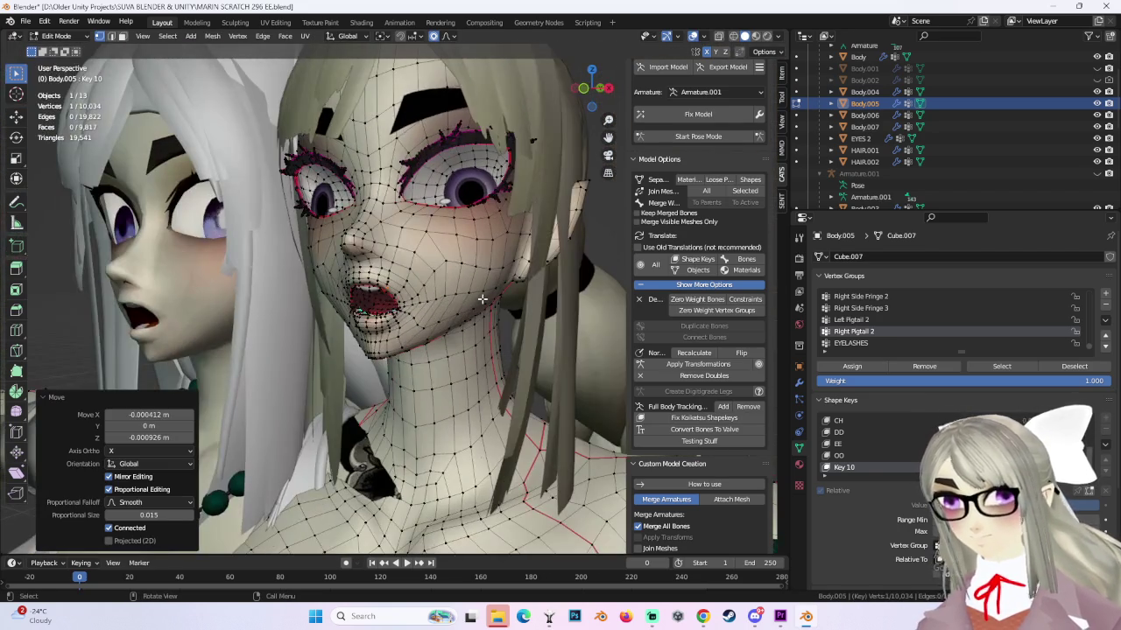
{"action": "key", "text": "g"}
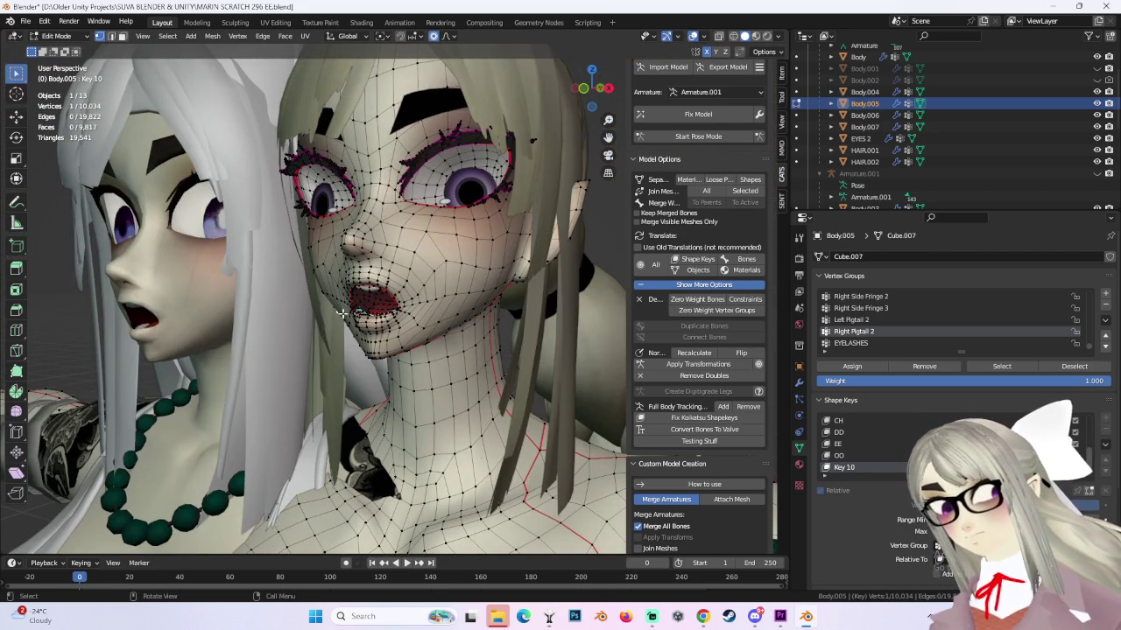
{"action": "scroll", "coordinate": [350, 312], "scroll_direction": "down", "scroll_amount": 1}
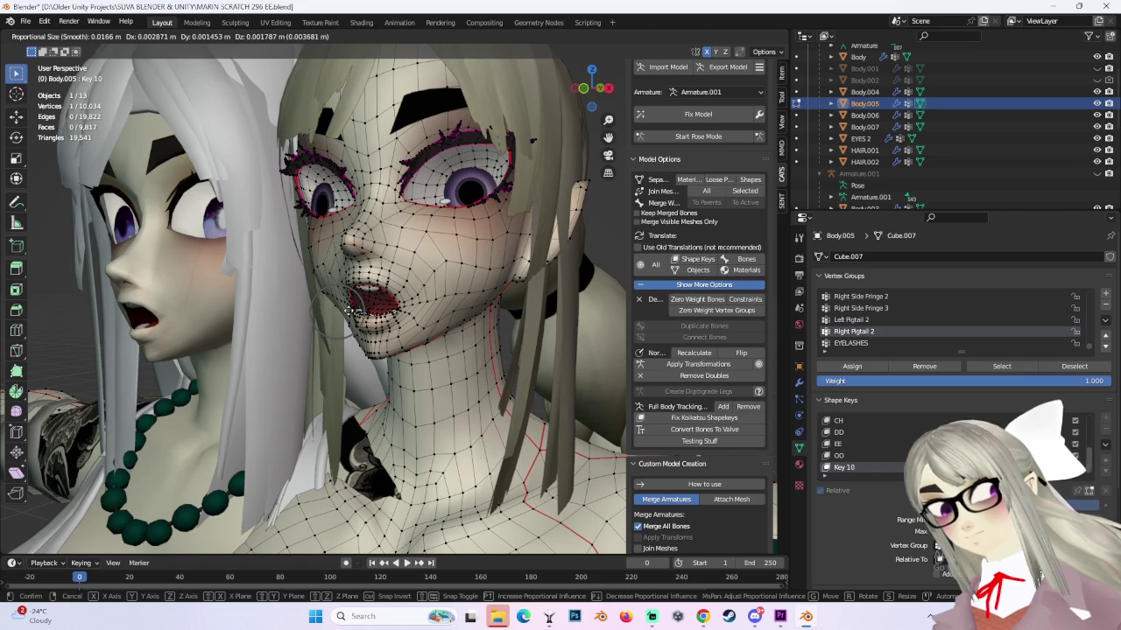
{"action": "left_click", "coordinate": [350, 312]}
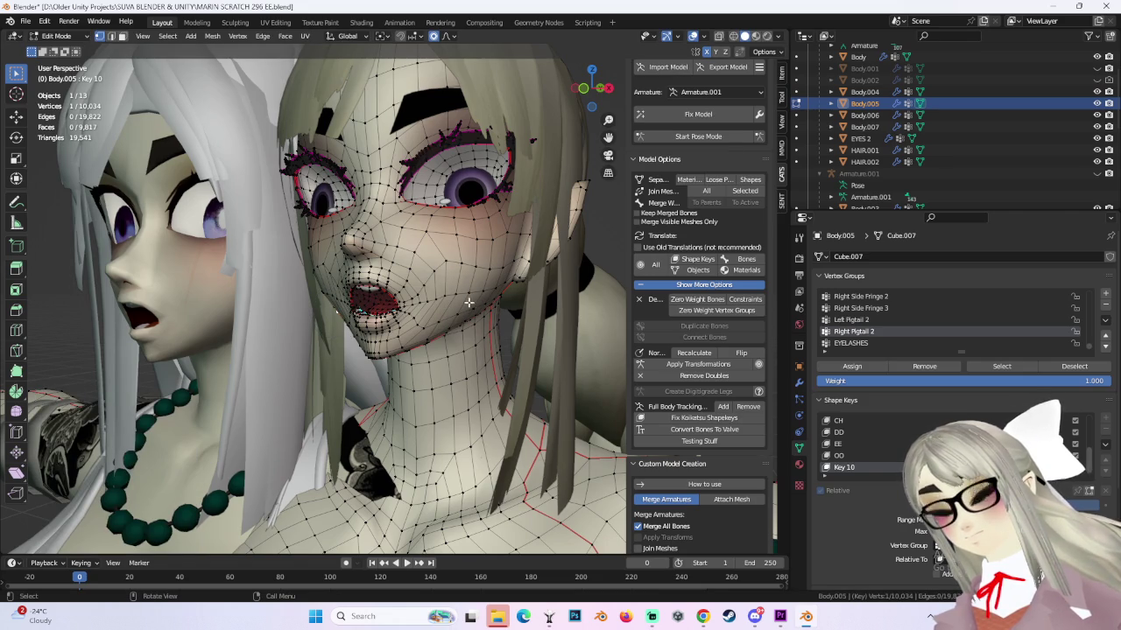
{"action": "middle_click_drag", "start_coordinate": [468, 303], "coordinate": [531, 313]}
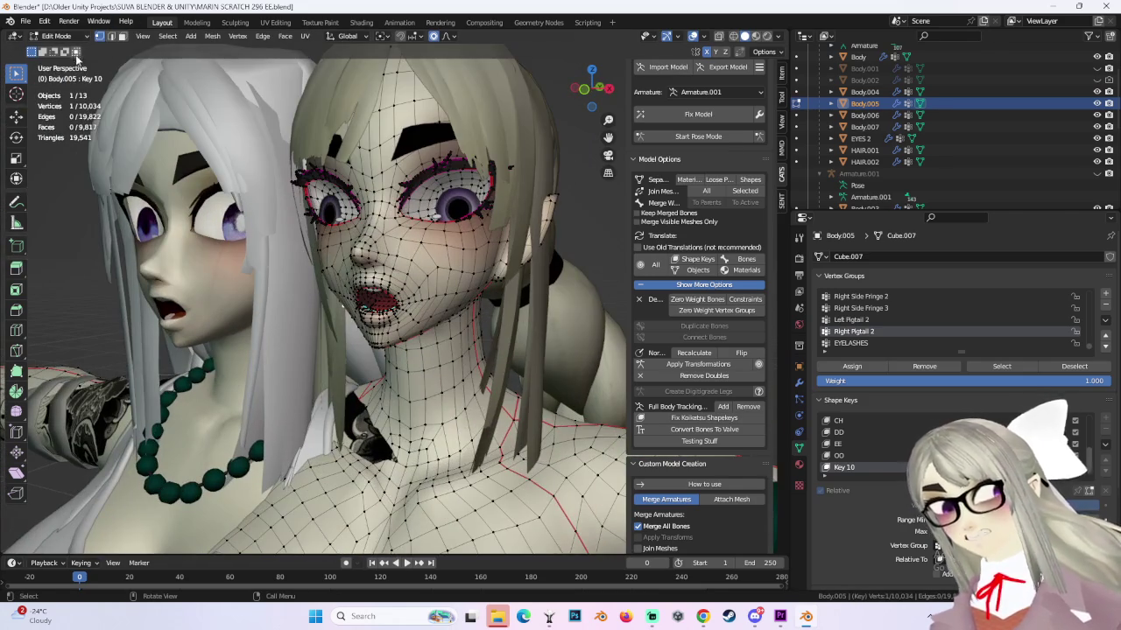
{"action": "left_click", "coordinate": [26, 21]}
Save the file as MARIN SCRATCH 296 OO.blend, replacing EE with OO.
{"action": "left_click", "coordinate": [49, 109]}
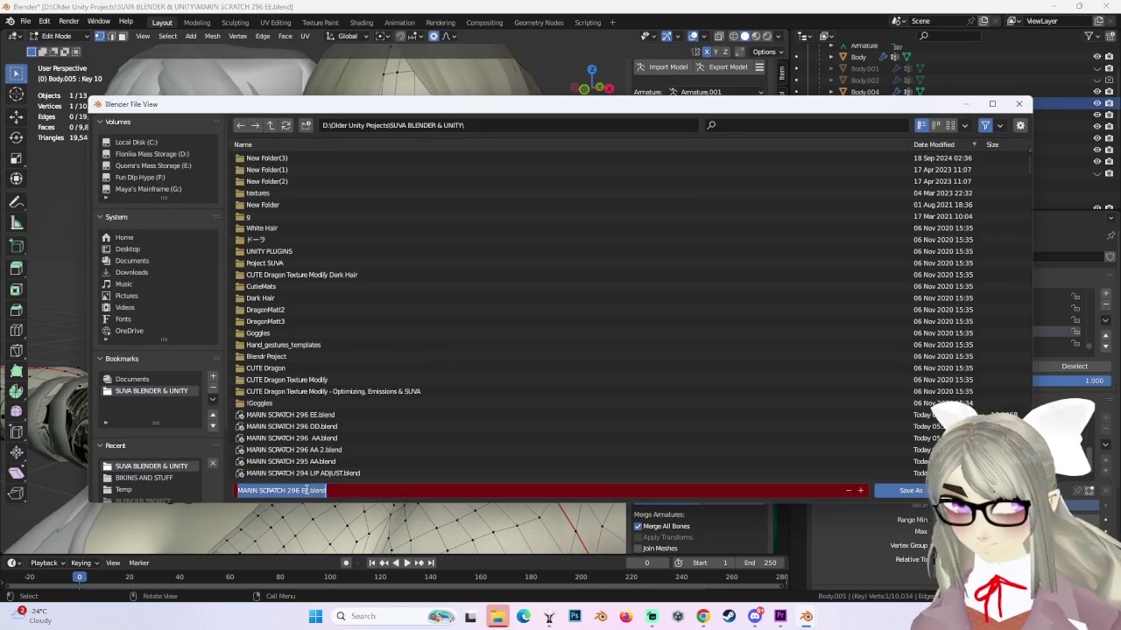
{"action": "type", "text": "OO"}
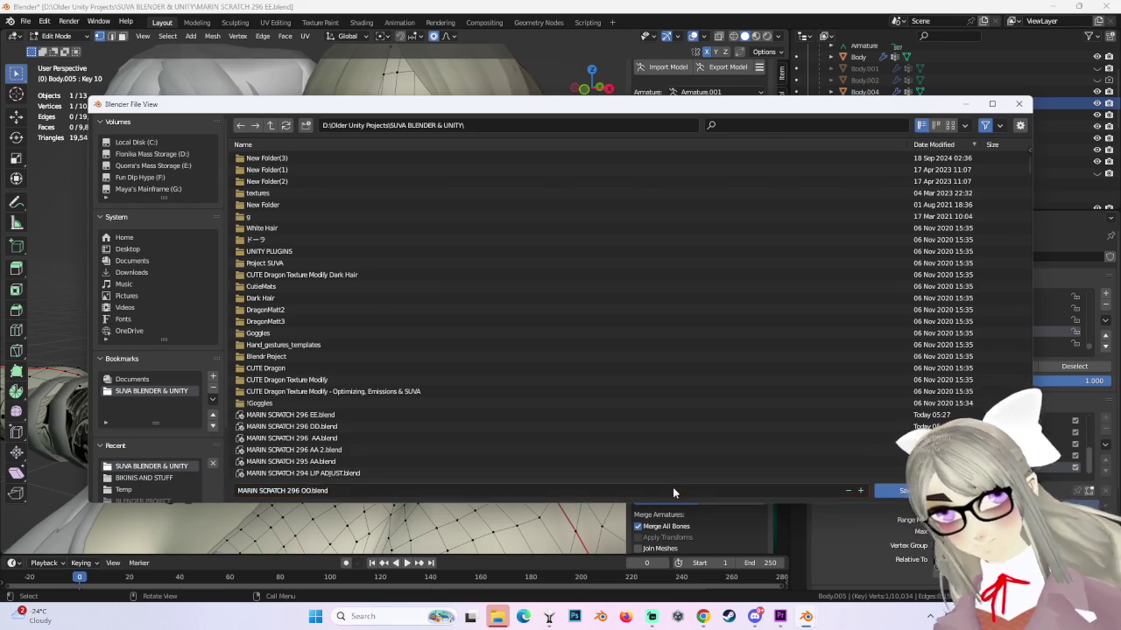
{"action": "key", "text": "Return"}
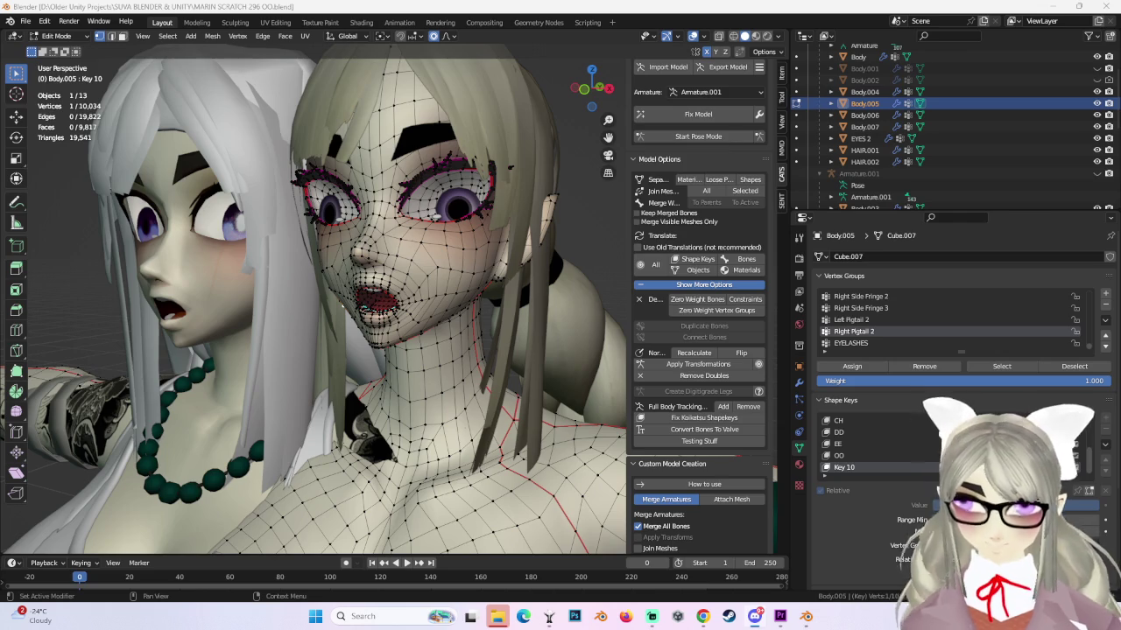
{"action": "key", "text": "super+n"}
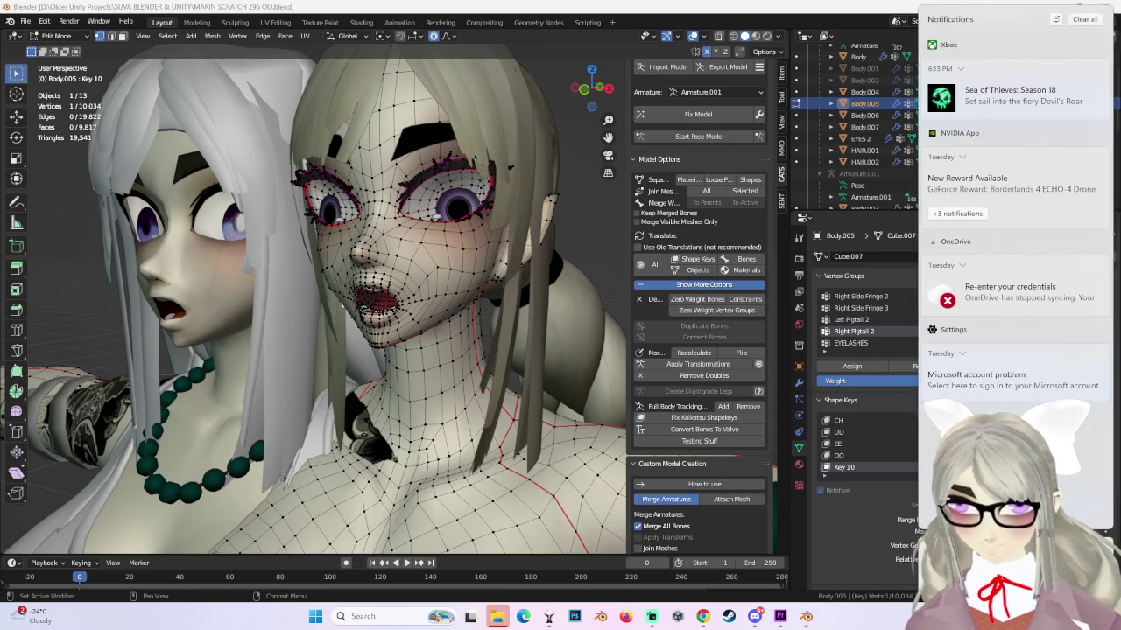
{"action": "key", "text": "Escape"}
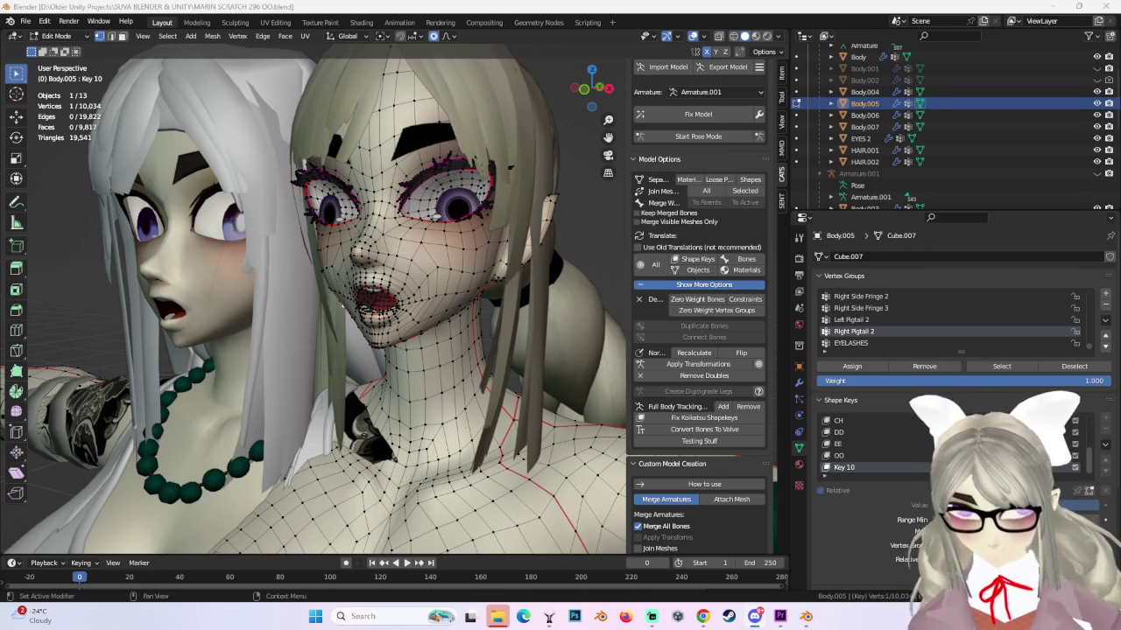
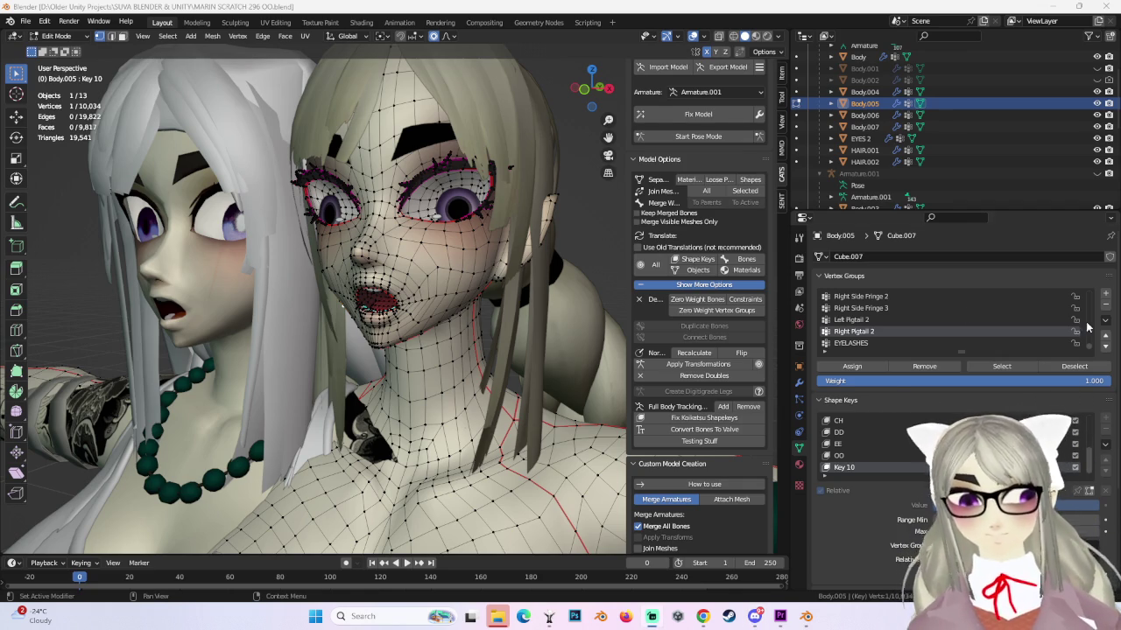
Select a patch of Key 10 chin vertices and move them with proportional editing.
{"action": "middle_click_drag", "start_coordinate": [480, 337], "coordinate": [413, 333]}
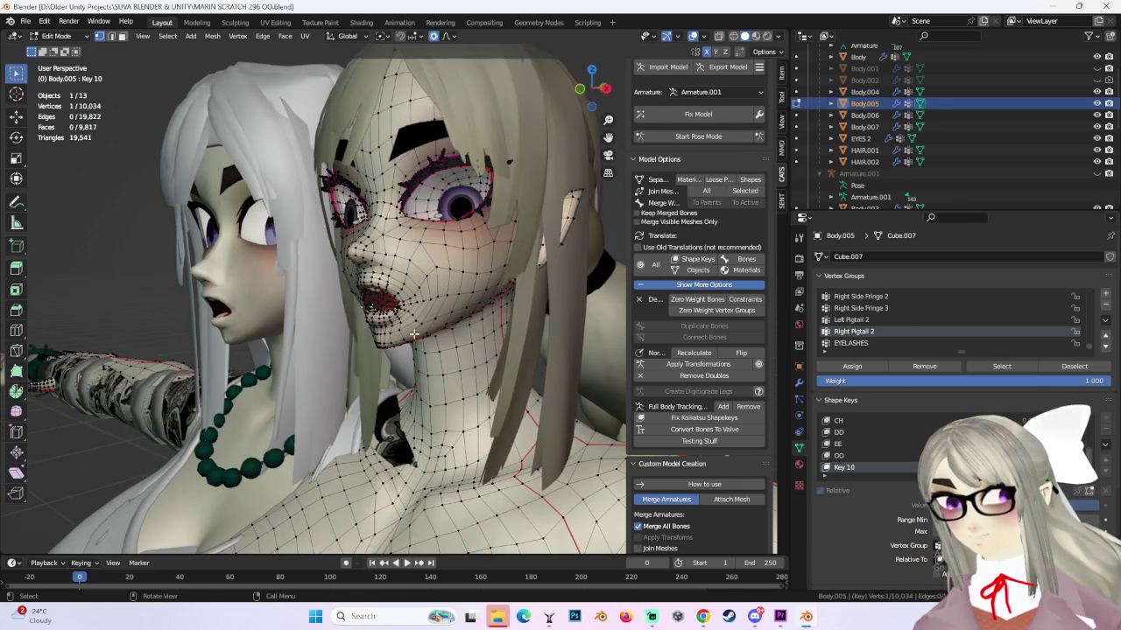
{"action": "scroll", "coordinate": [412, 323], "scroll_direction": "up", "scroll_amount": 2}
{"action": "left_click_drag", "start_coordinate": [363, 324], "coordinate": [411, 354]}
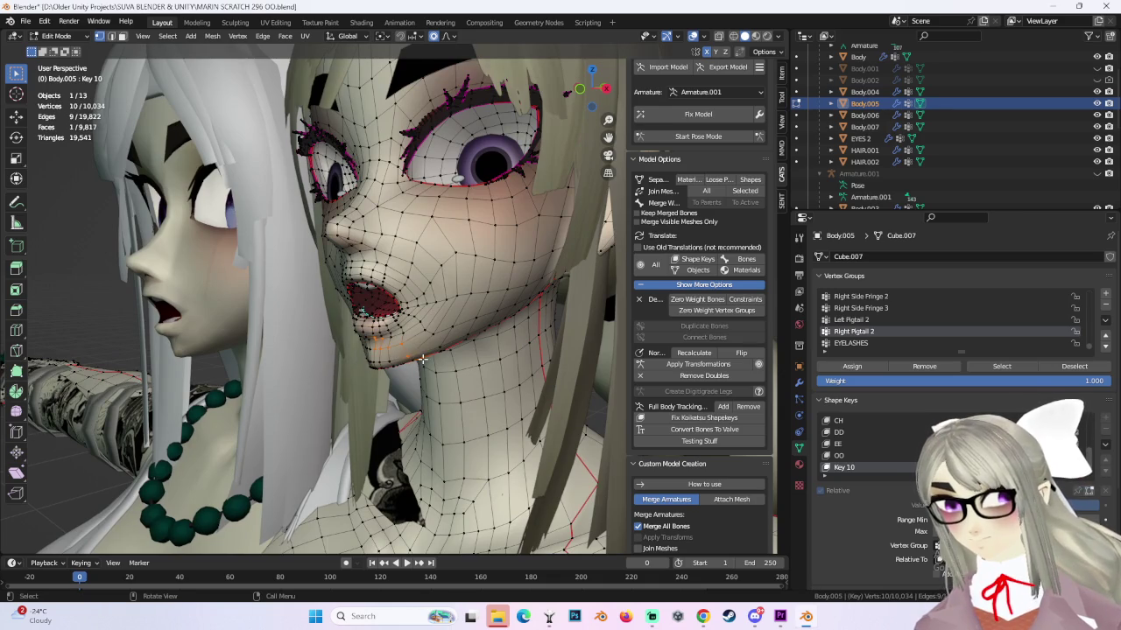
{"action": "left_click", "coordinate": [448, 36]}
{"action": "middle_click_drag", "start_coordinate": [385, 263], "coordinate": [409, 322]}
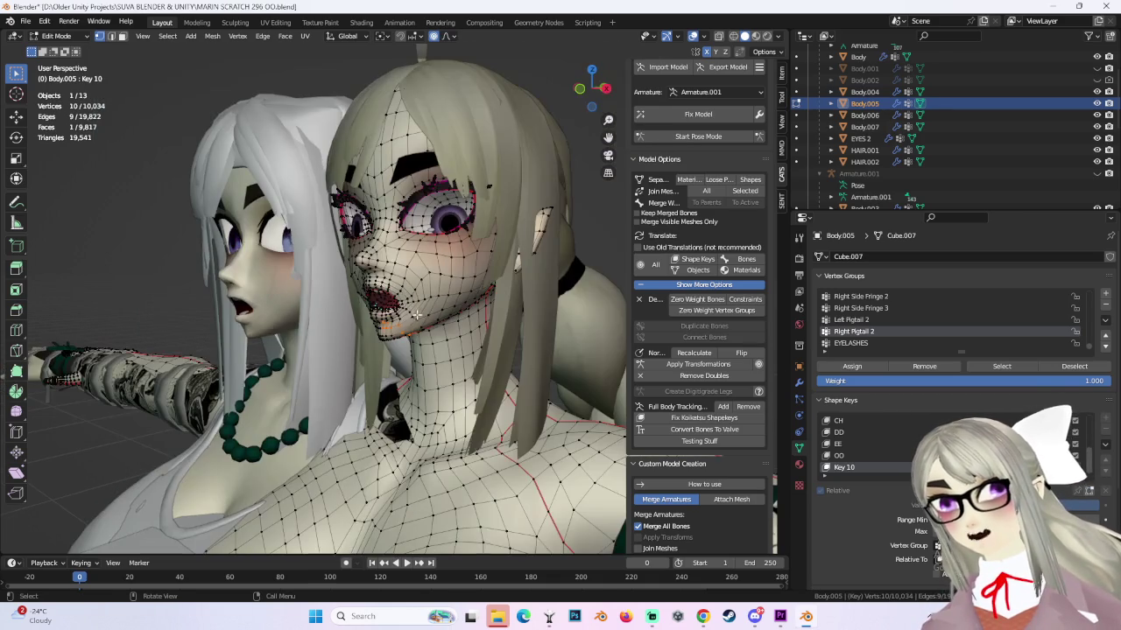
{"action": "key", "text": "g"}
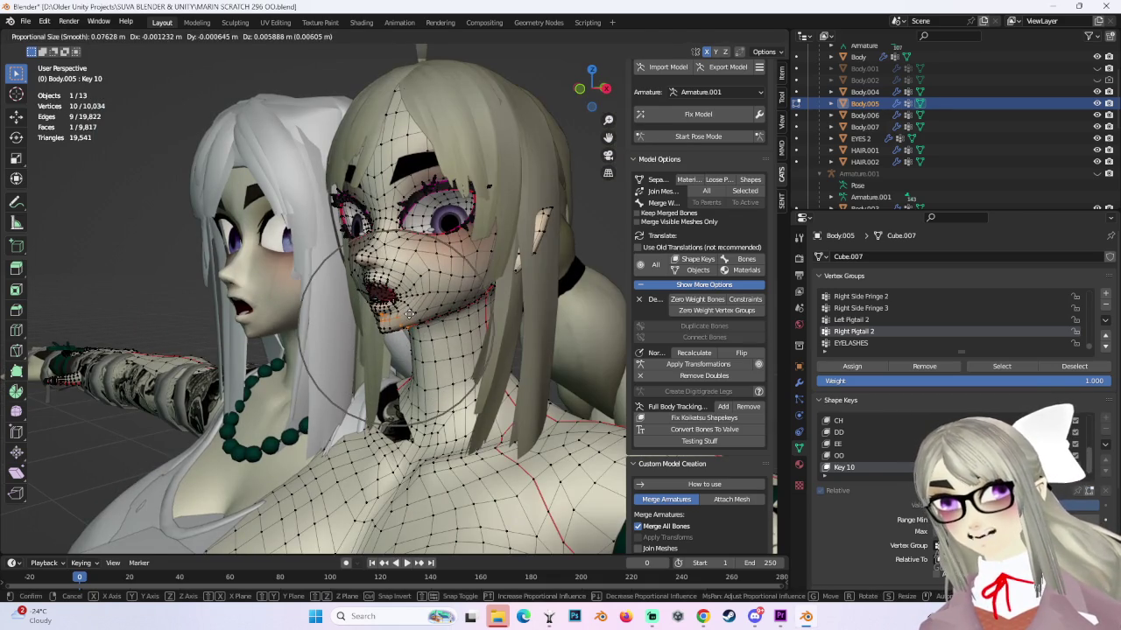
{"action": "left_click", "coordinate": [368, 345]}
Refine the chin with two more proportional moves, then make OO the active shape key.
{"action": "scroll", "coordinate": [364, 350], "scroll_direction": "up", "scroll_amount": 2}
{"action": "key", "text": "g"}
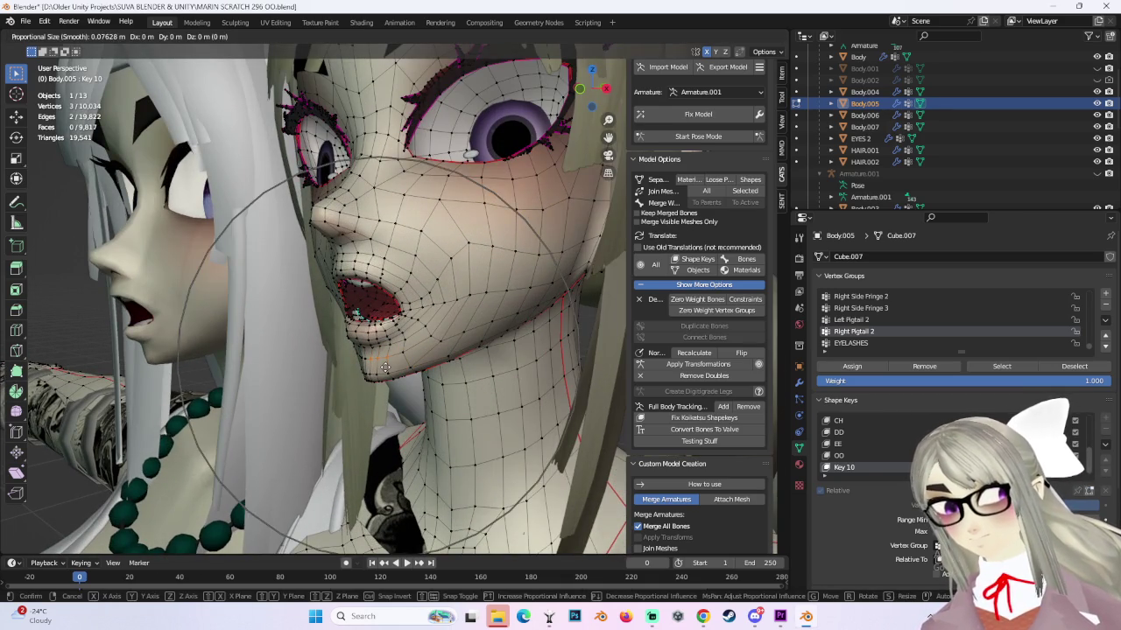
{"action": "scroll", "coordinate": [386, 359], "scroll_direction": "up", "scroll_amount": 3}
{"action": "left_click", "coordinate": [386, 354]}
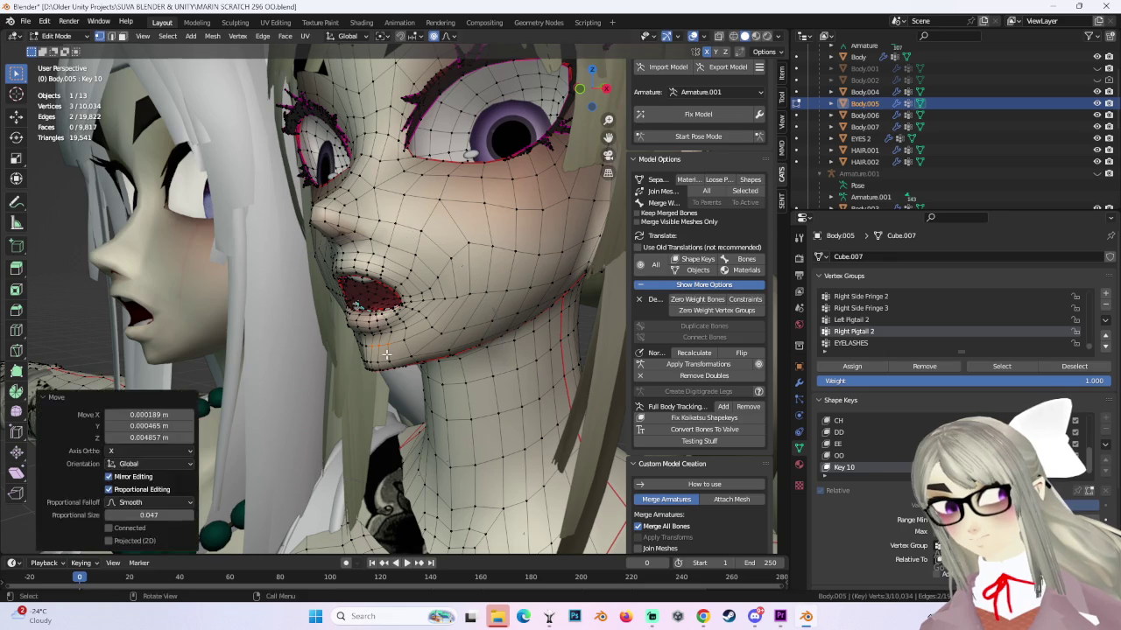
{"action": "key", "text": "g"}
{"action": "left_click", "coordinate": [386, 349]}
{"action": "middle_click_drag", "start_coordinate": [386, 349], "coordinate": [482, 402]}
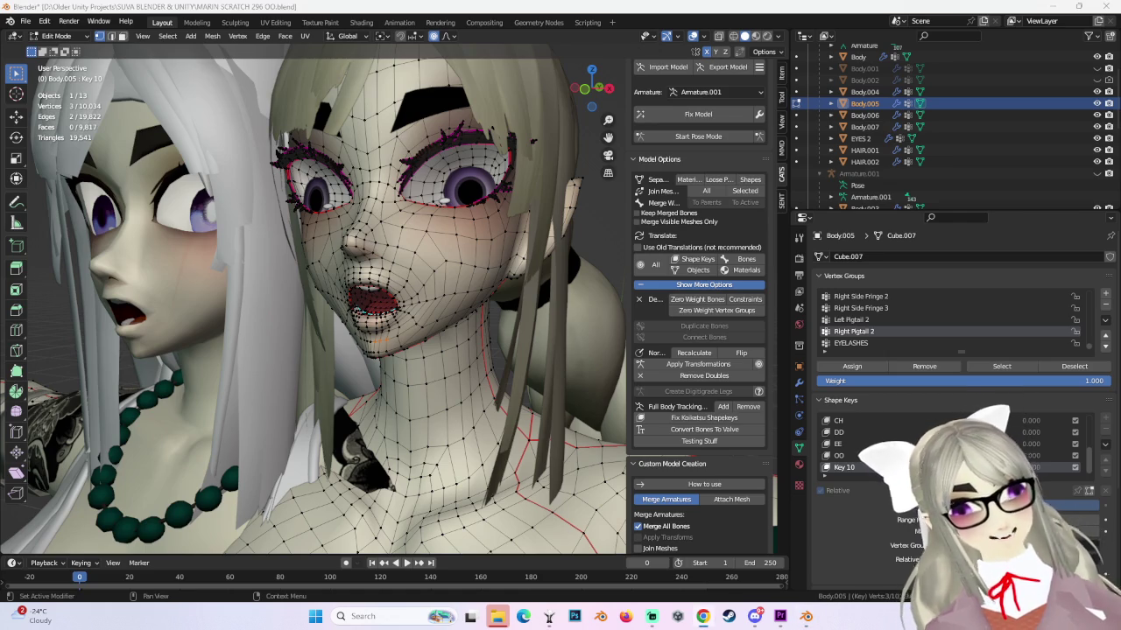
{"action": "left_click", "coordinate": [854, 455]}
Return to Object Mode and make Key 10 the active shape key.
{"action": "key", "text": "Tab"}
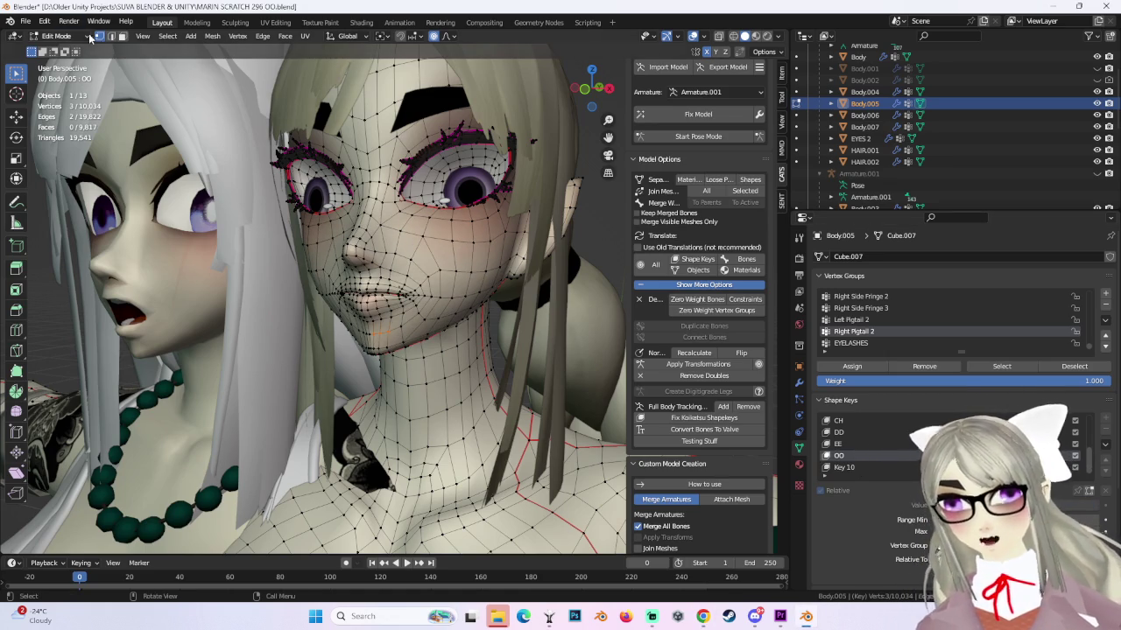
{"action": "left_click", "coordinate": [857, 438]}
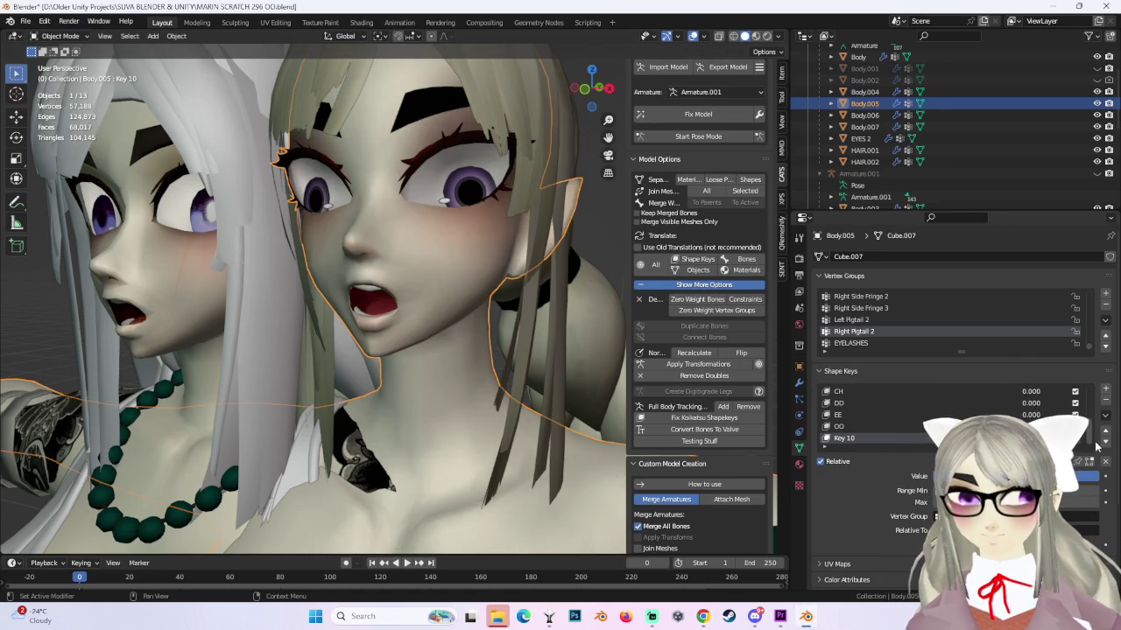
{"action": "middle_click_drag", "start_coordinate": [338, 232], "coordinate": [453, 277]}
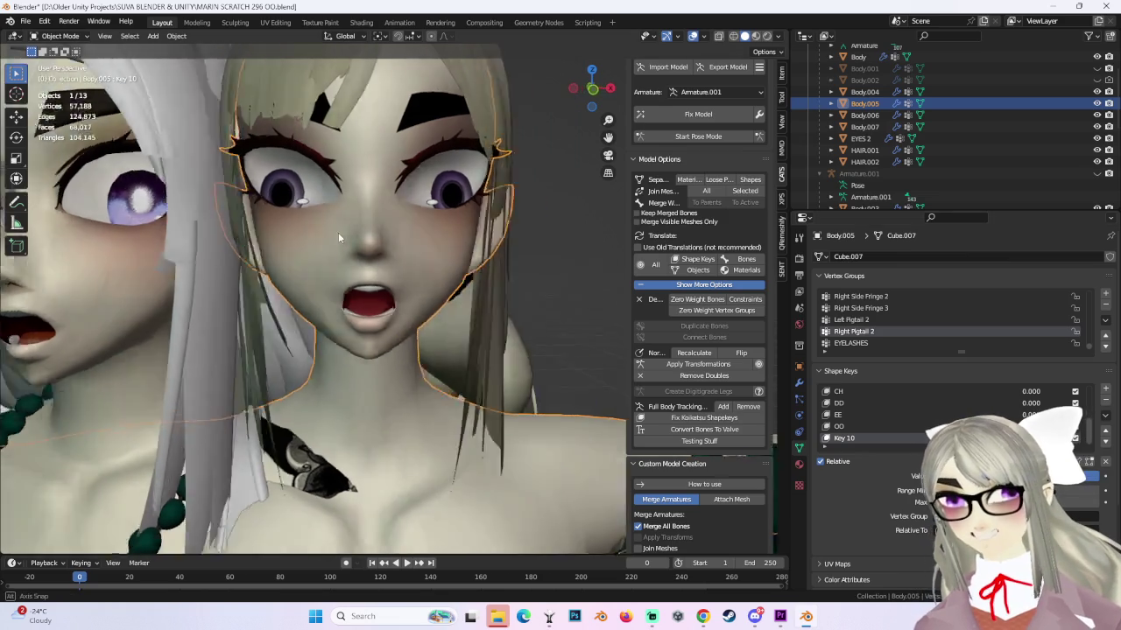
{"action": "scroll", "coordinate": [454, 277], "scroll_direction": "down", "scroll_amount": 2}
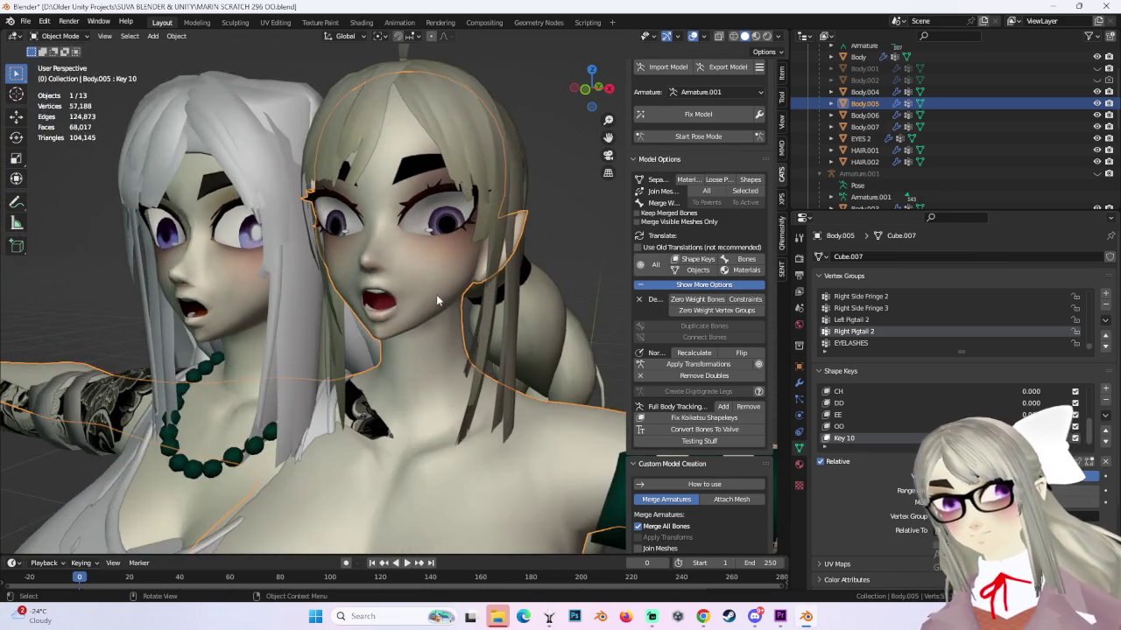
{"action": "scroll", "coordinate": [436, 294], "scroll_direction": "up", "scroll_amount": 4}
{"action": "scroll", "coordinate": [831, 426], "scroll_direction": "up", "scroll_amount": 1}
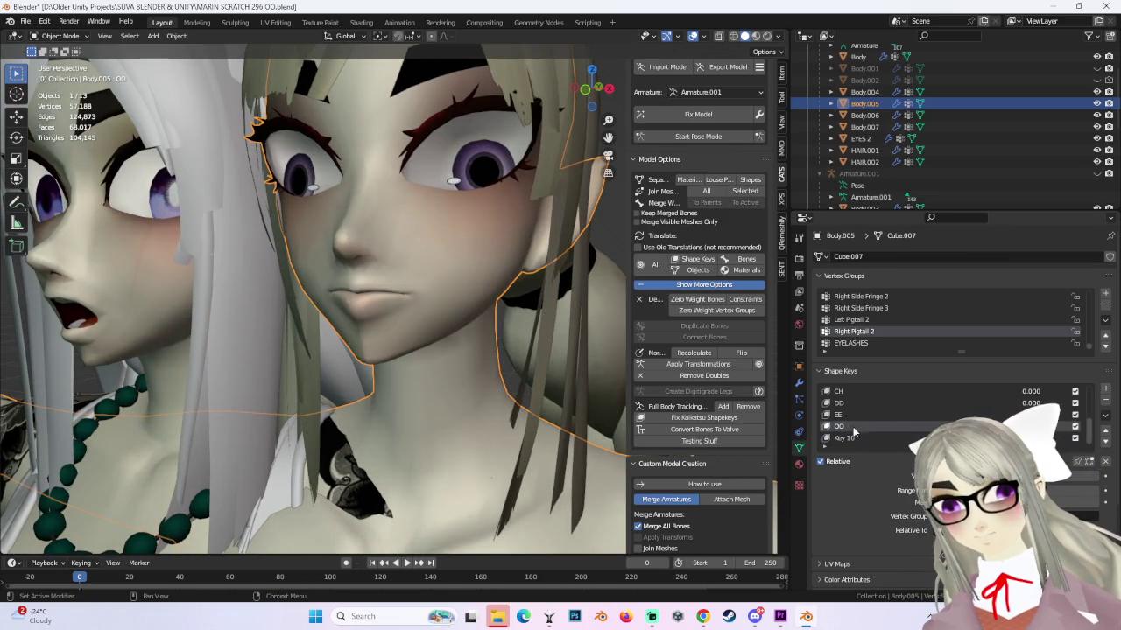
Rename Key 10 to OO and enable its value to preview the open mouth.
{"action": "double_click", "coordinate": [844, 437]}
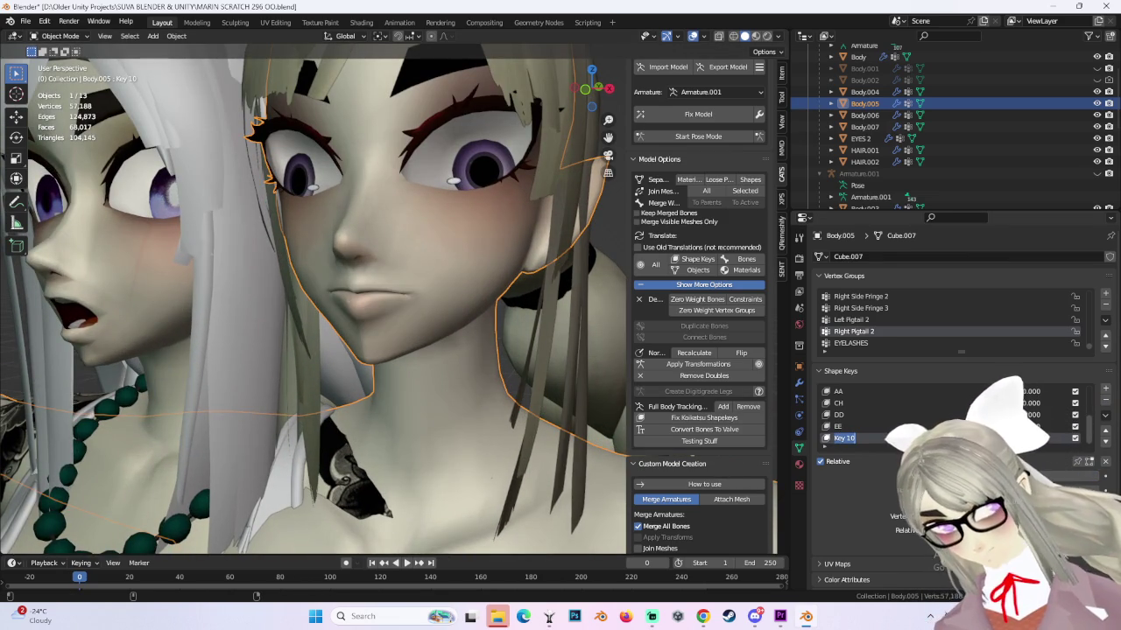
{"action": "type", "text": "OO"}
{"action": "key", "text": "Return"}
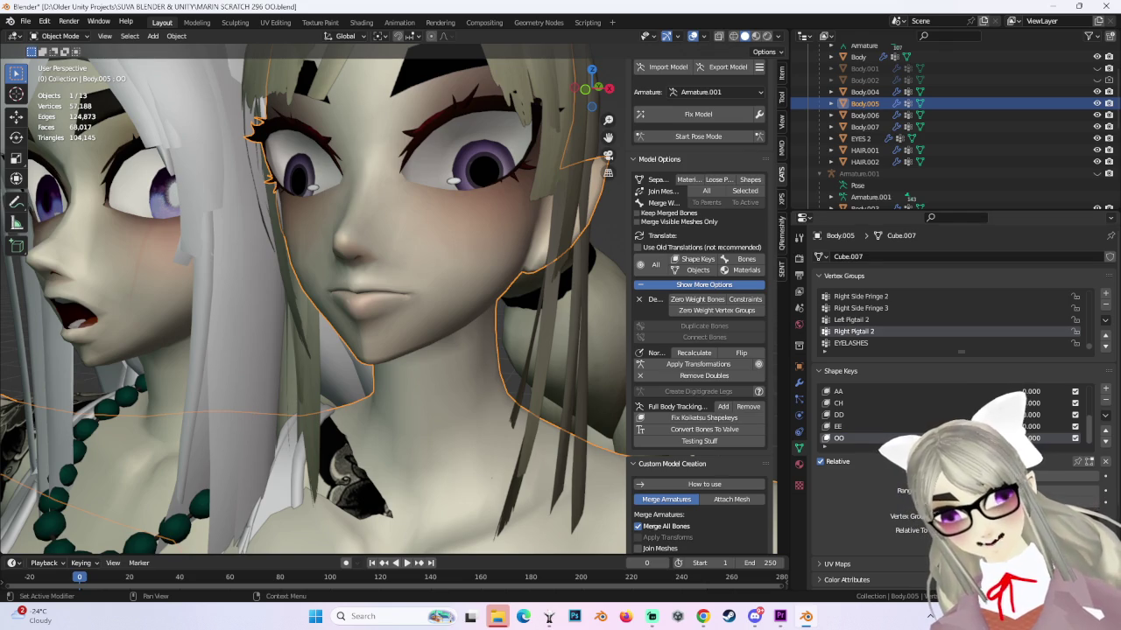
{"action": "left_click", "coordinate": [1078, 461]}
{"action": "left_click", "coordinate": [1105, 415]}
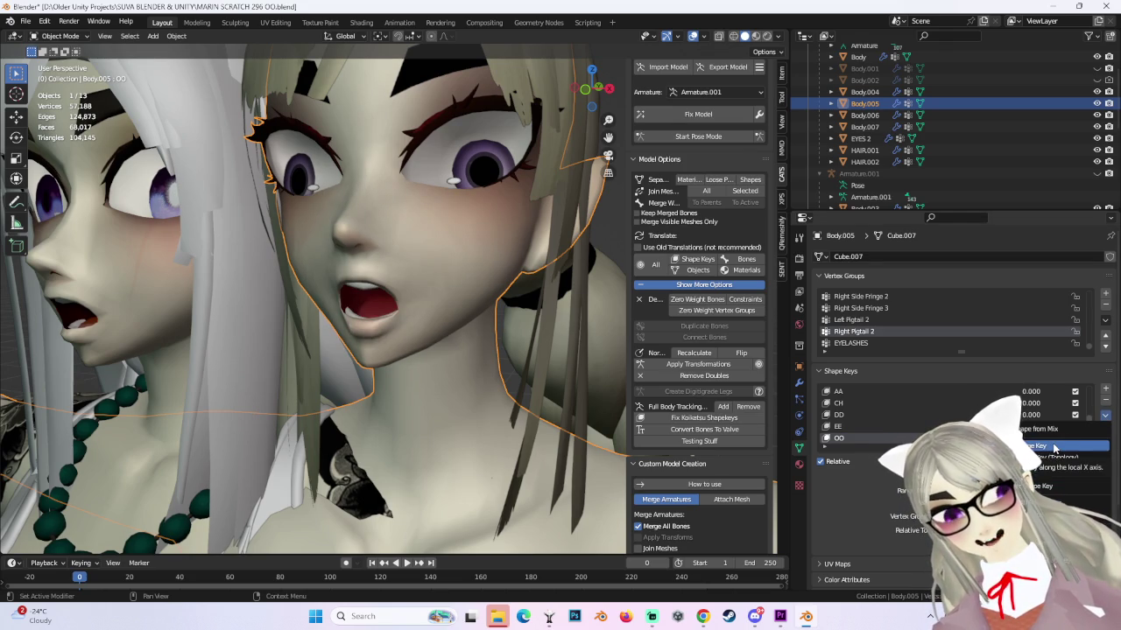
Create a new shape key from the mix, zero OO, and name the new key 'OO 2'.
{"action": "left_click", "coordinate": [1054, 447]}
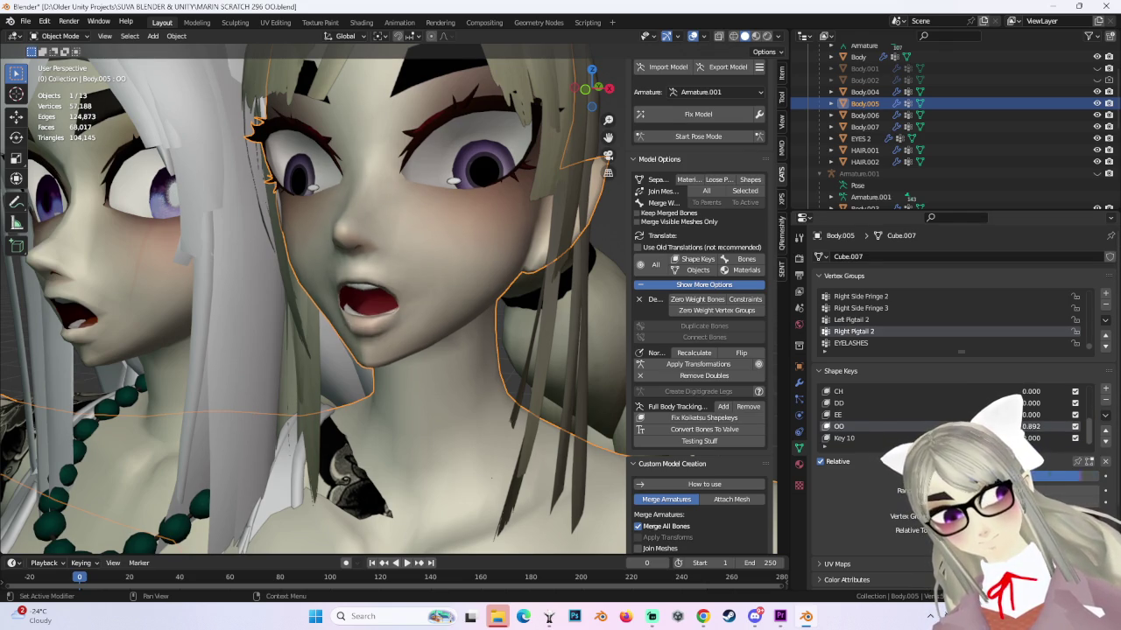
{"action": "left_click_drag", "start_coordinate": [1042, 427], "coordinate": [963, 426]}
{"action": "double_click", "coordinate": [892, 438]}
{"action": "type", "text": "OO 2"}
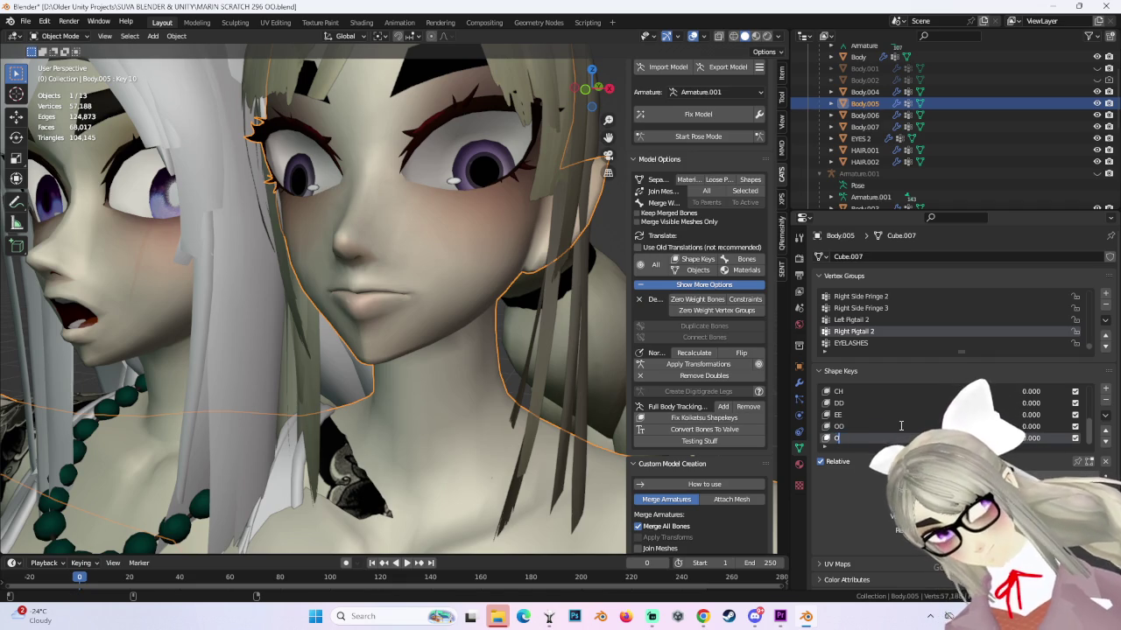
{"action": "key", "text": "Return"}
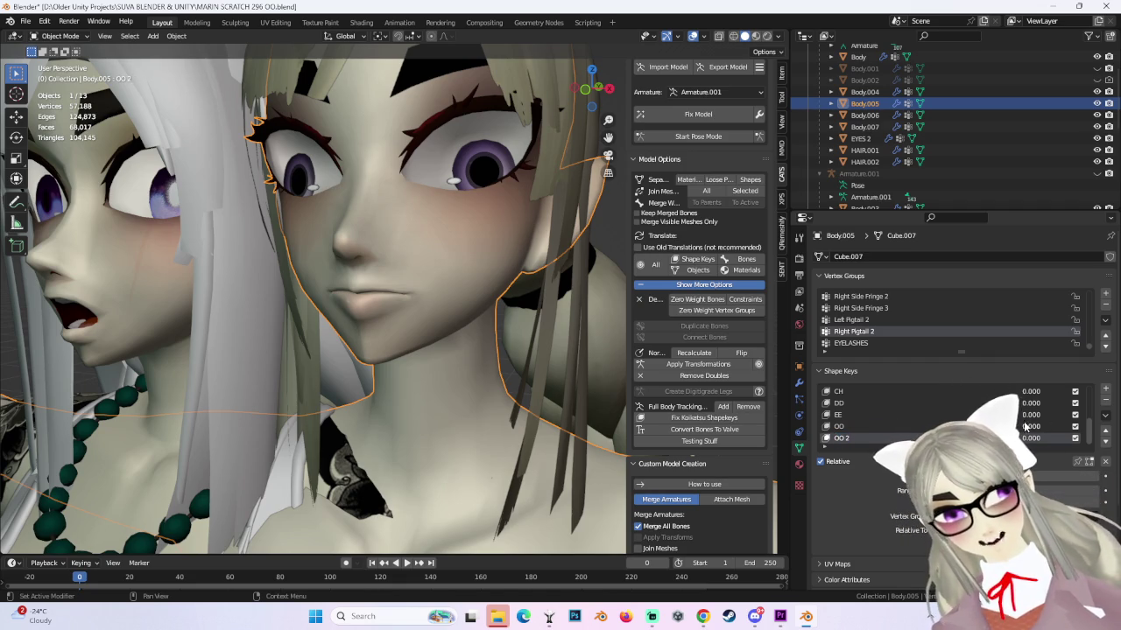
Set the OO 2 shape key value to full strength 1.
{"action": "mouse_move", "coordinate": [1033, 438]}
{"action": "left_mouse_down"}
{"action": "mouse_move", "coordinate": [1094, 438]}
{"action": "mouse_move", "coordinate": [963, 438]}
{"action": "left_mouse_up"}
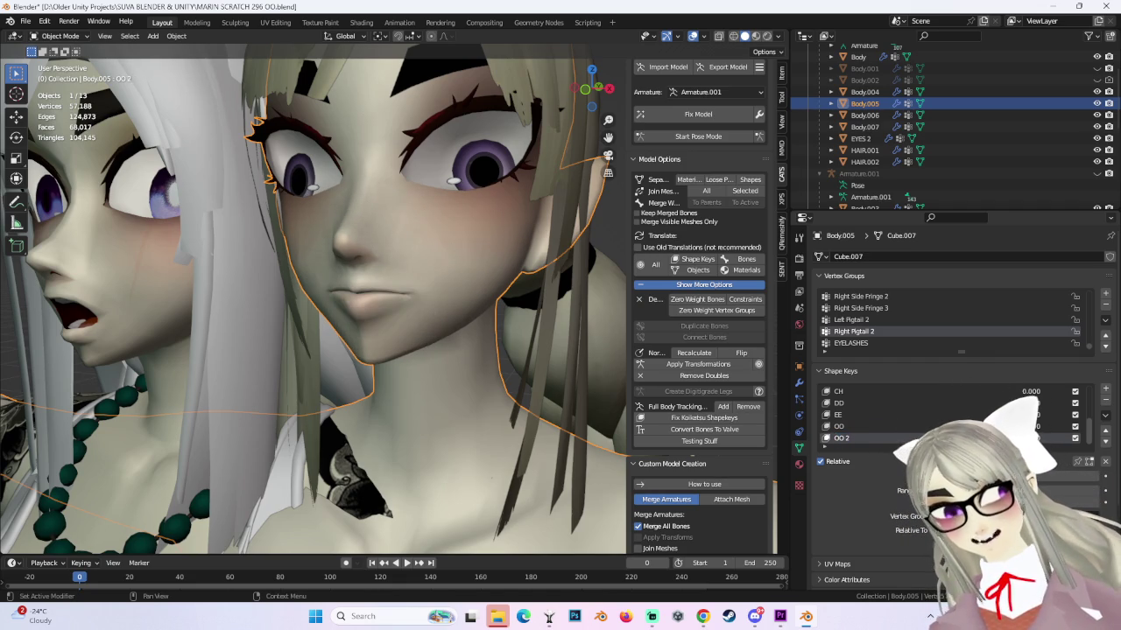
{"action": "left_click_drag", "start_coordinate": [1051, 476], "coordinate": [1098, 475]}
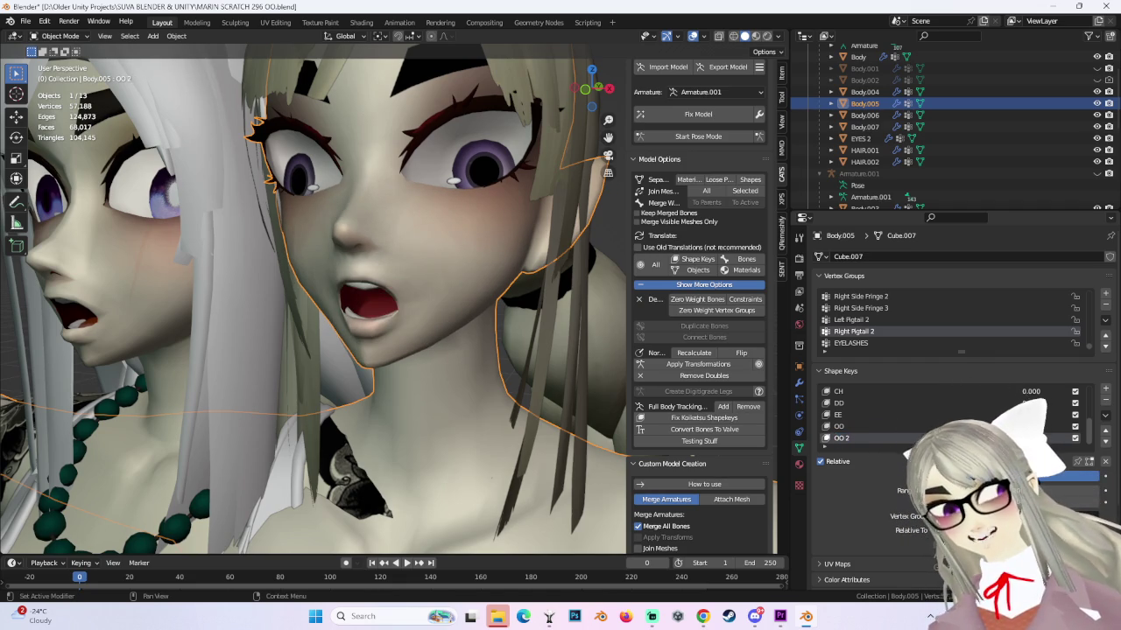
{"action": "left_click", "coordinate": [61, 36]}
In Edit Mode, push the OO 2 lower lip vertices with three proportional moves.
{"action": "left_click", "coordinate": [59, 64]}
{"action": "scroll", "coordinate": [372, 333], "scroll_direction": "up", "scroll_amount": 2}
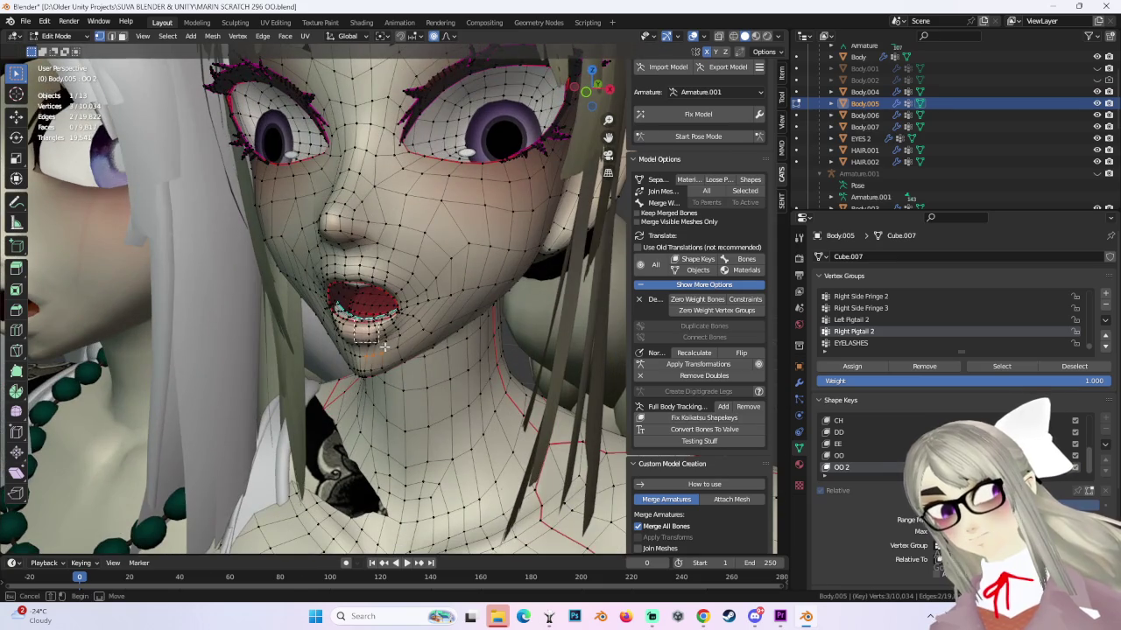
{"action": "mouse_move", "coordinate": [372, 332]}
{"action": "middle_mouse_down"}
{"action": "mouse_move", "coordinate": [405, 326]}
{"action": "mouse_move", "coordinate": [377, 337]}
{"action": "middle_mouse_up"}
{"action": "key", "text": "g"}
{"action": "left_click", "coordinate": [377, 338]}
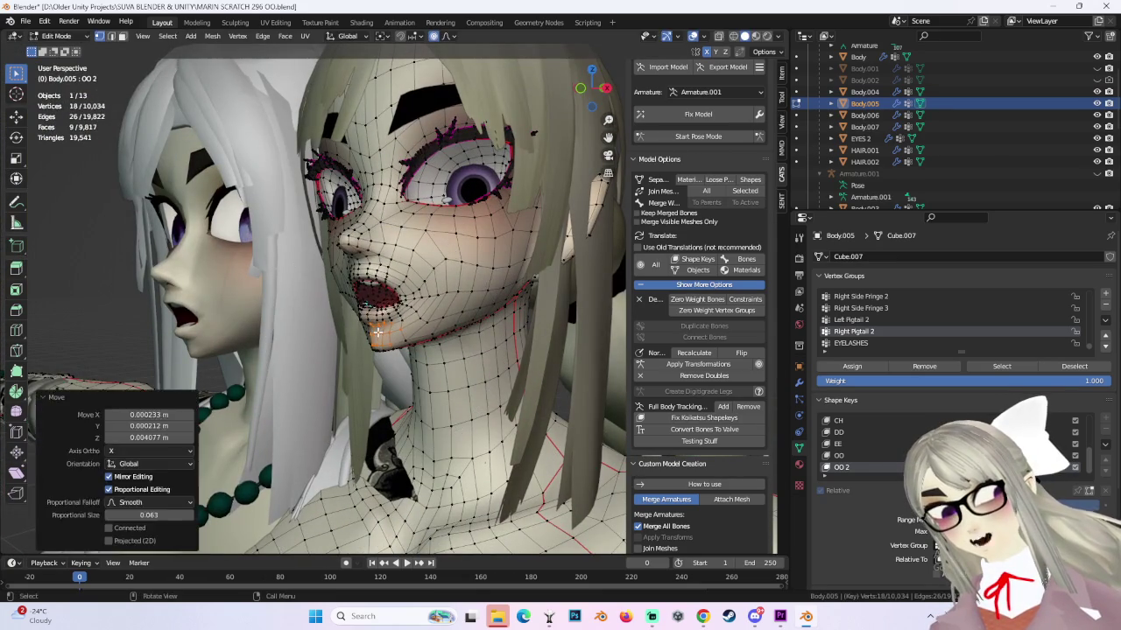
{"action": "key", "text": "g"}
{"action": "scroll", "coordinate": [378, 331], "scroll_direction": "up", "scroll_amount": 3}
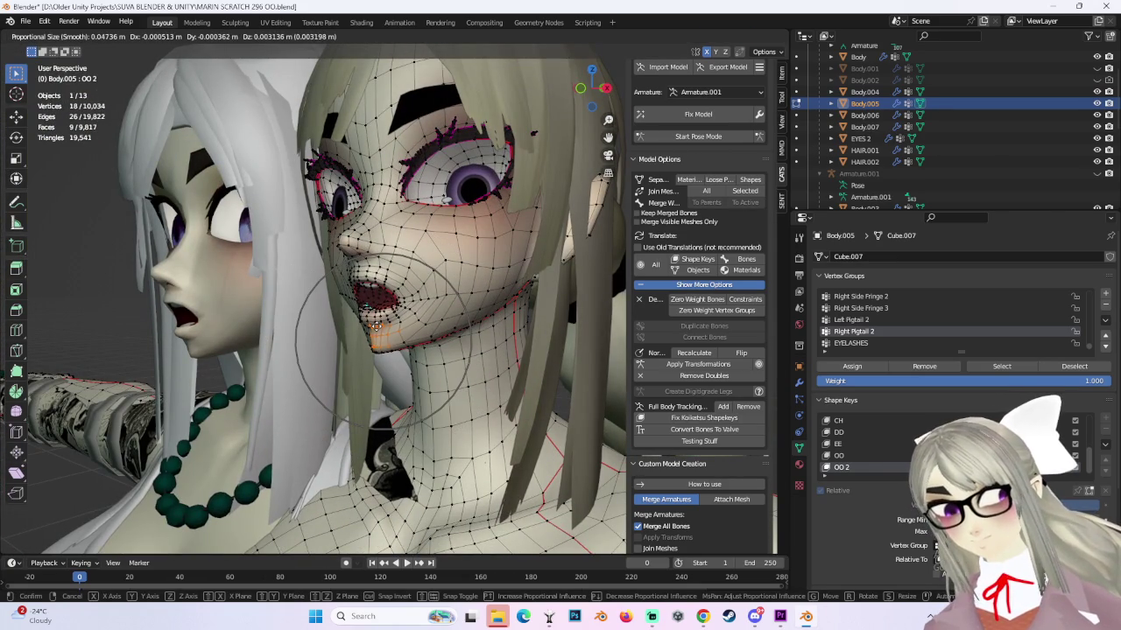
{"action": "left_click", "coordinate": [377, 330]}
{"action": "key", "text": "g"}
{"action": "left_click", "coordinate": [379, 326]}
Shrink the selection and reshape the chin with three more proportional moves.
{"action": "key", "text": "ctrl+KP_Subtract"}
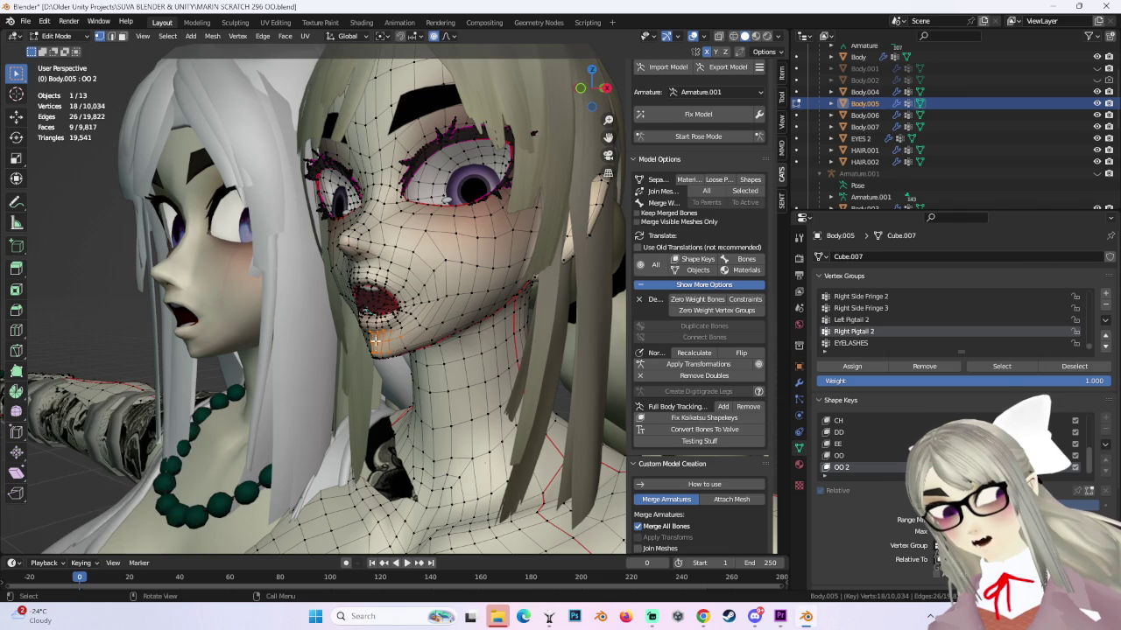
{"action": "key", "text": "g"}
{"action": "scroll", "coordinate": [390, 344], "scroll_direction": "up", "scroll_amount": 3}
{"action": "left_click", "coordinate": [390, 344]}
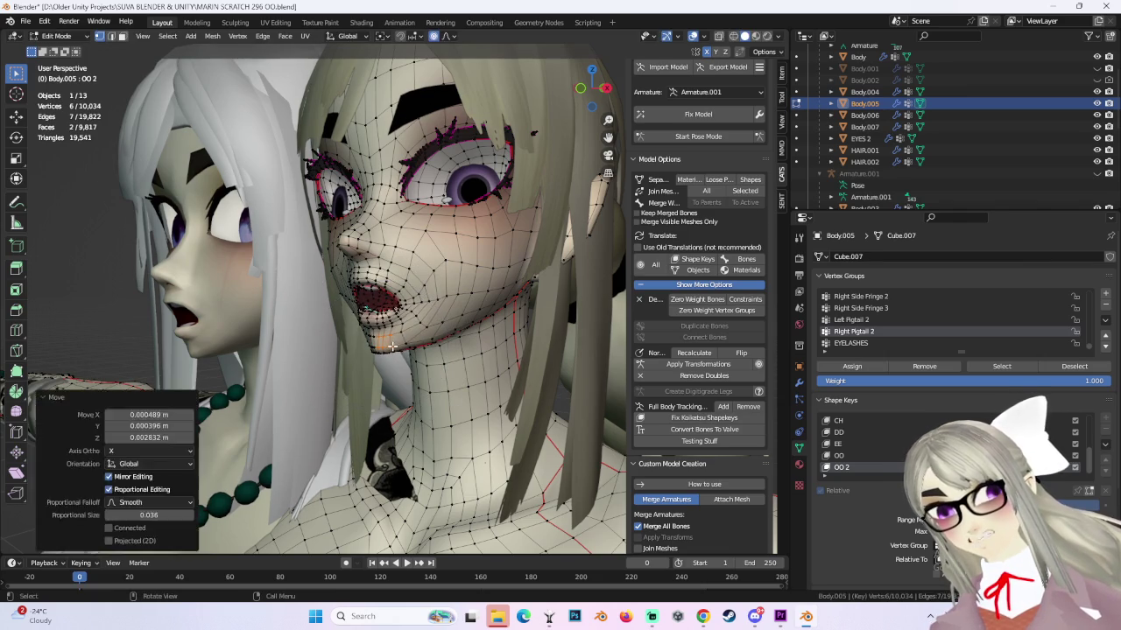
{"action": "key", "text": "g"}
{"action": "scroll", "coordinate": [390, 342], "scroll_direction": "down", "scroll_amount": 1}
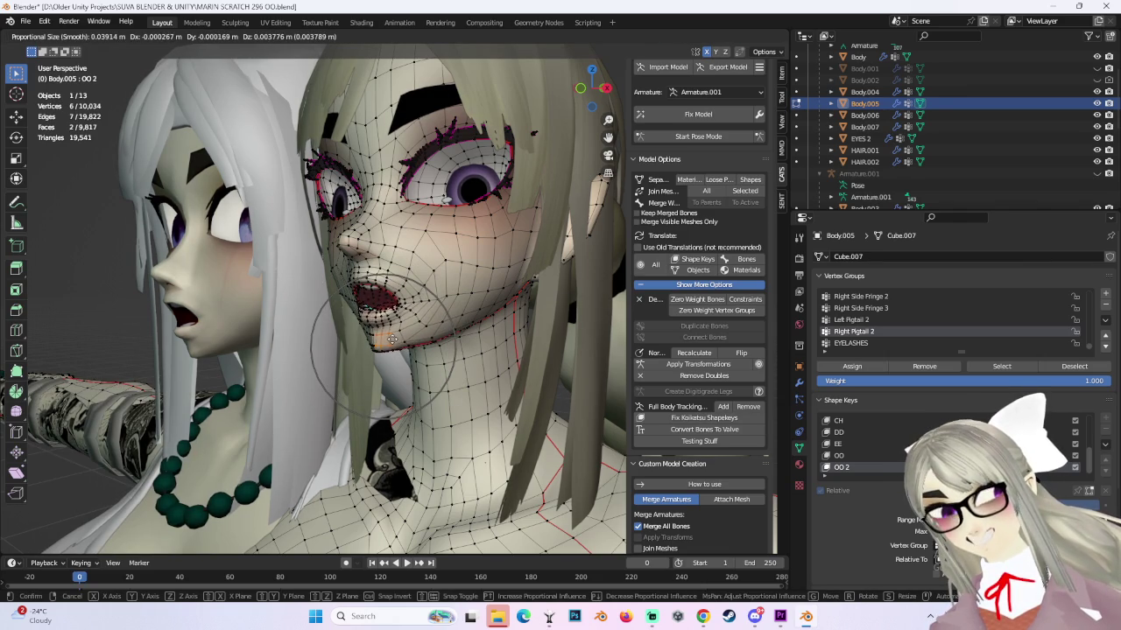
{"action": "scroll", "coordinate": [392, 337], "scroll_direction": "down", "scroll_amount": 1}
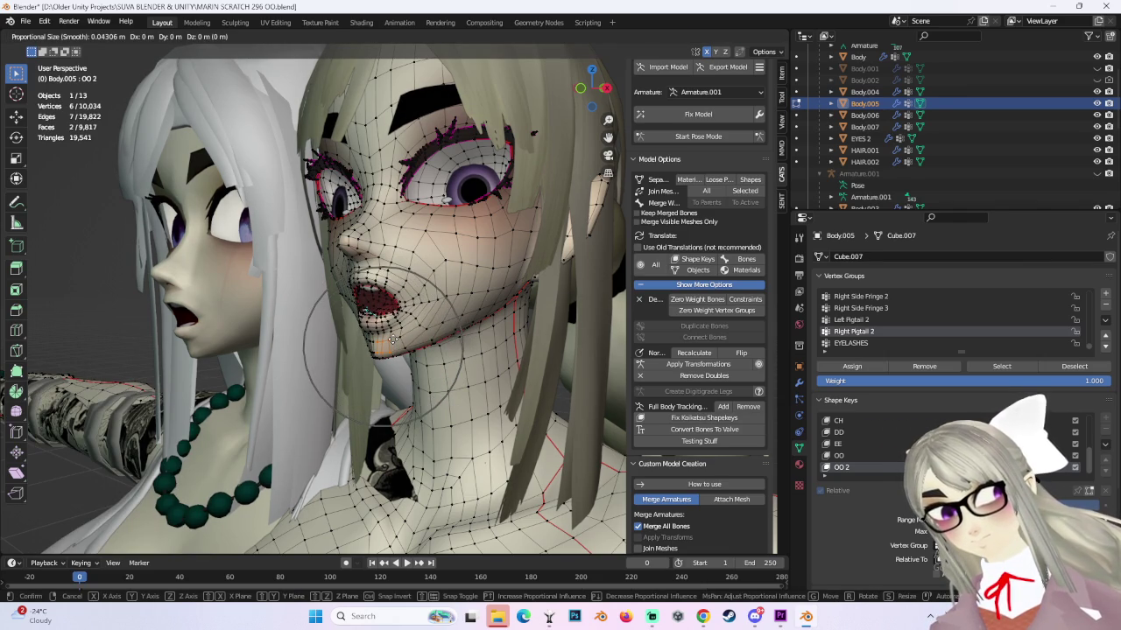
{"action": "left_click", "coordinate": [392, 334]}
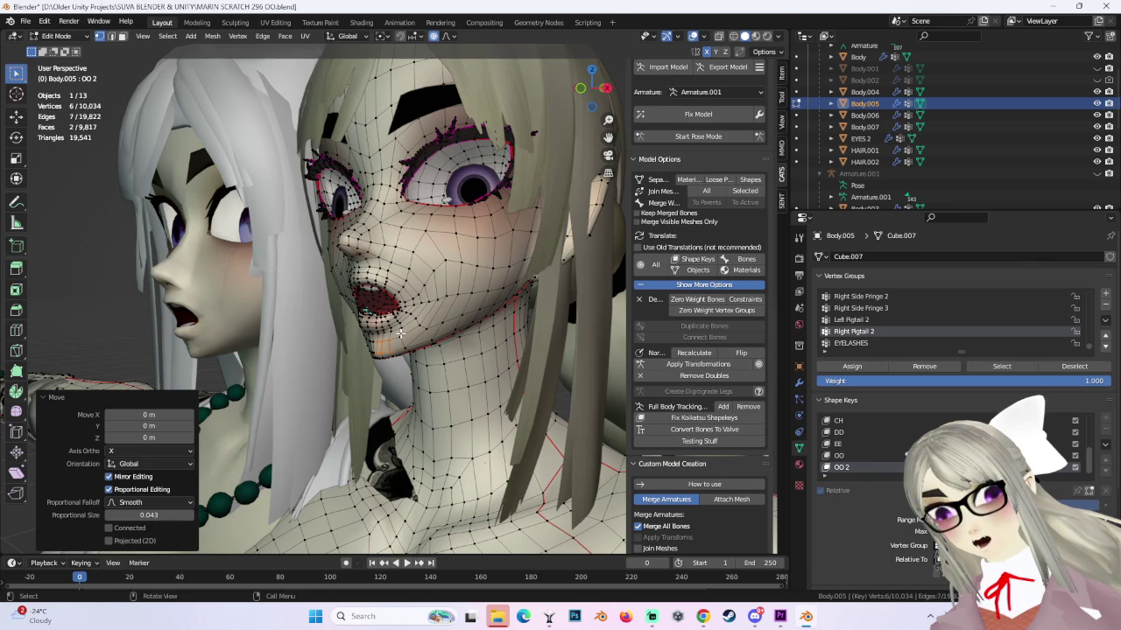
{"action": "key", "text": "g"}
{"action": "left_click", "coordinate": [399, 328]}
{"action": "mouse_move", "coordinate": [346, 307]}
{"action": "middle_mouse_down"}
{"action": "mouse_move", "coordinate": [554, 332]}
{"action": "mouse_move", "coordinate": [478, 335]}
{"action": "middle_mouse_up"}
{"action": "left_click", "coordinate": [56, 36]}
From front view in Edit Mode, move the lower lip and chin vertices along Z.
{"action": "left_click", "coordinate": [55, 46]}
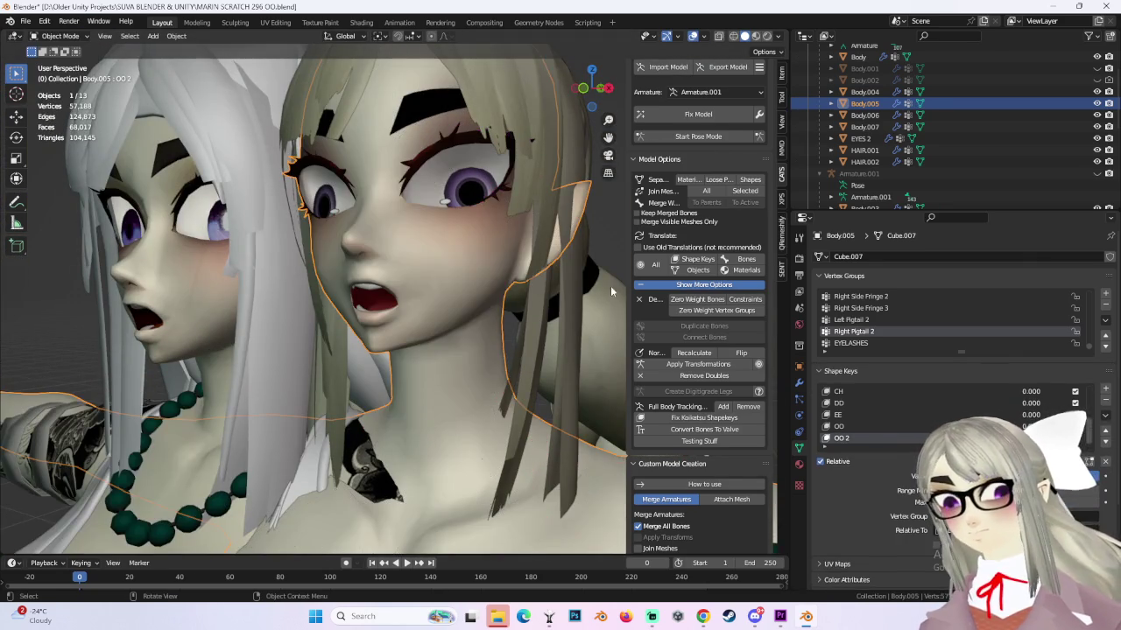
{"action": "mouse_move", "coordinate": [429, 297]}
{"action": "middle_mouse_down"}
{"action": "mouse_move", "coordinate": [486, 294]}
{"action": "mouse_move", "coordinate": [526, 325]}
{"action": "mouse_move", "coordinate": [499, 324]}
{"action": "mouse_move", "coordinate": [526, 240]}
{"action": "middle_mouse_up"}
{"action": "key", "text": "KP_1"}
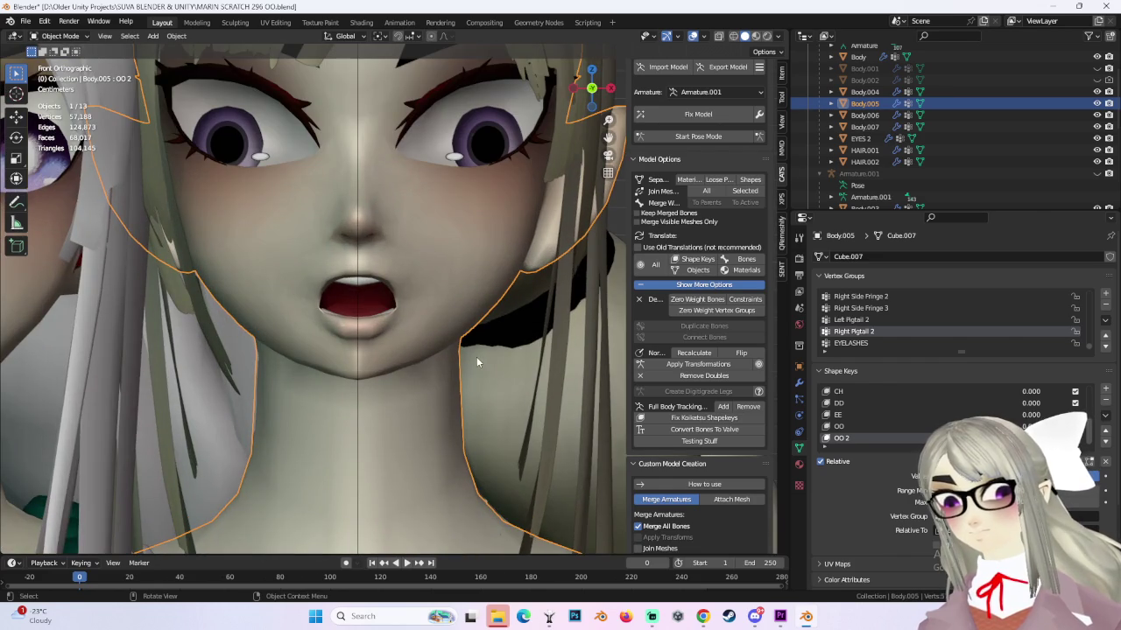
{"action": "key", "text": "Tab"}
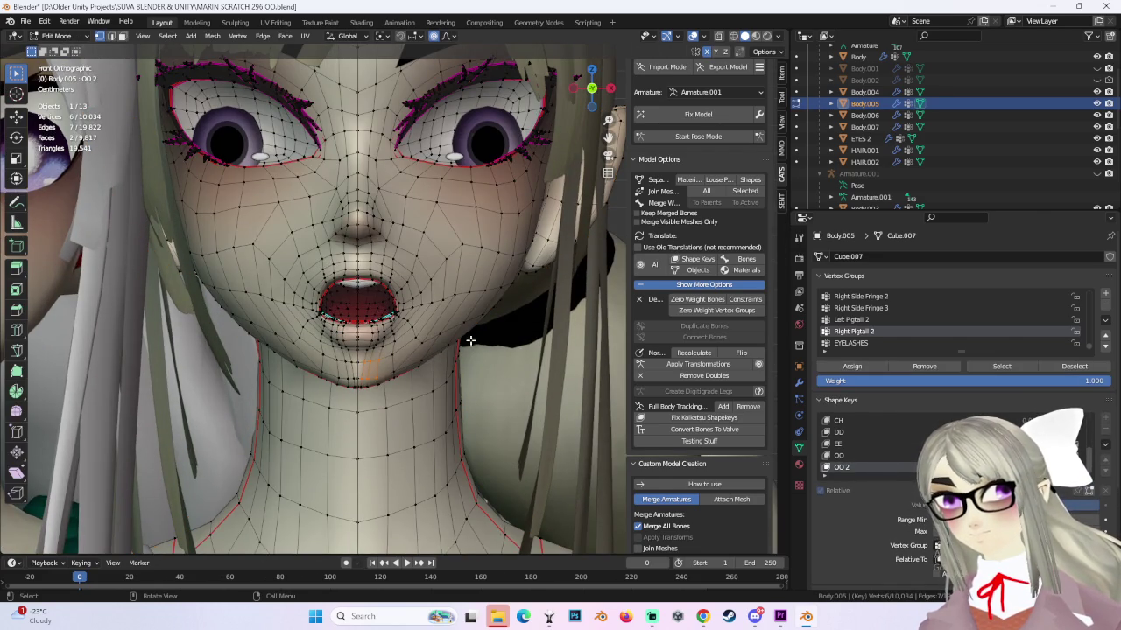
{"action": "left_click_drag", "start_coordinate": [393, 371], "coordinate": [396, 372]}
{"action": "key", "text": "g"}
{"action": "key", "text": "z"}
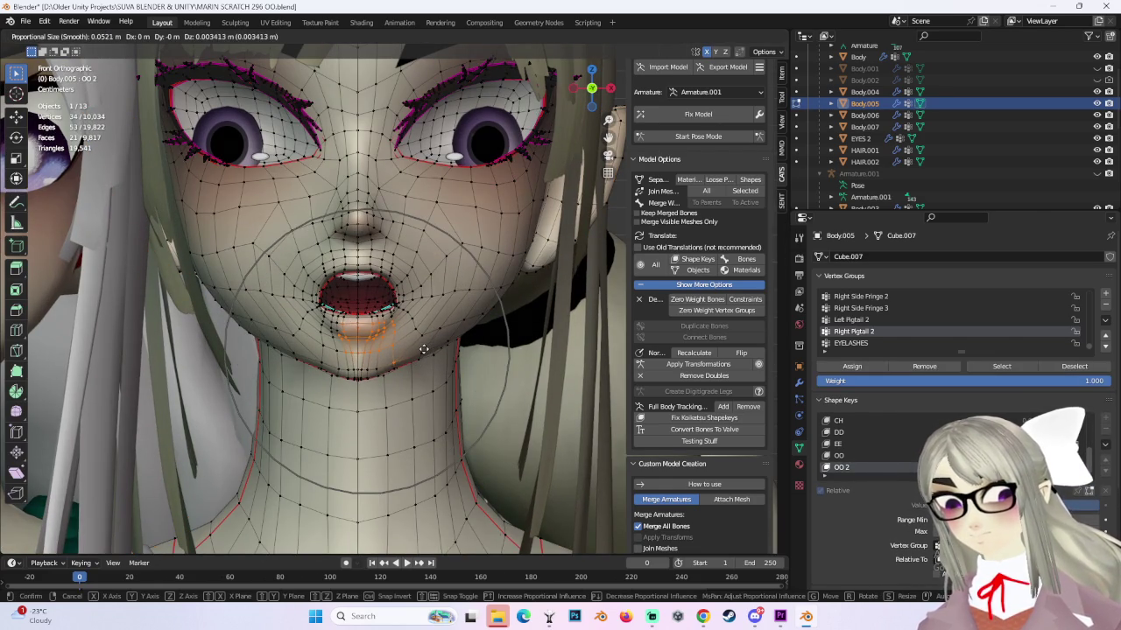
{"action": "left_click", "coordinate": [424, 349]}
Undo and redo the mouth move with resized influence, then move a smaller chin selection.
{"action": "key", "text": "ctrl+z"}
{"action": "key", "text": "ctrl+z"}
{"action": "key", "text": "g"}
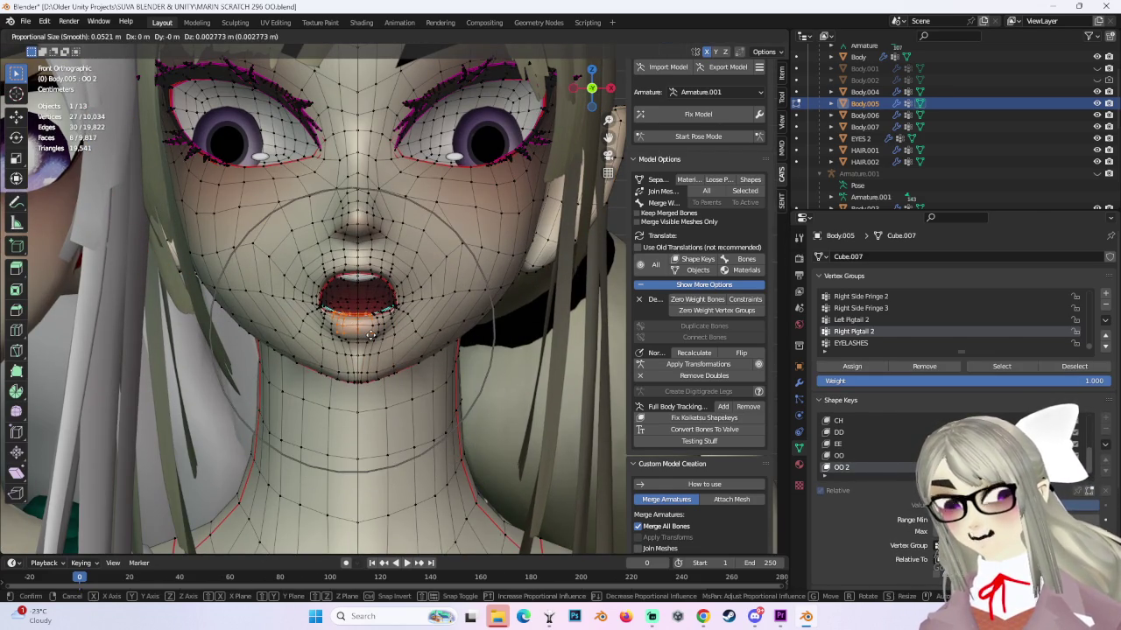
{"action": "scroll", "coordinate": [370, 336], "scroll_direction": "up", "scroll_amount": 3}
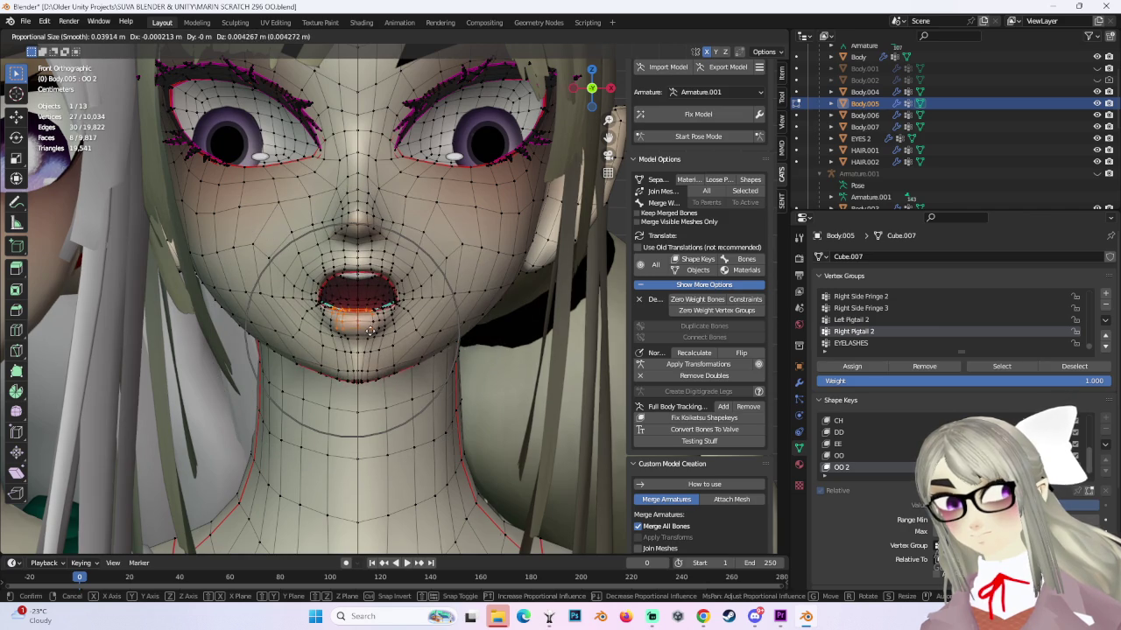
{"action": "left_click", "coordinate": [370, 334]}
{"action": "mouse_move", "coordinate": [354, 368]}
{"action": "middle_mouse_down"}
{"action": "mouse_move", "coordinate": [411, 358]}
{"action": "mouse_move", "coordinate": [390, 352]}
{"action": "middle_mouse_up"}
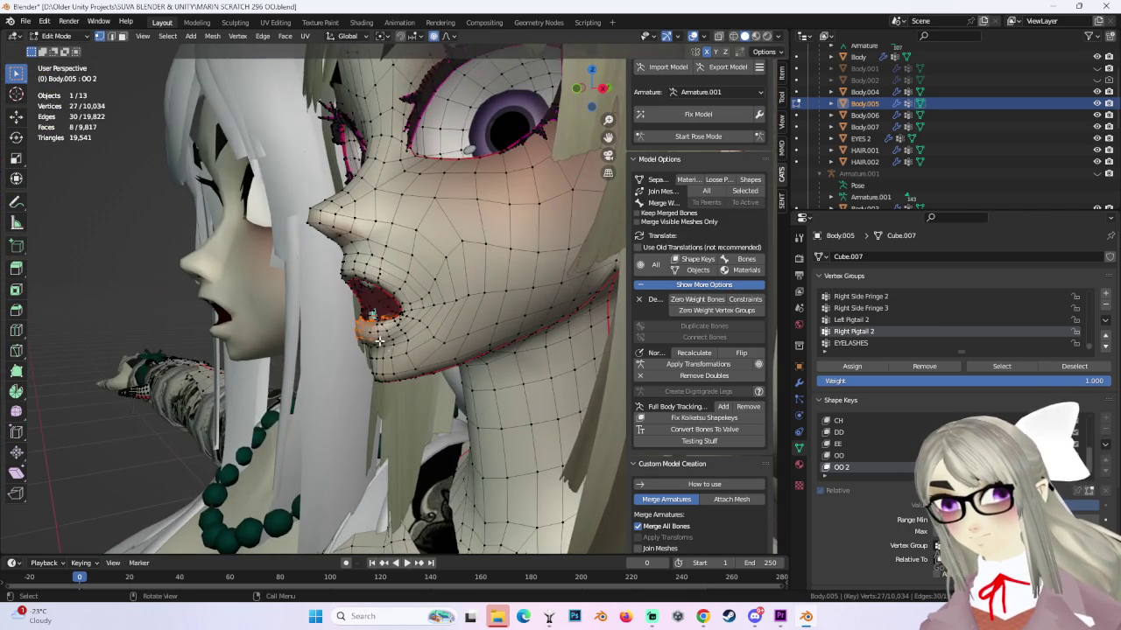
{"action": "left_click", "coordinate": [385, 348], "text": "ctrl"}
{"action": "key", "text": "g"}
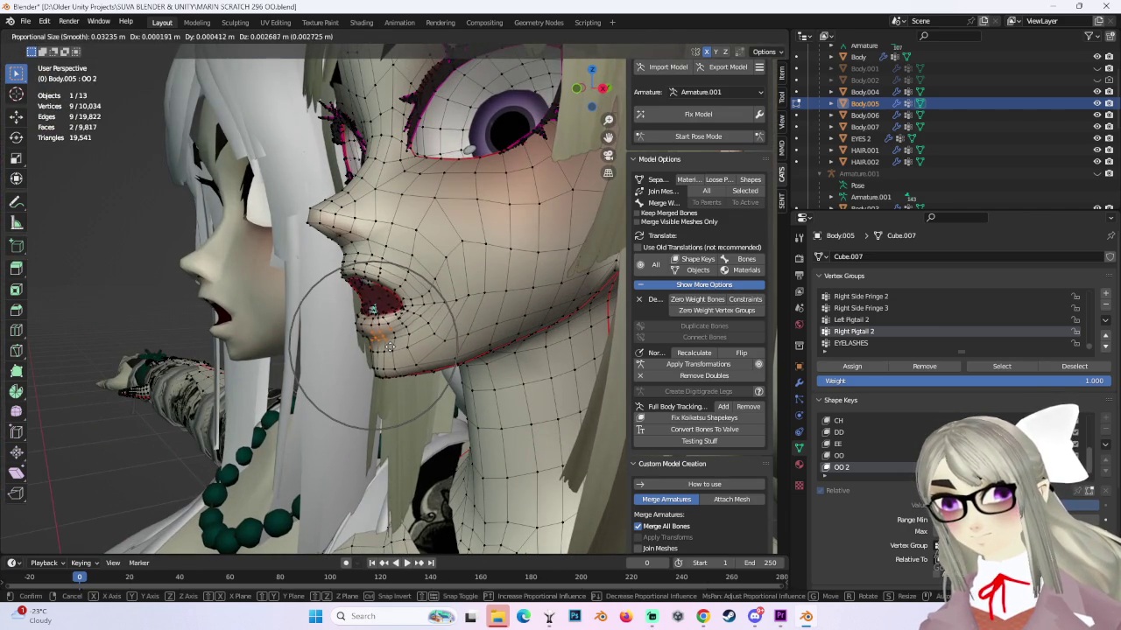
{"action": "left_click", "coordinate": [379, 354]}
Retry the chin move several times with undos, finishing in a front view.
{"action": "key", "text": "ctrl+z"}
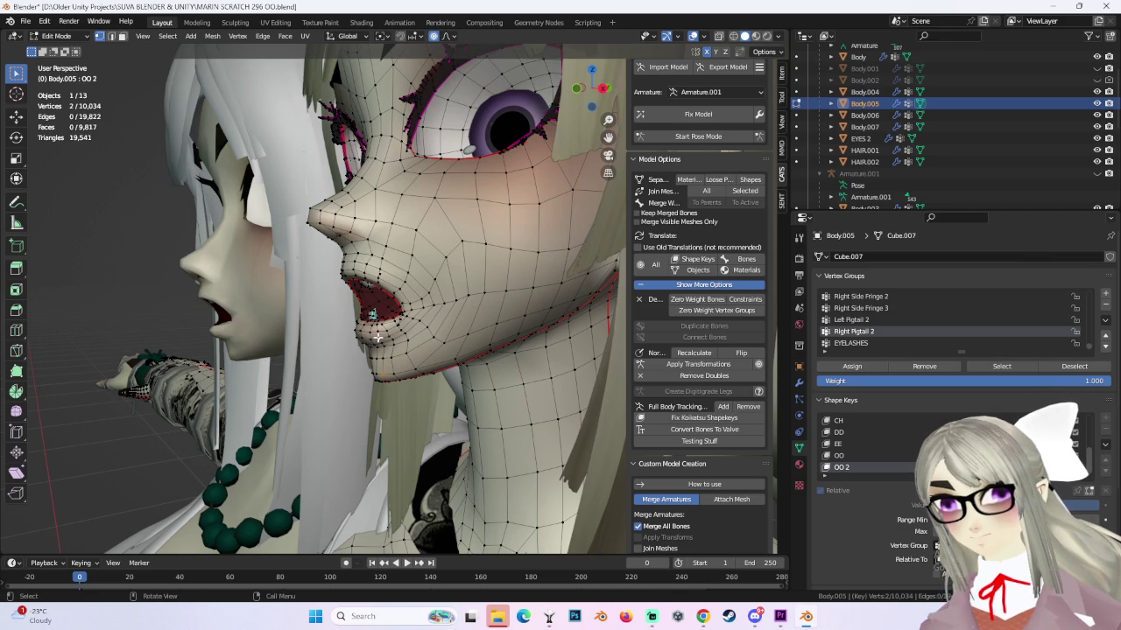
{"action": "key", "text": "g"}
{"action": "left_click", "coordinate": [378, 330]}
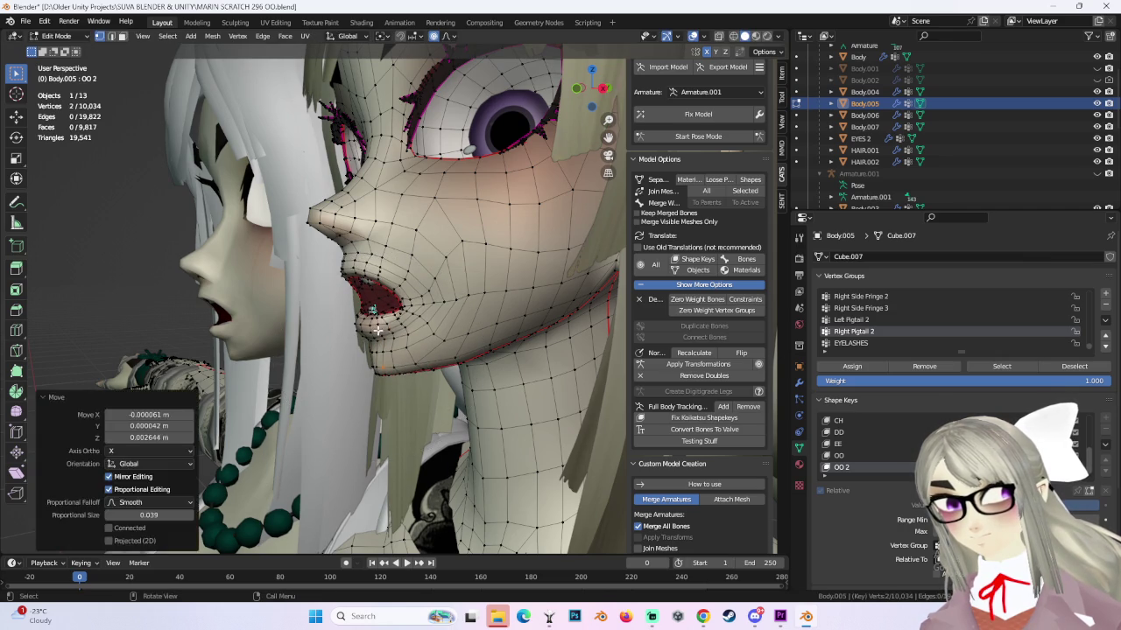
{"action": "key", "text": "ctrl+z"}
{"action": "key", "text": "g"}
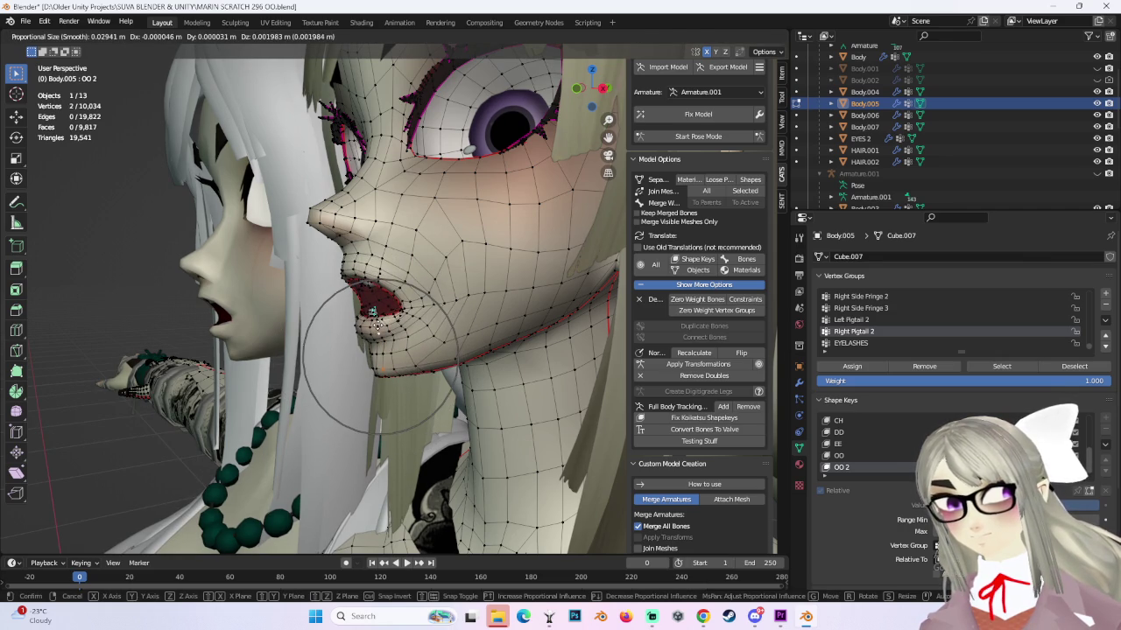
{"action": "left_click", "coordinate": [377, 326]}
{"action": "middle_click_drag", "start_coordinate": [376, 326], "coordinate": [443, 337]}
{"action": "key", "text": "g"}
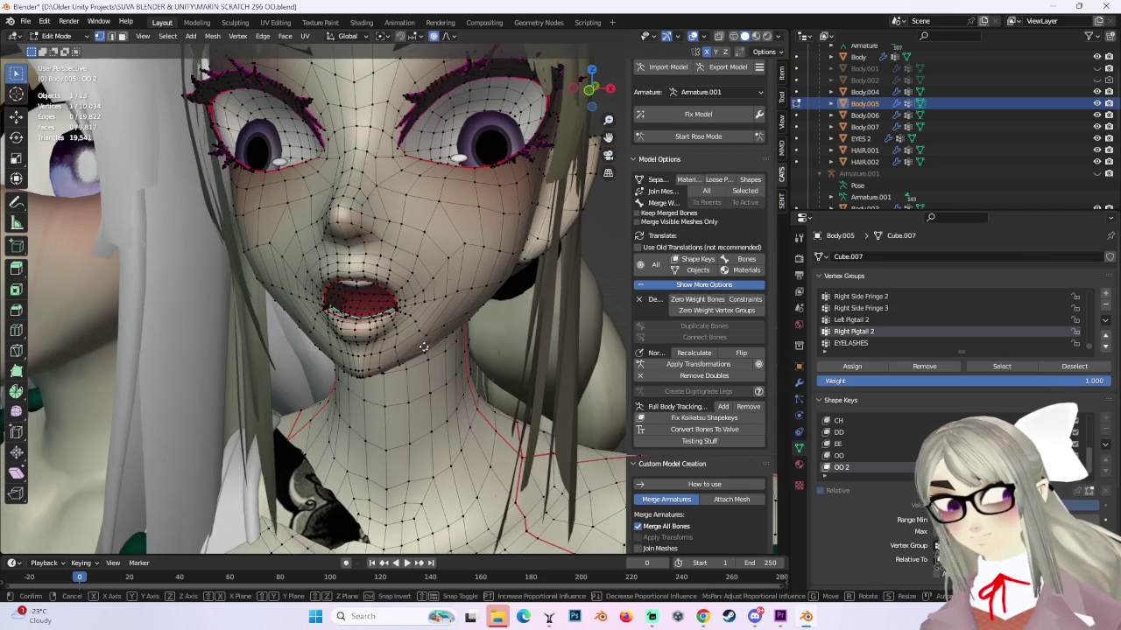
{"action": "scroll", "coordinate": [423, 347], "scroll_direction": "up", "scroll_amount": 3}
{"action": "left_click", "coordinate": [423, 347]}
{"action": "mouse_move", "coordinate": [423, 347]}
{"action": "middle_mouse_down"}
{"action": "mouse_move", "coordinate": [522, 350]}
{"action": "mouse_move", "coordinate": [533, 218]}
{"action": "middle_mouse_up"}
{"action": "left_click", "coordinate": [591, 91]}
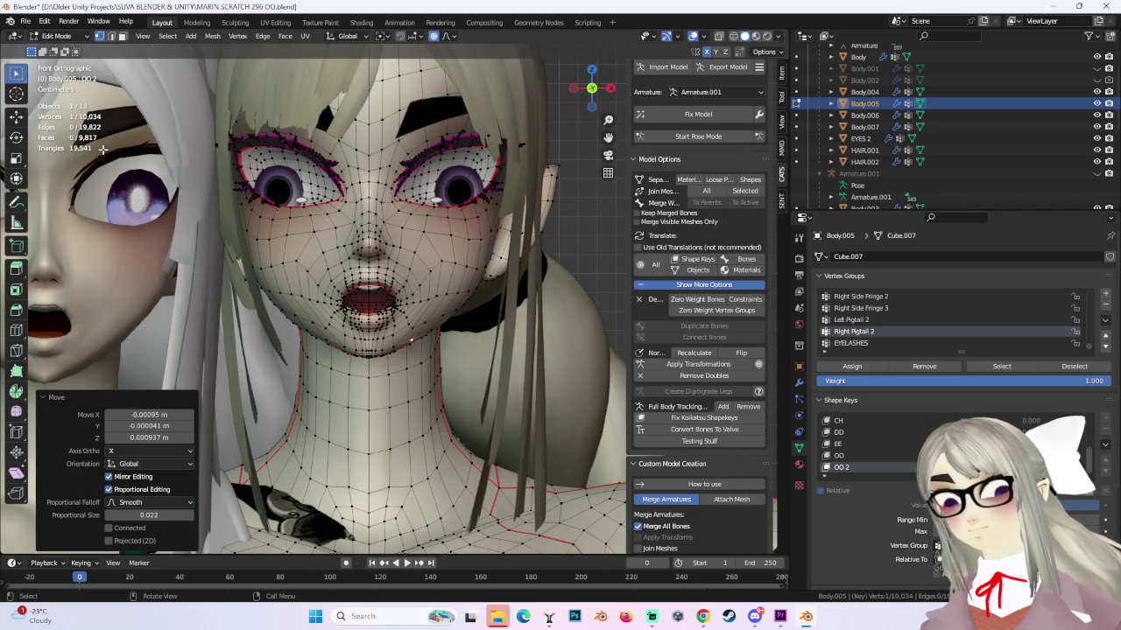
In Object Mode, toggle the OO 2 shape off, on and off to preview it.
{"action": "left_click", "coordinate": [56, 36]}
{"action": "left_click", "coordinate": [54, 51]}
{"action": "scroll", "coordinate": [418, 323], "scroll_direction": "up", "scroll_amount": 3}
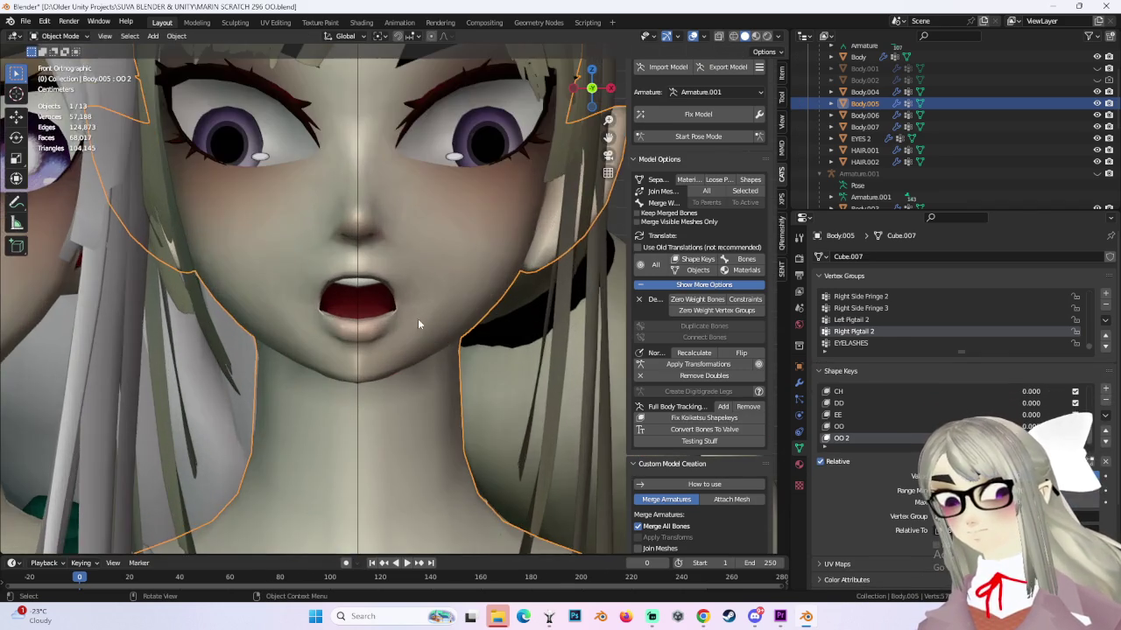
{"action": "mouse_move", "coordinate": [418, 323]}
{"action": "middle_mouse_down"}
{"action": "mouse_move", "coordinate": [419, 308]}
{"action": "mouse_move", "coordinate": [470, 319]}
{"action": "mouse_move", "coordinate": [446, 319]}
{"action": "mouse_move", "coordinate": [458, 325]}
{"action": "middle_mouse_up"}
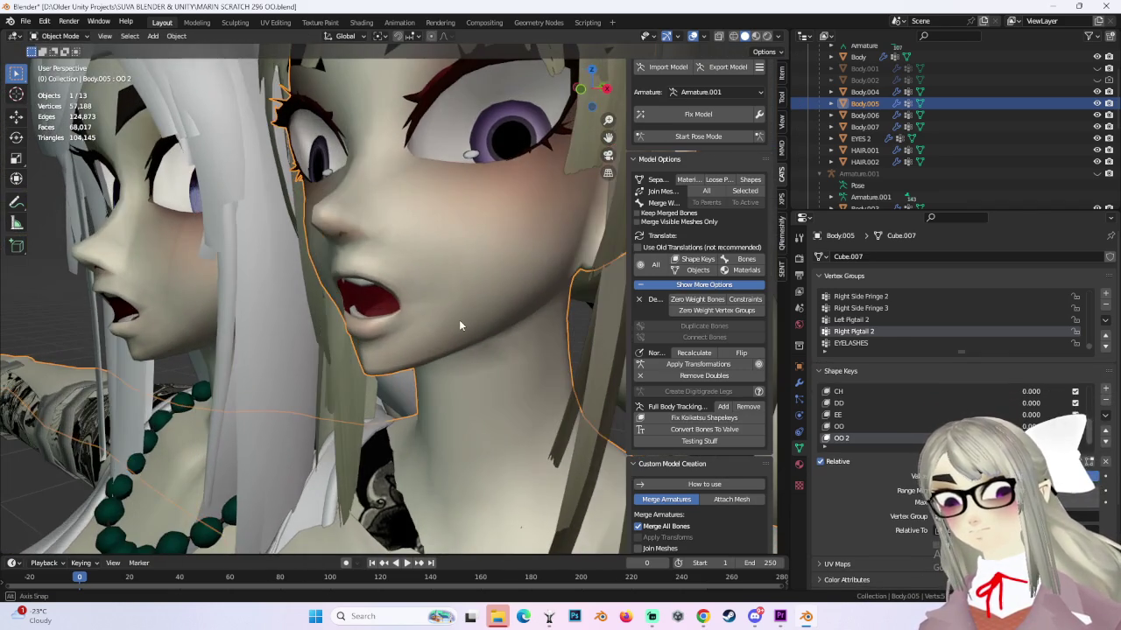
{"action": "left_click", "coordinate": [1075, 438]}
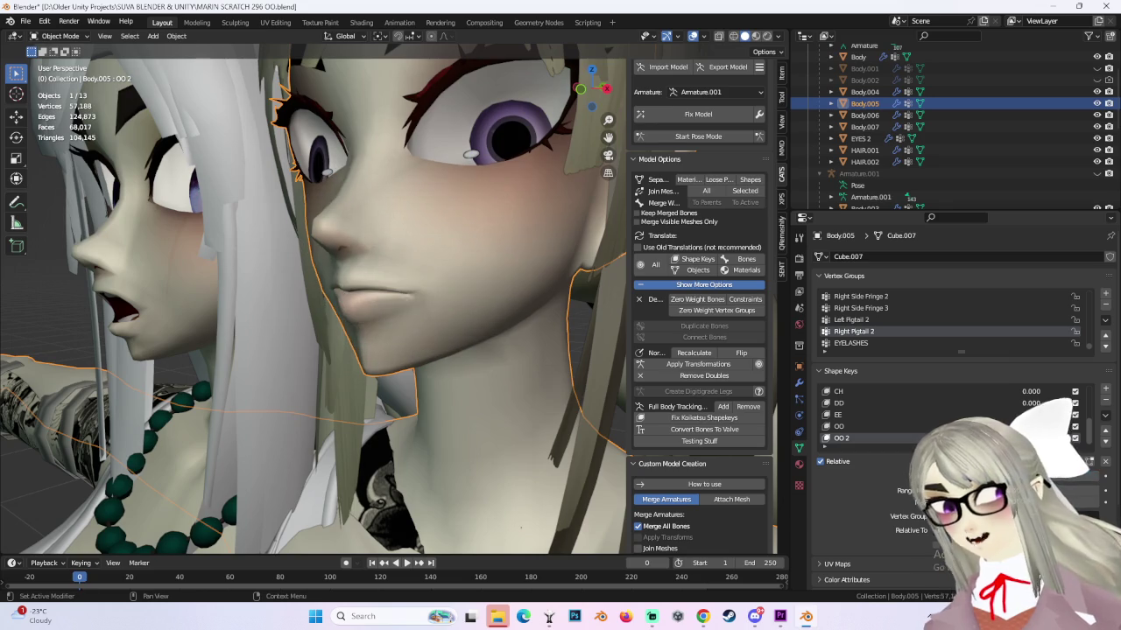
{"action": "left_click", "coordinate": [1075, 438]}
{"action": "left_click", "coordinate": [1075, 437]}
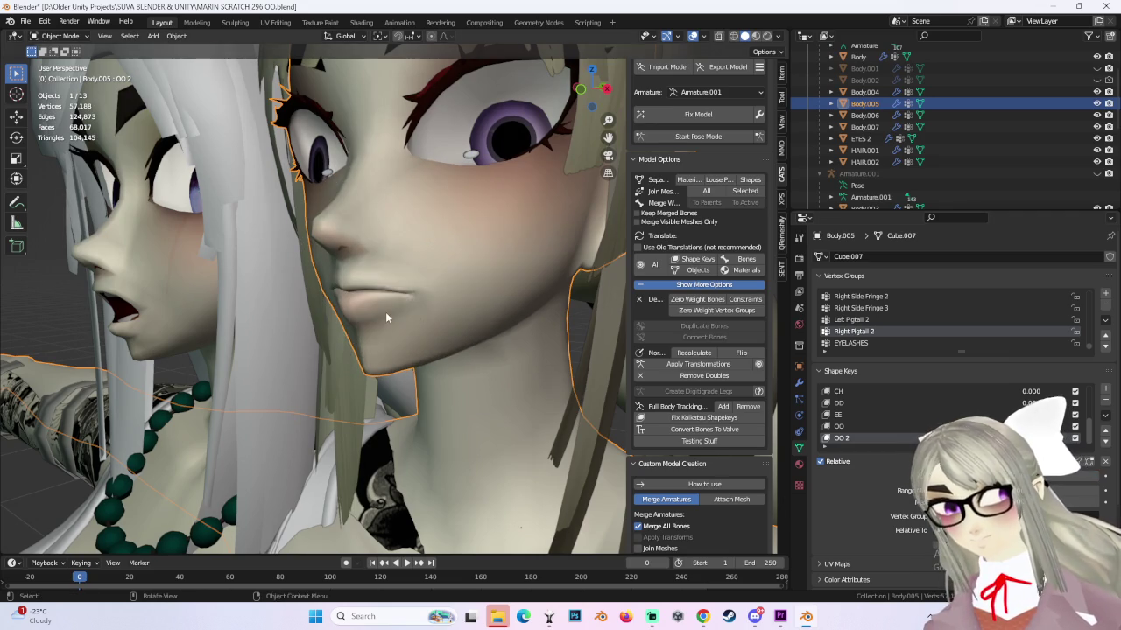
{"action": "middle_click_drag", "start_coordinate": [386, 318], "coordinate": [430, 260]}
{"action": "left_click", "coordinate": [25, 21]}
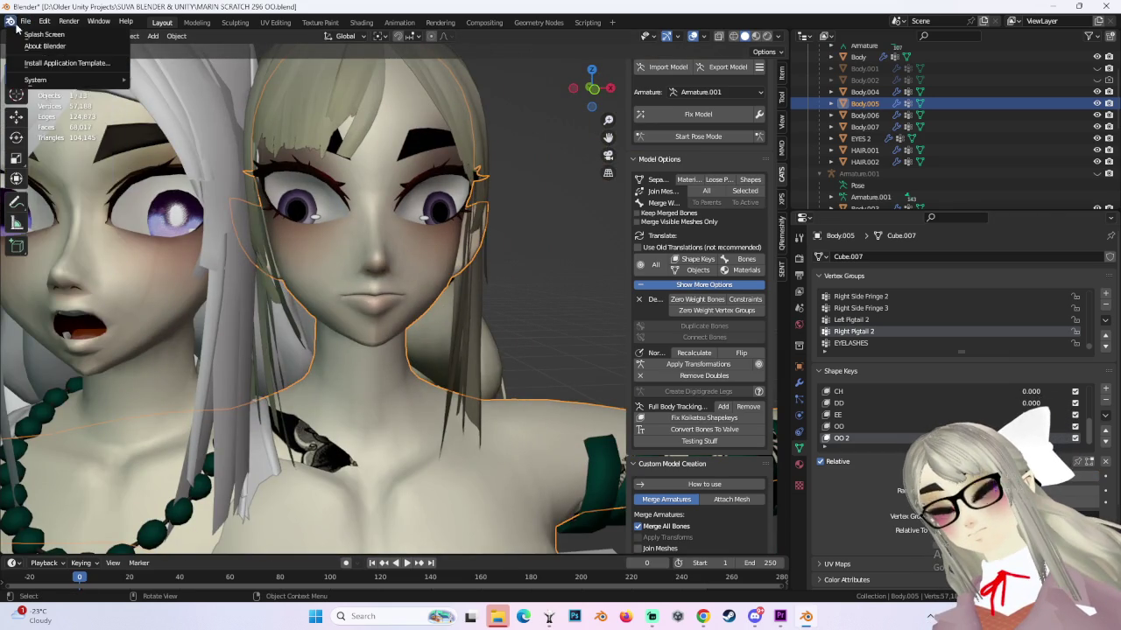
Save MARIN SCRATCH 296 OO.blend and set the AA mouth shape to full strength.
{"action": "left_click", "coordinate": [43, 97]}
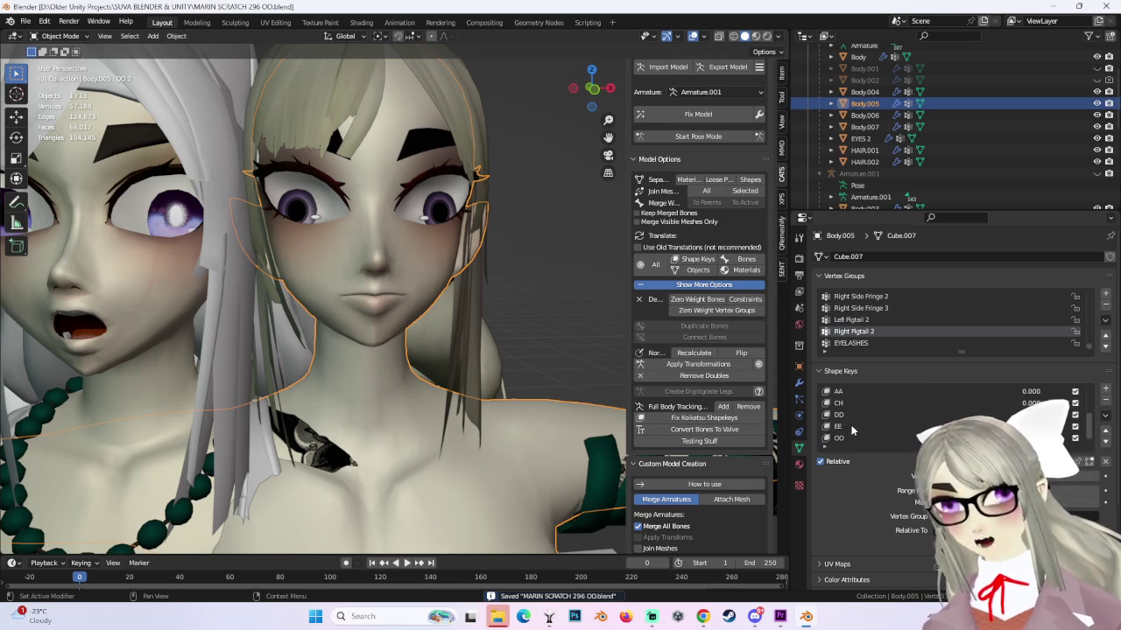
{"action": "left_click_drag", "start_coordinate": [1006, 392], "coordinate": [1064, 391]}
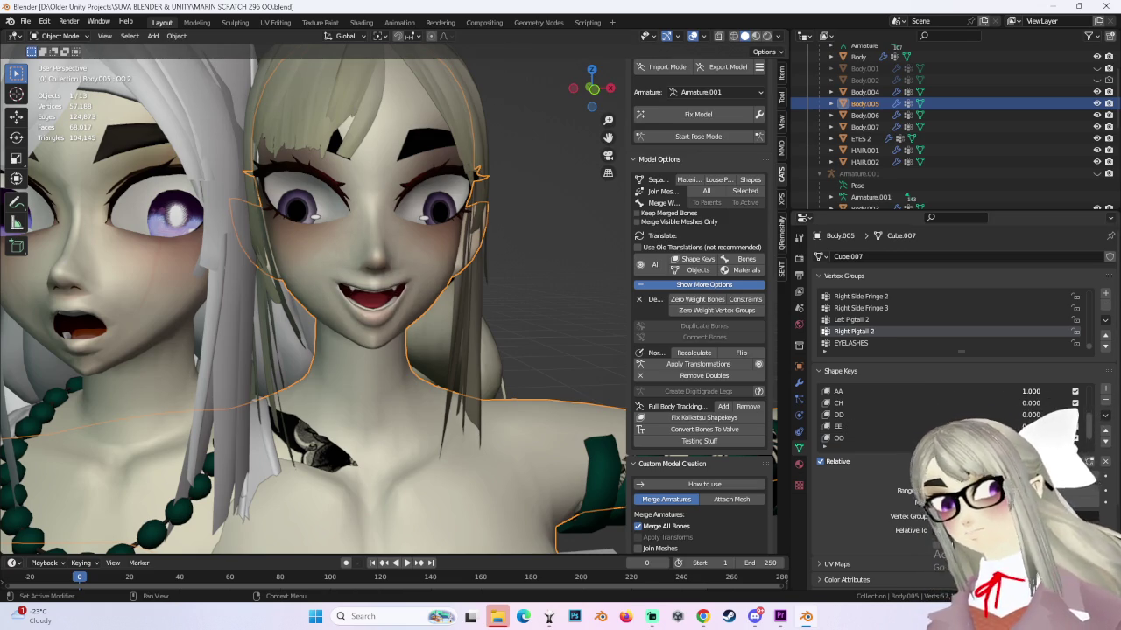
{"action": "middle_click_drag", "start_coordinate": [484, 347], "coordinate": [487, 322]}
{"action": "middle_click_drag", "start_coordinate": [440, 307], "coordinate": [459, 261]}
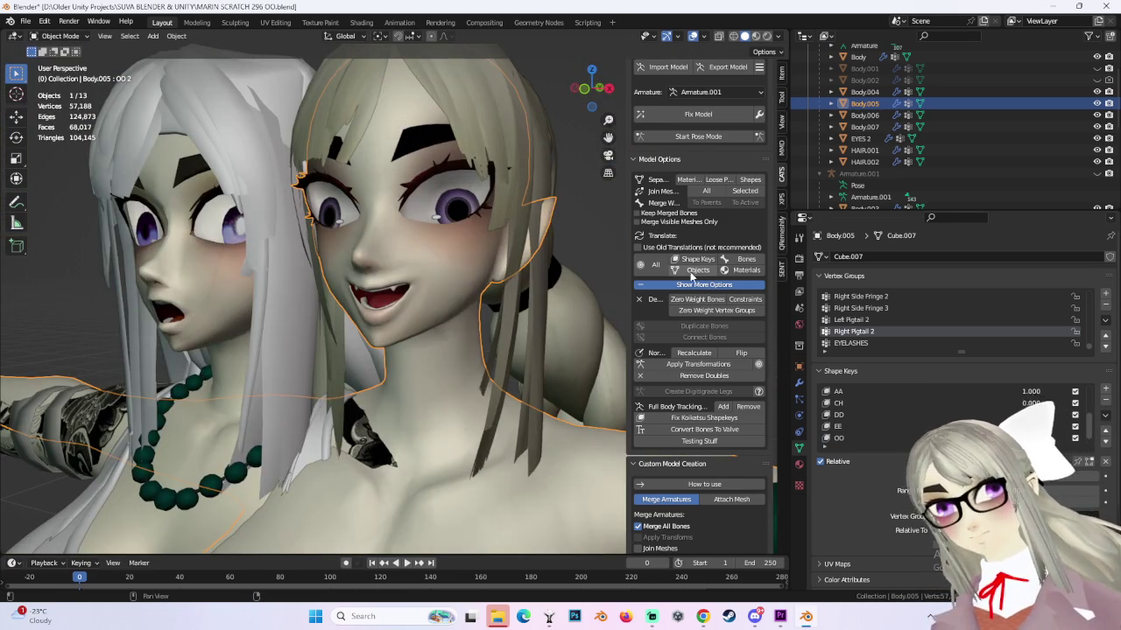
Reset the AA mouth shape to zero and orbit to inspect the heads.
{"action": "mouse_move", "coordinate": [1031, 392]}
{"action": "left_mouse_down"}
{"action": "mouse_move", "coordinate": [1022, 401]}
{"action": "mouse_move", "coordinate": [1055, 403]}
{"action": "mouse_move", "coordinate": [1024, 403]}
{"action": "mouse_move", "coordinate": [1023, 414]}
{"action": "left_mouse_up"}
{"action": "scroll", "coordinate": [469, 302], "scroll_direction": "up", "scroll_amount": 2}
{"action": "scroll", "coordinate": [471, 317], "scroll_direction": "down", "scroll_amount": 2}
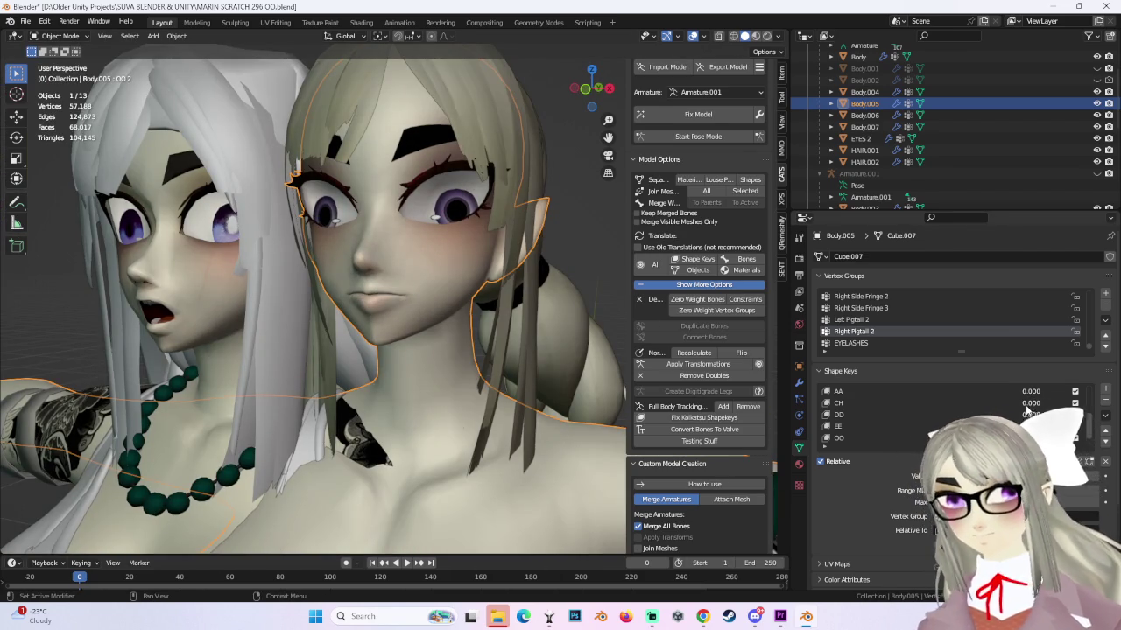
{"action": "mouse_move", "coordinate": [525, 280]}
{"action": "middle_mouse_down"}
{"action": "mouse_move", "coordinate": [459, 325]}
{"action": "mouse_move", "coordinate": [488, 283]}
{"action": "mouse_move", "coordinate": [583, 278]}
{"action": "mouse_move", "coordinate": [386, 280]}
{"action": "mouse_move", "coordinate": [456, 286]}
{"action": "middle_mouse_up"}
In Edit Mode with DD active, move four lip vertices along Y with proportional editing.
{"action": "left_click", "coordinate": [59, 36]}
{"action": "left_click", "coordinate": [54, 58]}
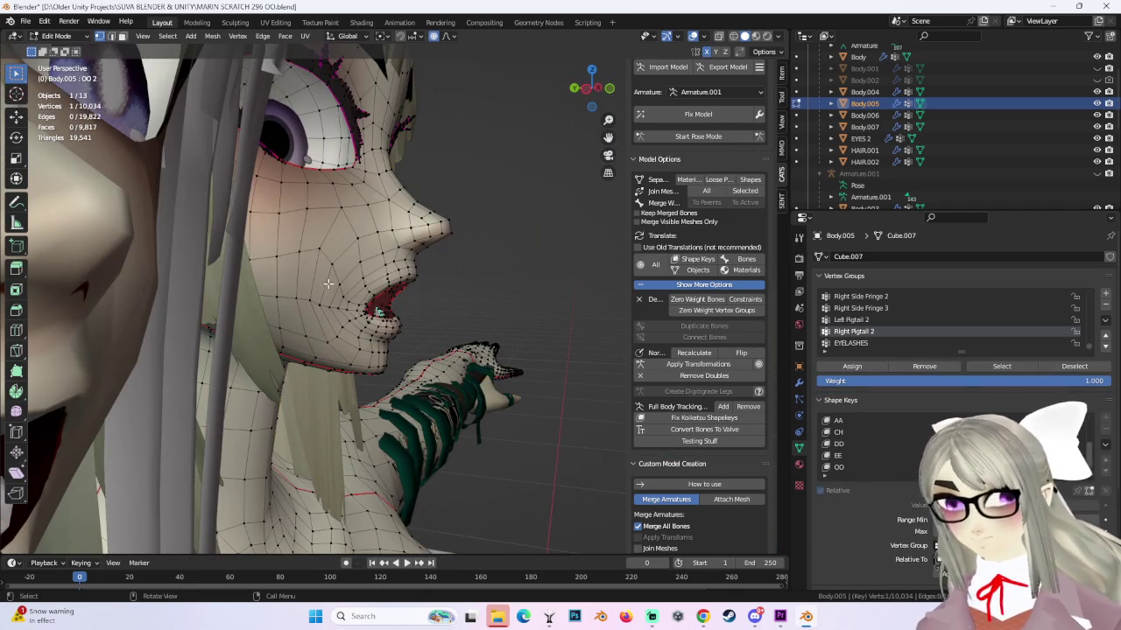
{"action": "left_click", "coordinate": [840, 445]}
{"action": "left_click_drag", "start_coordinate": [308, 279], "coordinate": [326, 305]}
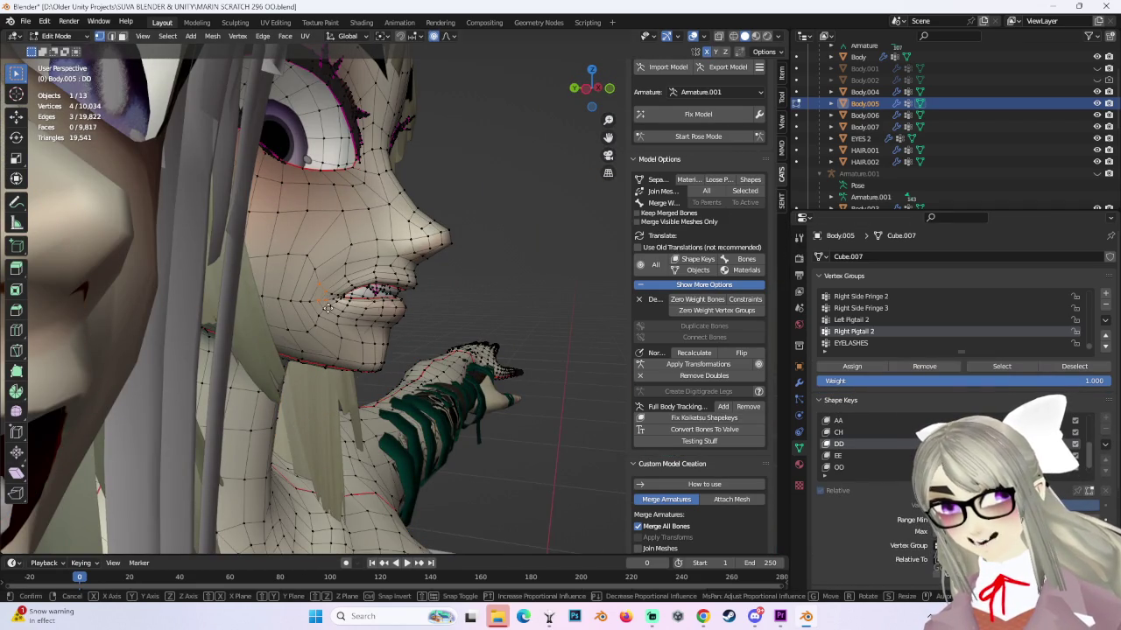
{"action": "key", "text": "g"}
{"action": "key", "text": "y"}
{"action": "left_click", "coordinate": [333, 307]}
{"action": "mouse_move", "coordinate": [333, 306]}
{"action": "middle_mouse_down"}
{"action": "mouse_move", "coordinate": [480, 288]}
{"action": "mouse_move", "coordinate": [455, 271]}
{"action": "middle_mouse_up"}
Shift the DD lip vertices along Y again with adjusted falloff size, then orbit to check.
{"action": "left_click", "coordinate": [447, 39]}
{"action": "key", "text": "g"}
{"action": "key", "text": "y"}
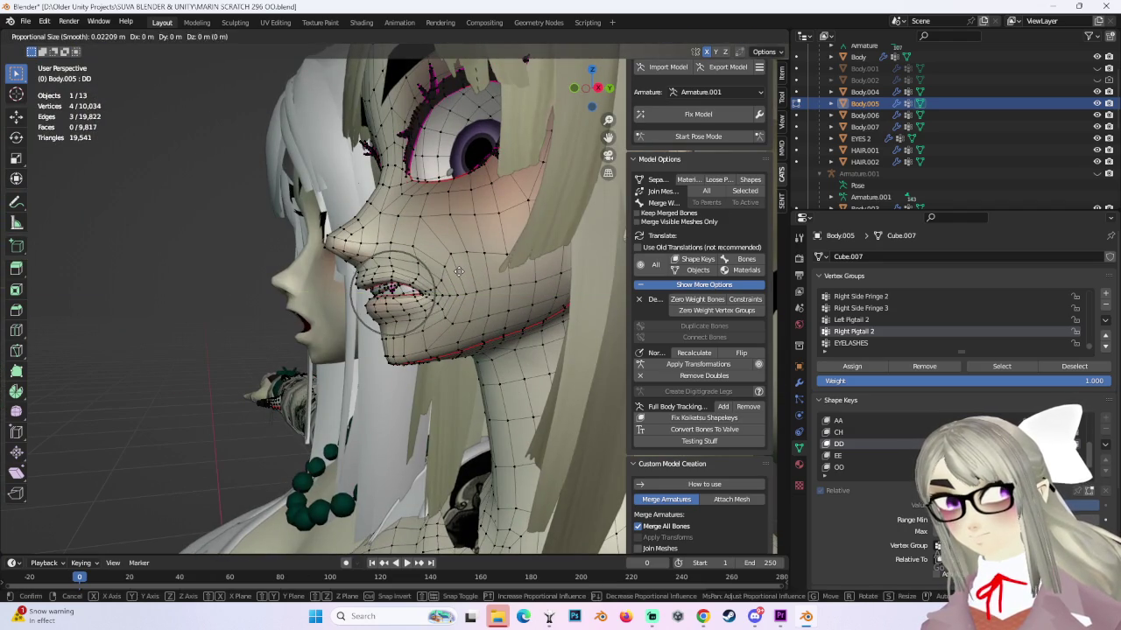
{"action": "scroll", "coordinate": [453, 272], "scroll_direction": "down", "scroll_amount": 5}
{"action": "left_click", "coordinate": [452, 271]}
{"action": "middle_click_drag", "start_coordinate": [452, 271], "coordinate": [493, 251]}
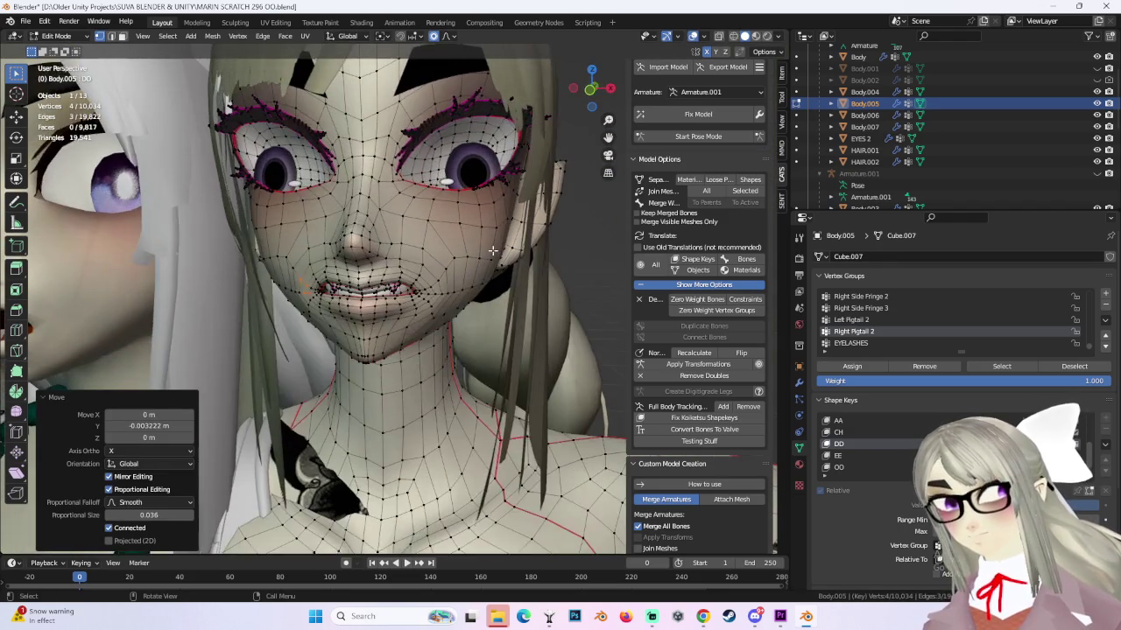
{"action": "scroll", "coordinate": [308, 309], "scroll_direction": "up", "scroll_amount": 3}
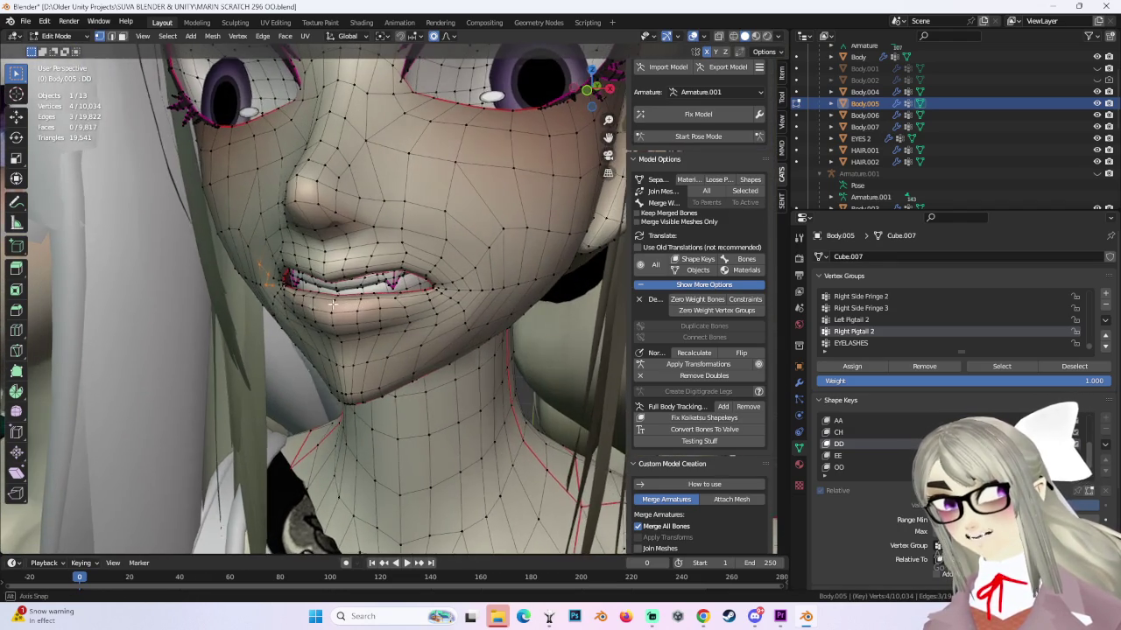
{"action": "mouse_move", "coordinate": [336, 306]}
{"action": "middle_mouse_down"}
{"action": "mouse_move", "coordinate": [497, 330]}
{"action": "mouse_move", "coordinate": [496, 357]}
{"action": "middle_mouse_up"}
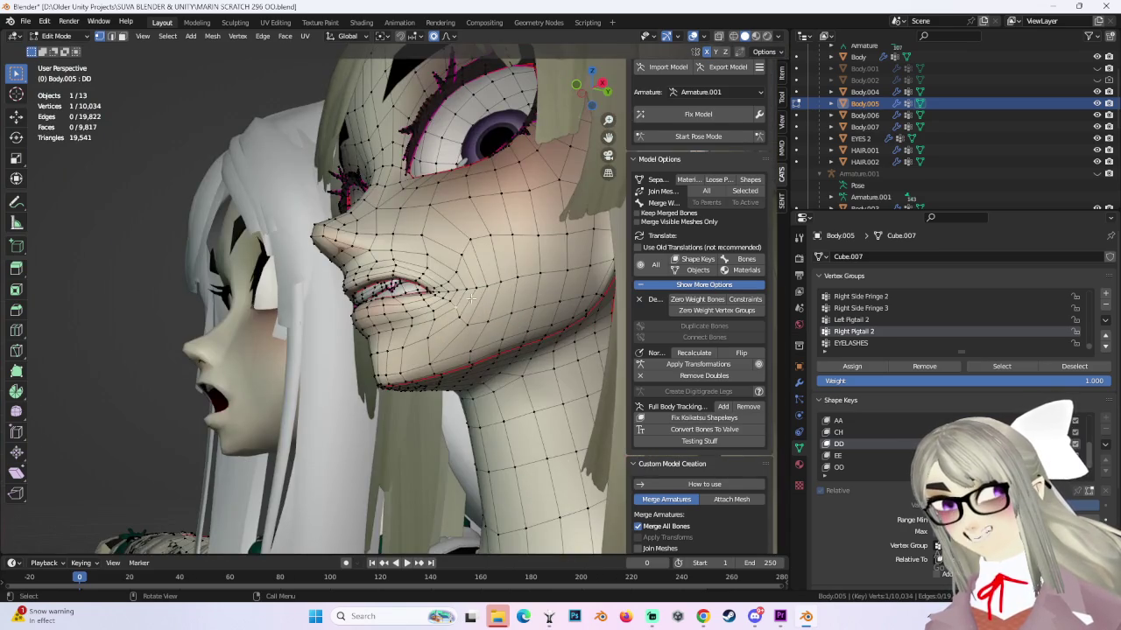
{"action": "mouse_move", "coordinate": [471, 300]}
{"action": "middle_mouse_down"}
{"action": "mouse_move", "coordinate": [322, 278]}
{"action": "mouse_move", "coordinate": [476, 315]}
{"action": "middle_mouse_up"}
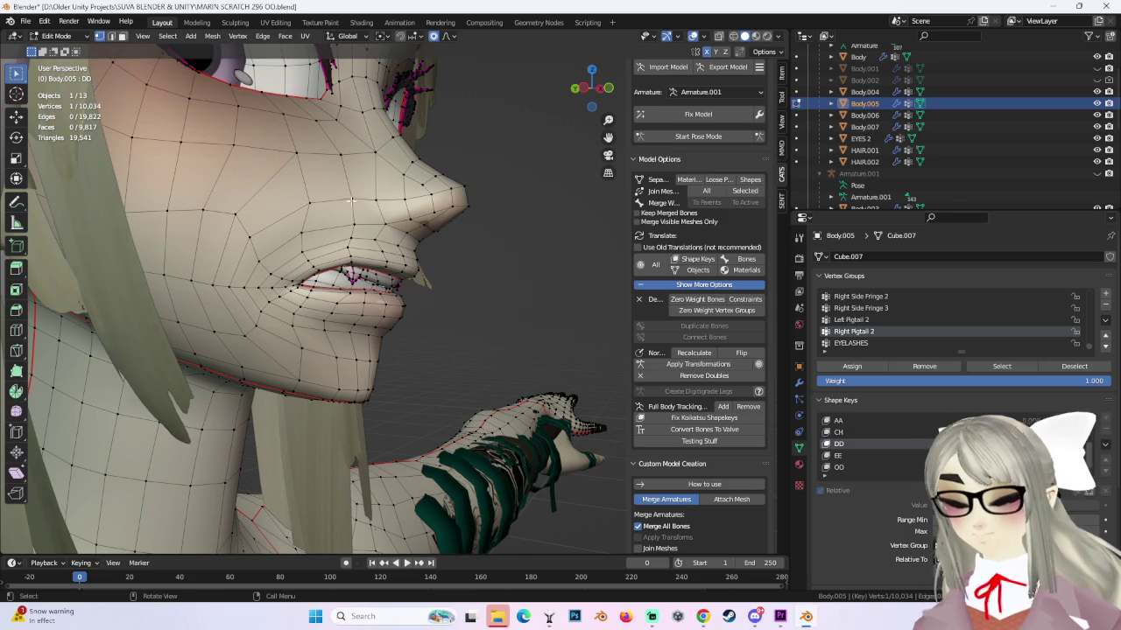
In Object Mode, select Body.003 and preview the left character's open-mouth shape key.
{"action": "left_click", "coordinate": [56, 36]}
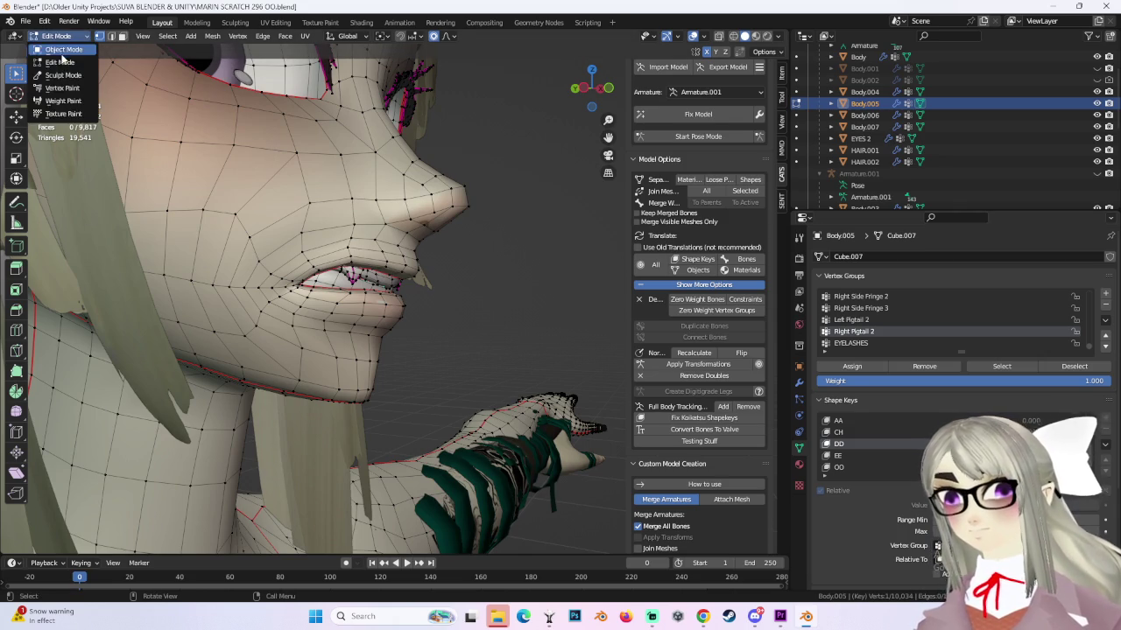
{"action": "left_click", "coordinate": [54, 46]}
{"action": "mouse_move", "coordinate": [442, 257]}
{"action": "middle_mouse_down"}
{"action": "mouse_move", "coordinate": [374, 256]}
{"action": "mouse_move", "coordinate": [573, 96]}
{"action": "mouse_move", "coordinate": [488, 248]}
{"action": "mouse_move", "coordinate": [448, 243]}
{"action": "middle_mouse_up"}
{"action": "scroll", "coordinate": [449, 245], "scroll_direction": "up", "scroll_amount": 2}
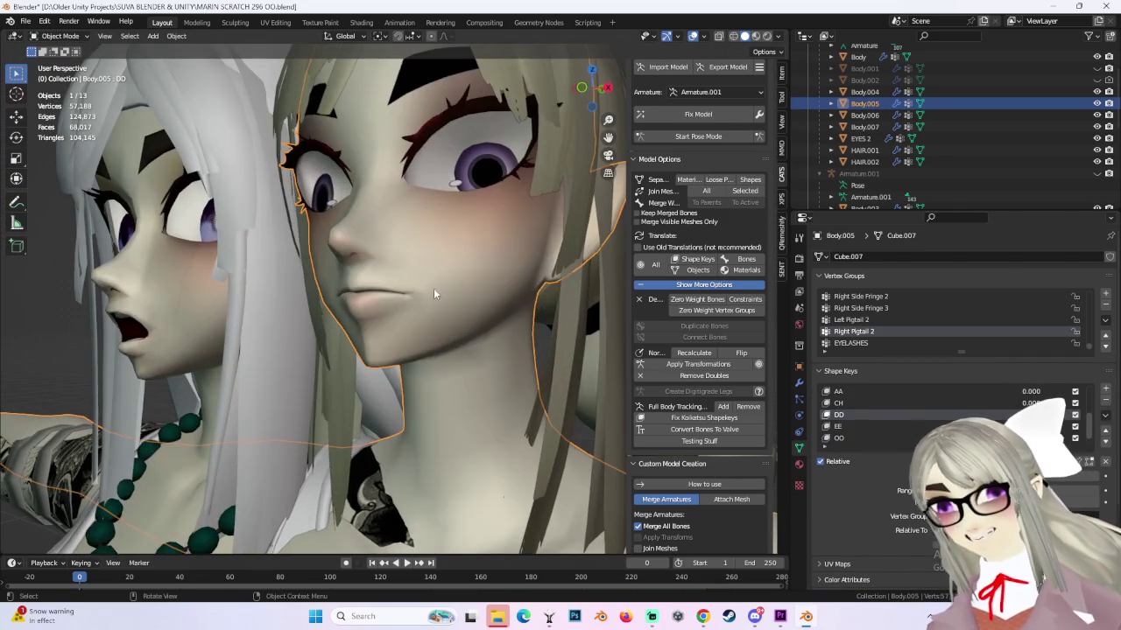
{"action": "middle_click_drag", "start_coordinate": [191, 337], "coordinate": [209, 306]}
{"action": "left_click", "coordinate": [209, 306]}
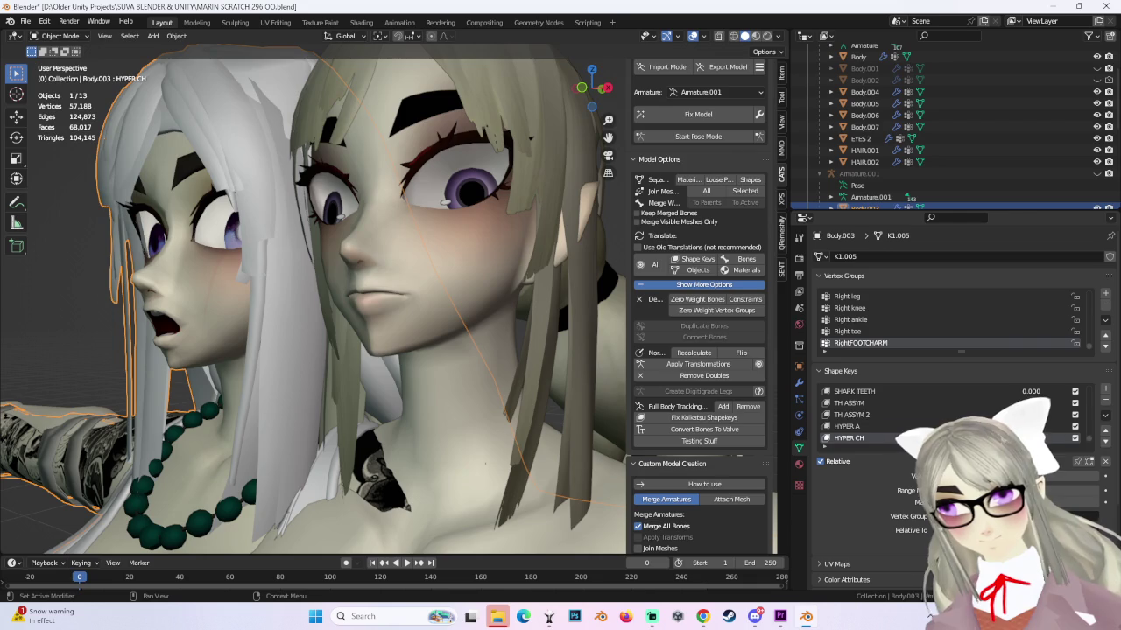
{"action": "scroll", "coordinate": [876, 414], "scroll_direction": "down", "scroll_amount": 3}
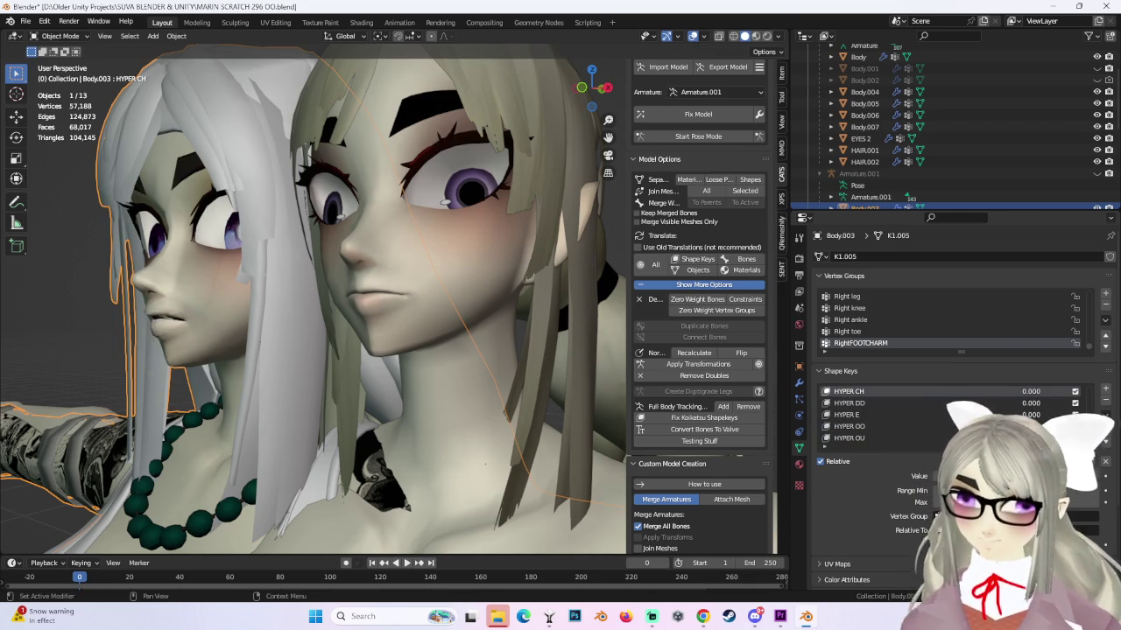
{"action": "scroll", "coordinate": [876, 414], "scroll_direction": "down", "scroll_amount": 2}
{"action": "left_click_drag", "start_coordinate": [1006, 475], "coordinate": [1033, 475]}
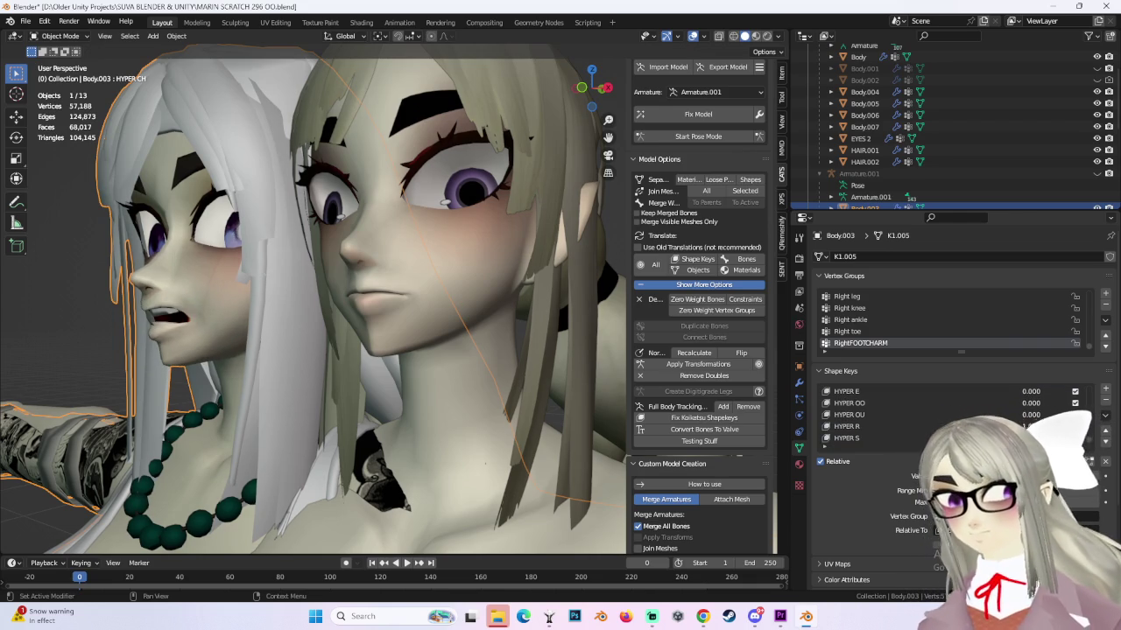
{"action": "mouse_move", "coordinate": [236, 295]}
{"action": "middle_mouse_down"}
{"action": "mouse_move", "coordinate": [480, 322]}
{"action": "mouse_move", "coordinate": [449, 329]}
{"action": "middle_mouse_up"}
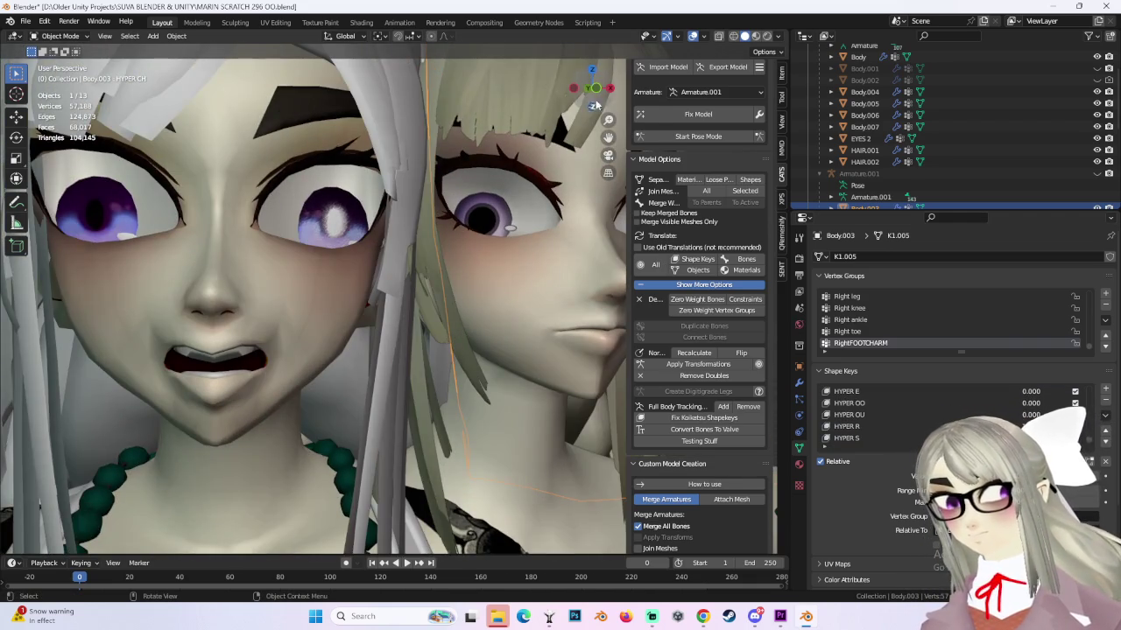
{"action": "mouse_move", "coordinate": [595, 105]}
{"action": "middle_mouse_down"}
{"action": "mouse_move", "coordinate": [382, 332]}
{"action": "mouse_move", "coordinate": [313, 330]}
{"action": "middle_mouse_up"}
Select the right character's face mesh and add a new shape key named RR.
{"action": "left_click", "coordinate": [540, 368]}
{"action": "middle_click_drag", "start_coordinate": [540, 367], "coordinate": [594, 346]}
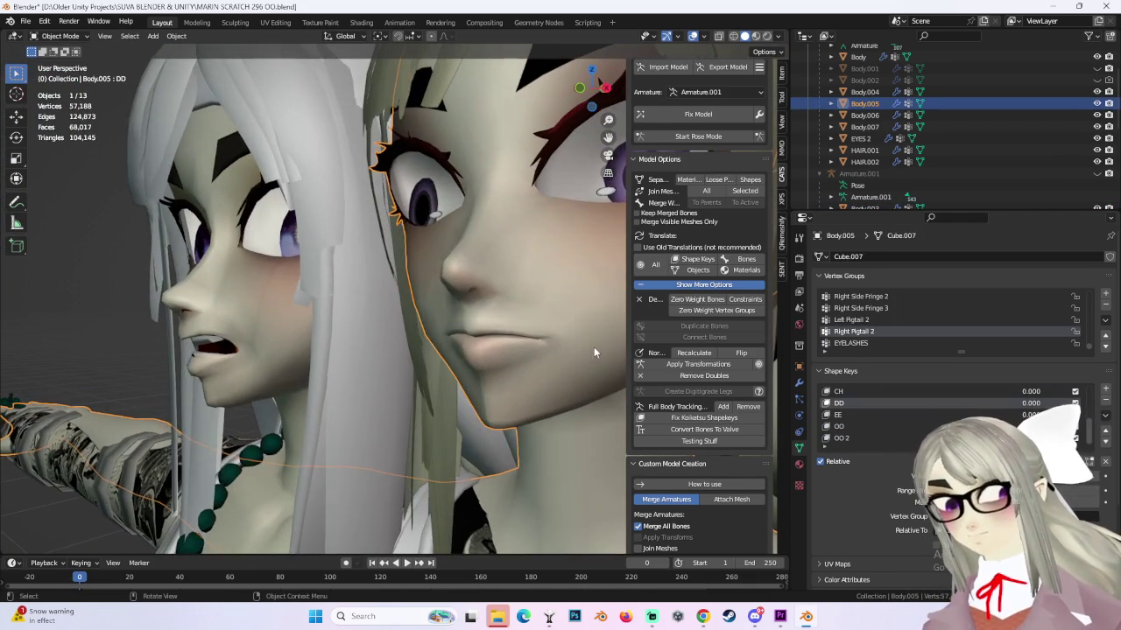
{"action": "middle_click_drag", "start_coordinate": [348, 214], "coordinate": [463, 282]}
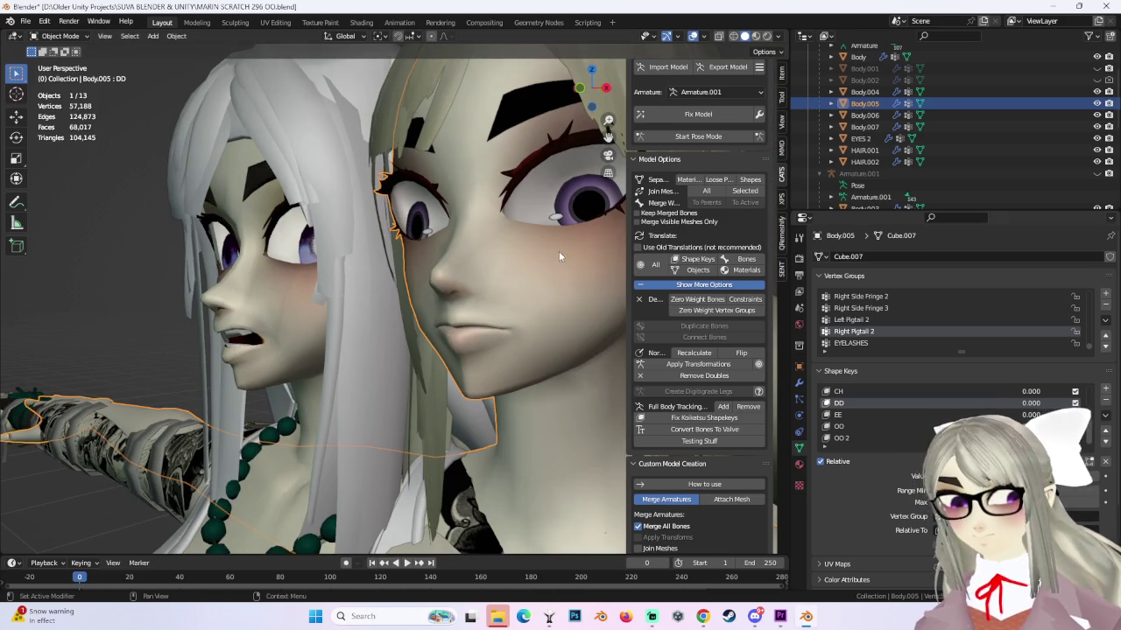
{"action": "left_click", "coordinate": [61, 36]}
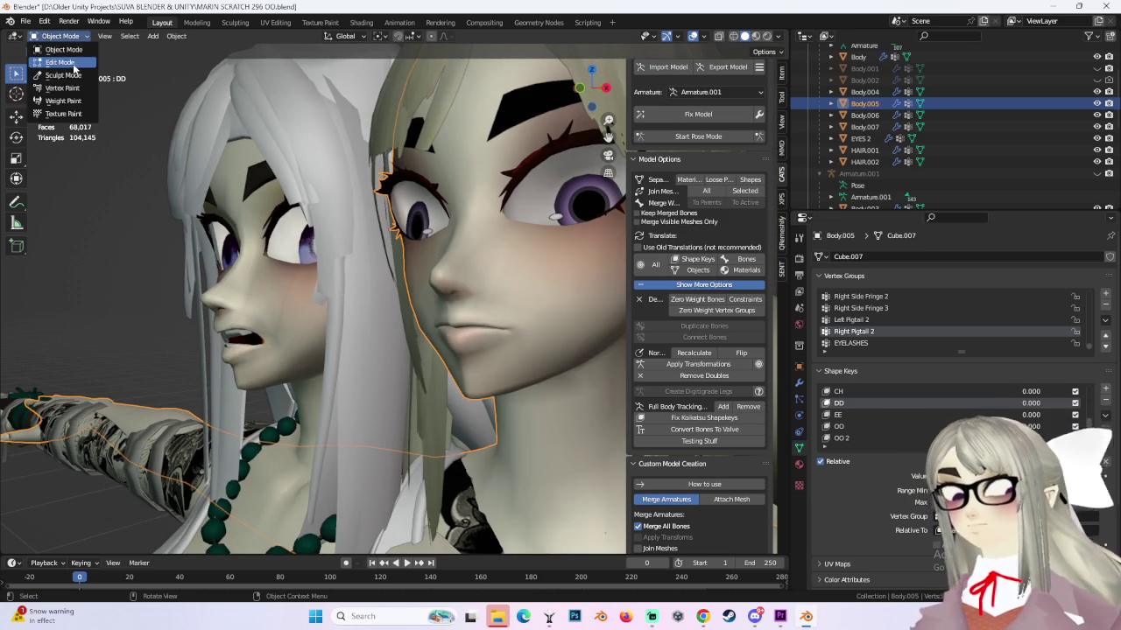
{"action": "left_click", "coordinate": [1106, 390]}
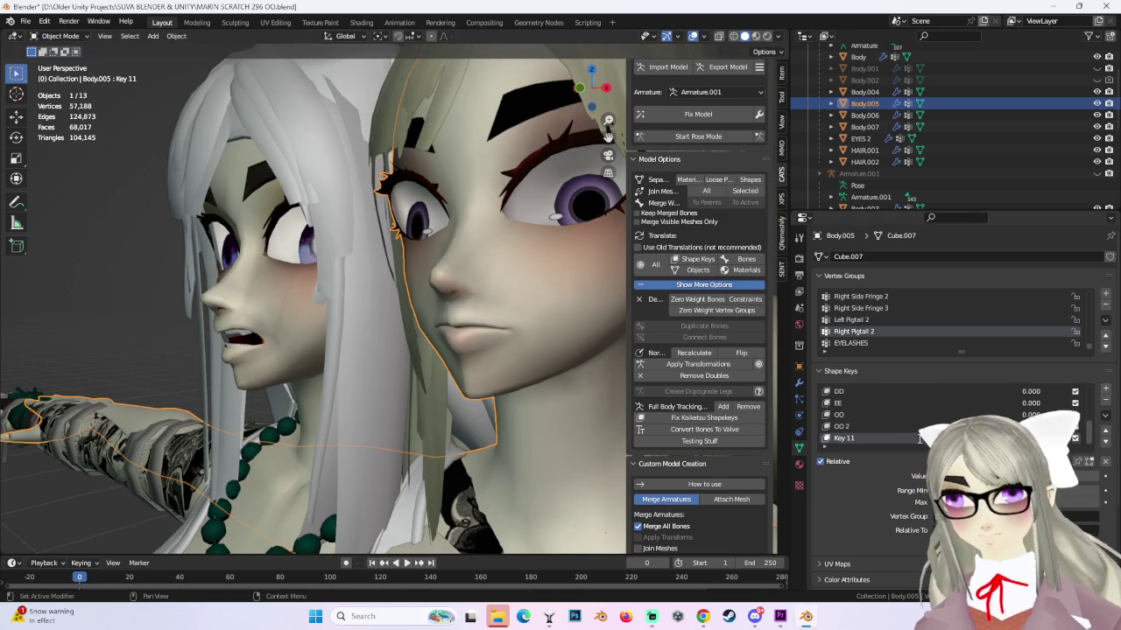
{"action": "key", "text": "Return"}
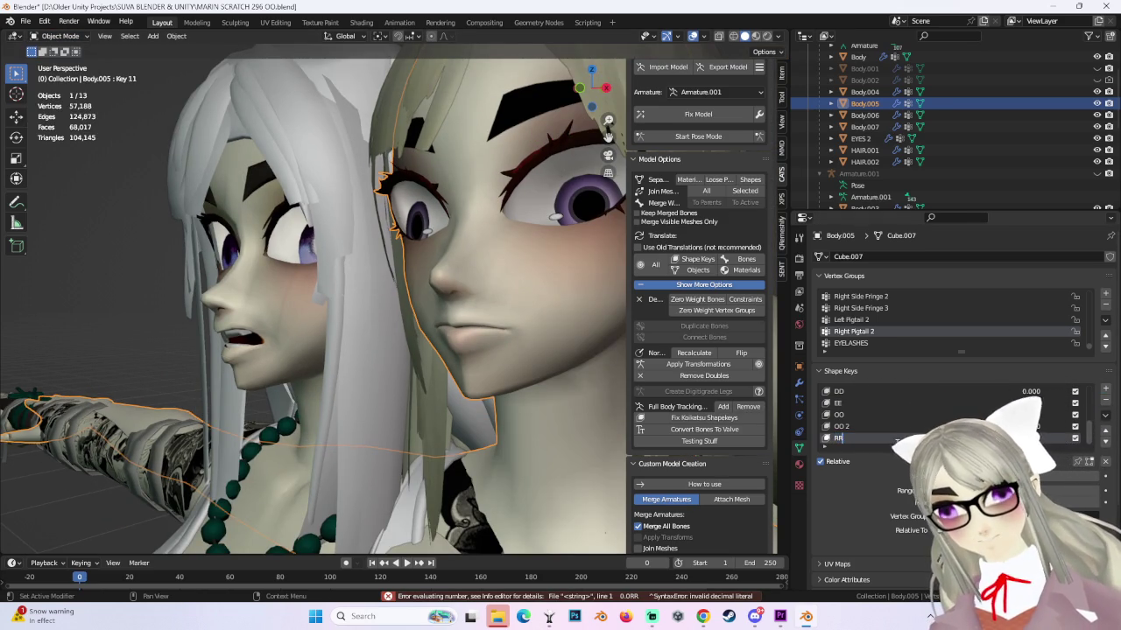
Switch the right face mesh into Edit Mode.
{"action": "mouse_move", "coordinate": [483, 339]}
{"action": "middle_mouse_down"}
{"action": "mouse_move", "coordinate": [467, 317]}
{"action": "mouse_move", "coordinate": [524, 301]}
{"action": "middle_mouse_up"}
{"action": "left_click", "coordinate": [66, 36]}
{"action": "left_click", "coordinate": [79, 63]}
{"action": "scroll", "coordinate": [532, 302], "scroll_direction": "up", "scroll_amount": 3}
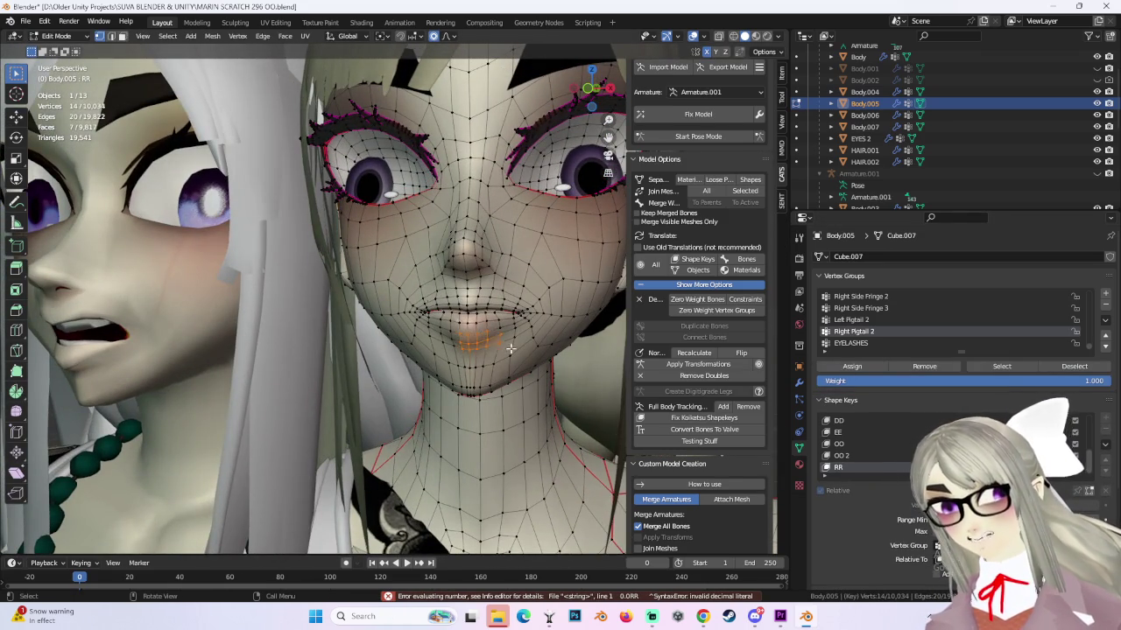
Set the proportional editing falloff to Smooth.
{"action": "middle_click_drag", "start_coordinate": [511, 349], "coordinate": [477, 344]}
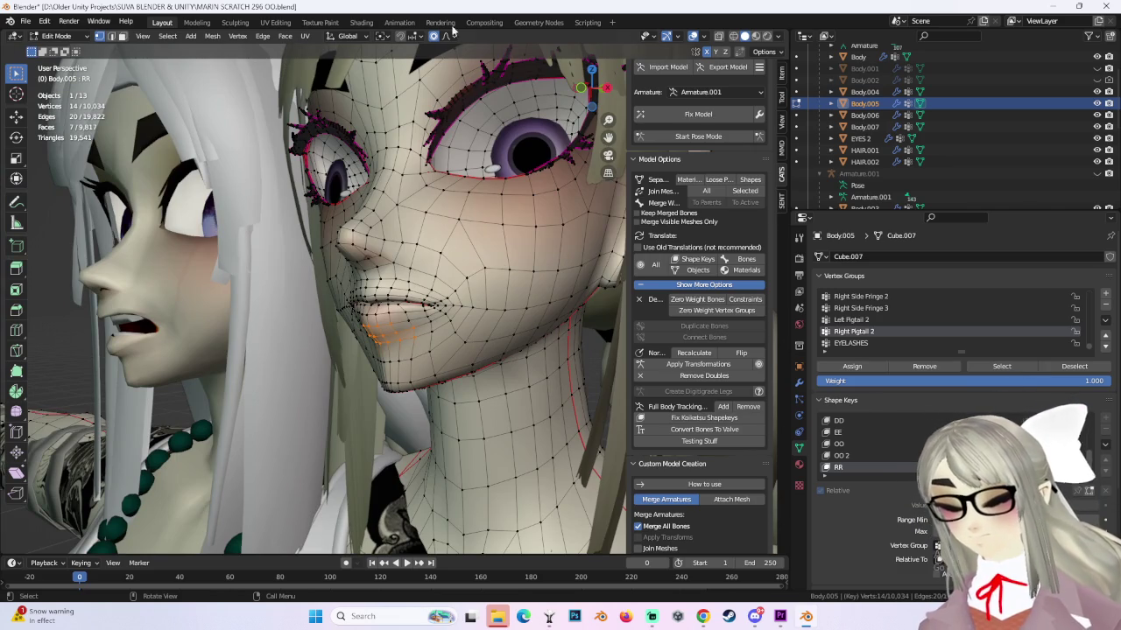
{"action": "left_click", "coordinate": [454, 35]}
{"action": "left_click", "coordinate": [412, 73]}
Softly move the selected lower-lip vertices, checking inside the mouth with X-ray.
{"action": "key", "text": "g"}
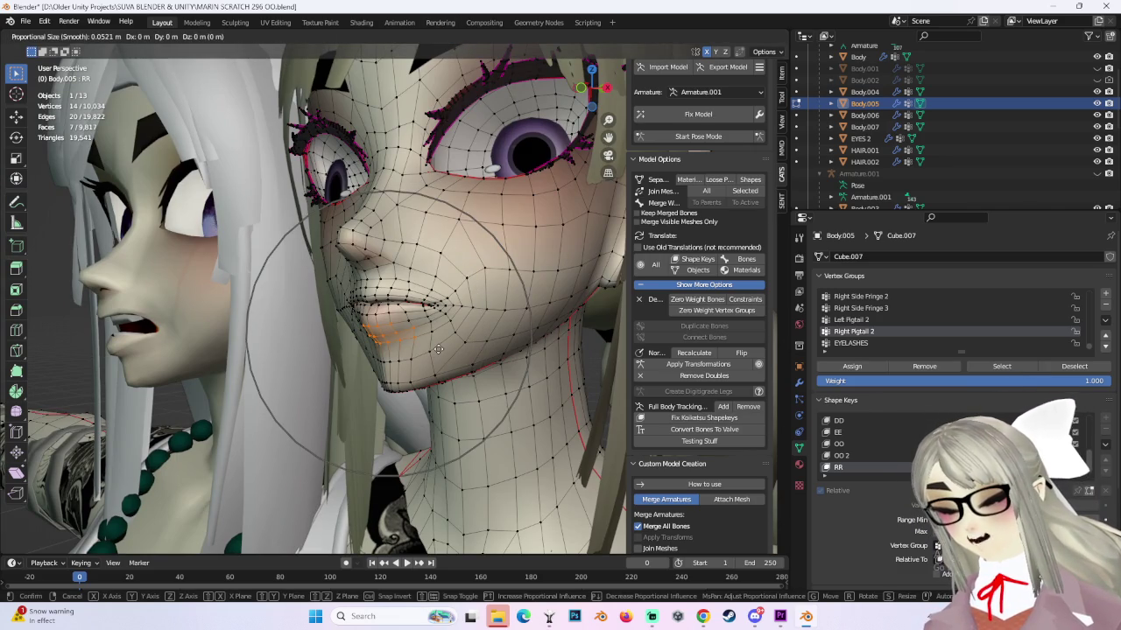
{"action": "left_click", "coordinate": [437, 363]}
{"action": "key", "text": "shift+z"}
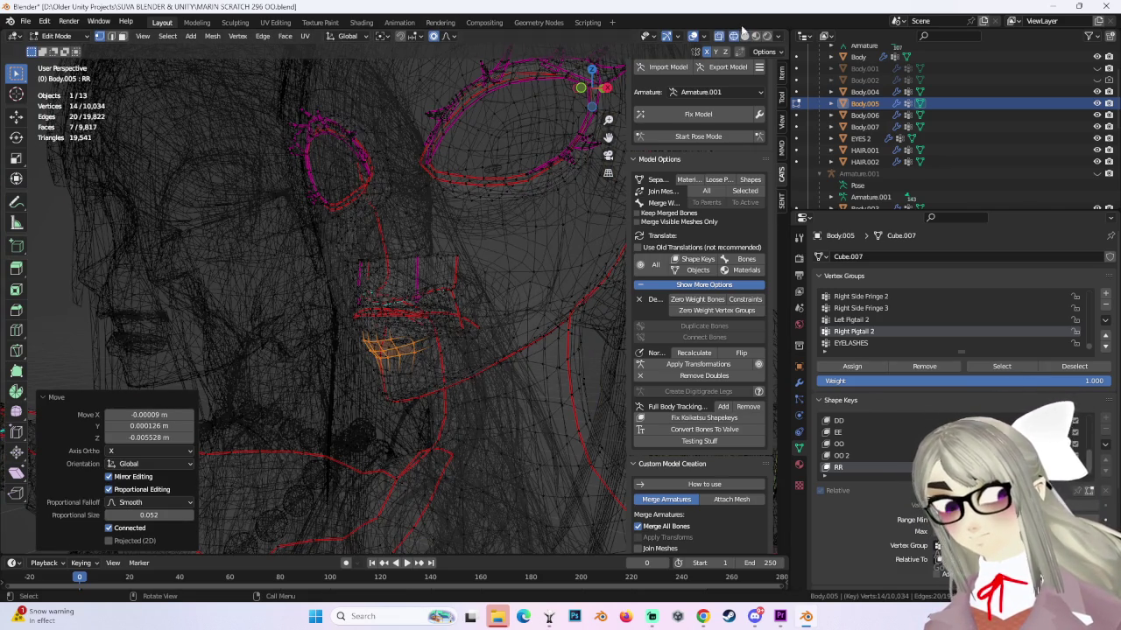
{"action": "left_click", "coordinate": [748, 36]}
{"action": "scroll", "coordinate": [420, 315], "scroll_direction": "up", "scroll_amount": 2}
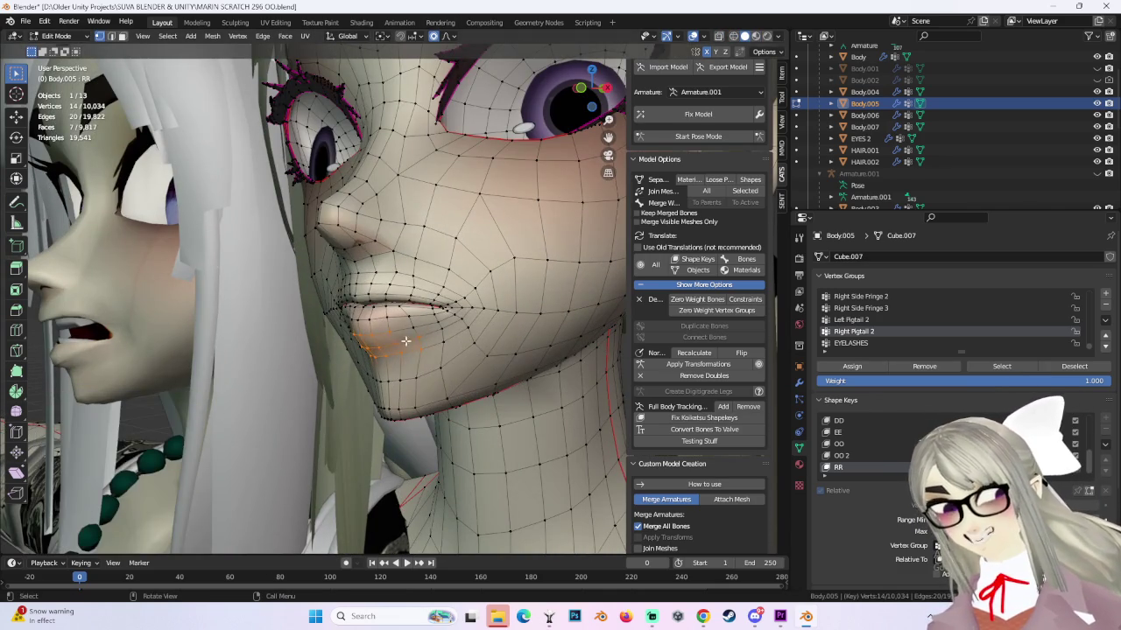
Softly move the chin vertices for the RR pose.
{"action": "key", "text": "g"}
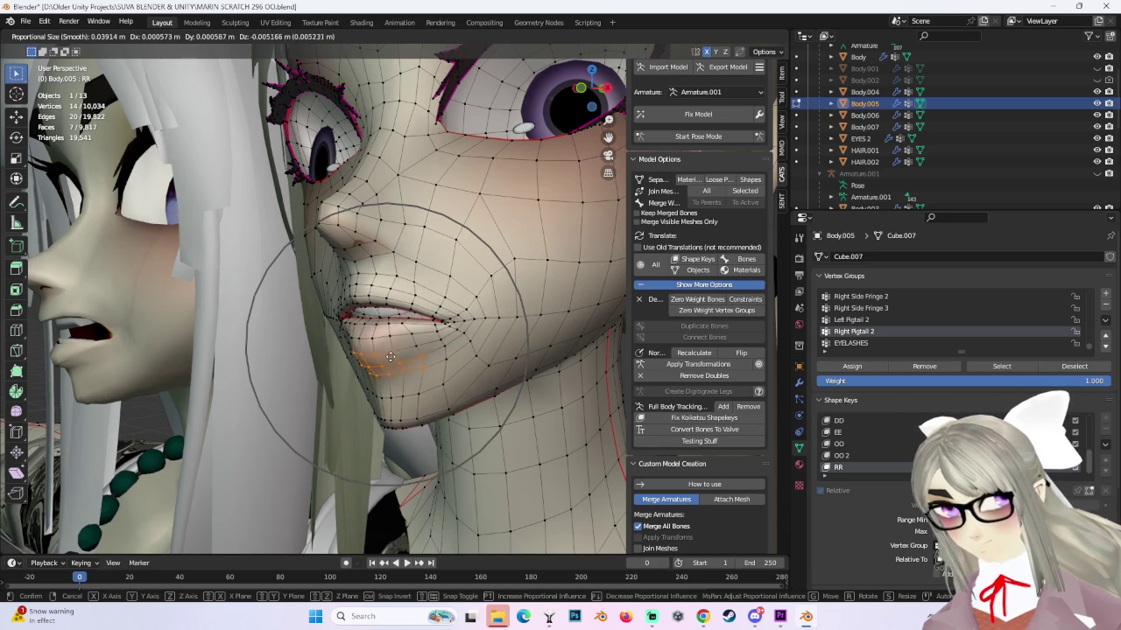
{"action": "left_click", "coordinate": [409, 344]}
{"action": "scroll", "coordinate": [409, 344], "scroll_direction": "down", "scroll_amount": 2}
{"action": "mouse_move", "coordinate": [408, 344]}
{"action": "middle_mouse_down"}
{"action": "mouse_move", "coordinate": [484, 346]}
{"action": "mouse_move", "coordinate": [458, 347]}
{"action": "middle_mouse_up"}
Move the lip vertices along the global Y axis with smooth falloff.
{"action": "key", "text": "g"}
{"action": "key", "text": "y"}
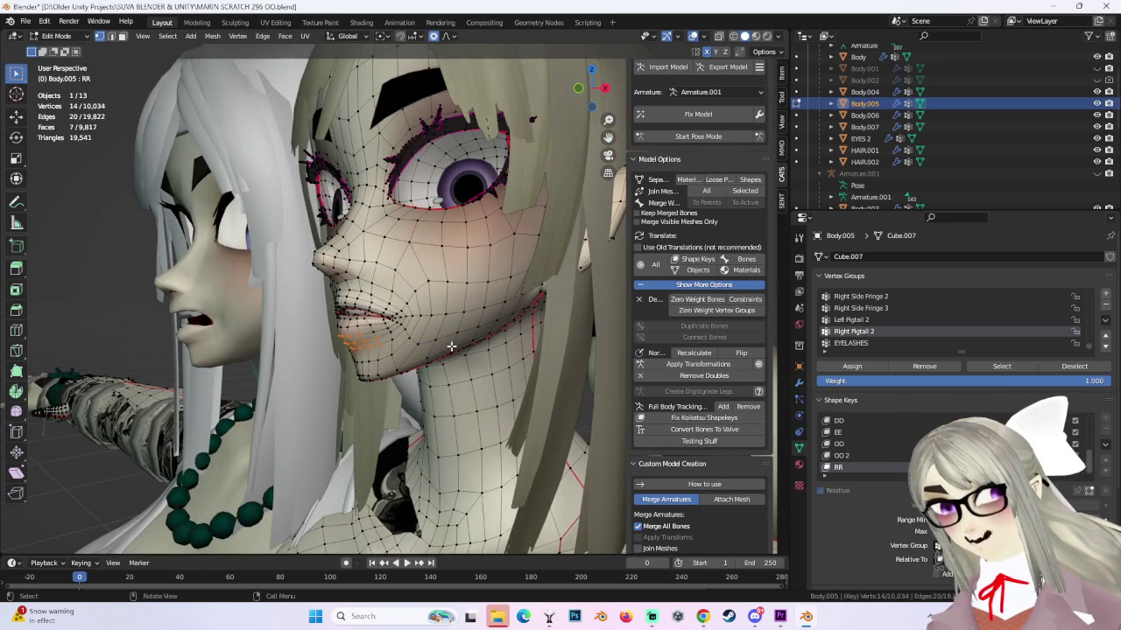
{"action": "left_click", "coordinate": [445, 346]}
{"action": "mouse_move", "coordinate": [445, 347]}
{"action": "middle_mouse_down"}
{"action": "mouse_move", "coordinate": [472, 341]}
{"action": "mouse_move", "coordinate": [444, 330]}
{"action": "middle_mouse_up"}
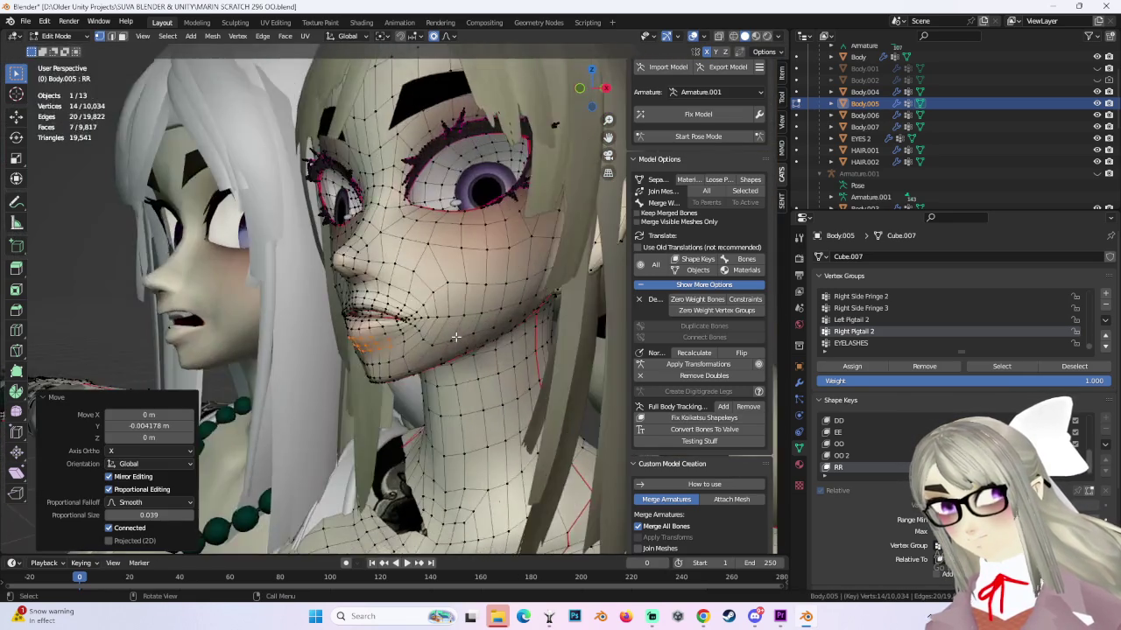
{"action": "scroll", "coordinate": [444, 328], "scroll_direction": "up", "scroll_amount": 2}
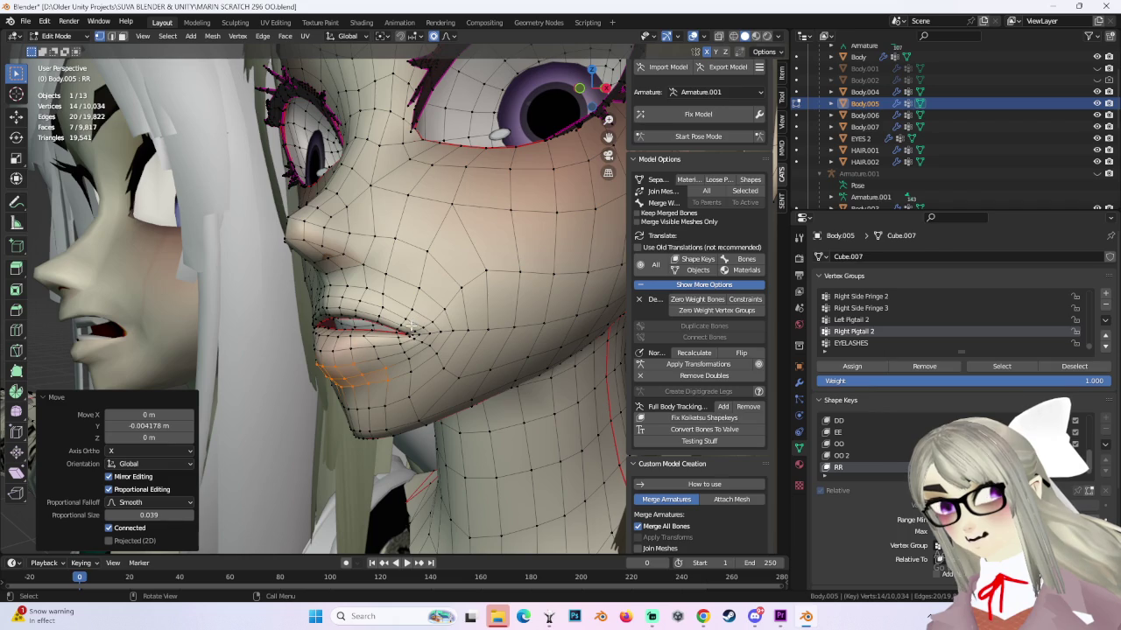
Pull a single lip vertex down and nudge the lip corner vertex.
{"action": "left_click", "coordinate": [340, 335]}
{"action": "key", "text": "g"}
{"action": "scroll", "coordinate": [342, 342], "scroll_direction": "up", "scroll_amount": 2}
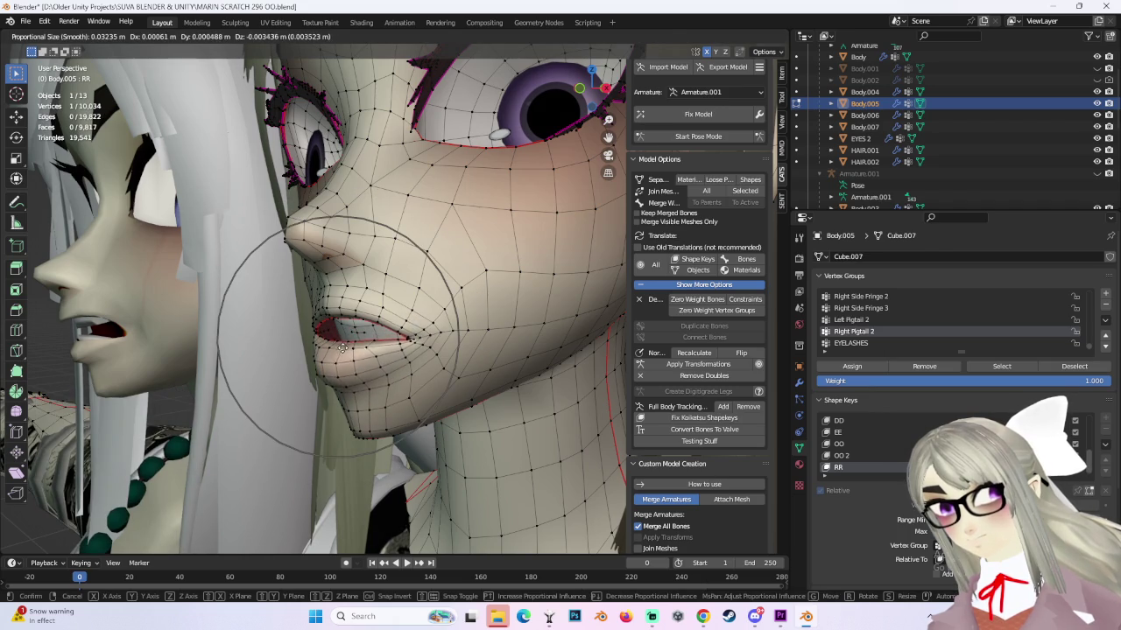
{"action": "left_click", "coordinate": [342, 347]}
{"action": "middle_click_drag", "start_coordinate": [342, 348], "coordinate": [428, 339]}
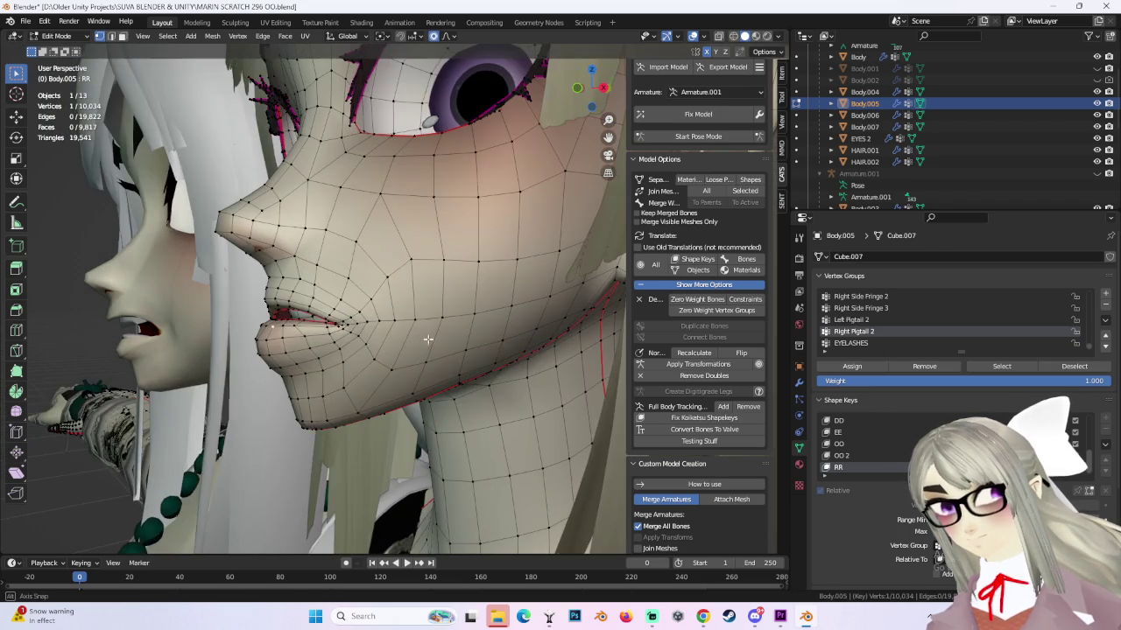
{"action": "key", "text": "g"}
{"action": "left_click", "coordinate": [329, 300]}
Make further soft moves of the lip vertex with a reduced influence radius.
{"action": "key", "text": "g"}
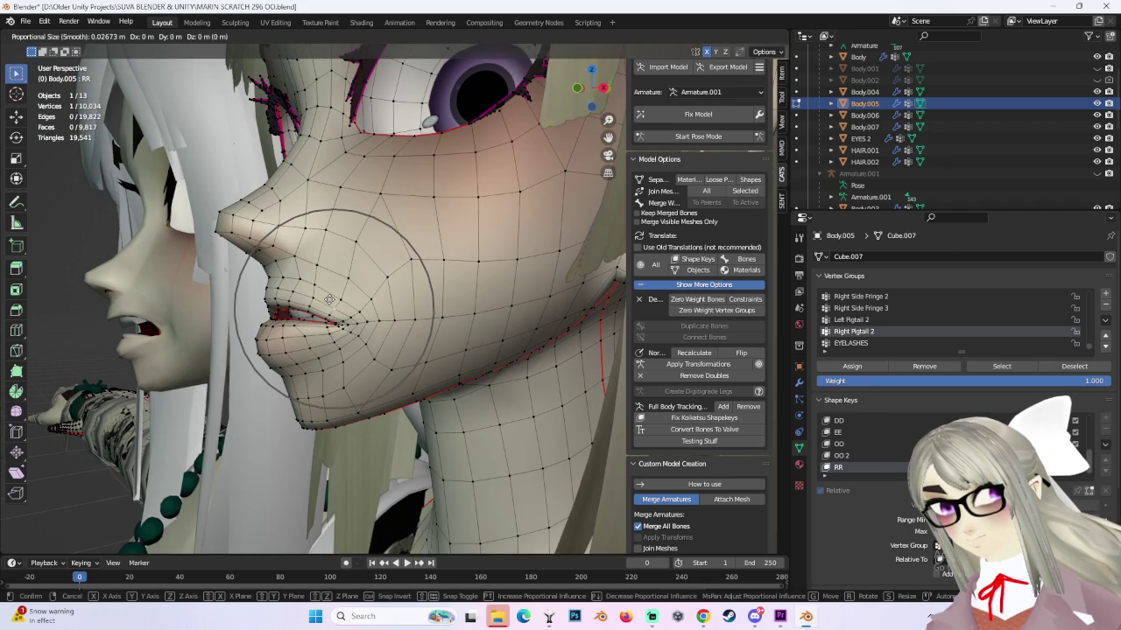
{"action": "scroll", "coordinate": [329, 293], "scroll_direction": "down", "scroll_amount": 2}
{"action": "left_click", "coordinate": [327, 286]}
{"action": "middle_click_drag", "start_coordinate": [463, 338], "coordinate": [438, 337]}
{"action": "middle_click_drag", "start_coordinate": [339, 353], "coordinate": [434, 327]}
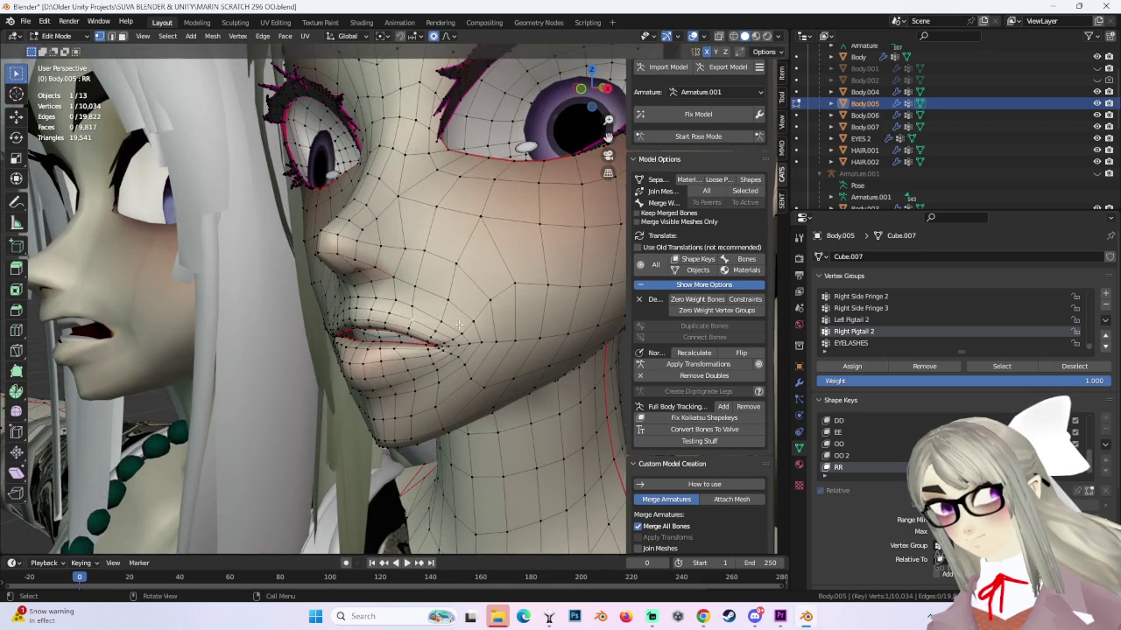
{"action": "key", "text": "g"}
{"action": "middle_click_drag", "start_coordinate": [456, 324], "coordinate": [453, 304]}
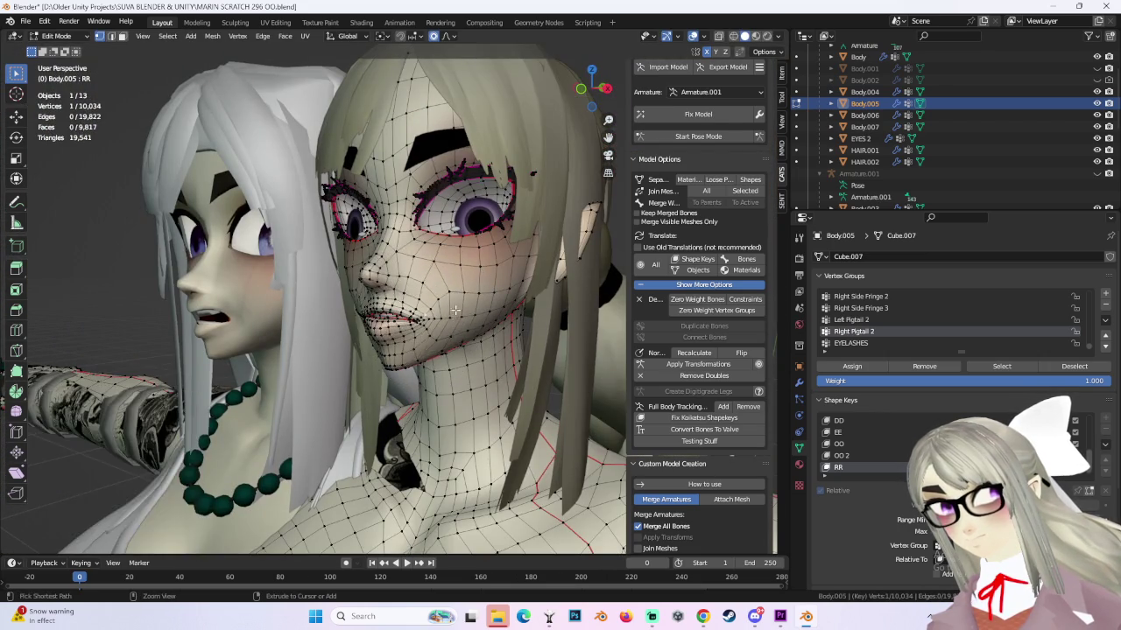
Finish the lip vertex move and softly shift another mouth vertex.
{"action": "left_click", "coordinate": [436, 329]}
{"action": "scroll", "coordinate": [434, 331], "scroll_direction": "up", "scroll_amount": 3}
{"action": "key", "text": "g"}
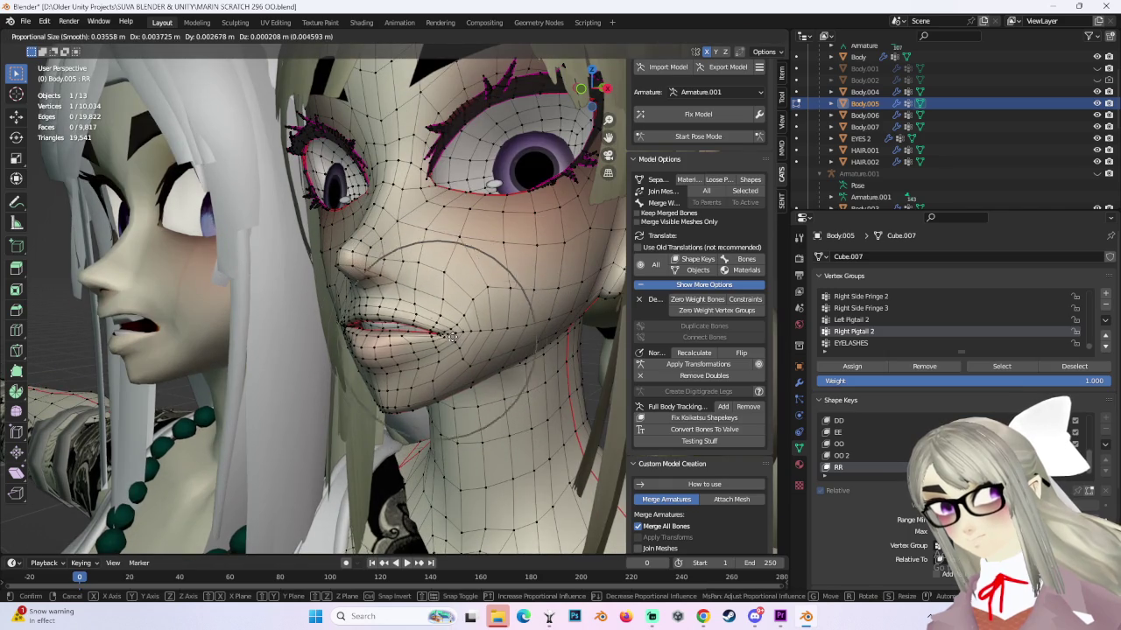
{"action": "left_click", "coordinate": [452, 337]}
{"action": "middle_click_drag", "start_coordinate": [452, 337], "coordinate": [400, 358]}
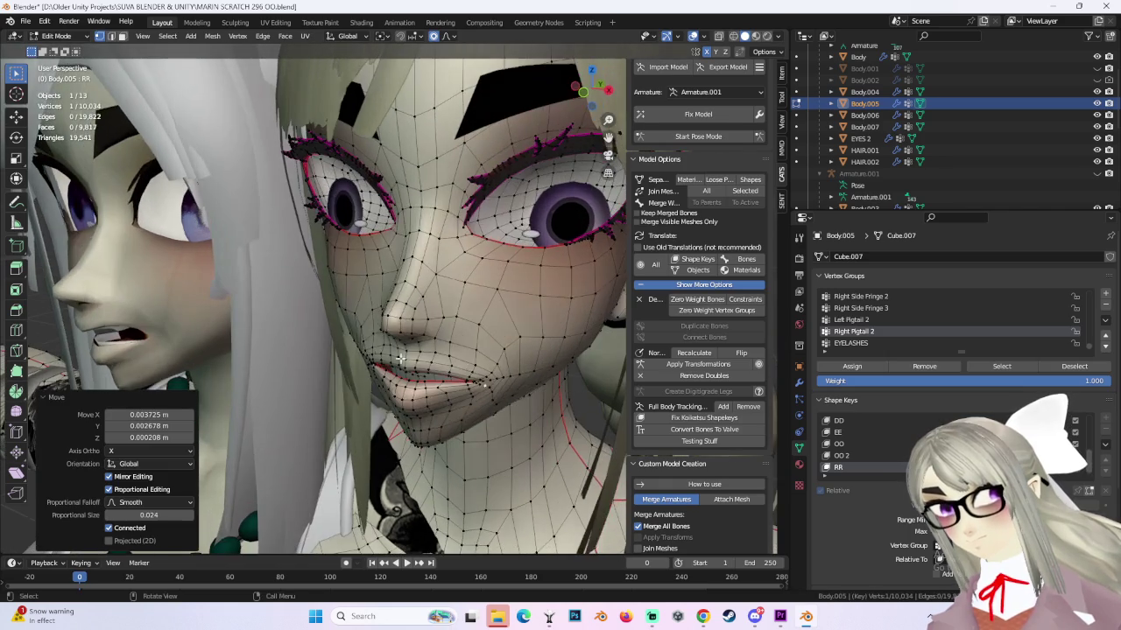
{"action": "left_click", "coordinate": [371, 361]}
Move another lip vertex, then push one along Y by about 0.0046 m.
{"action": "key", "text": "g"}
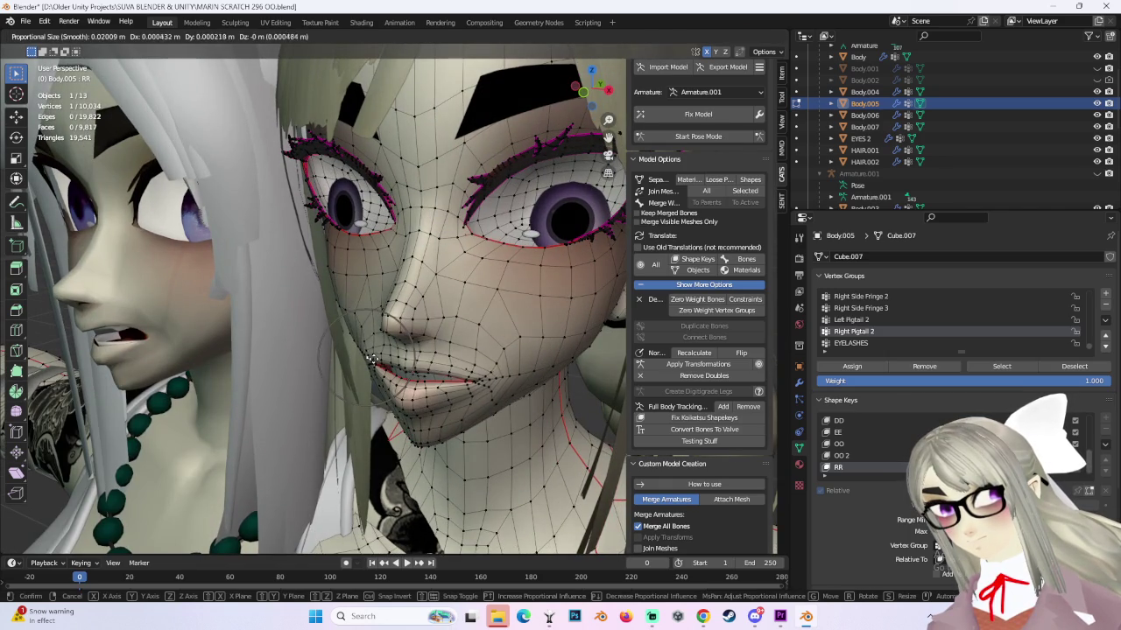
{"action": "left_click", "coordinate": [471, 379]}
{"action": "mouse_move", "coordinate": [471, 380]}
{"action": "middle_mouse_down"}
{"action": "mouse_move", "coordinate": [448, 298]}
{"action": "mouse_move", "coordinate": [462, 361]}
{"action": "mouse_move", "coordinate": [398, 335]}
{"action": "middle_mouse_up"}
{"action": "left_click", "coordinate": [462, 361]}
{"action": "key", "text": "g"}
{"action": "key", "text": "y"}
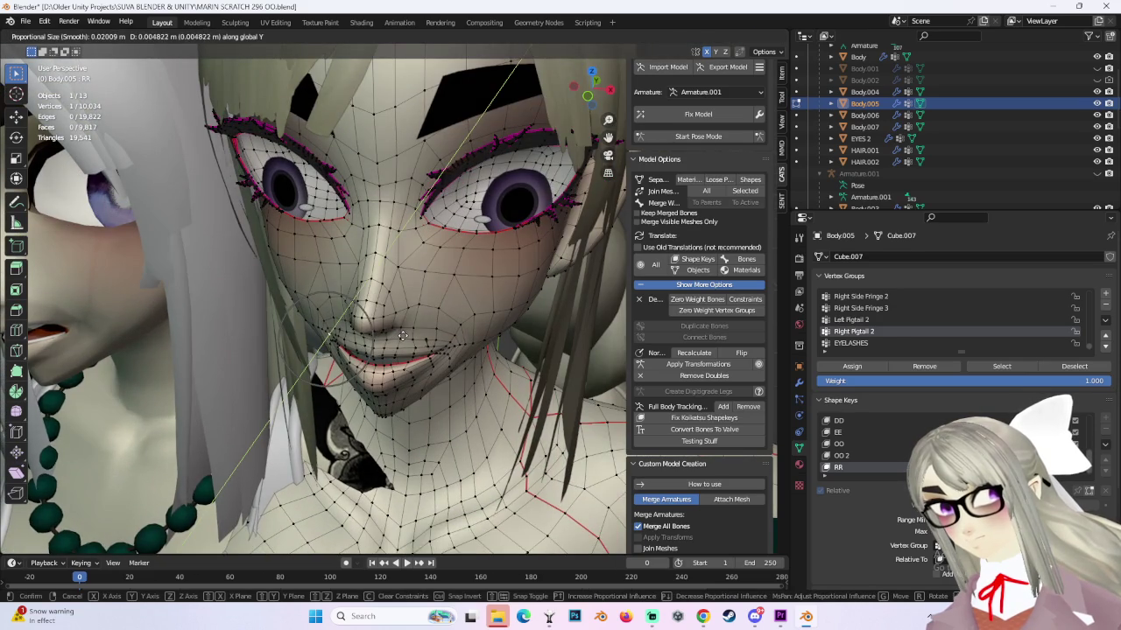
{"action": "left_click", "coordinate": [402, 336]}
Softly move the lip vertex again and check the profile in Right Orthographic view.
{"action": "middle_click_drag", "start_coordinate": [467, 338], "coordinate": [443, 269]}
{"action": "key", "text": "g"}
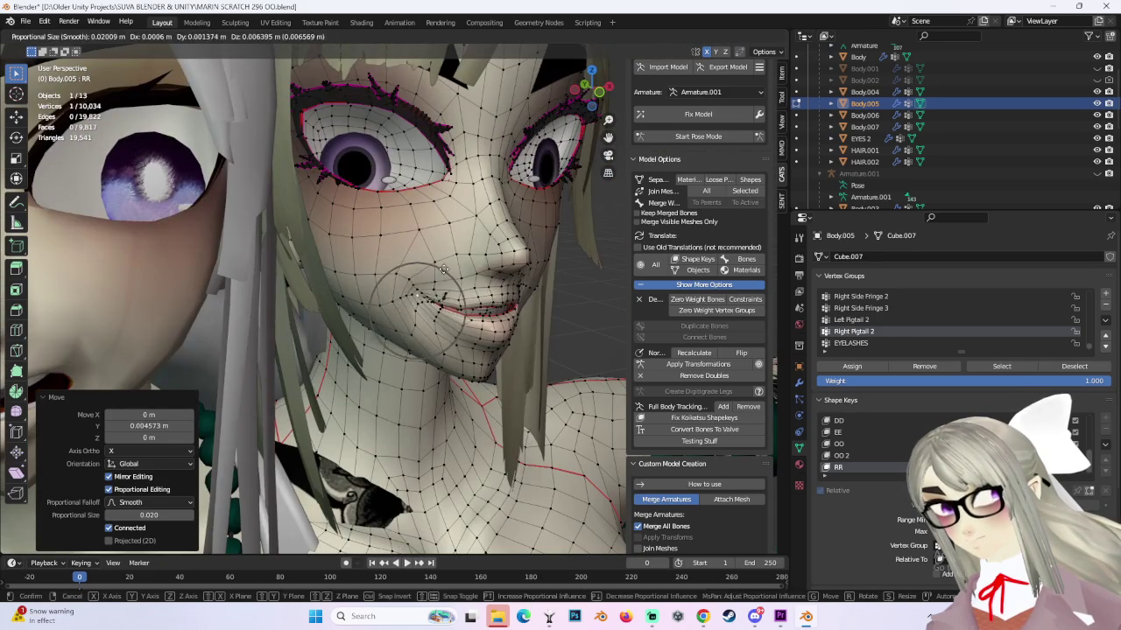
{"action": "scroll", "coordinate": [415, 295], "scroll_direction": "down", "scroll_amount": 8}
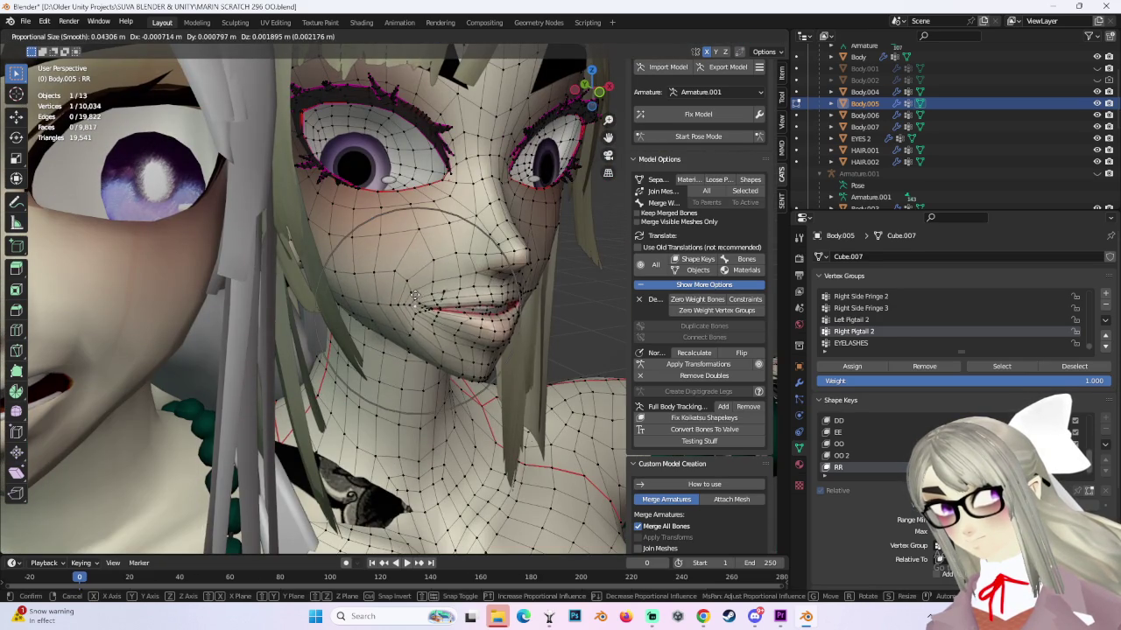
{"action": "left_click", "coordinate": [415, 295]}
{"action": "mouse_move", "coordinate": [415, 295]}
{"action": "middle_mouse_down"}
{"action": "mouse_move", "coordinate": [406, 272]}
{"action": "mouse_move", "coordinate": [355, 307]}
{"action": "mouse_move", "coordinate": [442, 355]}
{"action": "mouse_move", "coordinate": [489, 300]}
{"action": "middle_mouse_up"}
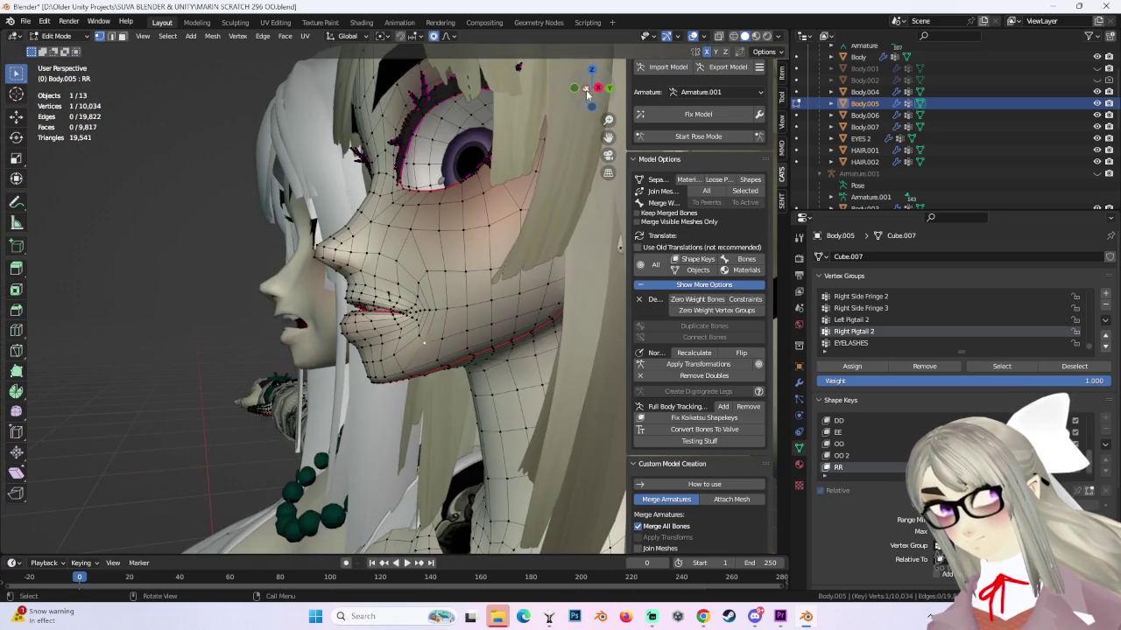
{"action": "left_click", "coordinate": [598, 88]}
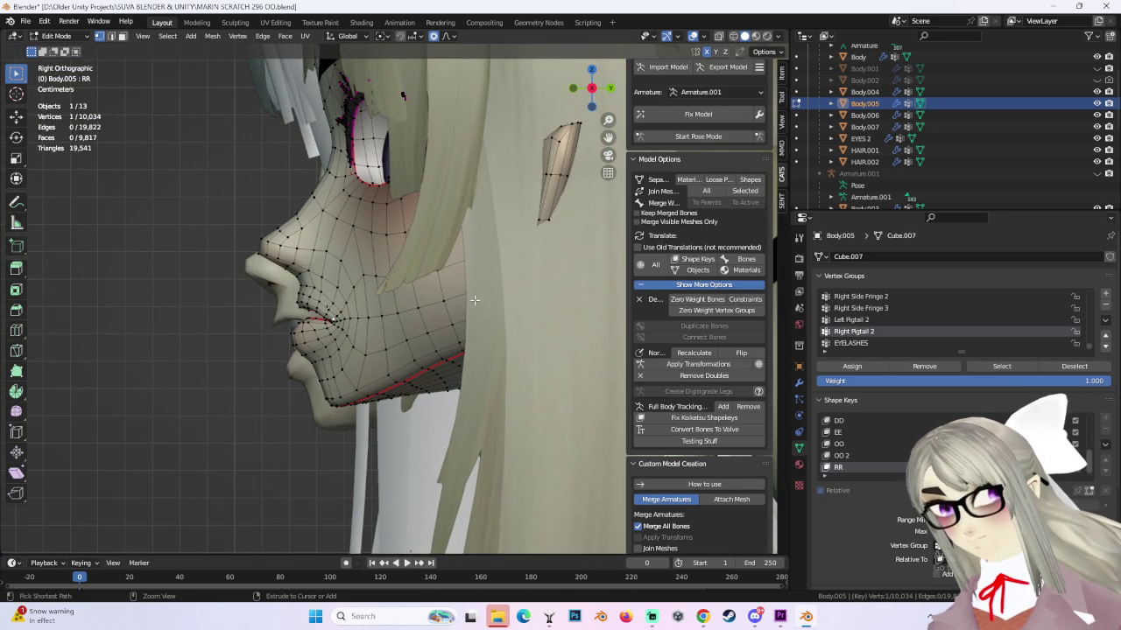
Reselect the lower-lip vertex patch and undo the last lip adjustment.
{"action": "key", "text": "ctrl+KP_Add"}
{"action": "key", "text": "ctrl+z"}
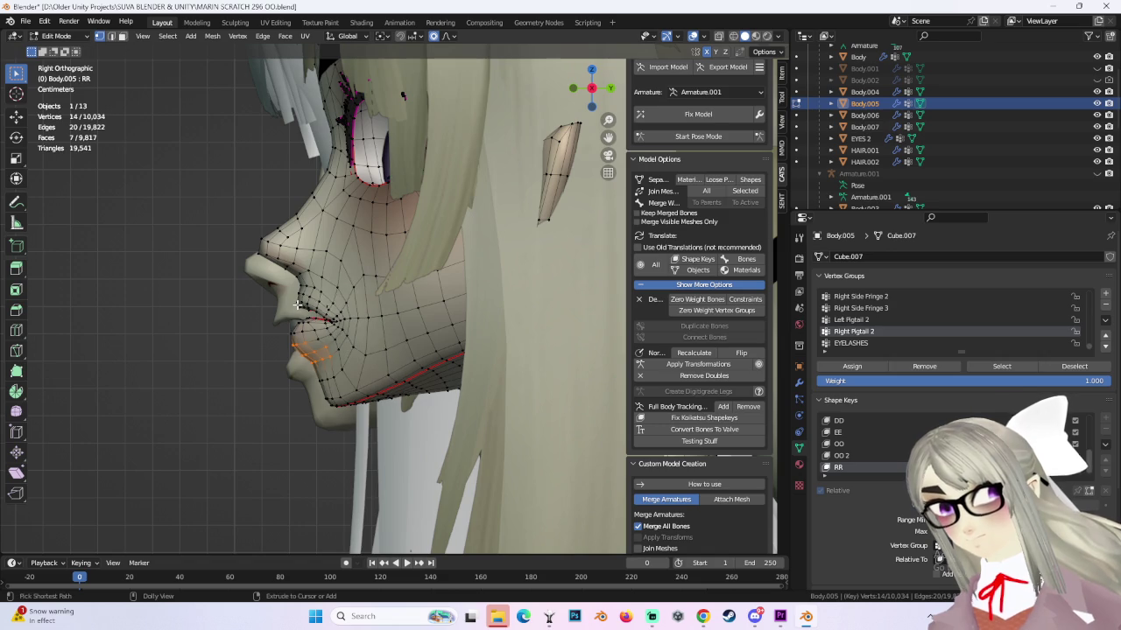
{"action": "middle_click_drag", "start_coordinate": [271, 291], "coordinate": [385, 333]}
Move two individual lip vertices with a smaller proportional influence.
{"action": "left_click", "coordinate": [393, 339]}
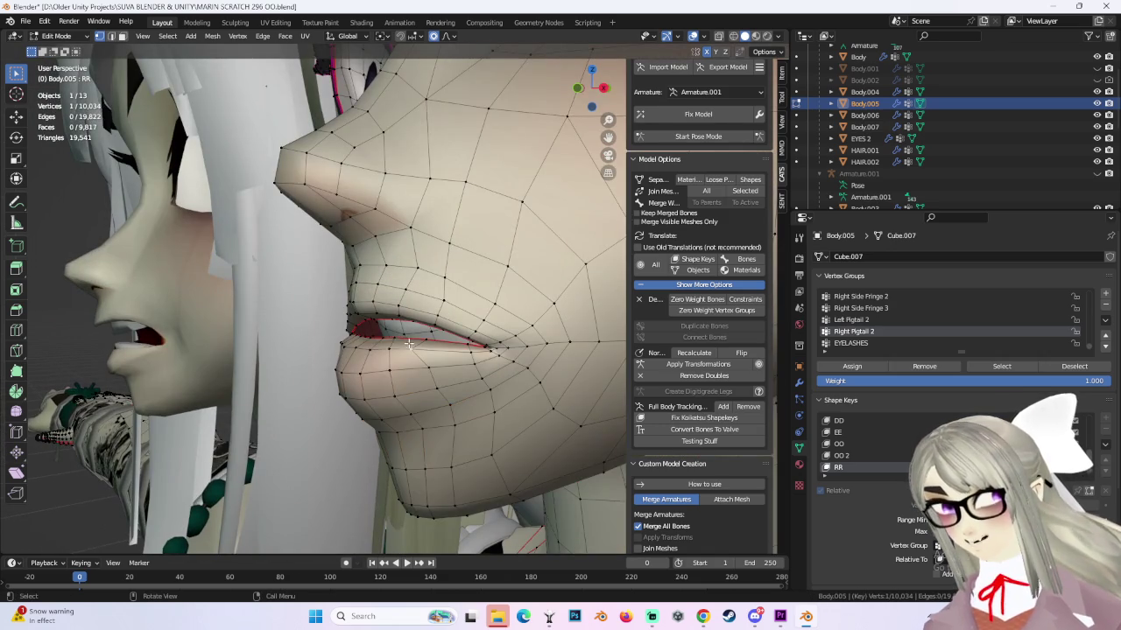
{"action": "key", "text": "g"}
{"action": "scroll", "coordinate": [395, 350], "scroll_direction": "down", "scroll_amount": 5}
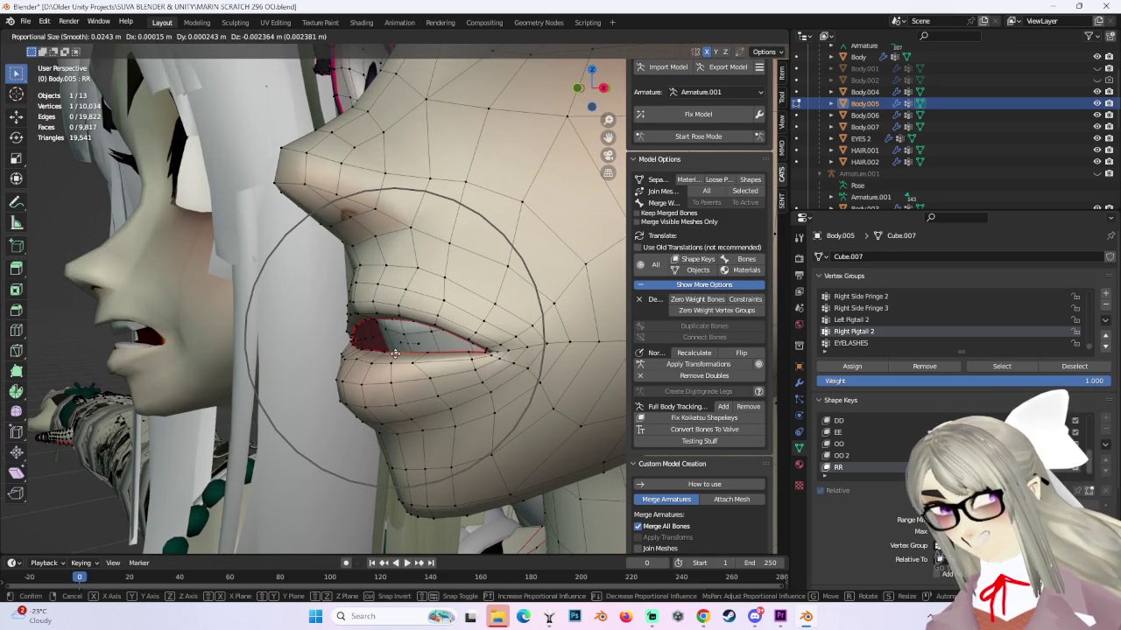
{"action": "left_click", "coordinate": [395, 352]}
{"action": "mouse_move", "coordinate": [395, 353]}
{"action": "middle_mouse_down"}
{"action": "mouse_move", "coordinate": [529, 344]}
{"action": "mouse_move", "coordinate": [460, 357]}
{"action": "mouse_move", "coordinate": [516, 357]}
{"action": "mouse_move", "coordinate": [526, 349]}
{"action": "mouse_move", "coordinate": [516, 338]}
{"action": "mouse_move", "coordinate": [531, 358]}
{"action": "mouse_move", "coordinate": [372, 342]}
{"action": "middle_mouse_up"}
{"action": "left_click", "coordinate": [448, 350]}
{"action": "key", "text": "g"}
{"action": "left_click", "coordinate": [514, 343]}
Softly reshape the chin with several single-vertex moves.
{"action": "left_click", "coordinate": [523, 347]}
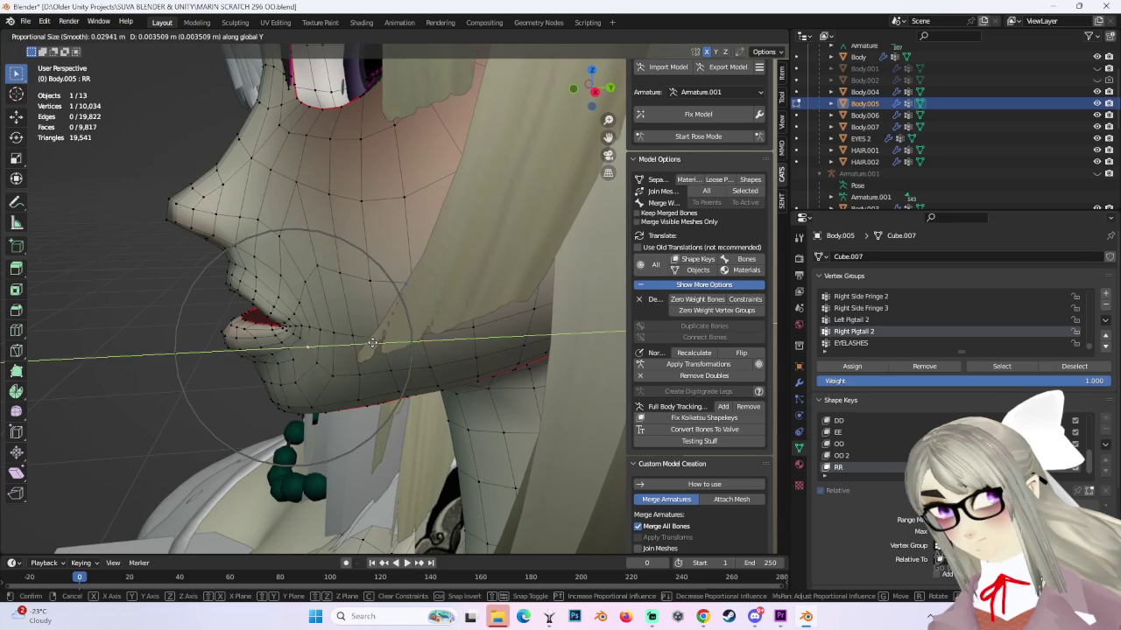
{"action": "key", "text": "g"}
{"action": "left_click", "coordinate": [315, 362]}
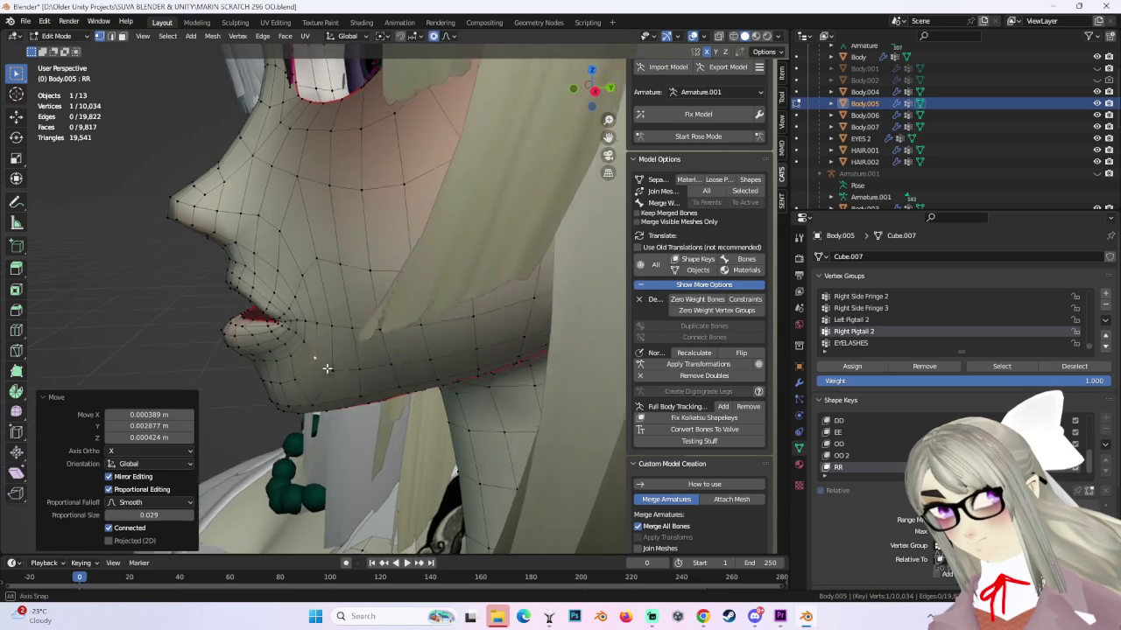
{"action": "mouse_move", "coordinate": [315, 362]}
{"action": "middle_mouse_down"}
{"action": "mouse_move", "coordinate": [333, 365]}
{"action": "mouse_move", "coordinate": [302, 350]}
{"action": "middle_mouse_up"}
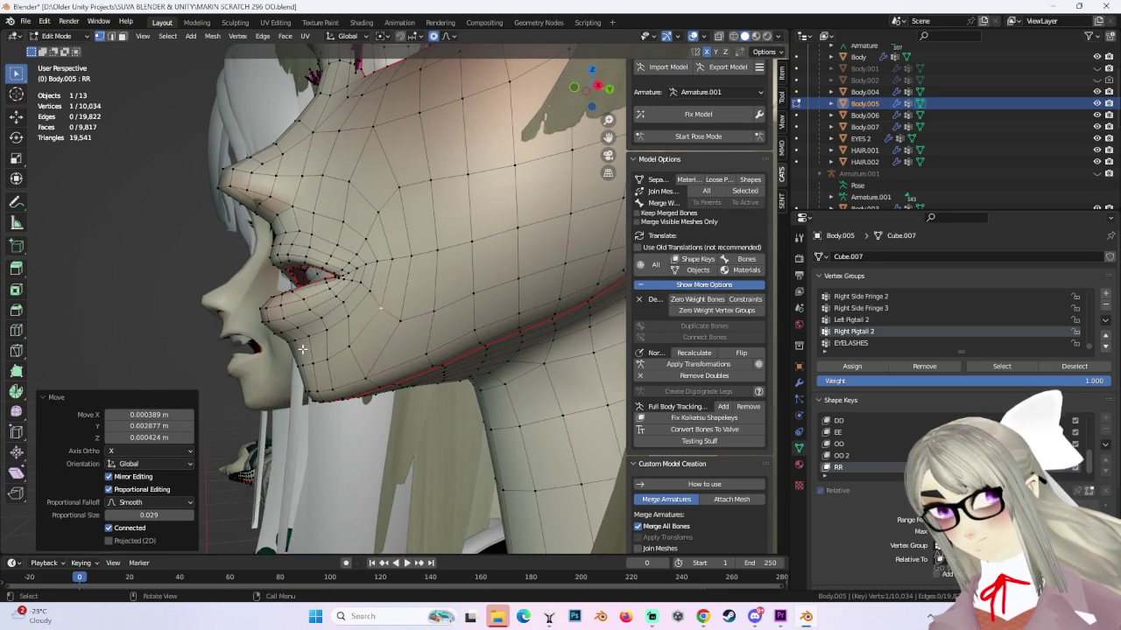
{"action": "left_click", "coordinate": [290, 342]}
{"action": "key", "text": "g"}
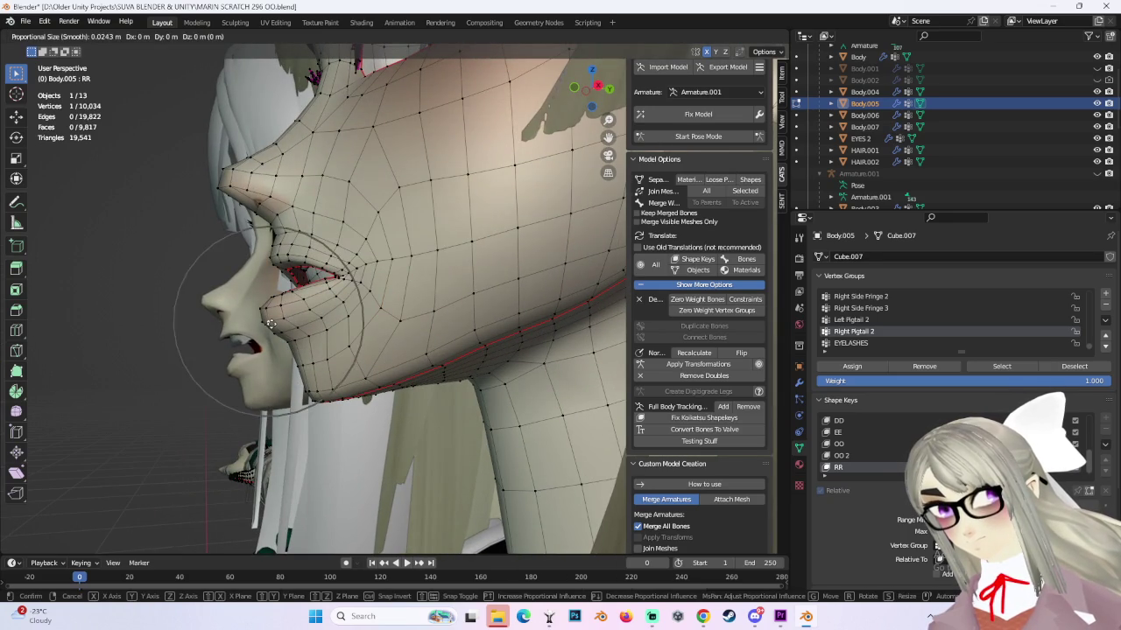
{"action": "left_click", "coordinate": [272, 324]}
{"action": "key", "text": "g"}
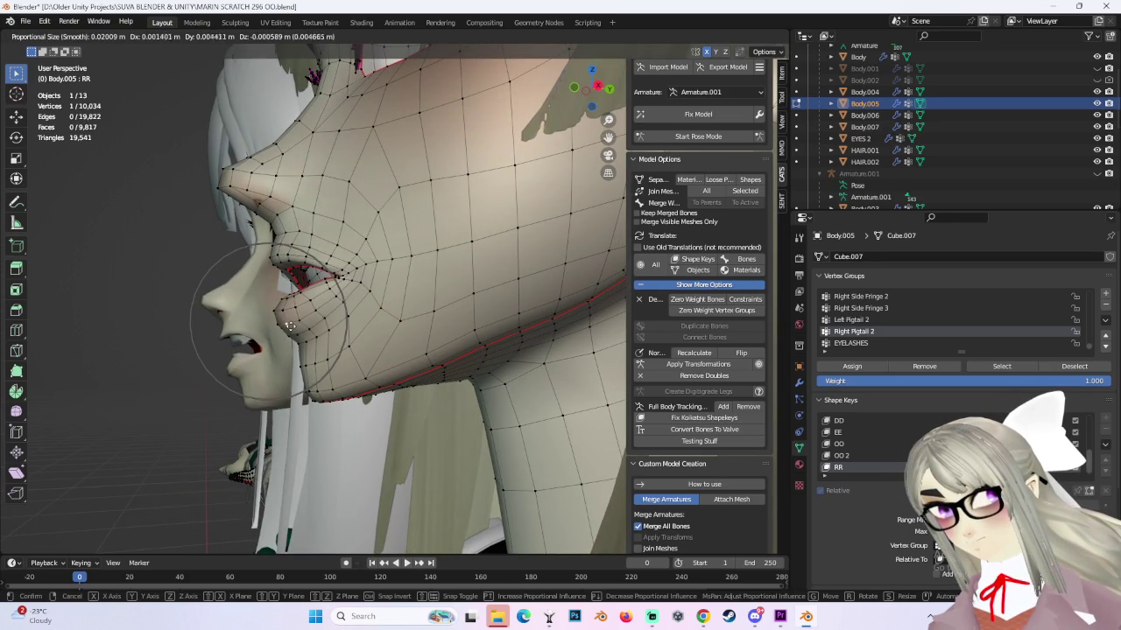
{"action": "left_click", "coordinate": [291, 327]}
Refine the lower lip and lip corners with tiny moves at 0.009 proportional size.
{"action": "mouse_move", "coordinate": [395, 336]}
{"action": "middle_mouse_down"}
{"action": "mouse_move", "coordinate": [460, 310]}
{"action": "mouse_move", "coordinate": [430, 308]}
{"action": "mouse_move", "coordinate": [447, 304]}
{"action": "middle_mouse_up"}
{"action": "scroll", "coordinate": [446, 305], "scroll_direction": "up", "scroll_amount": 3}
{"action": "key", "text": "g"}
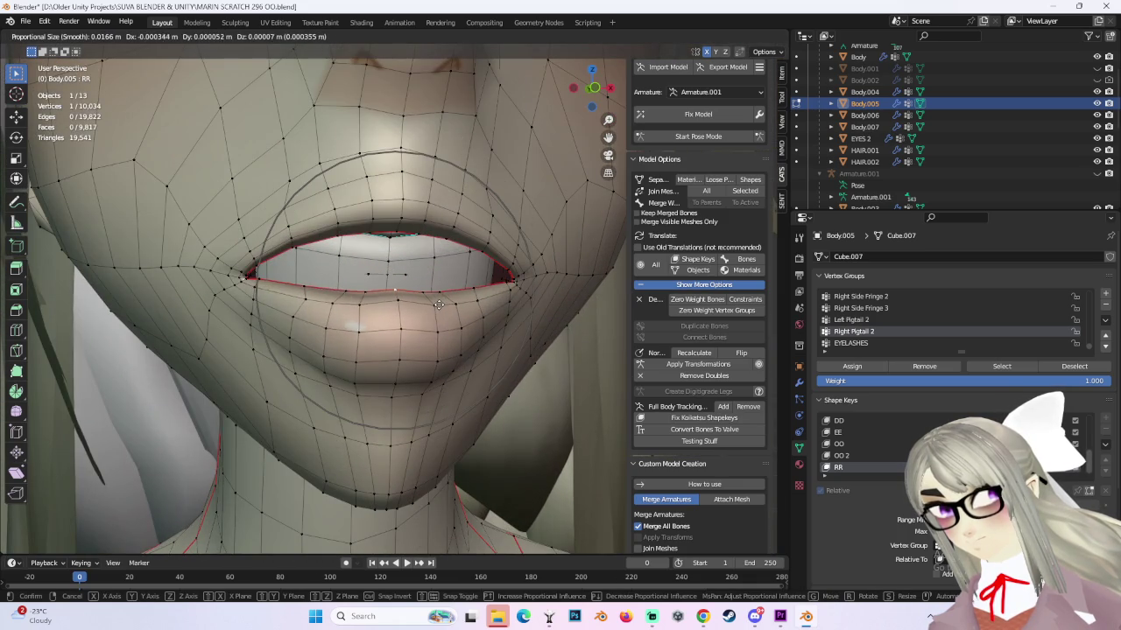
{"action": "left_click", "coordinate": [438, 304]}
{"action": "key", "text": "g"}
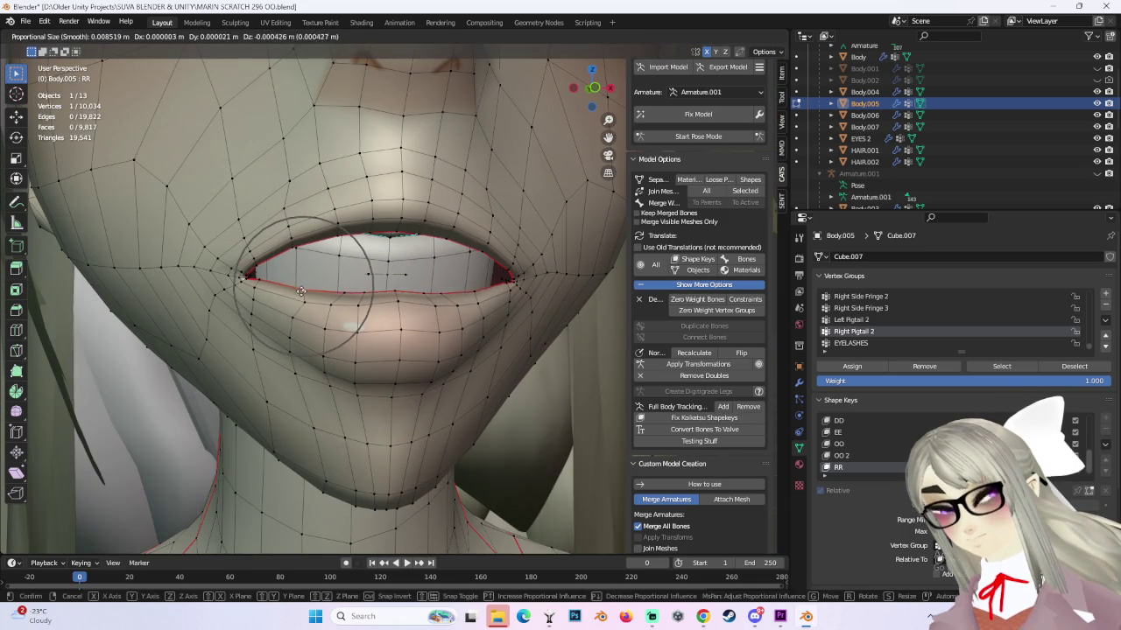
{"action": "left_click", "coordinate": [300, 291]}
{"action": "scroll", "coordinate": [300, 292], "scroll_direction": "down", "scroll_amount": 2}
{"action": "mouse_move", "coordinate": [300, 292]}
{"action": "middle_mouse_down"}
{"action": "mouse_move", "coordinate": [447, 285]}
{"action": "mouse_move", "coordinate": [378, 280]}
{"action": "middle_mouse_up"}
Move the vertex beside the mouth twice with smooth falloff.
{"action": "middle_click_drag", "start_coordinate": [437, 309], "coordinate": [423, 309]}
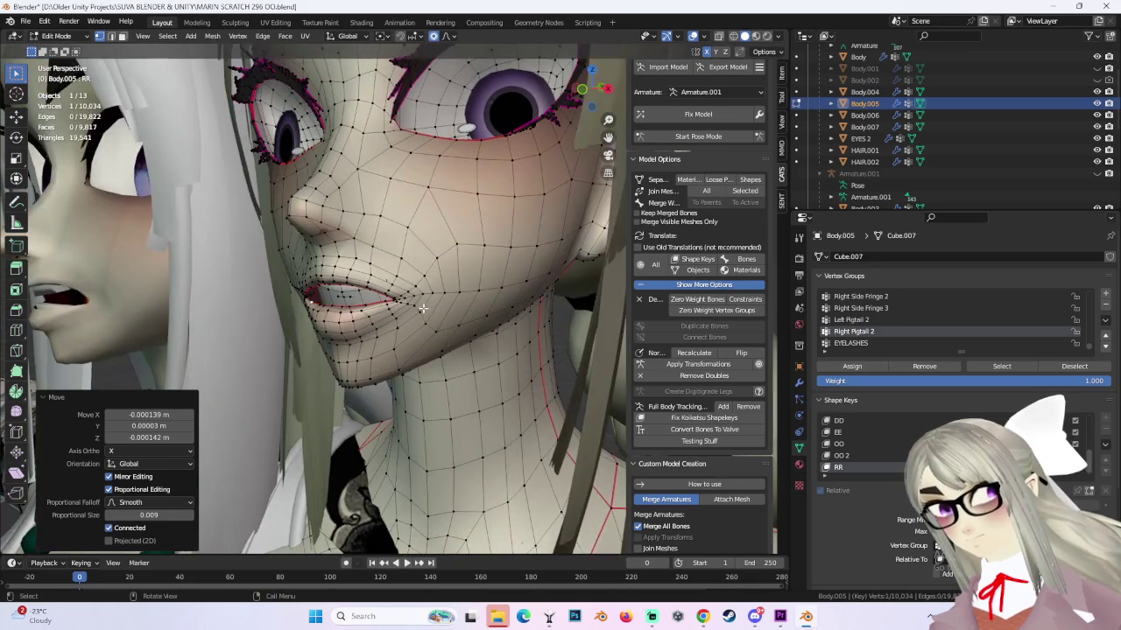
{"action": "key", "text": "g"}
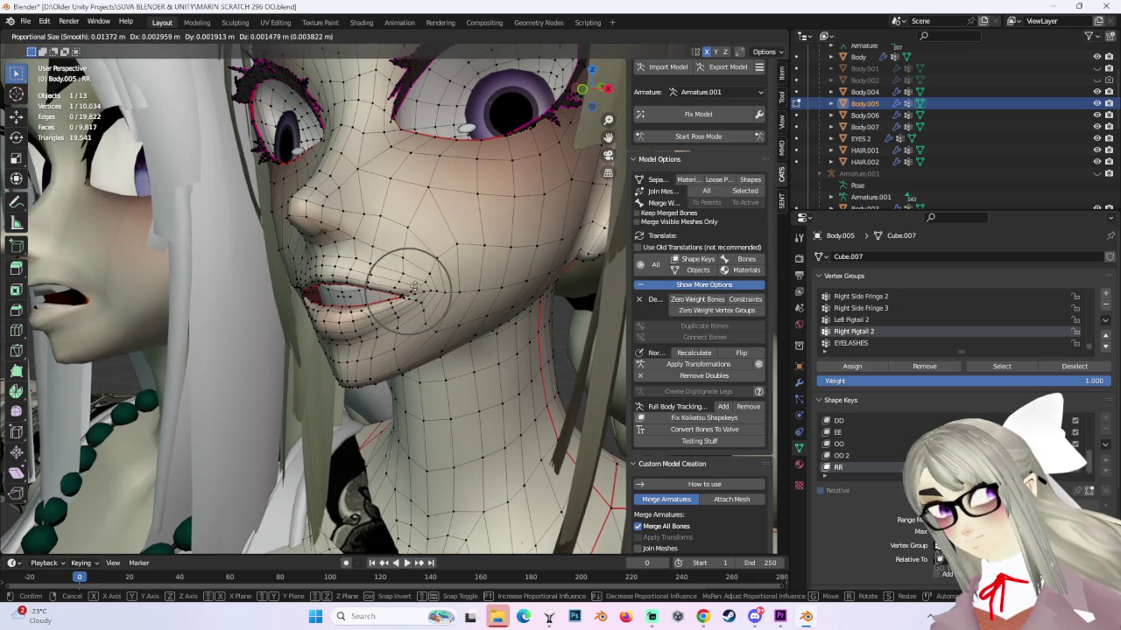
{"action": "left_click", "coordinate": [415, 287]}
{"action": "key", "text": "g"}
{"action": "middle_click_drag", "start_coordinate": [415, 287], "coordinate": [407, 282]}
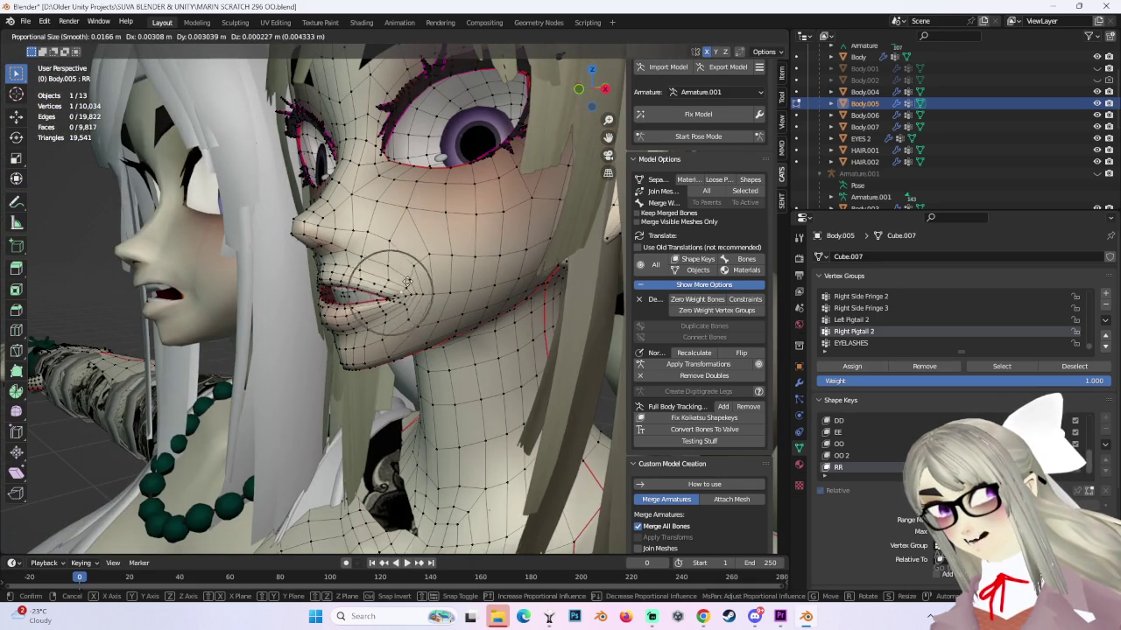
{"action": "left_click", "coordinate": [411, 279]}
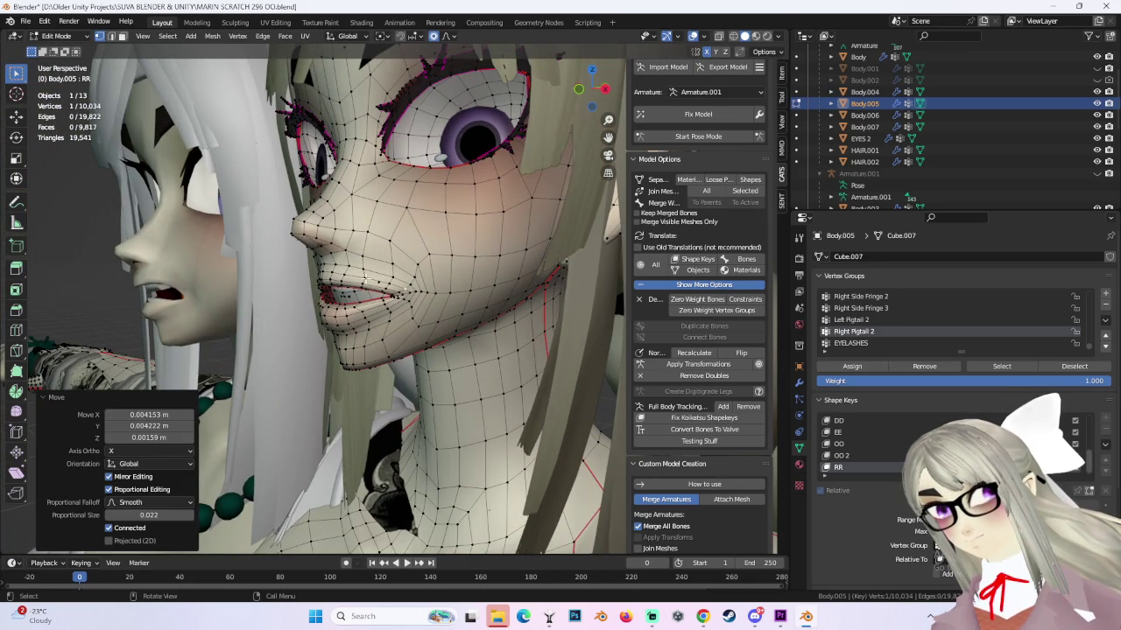
Nudge the vertices around the lip area.
{"action": "key", "text": "g"}
{"action": "left_click", "coordinate": [362, 268]}
{"action": "mouse_move", "coordinate": [363, 267]}
{"action": "middle_mouse_down"}
{"action": "mouse_move", "coordinate": [346, 313]}
{"action": "mouse_move", "coordinate": [290, 299]}
{"action": "mouse_move", "coordinate": [422, 292]}
{"action": "mouse_move", "coordinate": [403, 302]}
{"action": "mouse_move", "coordinate": [393, 330]}
{"action": "mouse_move", "coordinate": [394, 311]}
{"action": "middle_mouse_up"}
{"action": "key", "text": "g"}
{"action": "left_click", "coordinate": [304, 308]}
Circle-select the lip-corner vertices and pull the mouth corners in.
{"action": "key", "text": "c"}
{"action": "left_click", "coordinate": [385, 289]}
{"action": "key", "text": "Escape"}
{"action": "key", "text": "g"}
{"action": "left_click", "coordinate": [399, 315]}
{"action": "key", "text": "g"}
{"action": "left_click", "coordinate": [394, 308]}
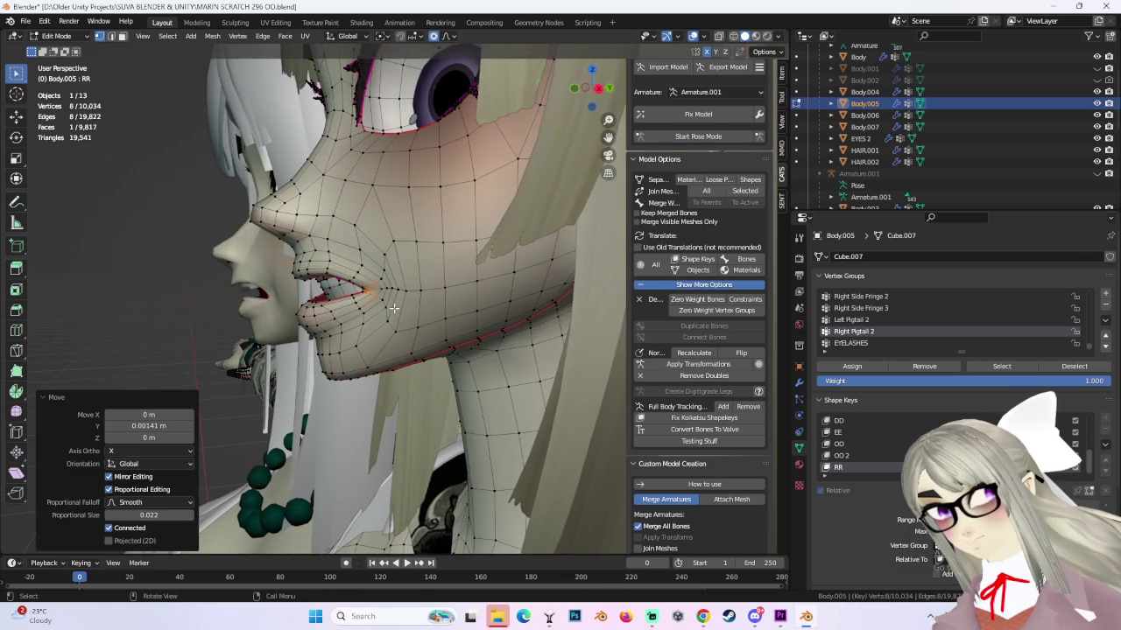
Adjust a vertex above the lip and softly move the lip vertices.
{"action": "left_click", "coordinate": [368, 234]}
{"action": "key", "text": "g"}
{"action": "left_click", "coordinate": [367, 234]}
{"action": "mouse_move", "coordinate": [368, 235]}
{"action": "middle_mouse_down"}
{"action": "mouse_move", "coordinate": [497, 271]}
{"action": "mouse_move", "coordinate": [405, 292]}
{"action": "mouse_move", "coordinate": [483, 287]}
{"action": "mouse_move", "coordinate": [431, 294]}
{"action": "mouse_move", "coordinate": [410, 273]}
{"action": "mouse_move", "coordinate": [408, 325]}
{"action": "mouse_move", "coordinate": [380, 296]}
{"action": "mouse_move", "coordinate": [432, 353]}
{"action": "mouse_move", "coordinate": [420, 332]}
{"action": "middle_mouse_up"}
{"action": "key", "text": "g"}
{"action": "left_click", "coordinate": [483, 289]}
Select the connected lip geometry, lower it slightly, and roll it forward along Y.
{"action": "key", "text": "ctrl+l"}
{"action": "key", "text": "g"}
{"action": "left_click", "coordinate": [418, 295]}
{"action": "key", "text": "g"}
{"action": "left_click", "coordinate": [408, 325]}
{"action": "key", "text": "g"}
{"action": "key", "text": "y"}
{"action": "left_click", "coordinate": [432, 351]}
Raise the lower lip with two Z-constrained moves.
{"action": "key", "text": "g"}
{"action": "key", "text": "z"}
{"action": "left_click", "coordinate": [437, 324]}
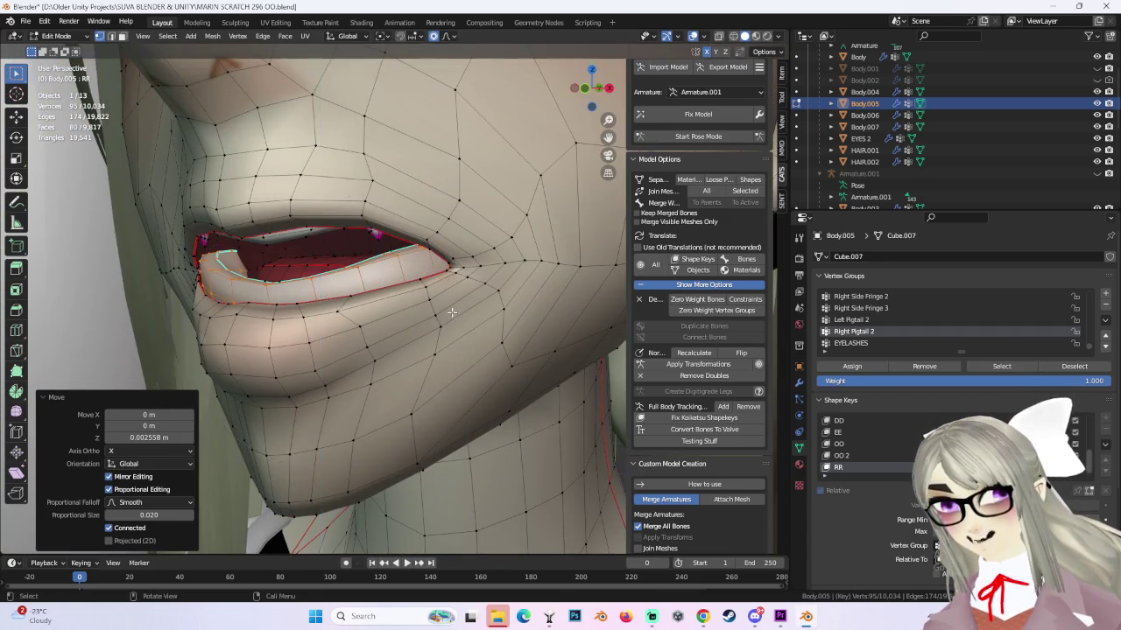
{"action": "key", "text": "g"}
{"action": "key", "text": "z"}
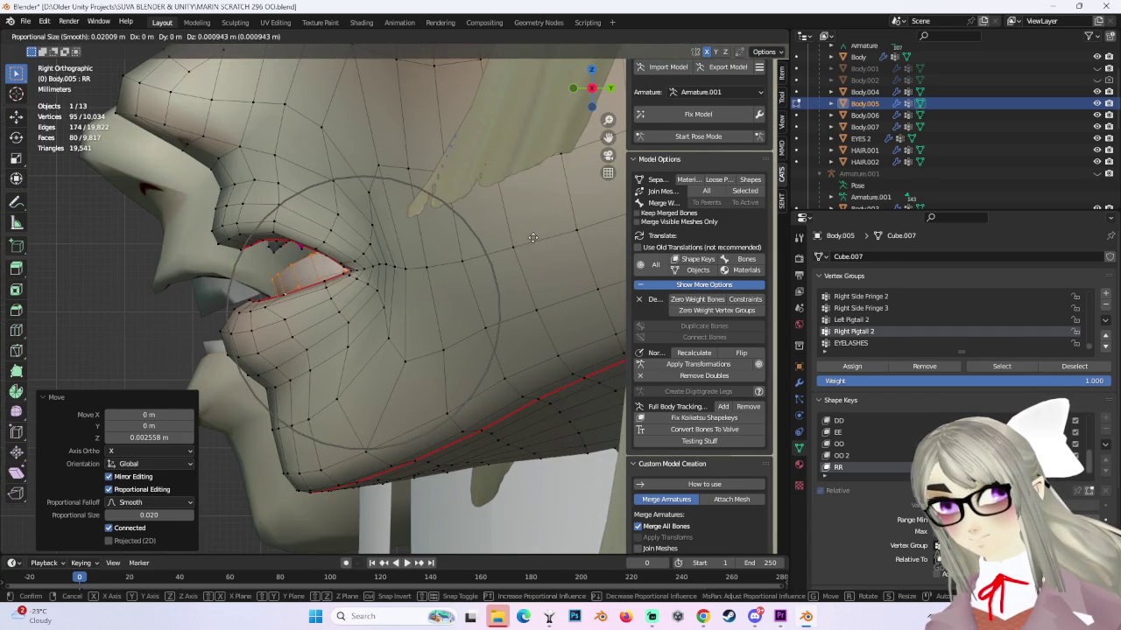
{"action": "left_click", "coordinate": [508, 253]}
{"action": "middle_click_drag", "start_coordinate": [508, 253], "coordinate": [484, 296]}
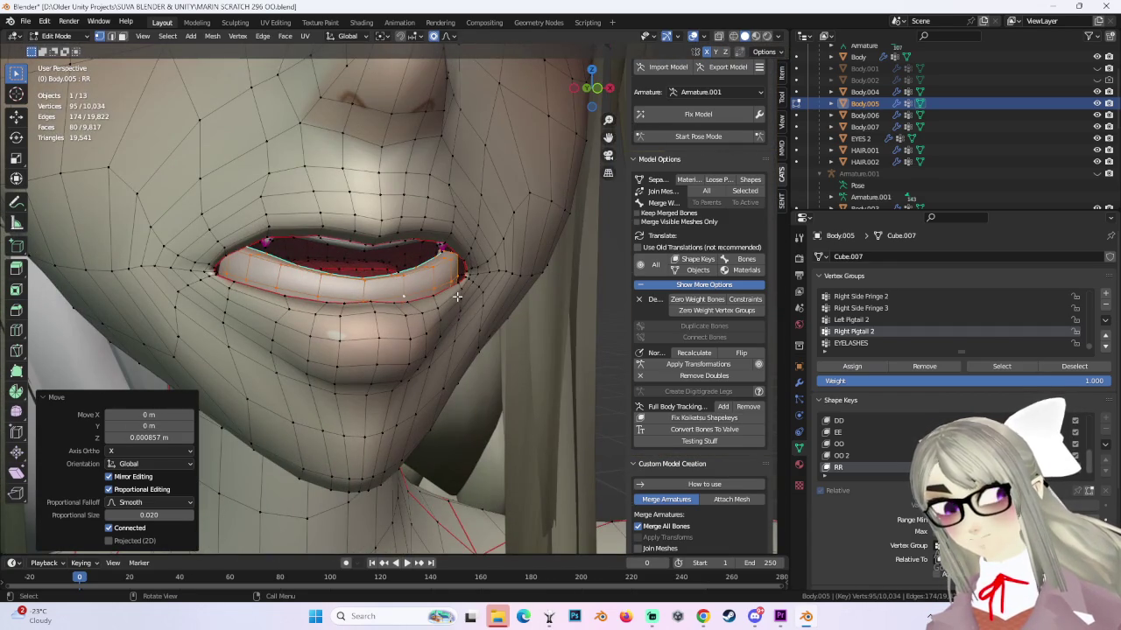
{"action": "mouse_move", "coordinate": [457, 290]}
{"action": "middle_mouse_down"}
{"action": "mouse_move", "coordinate": [411, 298]}
{"action": "mouse_move", "coordinate": [501, 294]}
{"action": "middle_mouse_up"}
Select the linked mouth geometry and push it back 0.0077 m along Y.
{"action": "scroll", "coordinate": [449, 306], "scroll_direction": "down", "scroll_amount": 2}
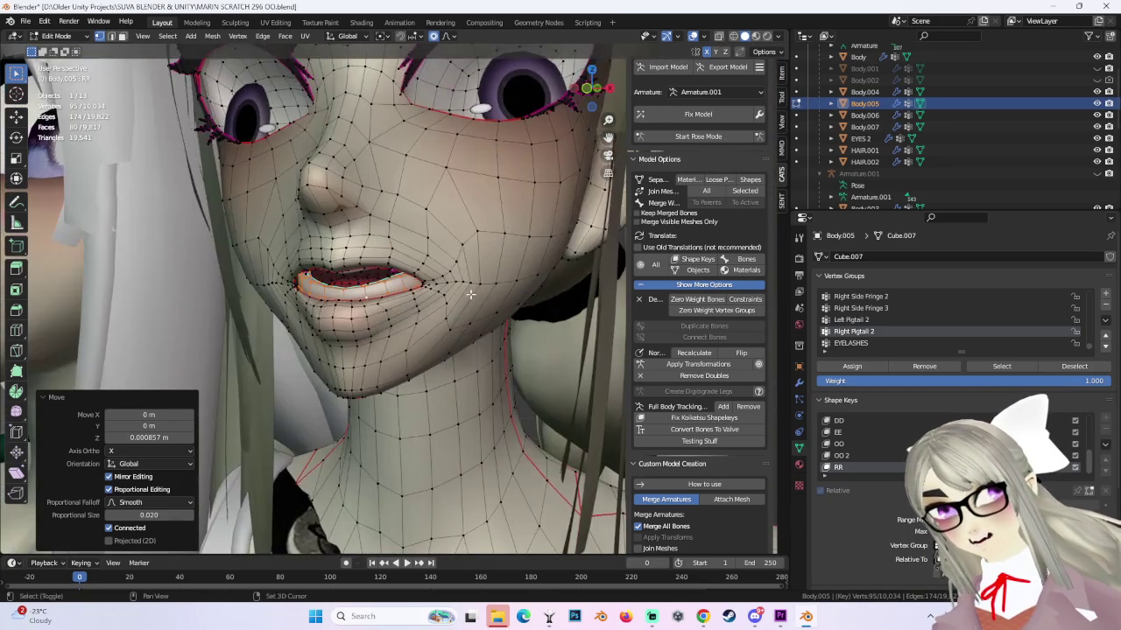
{"action": "left_click", "coordinate": [591, 107]}
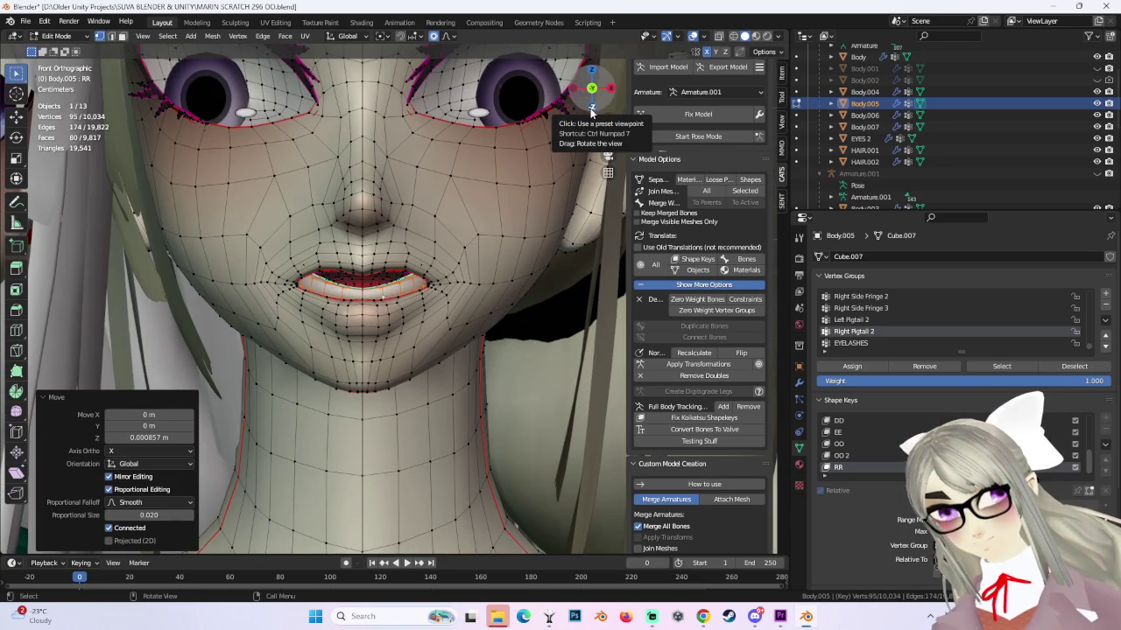
{"action": "scroll", "coordinate": [473, 302], "scroll_direction": "up", "scroll_amount": 3}
{"action": "mouse_move", "coordinate": [473, 303]}
{"action": "middle_mouse_down"}
{"action": "mouse_move", "coordinate": [499, 318]}
{"action": "mouse_move", "coordinate": [423, 328]}
{"action": "mouse_move", "coordinate": [476, 324]}
{"action": "mouse_move", "coordinate": [445, 298]}
{"action": "mouse_move", "coordinate": [447, 281]}
{"action": "mouse_move", "coordinate": [494, 280]}
{"action": "mouse_move", "coordinate": [462, 308]}
{"action": "middle_mouse_up"}
{"action": "key", "text": "ctrl+l"}
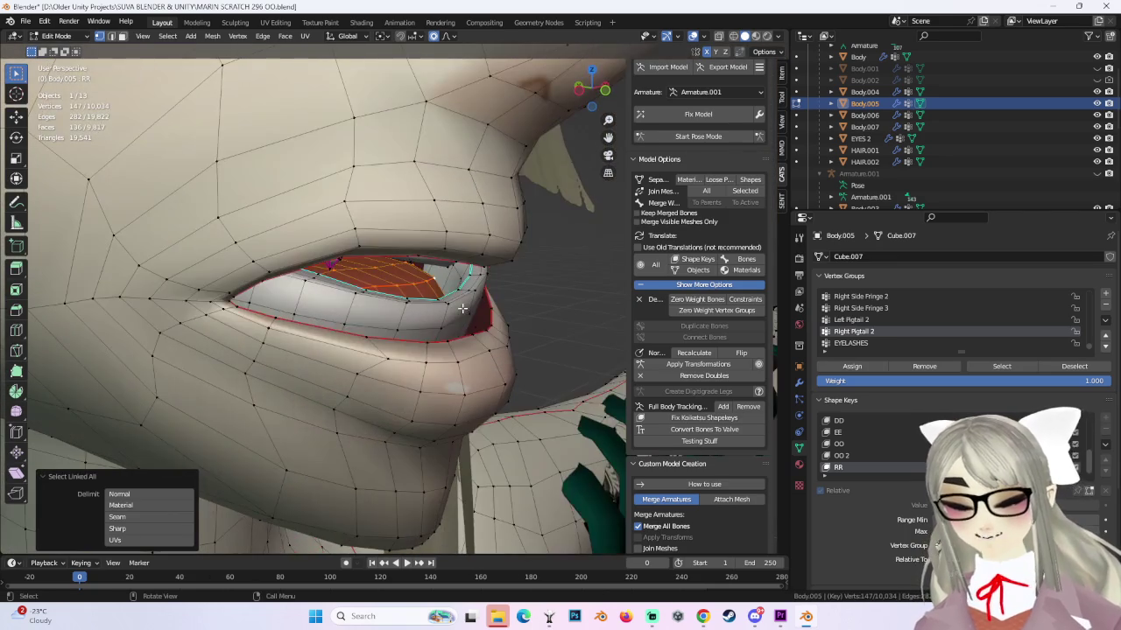
{"action": "key", "text": "g"}
{"action": "key", "text": "y"}
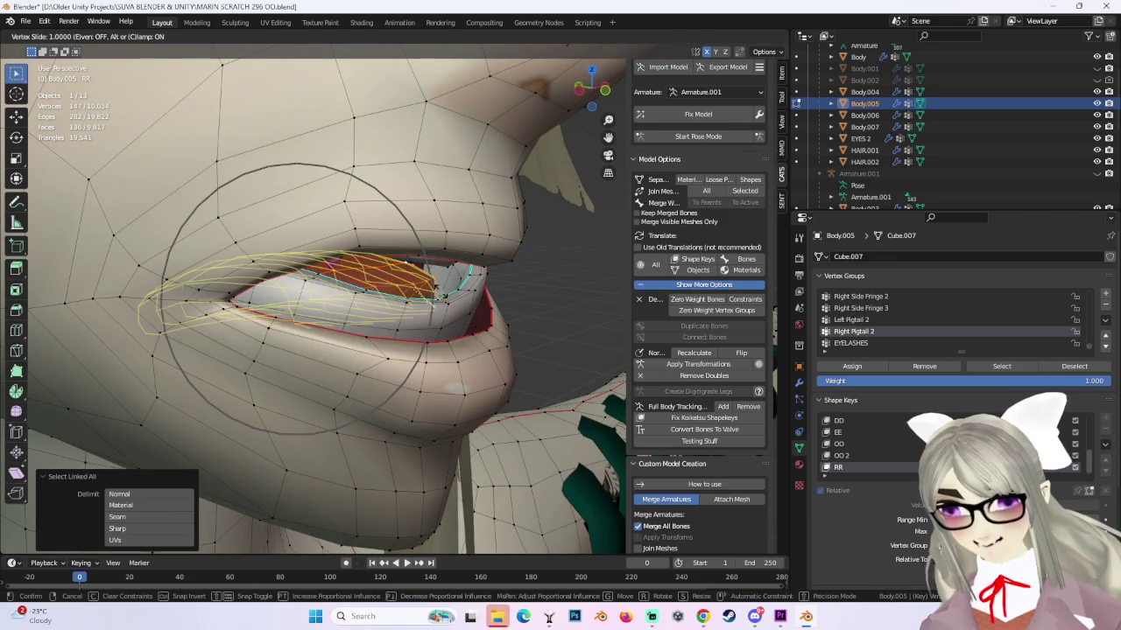
{"action": "left_click", "coordinate": [417, 291]}
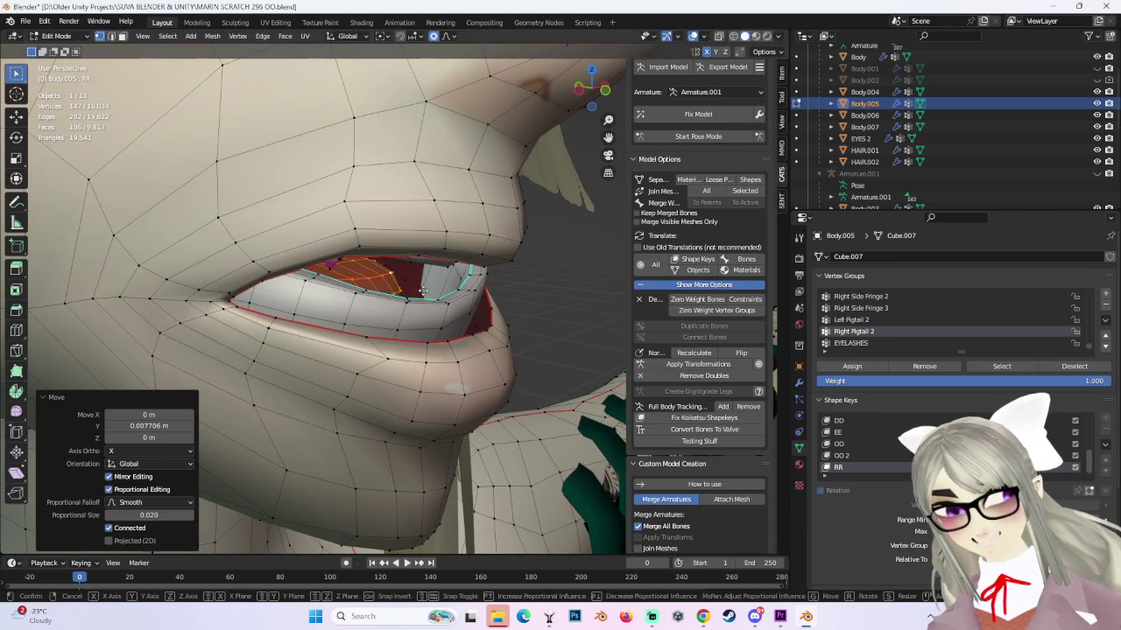
{"action": "mouse_move", "coordinate": [493, 295]}
{"action": "middle_mouse_down"}
{"action": "mouse_move", "coordinate": [419, 295]}
{"action": "mouse_move", "coordinate": [435, 295]}
{"action": "middle_mouse_up"}
{"action": "scroll", "coordinate": [466, 297], "scroll_direction": "down", "scroll_amount": 4}
Nudge the RR lip vertices with smooth proportional falloff from a closer frontal view.
{"action": "key", "text": "g"}
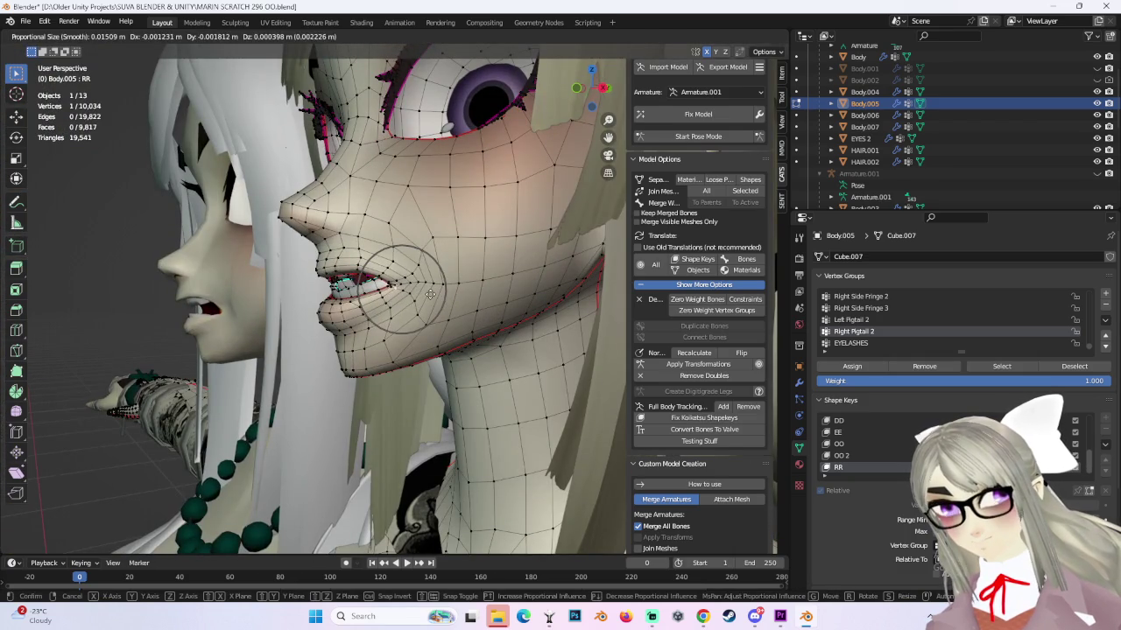
{"action": "scroll", "coordinate": [430, 295], "scroll_direction": "down", "scroll_amount": 3}
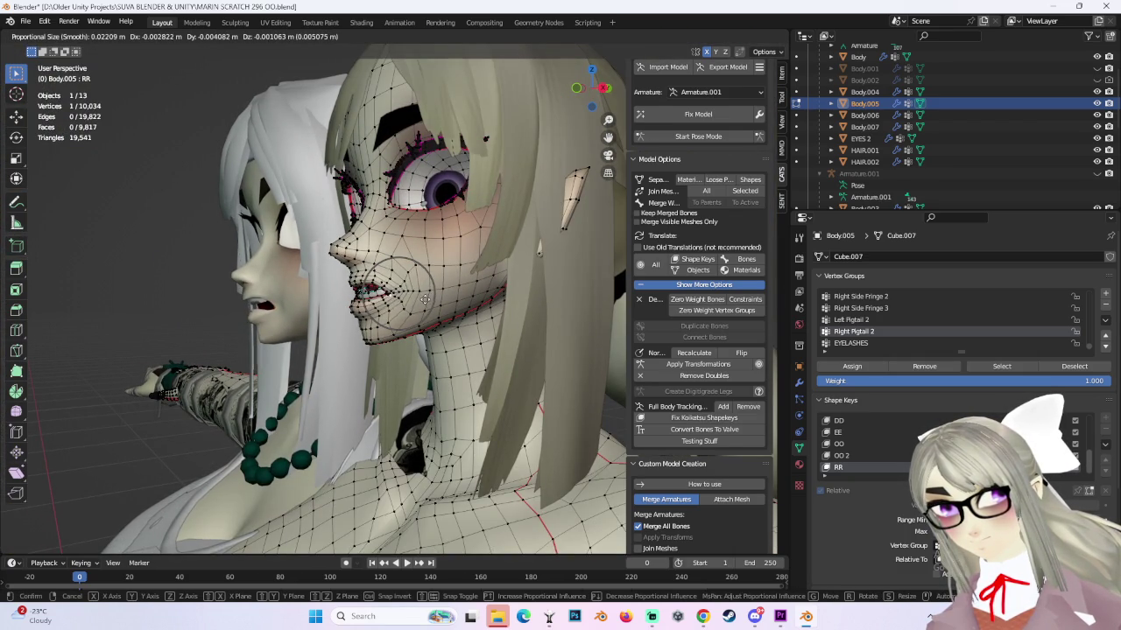
{"action": "left_click", "coordinate": [426, 296]}
{"action": "mouse_move", "coordinate": [425, 296]}
{"action": "middle_mouse_down"}
{"action": "mouse_move", "coordinate": [452, 295]}
{"action": "mouse_move", "coordinate": [481, 315]}
{"action": "middle_mouse_up"}
{"action": "scroll", "coordinate": [419, 320], "scroll_direction": "up", "scroll_amount": 3}
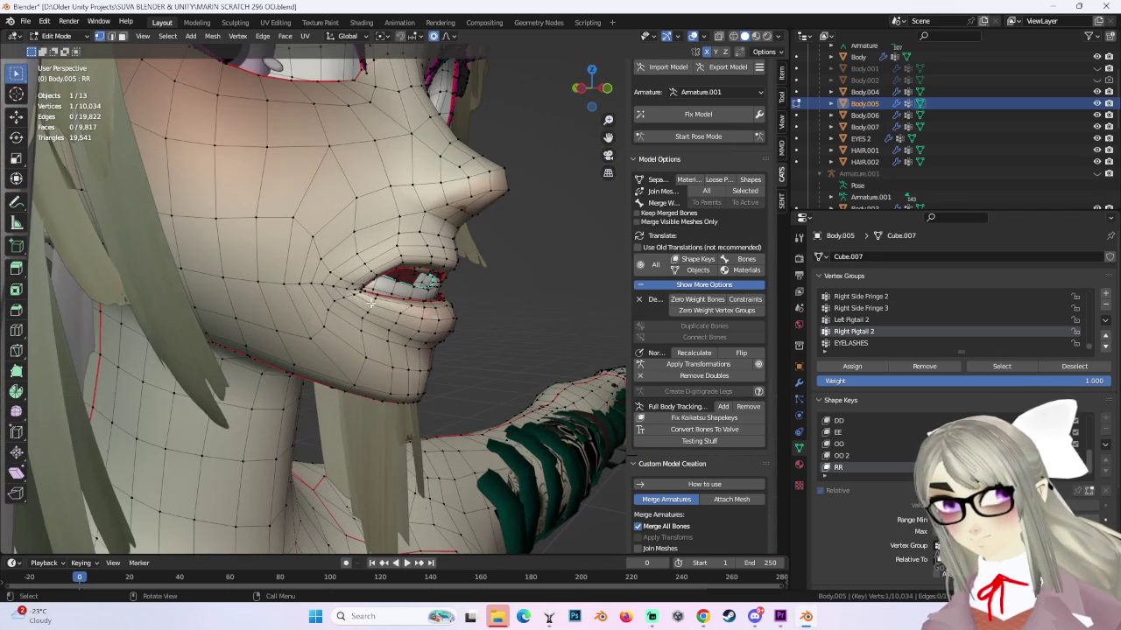
{"action": "key", "text": "g"}
{"action": "left_click", "coordinate": [371, 298]}
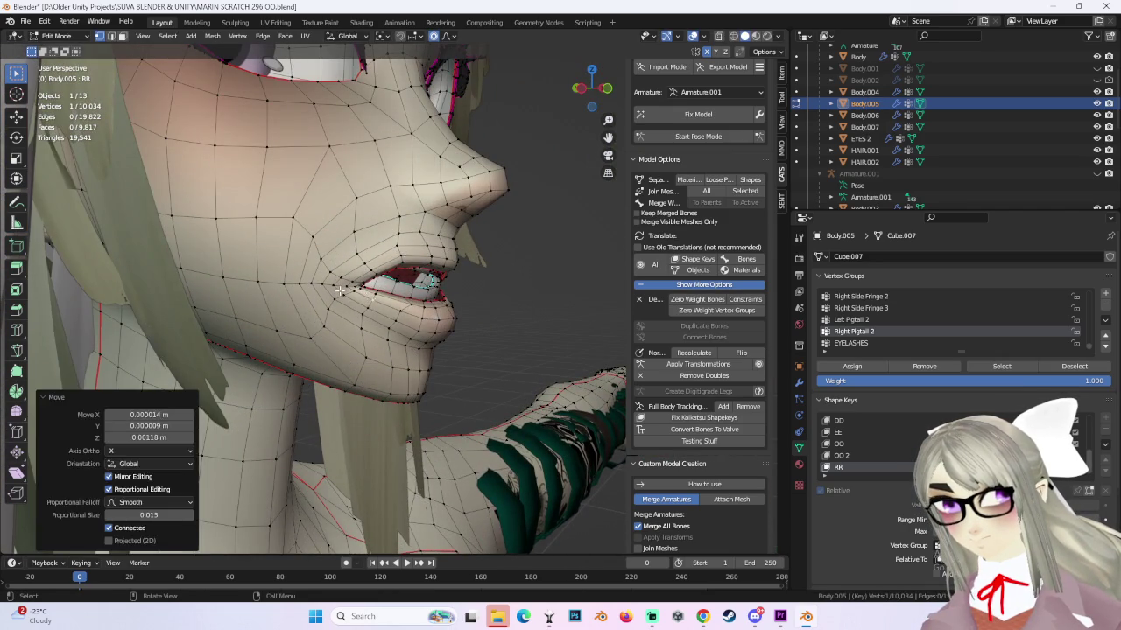
{"action": "key", "text": "g"}
{"action": "left_click", "coordinate": [333, 276]}
Make several more small lip adjustments while viewing the face from the side.
{"action": "mouse_move", "coordinate": [333, 276]}
{"action": "middle_mouse_down"}
{"action": "mouse_move", "coordinate": [408, 284]}
{"action": "mouse_move", "coordinate": [314, 308]}
{"action": "mouse_move", "coordinate": [385, 310]}
{"action": "mouse_move", "coordinate": [330, 296]}
{"action": "middle_mouse_up"}
{"action": "key", "text": "g"}
{"action": "left_click", "coordinate": [324, 298]}
{"action": "key", "text": "g"}
{"action": "left_click", "coordinate": [385, 304]}
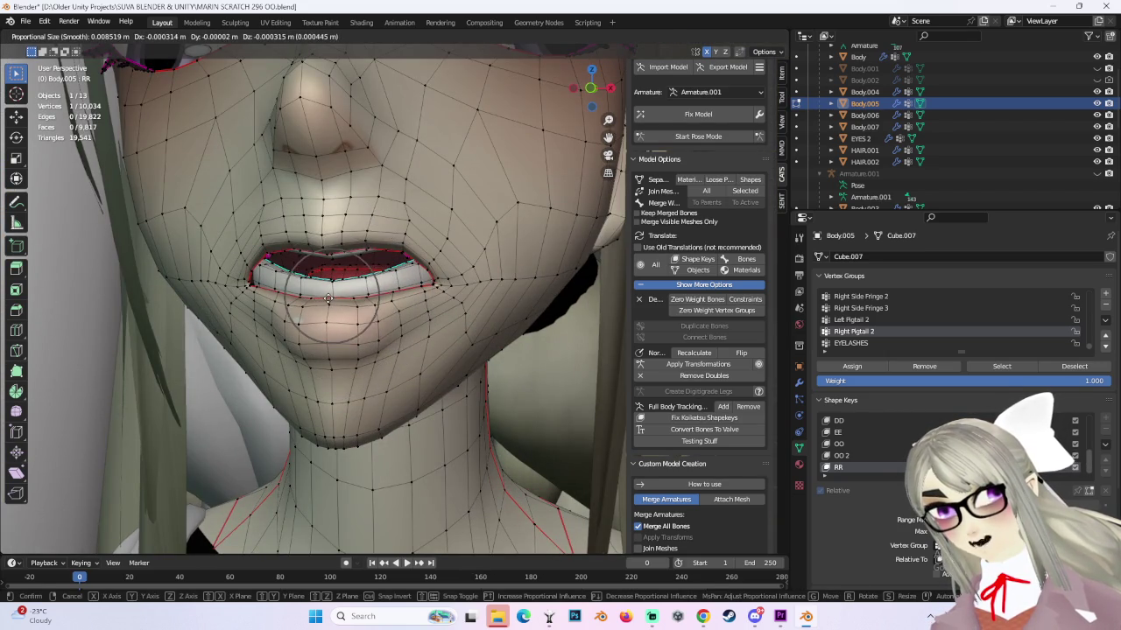
{"action": "left_click", "coordinate": [327, 299]}
{"action": "key", "text": "g"}
{"action": "left_click", "coordinate": [329, 302]}
Give the lower lip a final pair of soft moves and orbit to check the profile.
{"action": "mouse_move", "coordinate": [329, 302]}
{"action": "middle_mouse_down"}
{"action": "mouse_move", "coordinate": [350, 351]}
{"action": "mouse_move", "coordinate": [363, 337]}
{"action": "middle_mouse_up"}
{"action": "key", "text": "g"}
{"action": "key", "text": "g"}
{"action": "left_click", "coordinate": [355, 346]}
{"action": "key", "text": "g"}
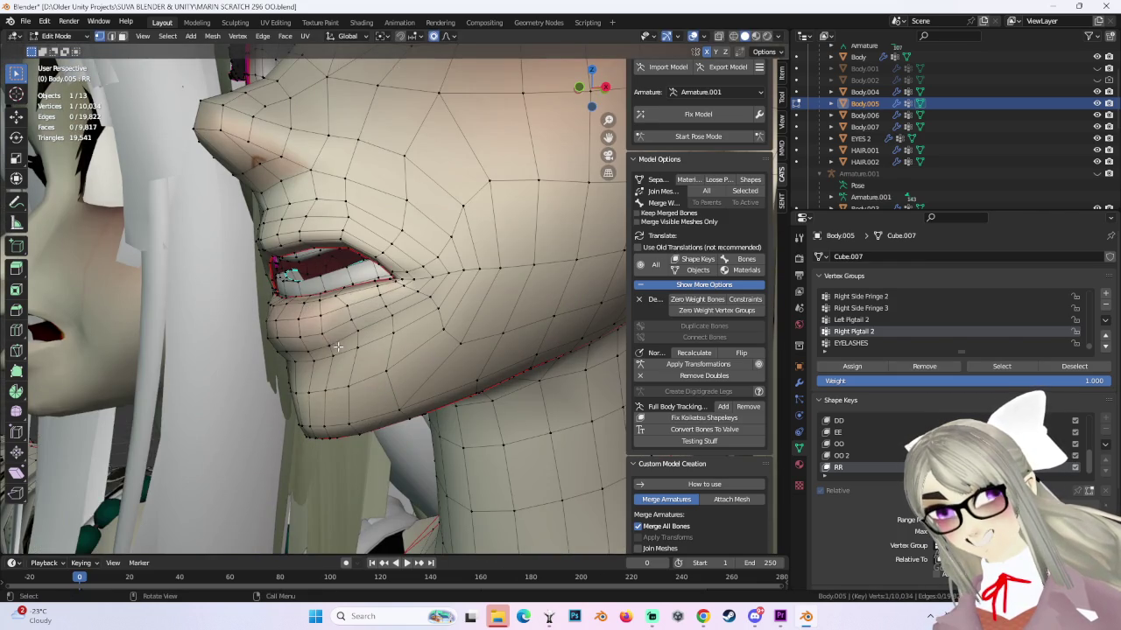
{"action": "left_click", "coordinate": [334, 345]}
{"action": "middle_click_drag", "start_coordinate": [334, 345], "coordinate": [433, 308]}
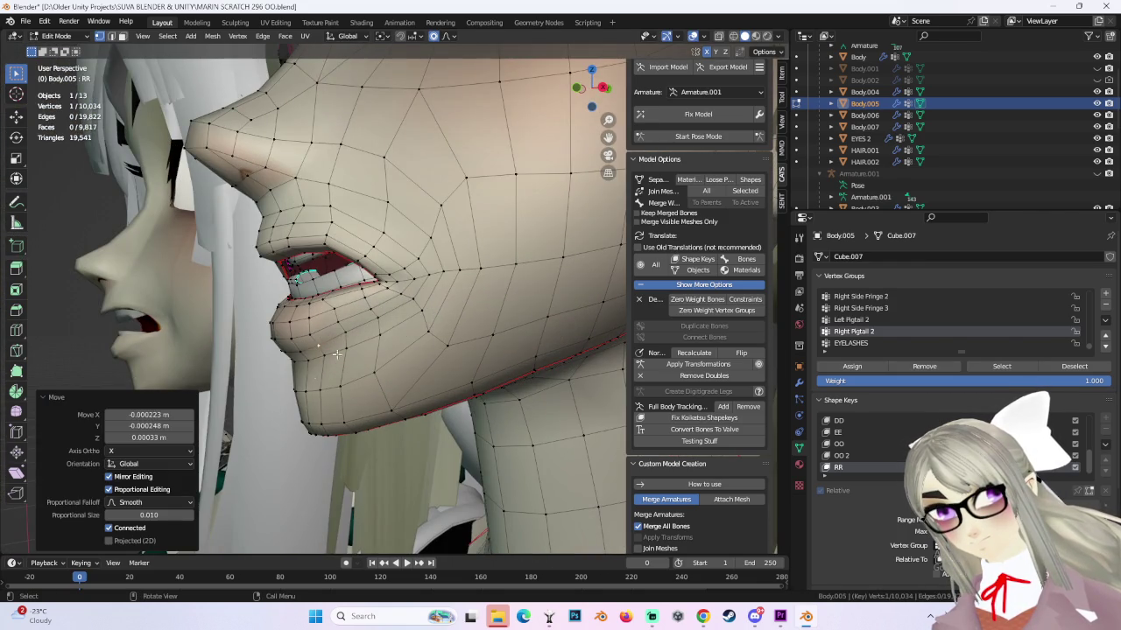
{"action": "middle_click_drag", "start_coordinate": [336, 354], "coordinate": [284, 376]}
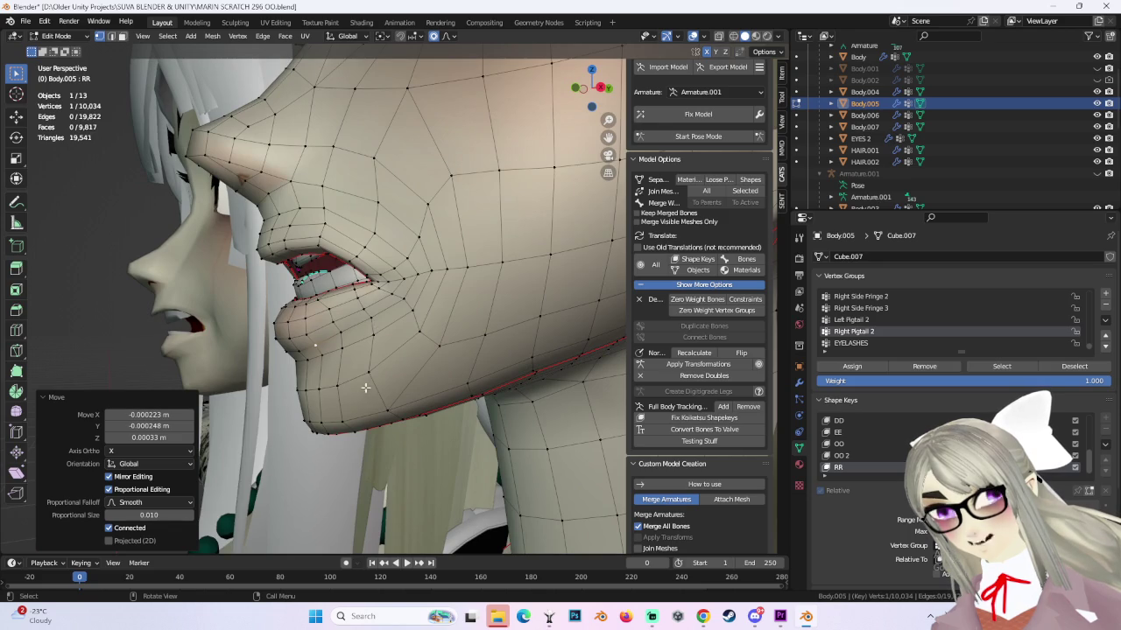
{"action": "middle_click_drag", "start_coordinate": [365, 387], "coordinate": [503, 377]}
Preview the RR mouth in Object Mode by varying its strength, then view from the right.
{"action": "key", "text": "Tab"}
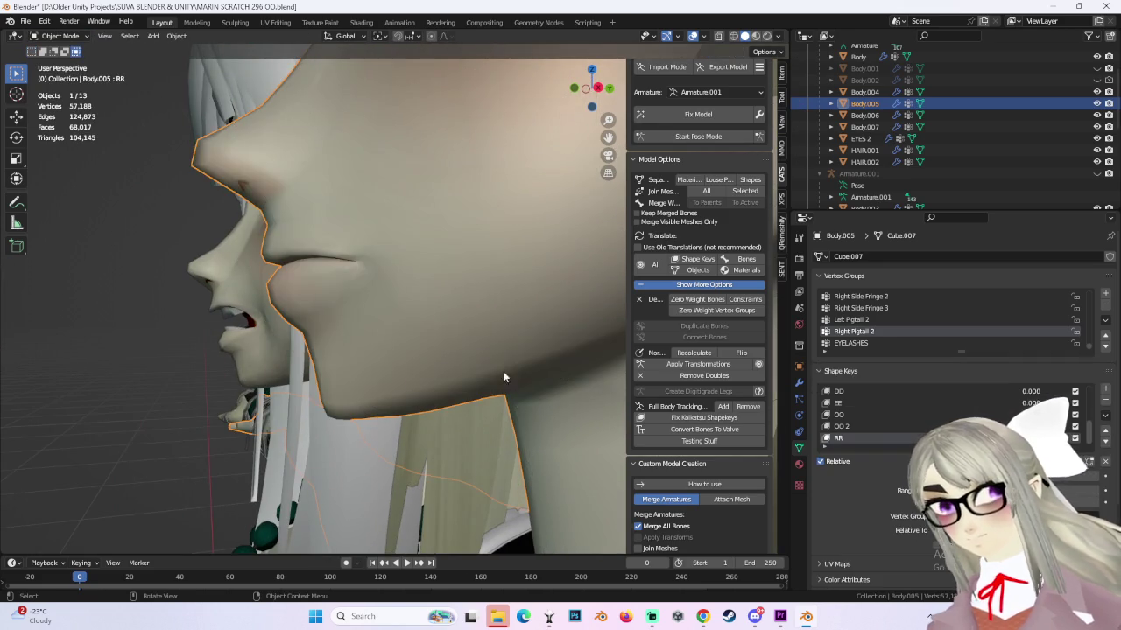
{"action": "left_click_drag", "start_coordinate": [1007, 476], "coordinate": [1094, 476]}
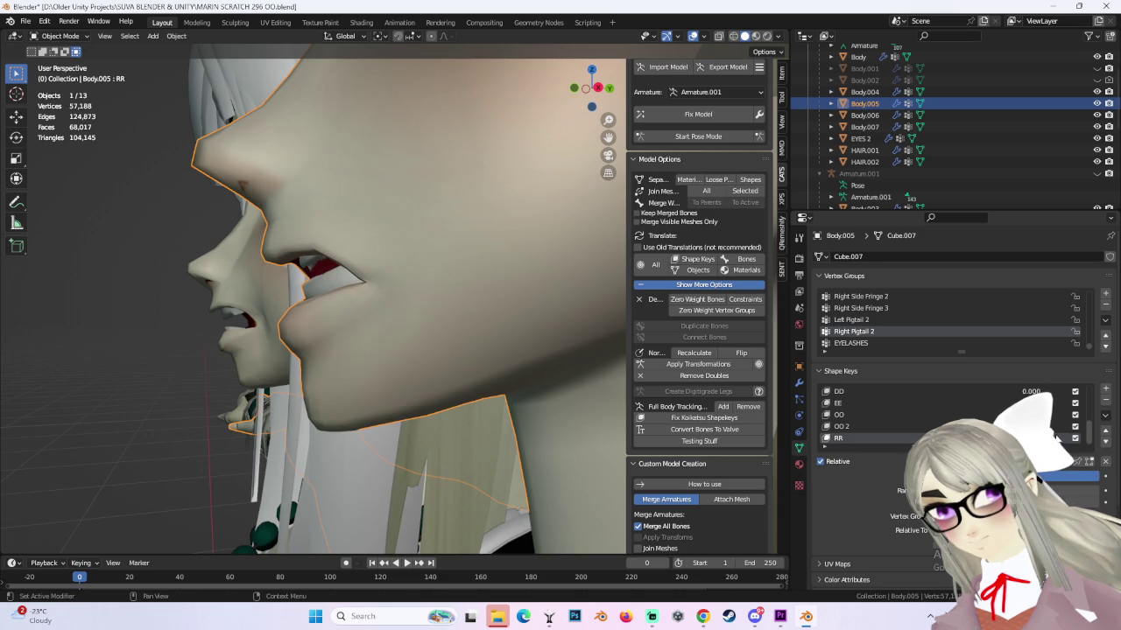
{"action": "key", "text": "KP_3"}
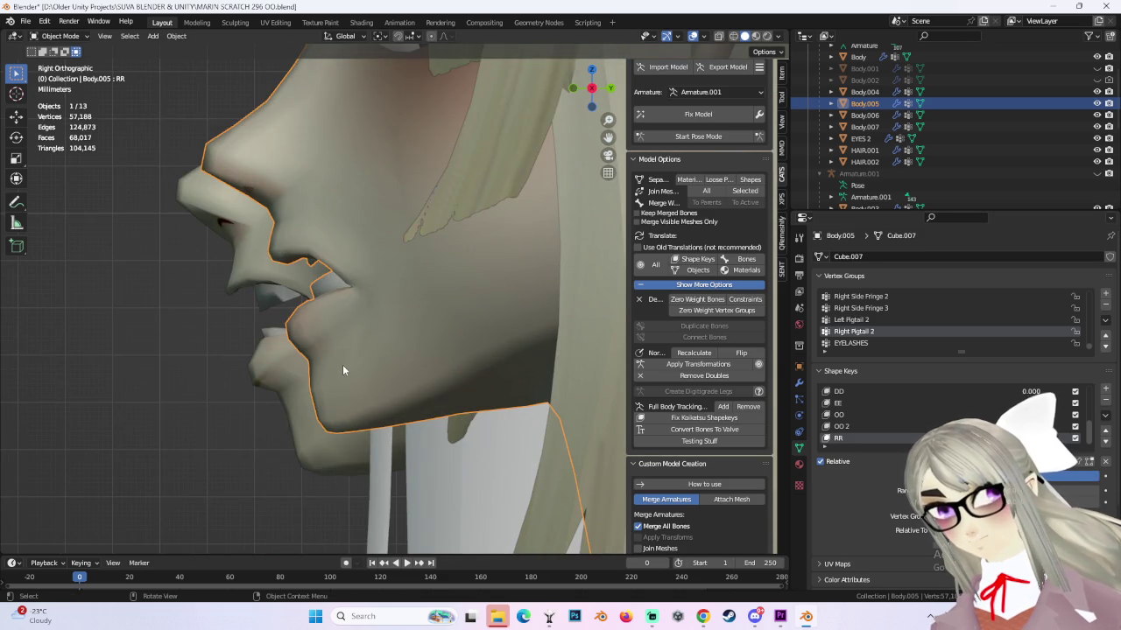
Back in Edit Mode, move the lower lip vertices with soft proportional falloff.
{"action": "left_click", "coordinate": [57, 36]}
{"action": "left_click", "coordinate": [54, 65]}
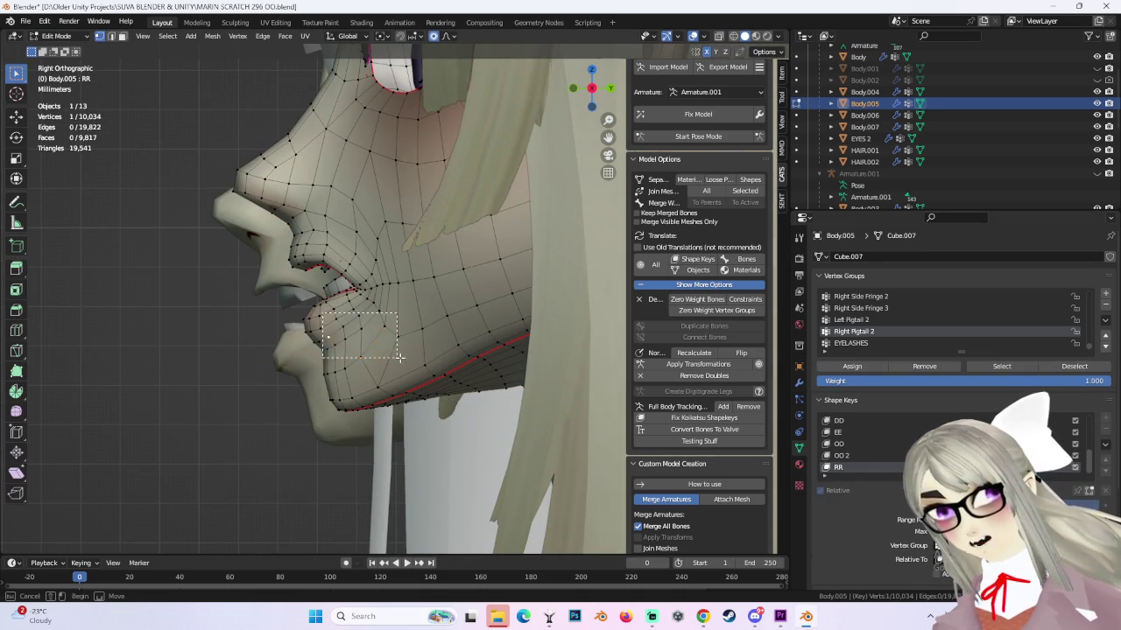
{"action": "key", "text": "g"}
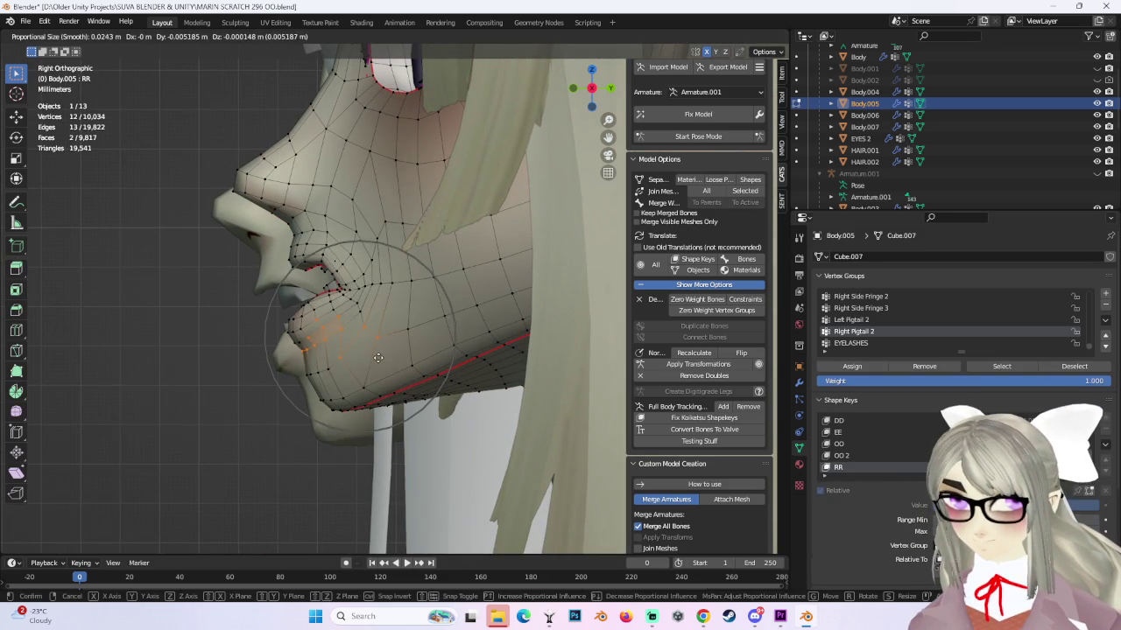
{"action": "right_click", "coordinate": [327, 339]}
{"action": "key", "text": "g"}
{"action": "left_click", "coordinate": [297, 408]}
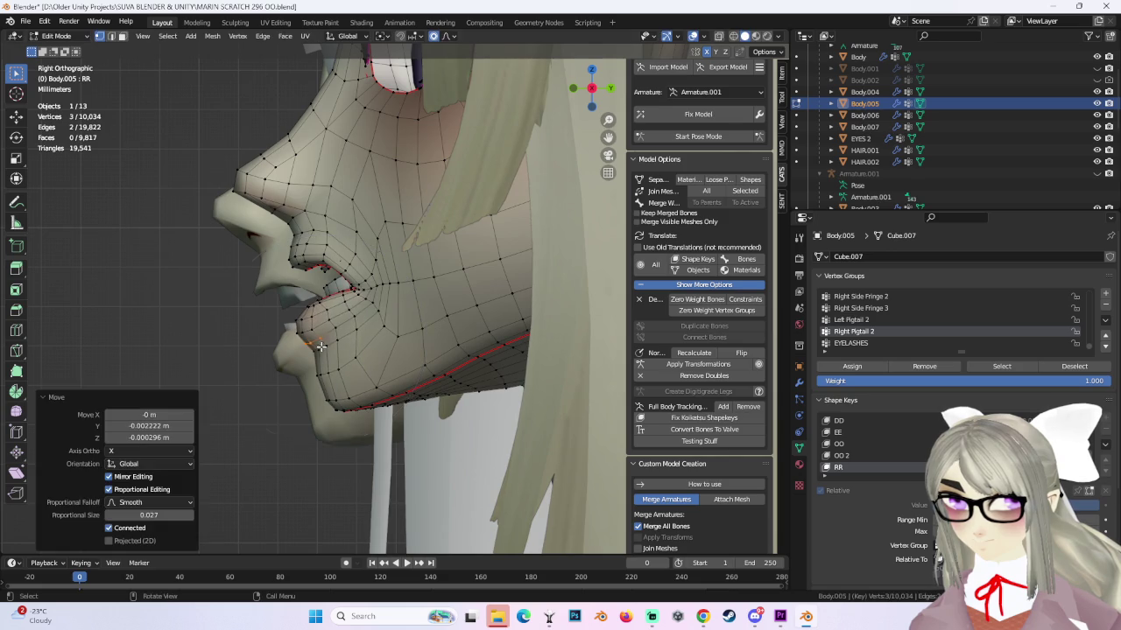
Adjust the lower lip a second time and check it from a three-quarter view.
{"action": "scroll", "coordinate": [296, 408], "scroll_direction": "up", "scroll_amount": 1}
{"action": "key", "text": "g"}
{"action": "scroll", "coordinate": [298, 394], "scroll_direction": "up", "scroll_amount": 2}
{"action": "left_click", "coordinate": [386, 355]}
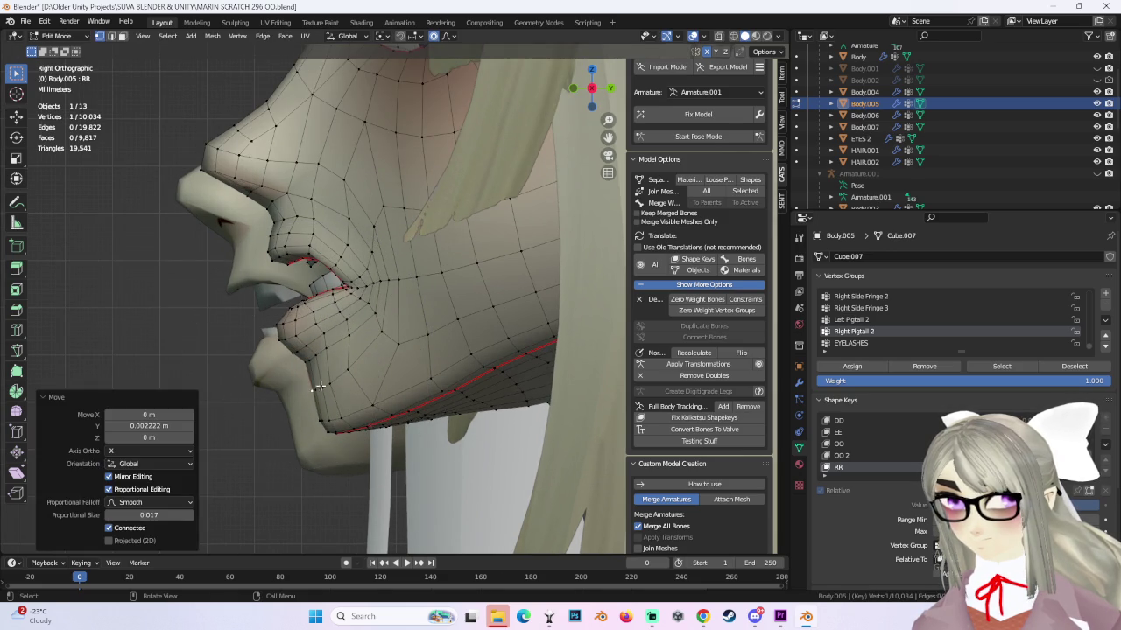
{"action": "scroll", "coordinate": [387, 356], "scroll_direction": "down", "scroll_amount": 1}
{"action": "scroll", "coordinate": [387, 356], "scroll_direction": "down", "scroll_amount": 2}
{"action": "middle_click_drag", "start_coordinate": [373, 325], "coordinate": [544, 330]}
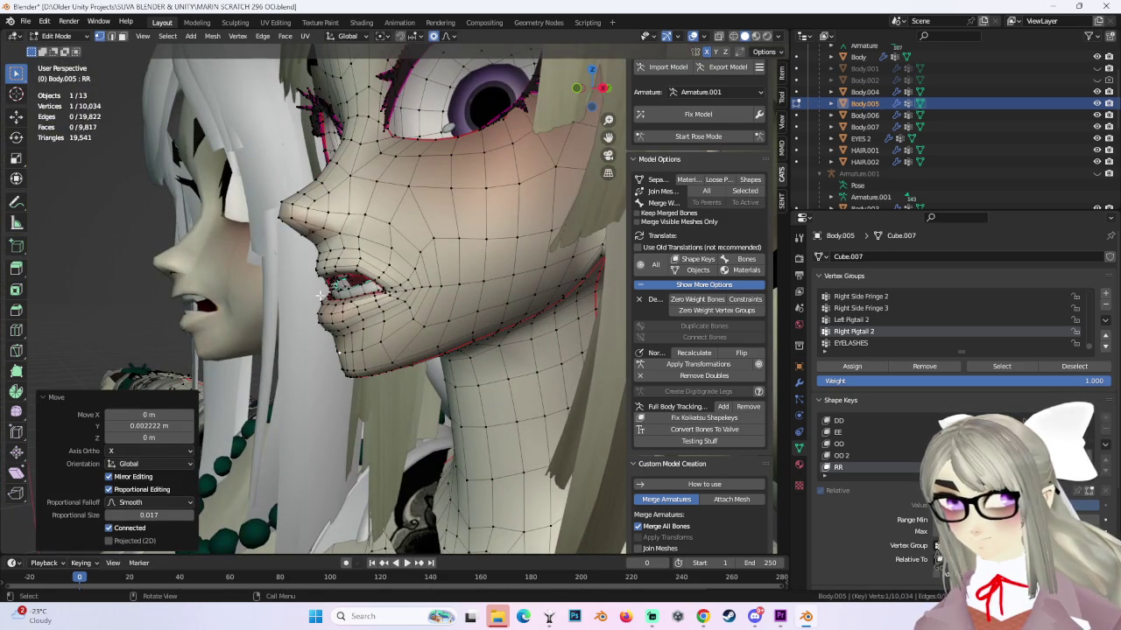
Undo the last change and soft-move the jawline vertices from the profile view.
{"action": "key", "text": "ctrl+z"}
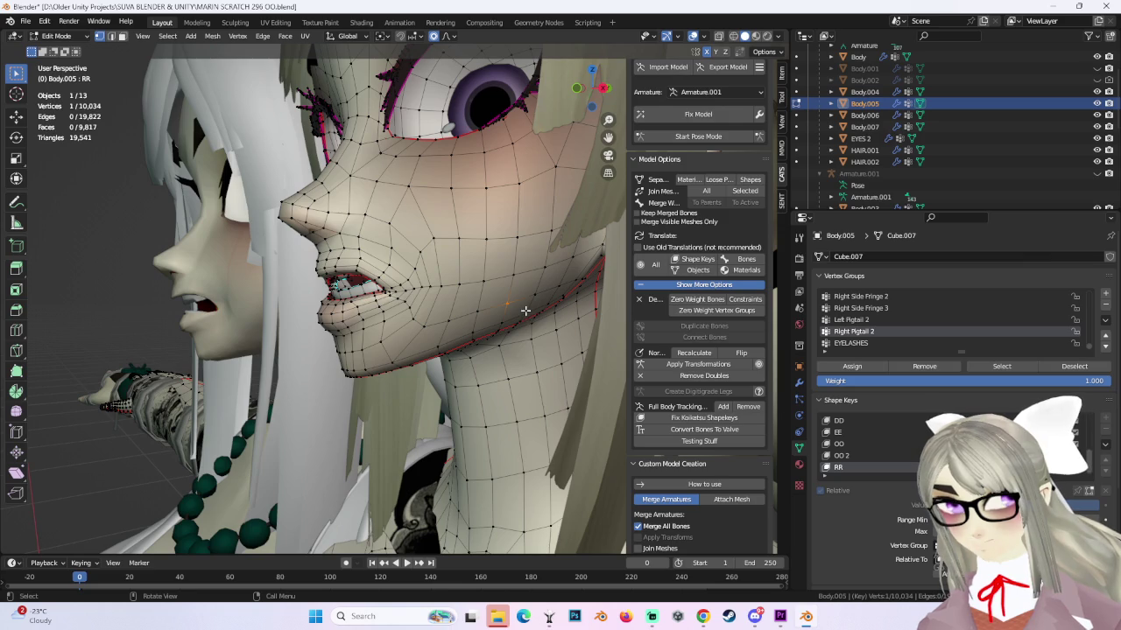
{"action": "key", "text": "g"}
{"action": "scroll", "coordinate": [547, 311], "scroll_direction": "down", "scroll_amount": 2}
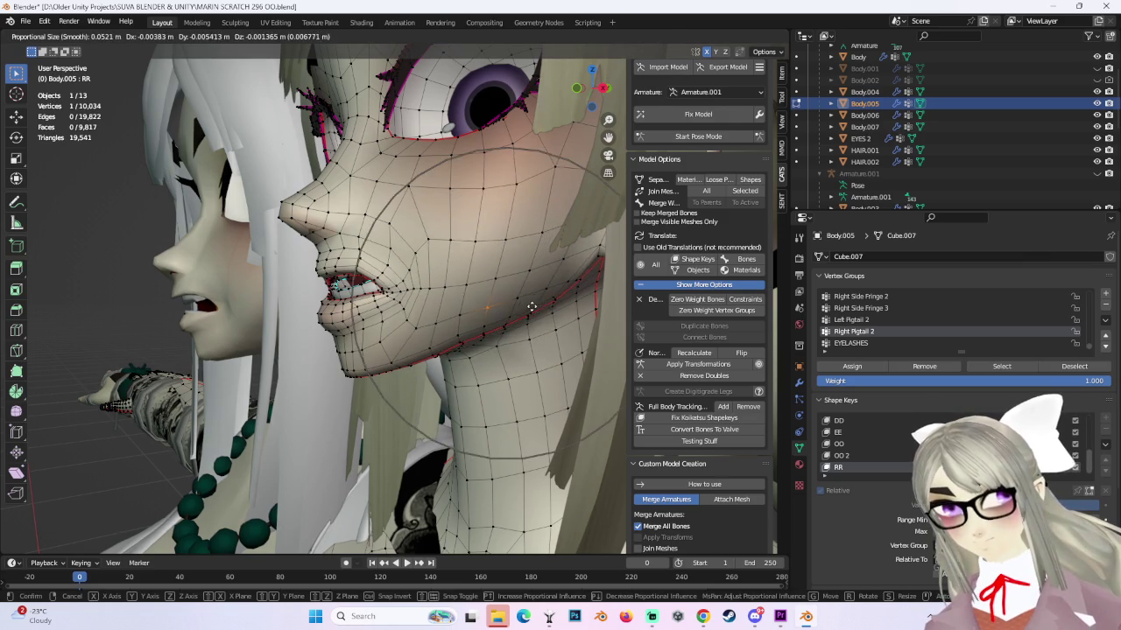
{"action": "left_click", "coordinate": [550, 320]}
{"action": "key", "text": "ctrl+z"}
{"action": "middle_click_drag", "start_coordinate": [549, 321], "coordinate": [518, 328]}
{"action": "key", "text": "g"}
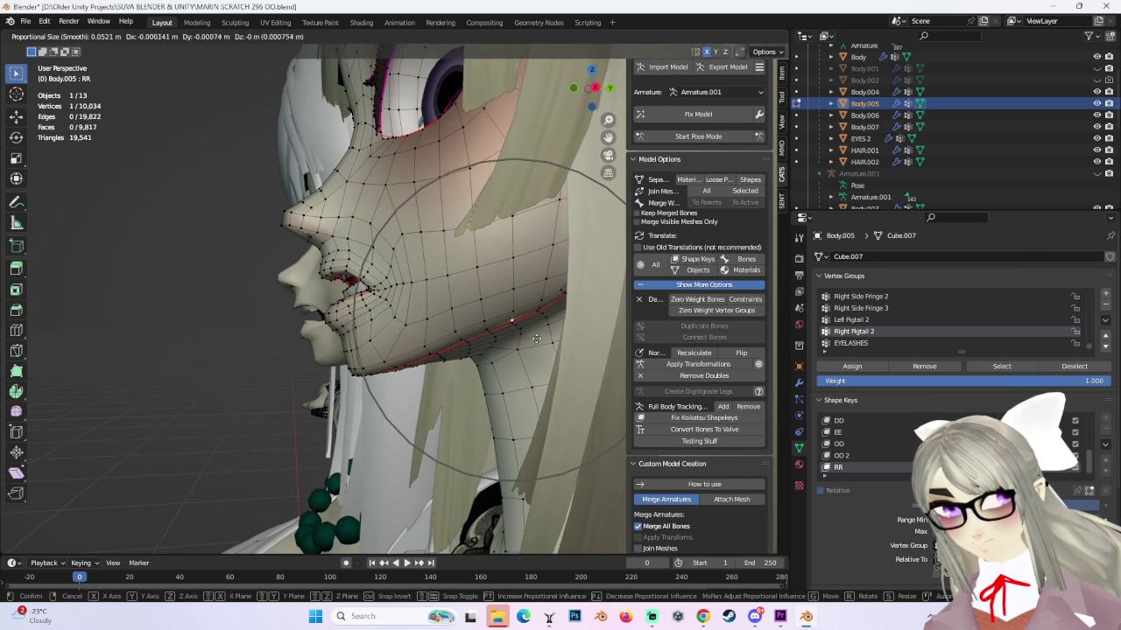
{"action": "right_click", "coordinate": [496, 335]}
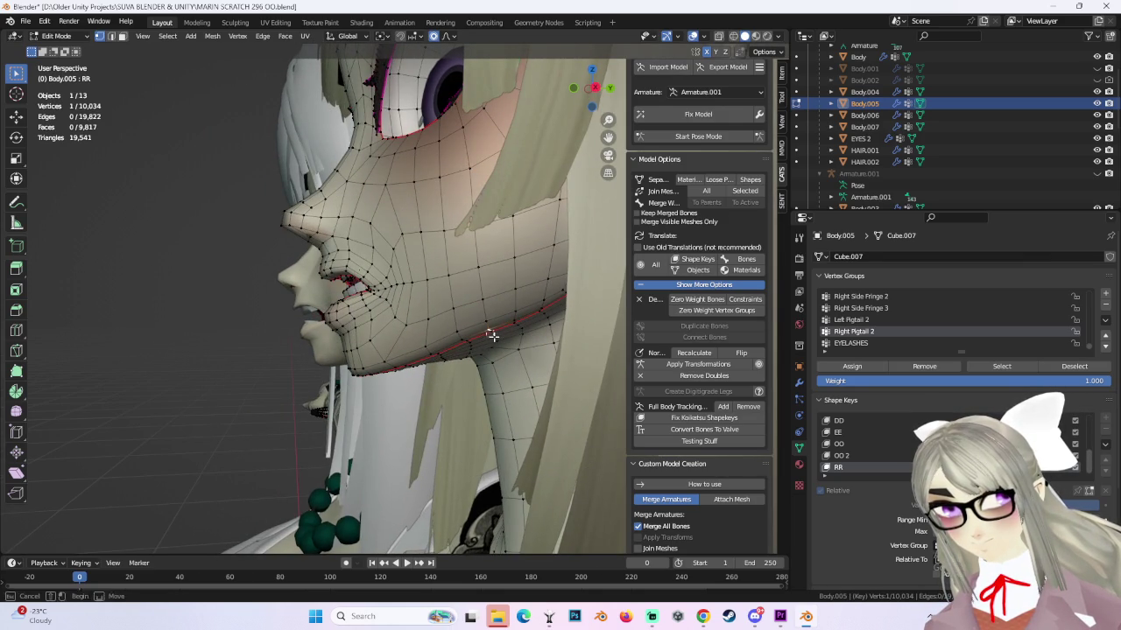
{"action": "key", "text": "g"}
{"action": "left_click", "coordinate": [495, 335]}
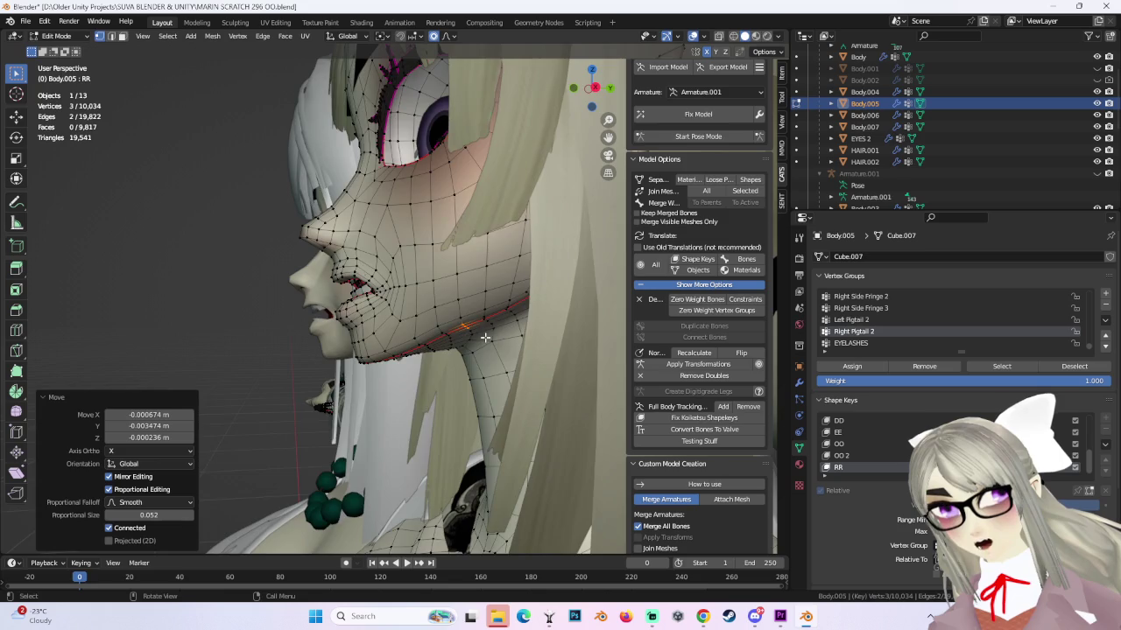
{"action": "mouse_move", "coordinate": [495, 335]}
{"action": "middle_mouse_down"}
{"action": "mouse_move", "coordinate": [520, 295]}
{"action": "mouse_move", "coordinate": [468, 323]}
{"action": "middle_mouse_up"}
Make another soft jawline move, then select a different jaw vertex.
{"action": "key", "text": "g"}
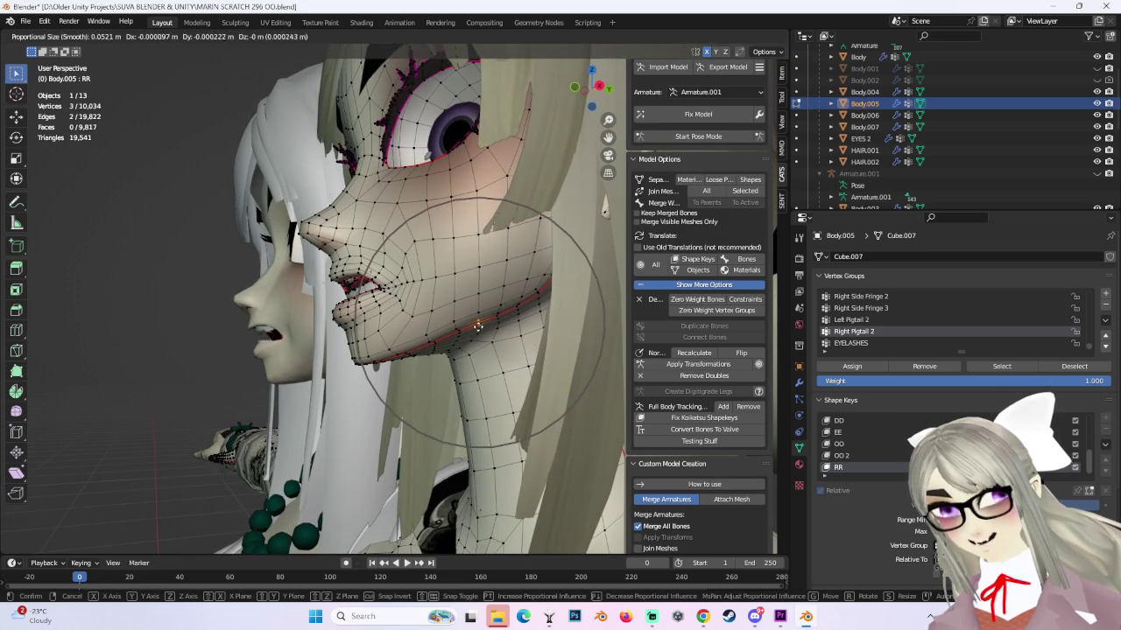
{"action": "right_click", "coordinate": [504, 313]}
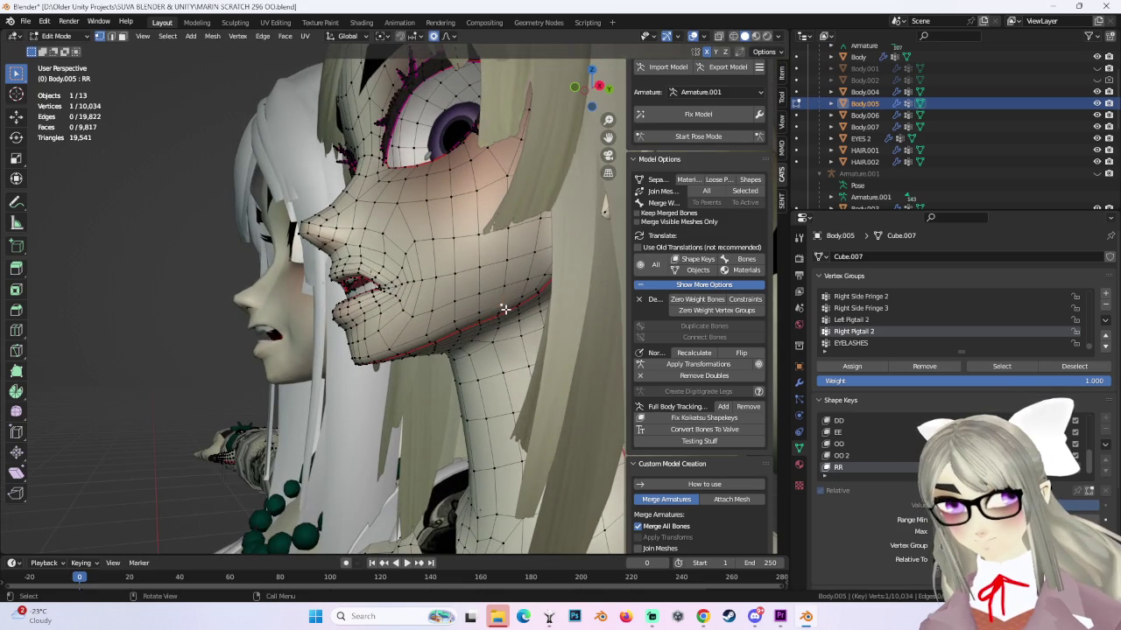
{"action": "key", "text": "g"}
{"action": "left_click", "coordinate": [501, 311]}
{"action": "mouse_move", "coordinate": [501, 310]}
{"action": "middle_mouse_down"}
{"action": "mouse_move", "coordinate": [499, 298]}
{"action": "mouse_move", "coordinate": [562, 309]}
{"action": "mouse_move", "coordinate": [507, 313]}
{"action": "middle_mouse_up"}
{"action": "middle_click_drag", "start_coordinate": [425, 332], "coordinate": [385, 341]}
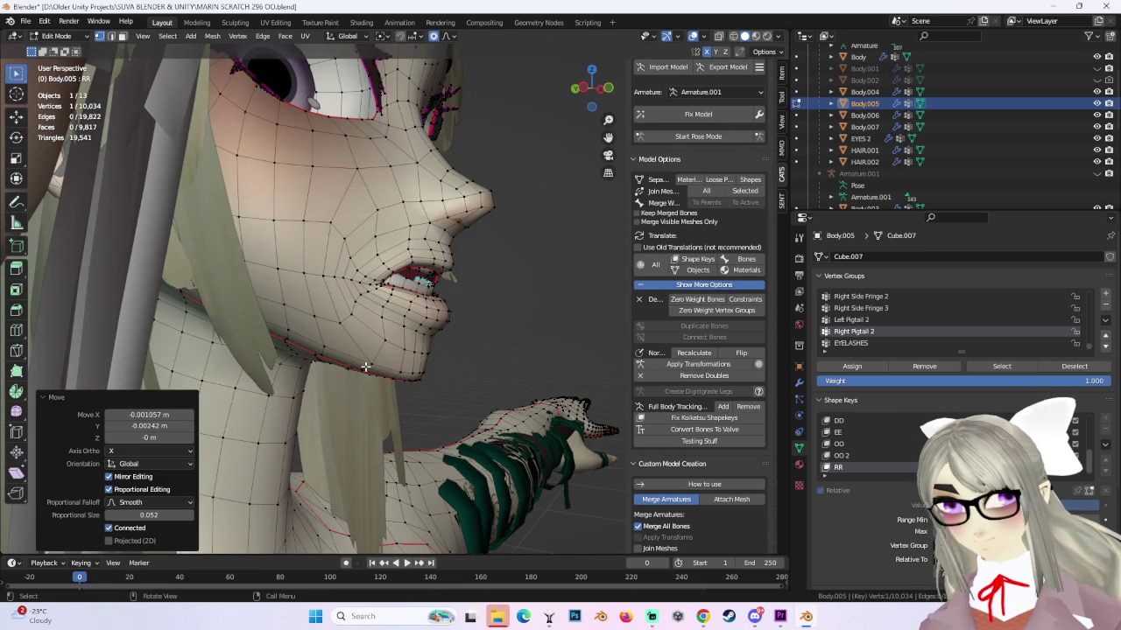
{"action": "left_click", "coordinate": [366, 367]}
{"action": "scroll", "coordinate": [395, 373], "scroll_direction": "up", "scroll_amount": 2}
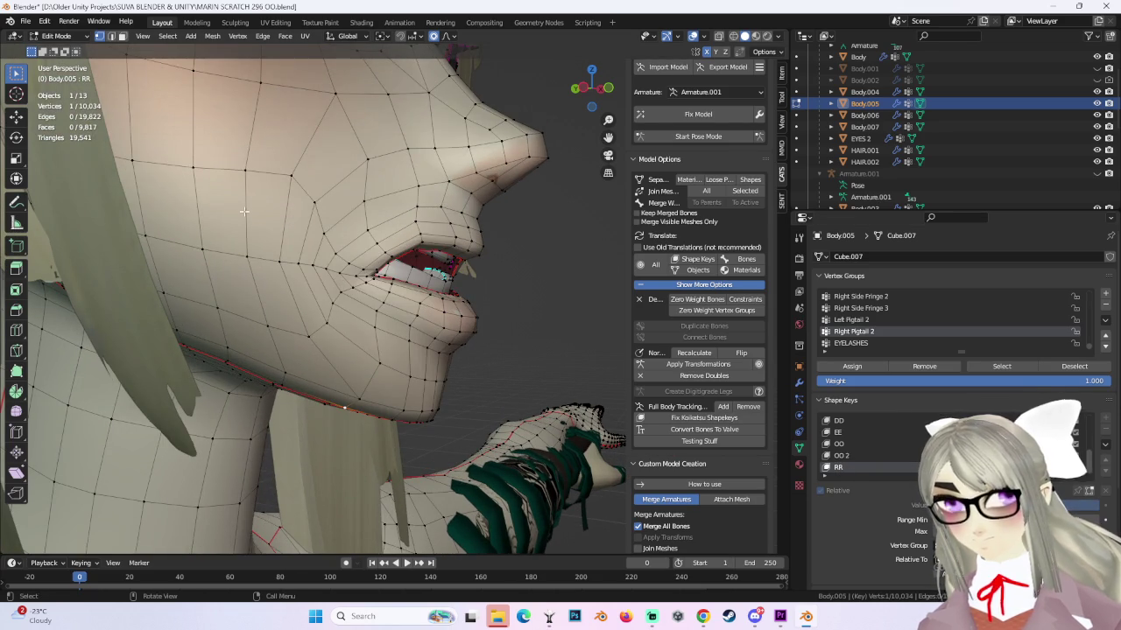
Preview the reshaped RR mouth in Object Mode from several angles, then return to Edit Mode.
{"action": "key", "text": "Tab"}
{"action": "mouse_move", "coordinate": [426, 200]}
{"action": "middle_mouse_down"}
{"action": "mouse_move", "coordinate": [404, 262]}
{"action": "mouse_move", "coordinate": [354, 280]}
{"action": "middle_mouse_up"}
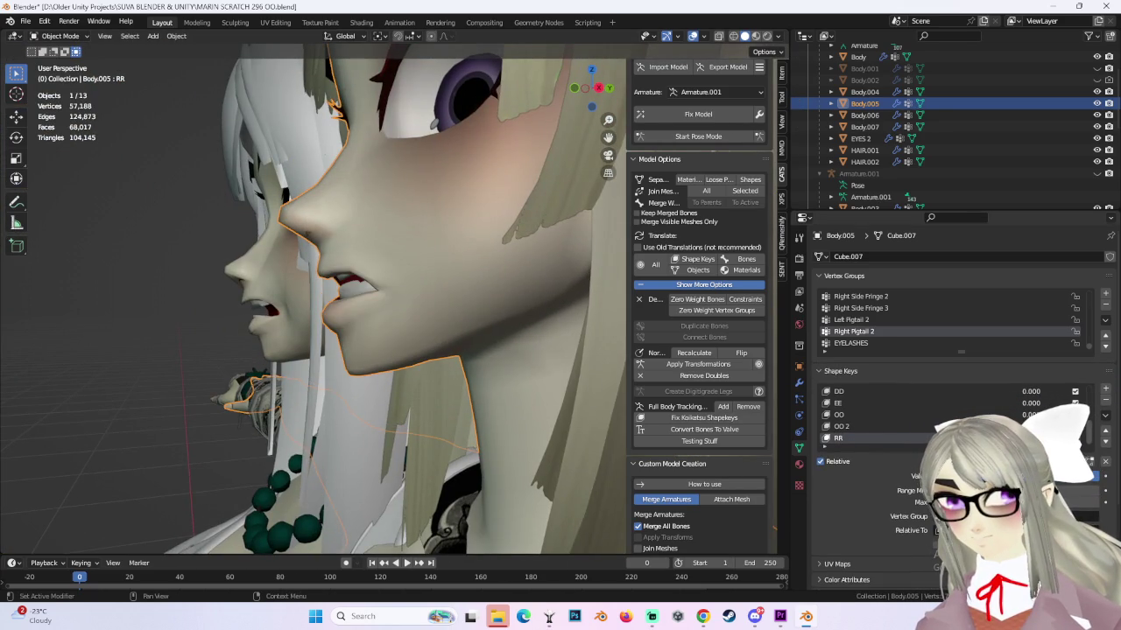
{"action": "mouse_move", "coordinate": [354, 280]}
{"action": "middle_mouse_down"}
{"action": "mouse_move", "coordinate": [542, 306]}
{"action": "mouse_move", "coordinate": [480, 323]}
{"action": "middle_mouse_up"}
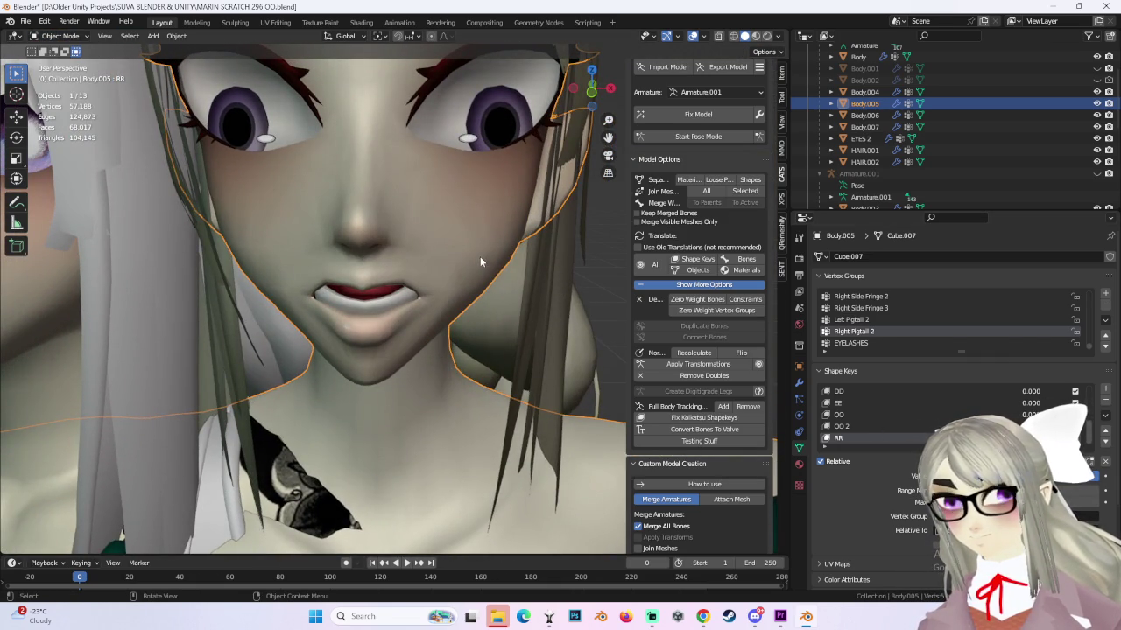
{"action": "mouse_move", "coordinate": [479, 262]}
{"action": "middle_mouse_down"}
{"action": "mouse_move", "coordinate": [388, 254]}
{"action": "mouse_move", "coordinate": [368, 302]}
{"action": "middle_mouse_up"}
{"action": "left_click", "coordinate": [59, 36]}
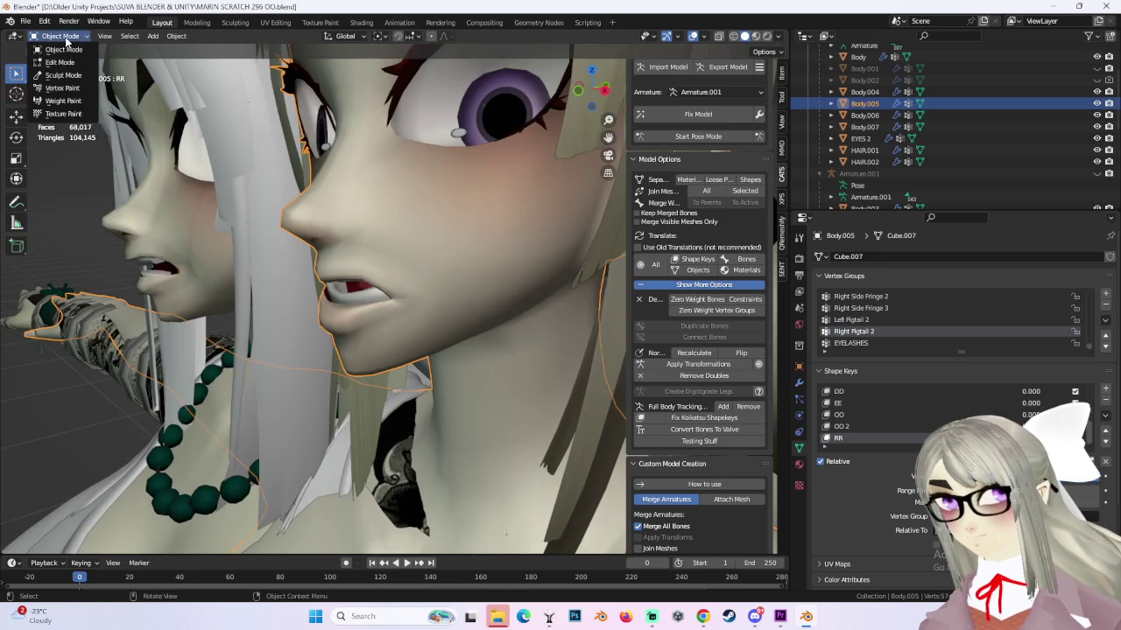
{"action": "left_click", "coordinate": [62, 64]}
{"action": "mouse_move", "coordinate": [262, 289]}
{"action": "middle_mouse_down"}
{"action": "mouse_move", "coordinate": [355, 276]}
{"action": "mouse_move", "coordinate": [536, 301]}
{"action": "middle_mouse_up"}
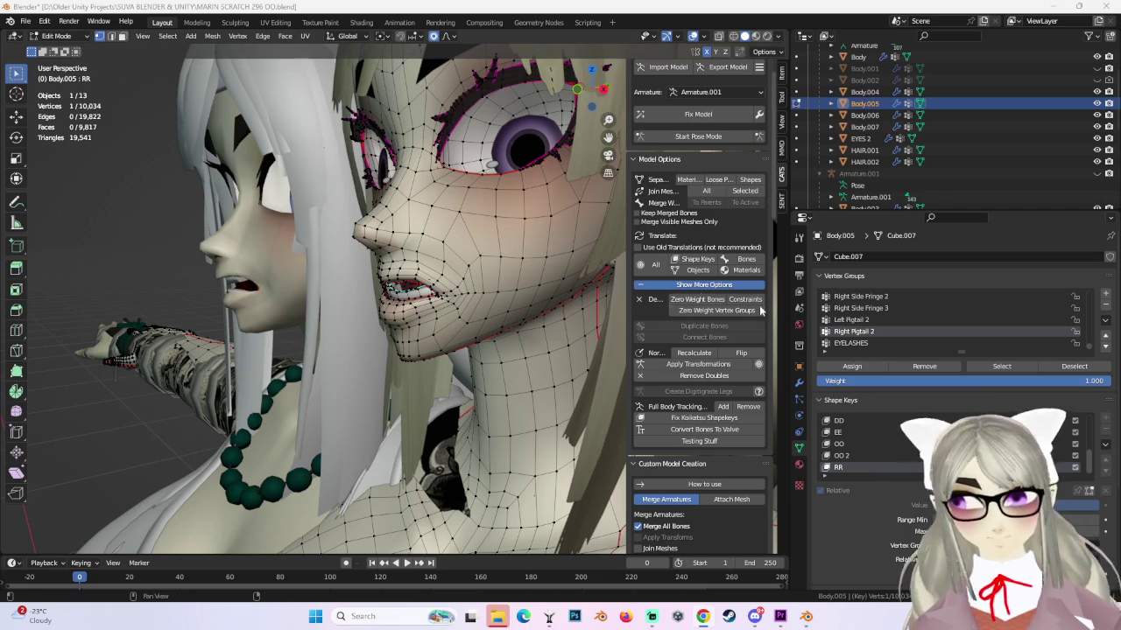
Nudge the chin vertices with soft falloff from profile, redoing the first attempt.
{"action": "middle_click_drag", "start_coordinate": [457, 325], "coordinate": [372, 337]}
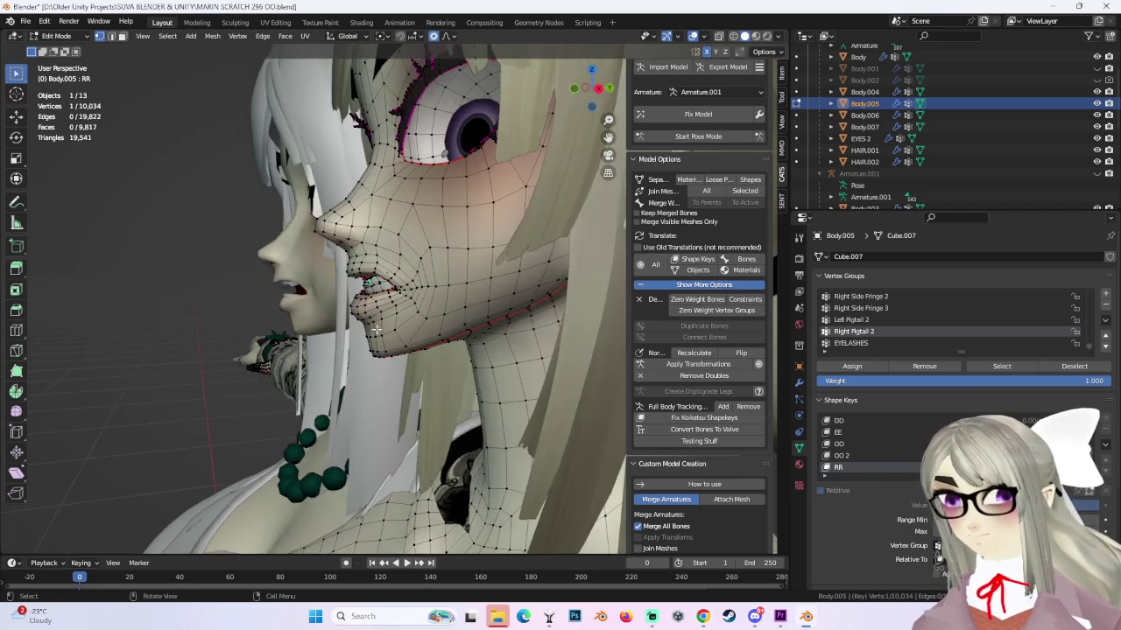
{"action": "key", "text": "g"}
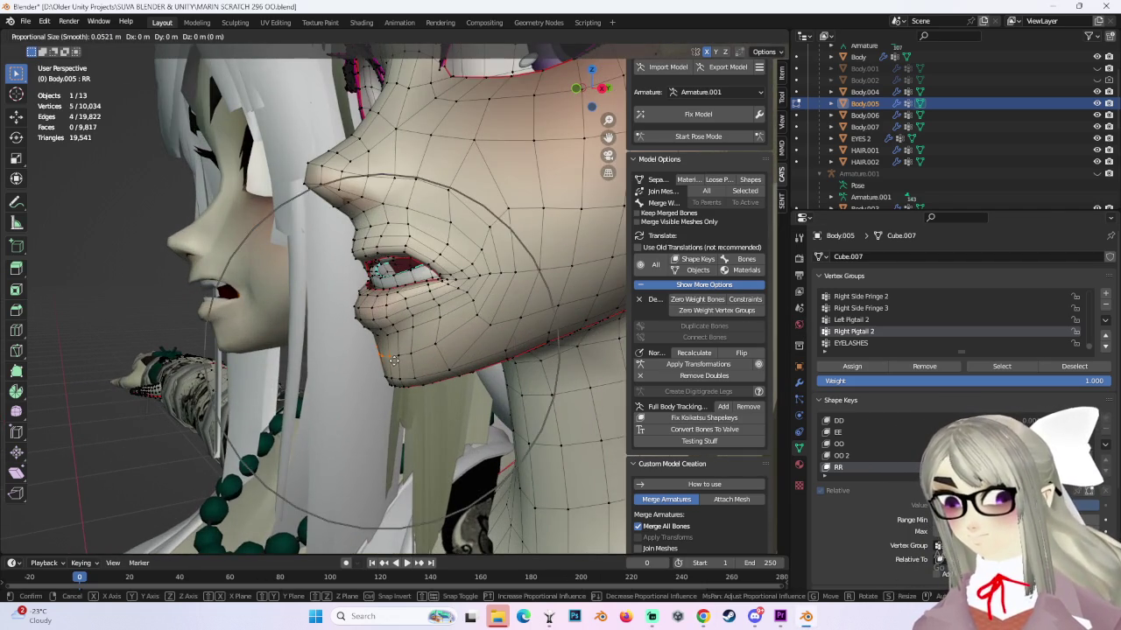
{"action": "left_click", "coordinate": [407, 359]}
{"action": "key", "text": "ctrl+z"}
{"action": "key", "text": "g"}
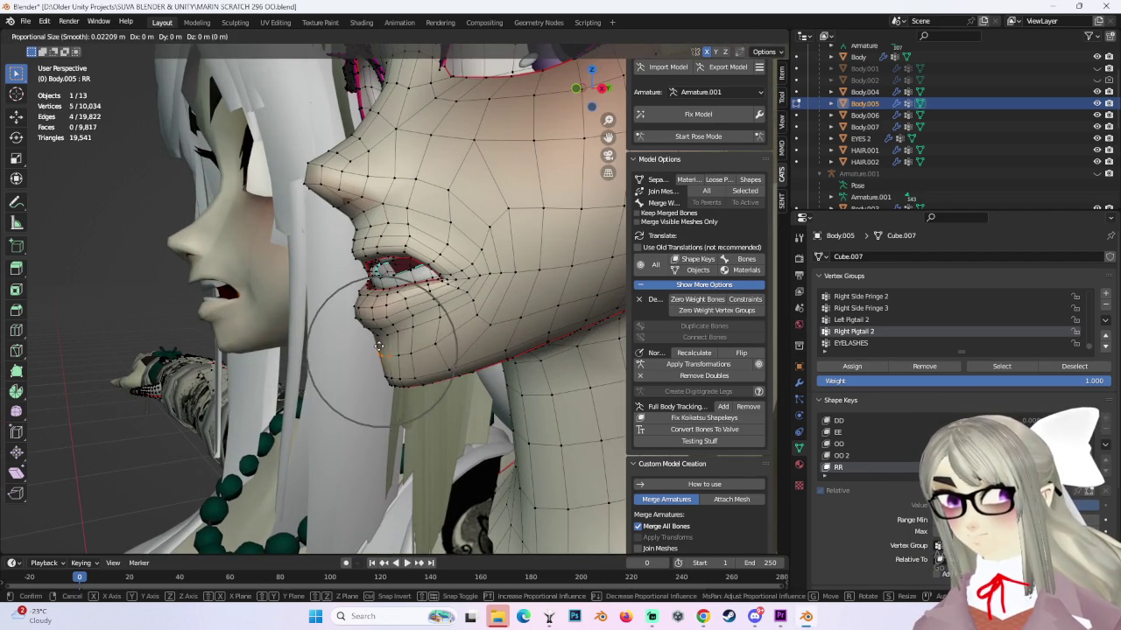
{"action": "left_click", "coordinate": [376, 403]}
{"action": "mouse_move", "coordinate": [377, 403]}
{"action": "middle_mouse_down"}
{"action": "mouse_move", "coordinate": [537, 339]}
{"action": "mouse_move", "coordinate": [436, 365]}
{"action": "middle_mouse_up"}
Refine the chin further, ending 0.001686 m in Z at 0.017 falloff, then select the linked lip piece.
{"action": "key", "text": "g"}
{"action": "left_click", "coordinate": [515, 352]}
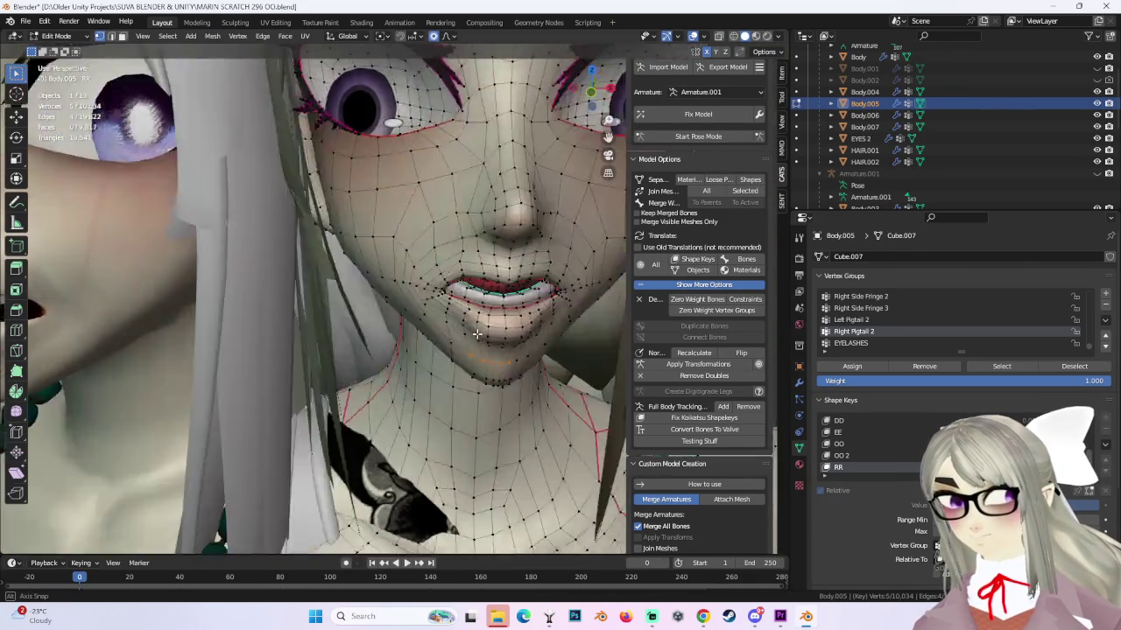
{"action": "key", "text": "g"}
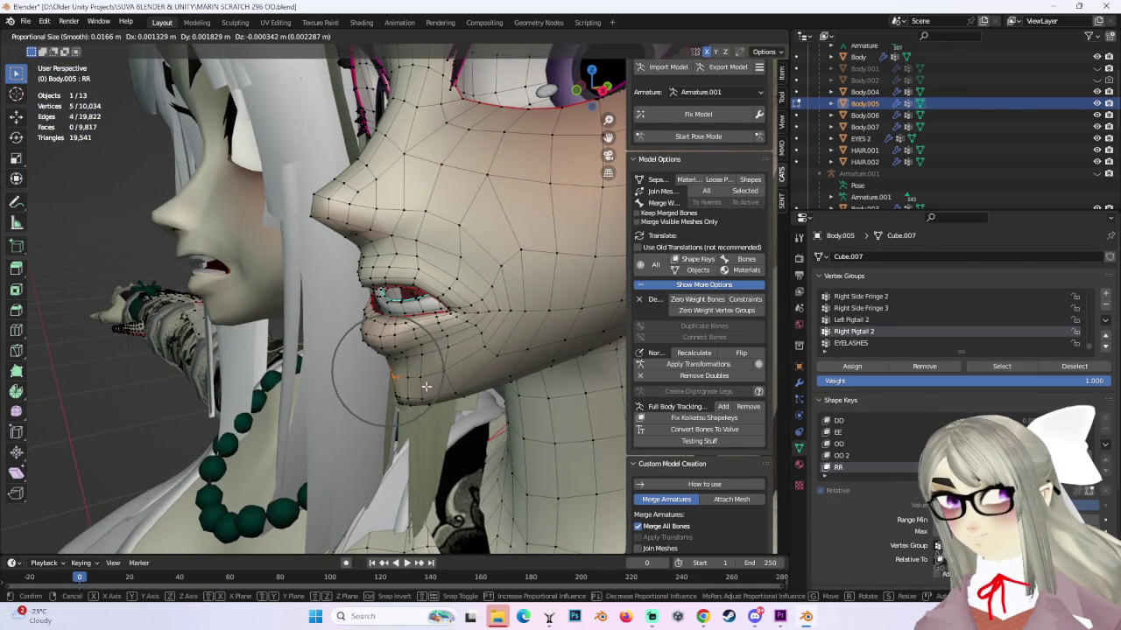
{"action": "left_click", "coordinate": [426, 382]}
{"action": "key", "text": "g"}
{"action": "left_click", "coordinate": [421, 376]}
{"action": "mouse_move", "coordinate": [420, 376]}
{"action": "middle_mouse_down"}
{"action": "mouse_move", "coordinate": [481, 379]}
{"action": "mouse_move", "coordinate": [455, 346]}
{"action": "mouse_move", "coordinate": [499, 343]}
{"action": "mouse_move", "coordinate": [527, 310]}
{"action": "mouse_move", "coordinate": [481, 302]}
{"action": "mouse_move", "coordinate": [542, 301]}
{"action": "mouse_move", "coordinate": [459, 299]}
{"action": "middle_mouse_up"}
{"action": "key", "text": "g"}
{"action": "left_click", "coordinate": [452, 341]}
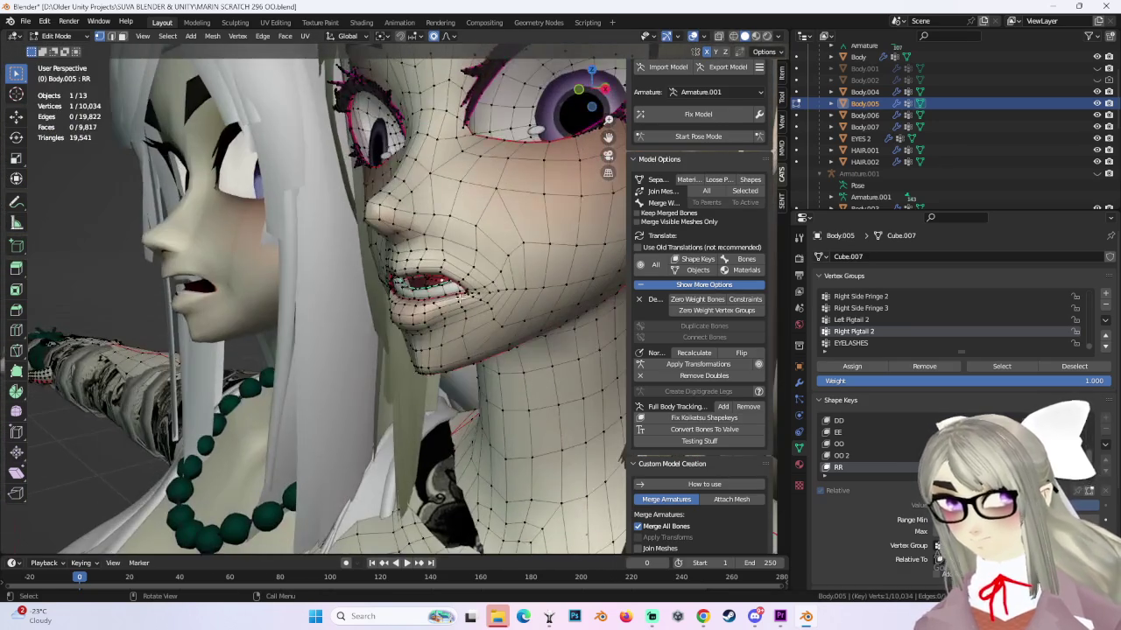
{"action": "key", "text": "ctrl+l"}
Switch to X-ray, reselect the lip piece and rotate it slightly.
{"action": "scroll", "coordinate": [377, 254], "scroll_direction": "up", "scroll_amount": 2}
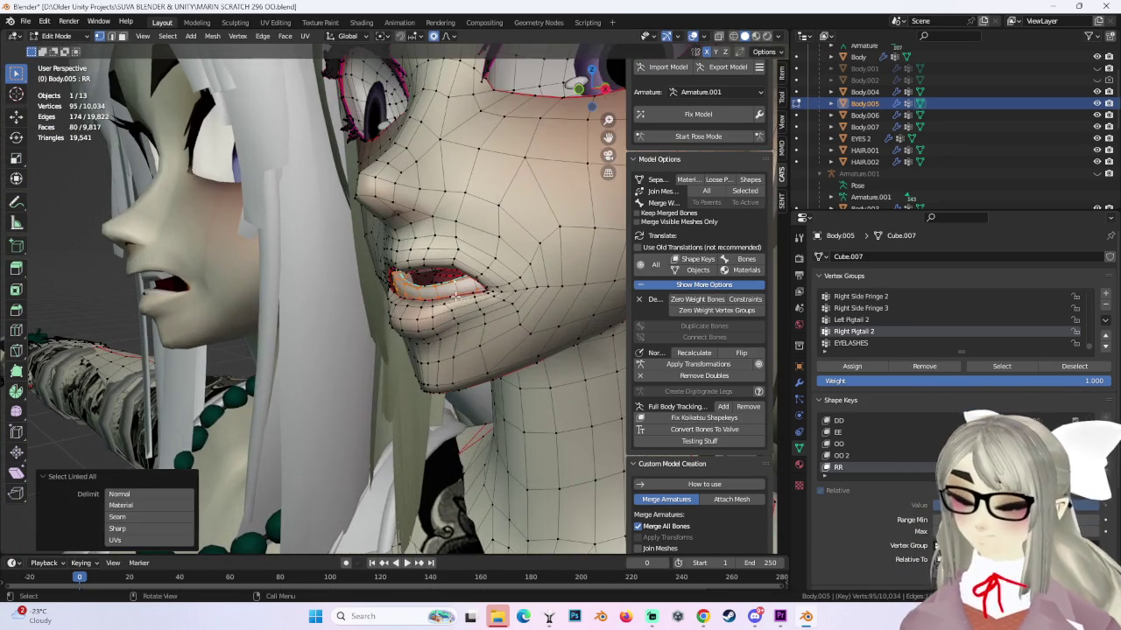
{"action": "left_click", "coordinate": [598, 90]}
{"action": "key", "text": "alt+a"}
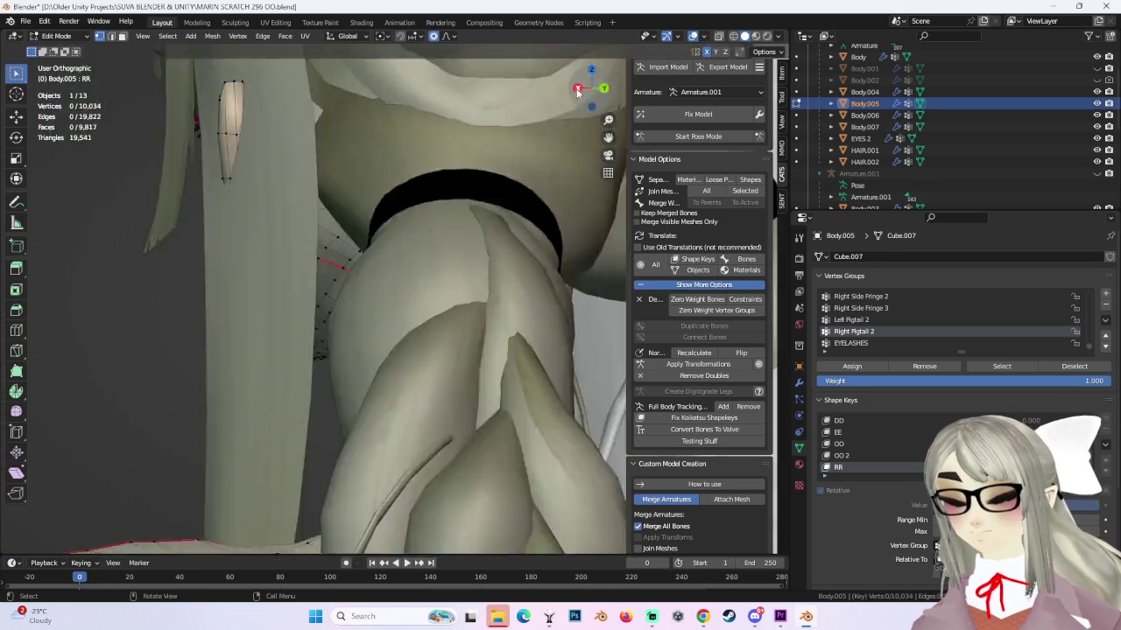
{"action": "scroll", "coordinate": [575, 91], "scroll_direction": "down", "scroll_amount": 3}
{"action": "scroll", "coordinate": [525, 193], "scroll_direction": "up", "scroll_amount": 2}
{"action": "scroll", "coordinate": [525, 193], "scroll_direction": "up", "scroll_amount": 1}
{"action": "key", "text": "alt+z"}
{"action": "key", "text": "ctrl+z"}
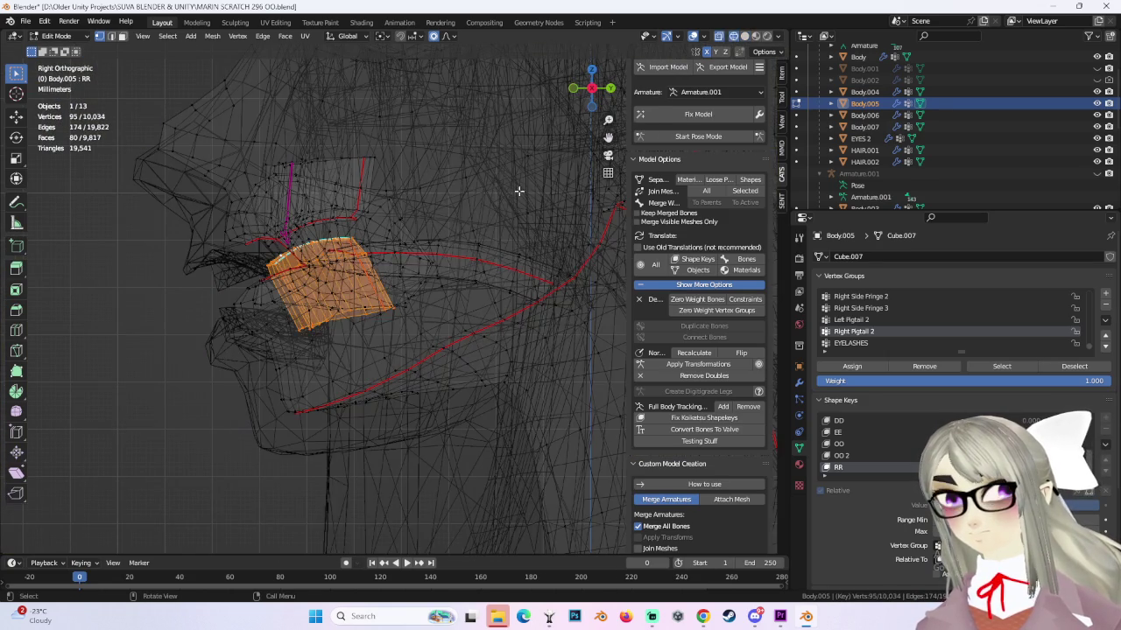
{"action": "key", "text": "r"}
{"action": "left_click", "coordinate": [519, 246]}
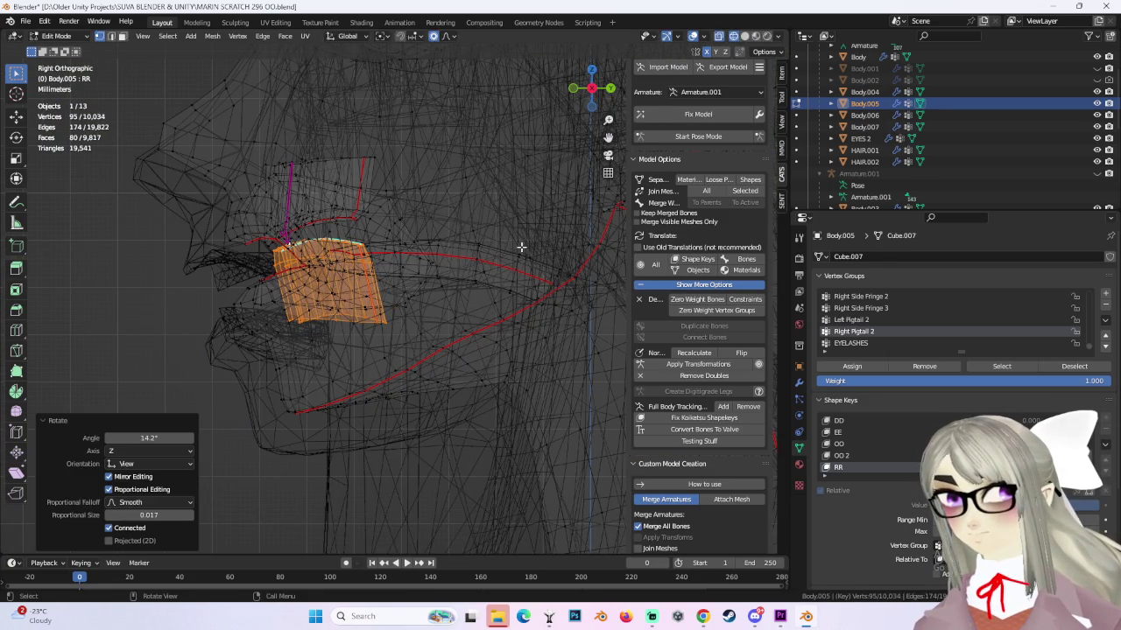
Move the lip piece and return to solid shading.
{"action": "key", "text": "g"}
{"action": "left_click", "coordinate": [508, 257]}
{"action": "mouse_move", "coordinate": [508, 257]}
{"action": "middle_mouse_down"}
{"action": "mouse_move", "coordinate": [436, 266]}
{"action": "mouse_move", "coordinate": [520, 264]}
{"action": "mouse_move", "coordinate": [570, 200]}
{"action": "middle_mouse_up"}
{"action": "left_click", "coordinate": [743, 37]}
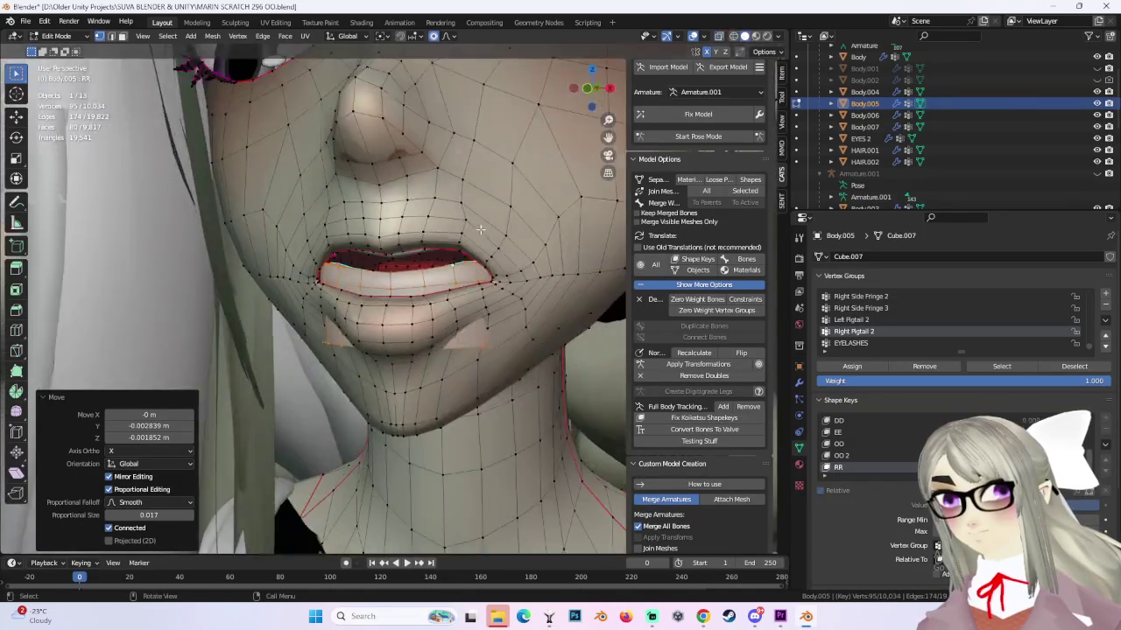
{"action": "mouse_move", "coordinate": [490, 263]}
{"action": "middle_mouse_down"}
{"action": "mouse_move", "coordinate": [550, 244]}
{"action": "mouse_move", "coordinate": [463, 258]}
{"action": "mouse_move", "coordinate": [446, 326]}
{"action": "mouse_move", "coordinate": [481, 274]}
{"action": "middle_mouse_up"}
Nudge the lips with small Y- and Z-constrained moves from the side view.
{"action": "key", "text": "g"}
{"action": "key", "text": "y"}
{"action": "left_click", "coordinate": [542, 247]}
{"action": "key", "text": "g"}
{"action": "key", "text": "z"}
{"action": "left_click", "coordinate": [465, 257]}
{"action": "key", "text": "g"}
{"action": "key", "text": "y"}
{"action": "left_click", "coordinate": [446, 326]}
Try a lip move in a see-through right view, undo it and restore solid shading.
{"action": "left_click", "coordinate": [604, 87]}
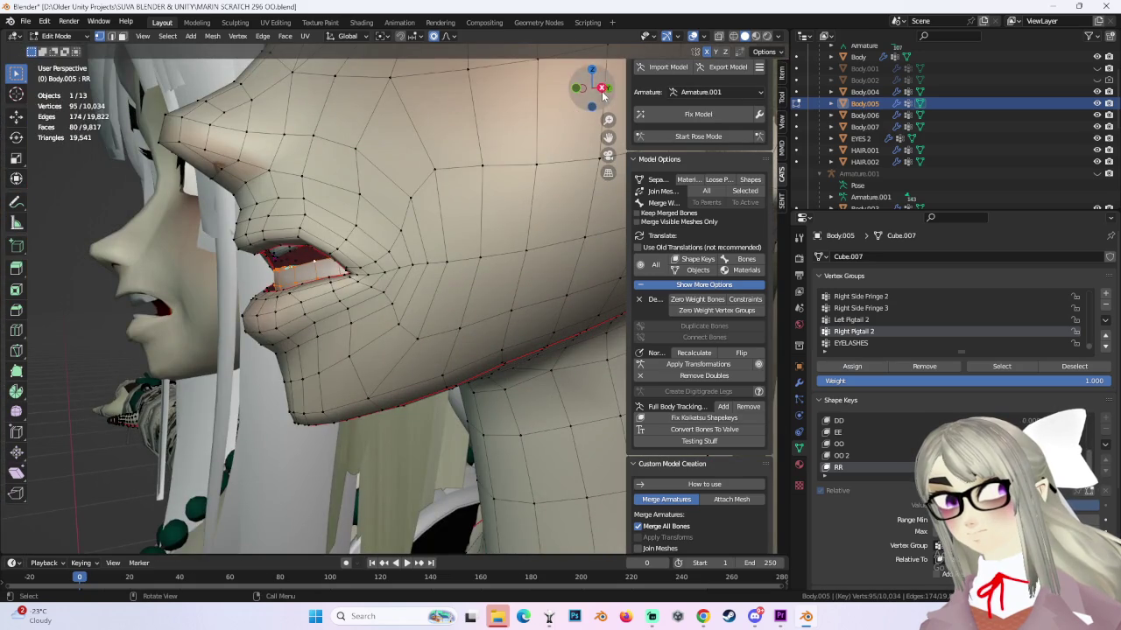
{"action": "key", "text": "shift+z"}
{"action": "key", "text": "g"}
{"action": "left_click", "coordinate": [490, 219]}
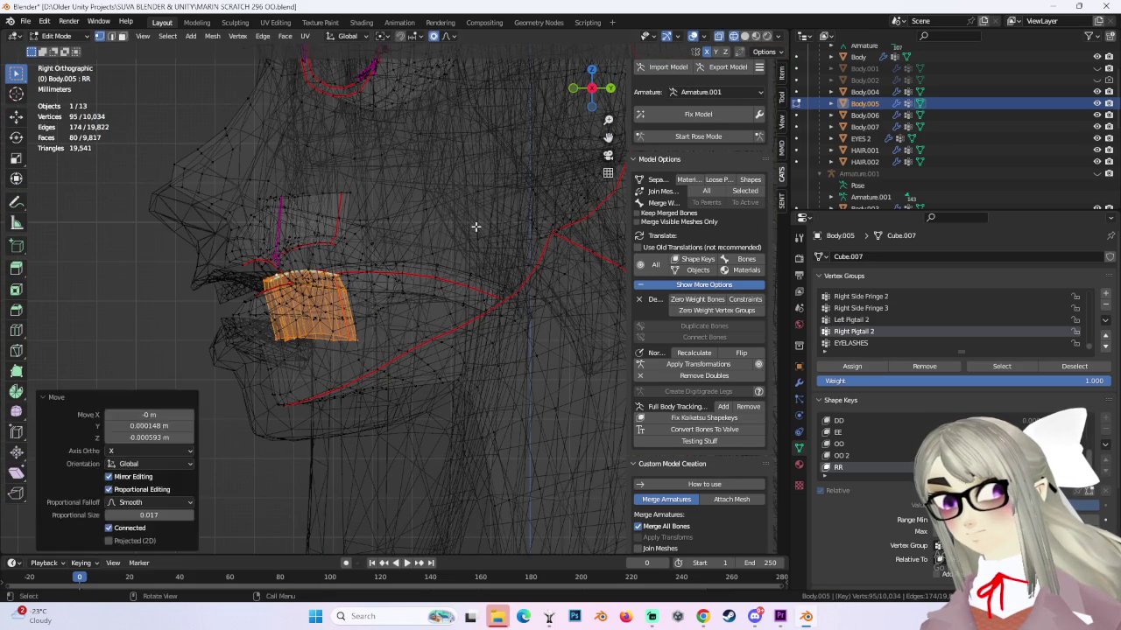
{"action": "key", "text": "ctrl+z"}
{"action": "key", "text": "shift+z"}
{"action": "mouse_move", "coordinate": [505, 183]}
{"action": "middle_mouse_down"}
{"action": "mouse_move", "coordinate": [335, 258]}
{"action": "mouse_move", "coordinate": [378, 263]}
{"action": "mouse_move", "coordinate": [387, 295]}
{"action": "mouse_move", "coordinate": [440, 296]}
{"action": "mouse_move", "coordinate": [398, 308]}
{"action": "middle_mouse_up"}
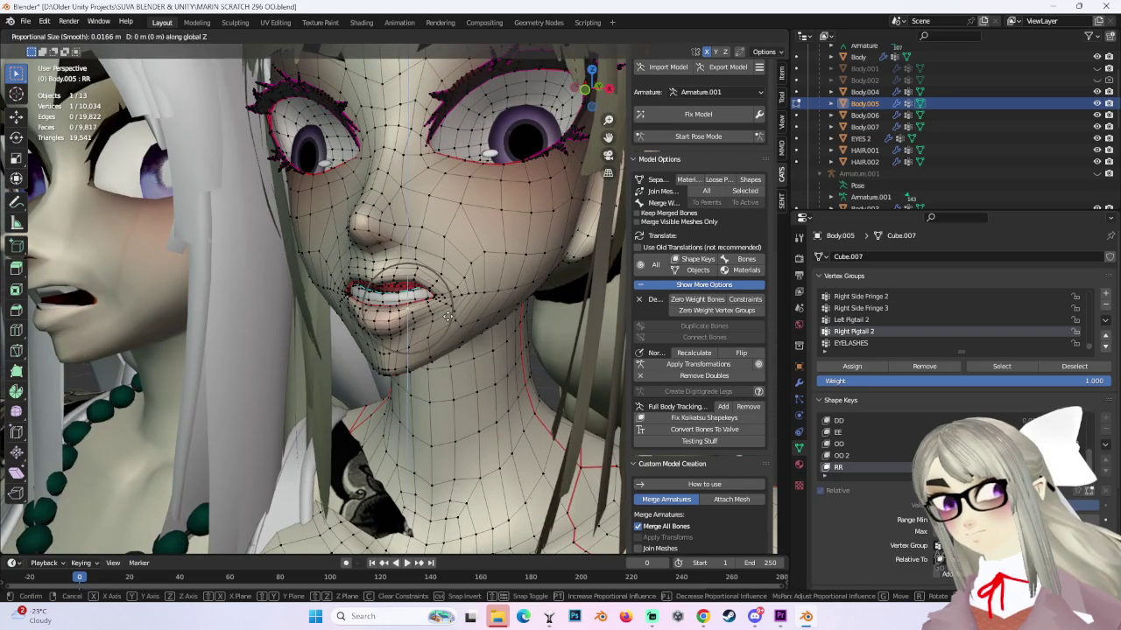
Raise a single lip vertex with smooth proportional falloff.
{"action": "left_click", "coordinate": [403, 309]}
{"action": "key", "text": "g"}
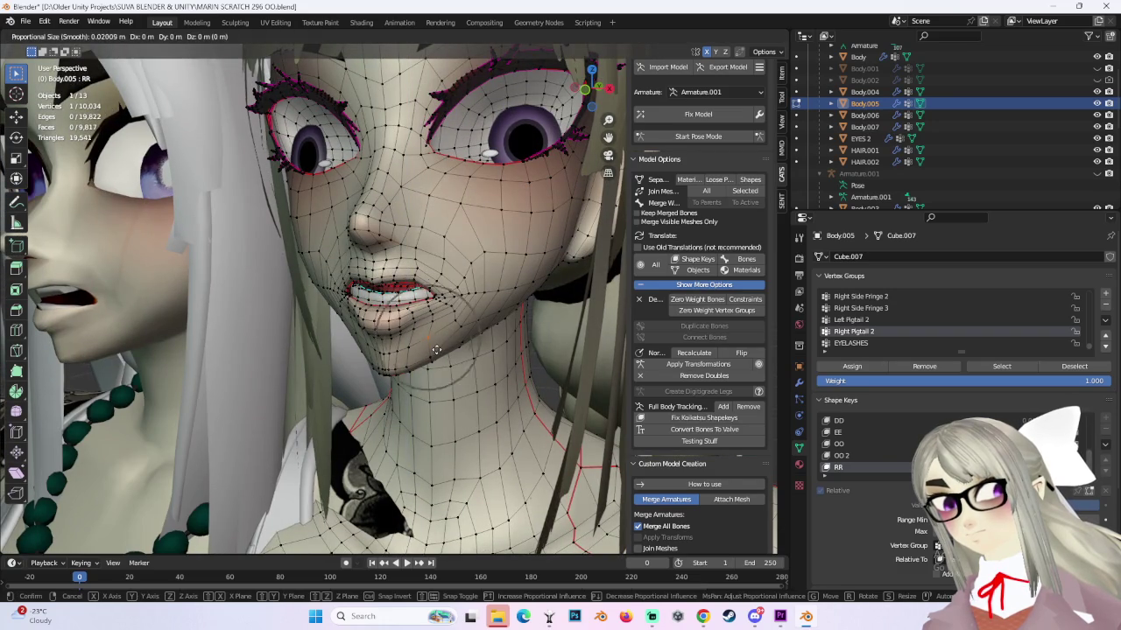
{"action": "key", "text": "l"}
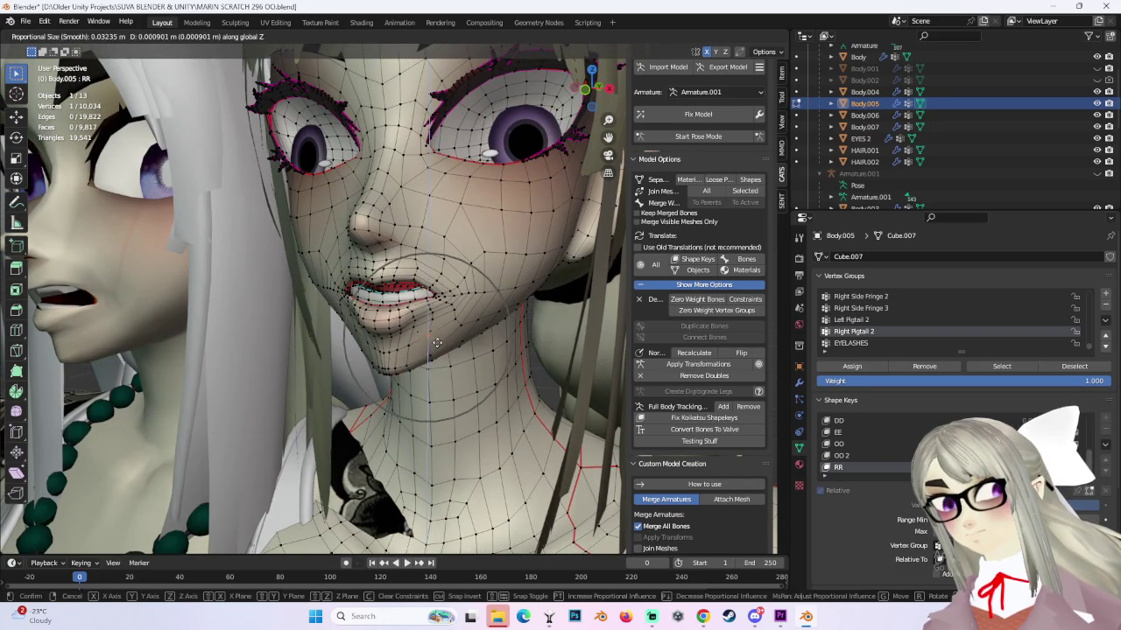
{"action": "key", "text": "ctrl+z"}
{"action": "left_click", "coordinate": [393, 362]}
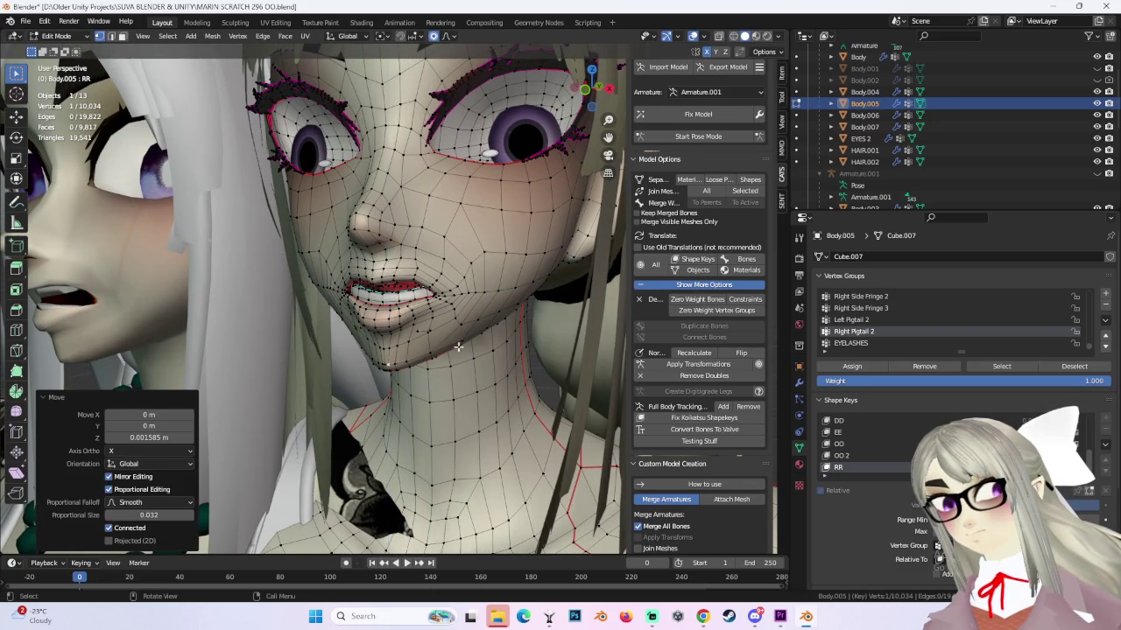
{"action": "mouse_move", "coordinate": [585, 345]}
{"action": "middle_mouse_down"}
{"action": "mouse_move", "coordinate": [494, 343]}
{"action": "mouse_move", "coordinate": [417, 324]}
{"action": "mouse_move", "coordinate": [359, 251]}
{"action": "mouse_move", "coordinate": [437, 267]}
{"action": "middle_mouse_up"}
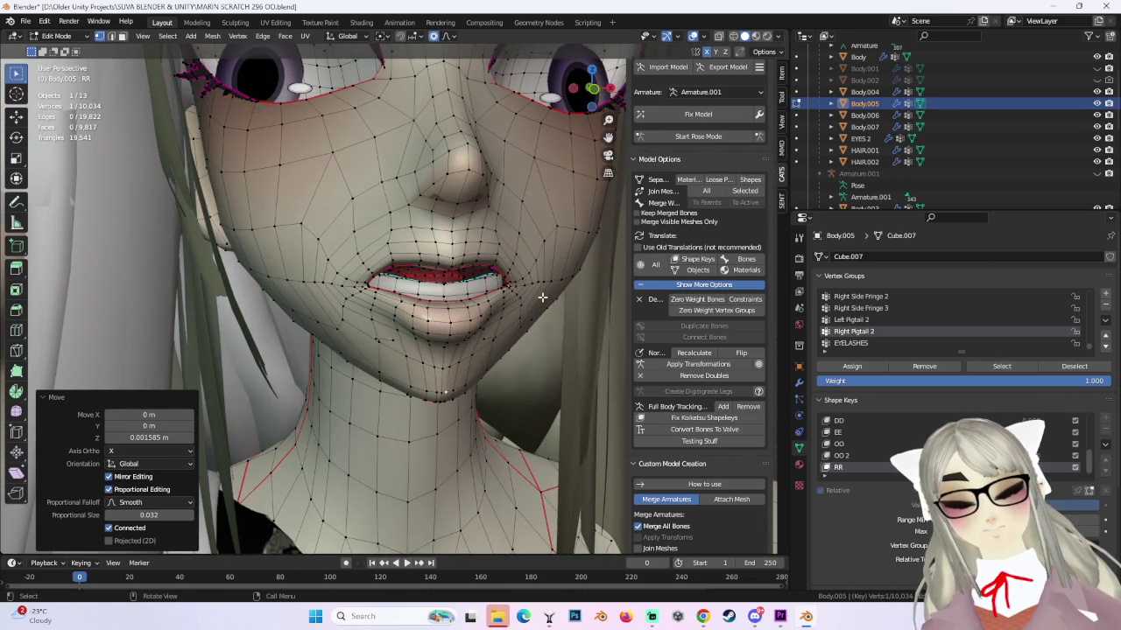
{"action": "mouse_move", "coordinate": [542, 298]}
{"action": "middle_mouse_down"}
{"action": "mouse_move", "coordinate": [446, 254]}
{"action": "mouse_move", "coordinate": [444, 235]}
{"action": "middle_mouse_up"}
From the side, nudge mouth, lip and cheek vertices into a smoother contour.
{"action": "key", "text": "g"}
{"action": "left_click", "coordinate": [446, 255]}
{"action": "key", "text": "g"}
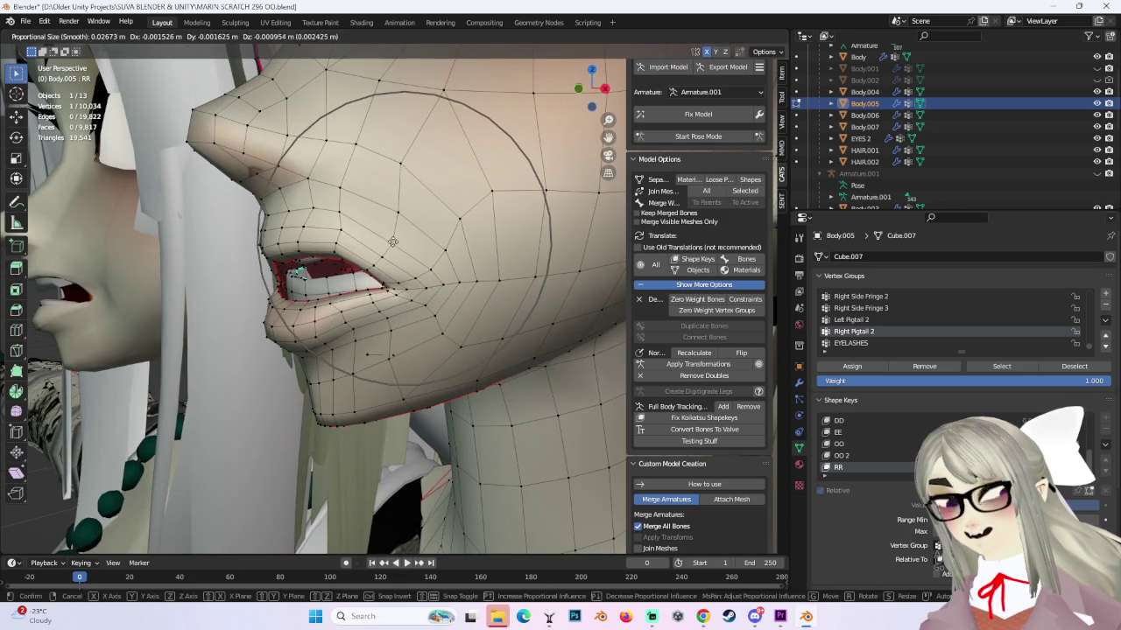
{"action": "left_click", "coordinate": [395, 247]}
{"action": "key", "text": "g"}
{"action": "left_click", "coordinate": [406, 231]}
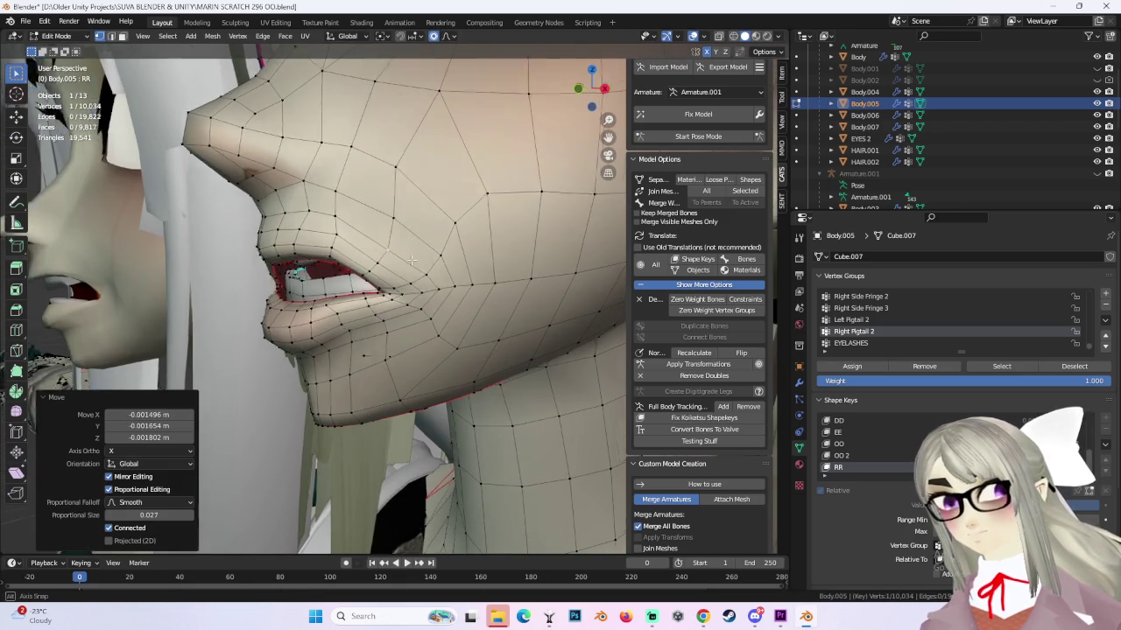
{"action": "key", "text": "g"}
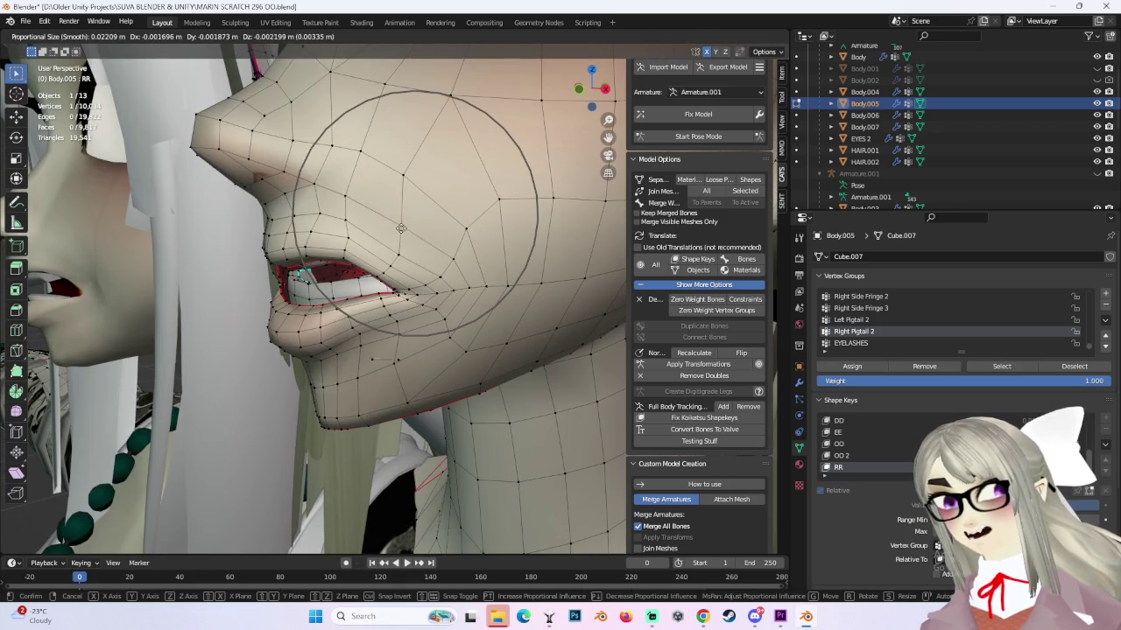
{"action": "left_click", "coordinate": [400, 228]}
From the front, adjust three more lip vertices.
{"action": "mouse_move", "coordinate": [400, 229]}
{"action": "middle_mouse_down"}
{"action": "mouse_move", "coordinate": [523, 248]}
{"action": "mouse_move", "coordinate": [407, 262]}
{"action": "middle_mouse_up"}
{"action": "key", "text": "g"}
{"action": "left_click", "coordinate": [407, 263]}
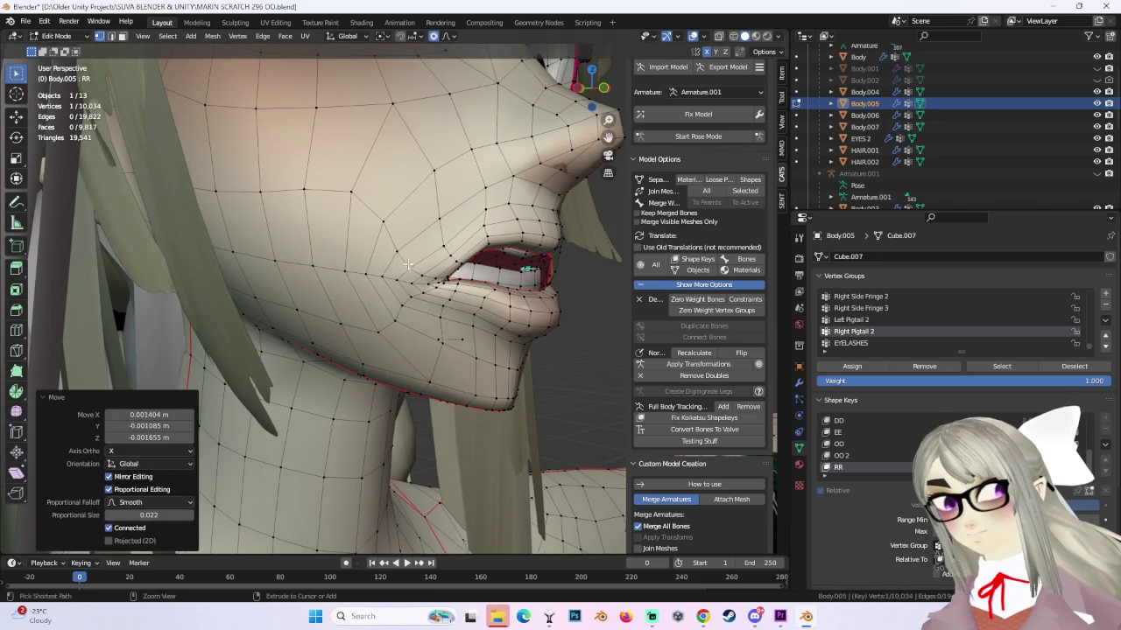
{"action": "key", "text": "g"}
{"action": "left_click", "coordinate": [431, 246]}
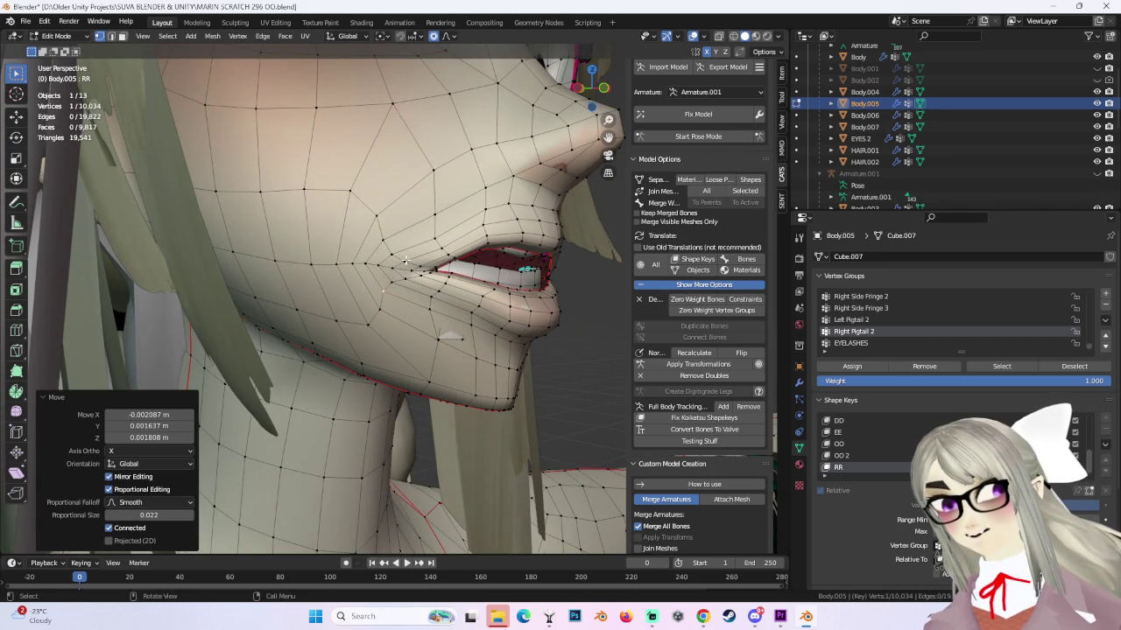
{"action": "key", "text": "g"}
{"action": "left_click", "coordinate": [407, 258]}
Shift the mouth corner and nearby vertices at 0.022 falloff (latest -0.000566 m Y, -0.000391 m Z).
{"action": "mouse_move", "coordinate": [433, 190]}
{"action": "middle_mouse_down"}
{"action": "mouse_move", "coordinate": [456, 250]}
{"action": "mouse_move", "coordinate": [429, 259]}
{"action": "middle_mouse_up"}
{"action": "mouse_move", "coordinate": [486, 309]}
{"action": "middle_mouse_down"}
{"action": "mouse_move", "coordinate": [458, 336]}
{"action": "mouse_move", "coordinate": [494, 298]}
{"action": "mouse_move", "coordinate": [510, 257]}
{"action": "mouse_move", "coordinate": [490, 280]}
{"action": "mouse_move", "coordinate": [441, 295]}
{"action": "mouse_move", "coordinate": [362, 253]}
{"action": "middle_mouse_up"}
{"action": "key", "text": "g"}
{"action": "left_click", "coordinate": [511, 257]}
{"action": "key", "text": "g"}
{"action": "left_click", "coordinate": [368, 245]}
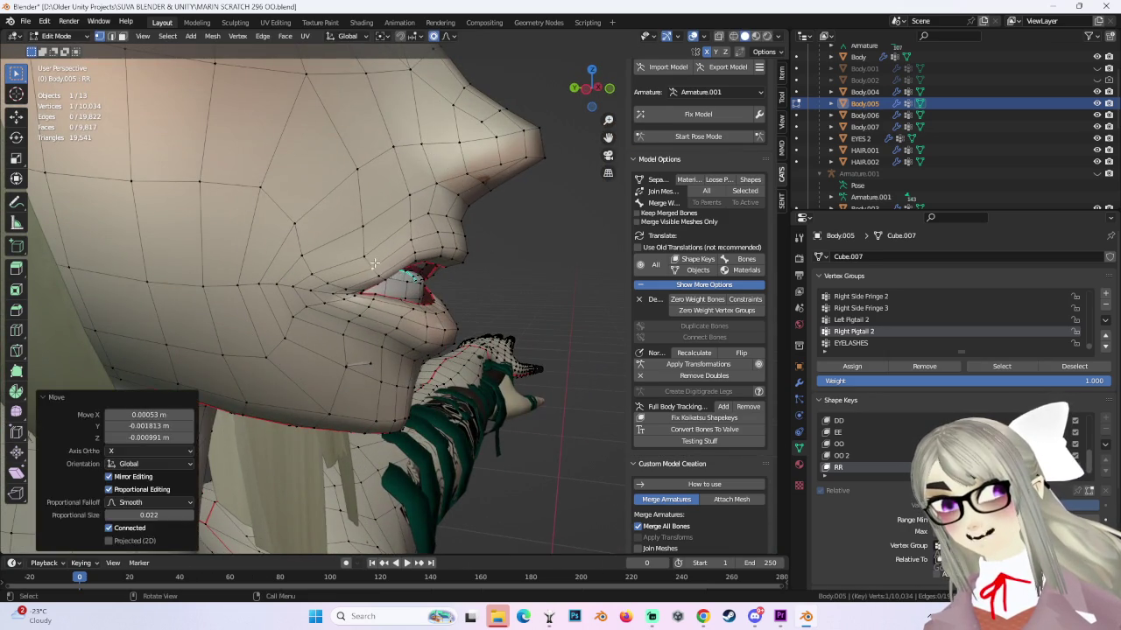
{"action": "key", "text": "g"}
{"action": "left_click", "coordinate": [367, 223]}
{"action": "mouse_move", "coordinate": [368, 223]}
{"action": "middle_mouse_down"}
{"action": "mouse_move", "coordinate": [428, 278]}
{"action": "mouse_move", "coordinate": [455, 283]}
{"action": "middle_mouse_up"}
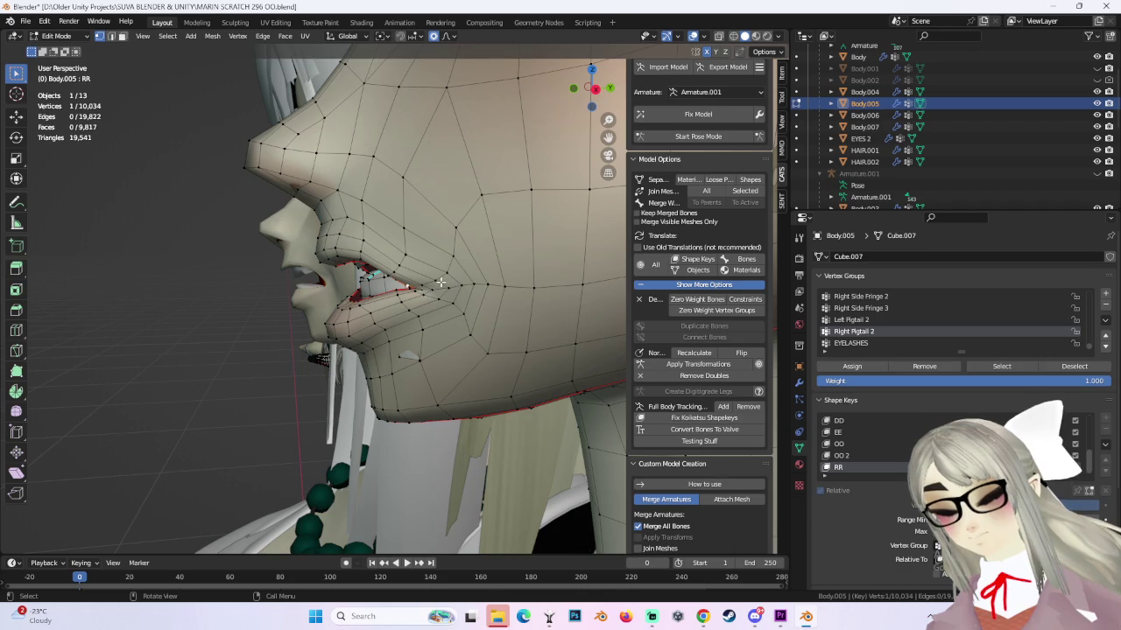
In Right Orthographic view, smooth a chin vertex and an under-chin vertex.
{"action": "middle_click_drag", "start_coordinate": [329, 254], "coordinate": [569, 105]}
{"action": "left_click", "coordinate": [586, 103]}
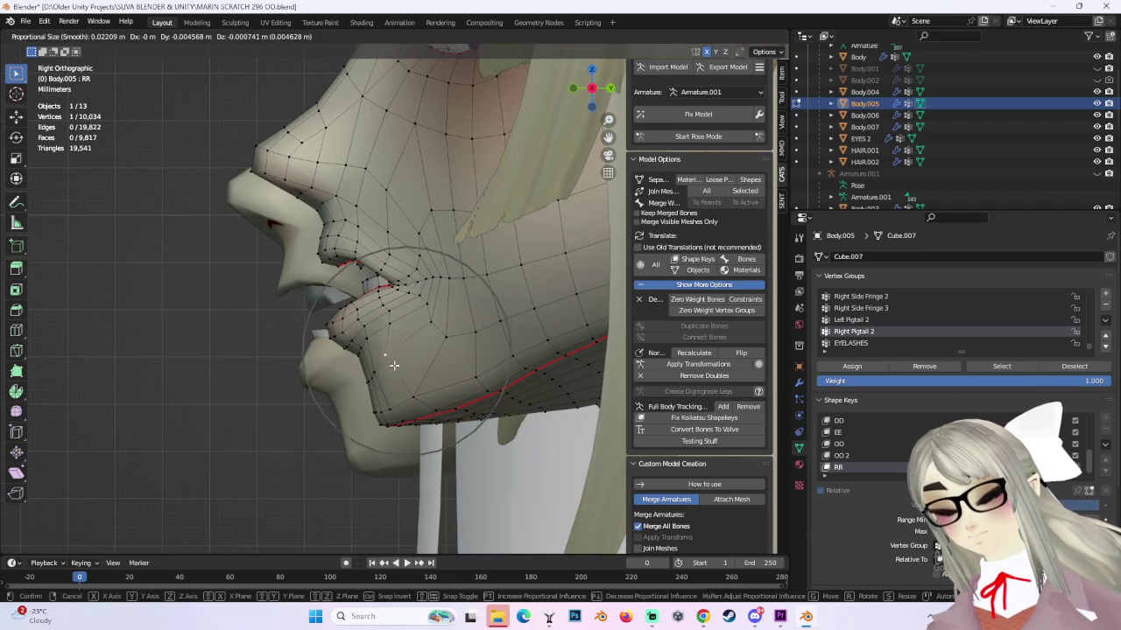
{"action": "left_click", "coordinate": [394, 365]}
{"action": "mouse_move", "coordinate": [394, 365]}
{"action": "middle_mouse_down"}
{"action": "mouse_move", "coordinate": [444, 334]}
{"action": "mouse_move", "coordinate": [425, 378]}
{"action": "mouse_move", "coordinate": [435, 365]}
{"action": "mouse_move", "coordinate": [525, 379]}
{"action": "mouse_move", "coordinate": [448, 350]}
{"action": "mouse_move", "coordinate": [368, 297]}
{"action": "mouse_move", "coordinate": [391, 226]}
{"action": "mouse_move", "coordinate": [464, 300]}
{"action": "mouse_move", "coordinate": [423, 359]}
{"action": "mouse_move", "coordinate": [443, 333]}
{"action": "mouse_move", "coordinate": [486, 377]}
{"action": "mouse_move", "coordinate": [475, 383]}
{"action": "middle_mouse_up"}
{"action": "key", "text": "g"}
{"action": "left_click", "coordinate": [450, 348]}
{"action": "key", "text": "g"}
{"action": "left_click", "coordinate": [482, 347]}
Select mouth-corner and inner lip vertices and reshape the inner lip in two moves.
{"action": "left_click", "coordinate": [367, 297]}
{"action": "left_click", "coordinate": [381, 293]}
{"action": "scroll", "coordinate": [386, 263], "scroll_direction": "up", "scroll_amount": 3}
{"action": "left_click", "coordinate": [493, 333]}
{"action": "key", "text": "g"}
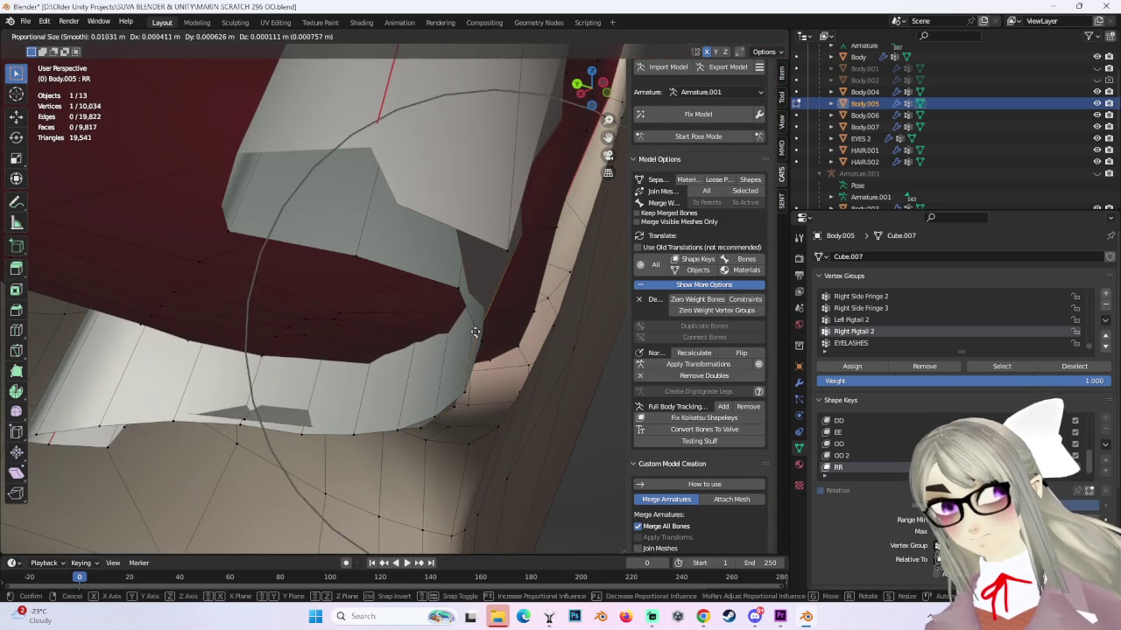
{"action": "left_click", "coordinate": [470, 333]}
Nudge two inner mouth vertices at 0.005 falloff (latest 0.001631 m X, 0.000917 m Y, 0.000302 m Z).
{"action": "mouse_move", "coordinate": [470, 332]}
{"action": "middle_mouse_down"}
{"action": "mouse_move", "coordinate": [549, 189]}
{"action": "mouse_move", "coordinate": [528, 245]}
{"action": "mouse_move", "coordinate": [561, 279]}
{"action": "middle_mouse_up"}
{"action": "key", "text": "g"}
{"action": "left_click", "coordinate": [530, 266]}
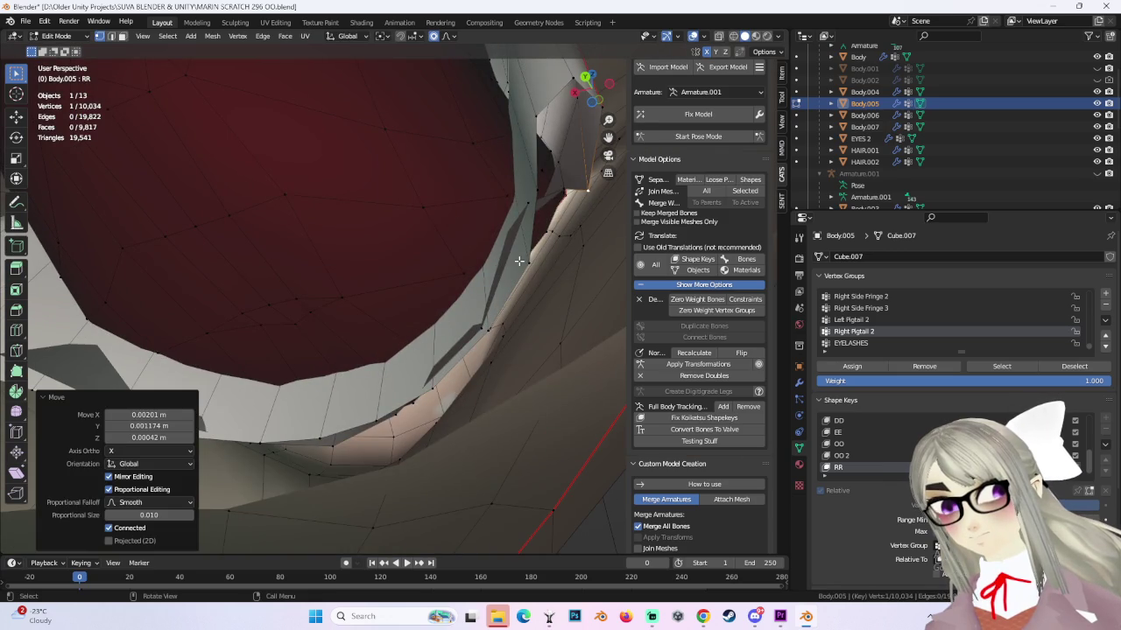
{"action": "key", "text": "g"}
{"action": "left_click", "coordinate": [471, 252]}
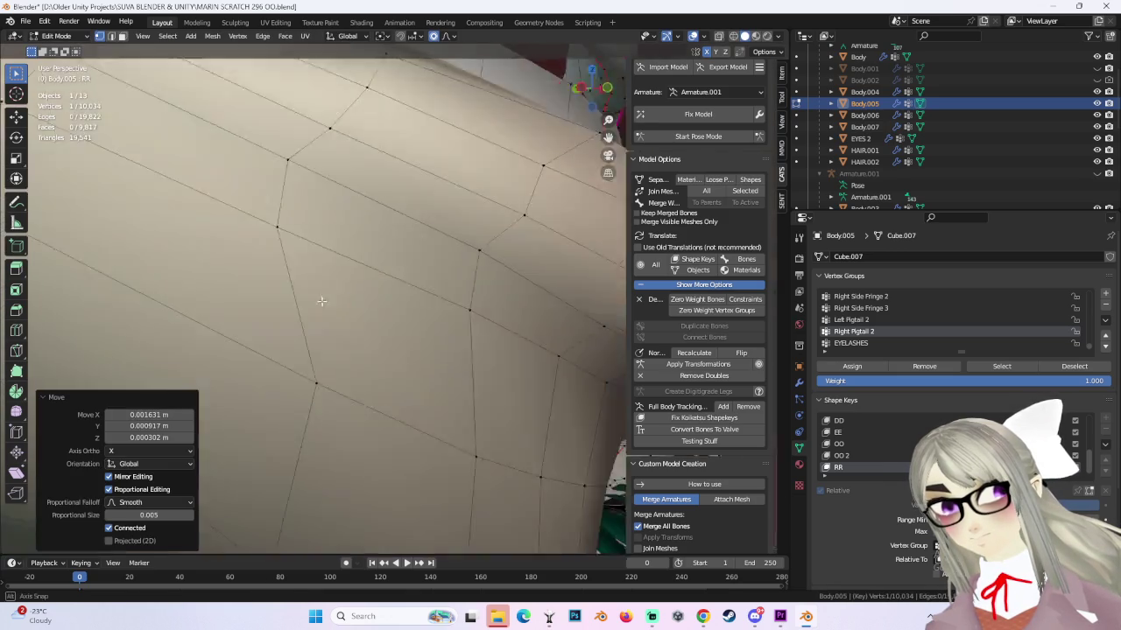
{"action": "mouse_move", "coordinate": [471, 251]}
{"action": "middle_mouse_down"}
{"action": "mouse_move", "coordinate": [412, 292]}
{"action": "mouse_move", "coordinate": [331, 264]}
{"action": "mouse_move", "coordinate": [500, 304]}
{"action": "mouse_move", "coordinate": [488, 340]}
{"action": "middle_mouse_up"}
Reshape the lower lip vertices in two smooth-falloff moves.
{"action": "key", "text": "g"}
{"action": "left_click", "coordinate": [469, 346]}
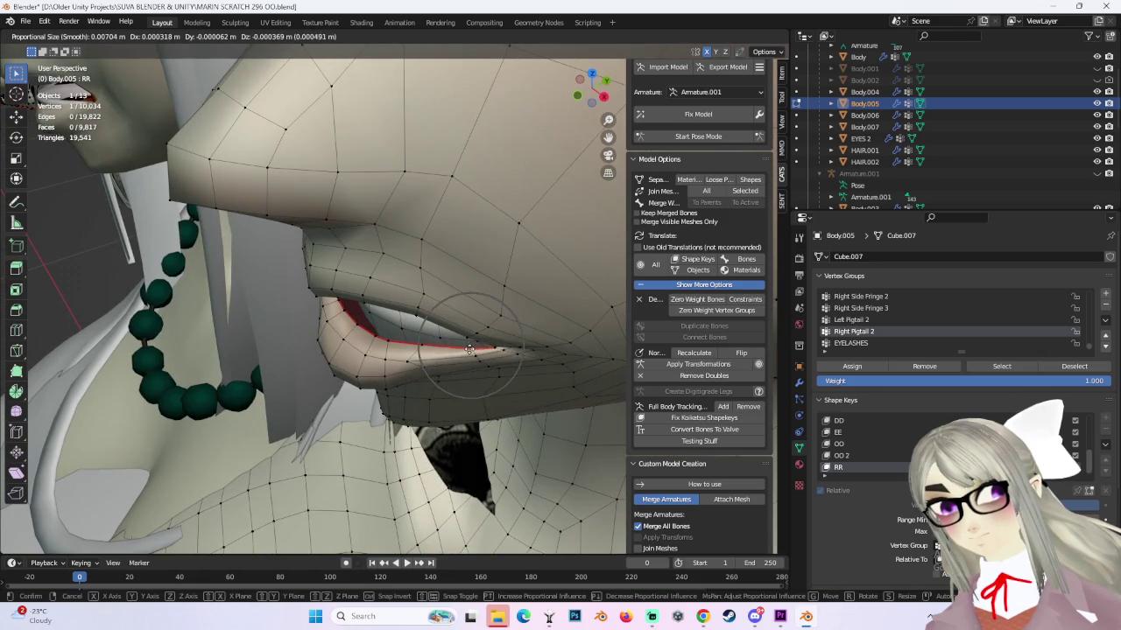
{"action": "left_click", "coordinate": [459, 361]}
{"action": "mouse_move", "coordinate": [459, 362]}
{"action": "middle_mouse_down"}
{"action": "mouse_move", "coordinate": [415, 270]}
{"action": "mouse_move", "coordinate": [399, 286]}
{"action": "mouse_move", "coordinate": [370, 268]}
{"action": "mouse_move", "coordinate": [347, 311]}
{"action": "mouse_move", "coordinate": [305, 283]}
{"action": "mouse_move", "coordinate": [297, 232]}
{"action": "middle_mouse_up"}
{"action": "key", "text": "g"}
{"action": "left_click", "coordinate": [411, 273]}
Adjust a lip vertex and the inner lip edge at 0.020 falloff, then view from the right.
{"action": "key", "text": "g"}
{"action": "left_click", "coordinate": [315, 283]}
{"action": "key", "text": "g"}
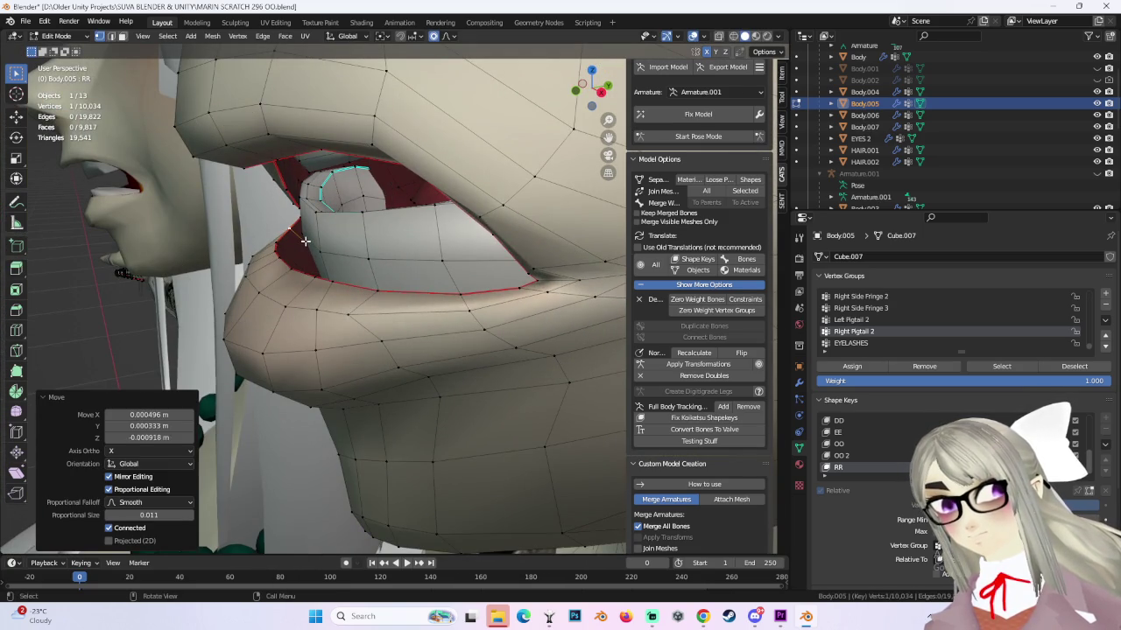
{"action": "scroll", "coordinate": [297, 237], "scroll_direction": "down", "scroll_amount": 5}
{"action": "left_click", "coordinate": [302, 243]}
{"action": "middle_click_drag", "start_coordinate": [302, 243], "coordinate": [327, 232]}
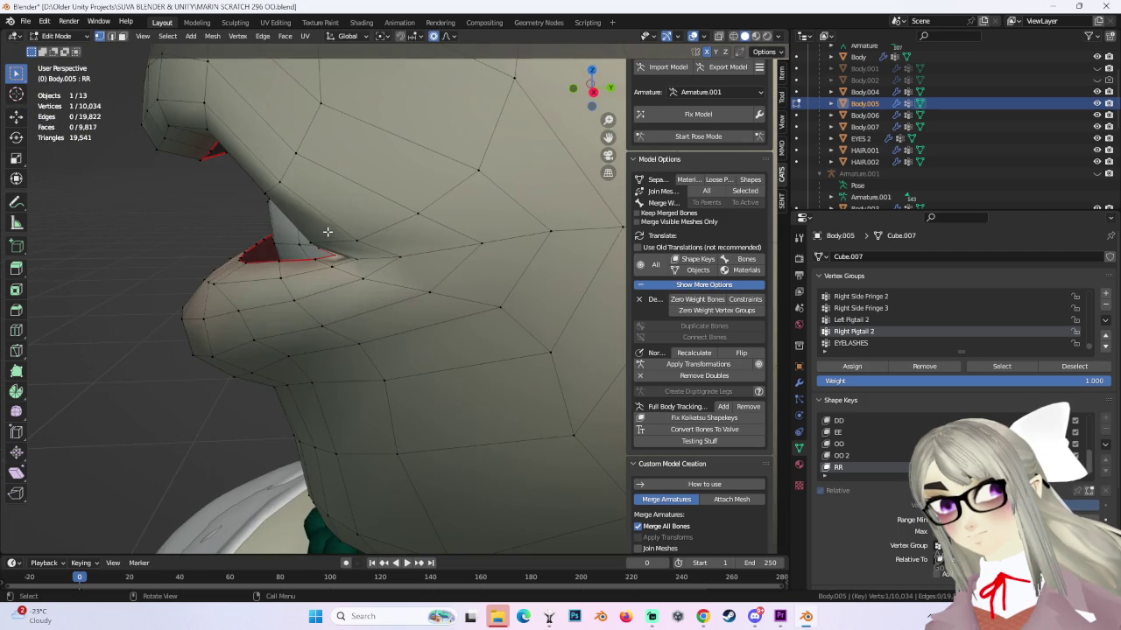
{"action": "left_click", "coordinate": [592, 93]}
{"action": "scroll", "coordinate": [447, 230], "scroll_direction": "down", "scroll_amount": 2}
{"action": "scroll", "coordinate": [451, 254], "scroll_direction": "down", "scroll_amount": 2}
Box-select the chin vertices and lift them, redoing the move until it sits right.
{"action": "scroll", "coordinate": [455, 260], "scroll_direction": "down", "scroll_amount": 2}
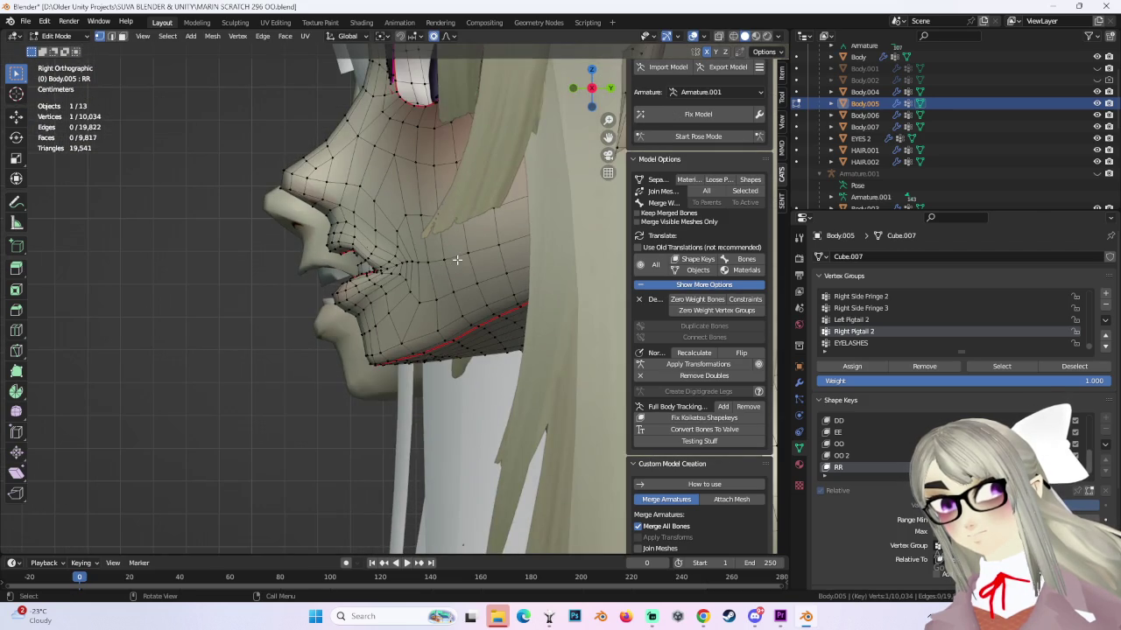
{"action": "left_click_drag", "start_coordinate": [459, 366], "coordinate": [458, 365]}
{"action": "key", "text": "g"}
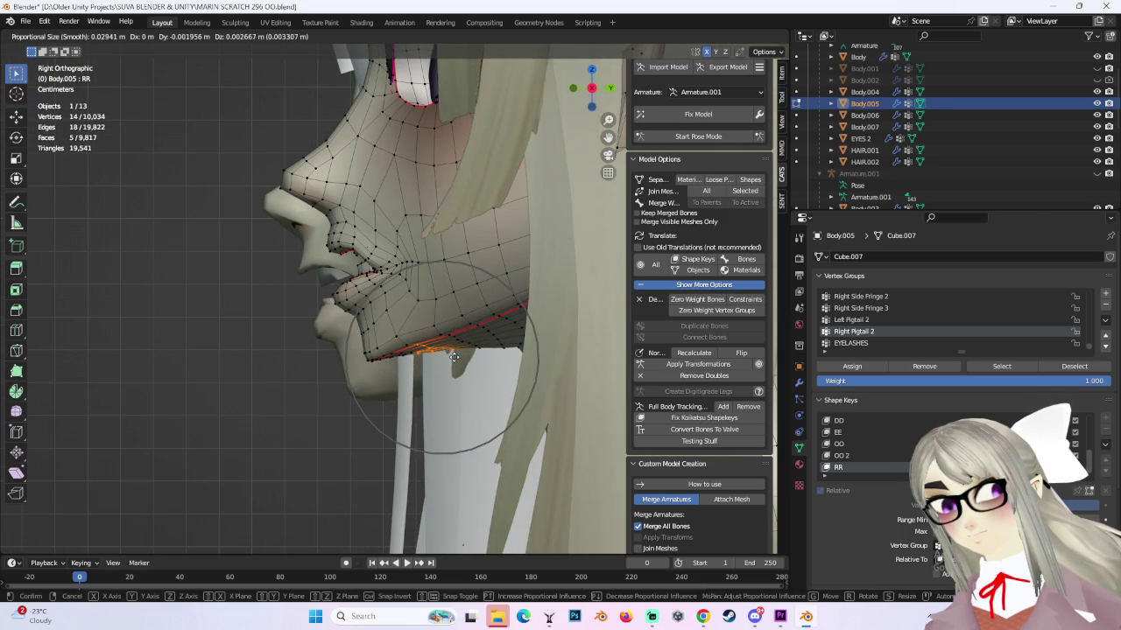
{"action": "scroll", "coordinate": [438, 341], "scroll_direction": "down", "scroll_amount": 2}
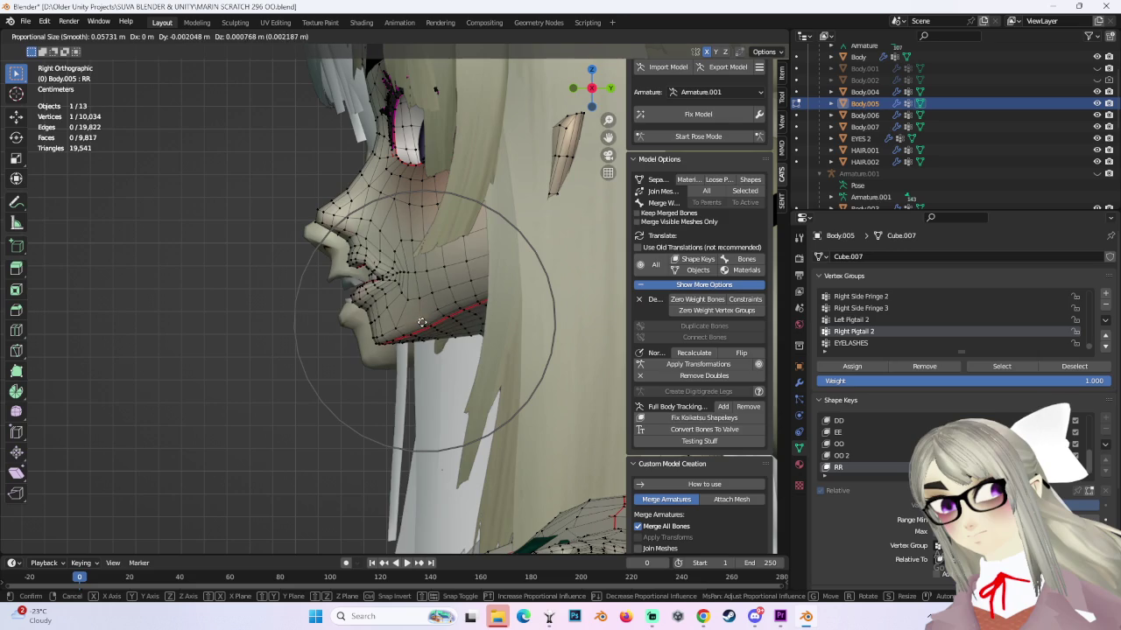
{"action": "left_click", "coordinate": [419, 317]}
{"action": "key", "text": "ctrl+z"}
{"action": "key", "text": "g"}
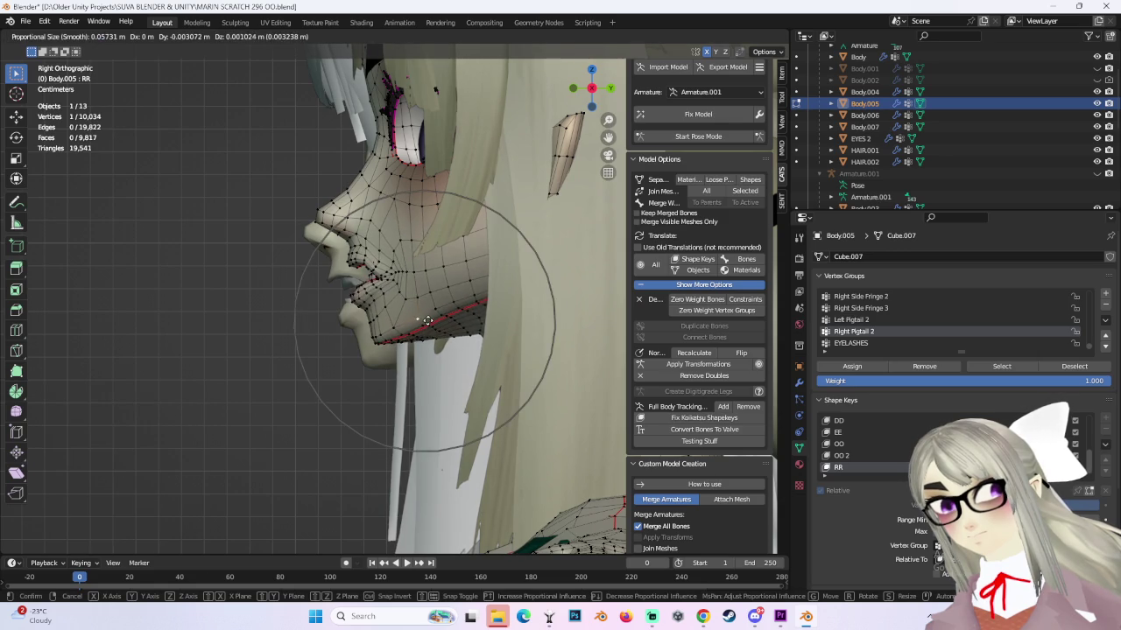
{"action": "left_click", "coordinate": [426, 319]}
{"action": "key", "text": "ctrl+z"}
{"action": "key", "text": "g"}
{"action": "left_click", "coordinate": [385, 281]}
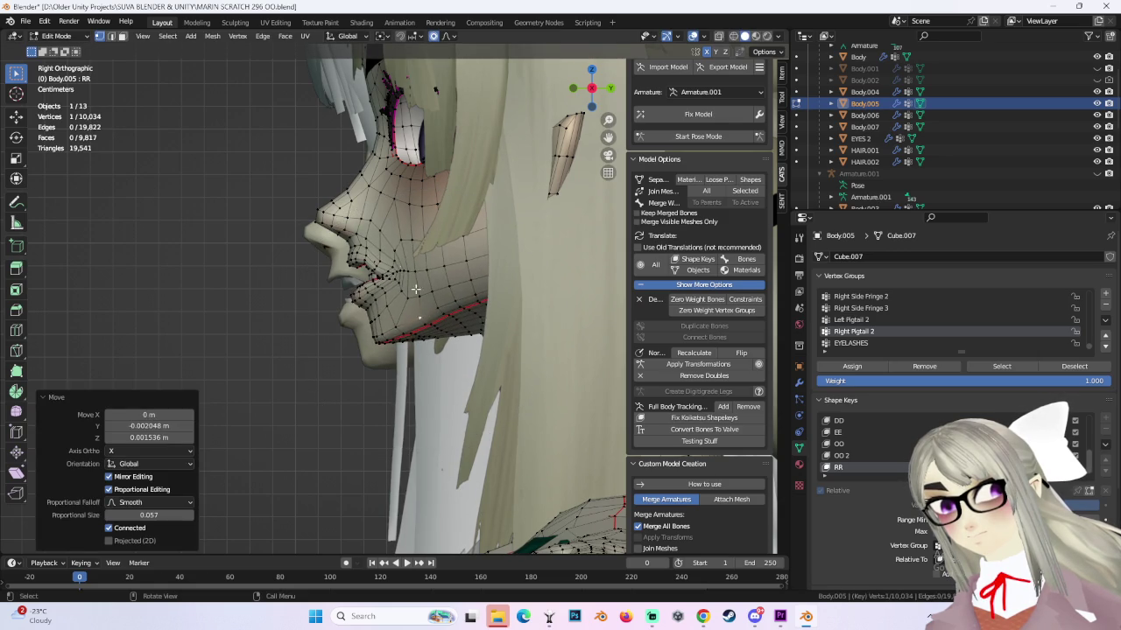
Fine-tune two vertices near the mouth.
{"action": "scroll", "coordinate": [353, 235], "scroll_direction": "up", "scroll_amount": 2}
{"action": "key", "text": "g"}
{"action": "scroll", "coordinate": [357, 245], "scroll_direction": "up", "scroll_amount": 8}
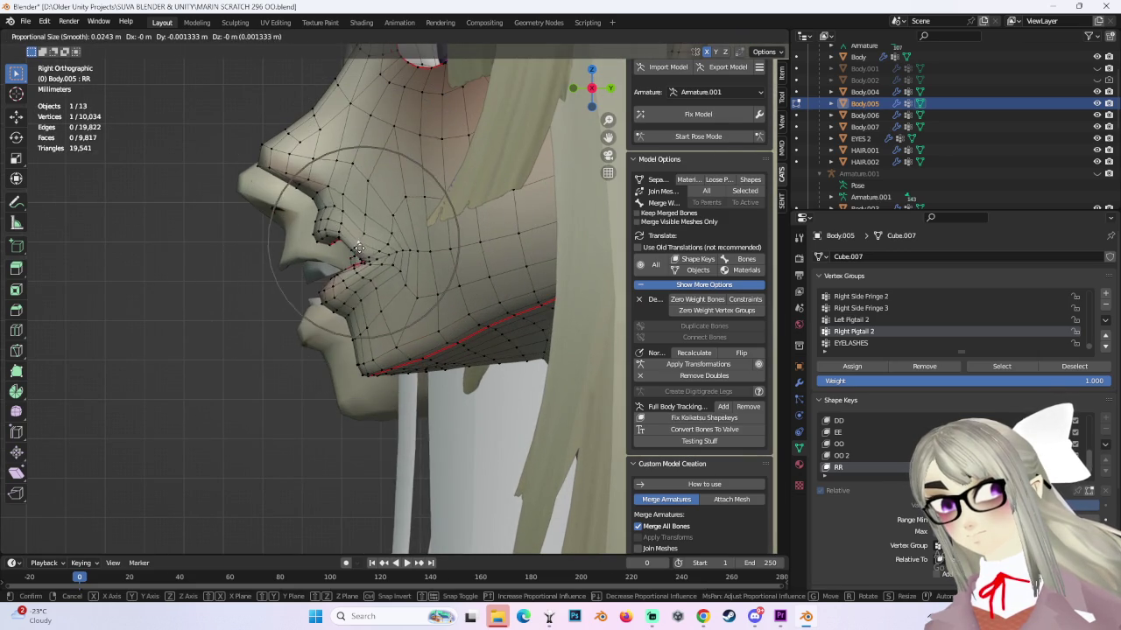
{"action": "left_click", "coordinate": [365, 238]}
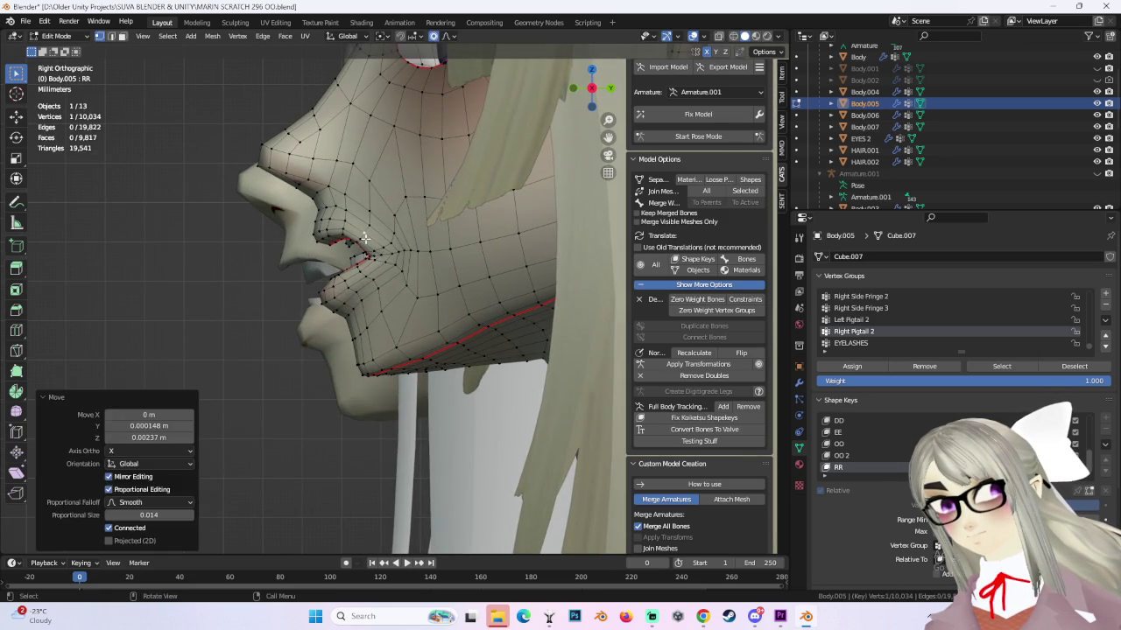
{"action": "key", "text": "g"}
{"action": "left_click", "coordinate": [367, 227]}
{"action": "scroll", "coordinate": [458, 255], "scroll_direction": "down", "scroll_amount": 3}
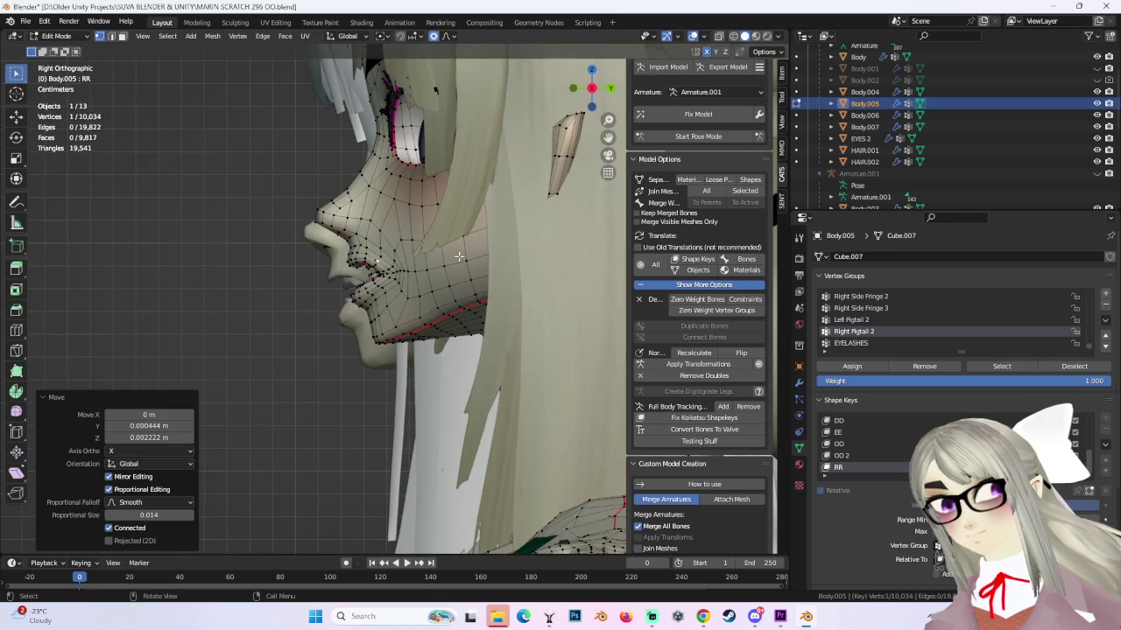
Tweak cheek and lower-lip vertices (-0.00512 m Y, -0.001024 m Z at 0.039 falloff), checking from the front.
{"action": "key", "text": "g"}
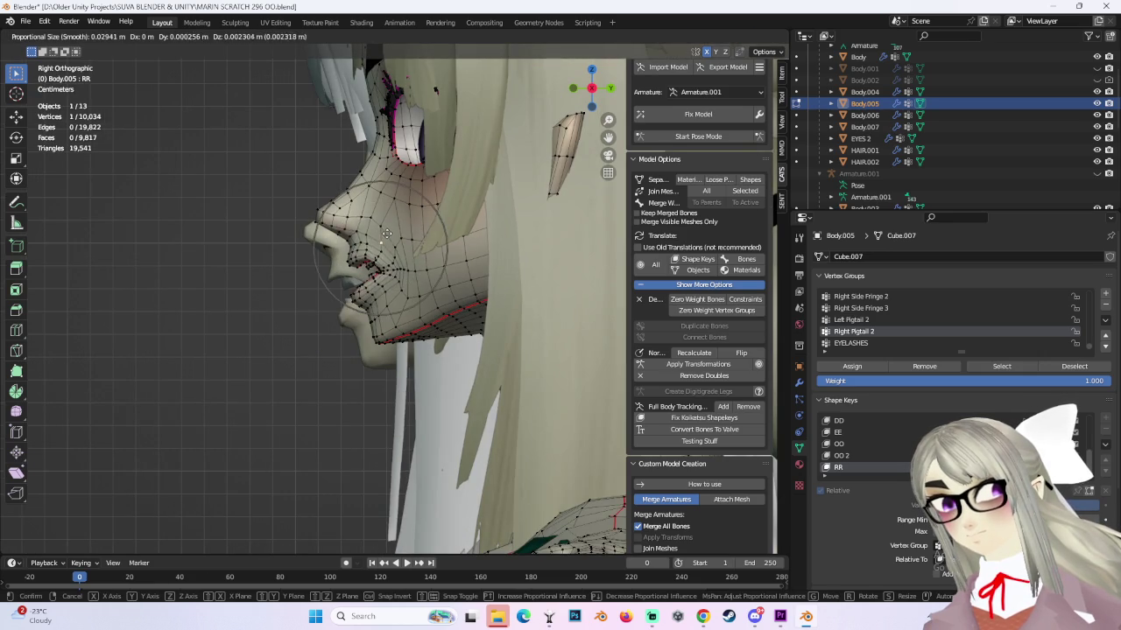
{"action": "left_click", "coordinate": [376, 242]}
{"action": "key", "text": "g"}
{"action": "left_click", "coordinate": [390, 243]}
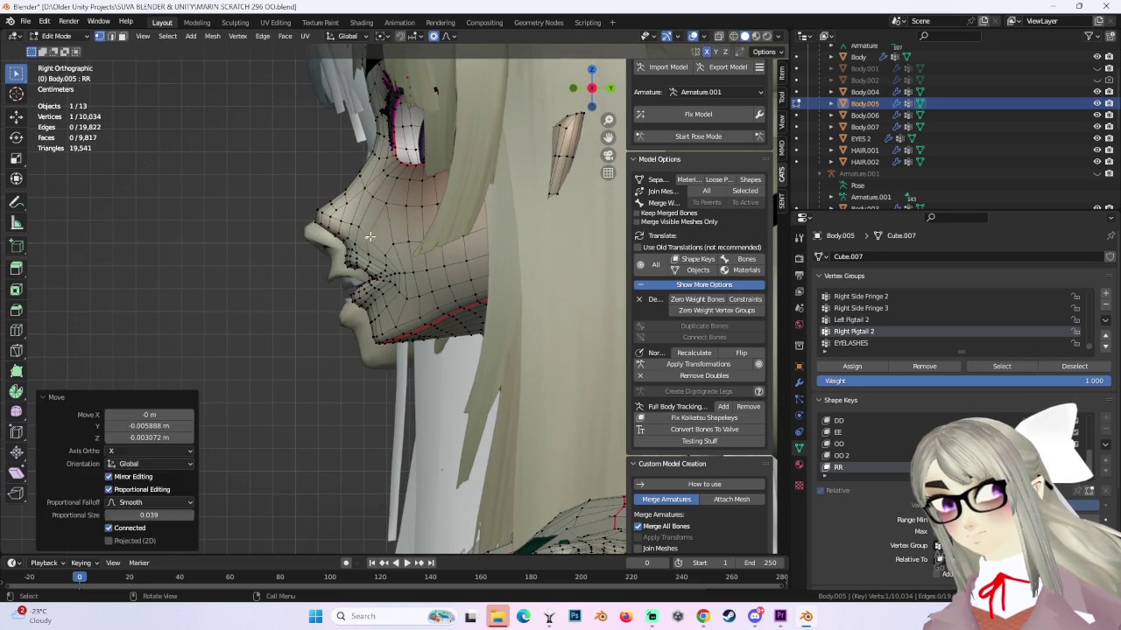
{"action": "key", "text": "ctrl+z"}
{"action": "key", "text": "g"}
{"action": "left_click", "coordinate": [412, 265]}
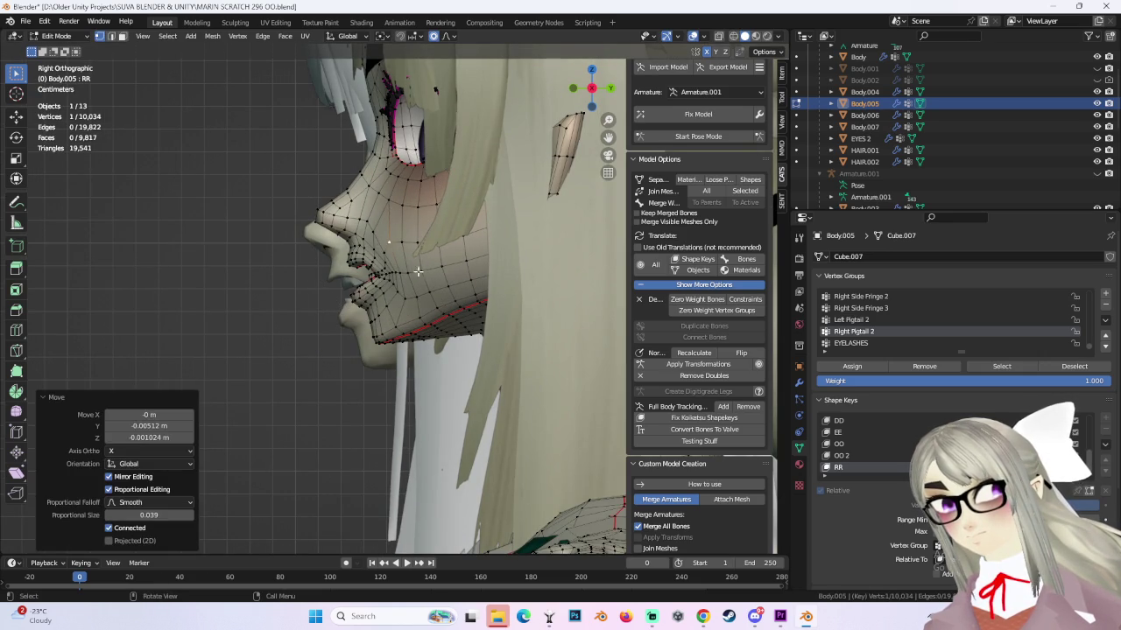
{"action": "mouse_move", "coordinate": [418, 273]}
{"action": "middle_mouse_down"}
{"action": "mouse_move", "coordinate": [442, 257]}
{"action": "mouse_move", "coordinate": [552, 305]}
{"action": "middle_mouse_up"}
{"action": "mouse_move", "coordinate": [443, 309]}
{"action": "middle_mouse_down"}
{"action": "mouse_move", "coordinate": [402, 325]}
{"action": "mouse_move", "coordinate": [501, 314]}
{"action": "mouse_move", "coordinate": [408, 283]}
{"action": "mouse_move", "coordinate": [461, 235]}
{"action": "middle_mouse_up"}
{"action": "scroll", "coordinate": [432, 303], "scroll_direction": "up", "scroll_amount": 1}
{"action": "scroll", "coordinate": [429, 306], "scroll_direction": "up", "scroll_amount": 2}
{"action": "scroll", "coordinate": [425, 310], "scroll_direction": "up", "scroll_amount": 1}
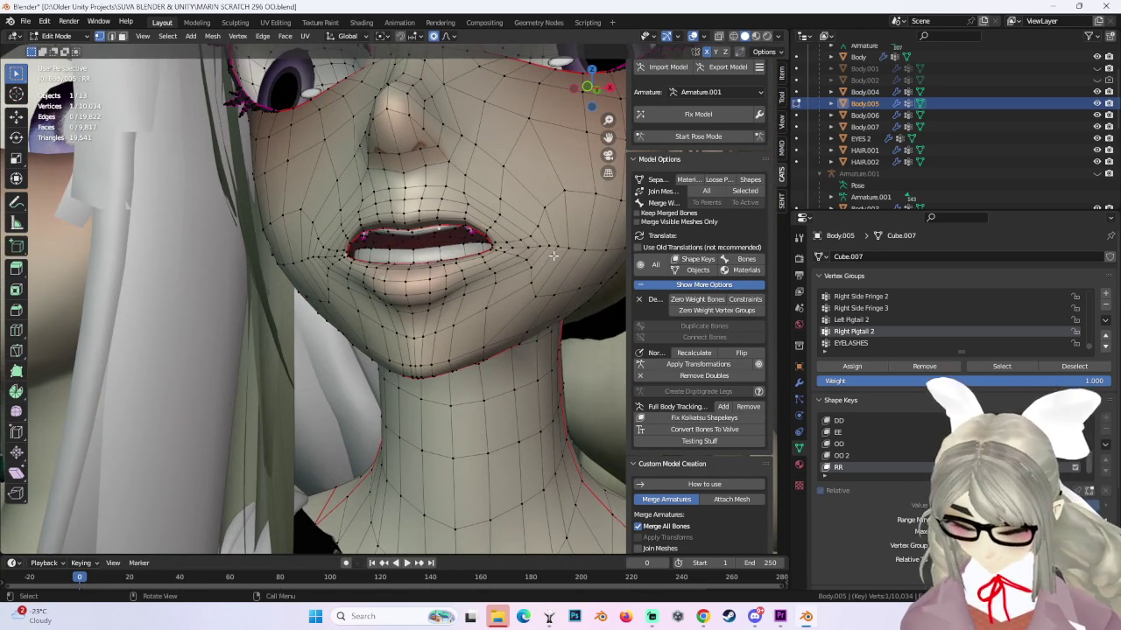
Move the lip vertices along Z and shift the nearby mouth vertices.
{"action": "mouse_move", "coordinate": [553, 255]}
{"action": "middle_mouse_down"}
{"action": "mouse_move", "coordinate": [489, 271]}
{"action": "mouse_move", "coordinate": [513, 283]}
{"action": "mouse_move", "coordinate": [342, 254]}
{"action": "mouse_move", "coordinate": [391, 261]}
{"action": "mouse_move", "coordinate": [415, 288]}
{"action": "mouse_move", "coordinate": [368, 282]}
{"action": "mouse_move", "coordinate": [380, 262]}
{"action": "mouse_move", "coordinate": [467, 277]}
{"action": "mouse_move", "coordinate": [449, 285]}
{"action": "mouse_move", "coordinate": [313, 259]}
{"action": "mouse_move", "coordinate": [295, 312]}
{"action": "middle_mouse_up"}
{"action": "key", "text": "g"}
{"action": "key", "text": "z"}
{"action": "left_click", "coordinate": [525, 263]}
{"action": "left_click", "coordinate": [401, 261]}
{"action": "key", "text": "g"}
{"action": "left_click", "coordinate": [336, 286]}
Make another falloff move of the mouth vertices, cancelling one attempt.
{"action": "scroll", "coordinate": [394, 276], "scroll_direction": "up", "scroll_amount": 2}
{"action": "scroll", "coordinate": [394, 276], "scroll_direction": "up", "scroll_amount": 2}
{"action": "key", "text": "g"}
{"action": "left_click", "coordinate": [341, 264]}
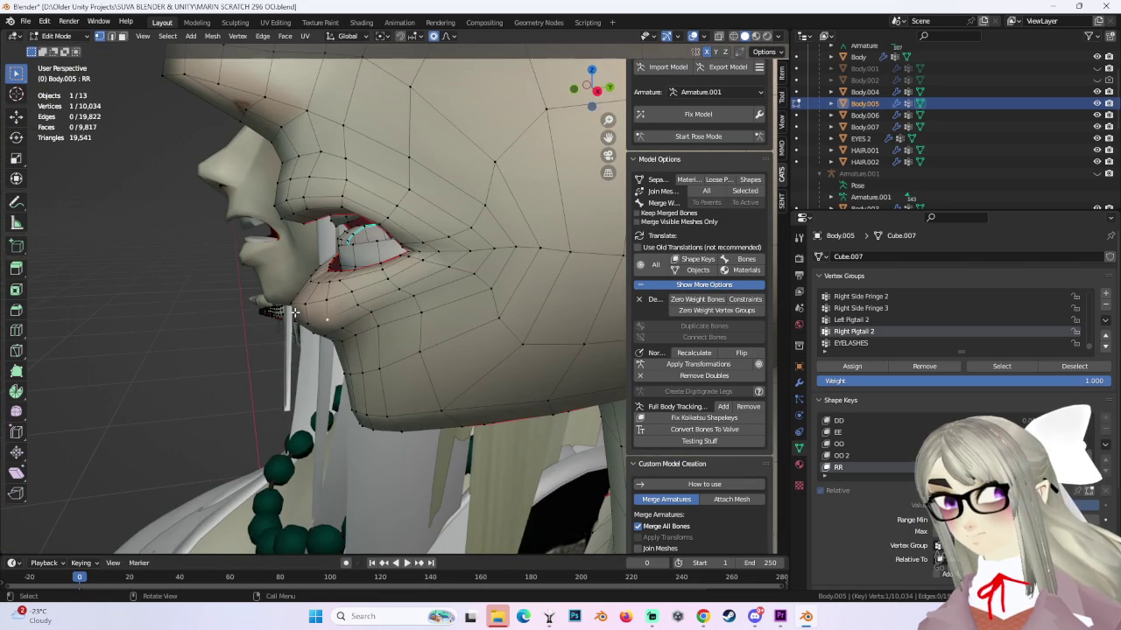
{"action": "right_click", "coordinate": [296, 311]}
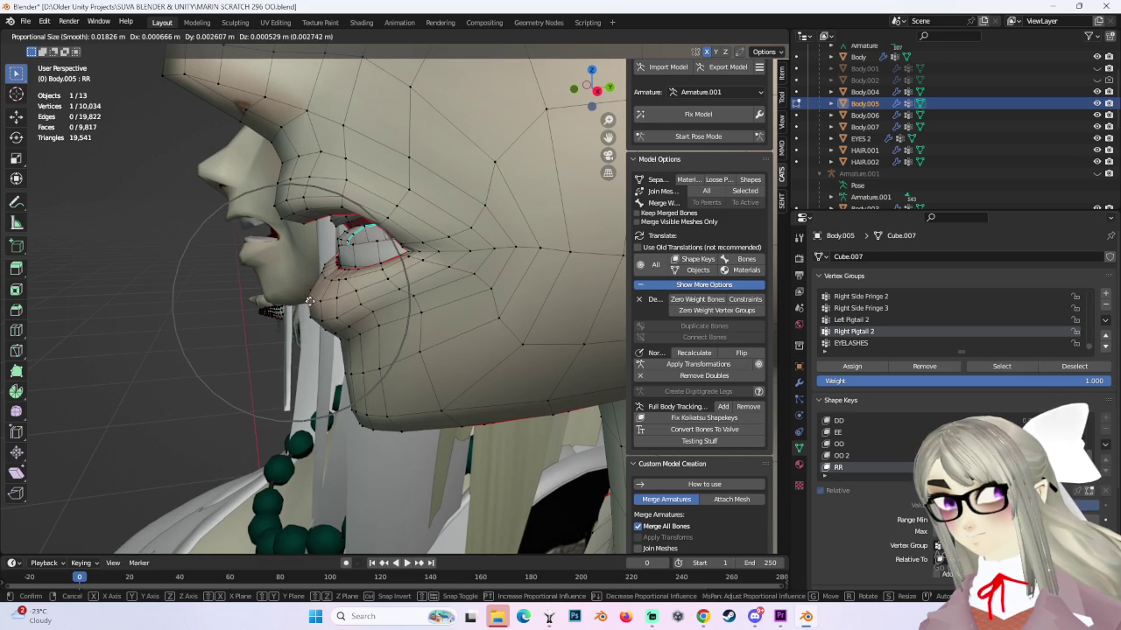
{"action": "left_click", "coordinate": [310, 299]}
{"action": "middle_click_drag", "start_coordinate": [309, 299], "coordinate": [359, 282]}
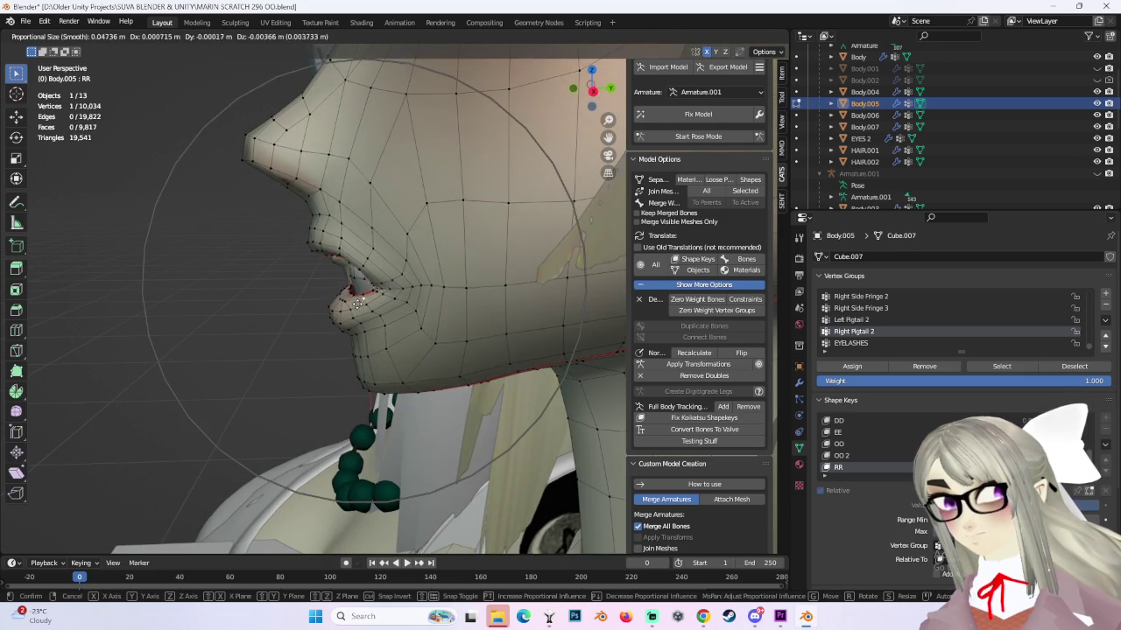
{"action": "left_click", "coordinate": [357, 303]}
Move the mouth vertices again from a side angle, then undo it.
{"action": "middle_click_drag", "start_coordinate": [357, 303], "coordinate": [356, 272]}
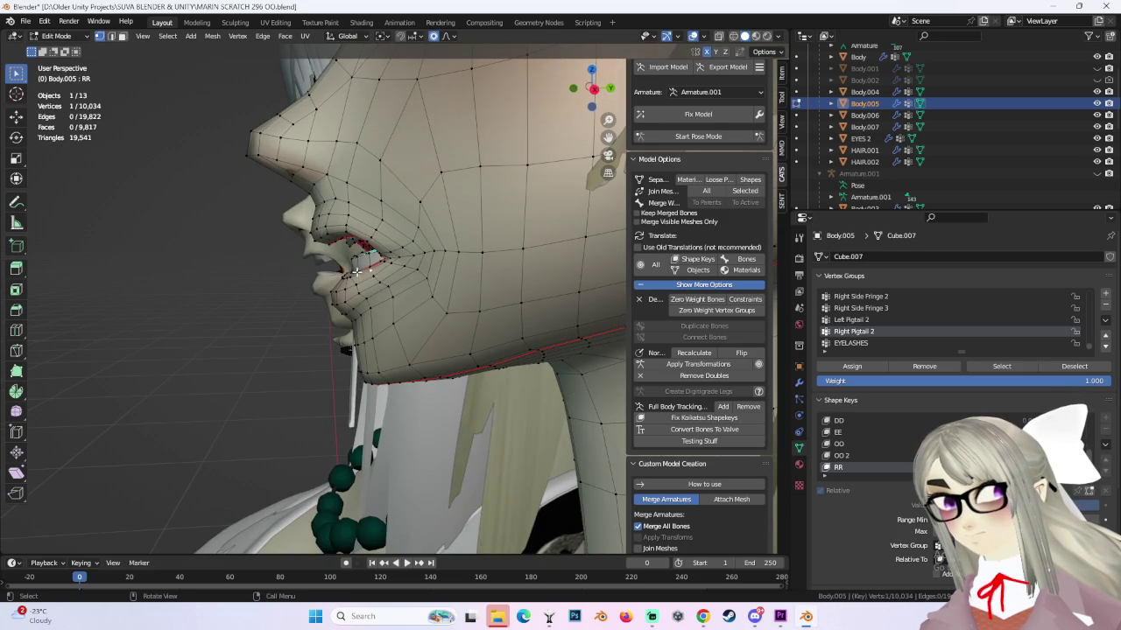
{"action": "key", "text": "g"}
{"action": "left_click", "coordinate": [355, 272]}
{"action": "mouse_move", "coordinate": [354, 273]}
{"action": "middle_mouse_down"}
{"action": "mouse_move", "coordinate": [479, 304]}
{"action": "mouse_move", "coordinate": [546, 246]}
{"action": "middle_mouse_up"}
{"action": "scroll", "coordinate": [480, 303], "scroll_direction": "down", "scroll_amount": 2}
{"action": "key", "text": "ctrl+z"}
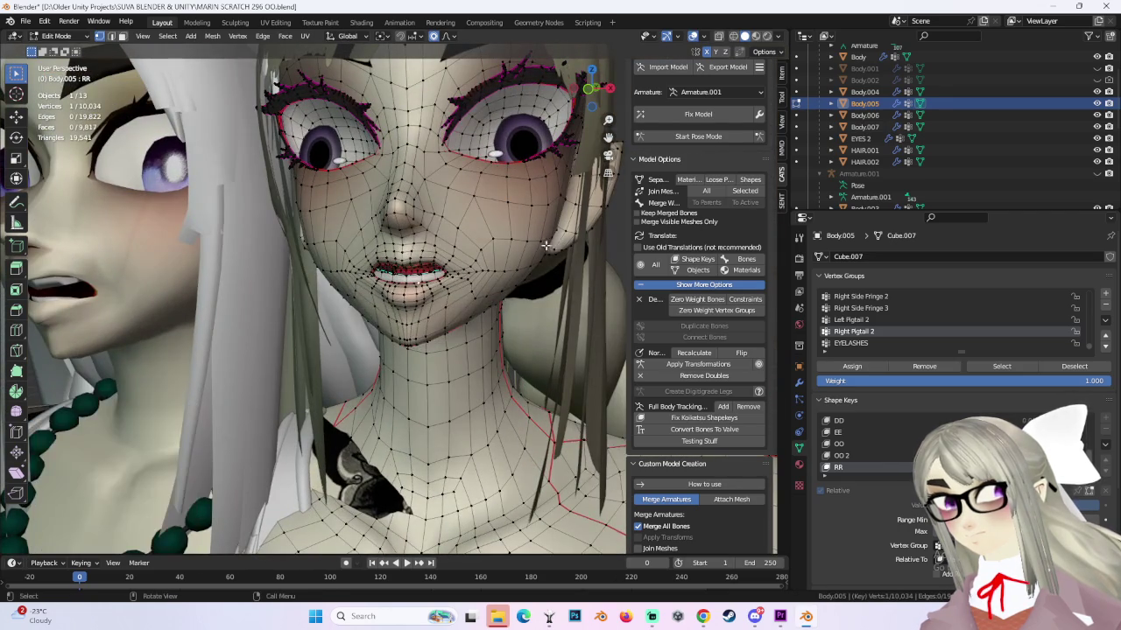
Open the mouth wider at 0.047 falloff (-0.001437 m X, 0.000343 m Y, -0.006132 m Z), undoing the last move.
{"action": "middle_click_drag", "start_coordinate": [547, 208], "coordinate": [522, 253]}
{"action": "key", "text": "g"}
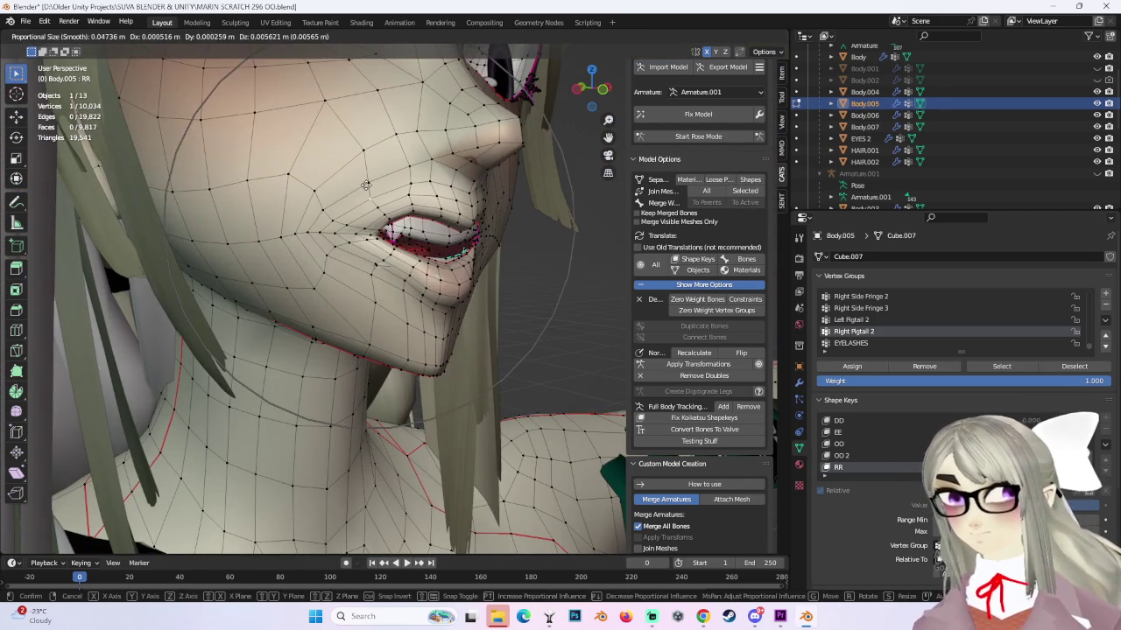
{"action": "left_click", "coordinate": [367, 186]}
{"action": "key", "text": "g"}
{"action": "left_click", "coordinate": [359, 263]}
{"action": "mouse_move", "coordinate": [359, 263]}
{"action": "middle_mouse_down"}
{"action": "mouse_move", "coordinate": [458, 302]}
{"action": "mouse_move", "coordinate": [454, 289]}
{"action": "mouse_move", "coordinate": [489, 283]}
{"action": "mouse_move", "coordinate": [473, 280]}
{"action": "mouse_move", "coordinate": [491, 263]}
{"action": "middle_mouse_up"}
{"action": "scroll", "coordinate": [455, 293], "scroll_direction": "down", "scroll_amount": 3}
{"action": "key", "text": "ctrl+z"}
In Right Orthographic view, push lower lip and chin vertices at 0.032 falloff (latest 0.000988 m Y, -0.00321 m Z).
{"action": "left_click", "coordinate": [593, 89]}
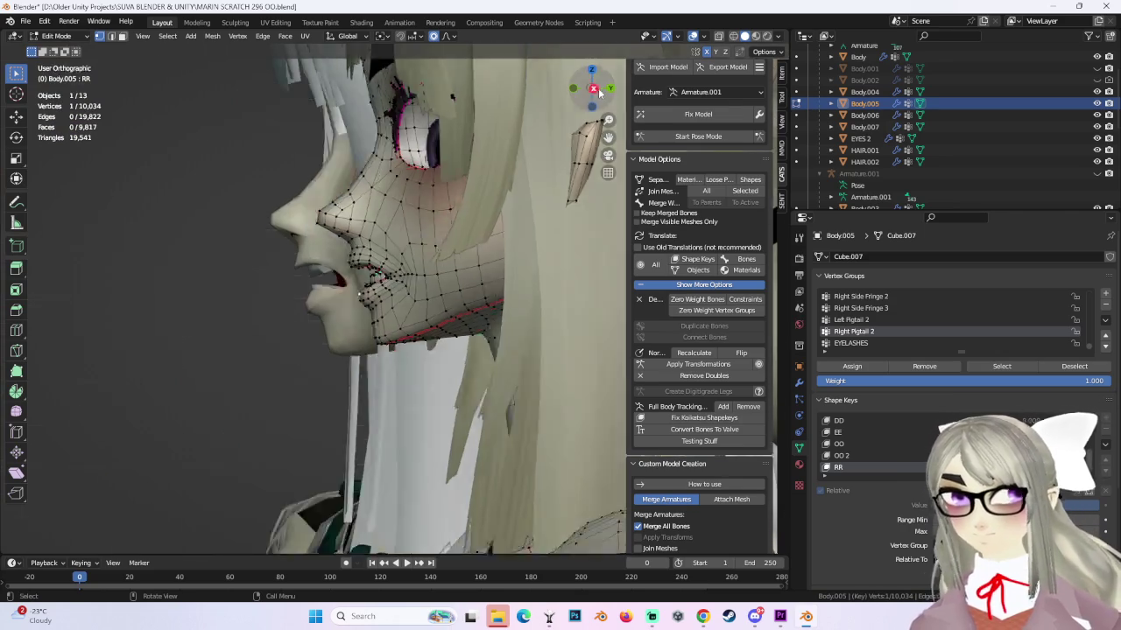
{"action": "left_click", "coordinate": [594, 88]}
{"action": "scroll", "coordinate": [369, 339], "scroll_direction": "up", "scroll_amount": 2}
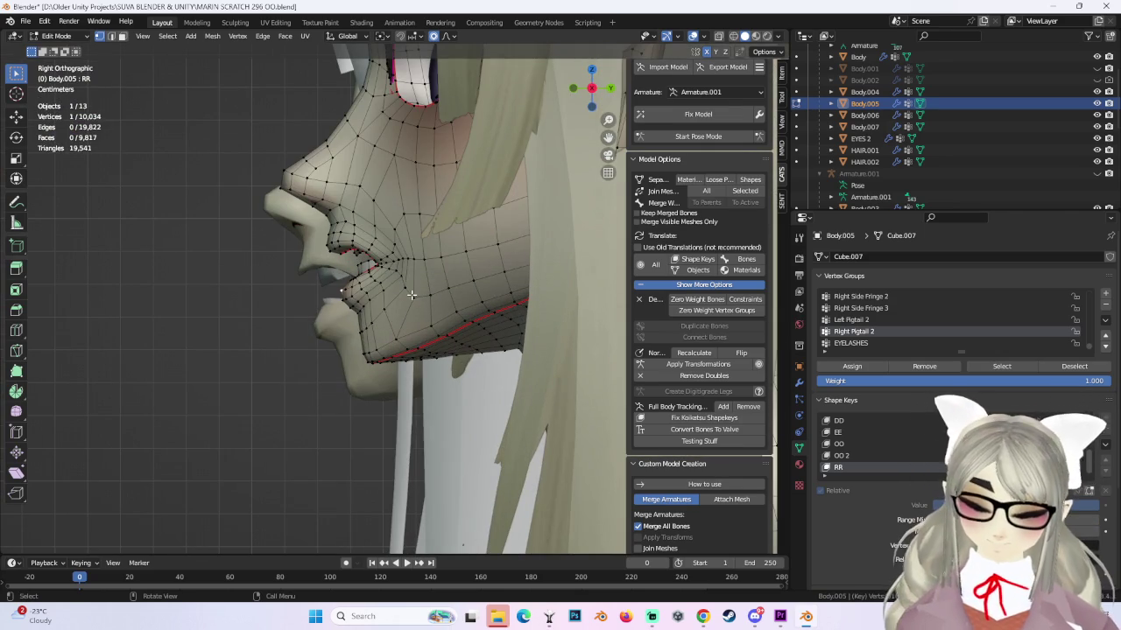
{"action": "key", "text": "g"}
{"action": "left_click", "coordinate": [350, 320]}
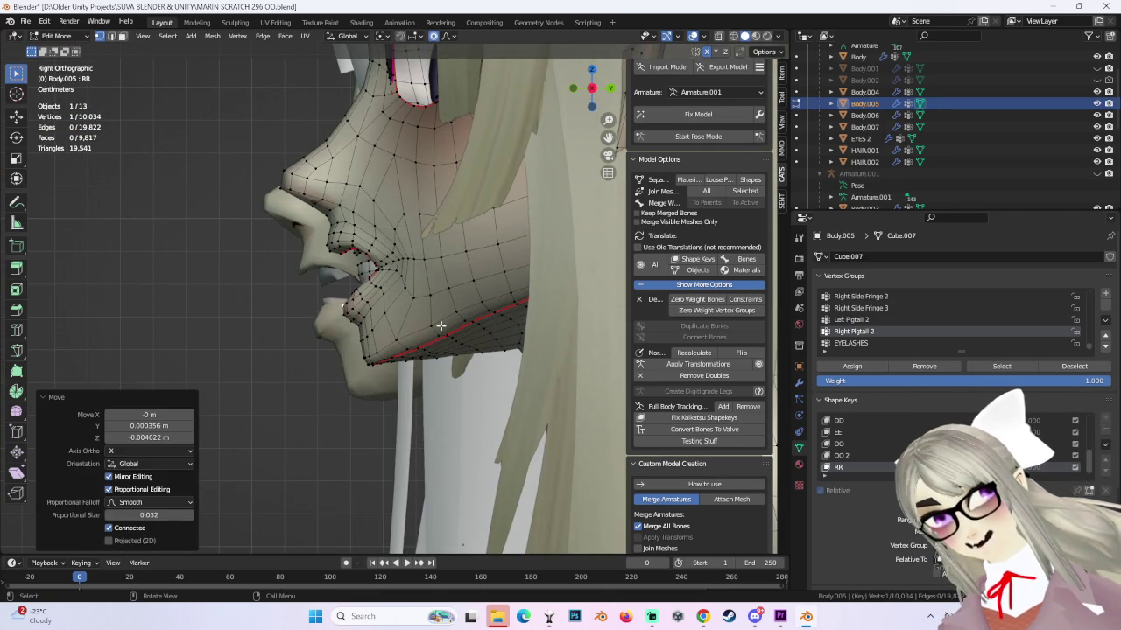
{"action": "key", "text": "g"}
{"action": "left_click", "coordinate": [441, 337]}
{"action": "scroll", "coordinate": [441, 338], "scroll_direction": "up", "scroll_amount": 2}
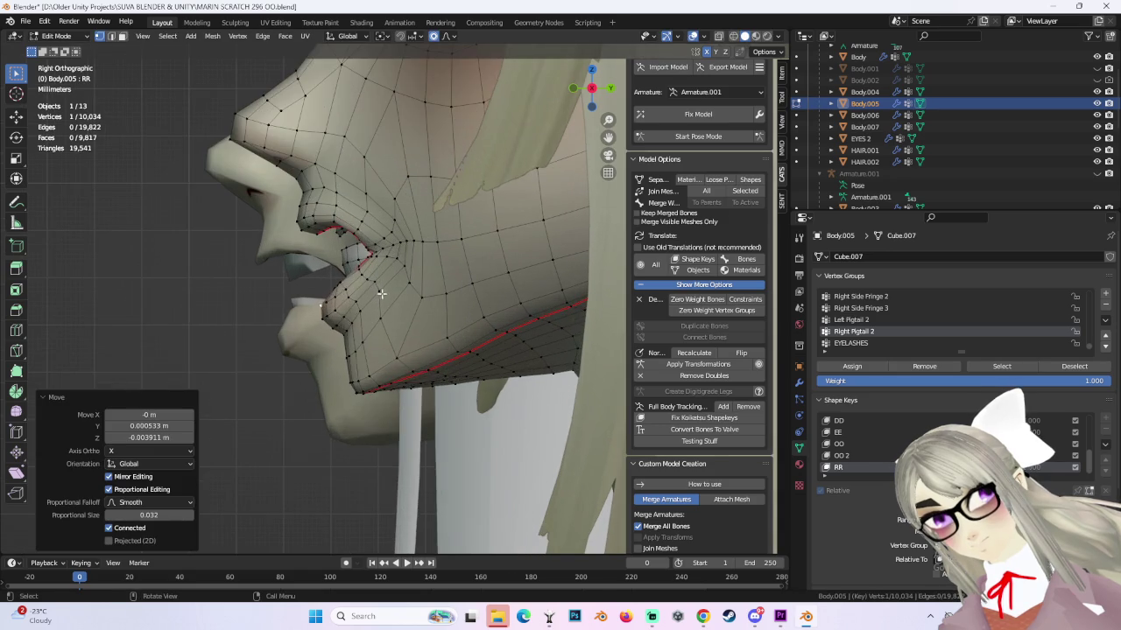
{"action": "key", "text": "g"}
{"action": "left_click", "coordinate": [386, 308]}
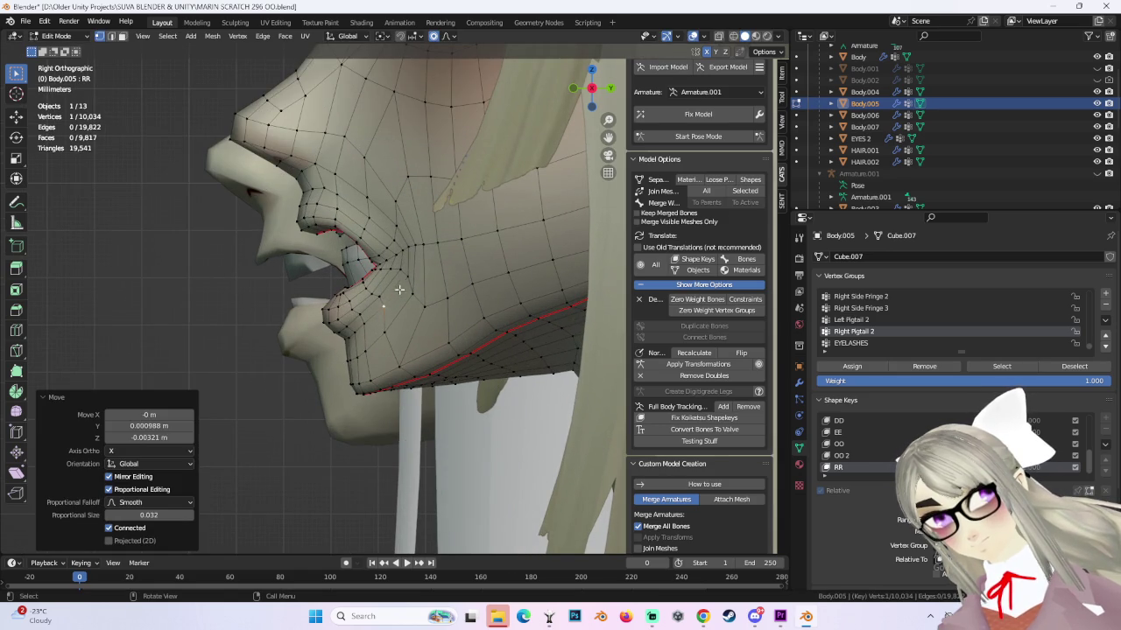
{"action": "mouse_move", "coordinate": [399, 290]}
{"action": "middle_mouse_down"}
{"action": "mouse_move", "coordinate": [532, 289]}
{"action": "mouse_move", "coordinate": [372, 290]}
{"action": "mouse_move", "coordinate": [348, 294]}
{"action": "mouse_move", "coordinate": [351, 309]}
{"action": "middle_mouse_up"}
{"action": "key", "text": "g"}
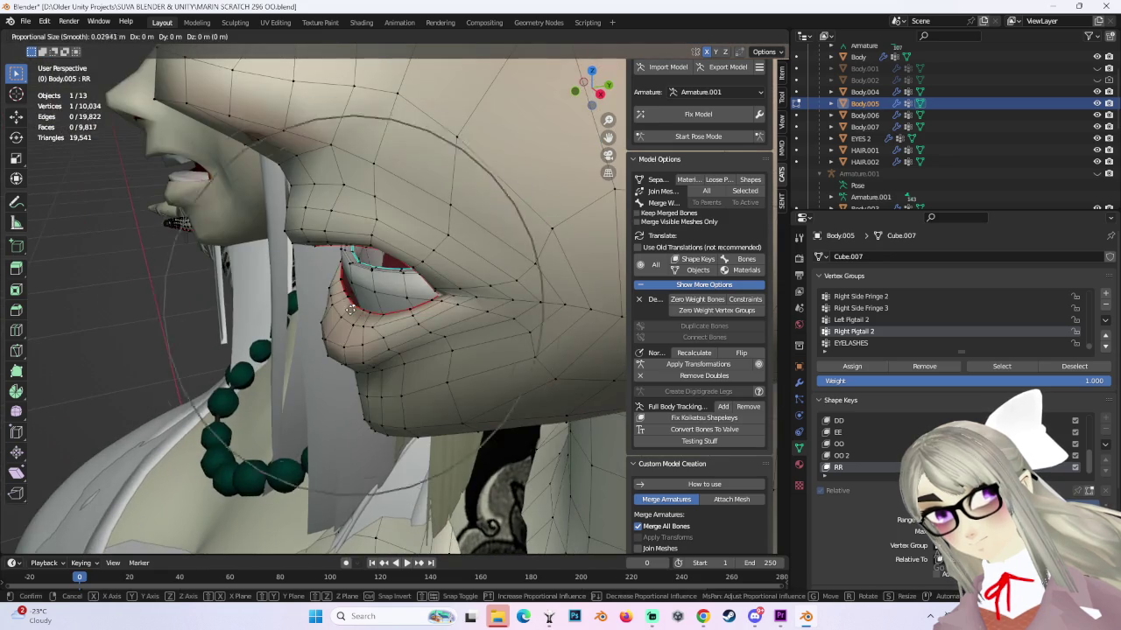
Nudge the RR lip vertices with several small proportional-falloff moves.
{"action": "left_click", "coordinate": [336, 310]}
{"action": "key", "text": "g"}
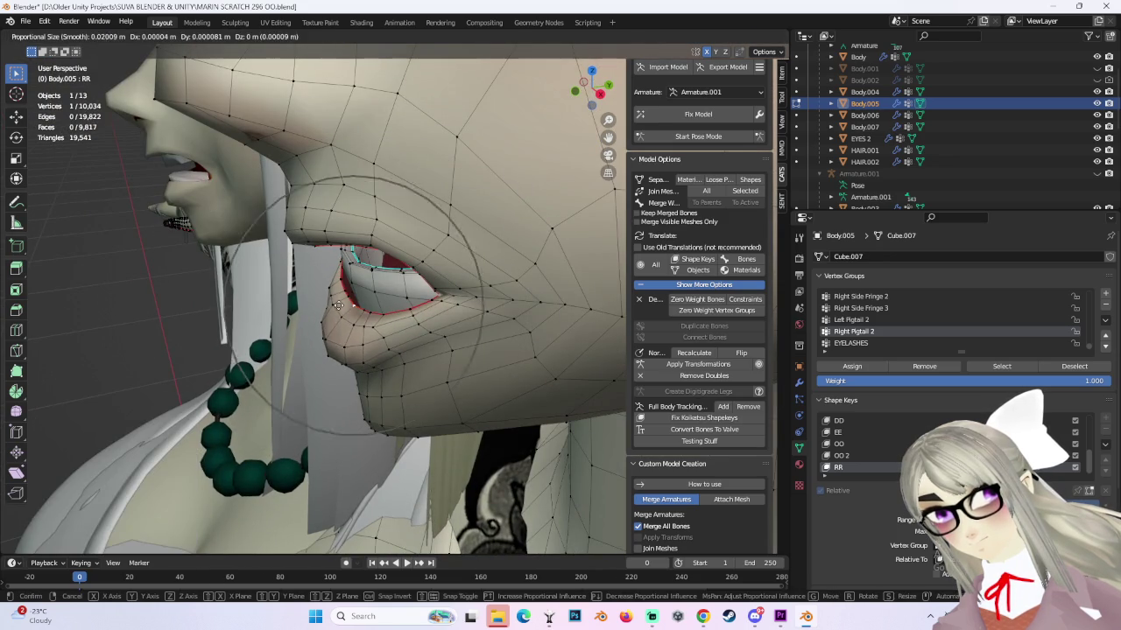
{"action": "left_click", "coordinate": [326, 305]}
{"action": "mouse_move", "coordinate": [326, 305]}
{"action": "middle_mouse_down"}
{"action": "mouse_move", "coordinate": [367, 277]}
{"action": "mouse_move", "coordinate": [427, 272]}
{"action": "mouse_move", "coordinate": [374, 294]}
{"action": "mouse_move", "coordinate": [458, 286]}
{"action": "middle_mouse_up"}
{"action": "key", "text": "g"}
{"action": "left_click", "coordinate": [365, 282]}
{"action": "left_click", "coordinate": [420, 280]}
Reposition the mouth and mouth-corner vertices with proportional editing.
{"action": "key", "text": "g"}
{"action": "left_click", "coordinate": [373, 293]}
{"action": "middle_click_drag", "start_coordinate": [412, 295], "coordinate": [340, 297]}
{"action": "scroll", "coordinate": [385, 300], "scroll_direction": "up", "scroll_amount": 4}
{"action": "key", "text": "g"}
{"action": "left_click", "coordinate": [357, 299]}
{"action": "key", "text": "g"}
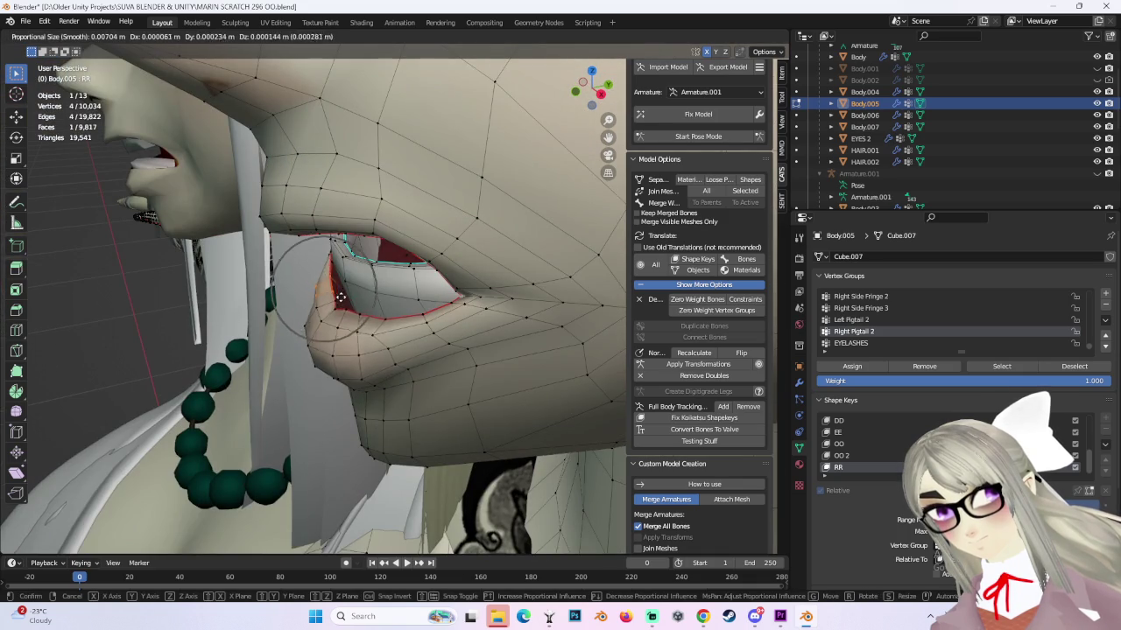
{"action": "left_click", "coordinate": [339, 299]}
Shift the lower lip vertices slightly from the front view.
{"action": "middle_click_drag", "start_coordinate": [339, 299], "coordinate": [477, 287]}
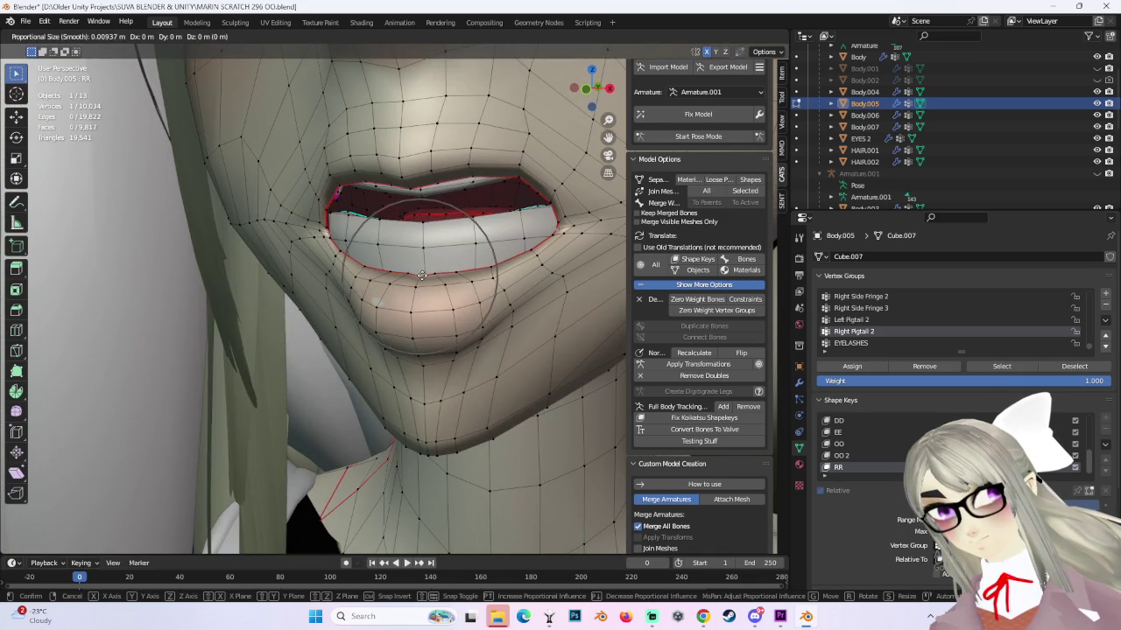
{"action": "left_click", "coordinate": [422, 275]}
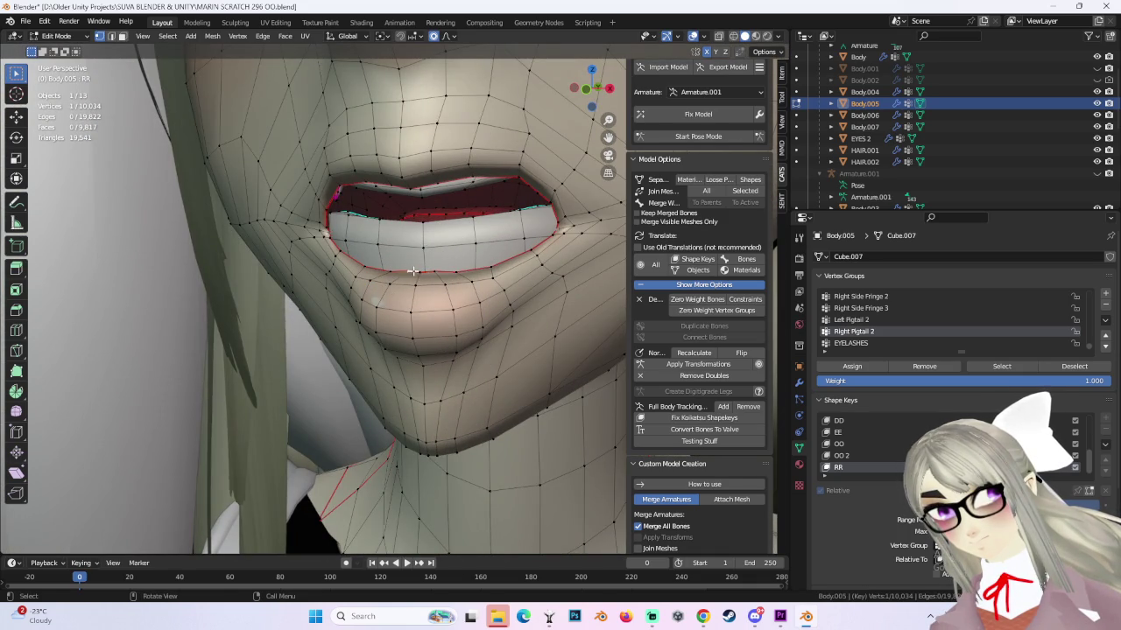
{"action": "key", "text": "g"}
{"action": "left_click", "coordinate": [436, 272]}
Add nearby cheek vertices and move the four selected vertices together.
{"action": "middle_click_drag", "start_coordinate": [437, 272], "coordinate": [413, 277]}
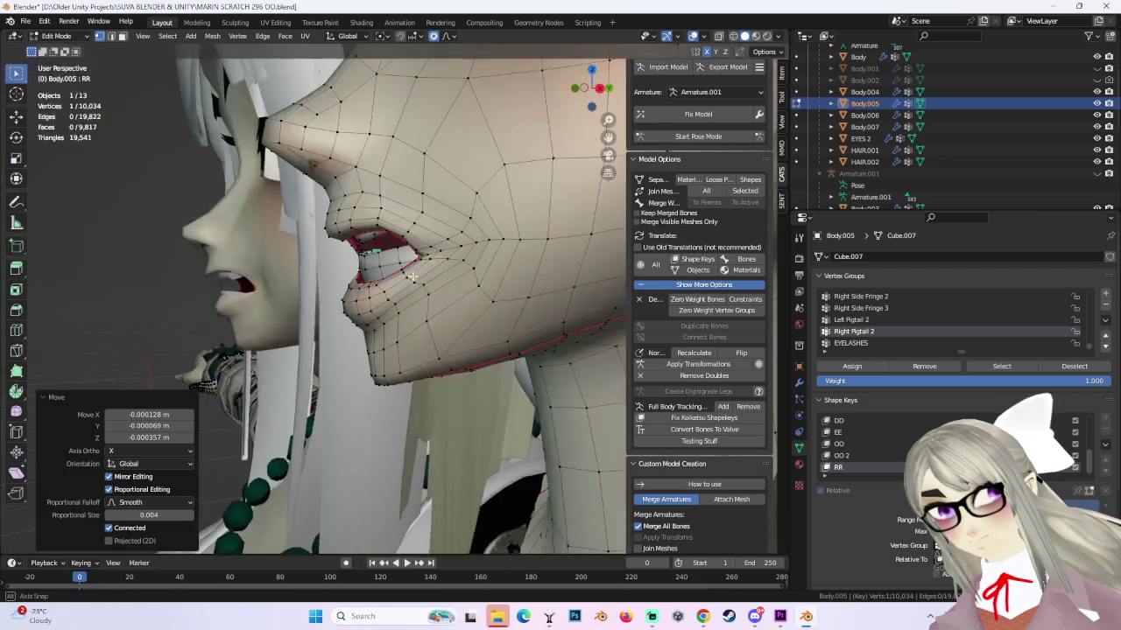
{"action": "left_click", "coordinate": [412, 282]}
{"action": "key", "text": "g"}
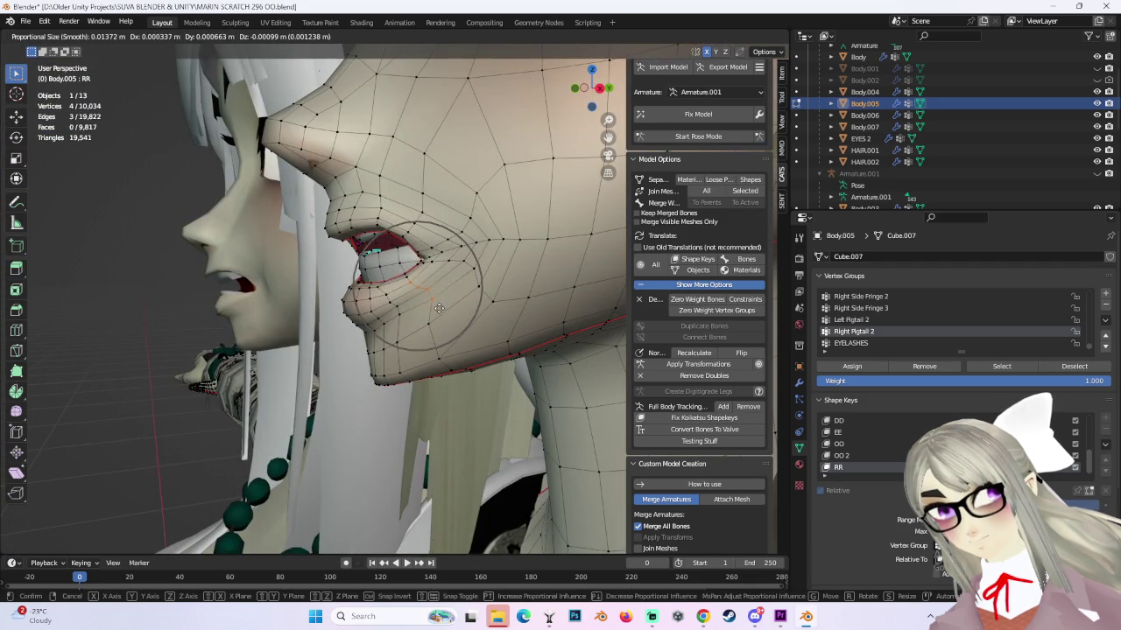
{"action": "left_click", "coordinate": [418, 309]}
Reshape the mouth with a wide-falloff move, then refine it with another.
{"action": "middle_click_drag", "start_coordinate": [419, 309], "coordinate": [404, 290]}
{"action": "scroll", "coordinate": [403, 290], "scroll_direction": "down", "scroll_amount": 3}
{"action": "scroll", "coordinate": [455, 290], "scroll_direction": "down", "scroll_amount": 3}
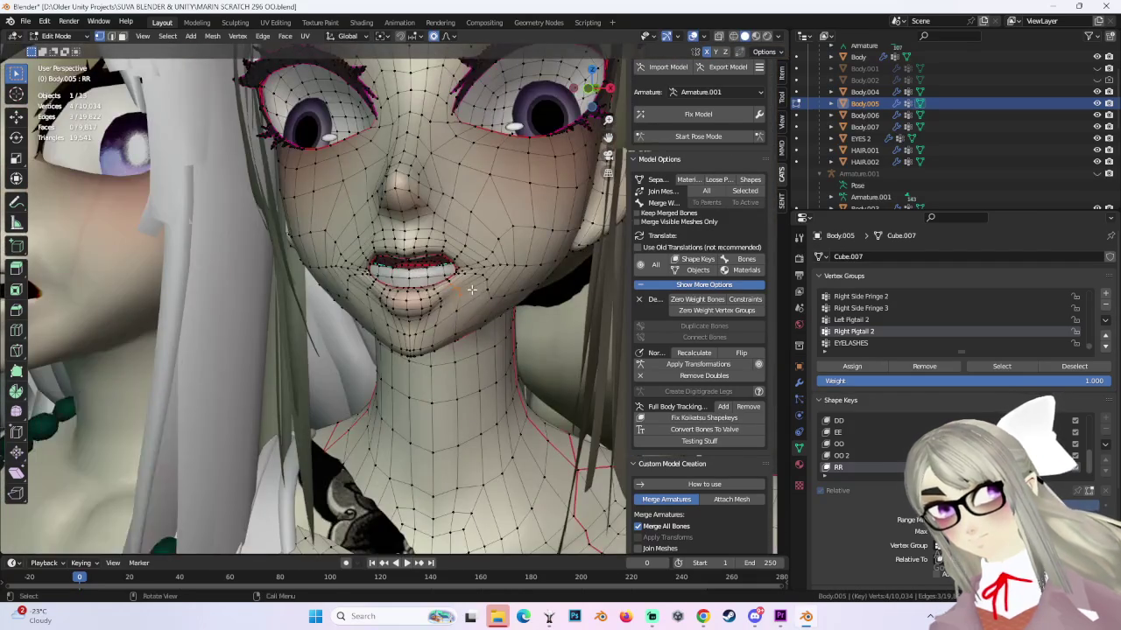
{"action": "mouse_move", "coordinate": [512, 292]}
{"action": "middle_mouse_down"}
{"action": "mouse_move", "coordinate": [525, 291]}
{"action": "mouse_move", "coordinate": [458, 296]}
{"action": "middle_mouse_up"}
{"action": "scroll", "coordinate": [490, 294], "scroll_direction": "up", "scroll_amount": 3}
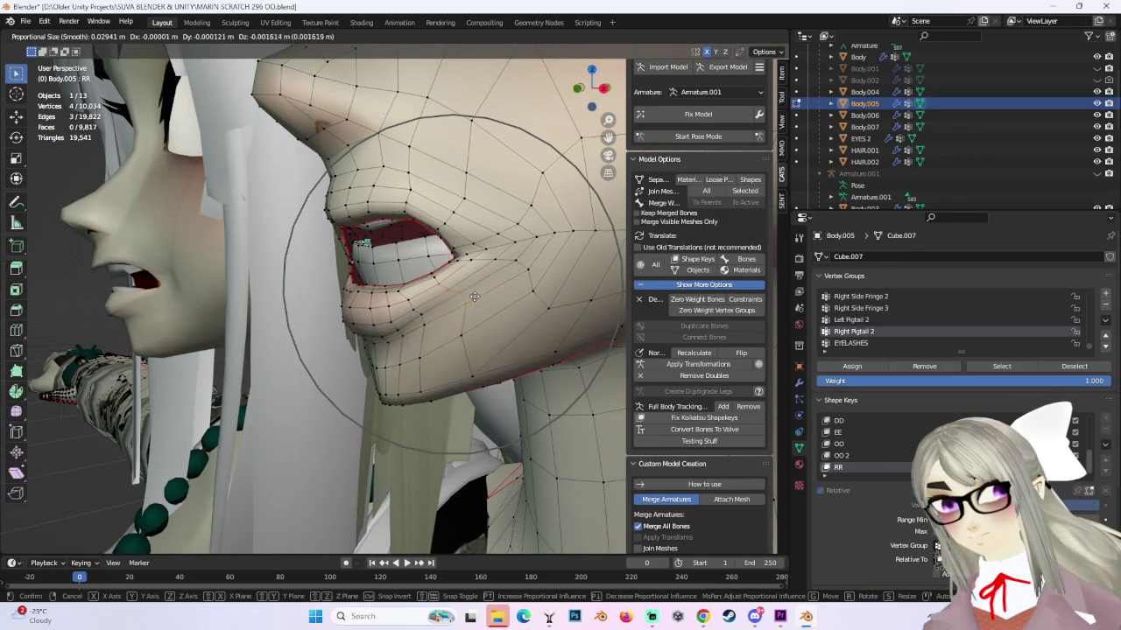
{"action": "scroll", "coordinate": [476, 307], "scroll_direction": "down", "scroll_amount": 3}
{"action": "left_click", "coordinate": [475, 309]}
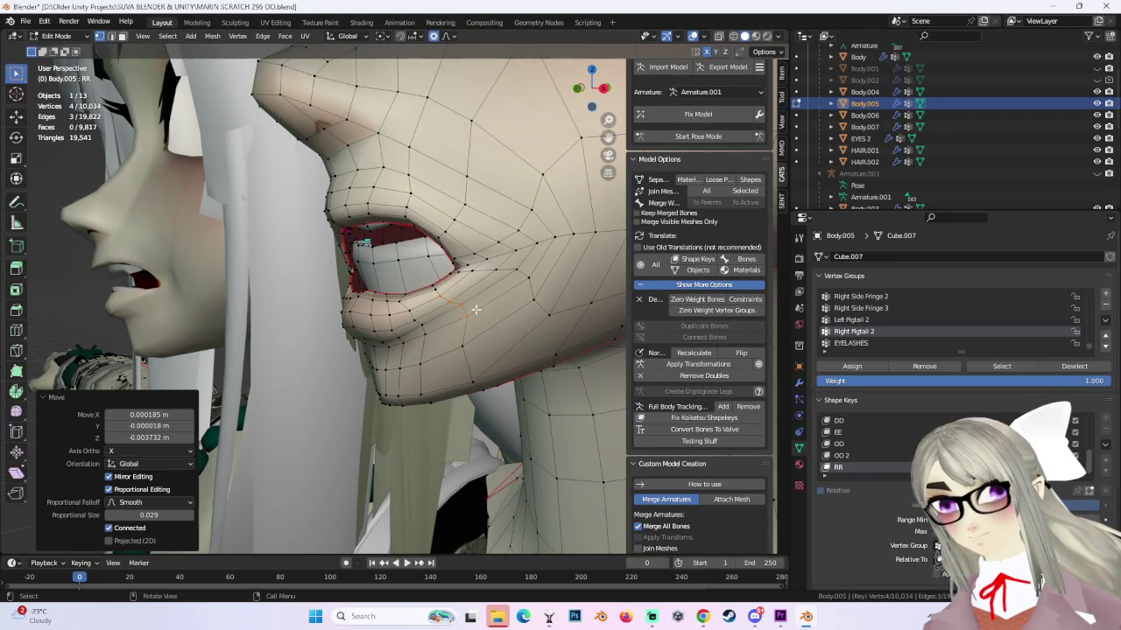
{"action": "key", "text": "g"}
{"action": "left_click", "coordinate": [435, 285]}
Try moving the mouth vertices along Y, then undo that move.
{"action": "mouse_move", "coordinate": [435, 284]}
{"action": "middle_mouse_down"}
{"action": "mouse_move", "coordinate": [446, 295]}
{"action": "mouse_move", "coordinate": [534, 277]}
{"action": "mouse_move", "coordinate": [390, 281]}
{"action": "mouse_move", "coordinate": [365, 254]}
{"action": "mouse_move", "coordinate": [534, 278]}
{"action": "middle_mouse_up"}
{"action": "scroll", "coordinate": [445, 296], "scroll_direction": "down", "scroll_amount": 2}
{"action": "key", "text": "g"}
{"action": "left_click", "coordinate": [375, 258]}
{"action": "key", "text": "g"}
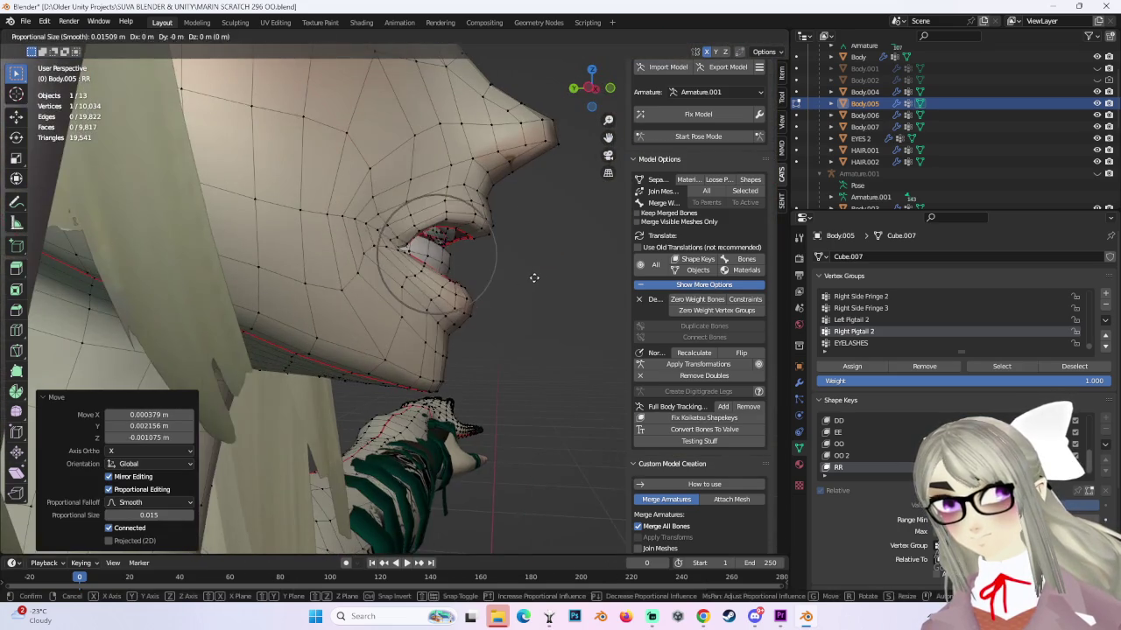
{"action": "key", "text": "y"}
{"action": "left_click", "coordinate": [531, 275]}
{"action": "mouse_move", "coordinate": [531, 275]}
{"action": "middle_mouse_down"}
{"action": "mouse_move", "coordinate": [415, 288]}
{"action": "mouse_move", "coordinate": [515, 275]}
{"action": "mouse_move", "coordinate": [470, 318]}
{"action": "mouse_move", "coordinate": [435, 311]}
{"action": "mouse_move", "coordinate": [546, 133]}
{"action": "mouse_move", "coordinate": [455, 262]}
{"action": "mouse_move", "coordinate": [401, 229]}
{"action": "mouse_move", "coordinate": [382, 295]}
{"action": "middle_mouse_up"}
{"action": "key", "text": "ctrl+z"}
Select the whole lower lip and tilt it by -0.625° about Z.
{"action": "scroll", "coordinate": [470, 318], "scroll_direction": "up", "scroll_amount": 3}
{"action": "key", "text": "l"}
{"action": "key", "text": "g"}
{"action": "left_click", "coordinate": [435, 311]}
{"action": "key", "text": "ctrl+z"}
{"action": "key", "text": "r"}
{"action": "left_click", "coordinate": [455, 263]}
Select only the mouth-corner vertex and try a move, then undo it.
{"action": "key", "text": "g"}
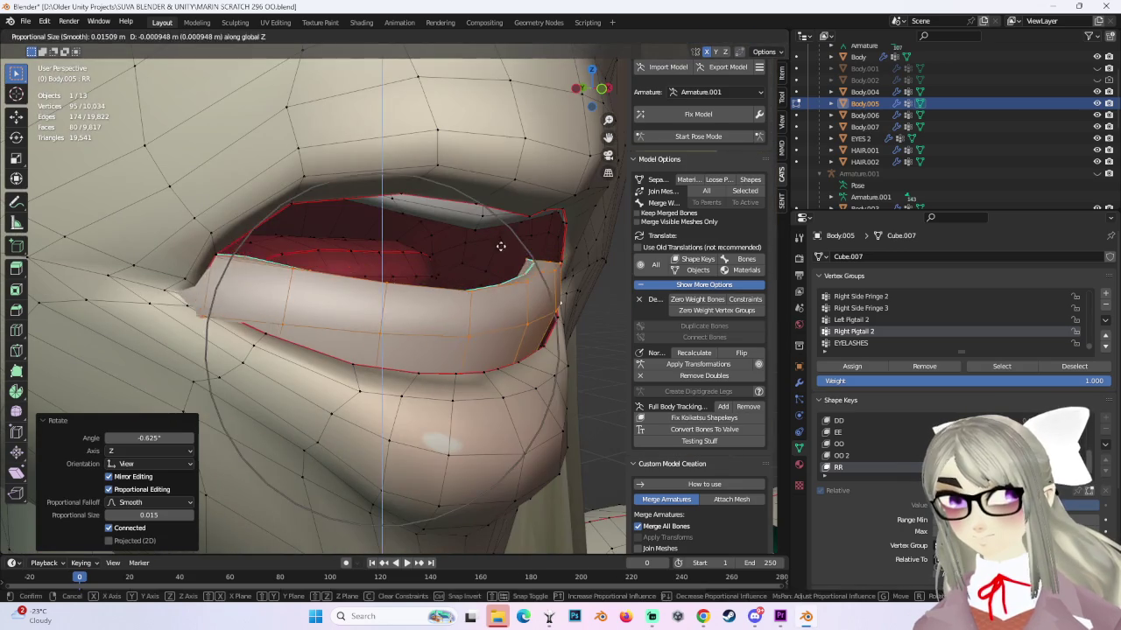
{"action": "key", "text": "Escape"}
{"action": "left_click", "coordinate": [202, 301]}
{"action": "mouse_move", "coordinate": [202, 287]}
{"action": "middle_mouse_down"}
{"action": "mouse_move", "coordinate": [243, 284]}
{"action": "mouse_move", "coordinate": [130, 289]}
{"action": "middle_mouse_up"}
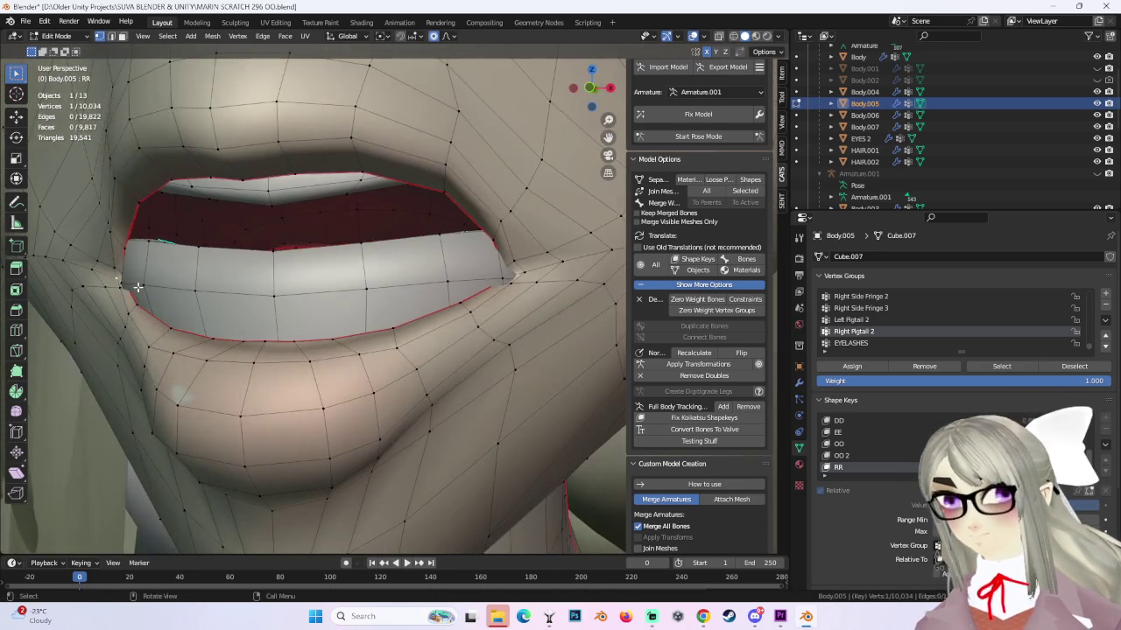
{"action": "scroll", "coordinate": [129, 289], "scroll_direction": "up", "scroll_amount": 2}
{"action": "left_click", "coordinate": [130, 288]}
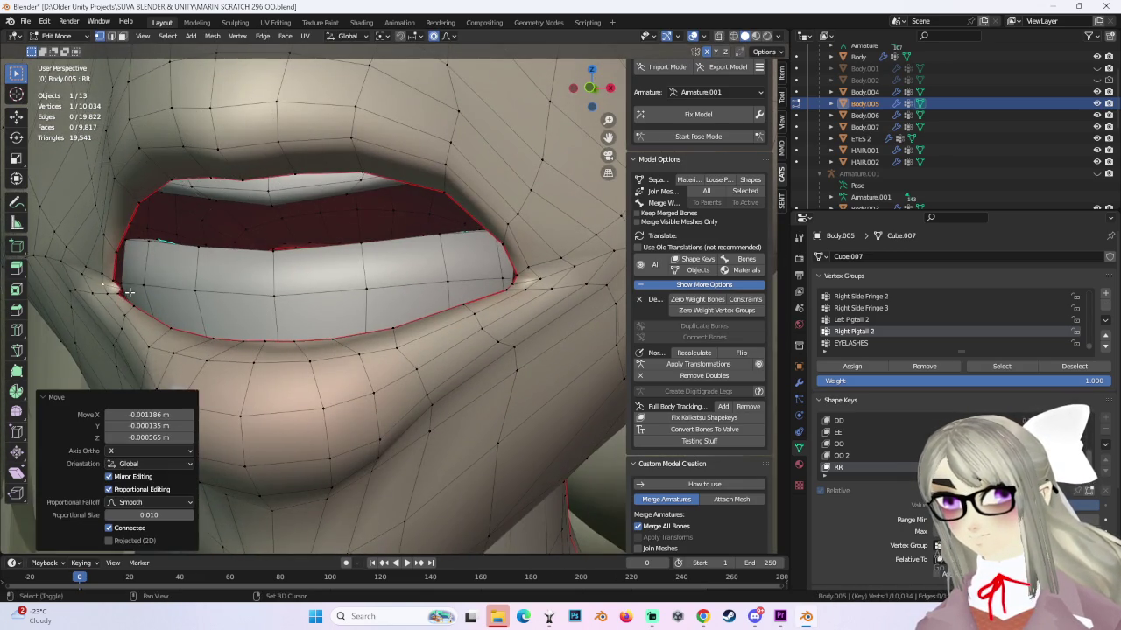
{"action": "scroll", "coordinate": [193, 300], "scroll_direction": "up", "scroll_amount": 3}
{"action": "key", "text": "ctrl+z"}
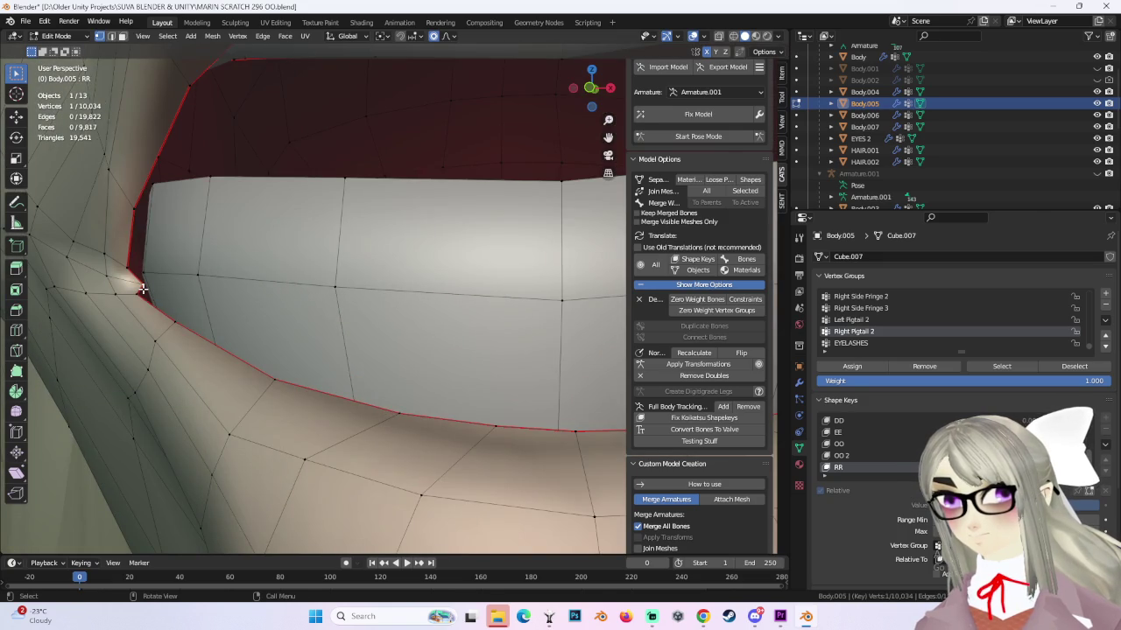
Retry moving the mouth-corner vertex outward, undoing the unsatisfying attempts.
{"action": "key", "text": "g"}
{"action": "scroll", "coordinate": [125, 288], "scroll_direction": "up", "scroll_amount": 2}
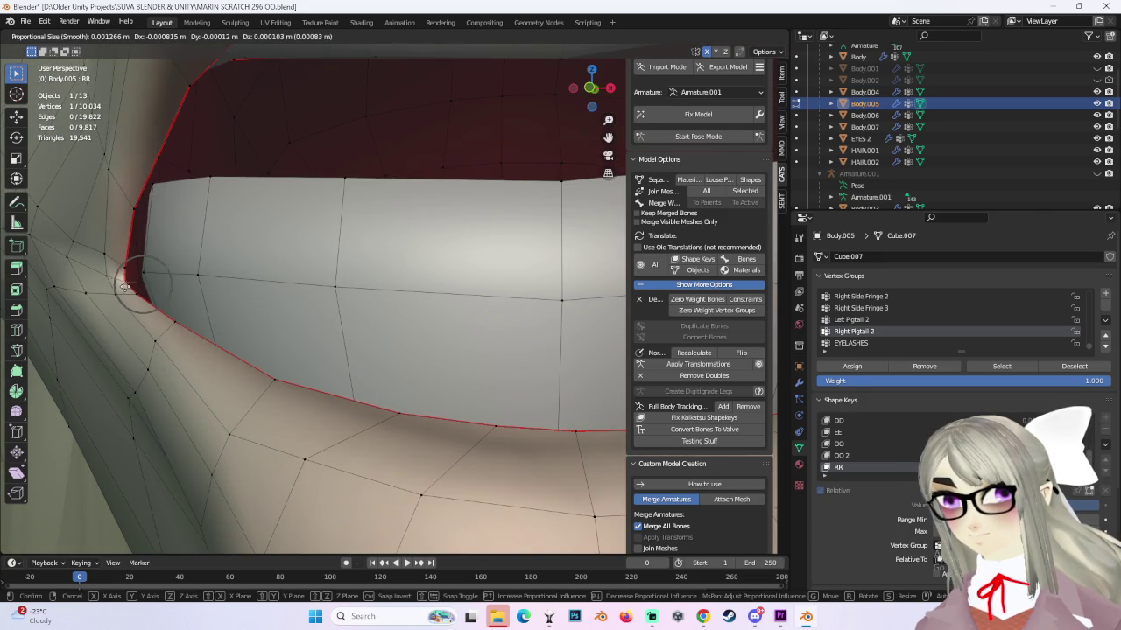
{"action": "left_click", "coordinate": [127, 288]}
{"action": "middle_click_drag", "start_coordinate": [127, 289], "coordinate": [528, 274]}
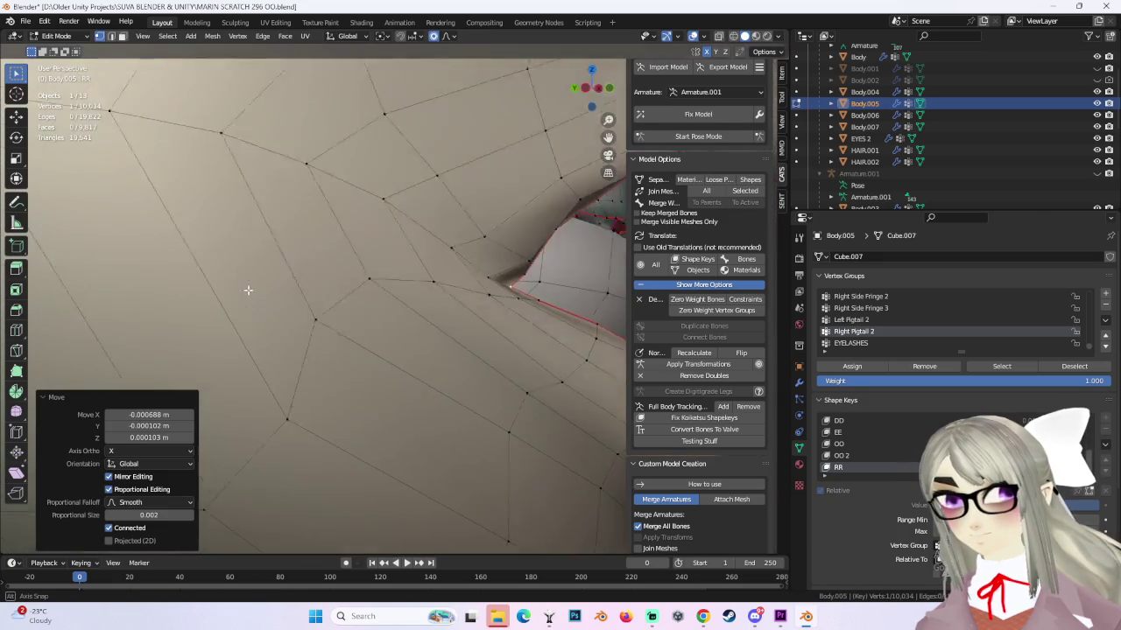
{"action": "key", "text": "ctrl+z"}
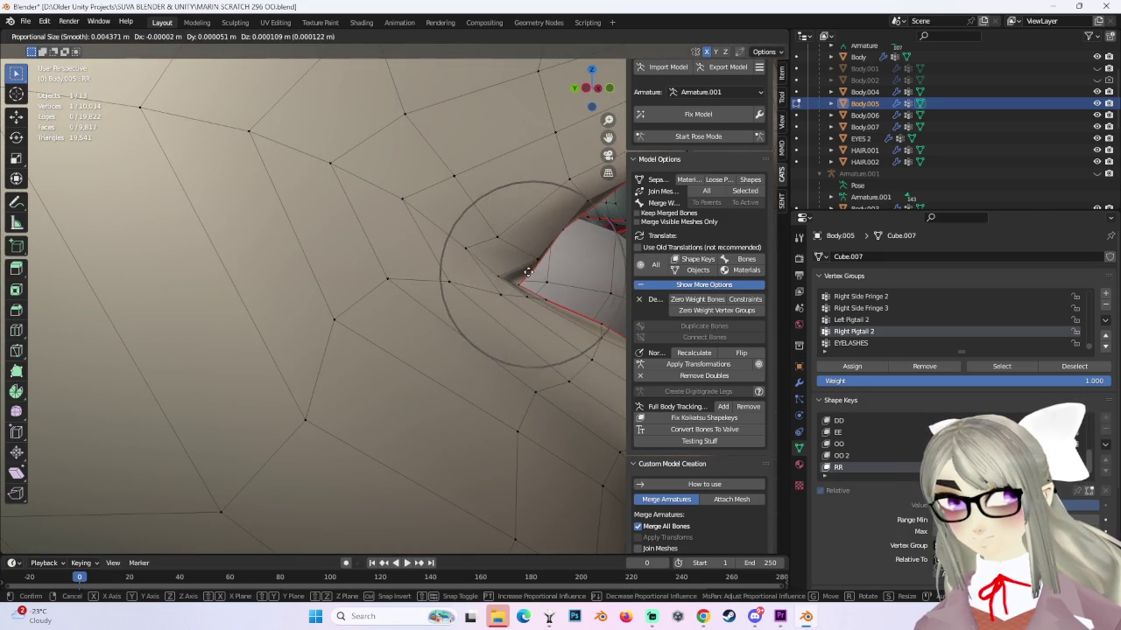
{"action": "scroll", "coordinate": [527, 272], "scroll_direction": "down", "scroll_amount": 2}
{"action": "left_click", "coordinate": [528, 267]}
{"action": "key", "text": "ctrl+z"}
{"action": "key", "text": "g"}
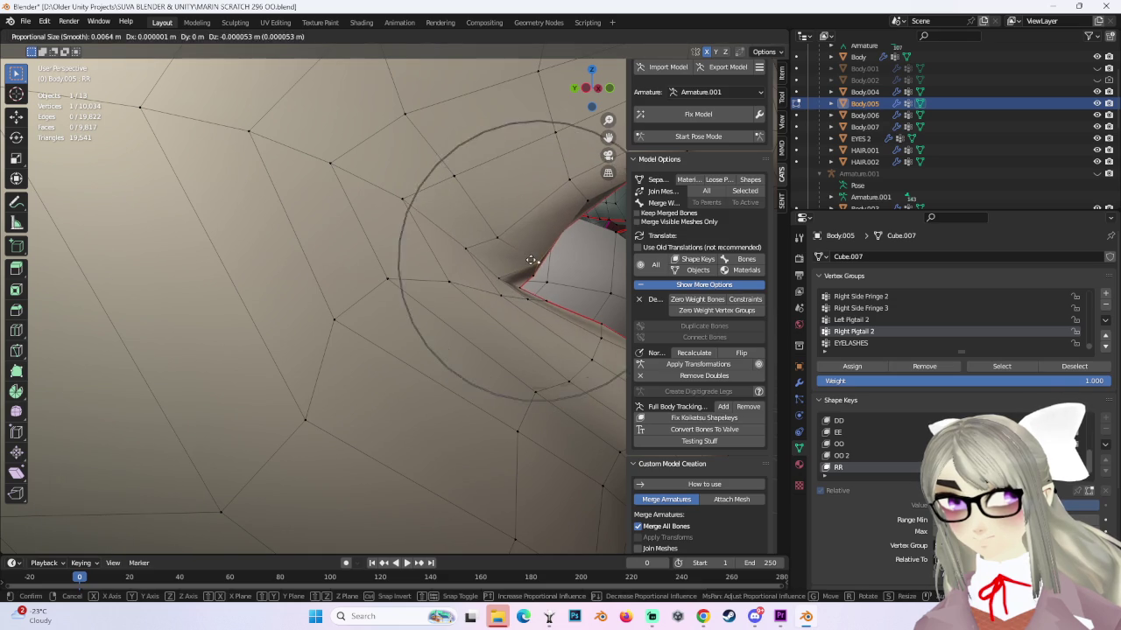
Stretch the lips wider with smooth proportional moves of the lip vertices.
{"action": "left_click", "coordinate": [518, 249]}
{"action": "scroll", "coordinate": [519, 249], "scroll_direction": "down", "scroll_amount": 3}
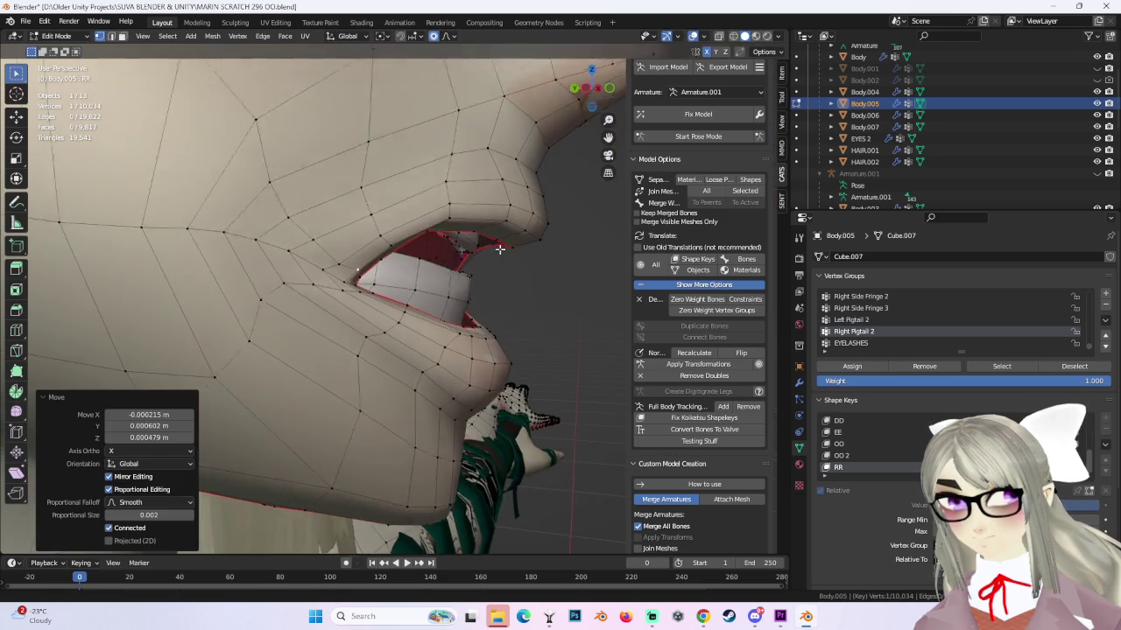
{"action": "mouse_move", "coordinate": [555, 255]}
{"action": "middle_mouse_down"}
{"action": "mouse_move", "coordinate": [480, 323]}
{"action": "mouse_move", "coordinate": [420, 334]}
{"action": "mouse_move", "coordinate": [437, 315]}
{"action": "middle_mouse_up"}
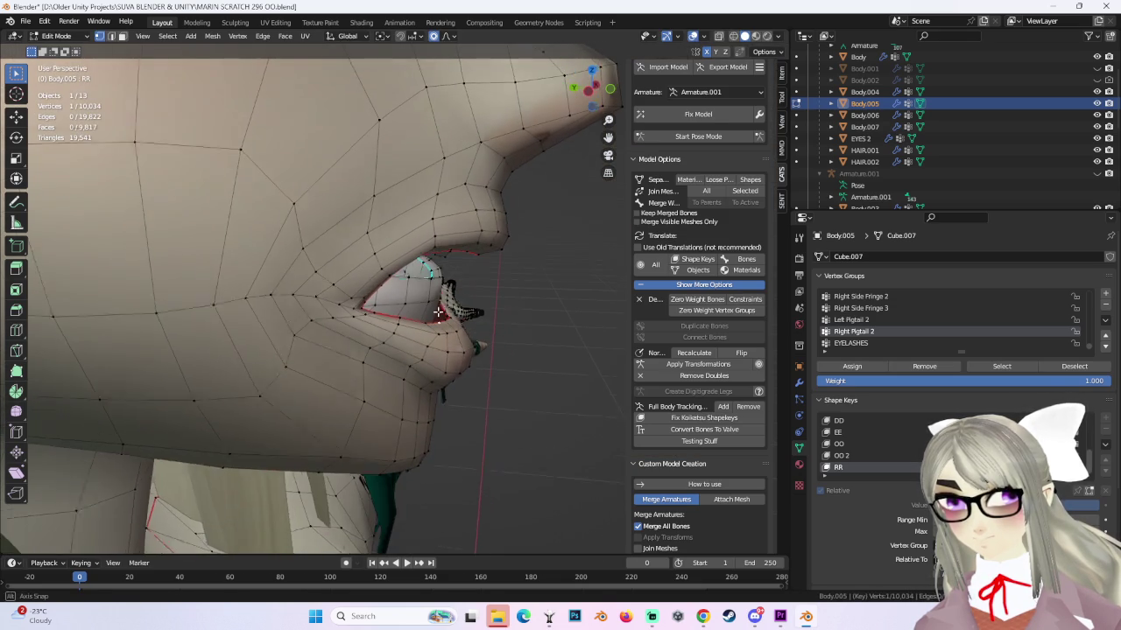
{"action": "key", "text": "g"}
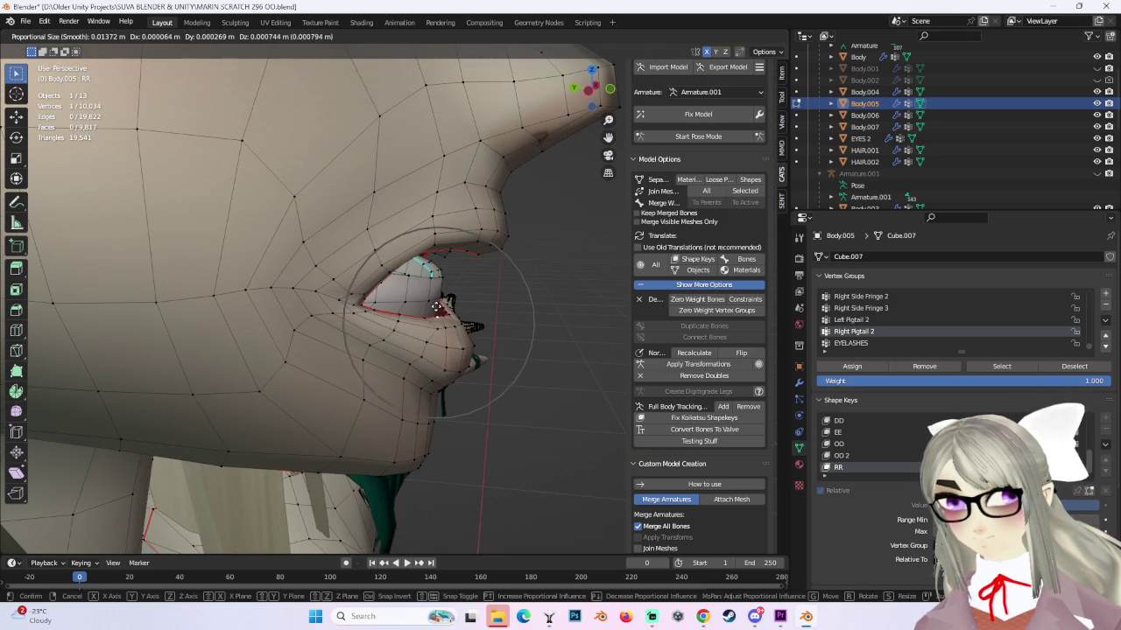
{"action": "left_click", "coordinate": [435, 306]}
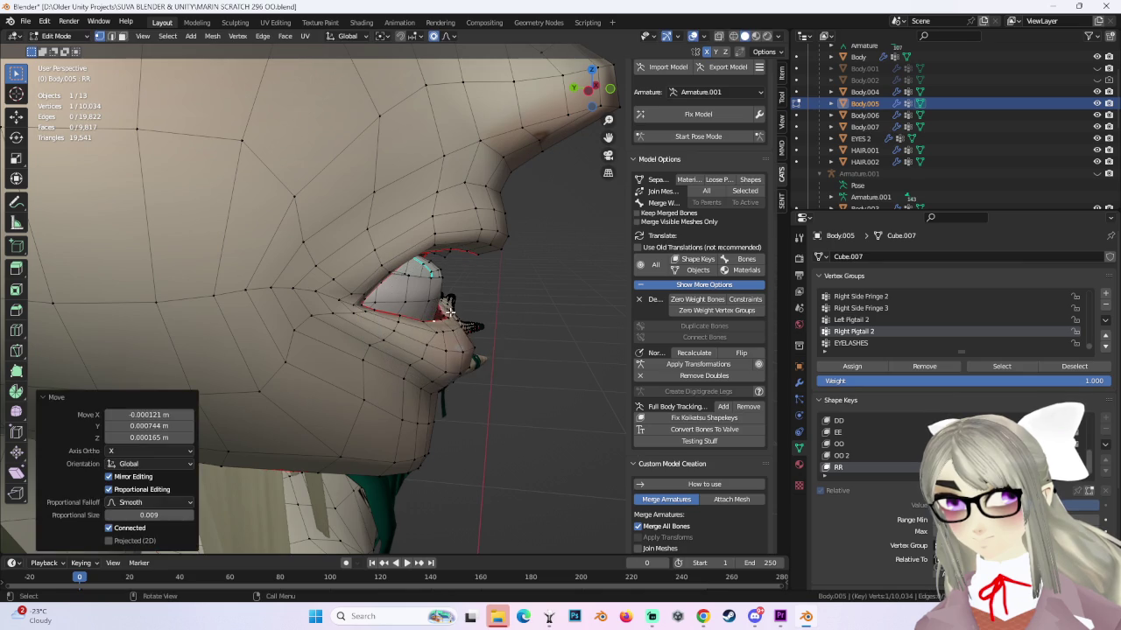
{"action": "mouse_move", "coordinate": [476, 312]}
{"action": "middle_mouse_down"}
{"action": "mouse_move", "coordinate": [407, 306]}
{"action": "mouse_move", "coordinate": [438, 301]}
{"action": "mouse_move", "coordinate": [346, 305]}
{"action": "middle_mouse_up"}
{"action": "key", "text": "g"}
{"action": "left_click", "coordinate": [407, 307]}
Nudge the lip-corner vertex, ending with a 0.000266 X, 0.000256 Y, 0.000175 Z shift.
{"action": "key", "text": "g"}
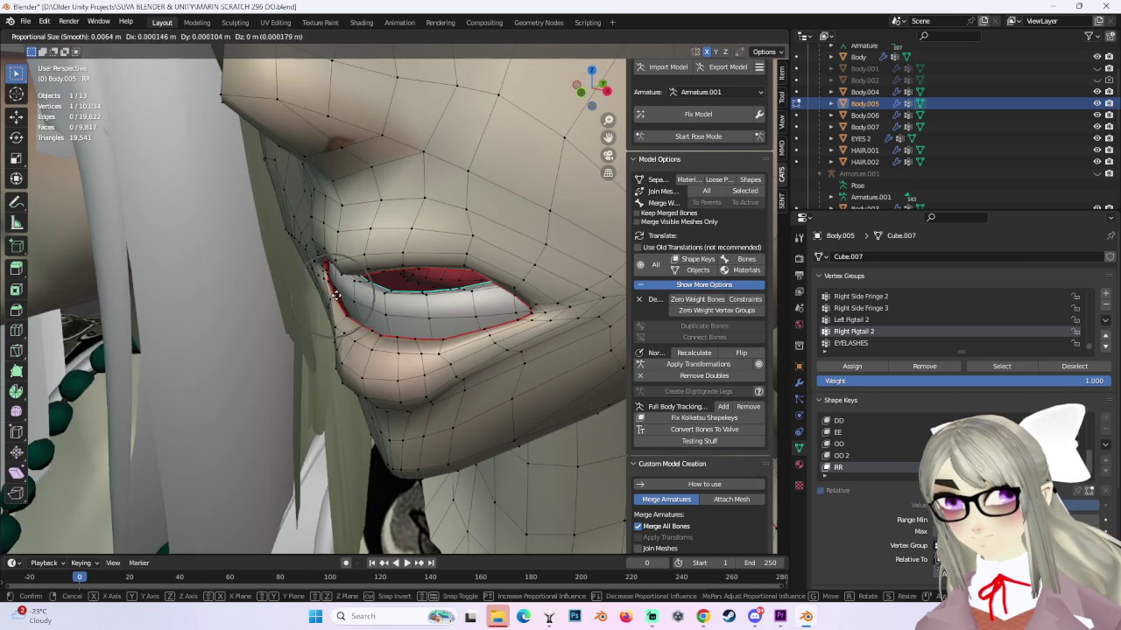
{"action": "left_click", "coordinate": [336, 297]}
{"action": "left_click", "coordinate": [329, 296]}
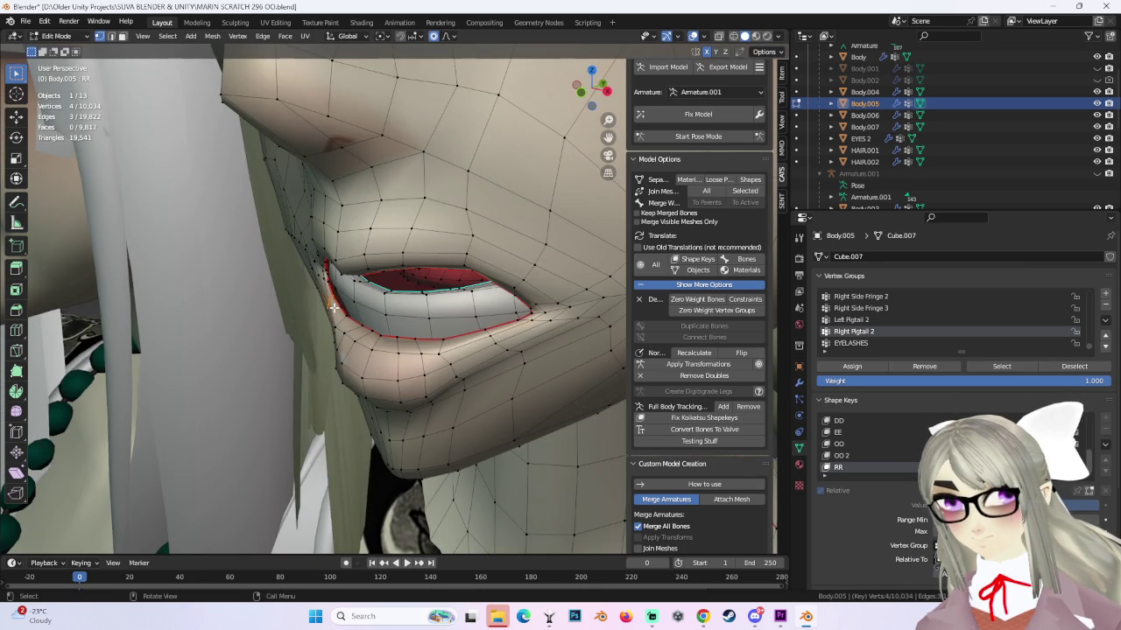
{"action": "key", "text": "g"}
{"action": "left_click", "coordinate": [333, 305]}
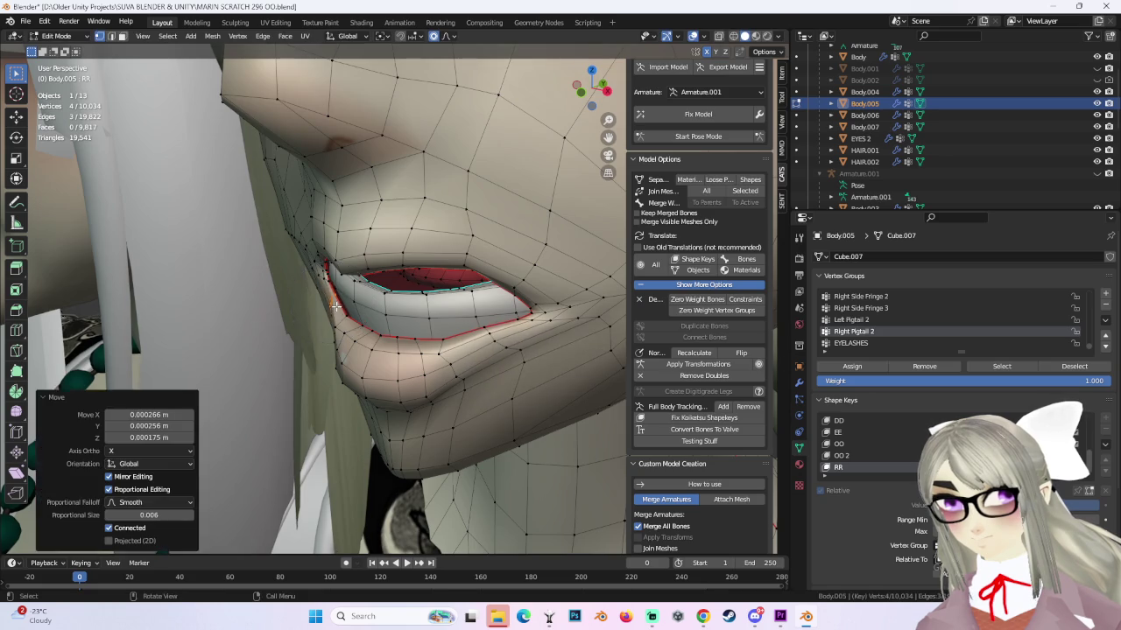
{"action": "mouse_move", "coordinate": [334, 306]}
{"action": "middle_mouse_down"}
{"action": "mouse_move", "coordinate": [437, 267]}
{"action": "mouse_move", "coordinate": [451, 302]}
{"action": "mouse_move", "coordinate": [545, 304]}
{"action": "mouse_move", "coordinate": [435, 295]}
{"action": "mouse_move", "coordinate": [490, 251]}
{"action": "middle_mouse_up"}
{"action": "key", "text": "g"}
{"action": "left_click", "coordinate": [455, 302]}
Undo the last lip tweak and preview the RR face in Object Mode from several angles.
{"action": "key", "text": "ctrl+z"}
{"action": "key", "text": "Tab"}
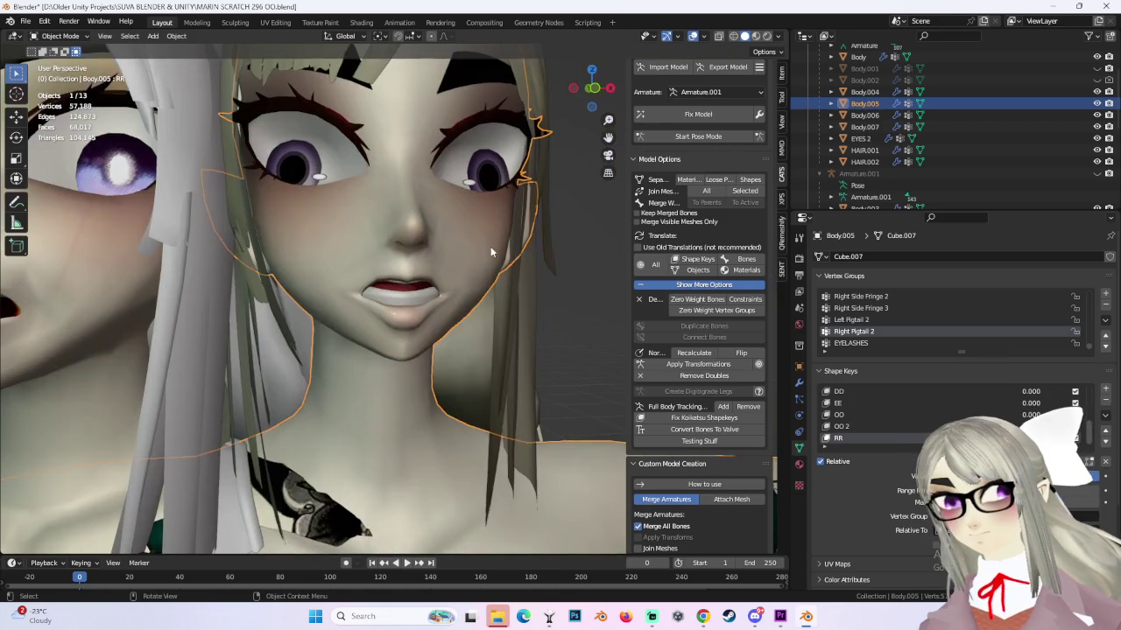
{"action": "middle_click_drag", "start_coordinate": [588, 294], "coordinate": [329, 291]}
{"action": "middle_click_drag", "start_coordinate": [448, 320], "coordinate": [488, 321]}
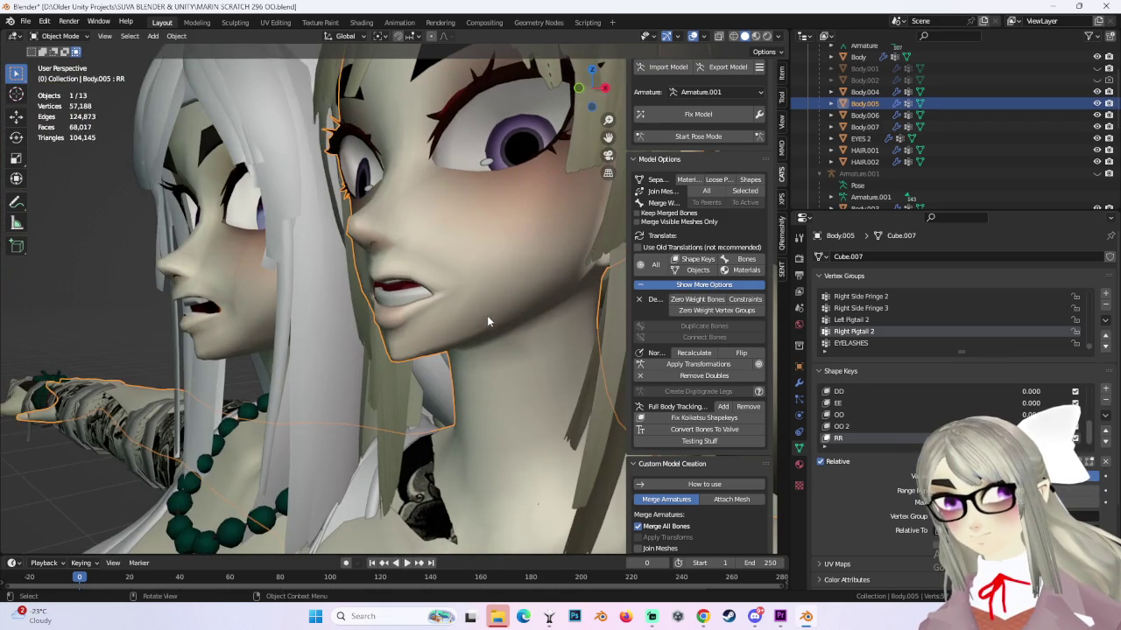
{"action": "left_click", "coordinate": [588, 94]}
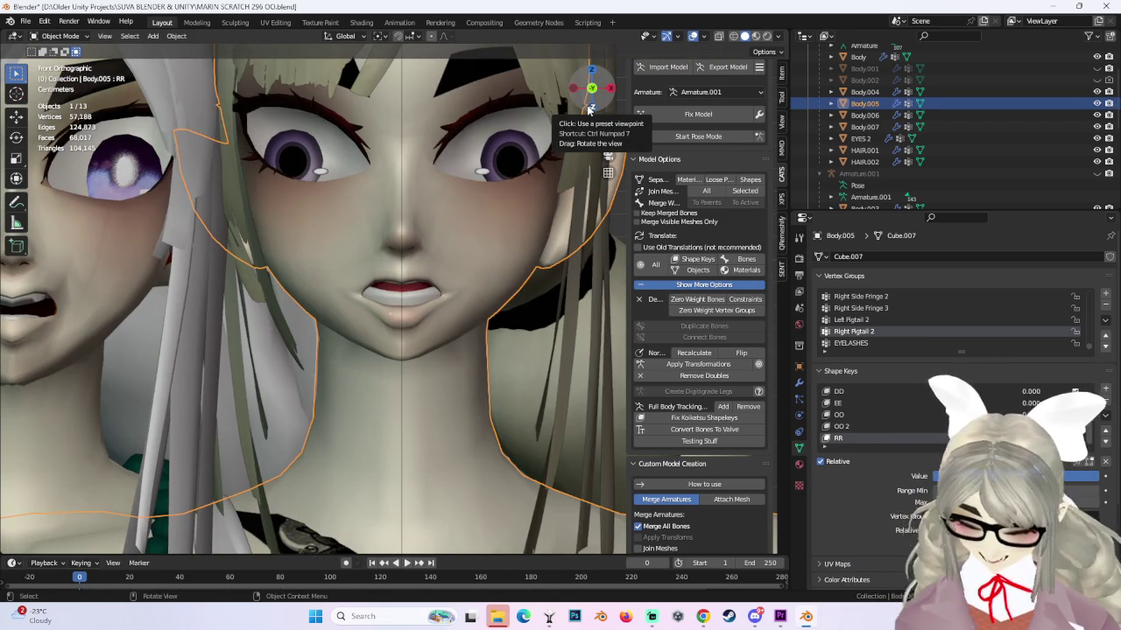
{"action": "mouse_move", "coordinate": [322, 168]}
{"action": "middle_mouse_down"}
{"action": "mouse_move", "coordinate": [485, 263]}
{"action": "mouse_move", "coordinate": [573, 269]}
{"action": "middle_mouse_up"}
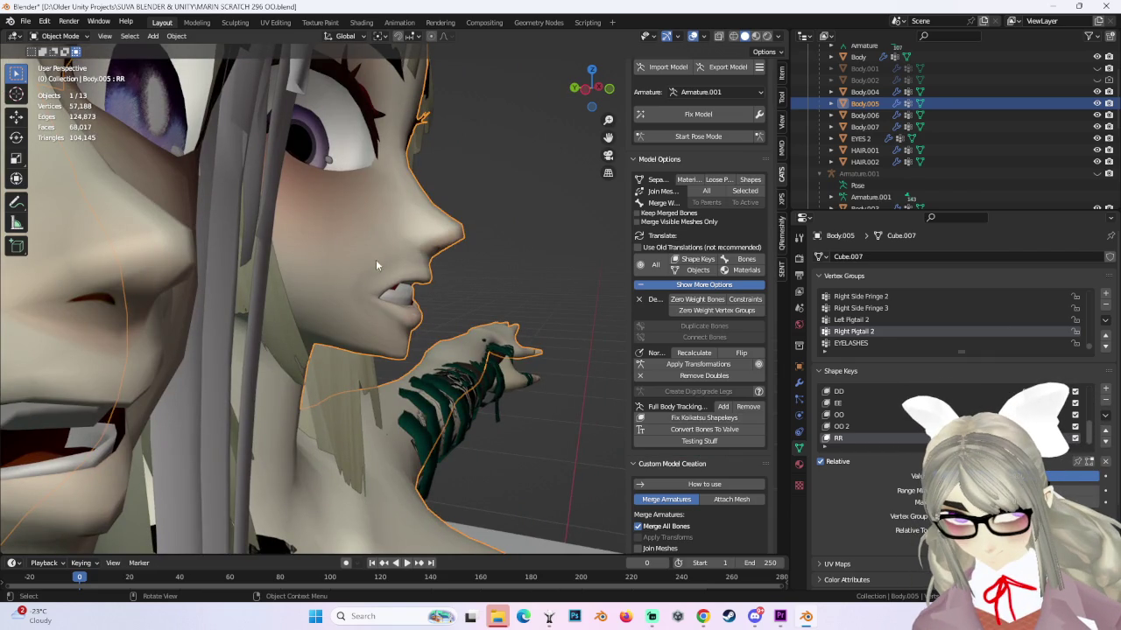
{"action": "mouse_move", "coordinate": [376, 265]}
{"action": "middle_mouse_down"}
{"action": "mouse_move", "coordinate": [446, 292]}
{"action": "mouse_move", "coordinate": [367, 268]}
{"action": "middle_mouse_up"}
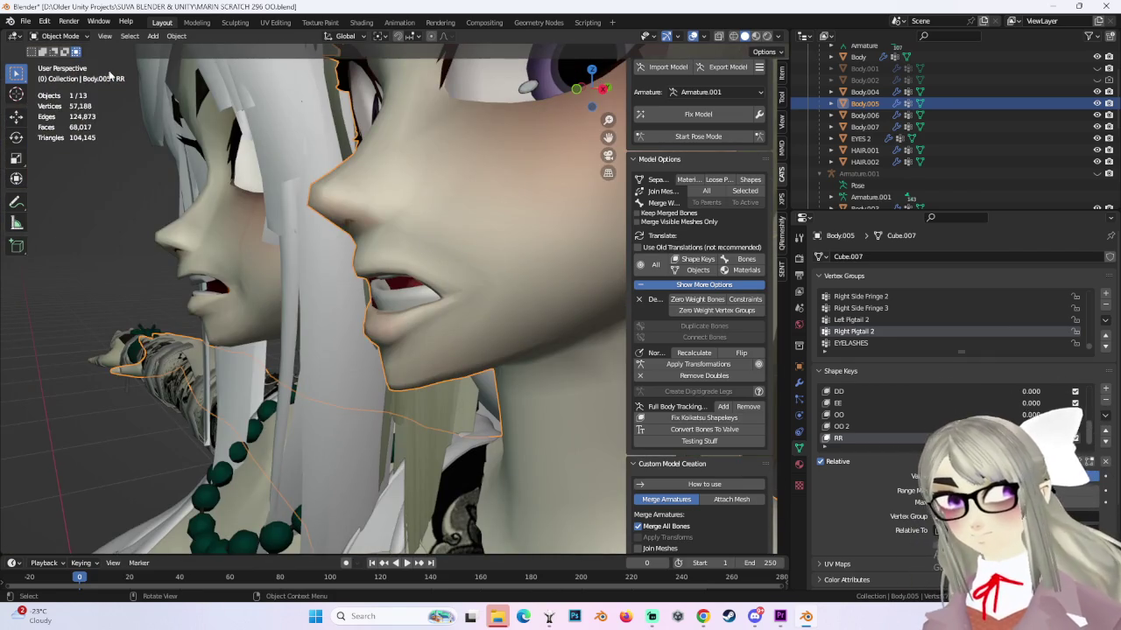
Return to Edit Mode and smooth-move the mouth vertices.
{"action": "left_click", "coordinate": [60, 36]}
{"action": "left_click", "coordinate": [54, 58]}
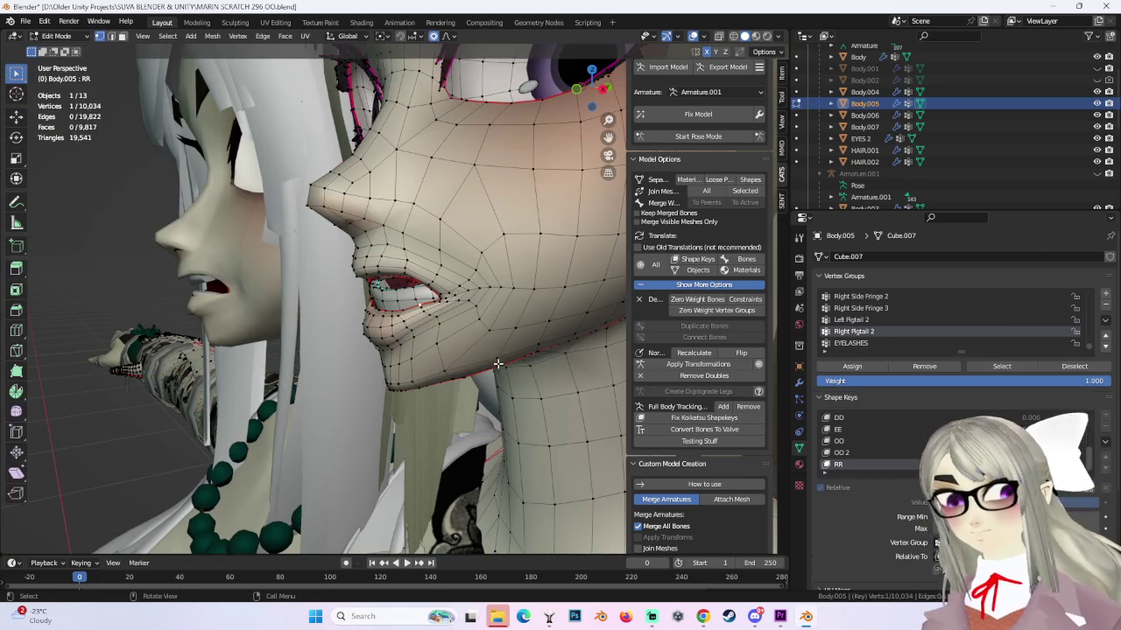
{"action": "left_click", "coordinate": [420, 326]}
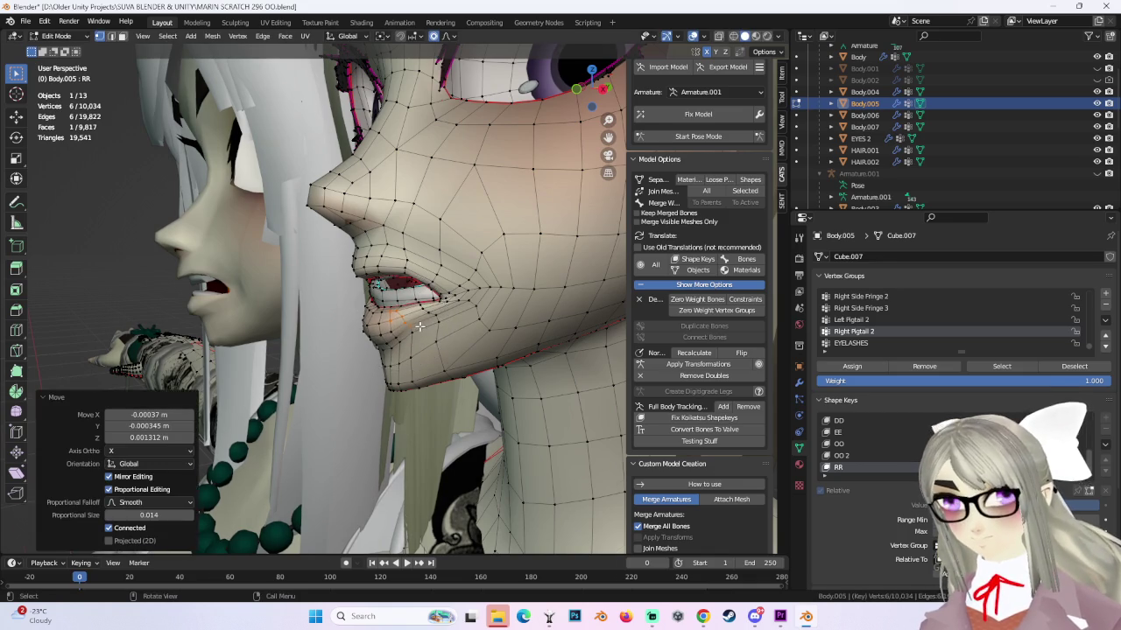
{"action": "mouse_move", "coordinate": [419, 327]}
{"action": "middle_mouse_down"}
{"action": "mouse_move", "coordinate": [563, 318]}
{"action": "mouse_move", "coordinate": [444, 337]}
{"action": "mouse_move", "coordinate": [506, 311]}
{"action": "mouse_move", "coordinate": [457, 320]}
{"action": "mouse_move", "coordinate": [381, 340]}
{"action": "mouse_move", "coordinate": [394, 353]}
{"action": "middle_mouse_up"}
{"action": "left_click", "coordinate": [381, 340]}
{"action": "key", "text": "g"}
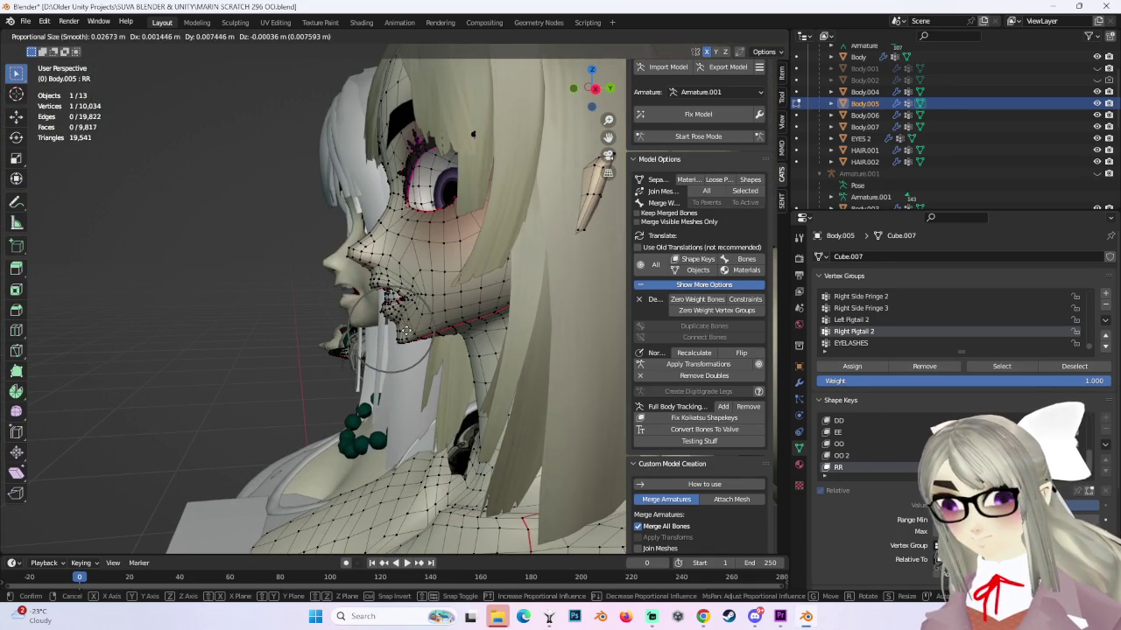
{"action": "left_click", "coordinate": [398, 331]}
Select a single mouth vertex and try moving it, then undo.
{"action": "middle_click_drag", "start_coordinate": [398, 331], "coordinate": [521, 300]}
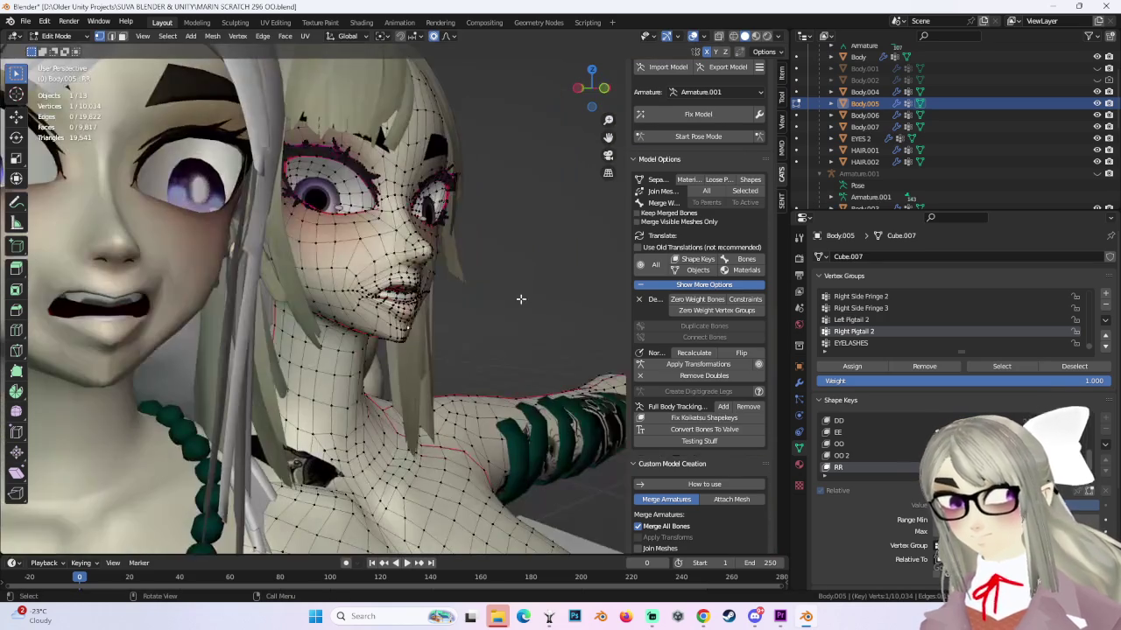
{"action": "left_click", "coordinate": [375, 281]}
{"action": "scroll", "coordinate": [375, 281], "scroll_direction": "up", "scroll_amount": 3}
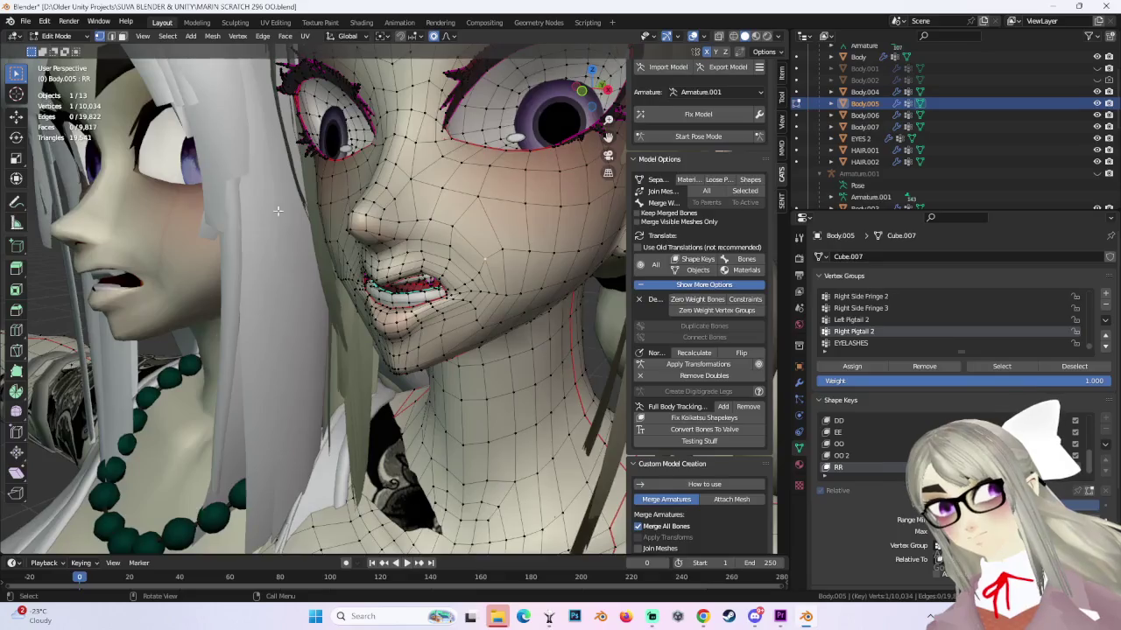
{"action": "middle_click_drag", "start_coordinate": [376, 281], "coordinate": [462, 300]}
{"action": "key", "text": "g"}
{"action": "left_click", "coordinate": [490, 297]}
{"action": "key", "text": "ctrl+z"}
Try a smooth move of the upper lip vertices, then undo it.
{"action": "key", "text": "g"}
{"action": "scroll", "coordinate": [477, 300], "scroll_direction": "up", "scroll_amount": 2}
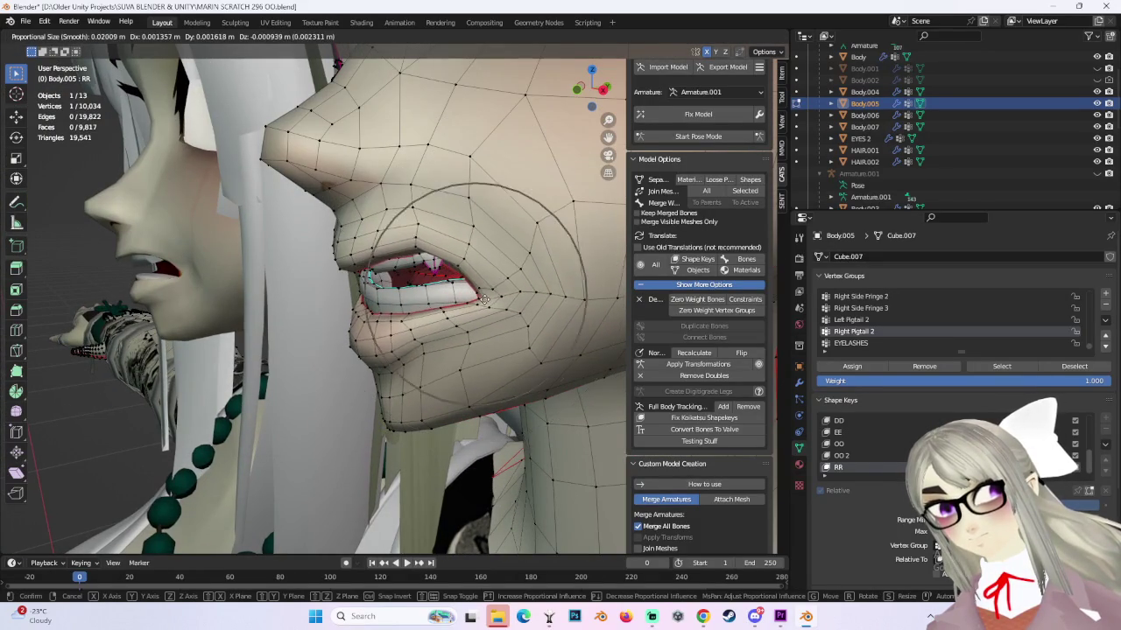
{"action": "scroll", "coordinate": [481, 299], "scroll_direction": "up", "scroll_amount": 2}
{"action": "left_click", "coordinate": [488, 299]}
{"action": "mouse_move", "coordinate": [488, 298]}
{"action": "middle_mouse_down"}
{"action": "mouse_move", "coordinate": [452, 231]}
{"action": "mouse_move", "coordinate": [426, 218]}
{"action": "middle_mouse_up"}
{"action": "key", "text": "ctrl+z"}
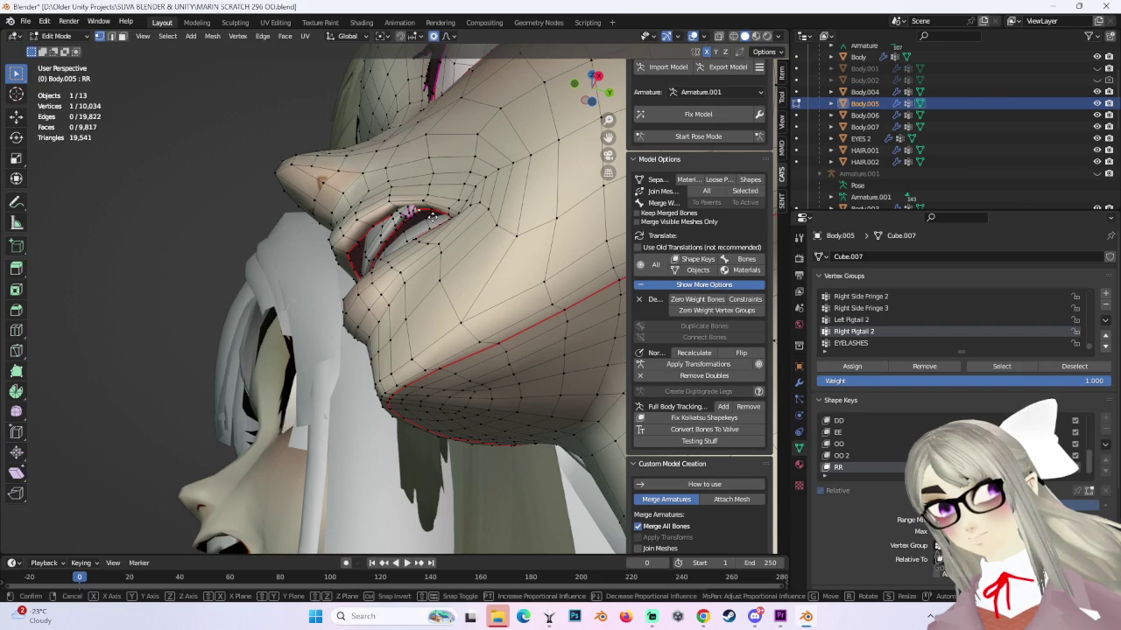
Select an upper lip vertex and move it along the X axis.
{"action": "left_click", "coordinate": [430, 214]}
{"action": "key", "text": "ctrl+z"}
{"action": "key", "text": "x"}
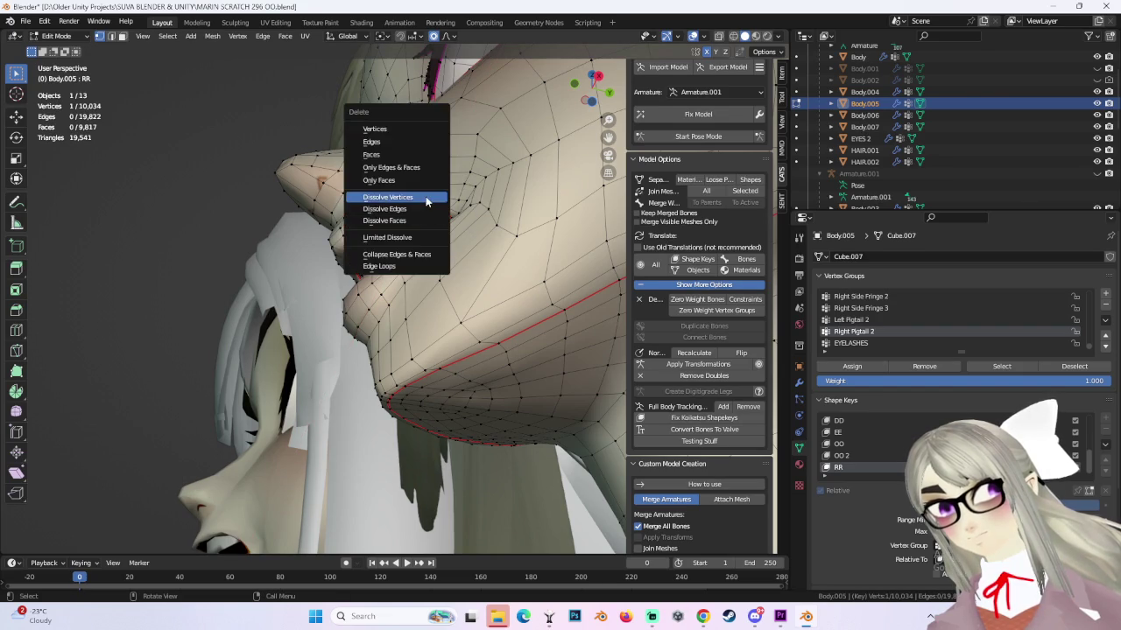
{"action": "left_click", "coordinate": [426, 200]}
{"action": "key", "text": "g"}
{"action": "key", "text": "x"}
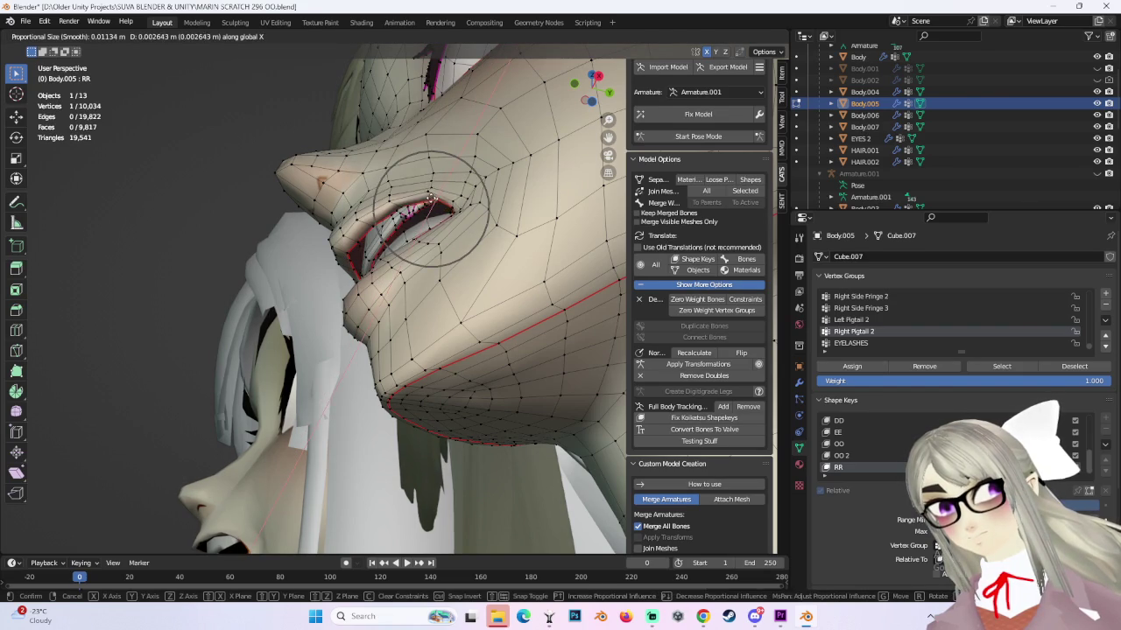
{"action": "left_click", "coordinate": [430, 200]}
Refine the upper lip with several further smooth proportional moves.
{"action": "mouse_move", "coordinate": [429, 201]}
{"action": "middle_mouse_down"}
{"action": "mouse_move", "coordinate": [490, 284]}
{"action": "mouse_move", "coordinate": [455, 254]}
{"action": "middle_mouse_up"}
{"action": "key", "text": "g"}
{"action": "left_click", "coordinate": [437, 239]}
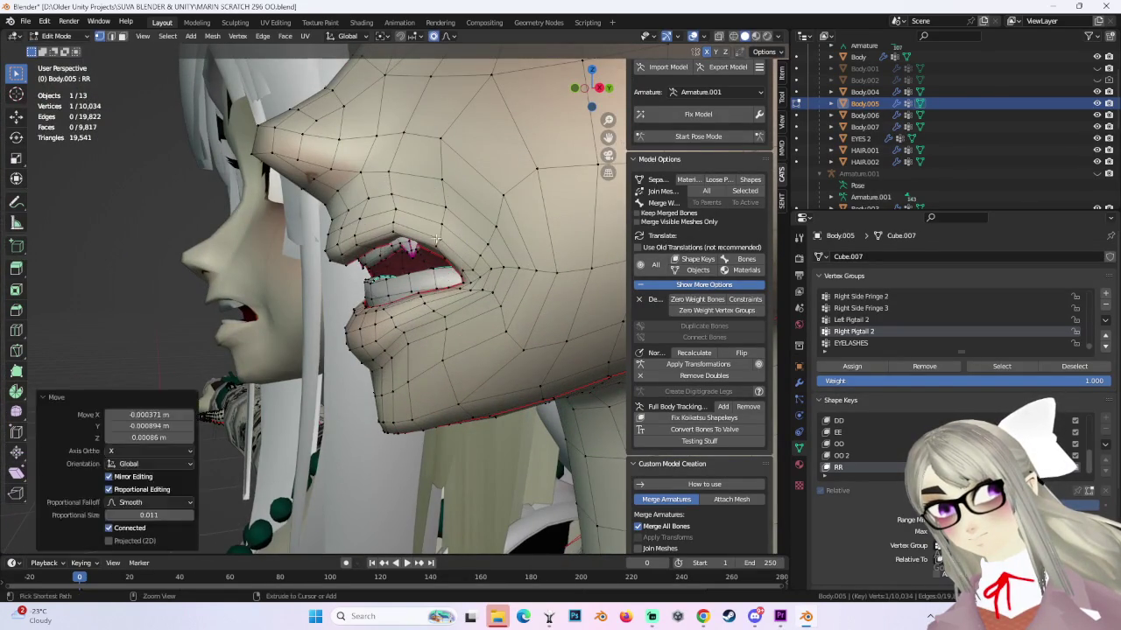
{"action": "key", "text": "g"}
{"action": "left_click", "coordinate": [435, 247]}
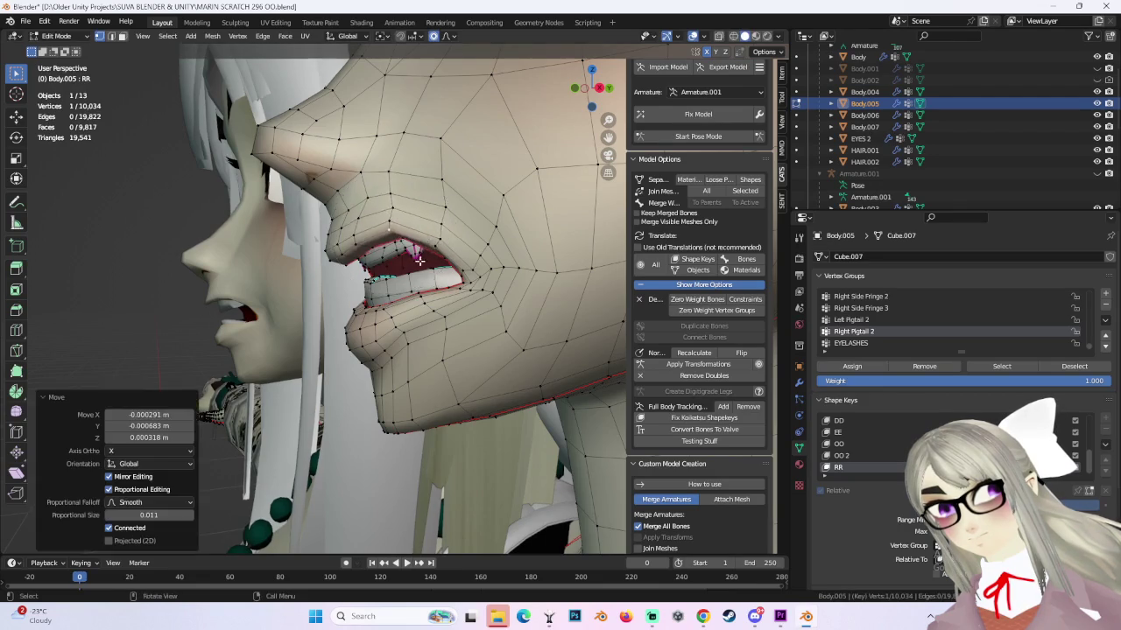
{"action": "mouse_move", "coordinate": [435, 247]}
{"action": "middle_mouse_down"}
{"action": "mouse_move", "coordinate": [451, 203]}
{"action": "mouse_move", "coordinate": [470, 300]}
{"action": "mouse_move", "coordinate": [488, 305]}
{"action": "mouse_move", "coordinate": [394, 274]}
{"action": "mouse_move", "coordinate": [412, 262]}
{"action": "mouse_move", "coordinate": [462, 277]}
{"action": "mouse_move", "coordinate": [420, 251]}
{"action": "middle_mouse_up"}
{"action": "key", "text": "g"}
{"action": "left_click", "coordinate": [464, 213]}
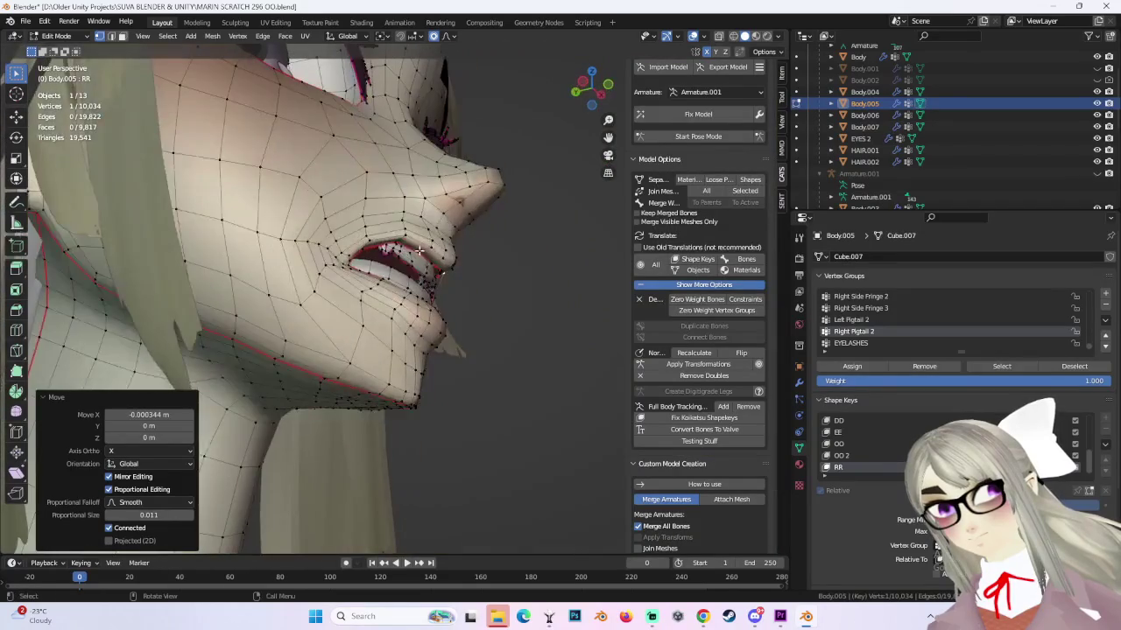
Move the mouth-corner vertex with 0.011 falloff: -0.000038 X, -0.000168 Y, -0.000395 Z.
{"action": "key", "text": "g"}
{"action": "left_click", "coordinate": [352, 229]}
{"action": "mouse_move", "coordinate": [355, 232]}
{"action": "middle_mouse_down"}
{"action": "mouse_move", "coordinate": [473, 279]}
{"action": "mouse_move", "coordinate": [363, 313]}
{"action": "middle_mouse_up"}
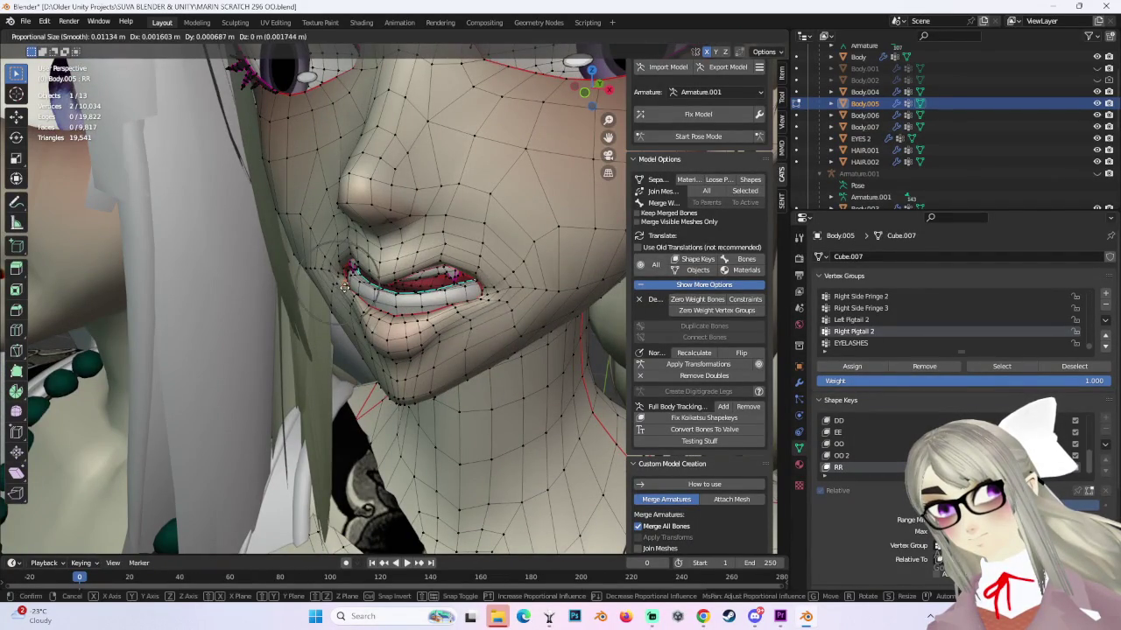
{"action": "left_click", "coordinate": [341, 288]}
{"action": "mouse_move", "coordinate": [341, 288]}
{"action": "middle_mouse_down"}
{"action": "mouse_move", "coordinate": [409, 287]}
{"action": "mouse_move", "coordinate": [359, 308]}
{"action": "mouse_move", "coordinate": [455, 312]}
{"action": "mouse_move", "coordinate": [460, 297]}
{"action": "mouse_move", "coordinate": [384, 308]}
{"action": "middle_mouse_up"}
{"action": "left_click", "coordinate": [359, 308]}
{"action": "key", "text": "g"}
{"action": "left_click", "coordinate": [359, 308]}
Move the RR mouth corner vertex into its new position.
{"action": "middle_click_drag", "start_coordinate": [389, 180], "coordinate": [456, 228]}
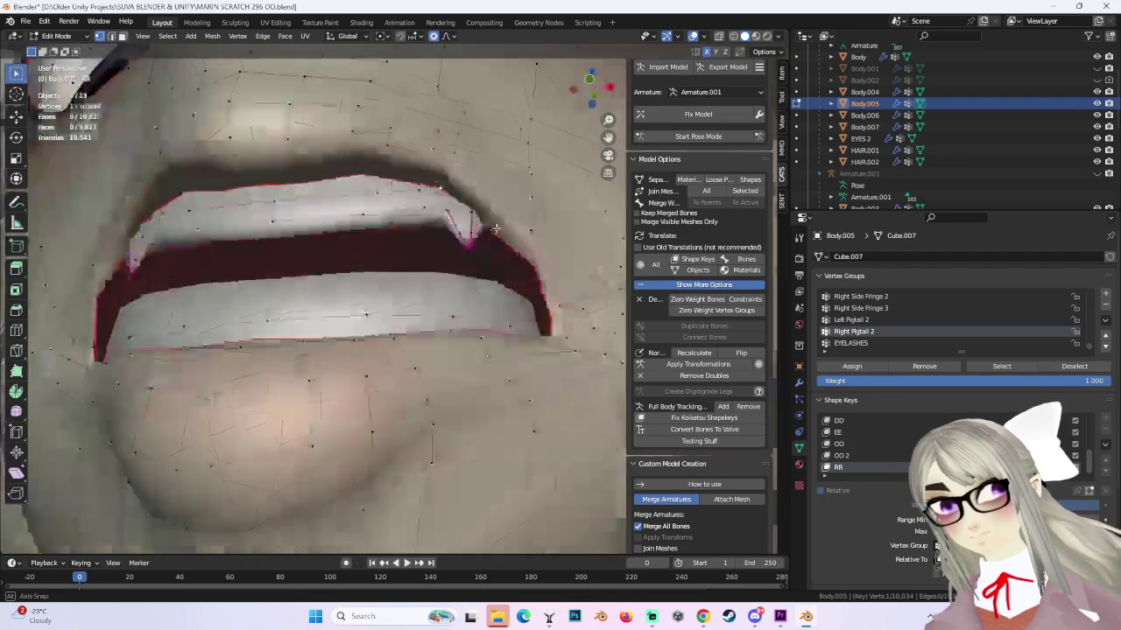
{"action": "scroll", "coordinate": [455, 228], "scroll_direction": "up", "scroll_amount": 3}
{"action": "key", "text": "g"}
{"action": "left_click", "coordinate": [543, 242]}
Lower the selected mouth vertices straight down along Z.
{"action": "scroll", "coordinate": [543, 242], "scroll_direction": "down", "scroll_amount": 3}
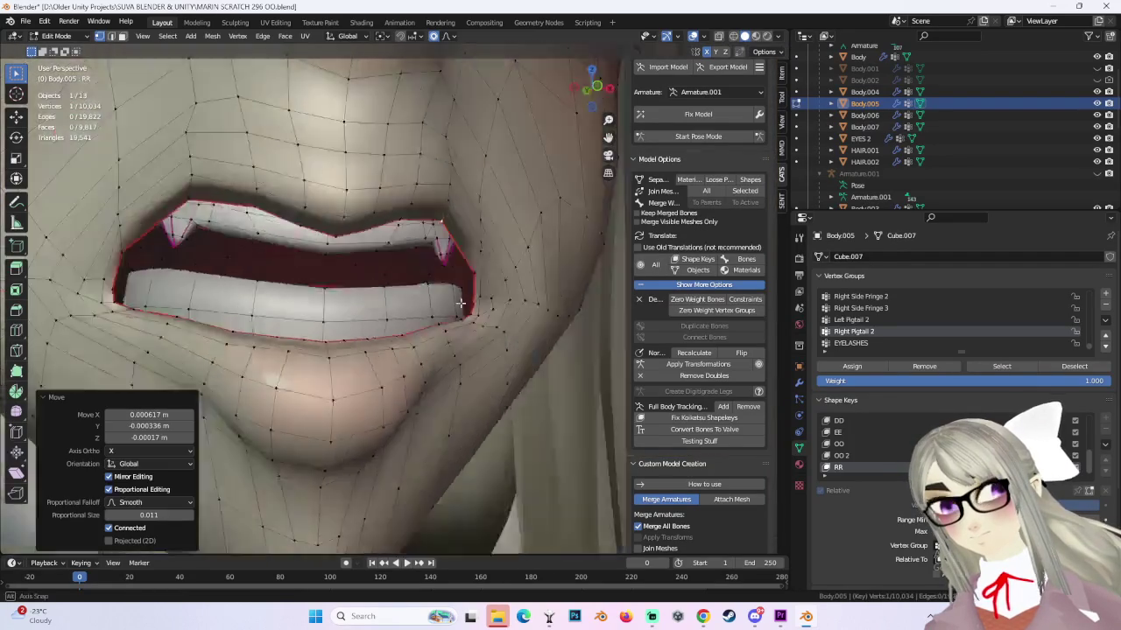
{"action": "mouse_move", "coordinate": [543, 241]}
{"action": "middle_mouse_down"}
{"action": "mouse_move", "coordinate": [455, 291]}
{"action": "mouse_move", "coordinate": [442, 252]}
{"action": "middle_mouse_up"}
{"action": "scroll", "coordinate": [455, 292], "scroll_direction": "down", "scroll_amount": 2}
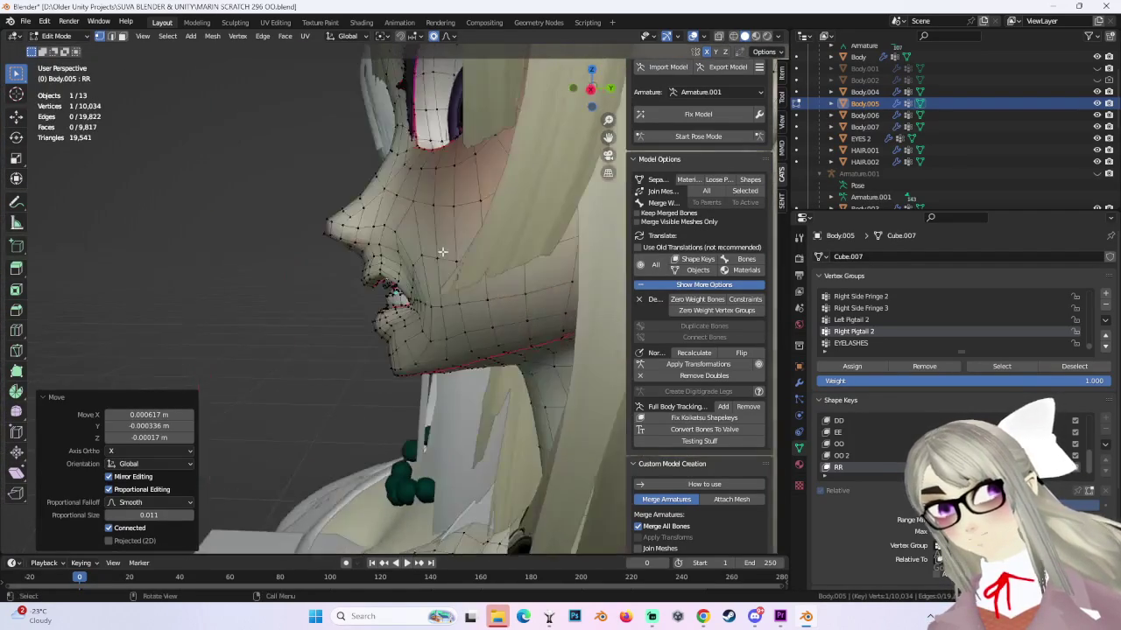
{"action": "left_click_drag", "start_coordinate": [591, 94], "coordinate": [588, 88]}
{"action": "scroll", "coordinate": [385, 262], "scroll_direction": "up", "scroll_amount": 2}
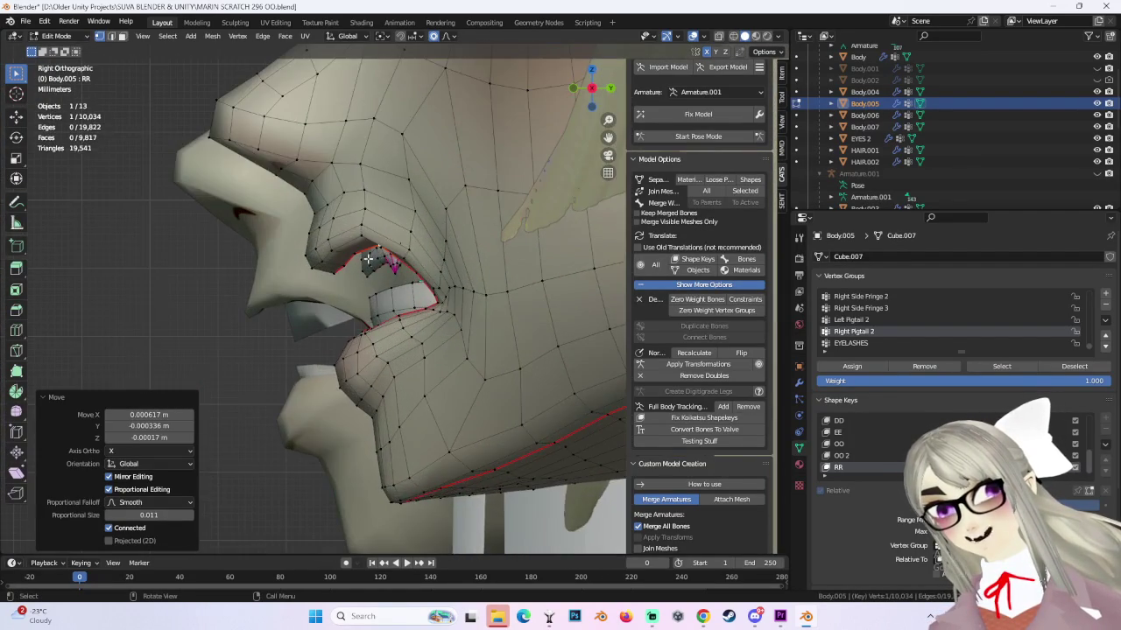
{"action": "scroll", "coordinate": [422, 240], "scroll_direction": "up", "scroll_amount": 2}
{"action": "mouse_move", "coordinate": [422, 241]}
{"action": "middle_mouse_down"}
{"action": "mouse_move", "coordinate": [420, 295]}
{"action": "mouse_move", "coordinate": [443, 282]}
{"action": "mouse_move", "coordinate": [448, 261]}
{"action": "middle_mouse_up"}
{"action": "key", "text": "g"}
{"action": "key", "text": "z"}
{"action": "left_click", "coordinate": [425, 259]}
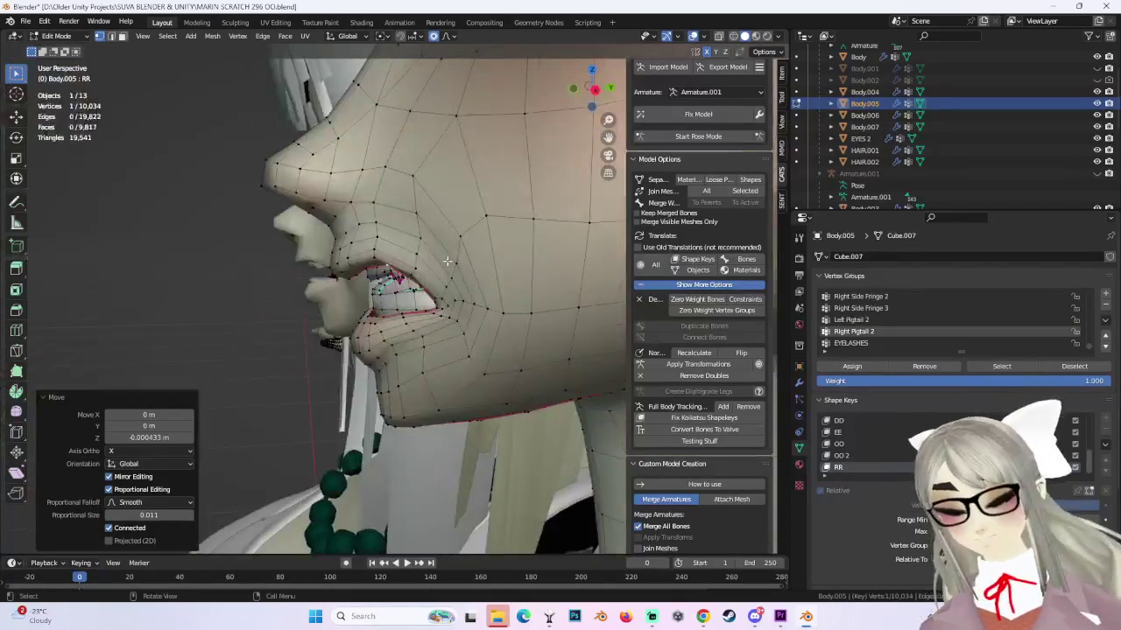
Nudge the mouth vertices with proportional falloff resized to 0.010.
{"action": "key", "text": "g"}
{"action": "left_click", "coordinate": [403, 259]}
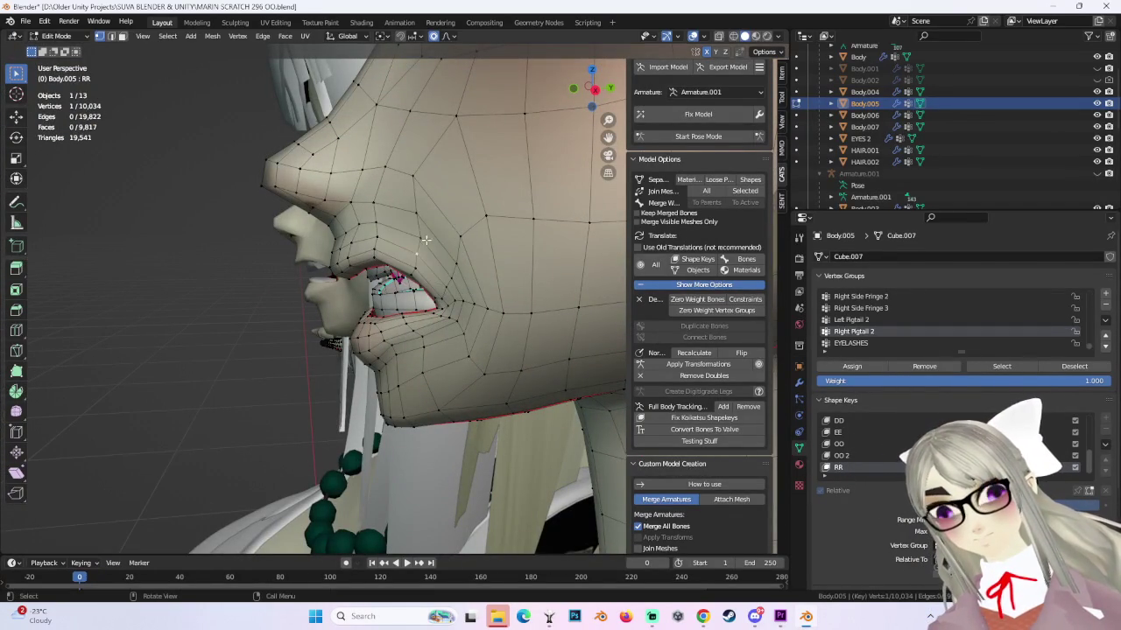
{"action": "key", "text": "g"}
{"action": "scroll", "coordinate": [419, 223], "scroll_direction": "down", "scroll_amount": 3}
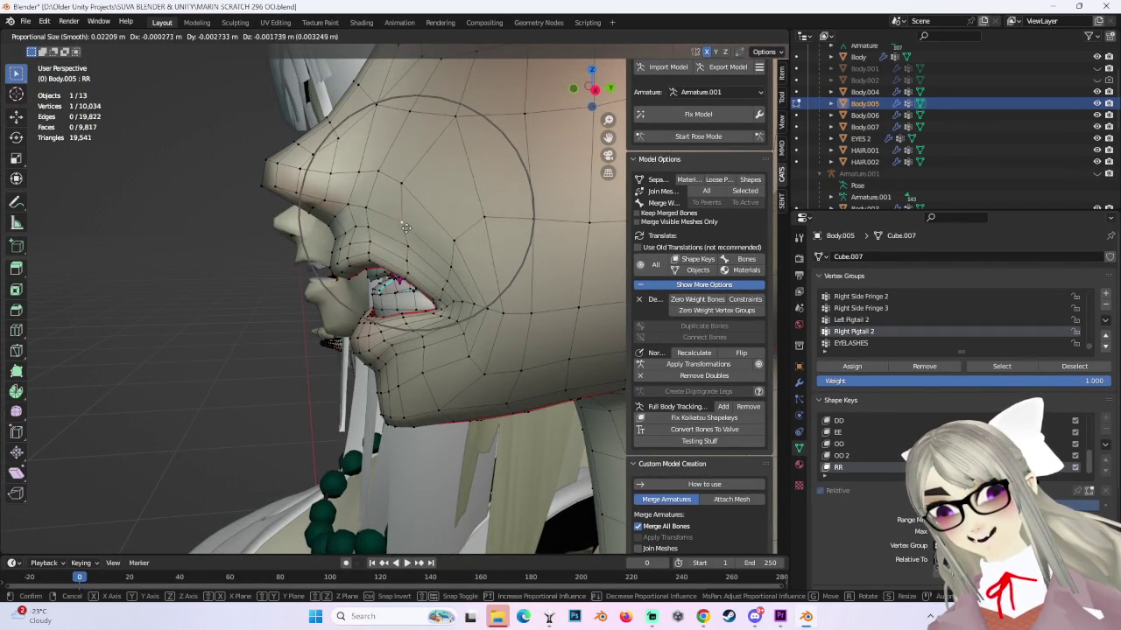
{"action": "scroll", "coordinate": [417, 232], "scroll_direction": "up", "scroll_amount": 2}
{"action": "left_click", "coordinate": [417, 234]}
Make a final lip adjustment to -0.00233 m Z, then view the face from the front.
{"action": "mouse_move", "coordinate": [418, 235]}
{"action": "middle_mouse_down"}
{"action": "mouse_move", "coordinate": [467, 263]}
{"action": "mouse_move", "coordinate": [421, 223]}
{"action": "middle_mouse_up"}
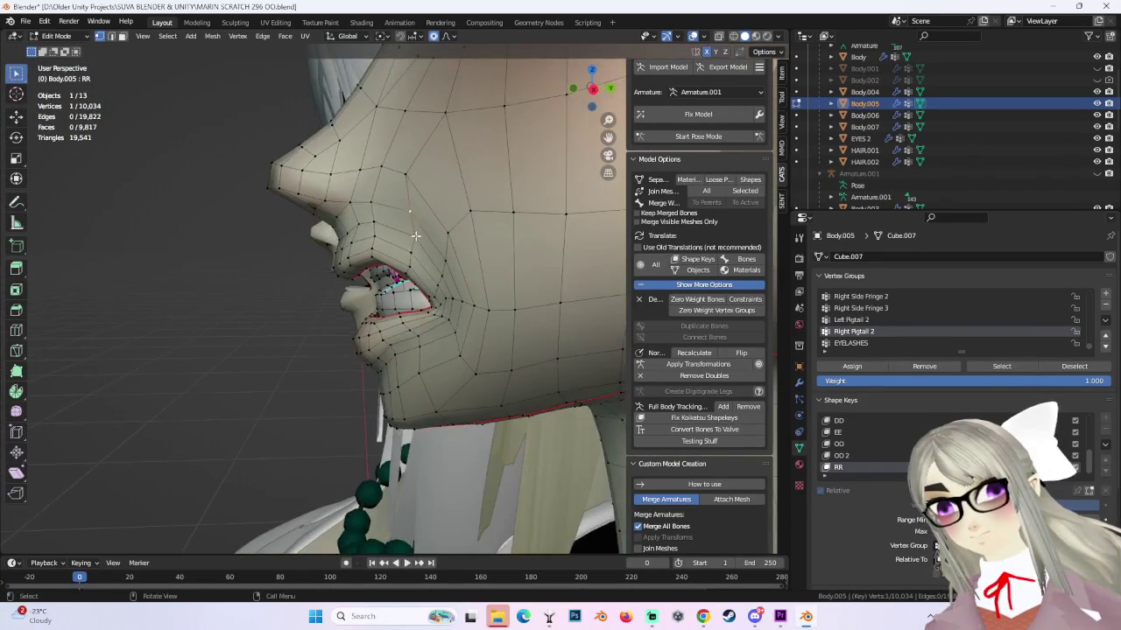
{"action": "key", "text": "g"}
{"action": "scroll", "coordinate": [416, 235], "scroll_direction": "up", "scroll_amount": 1}
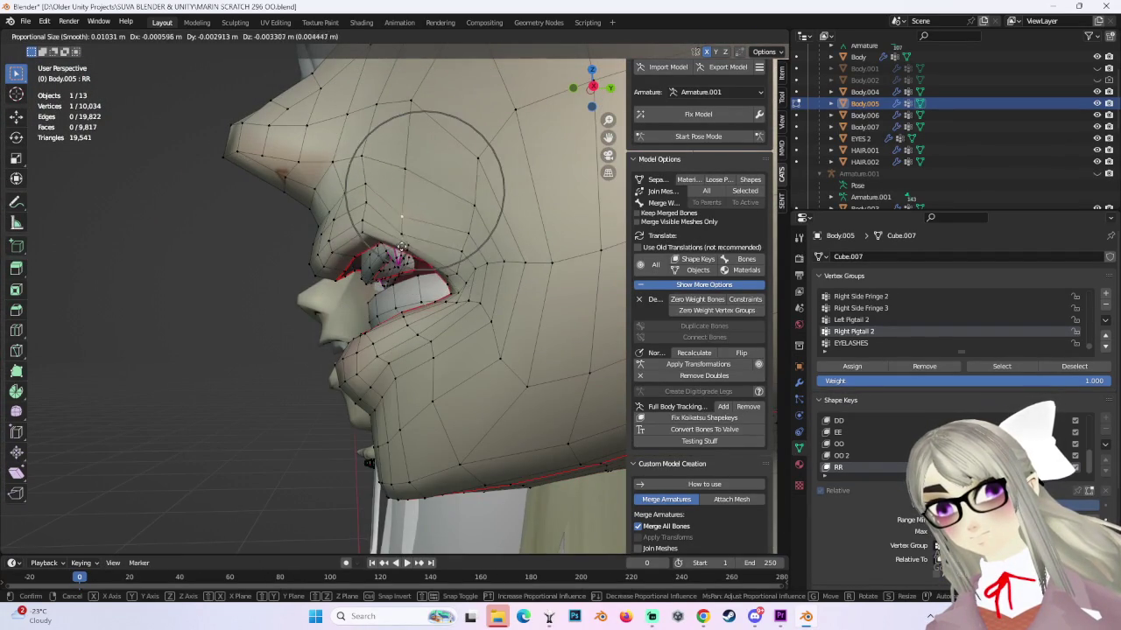
{"action": "left_click", "coordinate": [402, 247]}
{"action": "mouse_move", "coordinate": [402, 247]}
{"action": "middle_mouse_down"}
{"action": "mouse_move", "coordinate": [542, 287]}
{"action": "mouse_move", "coordinate": [75, 53]}
{"action": "middle_mouse_up"}
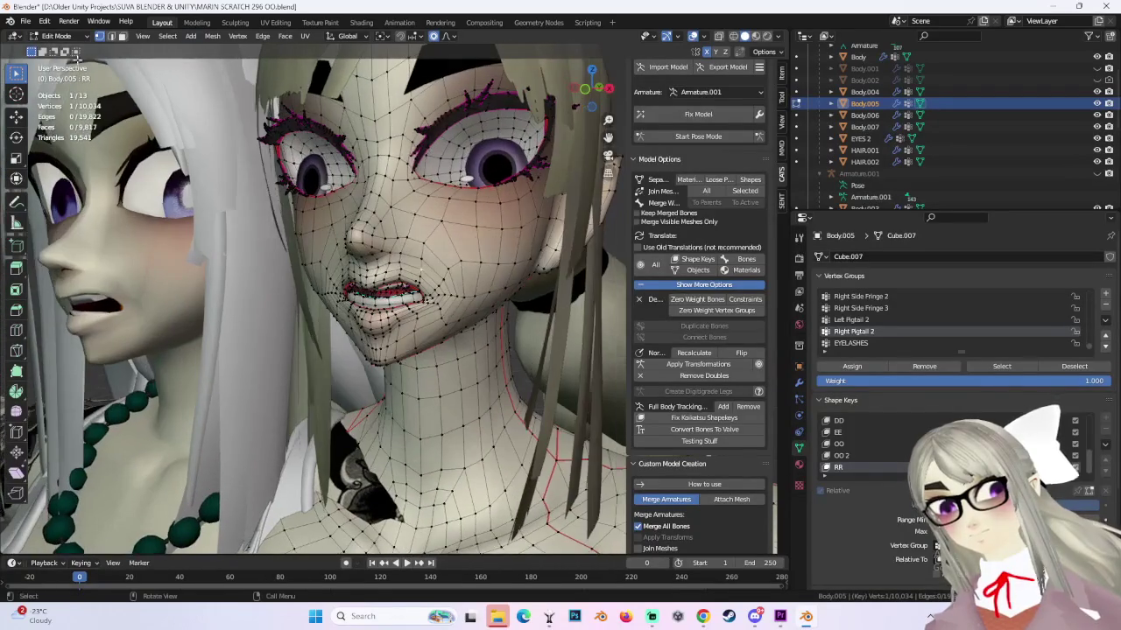
{"action": "left_click", "coordinate": [55, 36]}
Preview the RR mouth in Object Mode, then go back to Edit Mode.
{"action": "left_click", "coordinate": [55, 50]}
{"action": "middle_click_drag", "start_coordinate": [460, 195], "coordinate": [540, 198]}
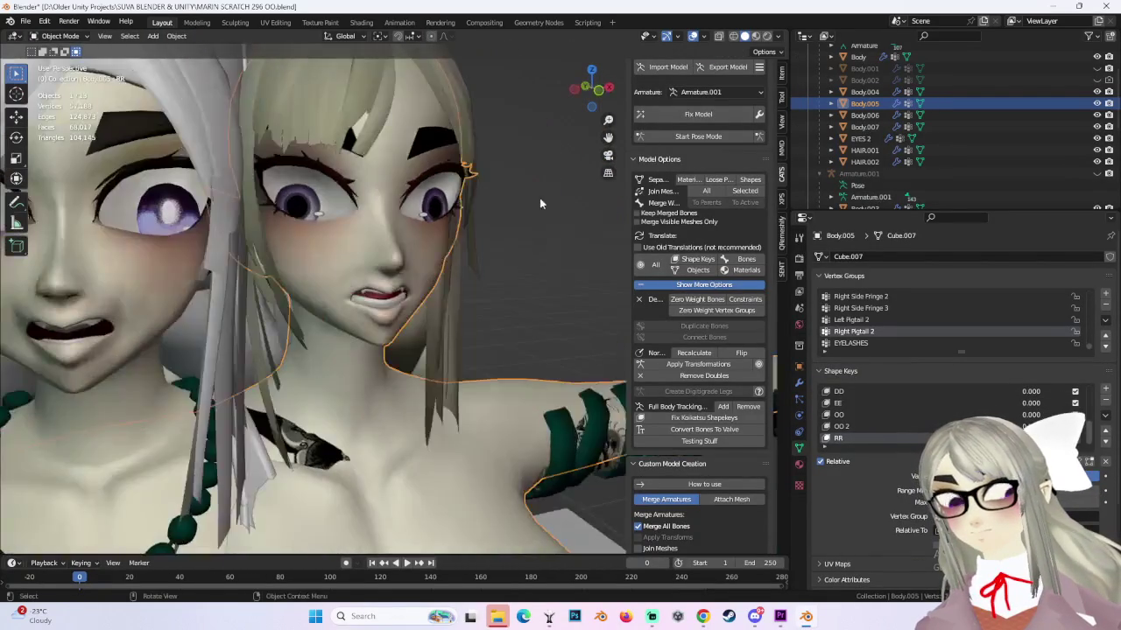
{"action": "scroll", "coordinate": [457, 296], "scroll_direction": "up", "scroll_amount": 3}
{"action": "middle_click_drag", "start_coordinate": [401, 325], "coordinate": [464, 321]}
{"action": "scroll", "coordinate": [464, 321], "scroll_direction": "up", "scroll_amount": 2}
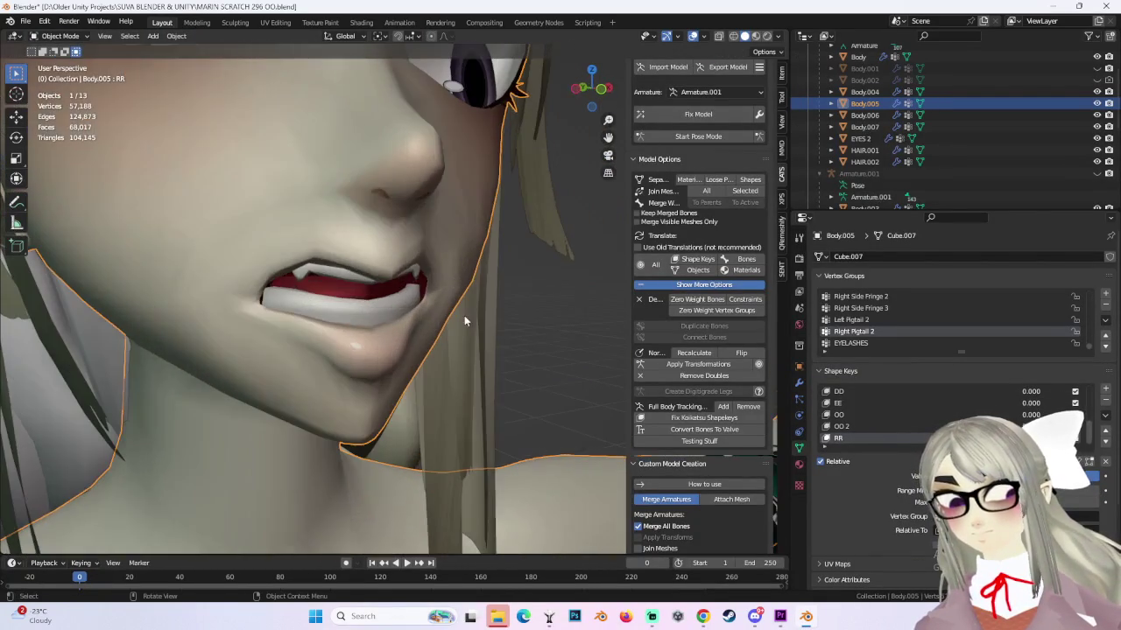
{"action": "left_click", "coordinate": [27, 36]}
{"action": "left_click", "coordinate": [54, 56]}
Soft-move the lip vertices three times, checking them from the side.
{"action": "key", "text": "g"}
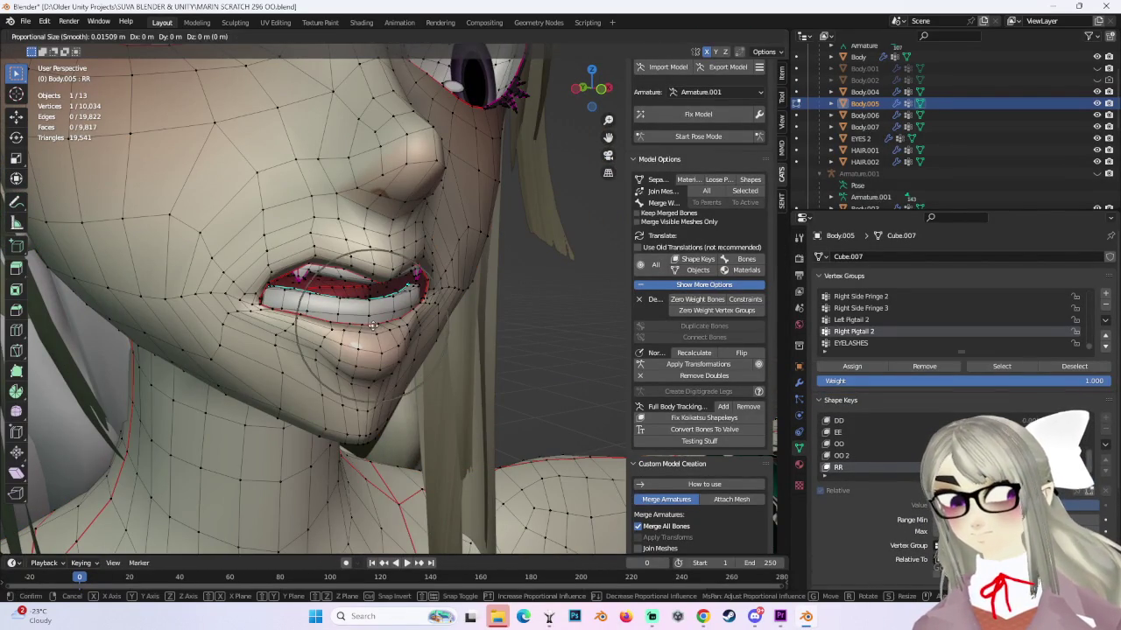
{"action": "left_click", "coordinate": [379, 321]}
{"action": "middle_click_drag", "start_coordinate": [379, 321], "coordinate": [414, 314]}
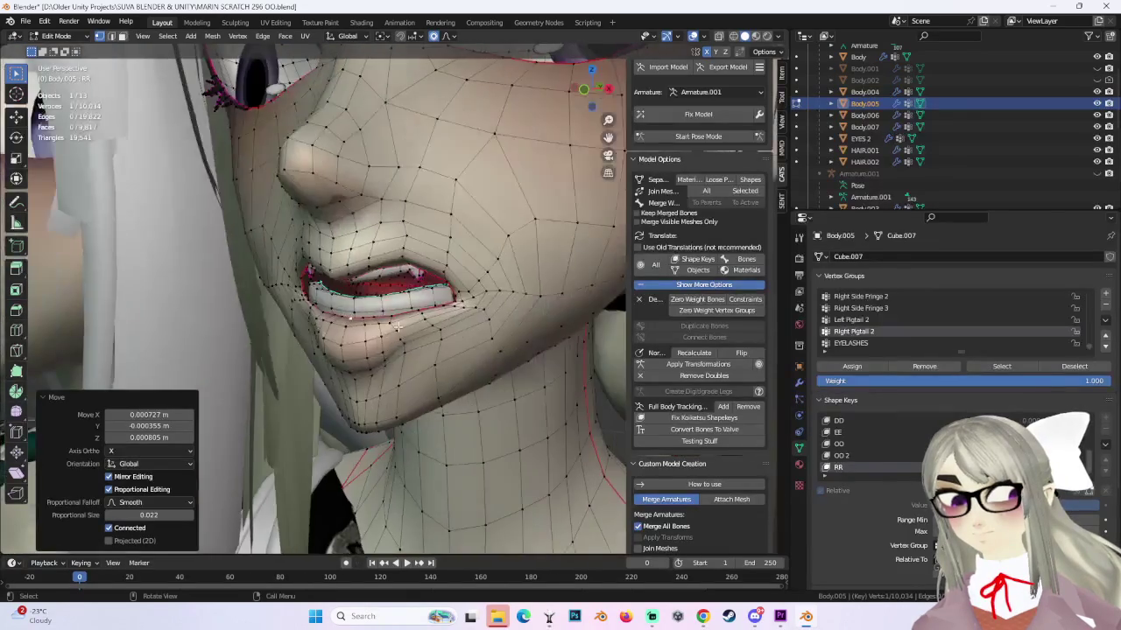
{"action": "key", "text": "g"}
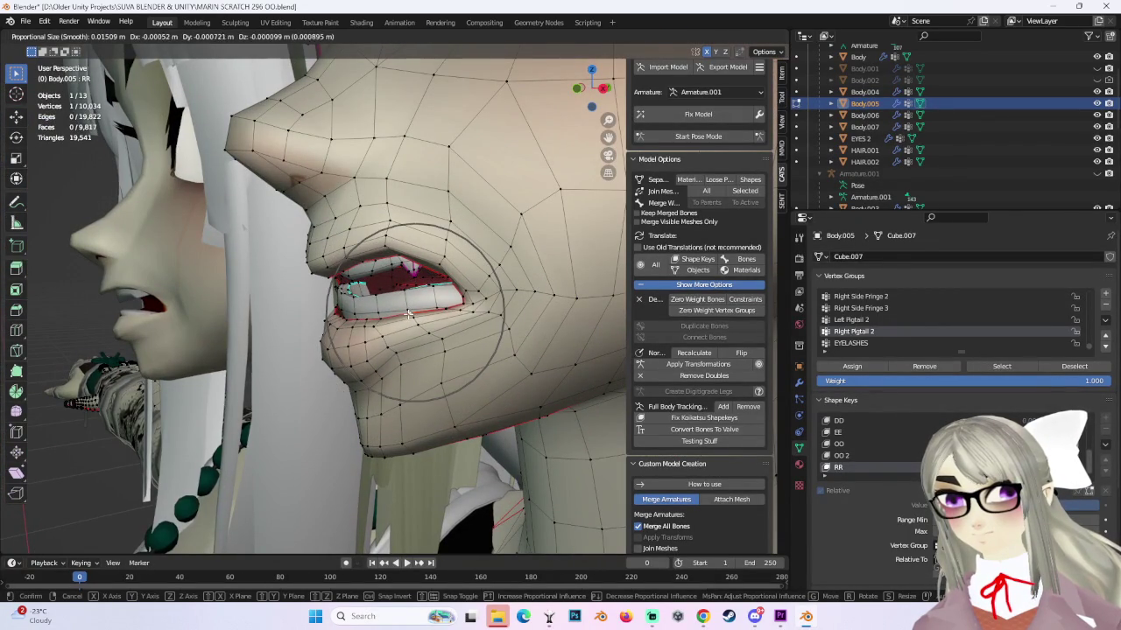
{"action": "left_click", "coordinate": [408, 313]}
{"action": "key", "text": "g"}
{"action": "left_click", "coordinate": [347, 318]}
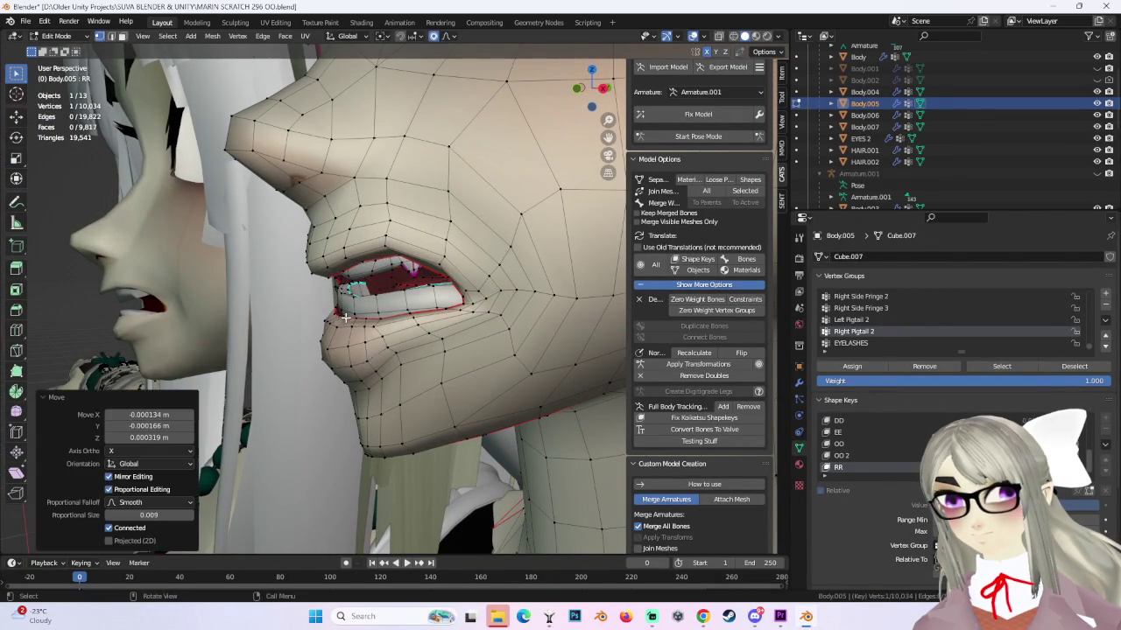
{"action": "middle_click_drag", "start_coordinate": [347, 318], "coordinate": [464, 322]}
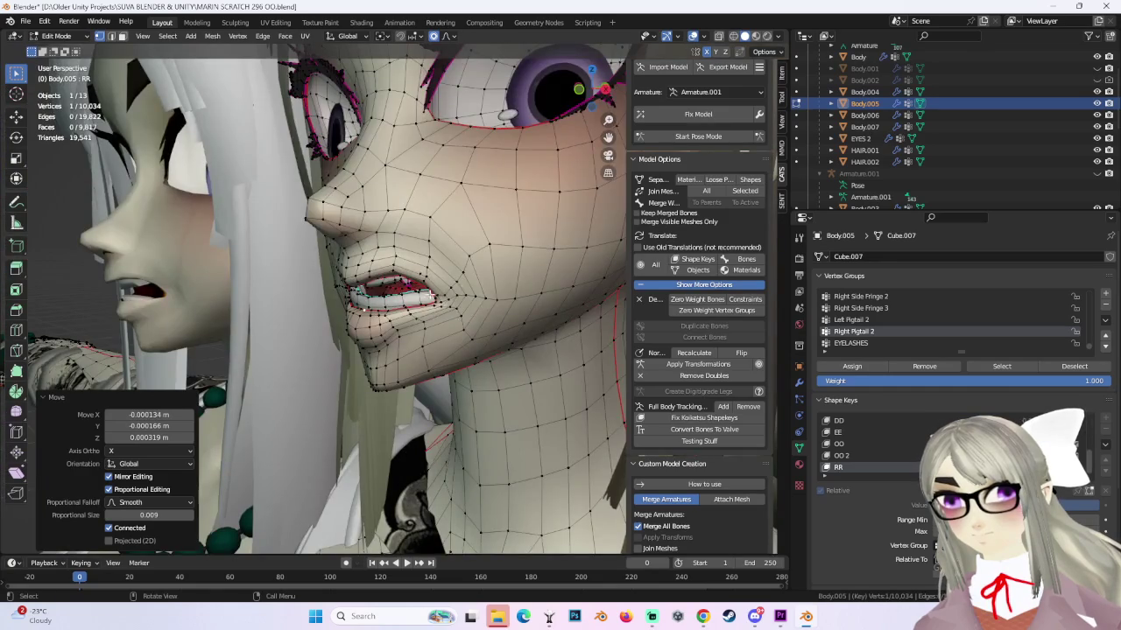
{"action": "middle_click_drag", "start_coordinate": [364, 308], "coordinate": [420, 347]}
Reshape the lower lip and the area just below it with soft moves.
{"action": "key", "text": "g"}
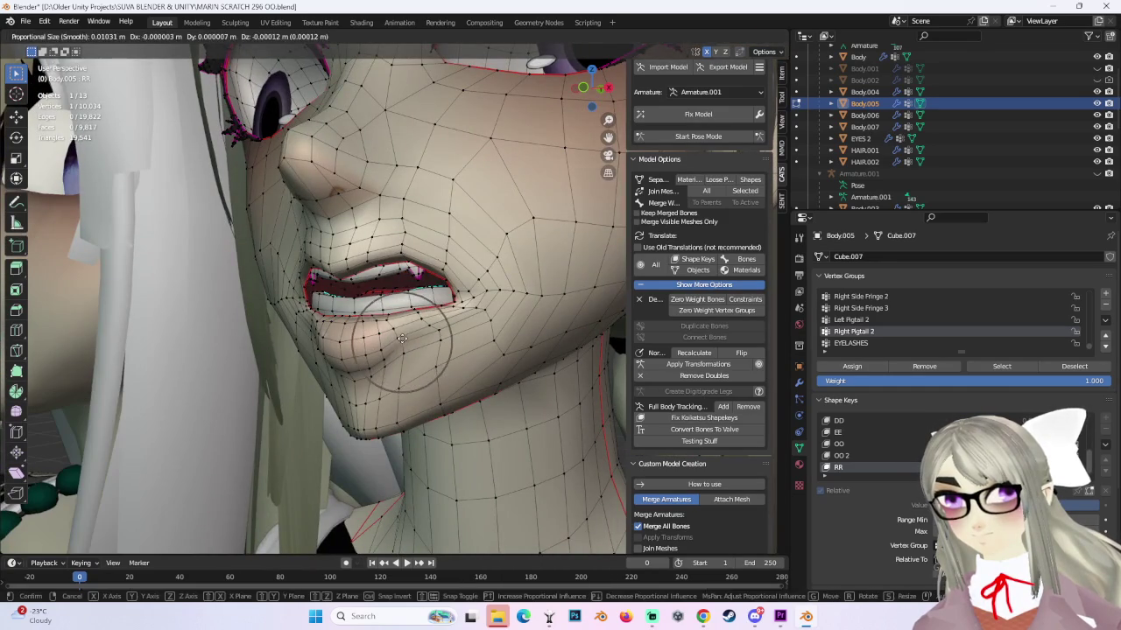
{"action": "left_click", "coordinate": [402, 341]}
{"action": "key", "text": "g"}
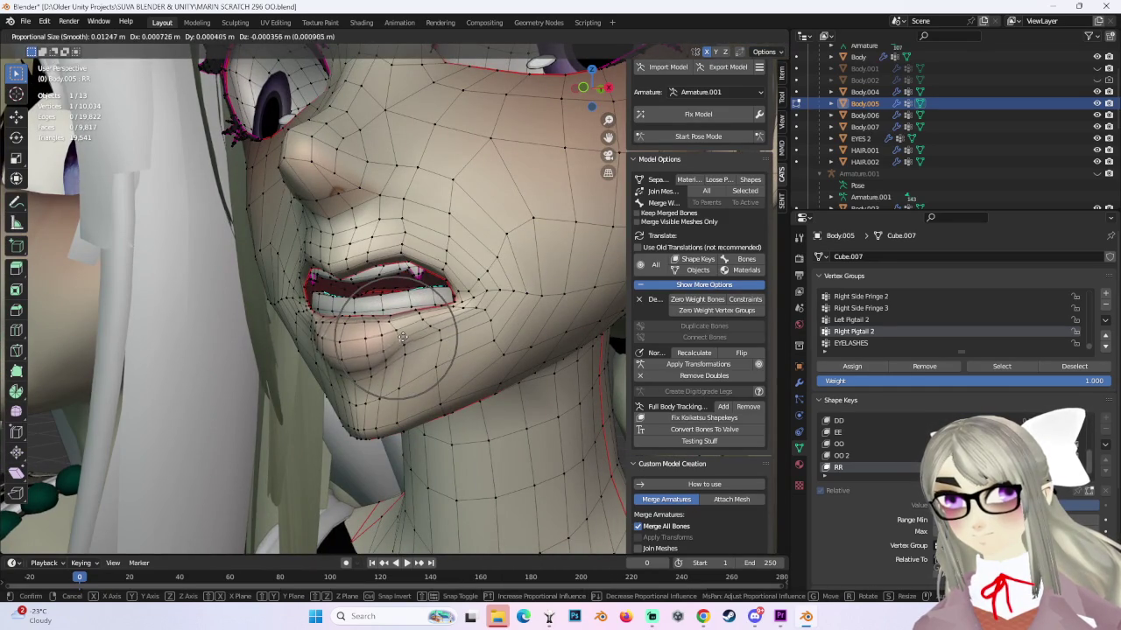
{"action": "left_click", "coordinate": [403, 341]}
{"action": "middle_click_drag", "start_coordinate": [403, 342], "coordinate": [328, 331]}
{"action": "key", "text": "g"}
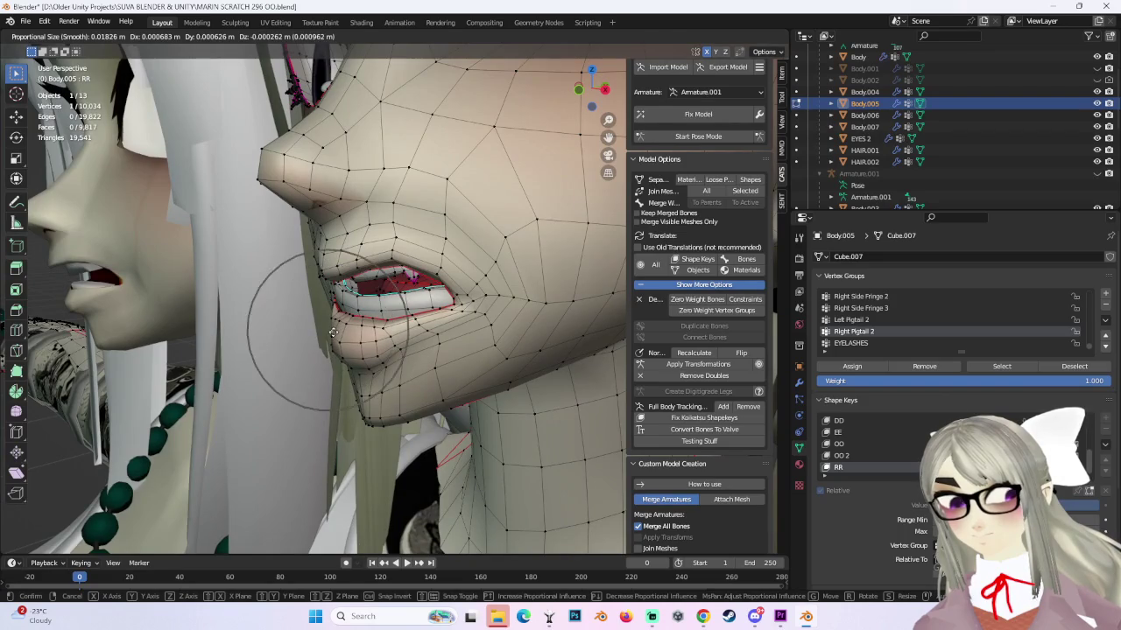
{"action": "left_click", "coordinate": [332, 331]}
{"action": "middle_click_drag", "start_coordinate": [371, 359], "coordinate": [372, 366]}
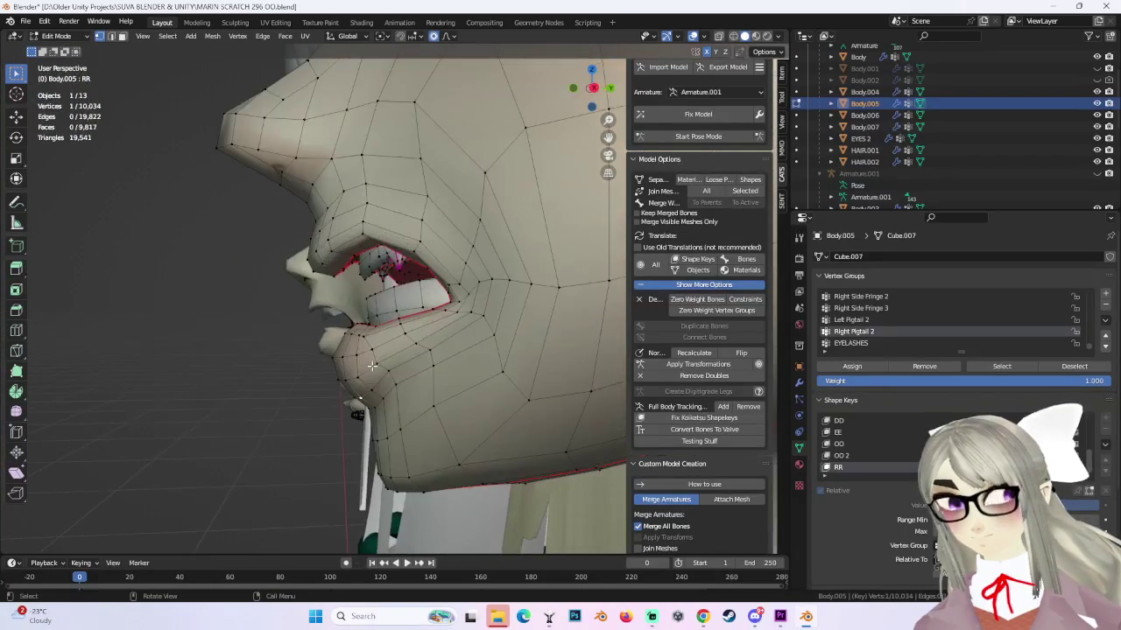
Refine the chin vertices under the lower lip with several proportional moves.
{"action": "key", "text": "g"}
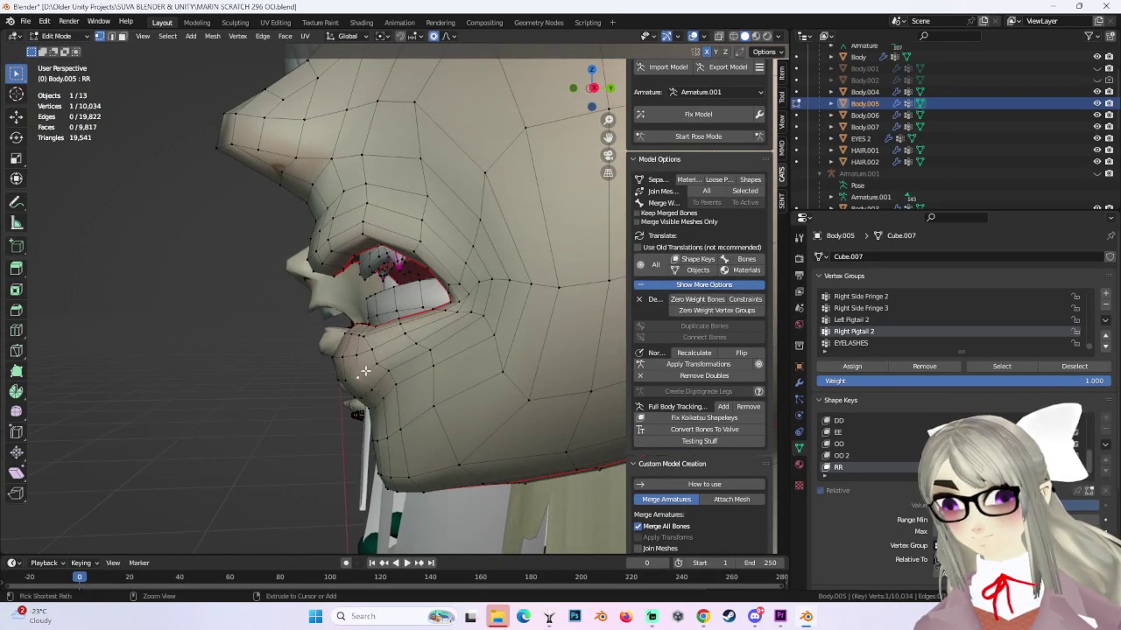
{"action": "scroll", "coordinate": [365, 369], "scroll_direction": "up", "scroll_amount": 3}
{"action": "left_click", "coordinate": [346, 462]}
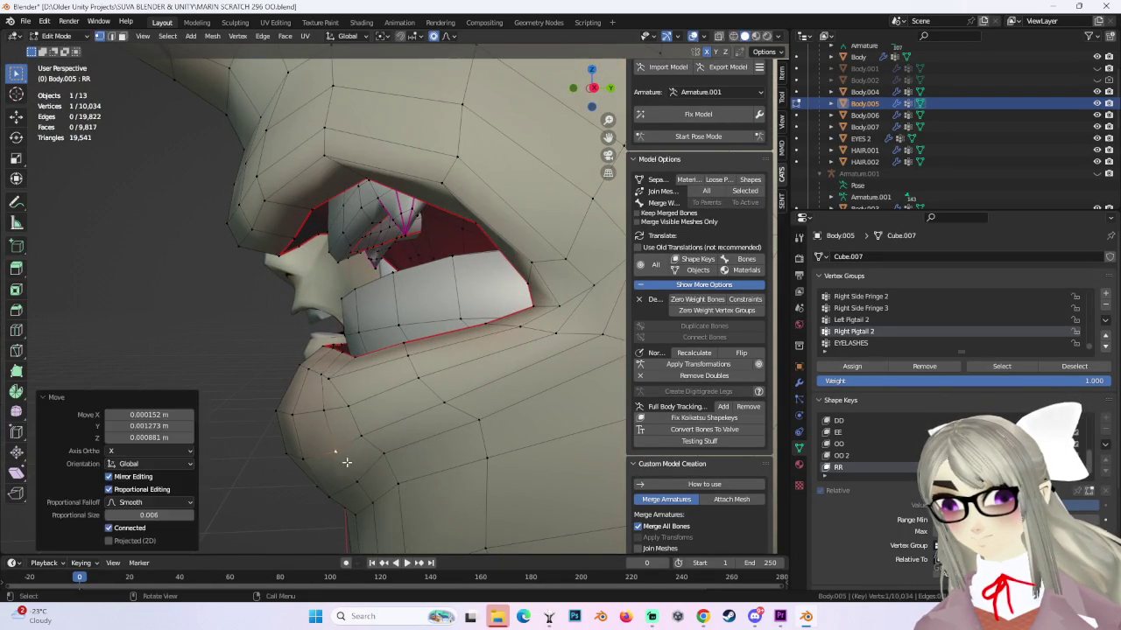
{"action": "key", "text": "g"}
{"action": "left_click", "coordinate": [376, 462]}
{"action": "mouse_move", "coordinate": [376, 463]}
{"action": "middle_mouse_down"}
{"action": "mouse_move", "coordinate": [427, 453]}
{"action": "mouse_move", "coordinate": [348, 410]}
{"action": "middle_mouse_up"}
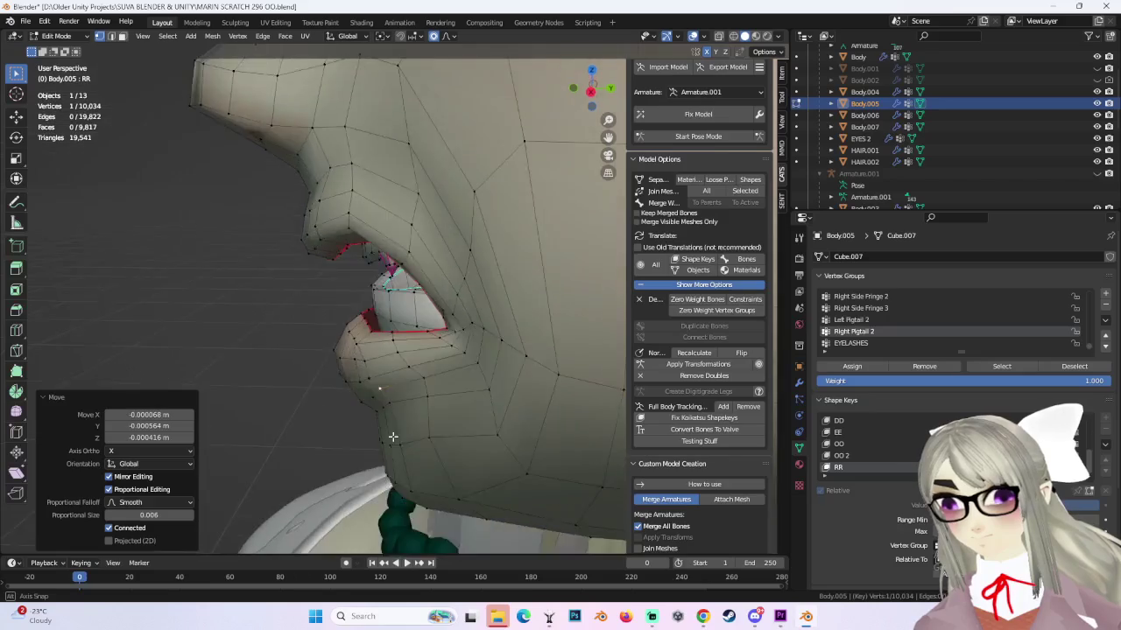
{"action": "key", "text": "g"}
{"action": "left_click", "coordinate": [347, 410]}
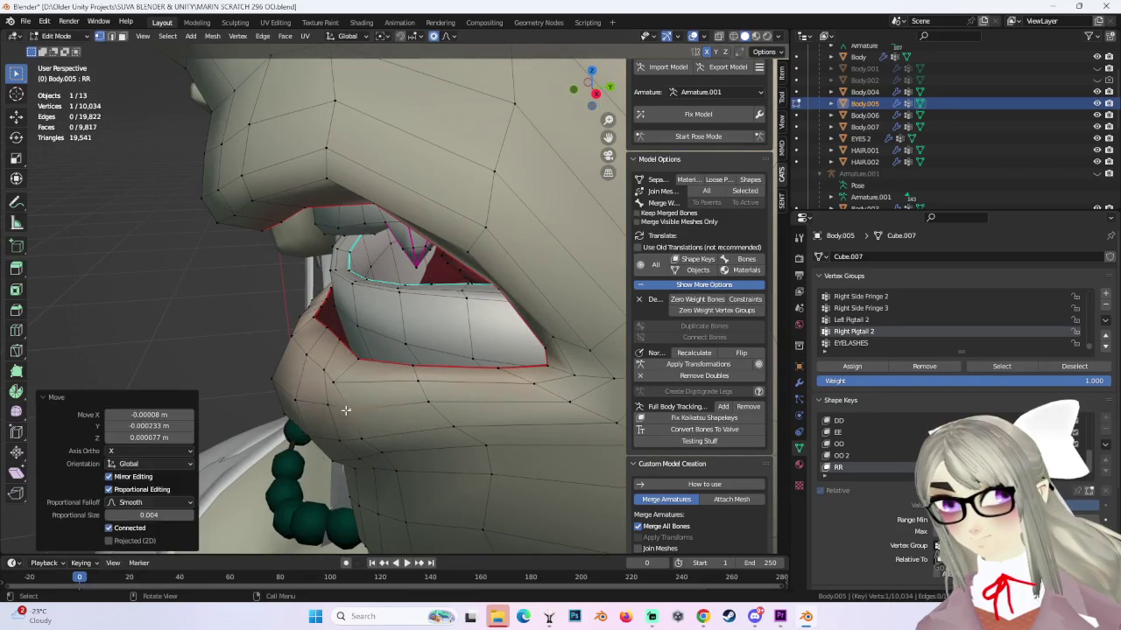
{"action": "key", "text": "g"}
{"action": "left_click", "coordinate": [348, 376]}
{"action": "middle_click_drag", "start_coordinate": [349, 376], "coordinate": [375, 330]}
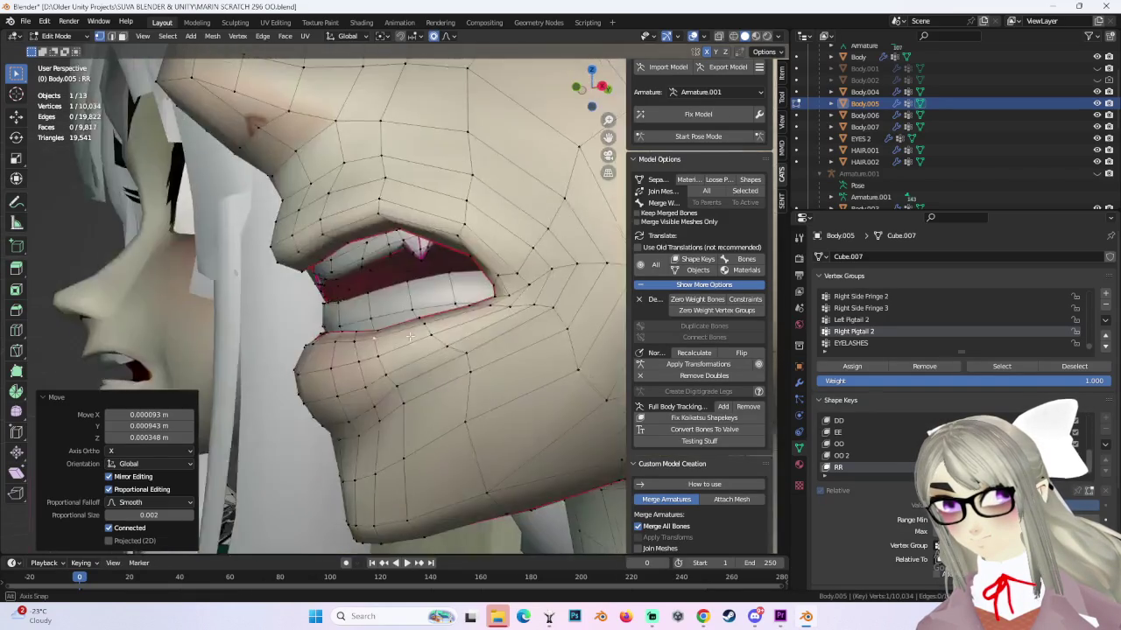
Finish the lower-lip nudges at 0.007 falloff and 0.00023 m X, then return to Object Mode.
{"action": "key", "text": "g"}
{"action": "left_click", "coordinate": [376, 330]}
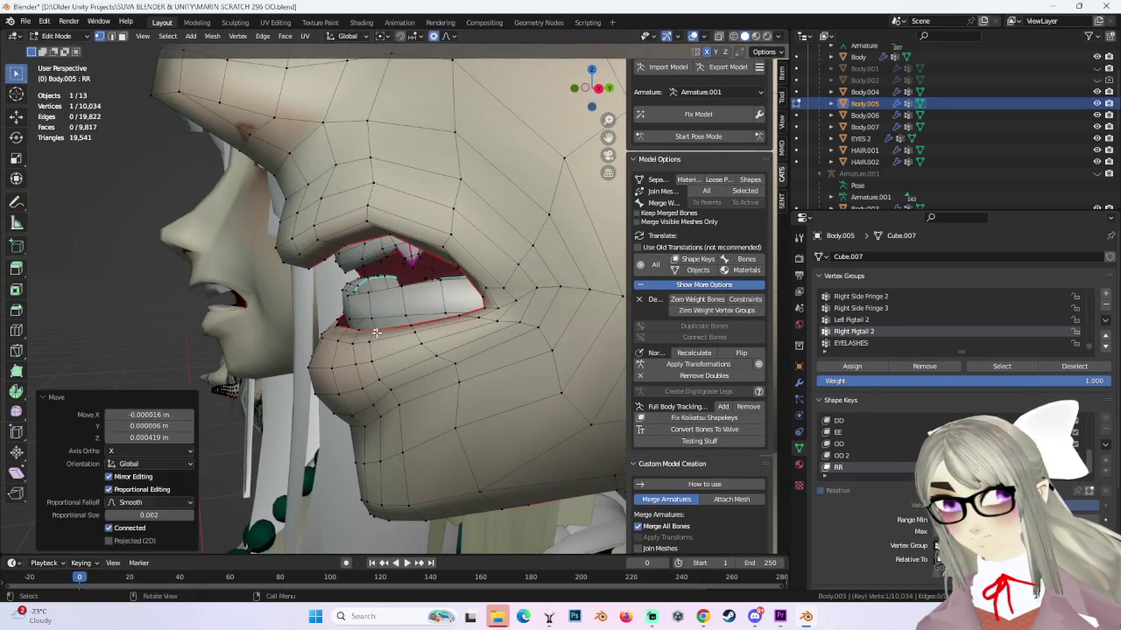
{"action": "key", "text": "g"}
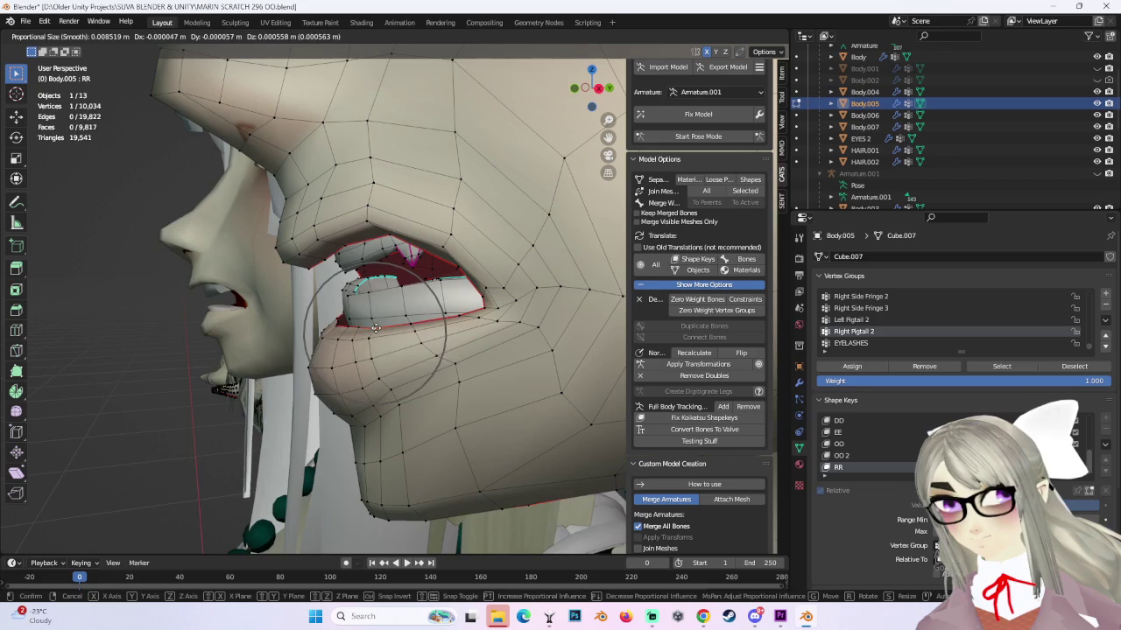
{"action": "left_click", "coordinate": [375, 333]}
{"action": "mouse_move", "coordinate": [374, 333]}
{"action": "middle_mouse_down"}
{"action": "mouse_move", "coordinate": [285, 311]}
{"action": "mouse_move", "coordinate": [348, 291]}
{"action": "mouse_move", "coordinate": [376, 320]}
{"action": "middle_mouse_up"}
{"action": "key", "text": "g"}
{"action": "left_click", "coordinate": [287, 312]}
{"action": "scroll", "coordinate": [348, 290], "scroll_direction": "down", "scroll_amount": 5}
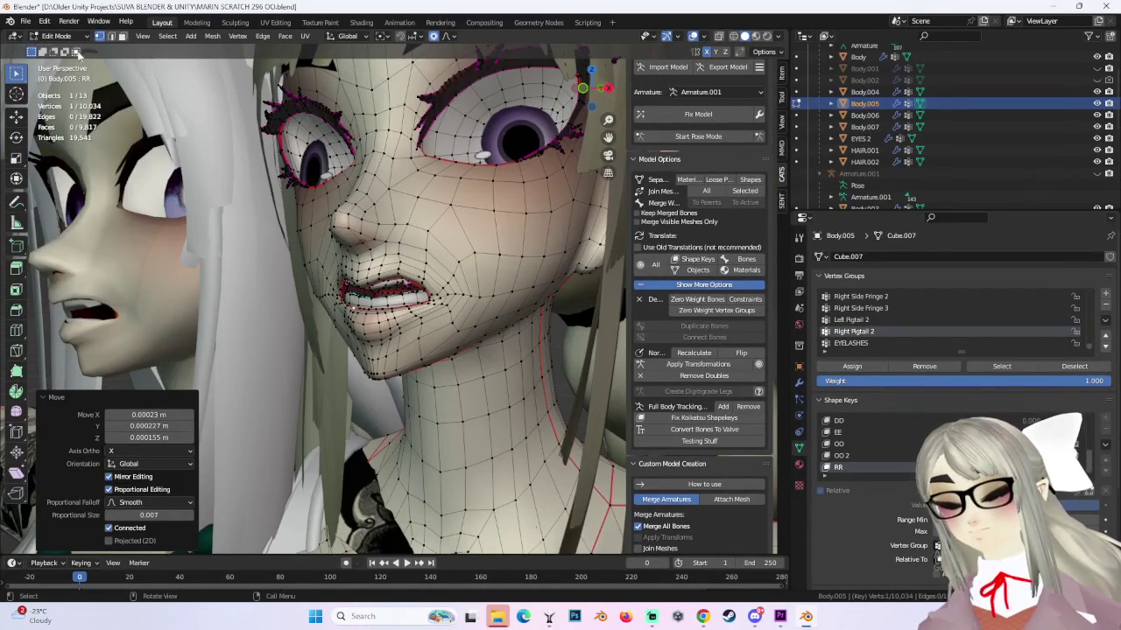
{"action": "key", "text": "Tab"}
{"action": "scroll", "coordinate": [453, 306], "scroll_direction": "down", "scroll_amount": 3}
Orbit and zoom around the mouth in Object Mode, ending on a front view of both faces.
{"action": "scroll", "coordinate": [444, 296], "scroll_direction": "up", "scroll_amount": 2}
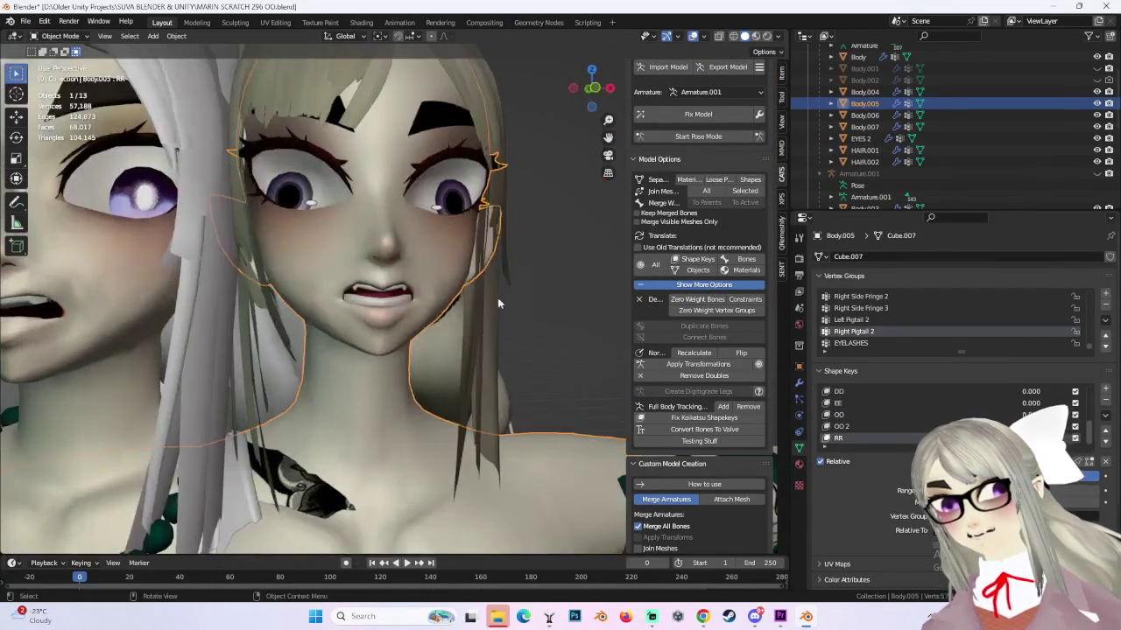
{"action": "mouse_move", "coordinate": [444, 296]}
{"action": "middle_mouse_down"}
{"action": "mouse_move", "coordinate": [426, 300]}
{"action": "mouse_move", "coordinate": [613, 111]}
{"action": "mouse_move", "coordinate": [474, 295]}
{"action": "mouse_move", "coordinate": [442, 285]}
{"action": "middle_mouse_up"}
{"action": "scroll", "coordinate": [425, 301], "scroll_direction": "up", "scroll_amount": 3}
{"action": "scroll", "coordinate": [453, 283], "scroll_direction": "down", "scroll_amount": 2}
{"action": "scroll", "coordinate": [442, 285], "scroll_direction": "up", "scroll_amount": 3}
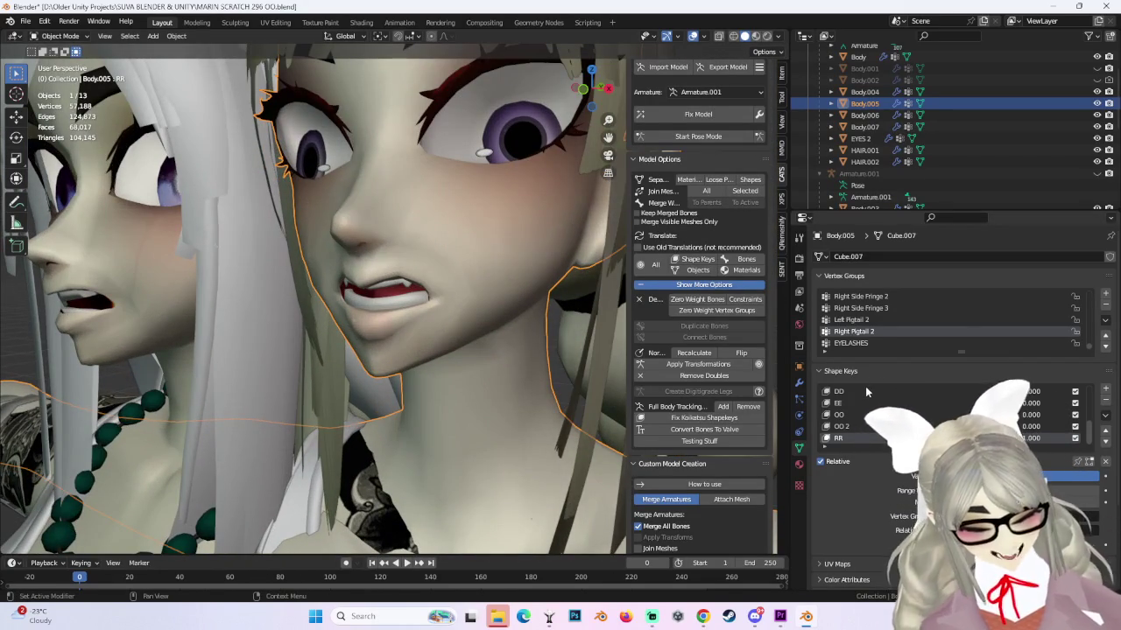
{"action": "scroll", "coordinate": [473, 350], "scroll_direction": "down", "scroll_amount": 1}
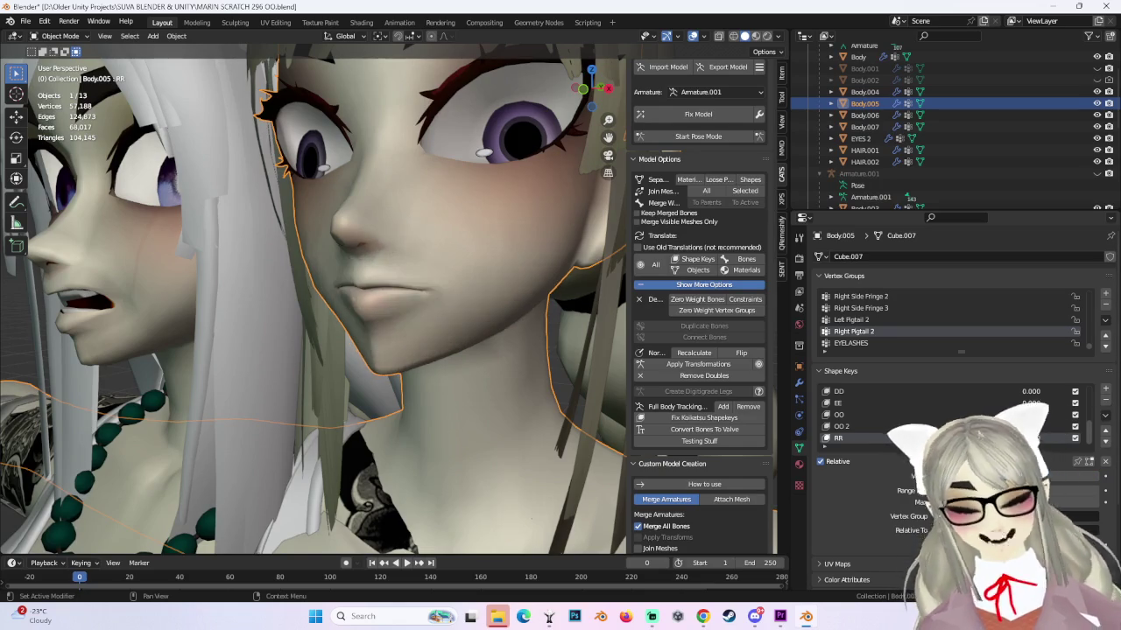
{"action": "middle_click_drag", "start_coordinate": [472, 350], "coordinate": [540, 354]}
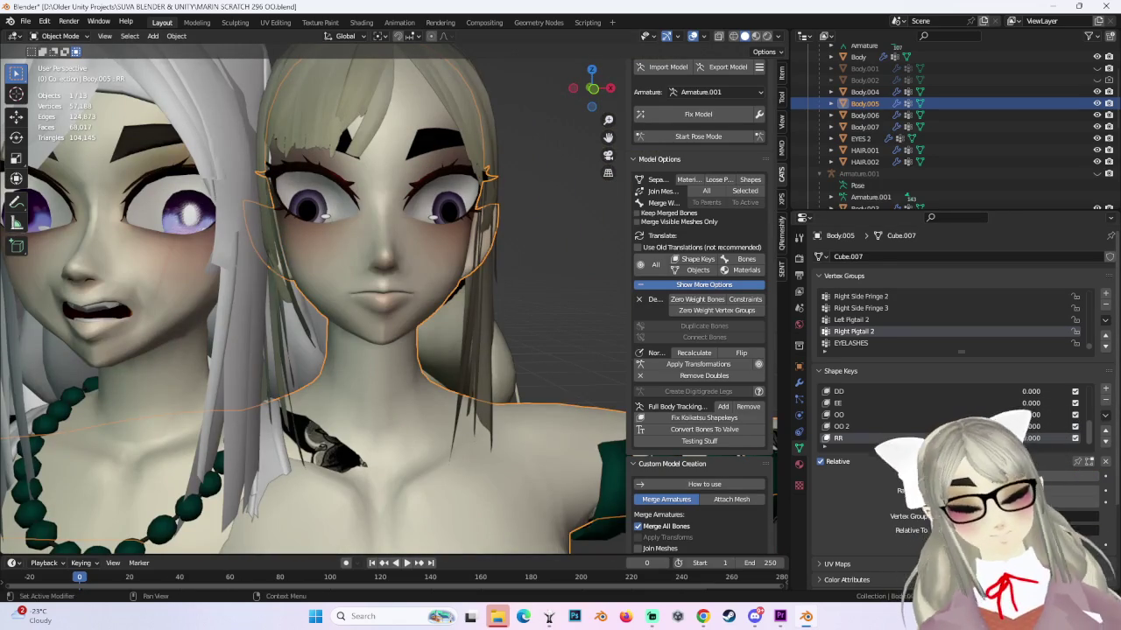
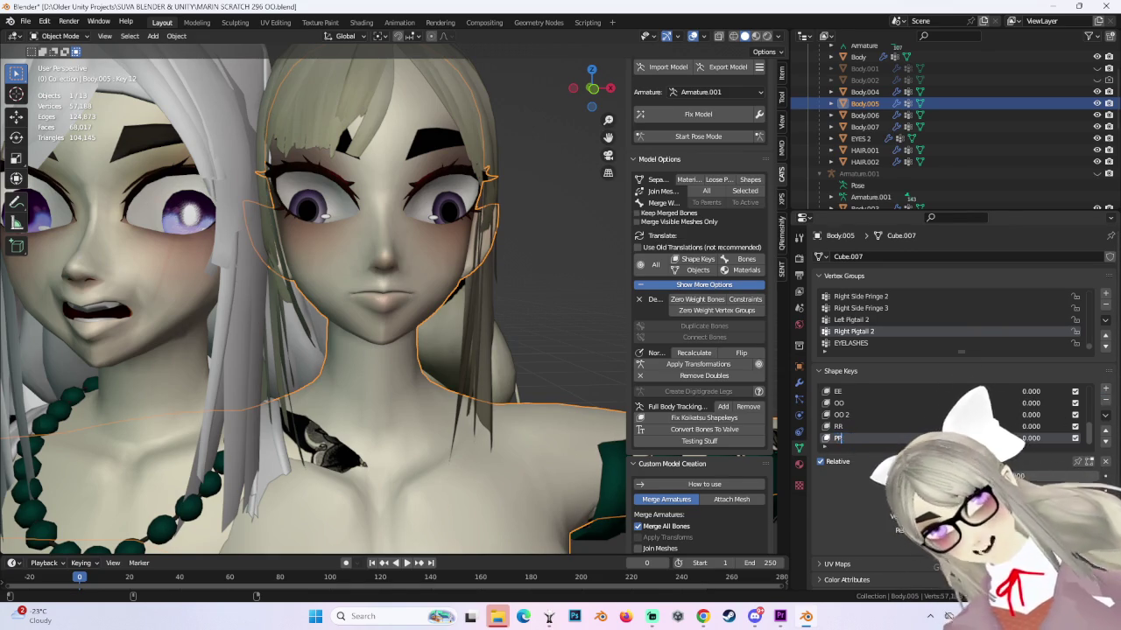
Rename the shape key to PP and enter Edit Mode, viewing the face from the front.
{"action": "type", "text": "PP"}
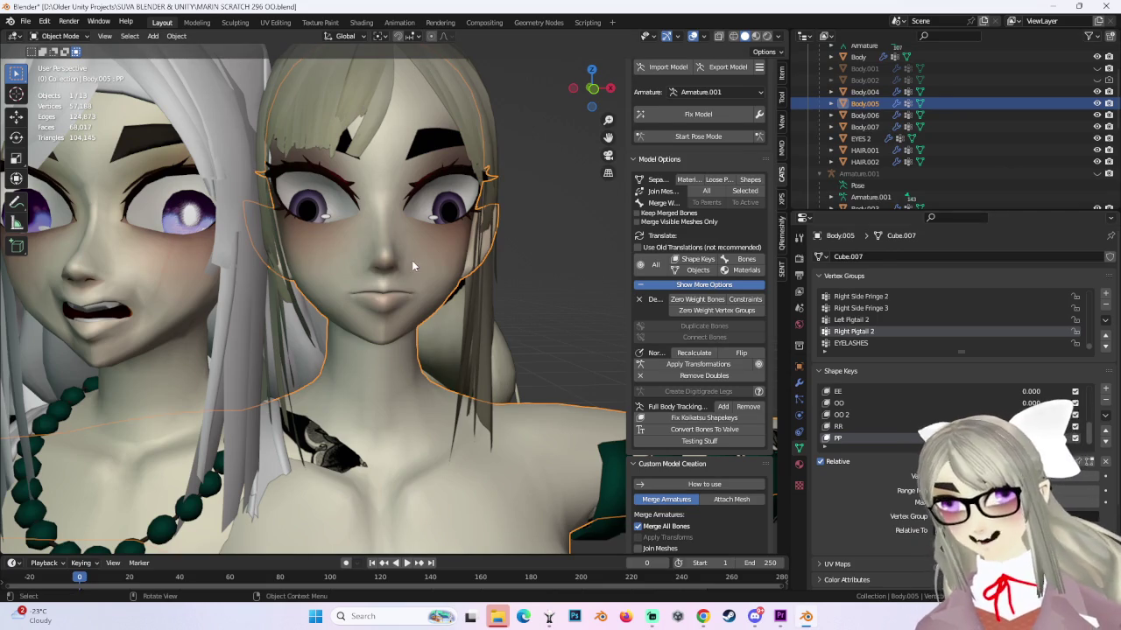
{"action": "left_click", "coordinate": [58, 36]}
{"action": "left_click", "coordinate": [52, 63]}
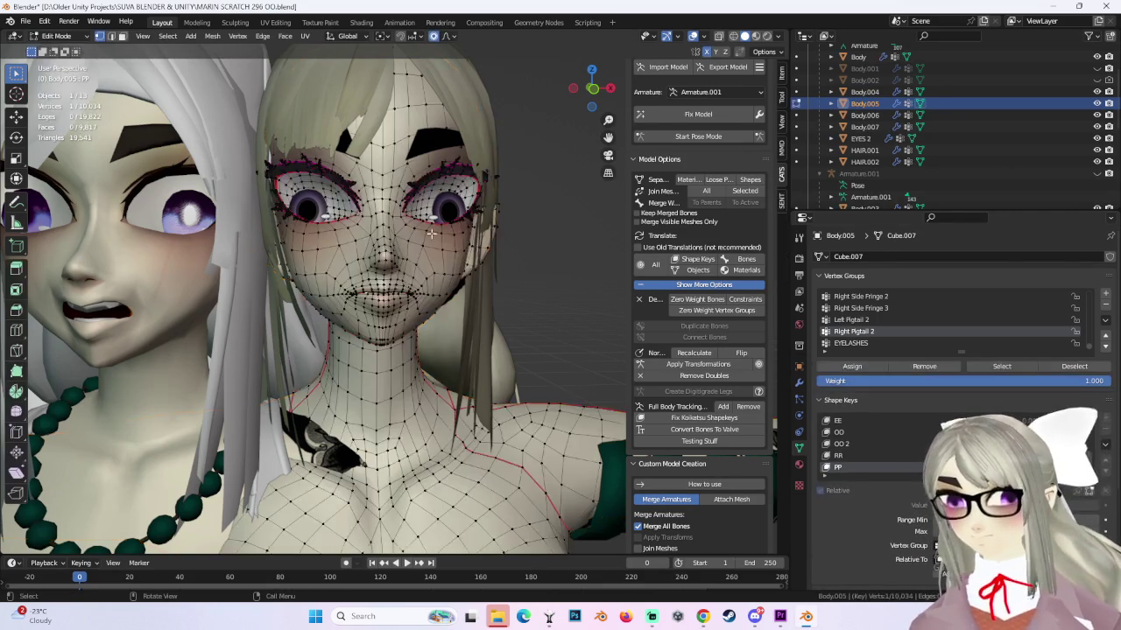
{"action": "scroll", "coordinate": [569, 107], "scroll_direction": "up", "scroll_amount": 2}
{"action": "left_click", "coordinate": [589, 91]}
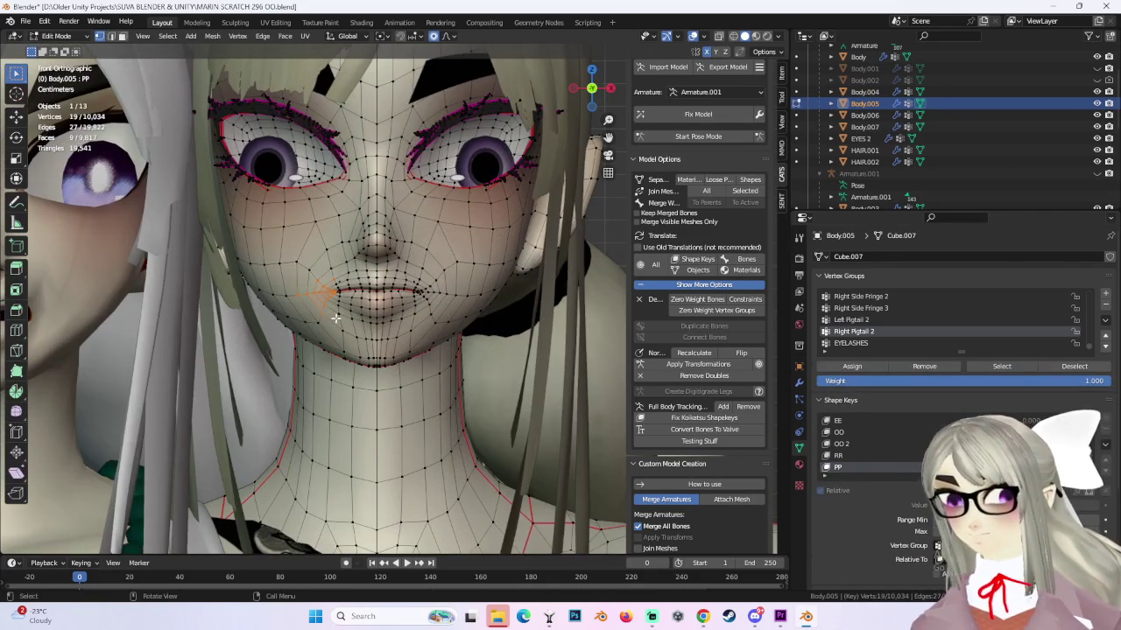
Move the mouth vertices with proportional falloff, undoing a distorted corner move.
{"action": "key", "text": "g"}
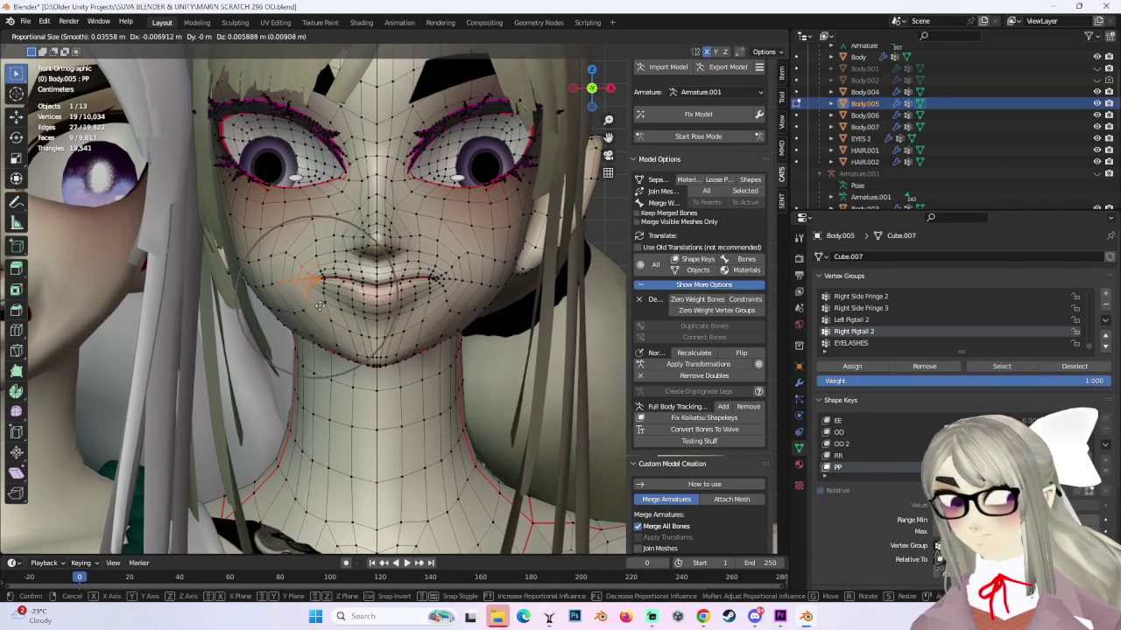
{"action": "left_click", "coordinate": [333, 292]}
{"action": "scroll", "coordinate": [333, 293], "scroll_direction": "up", "scroll_amount": 2}
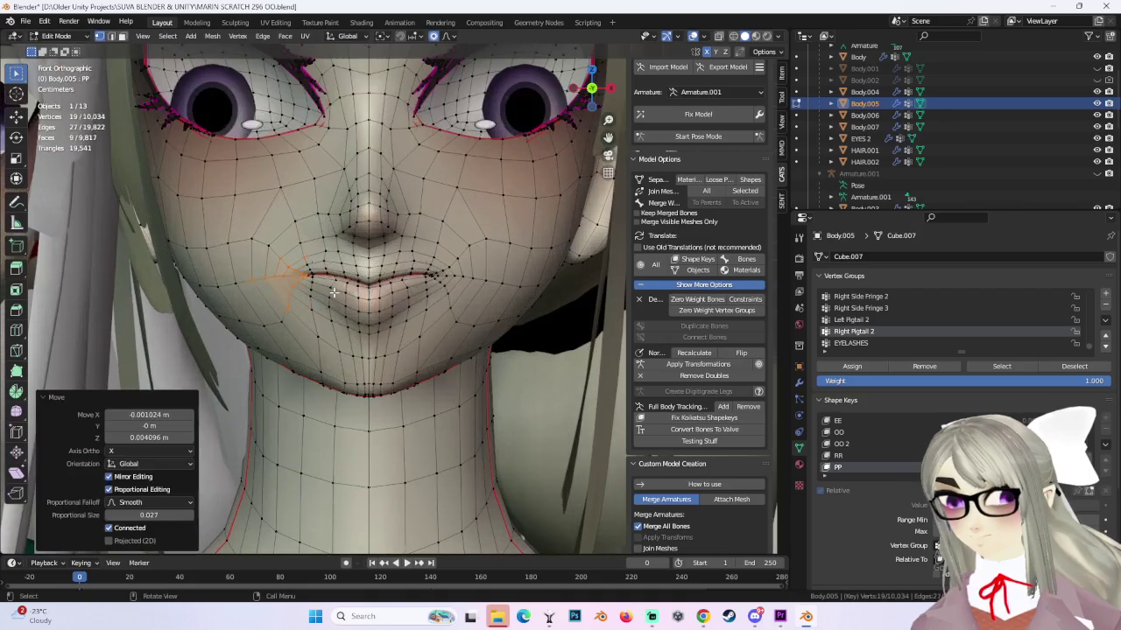
{"action": "left_click", "coordinate": [329, 277]}
{"action": "key", "text": "g"}
{"action": "left_click", "coordinate": [331, 282]}
{"action": "key", "text": "ctrl+z"}
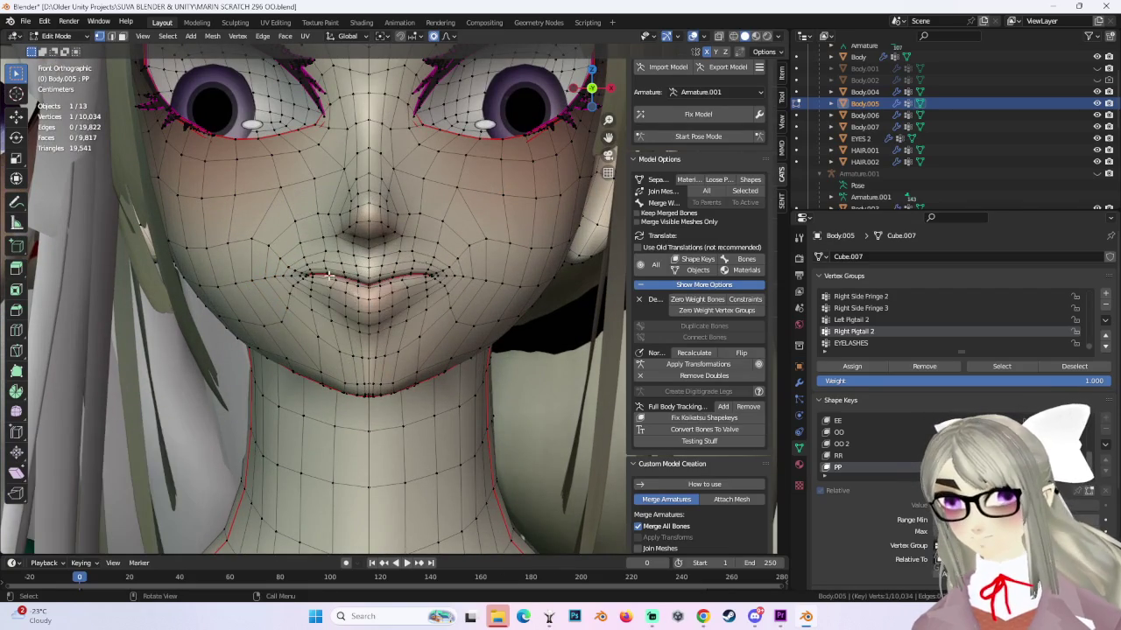
Select a second mouth vertex and move both together to lift the corner.
{"action": "left_click", "coordinate": [323, 267], "text": "shift"}
{"action": "key", "text": "g"}
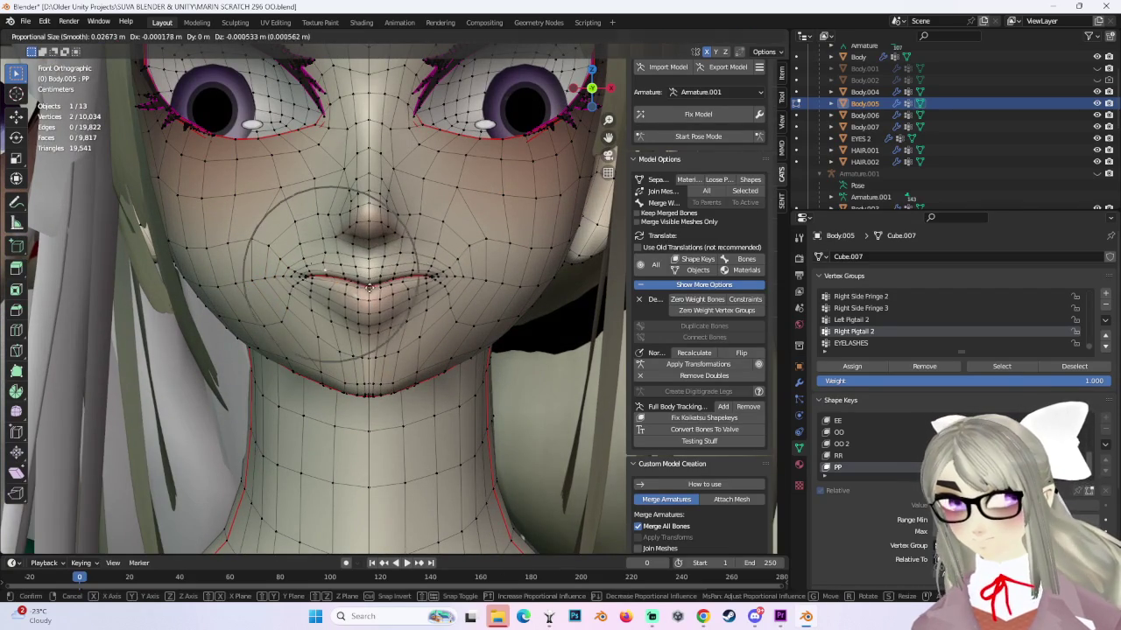
{"action": "left_click", "coordinate": [388, 301]}
{"action": "scroll", "coordinate": [388, 300], "scroll_direction": "down", "scroll_amount": 2}
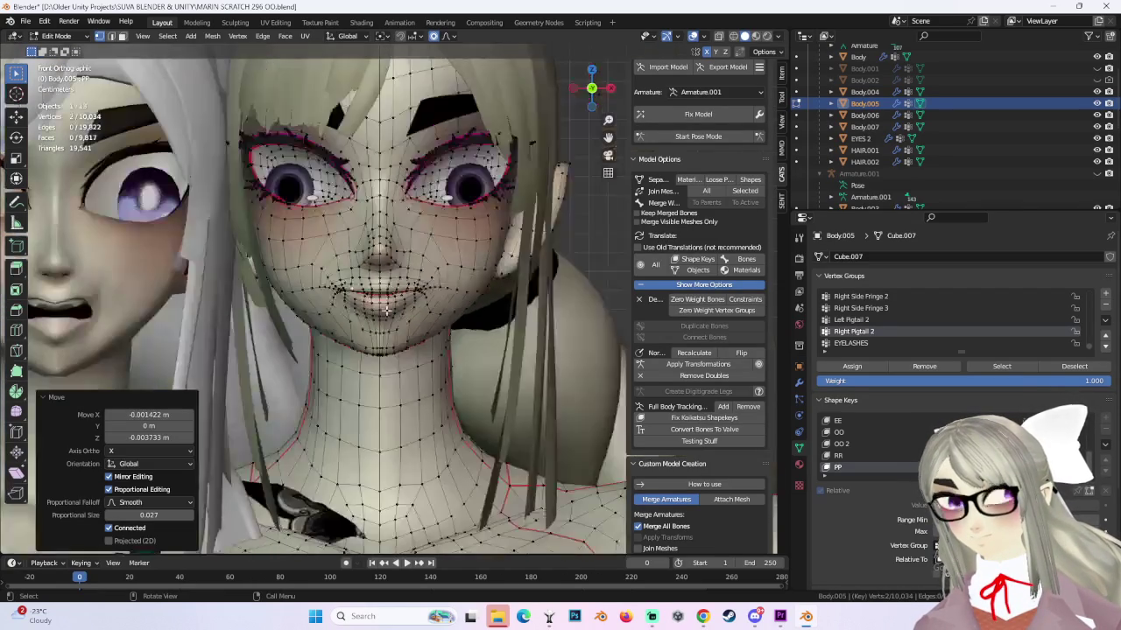
{"action": "scroll", "coordinate": [519, 311], "scroll_direction": "up", "scroll_amount": 3}
{"action": "middle_click_drag", "start_coordinate": [518, 311], "coordinate": [309, 262]}
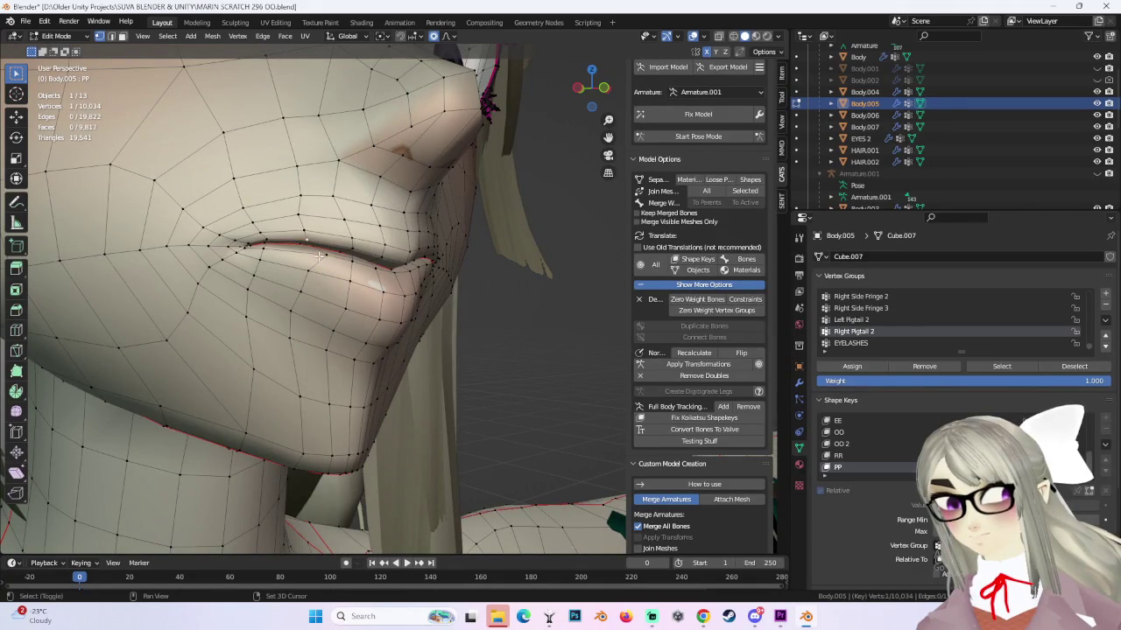
Lift the selected mouth corner vertices further with two more proportional moves.
{"action": "left_click", "coordinate": [320, 255], "text": "shift"}
{"action": "key", "text": "g"}
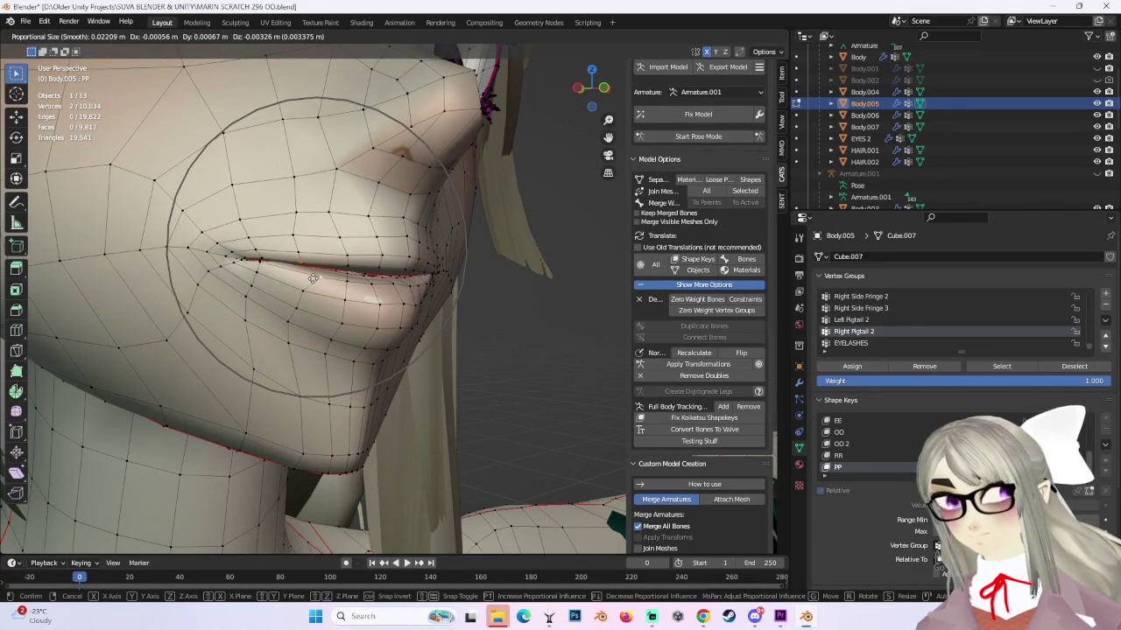
{"action": "left_click", "coordinate": [312, 278]}
{"action": "key", "text": "g"}
{"action": "left_click", "coordinate": [362, 276]}
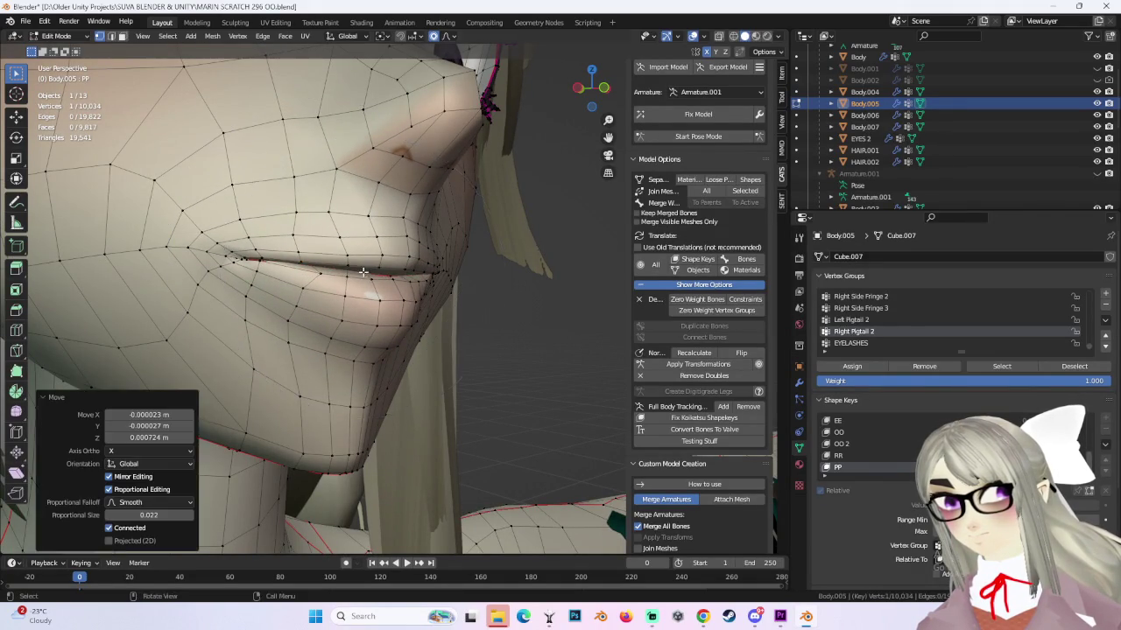
{"action": "mouse_move", "coordinate": [362, 277]}
{"action": "middle_mouse_down"}
{"action": "mouse_move", "coordinate": [377, 263]}
{"action": "mouse_move", "coordinate": [362, 274]}
{"action": "middle_mouse_up"}
From the front, box-select the left cheek and mouth-corner vertices and raise them.
{"action": "left_click", "coordinate": [592, 90]}
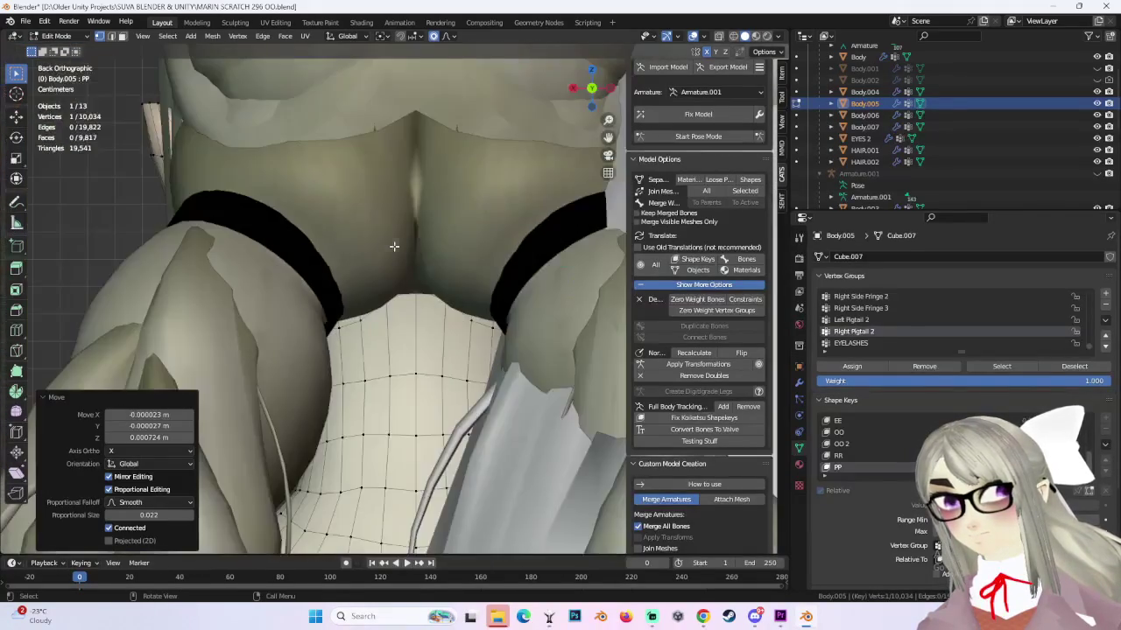
{"action": "left_click", "coordinate": [592, 88]}
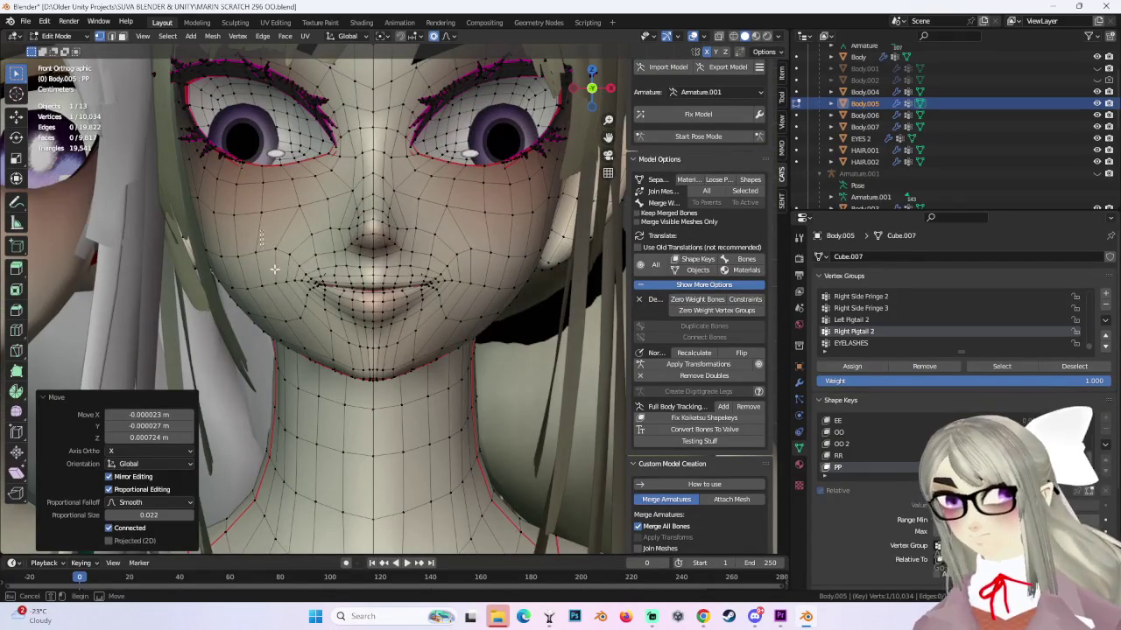
{"action": "left_click_drag", "start_coordinate": [263, 230], "coordinate": [319, 284]}
{"action": "key", "text": "g"}
{"action": "scroll", "coordinate": [297, 276], "scroll_direction": "down", "scroll_amount": 4}
{"action": "left_click", "coordinate": [311, 289]}
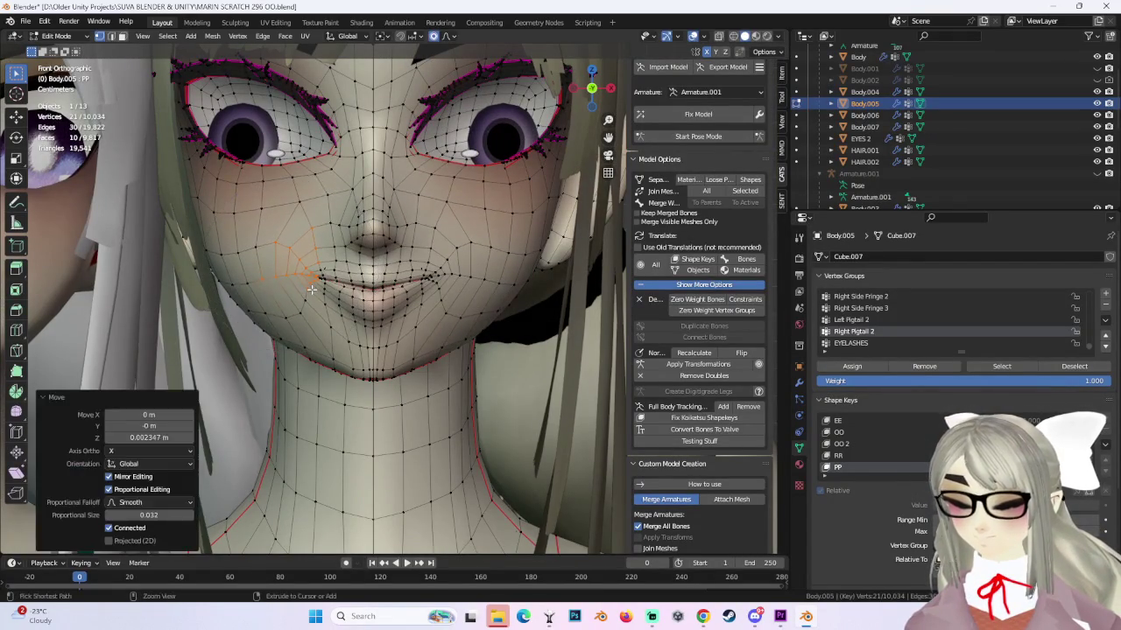
Refine the cheek and mouth corner position with three more proportional moves.
{"action": "key", "text": "g"}
{"action": "left_click", "coordinate": [289, 291]}
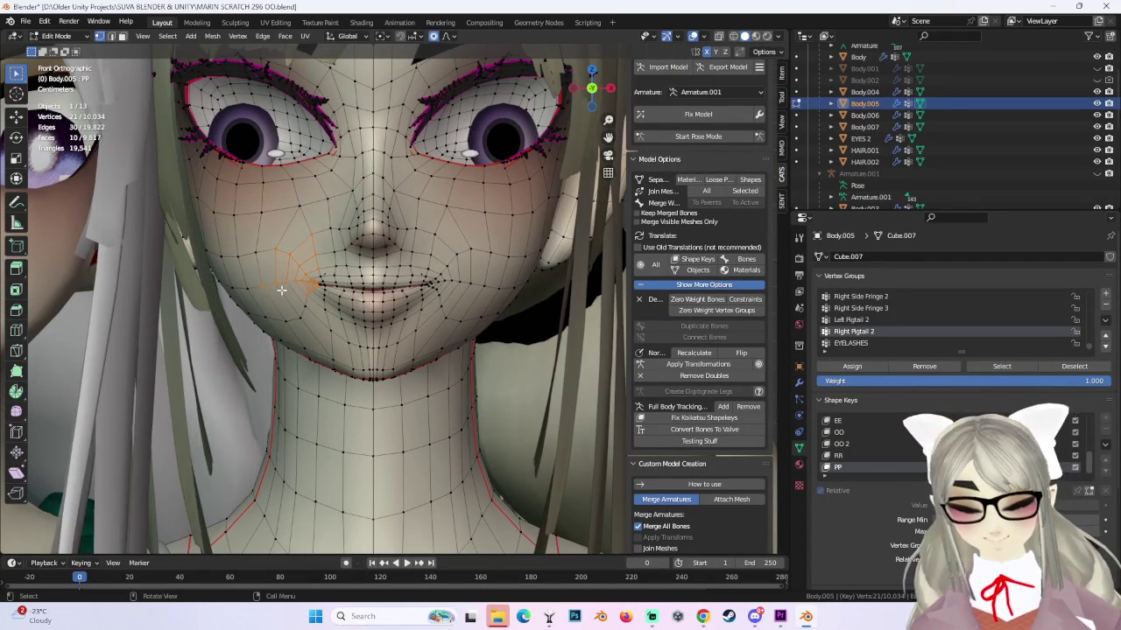
{"action": "key", "text": "g"}
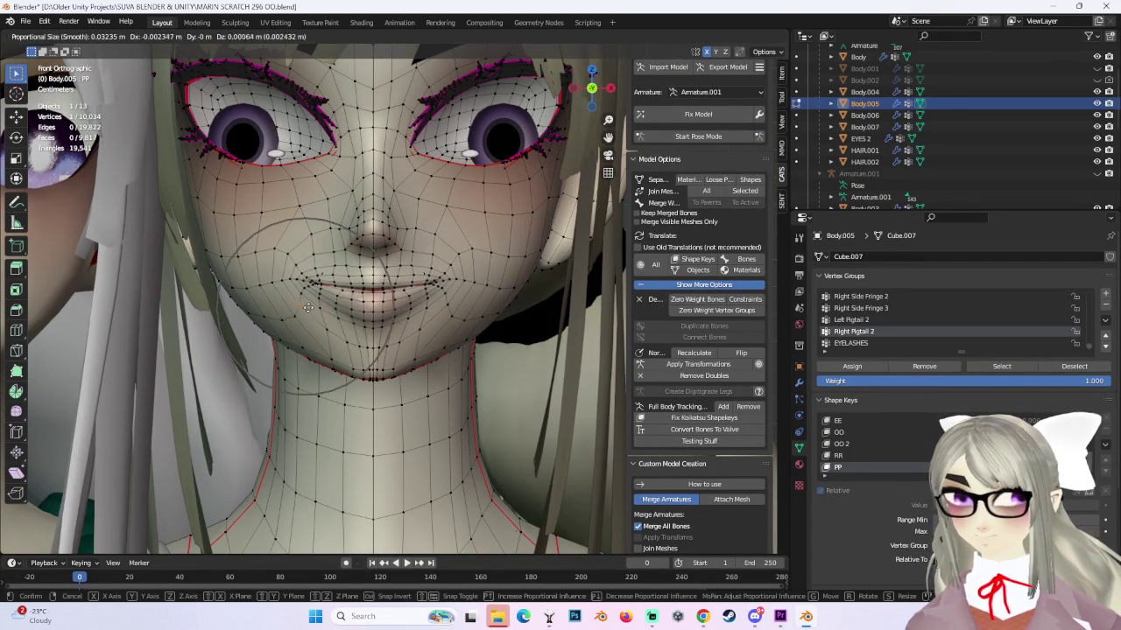
{"action": "left_click", "coordinate": [302, 296]}
{"action": "key", "text": "g"}
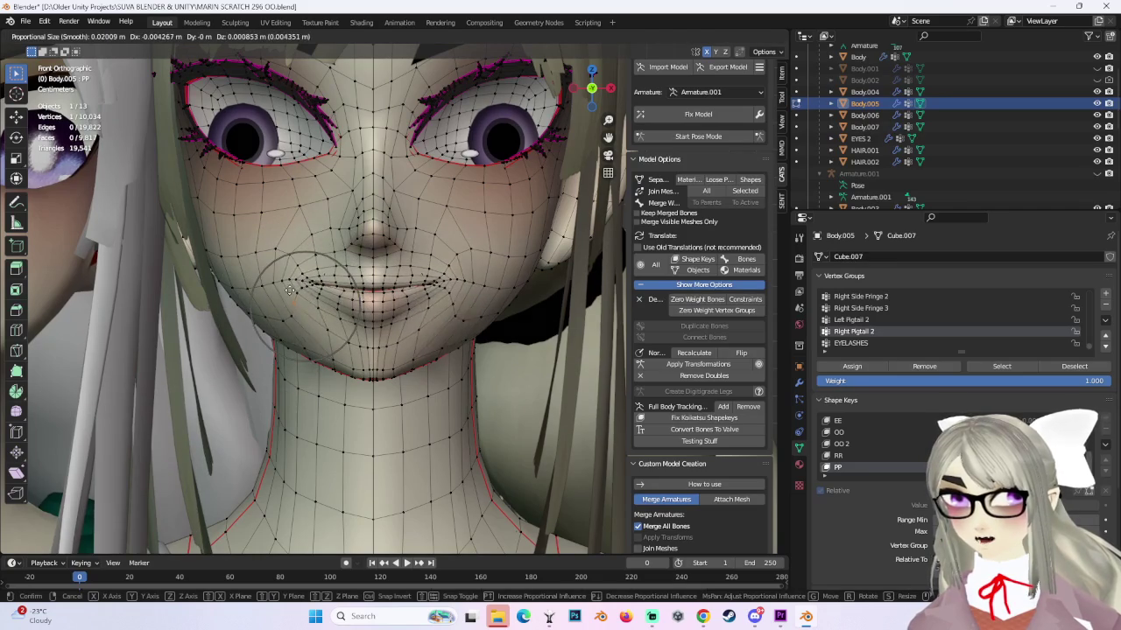
{"action": "left_click", "coordinate": [289, 291]}
From a side view, try moving the lip vertices, undoing and cancelling the attempts.
{"action": "middle_click_drag", "start_coordinate": [289, 290], "coordinate": [366, 300]}
{"action": "key", "text": "g"}
{"action": "left_click", "coordinate": [344, 298]}
{"action": "key", "text": "ctrl+z"}
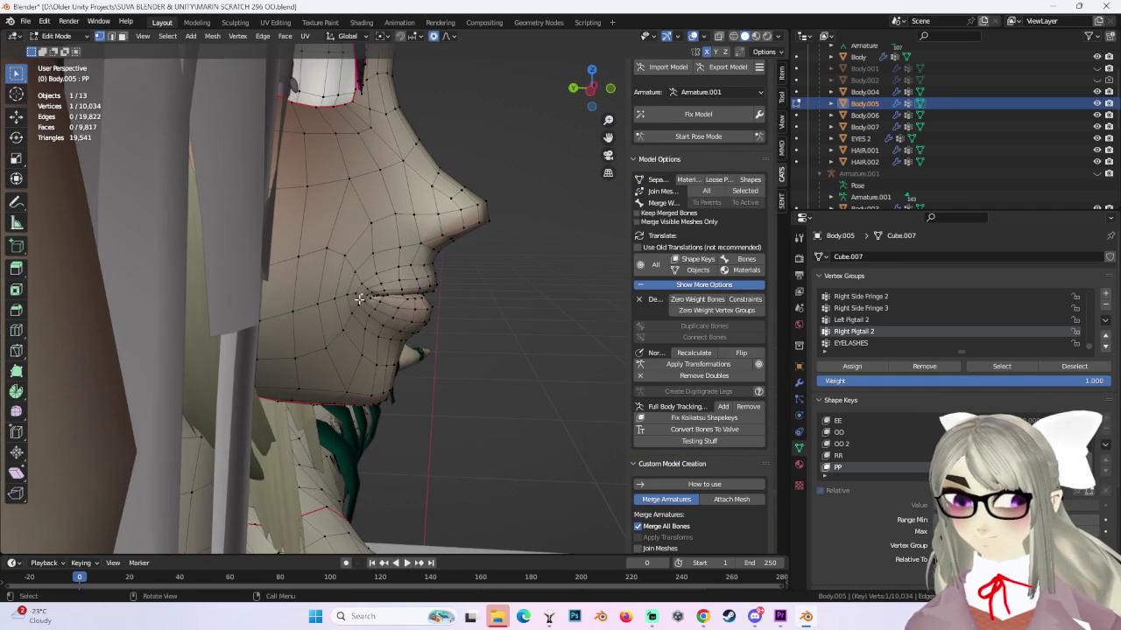
{"action": "key", "text": "g"}
{"action": "right_click", "coordinate": [400, 292]}
Inspect the chin area and move the lip vertices to press the lips closed.
{"action": "mouse_move", "coordinate": [400, 292]}
{"action": "middle_mouse_down"}
{"action": "mouse_move", "coordinate": [418, 285]}
{"action": "mouse_move", "coordinate": [380, 355]}
{"action": "middle_mouse_up"}
{"action": "scroll", "coordinate": [388, 337], "scroll_direction": "up", "scroll_amount": 4}
{"action": "scroll", "coordinate": [388, 338], "scroll_direction": "down", "scroll_amount": 3}
{"action": "scroll", "coordinate": [384, 346], "scroll_direction": "up", "scroll_amount": 2}
{"action": "mouse_move", "coordinate": [499, 154]}
{"action": "middle_mouse_down"}
{"action": "mouse_move", "coordinate": [426, 290]}
{"action": "mouse_move", "coordinate": [499, 328]}
{"action": "mouse_move", "coordinate": [458, 359]}
{"action": "mouse_move", "coordinate": [338, 296]}
{"action": "middle_mouse_up"}
{"action": "scroll", "coordinate": [455, 228], "scroll_direction": "up", "scroll_amount": 5}
{"action": "scroll", "coordinate": [426, 290], "scroll_direction": "down", "scroll_amount": 4}
{"action": "scroll", "coordinate": [427, 290], "scroll_direction": "down", "scroll_amount": 2}
{"action": "scroll", "coordinate": [455, 306], "scroll_direction": "down", "scroll_amount": 2}
{"action": "key", "text": "g"}
{"action": "left_click", "coordinate": [450, 348]}
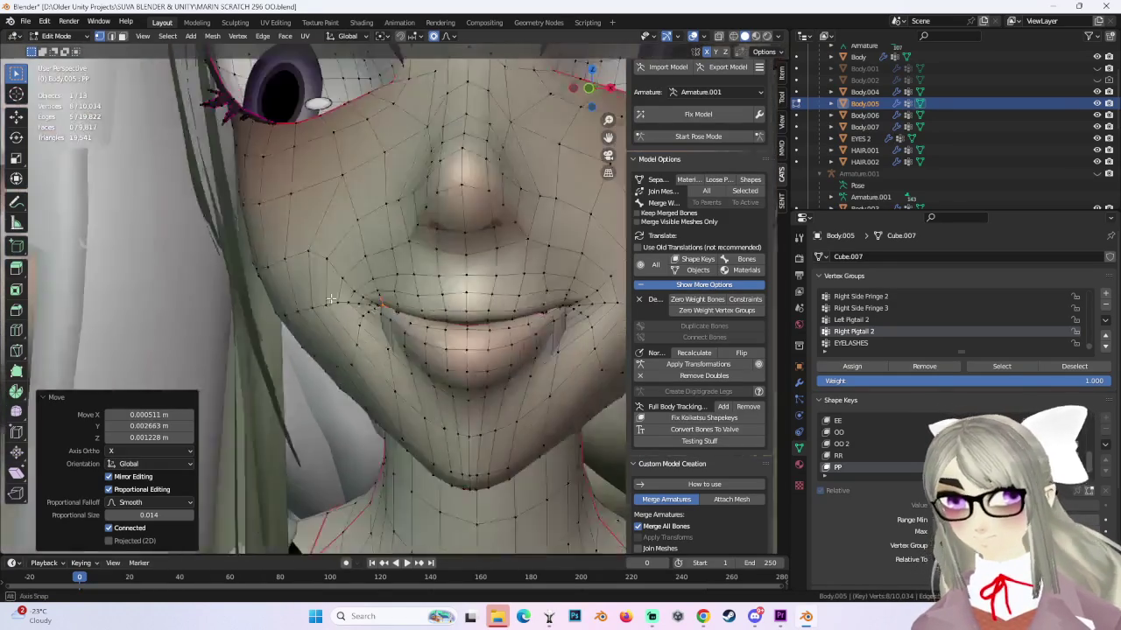
Select the mouth corner vertices and the whole connected inner mouth piece, viewed from below.
{"action": "left_click", "coordinate": [338, 296]}
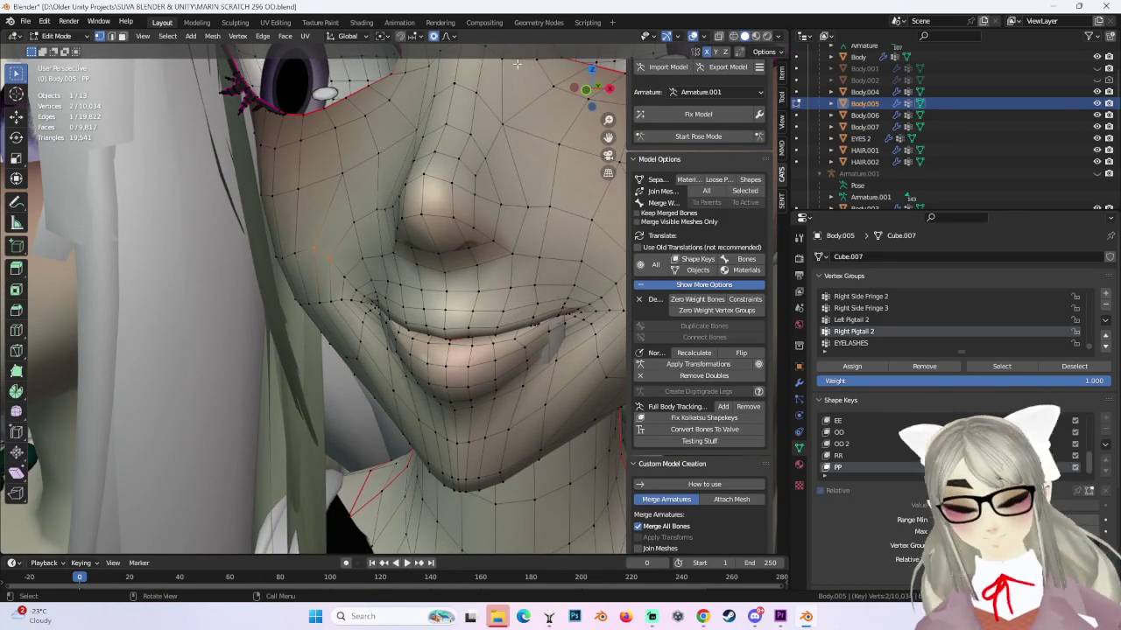
{"action": "key", "text": "KP_1"}
{"action": "middle_click_drag", "start_coordinate": [348, 288], "coordinate": [417, 301]}
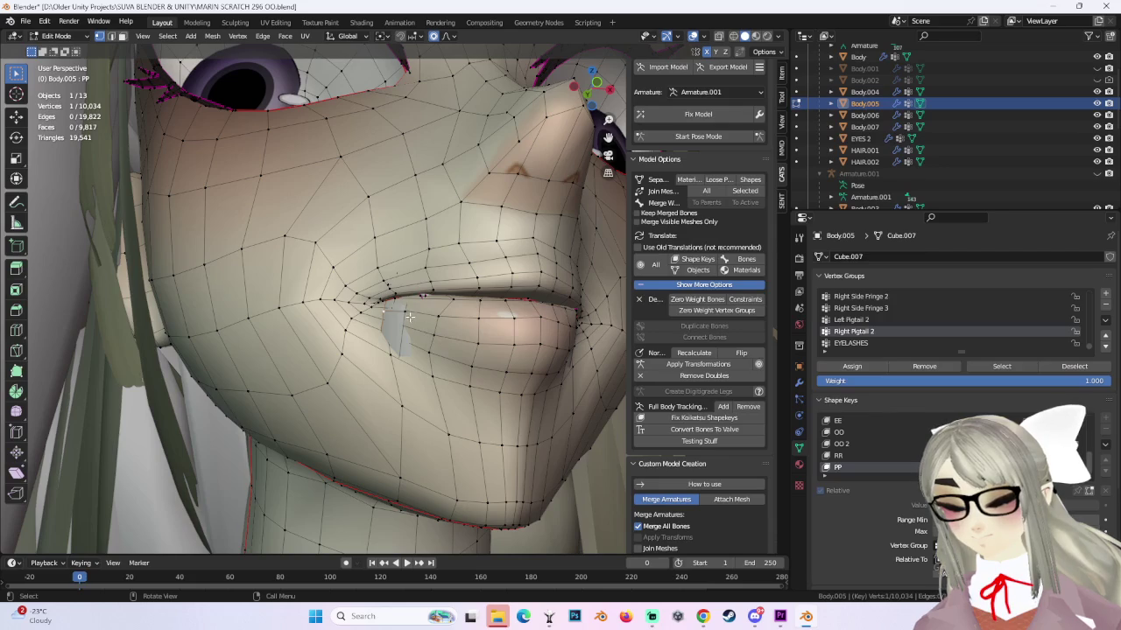
{"action": "key", "text": "ctrl+l"}
{"action": "scroll", "coordinate": [407, 315], "scroll_direction": "up", "scroll_amount": 2}
Push the selected inner mouth piece along the Y axis.
{"action": "scroll", "coordinate": [408, 322], "scroll_direction": "up", "scroll_amount": 3}
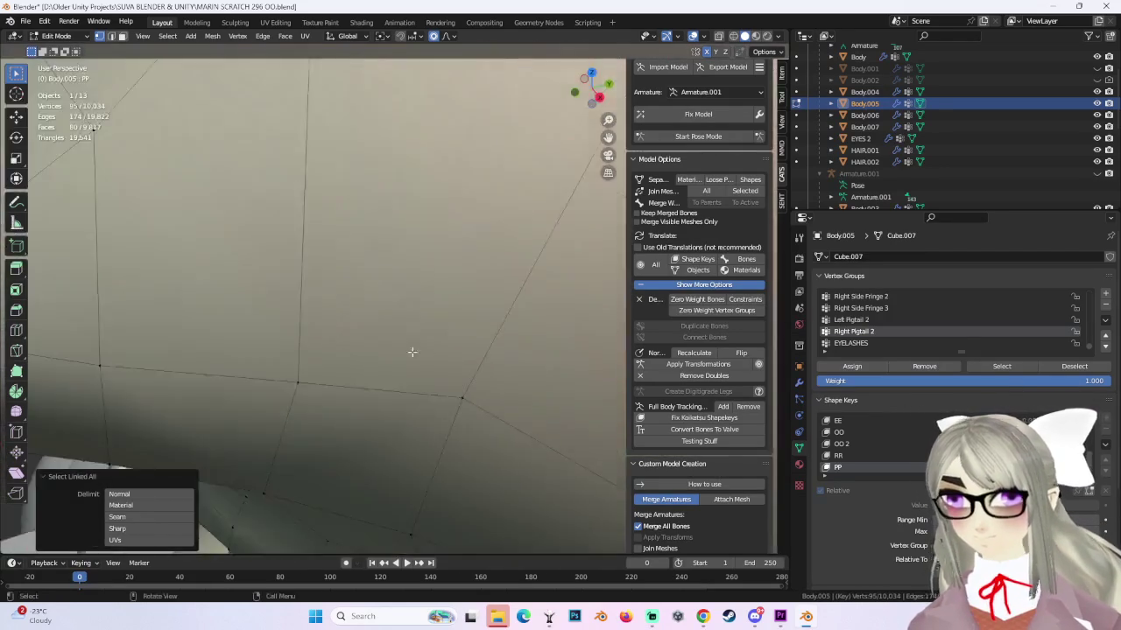
{"action": "scroll", "coordinate": [409, 330], "scroll_direction": "up", "scroll_amount": 3}
{"action": "key", "text": "g"}
{"action": "key", "text": "y"}
{"action": "left_click", "coordinate": [398, 149]}
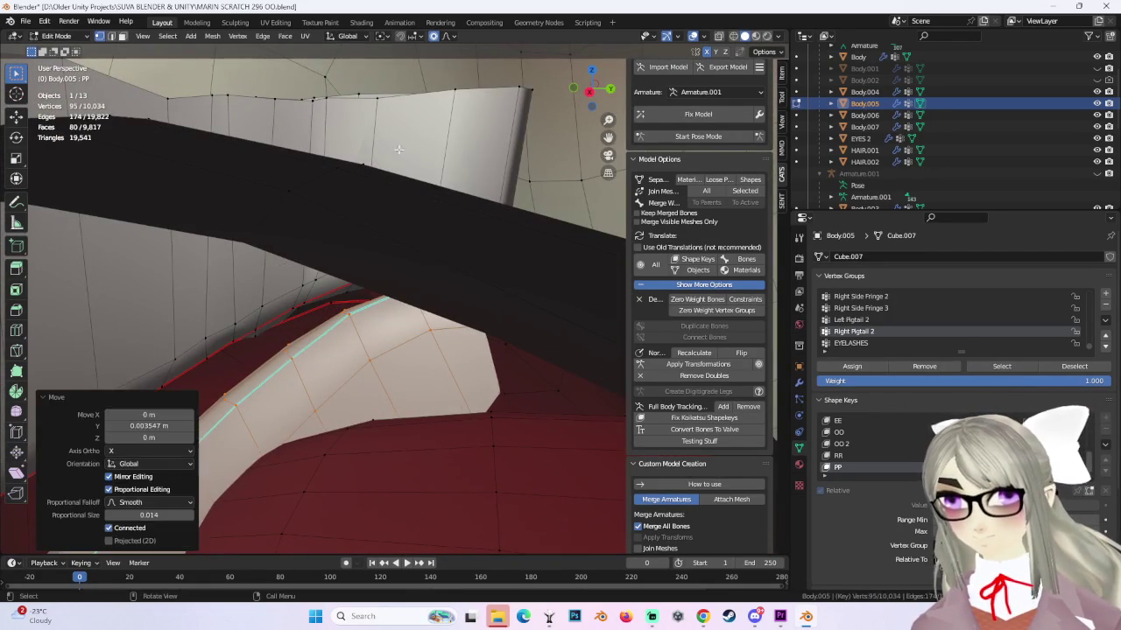
Add the linked upper mouth piece and move both pieces along Y.
{"action": "left_click", "coordinate": [374, 96], "text": "shift"}
{"action": "key", "text": "ctrl+l"}
{"action": "scroll", "coordinate": [385, 205], "scroll_direction": "up", "scroll_amount": 3}
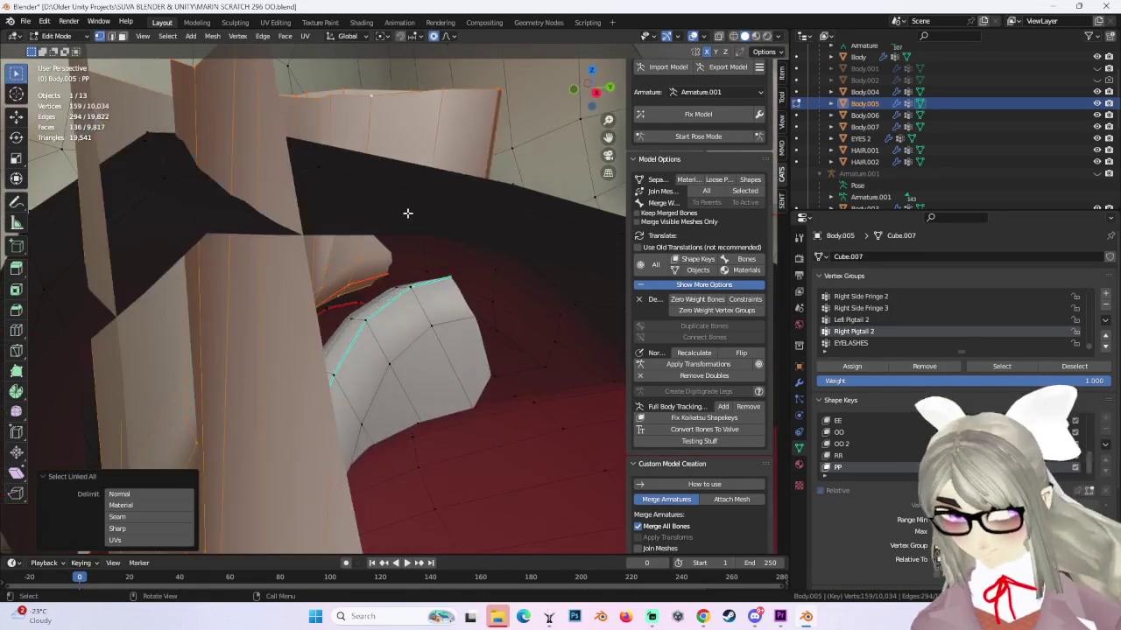
{"action": "key", "text": "g"}
{"action": "key", "text": "y"}
{"action": "left_click", "coordinate": [476, 224]}
{"action": "scroll", "coordinate": [341, 298], "scroll_direction": "down", "scroll_amount": 3}
{"action": "scroll", "coordinate": [541, 318], "scroll_direction": "down", "scroll_amount": 3}
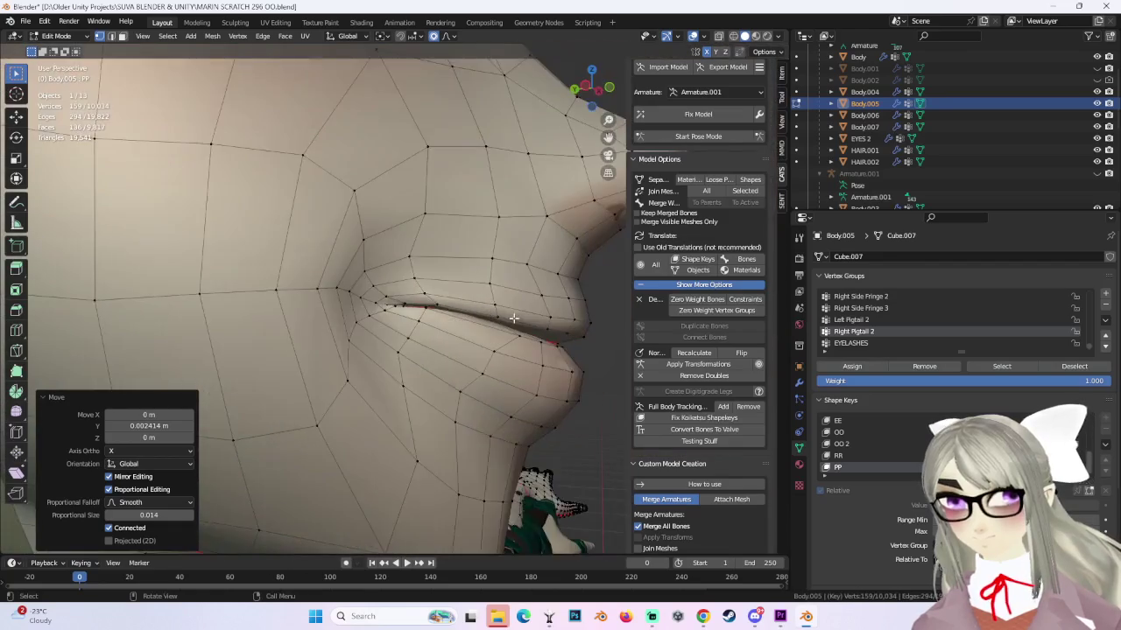
From a side view, box-select the lip corner vertices and move them along Y.
{"action": "middle_click_drag", "start_coordinate": [541, 319], "coordinate": [442, 345]}
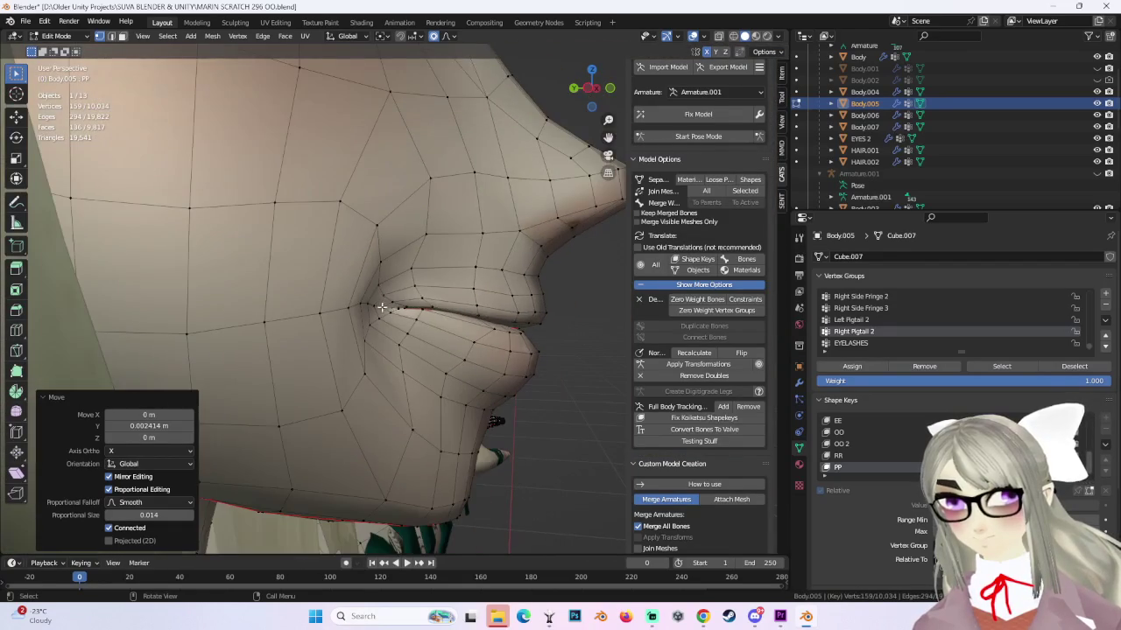
{"action": "left_click_drag", "start_coordinate": [372, 293], "coordinate": [442, 346]}
{"action": "key", "text": "g"}
{"action": "key", "text": "y"}
{"action": "left_click", "coordinate": [438, 343]}
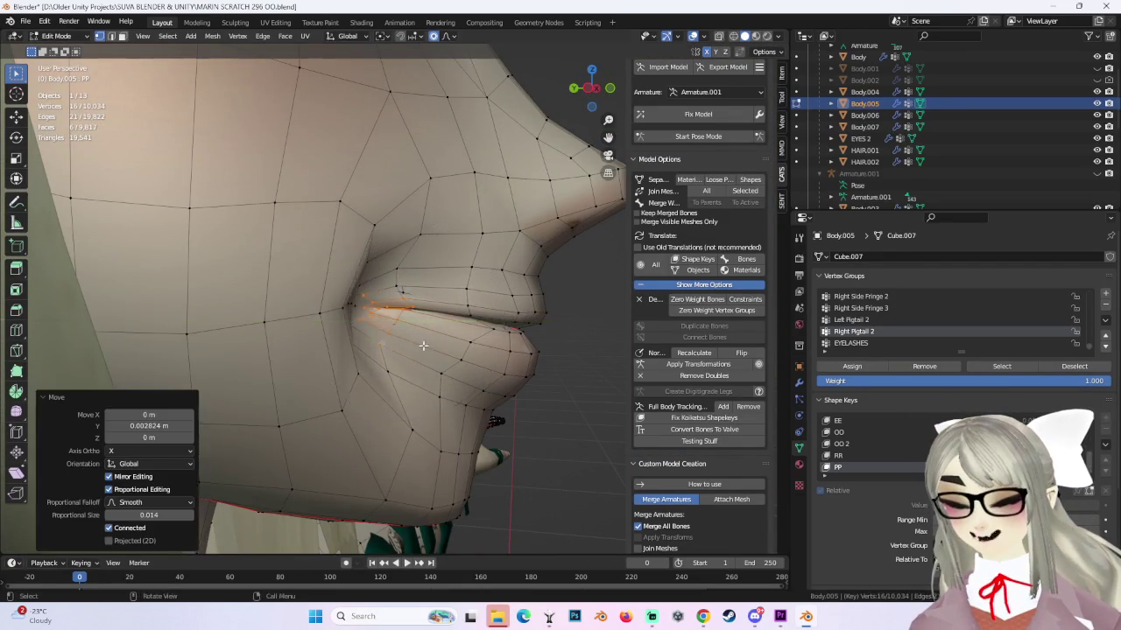
{"action": "mouse_move", "coordinate": [437, 343]}
{"action": "middle_mouse_down"}
{"action": "mouse_move", "coordinate": [396, 317]}
{"action": "mouse_move", "coordinate": [530, 313]}
{"action": "middle_mouse_up"}
{"action": "scroll", "coordinate": [396, 317], "scroll_direction": "down", "scroll_amount": 3}
Nudge the lip corners along Y again after undoing and cancelling earlier tries.
{"action": "key", "text": "g"}
{"action": "key", "text": "y"}
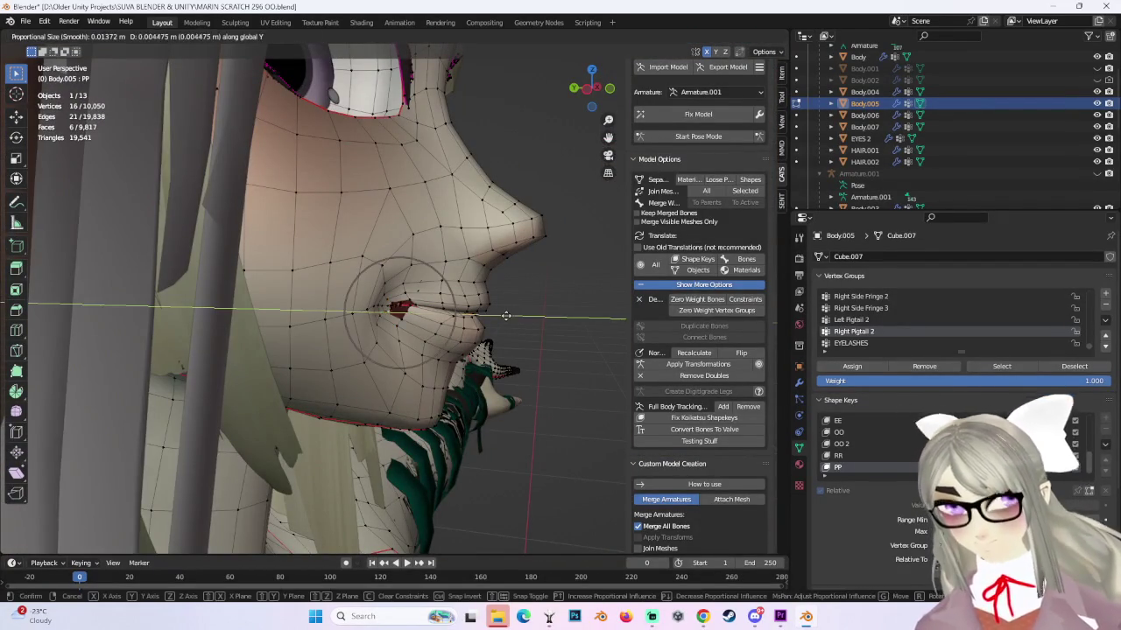
{"action": "left_click", "coordinate": [523, 318]}
{"action": "key", "text": "ctrl+z"}
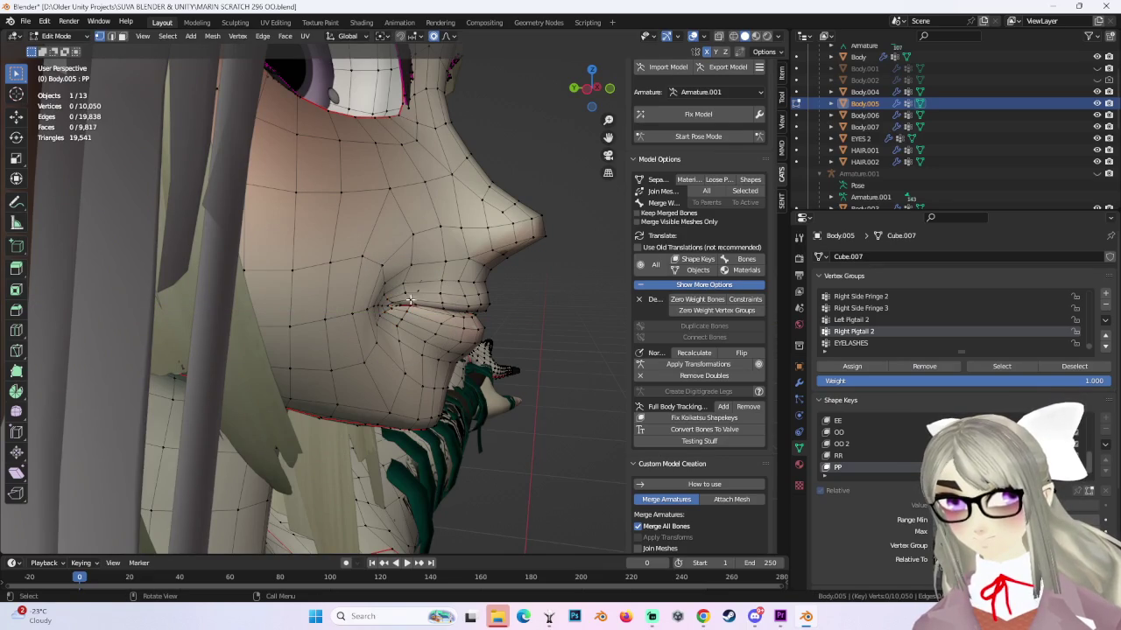
{"action": "key", "text": "g"}
{"action": "key", "text": "y"}
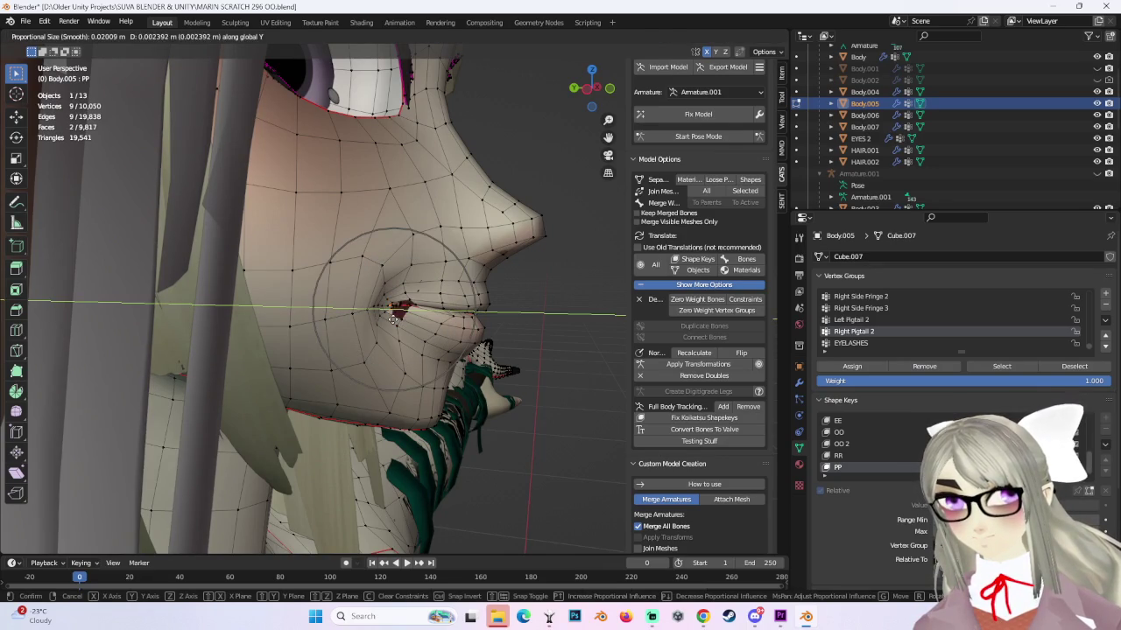
{"action": "right_click", "coordinate": [393, 318]}
{"action": "key", "text": "g"}
{"action": "key", "text": "y"}
{"action": "left_click", "coordinate": [393, 319]}
Extend the lip corner selection and move it 0.002322 m along Y with 0.020 proportional size.
{"action": "mouse_move", "coordinate": [393, 319]}
{"action": "middle_mouse_down"}
{"action": "mouse_move", "coordinate": [487, 309]}
{"action": "mouse_move", "coordinate": [417, 293]}
{"action": "mouse_move", "coordinate": [500, 294]}
{"action": "mouse_move", "coordinate": [490, 311]}
{"action": "mouse_move", "coordinate": [464, 306]}
{"action": "middle_mouse_up"}
{"action": "left_click", "coordinate": [448, 308], "text": "ctrl"}
{"action": "key", "text": "g"}
{"action": "key", "text": "y"}
{"action": "right_click", "coordinate": [472, 308]}
{"action": "key", "text": "g"}
{"action": "key", "text": "y"}
{"action": "left_click", "coordinate": [487, 309]}
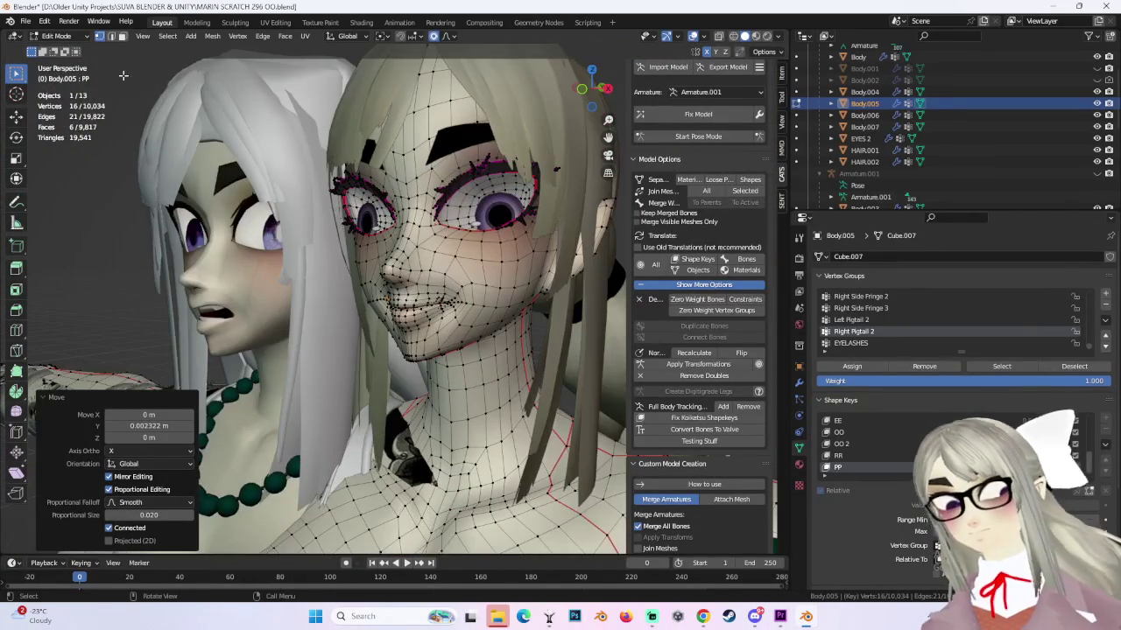
Switch to Object Mode and raise the PP shape key value to show the smile.
{"action": "left_click", "coordinate": [56, 36]}
{"action": "left_click", "coordinate": [56, 51]}
{"action": "left_click_drag", "start_coordinate": [963, 476], "coordinate": [1086, 476]}
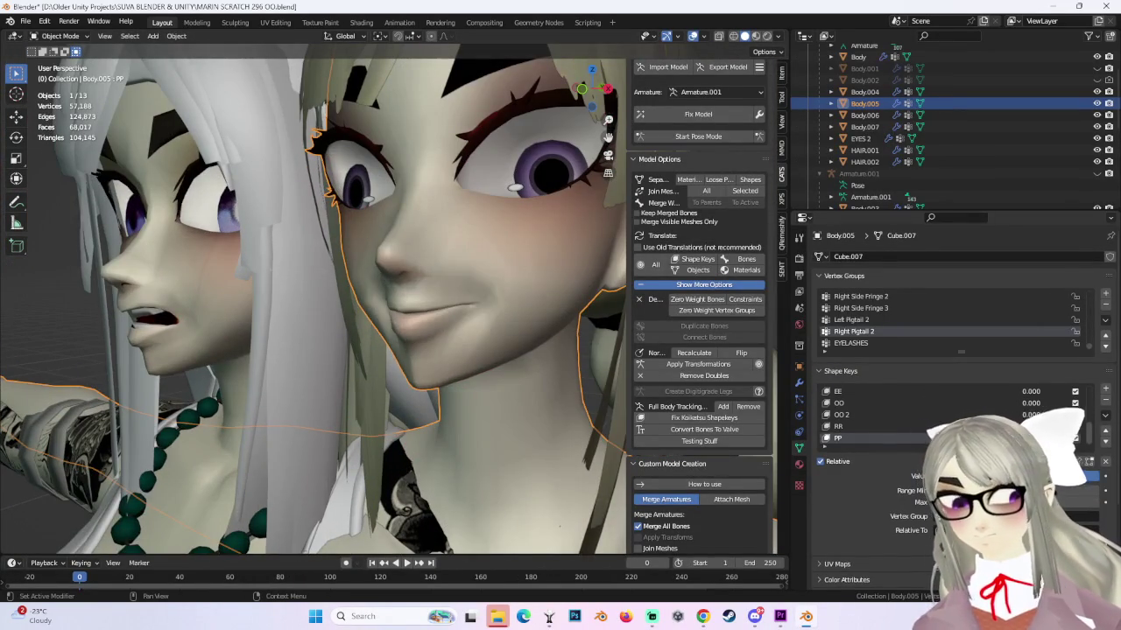
{"action": "mouse_move", "coordinate": [488, 306]}
{"action": "middle_mouse_down"}
{"action": "mouse_move", "coordinate": [467, 275]}
{"action": "mouse_move", "coordinate": [516, 281]}
{"action": "mouse_move", "coordinate": [501, 314]}
{"action": "mouse_move", "coordinate": [463, 294]}
{"action": "mouse_move", "coordinate": [509, 304]}
{"action": "middle_mouse_up"}
Enter Edit Mode on the face mesh and zoom in on the mouth from the side.
{"action": "key", "text": "Tab"}
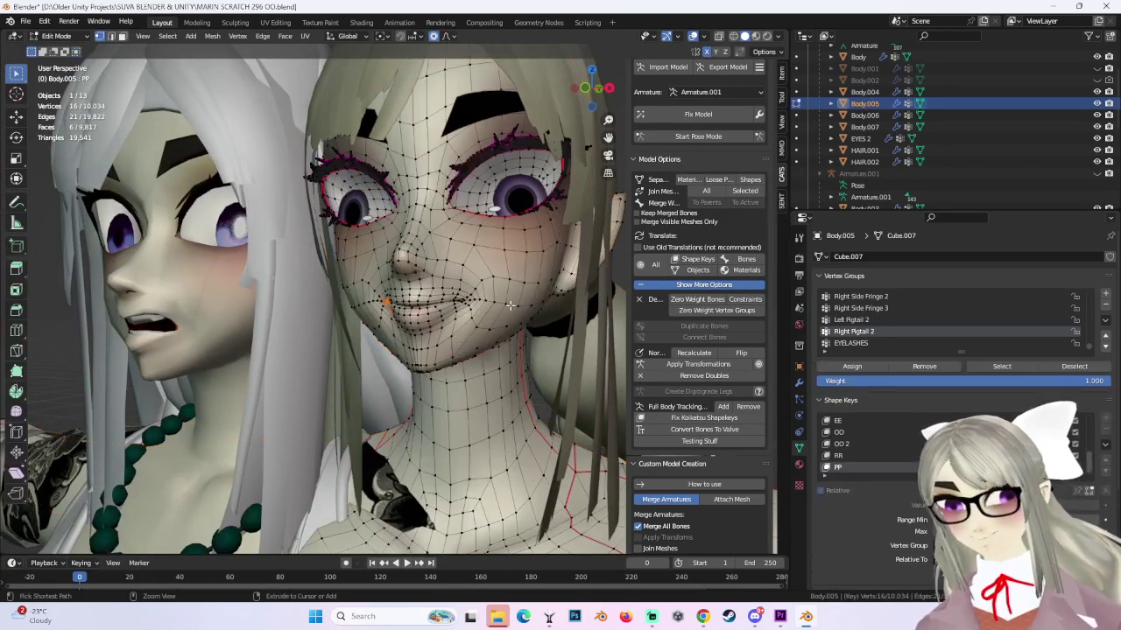
{"action": "scroll", "coordinate": [460, 299], "scroll_direction": "up", "scroll_amount": 2}
{"action": "scroll", "coordinate": [421, 329], "scroll_direction": "up", "scroll_amount": 2}
{"action": "scroll", "coordinate": [379, 353], "scroll_direction": "up", "scroll_amount": 2}
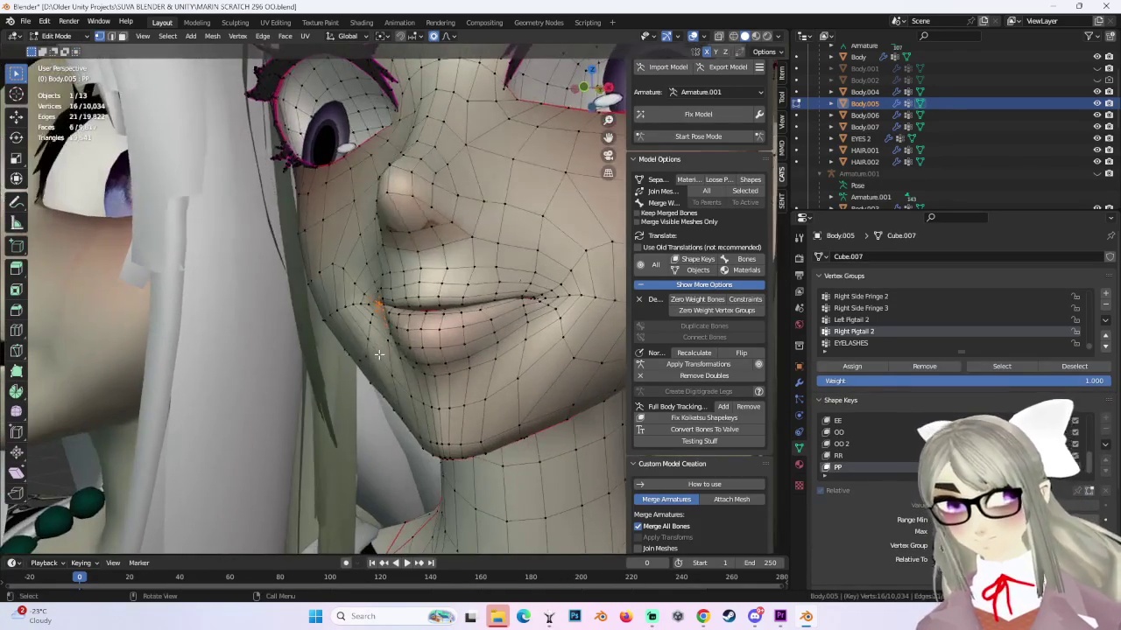
{"action": "mouse_move", "coordinate": [395, 352]}
{"action": "middle_mouse_down"}
{"action": "mouse_move", "coordinate": [366, 351]}
{"action": "mouse_move", "coordinate": [396, 354]}
{"action": "middle_mouse_up"}
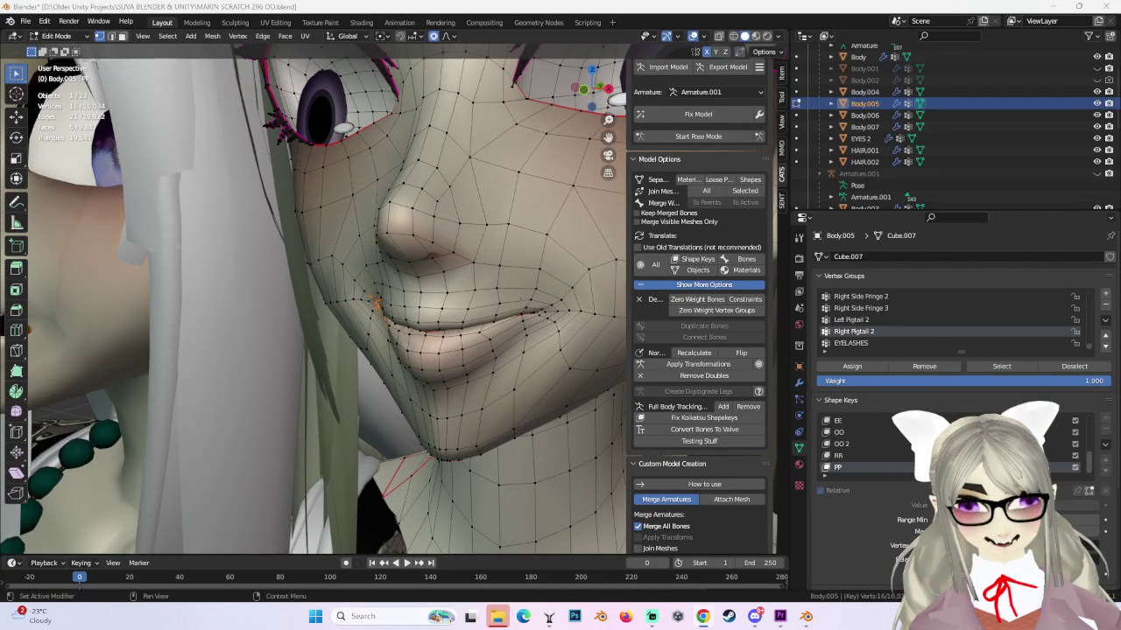
{"action": "middle_click_drag", "start_coordinate": [395, 352], "coordinate": [366, 350]}
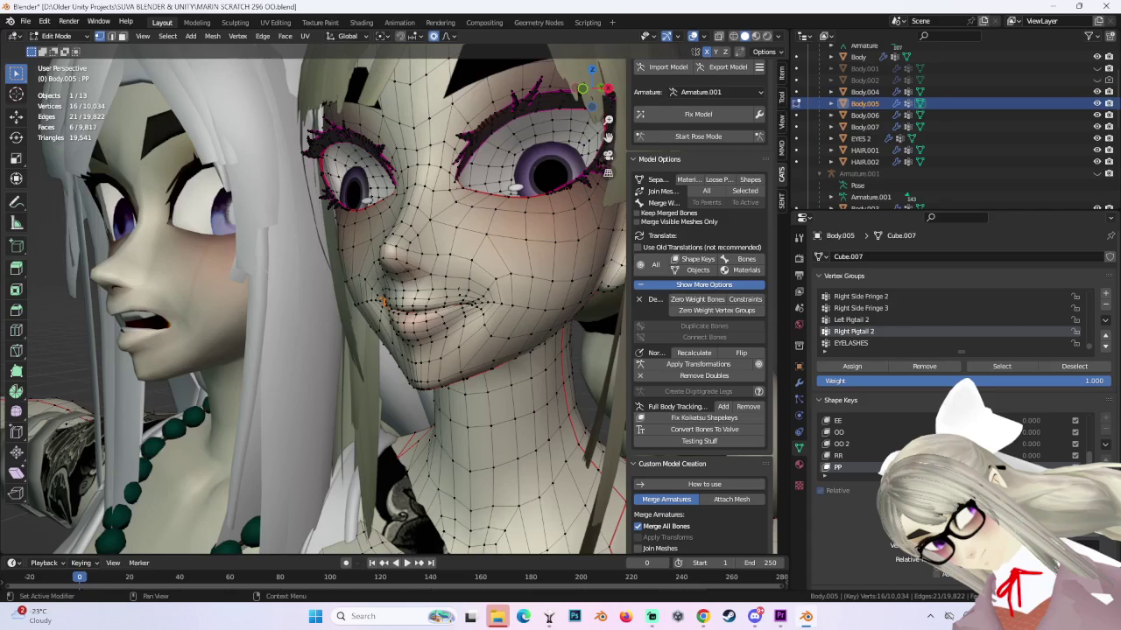
{"action": "middle_click_drag", "start_coordinate": [560, 289], "coordinate": [578, 280]}
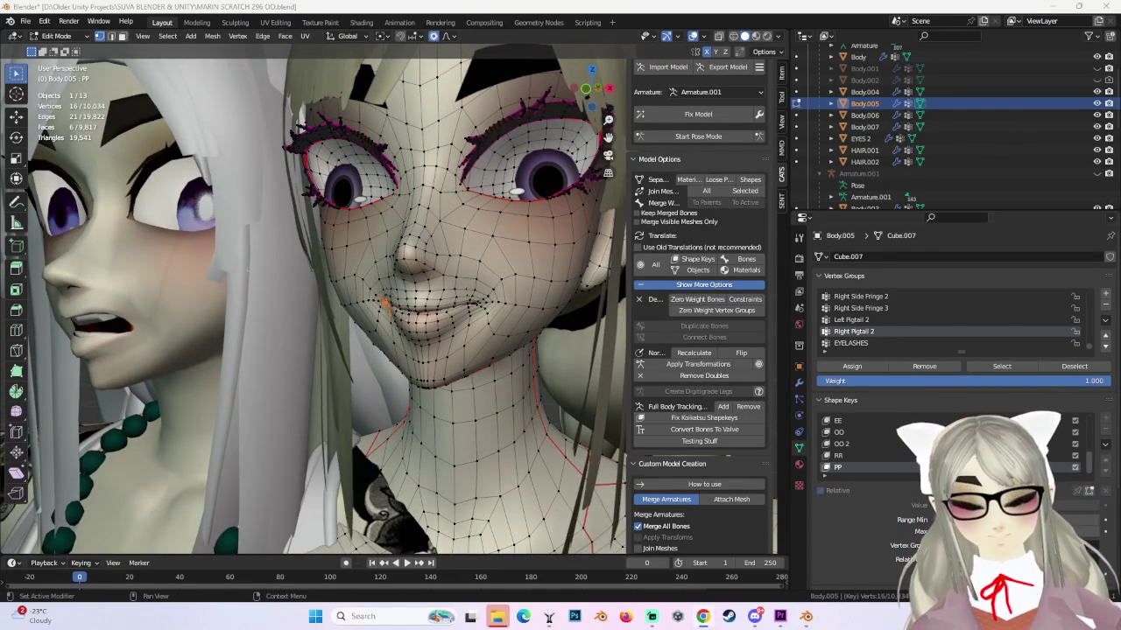
{"action": "mouse_move", "coordinate": [411, 346]}
{"action": "middle_mouse_down"}
{"action": "mouse_move", "coordinate": [445, 351]}
{"action": "mouse_move", "coordinate": [411, 343]}
{"action": "middle_mouse_up"}
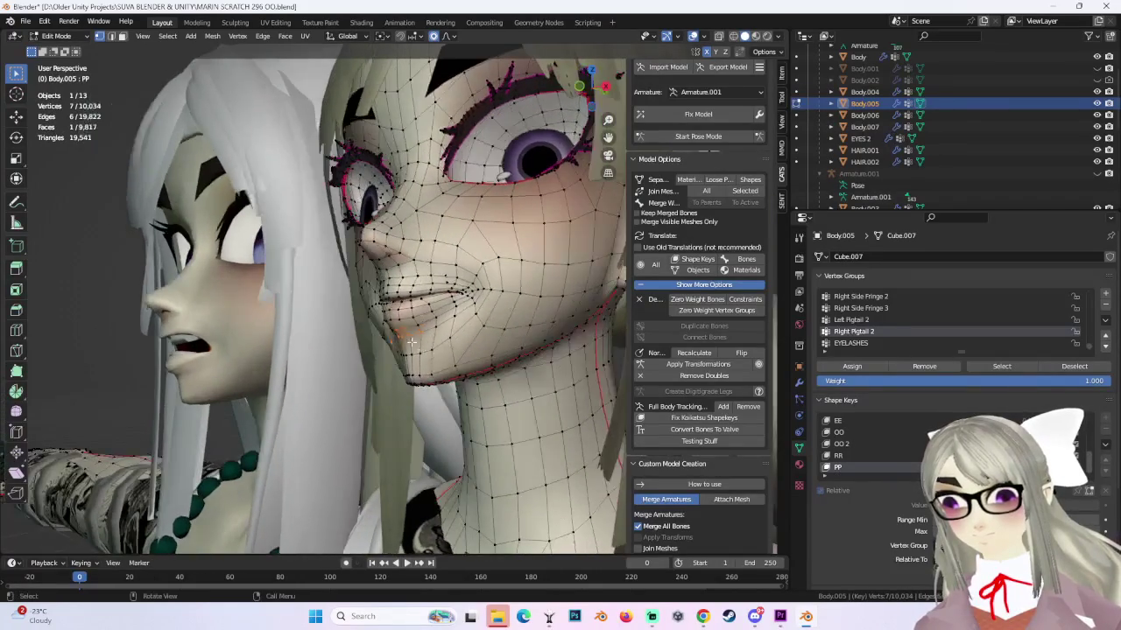
Move the selected mouth vertices, constraining the second move to the Y axis.
{"action": "key", "text": "g"}
{"action": "left_click", "coordinate": [405, 344]}
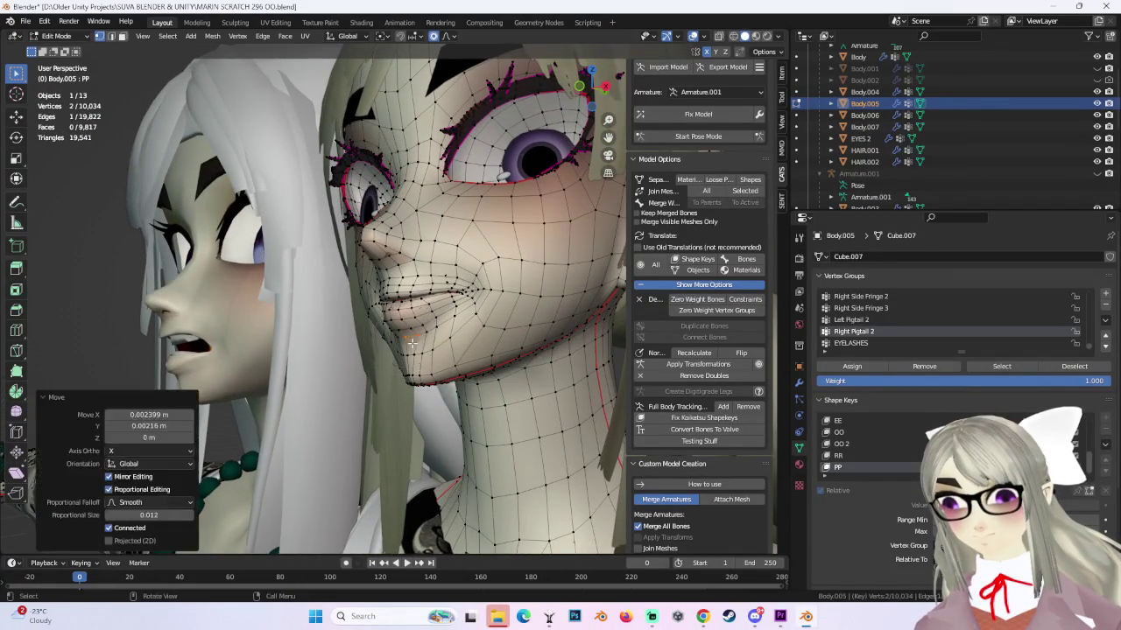
{"action": "key", "text": "g"}
{"action": "mouse_move", "coordinate": [405, 344]}
{"action": "middle_mouse_down"}
{"action": "mouse_move", "coordinate": [470, 335]}
{"action": "mouse_move", "coordinate": [404, 351]}
{"action": "middle_mouse_up"}
{"action": "key", "text": "y"}
{"action": "left_click", "coordinate": [470, 336]}
Nudge the mouth-corner vertices along Y in three more constrained proportional moves.
{"action": "key", "text": "g"}
{"action": "key", "text": "y"}
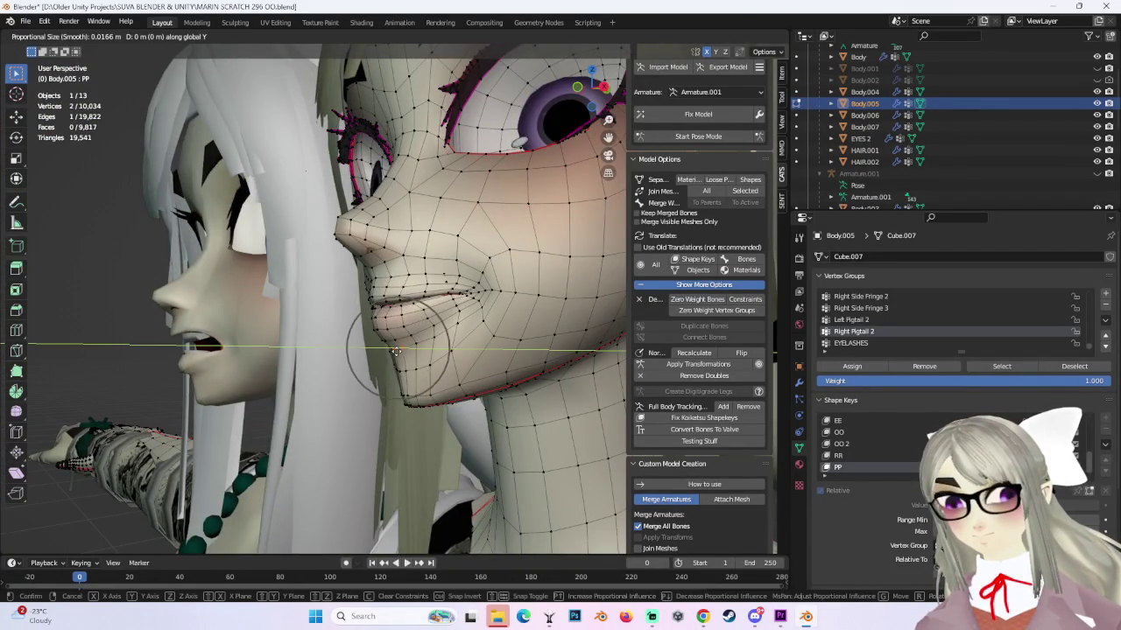
{"action": "left_click", "coordinate": [404, 351]}
{"action": "key", "text": "g"}
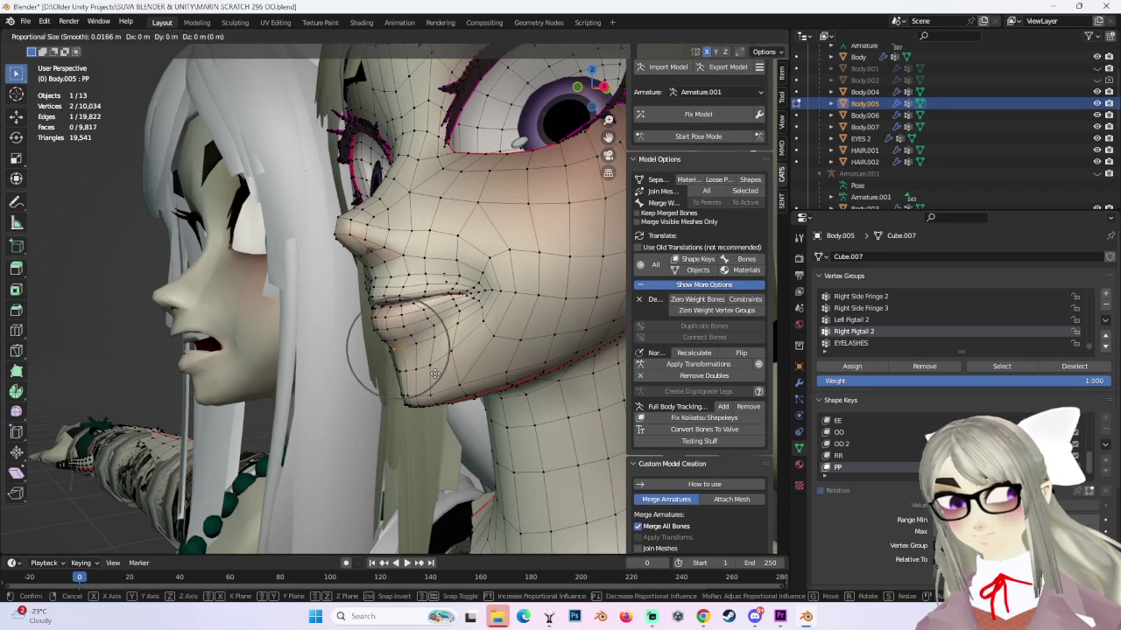
{"action": "key", "text": "y"}
{"action": "left_click", "coordinate": [427, 368]}
{"action": "mouse_move", "coordinate": [428, 368]}
{"action": "middle_mouse_down"}
{"action": "mouse_move", "coordinate": [546, 338]}
{"action": "mouse_move", "coordinate": [392, 349]}
{"action": "middle_mouse_up"}
{"action": "key", "text": "g"}
{"action": "key", "text": "y"}
{"action": "left_click", "coordinate": [418, 330]}
Make further proportional moves of the mouth vertices, cancelling one that wasn't wanted.
{"action": "key", "text": "g"}
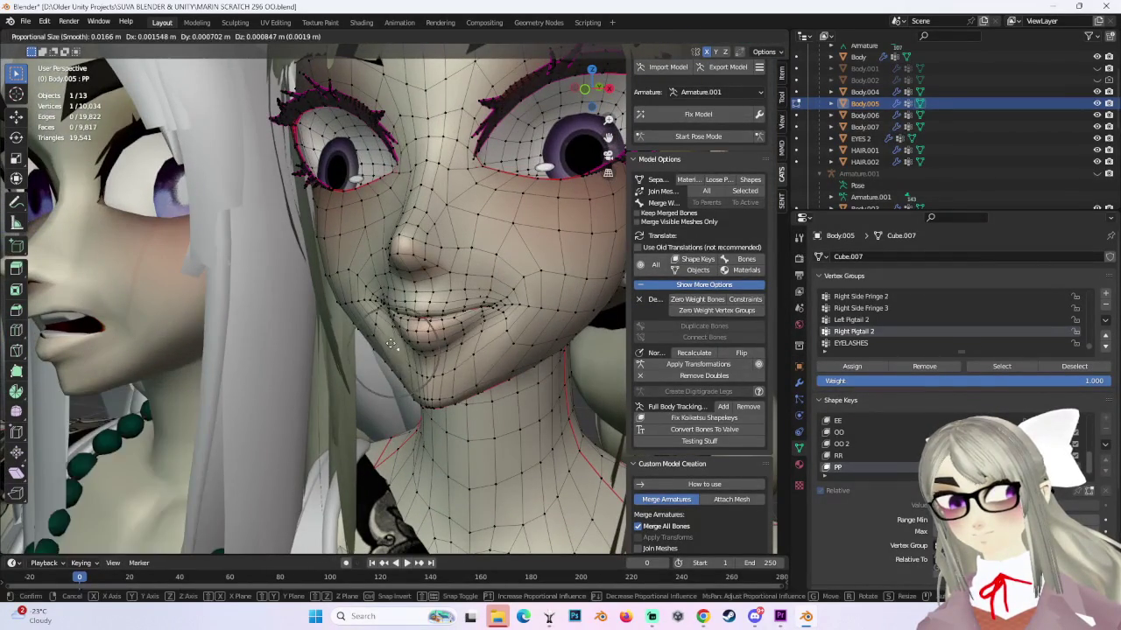
{"action": "left_click", "coordinate": [386, 349]}
{"action": "key", "text": "g"}
{"action": "key", "text": "Escape"}
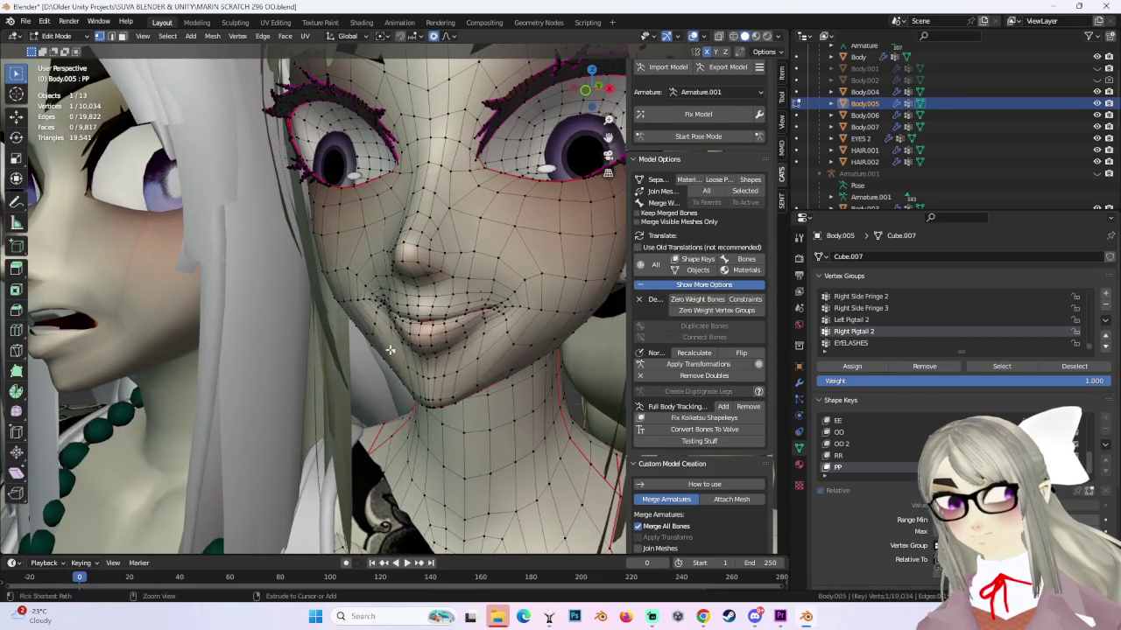
{"action": "middle_click_drag", "start_coordinate": [393, 347], "coordinate": [435, 398]}
{"action": "key", "text": "g"}
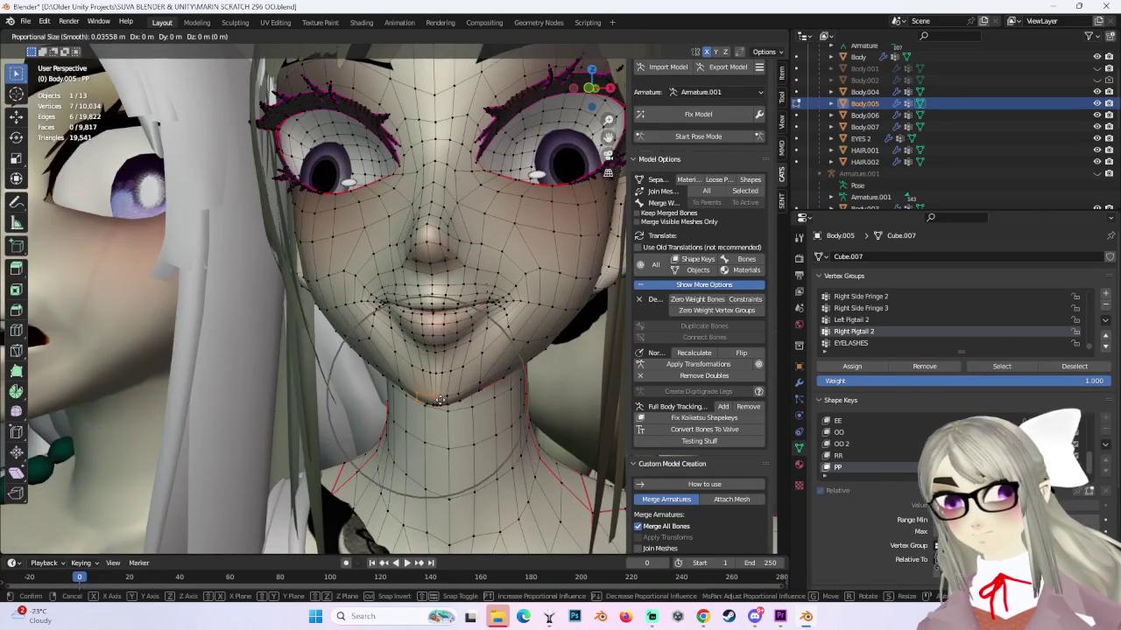
{"action": "left_click", "coordinate": [440, 400]}
{"action": "scroll", "coordinate": [359, 278], "scroll_direction": "down", "scroll_amount": 2}
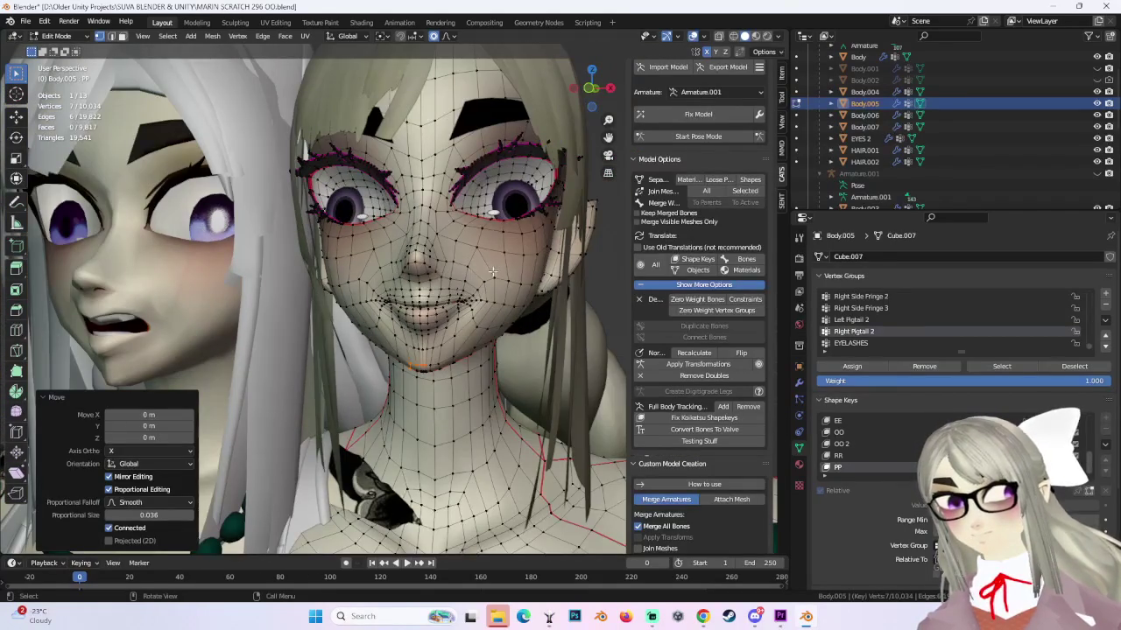
{"action": "mouse_move", "coordinate": [492, 273]}
{"action": "middle_mouse_down"}
{"action": "mouse_move", "coordinate": [538, 298]}
{"action": "mouse_move", "coordinate": [501, 281]}
{"action": "middle_mouse_up"}
Shift the face vertices into a new position and check them from the front.
{"action": "key", "text": "g"}
{"action": "mouse_move", "coordinate": [500, 291]}
{"action": "middle_mouse_down"}
{"action": "mouse_move", "coordinate": [473, 281]}
{"action": "mouse_move", "coordinate": [535, 289]}
{"action": "mouse_move", "coordinate": [542, 308]}
{"action": "middle_mouse_up"}
{"action": "key", "text": "g"}
{"action": "left_click", "coordinate": [445, 298]}
{"action": "key", "text": "g"}
{"action": "left_click", "coordinate": [536, 292]}
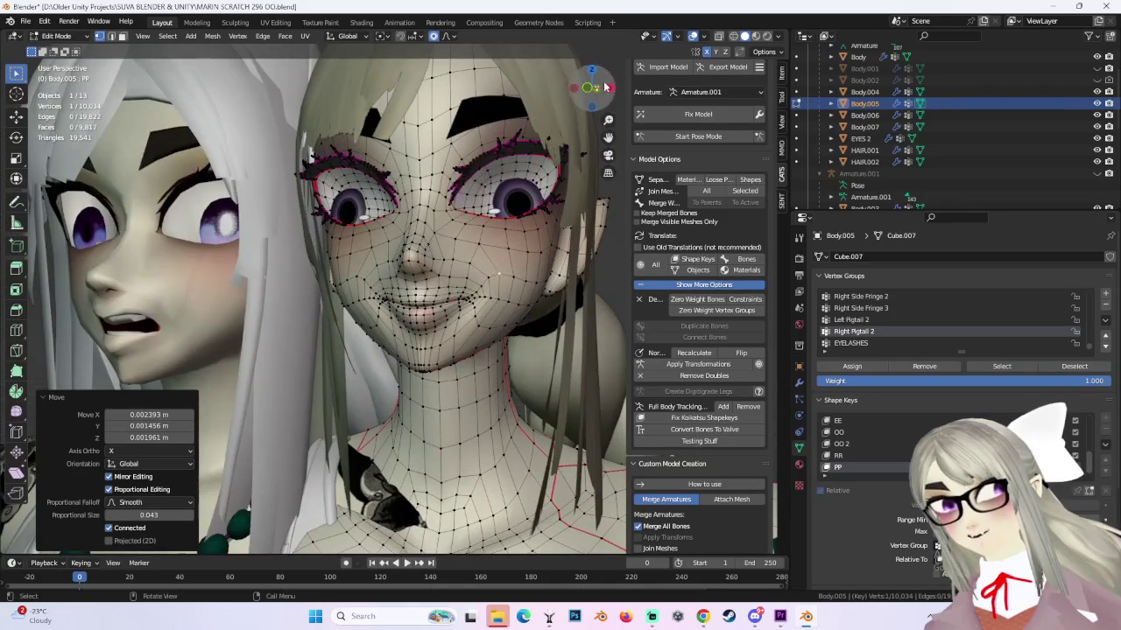
{"action": "left_click", "coordinate": [584, 89]}
{"action": "scroll", "coordinate": [516, 303], "scroll_direction": "up", "scroll_amount": 3}
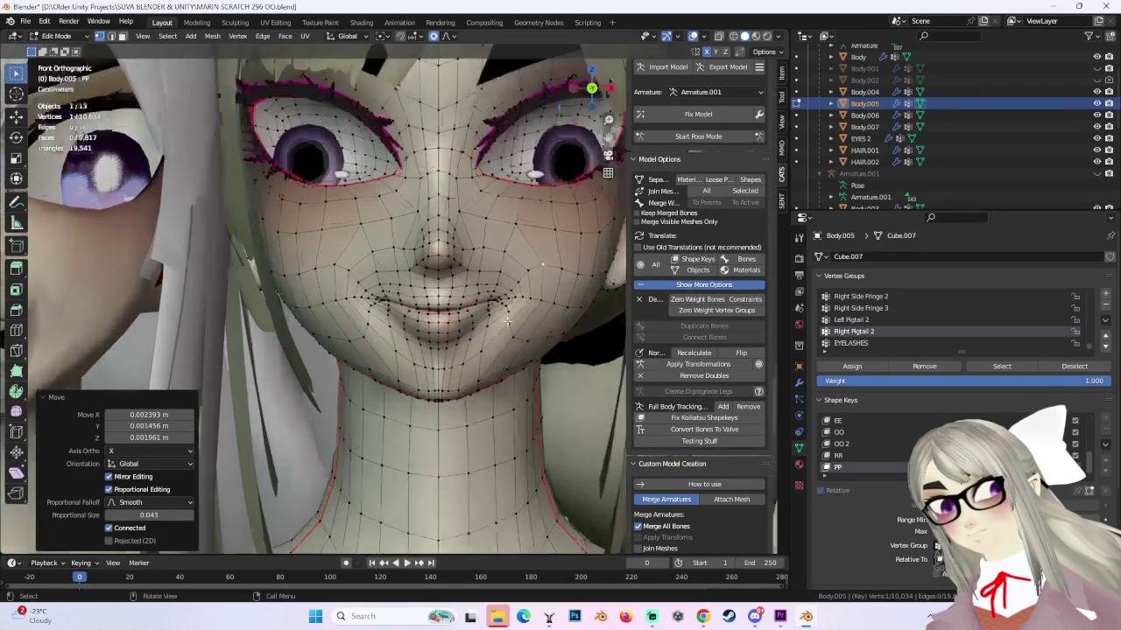
Move the chin vertices, select a small chin cluster, move it, then undo.
{"action": "key", "text": "g"}
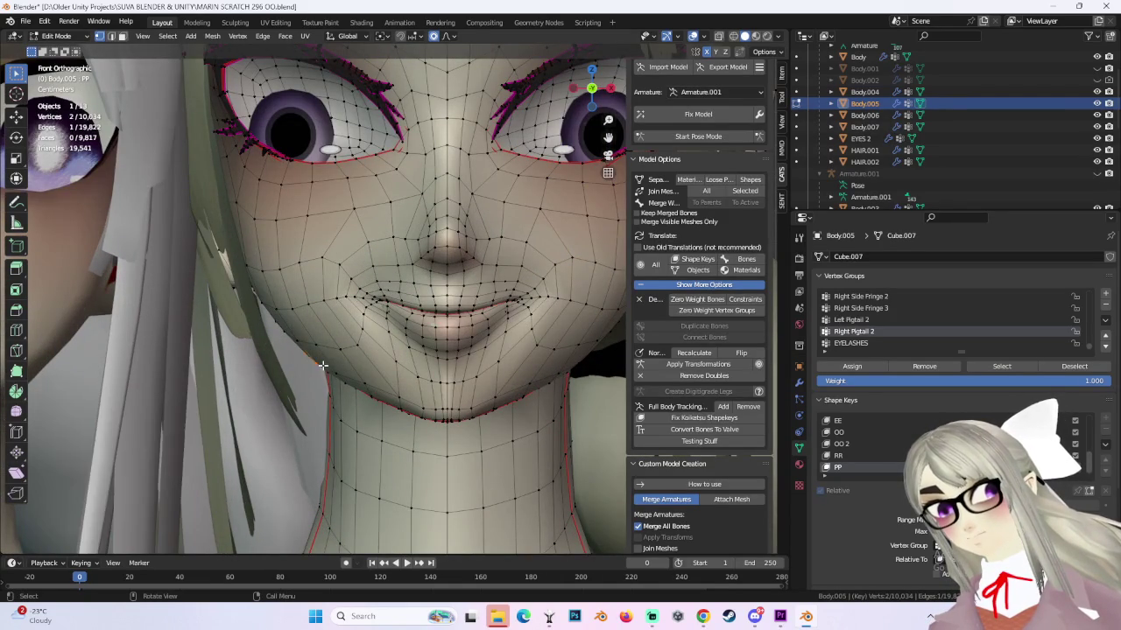
{"action": "key", "text": "Escape"}
{"action": "key", "text": "g"}
{"action": "scroll", "coordinate": [322, 355], "scroll_direction": "down", "scroll_amount": 1}
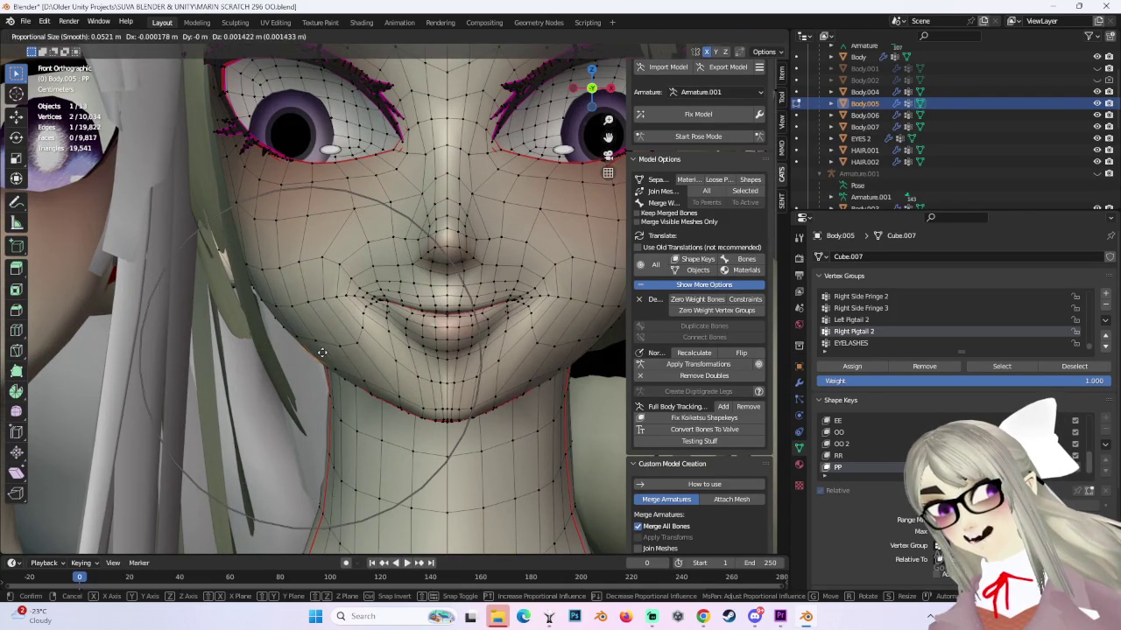
{"action": "left_click", "coordinate": [322, 347]}
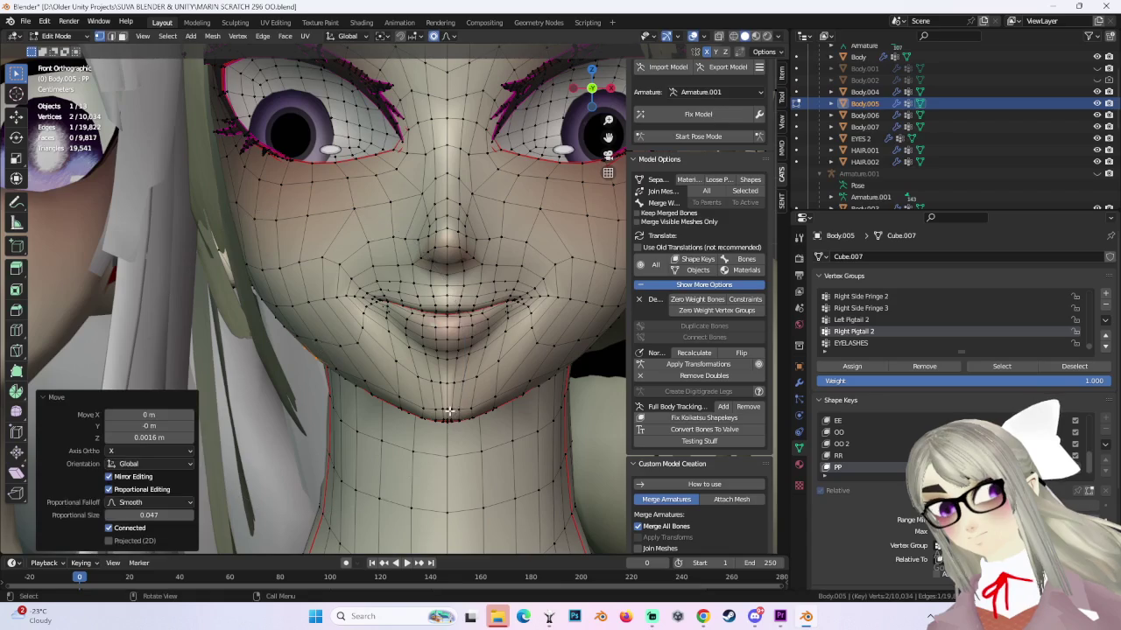
{"action": "left_click_drag", "start_coordinate": [432, 414], "coordinate": [461, 421]}
{"action": "key", "text": "g"}
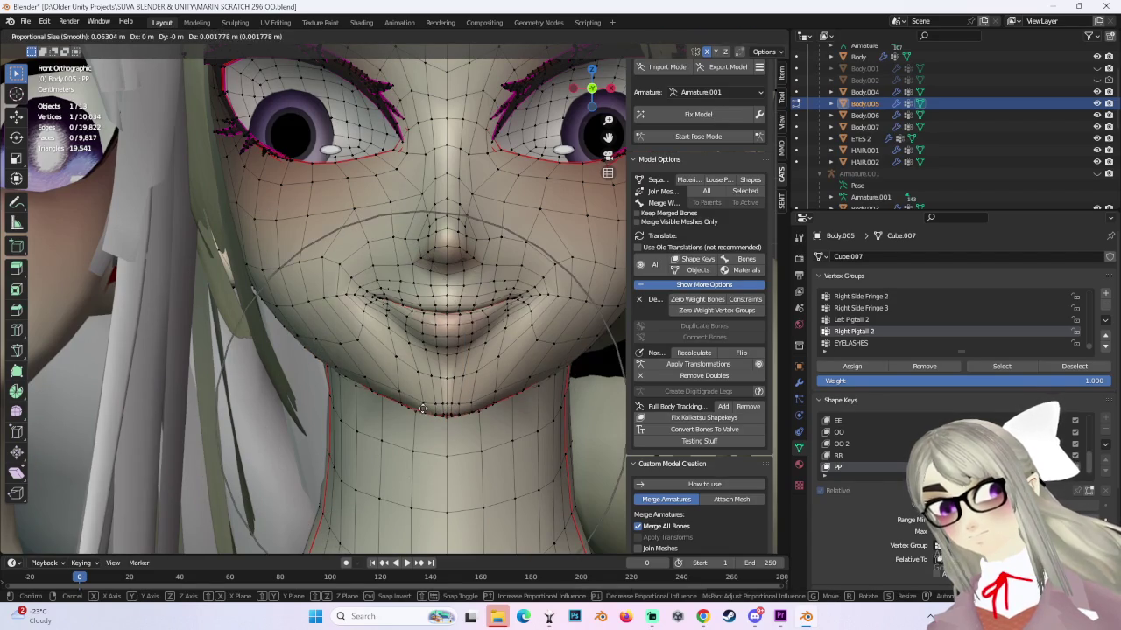
{"action": "left_click", "coordinate": [421, 413]}
{"action": "key", "text": "ctrl+z"}
Raise the chin and mouth vertices again with soft proportional falloff.
{"action": "scroll", "coordinate": [421, 413], "scroll_direction": "up", "scroll_amount": 2}
{"action": "scroll", "coordinate": [421, 413], "scroll_direction": "down", "scroll_amount": 2}
{"action": "key", "text": "g"}
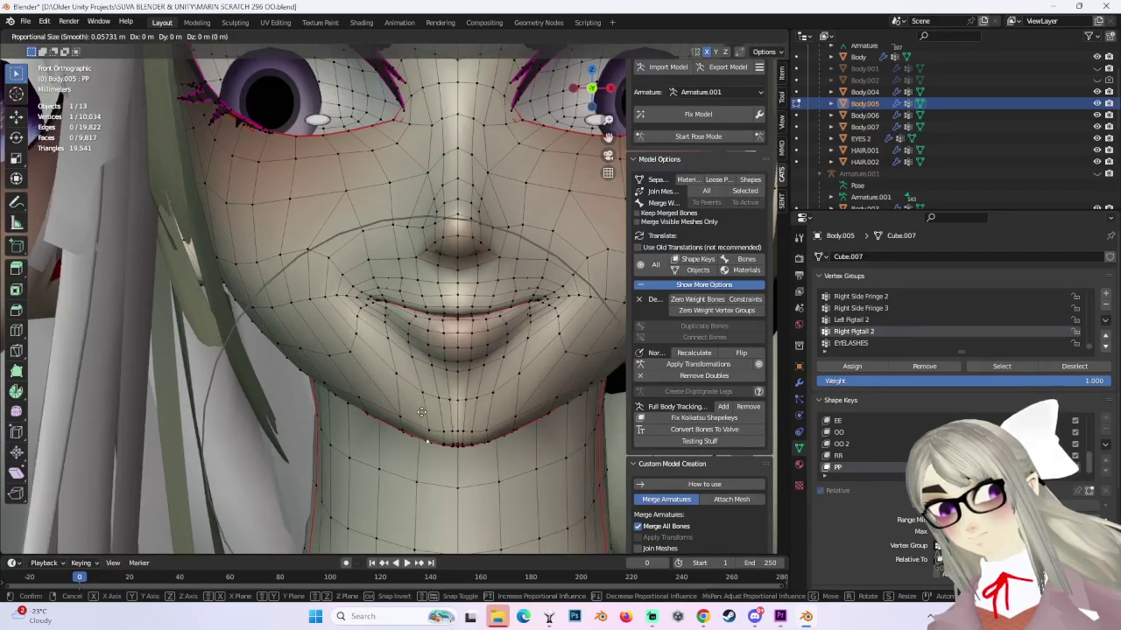
{"action": "left_click", "coordinate": [421, 413]}
{"action": "scroll", "coordinate": [471, 322], "scroll_direction": "down", "scroll_amount": 1}
{"action": "mouse_move", "coordinate": [493, 302]}
{"action": "middle_mouse_down"}
{"action": "mouse_move", "coordinate": [456, 270]}
{"action": "mouse_move", "coordinate": [512, 290]}
{"action": "mouse_move", "coordinate": [528, 280]}
{"action": "middle_mouse_up"}
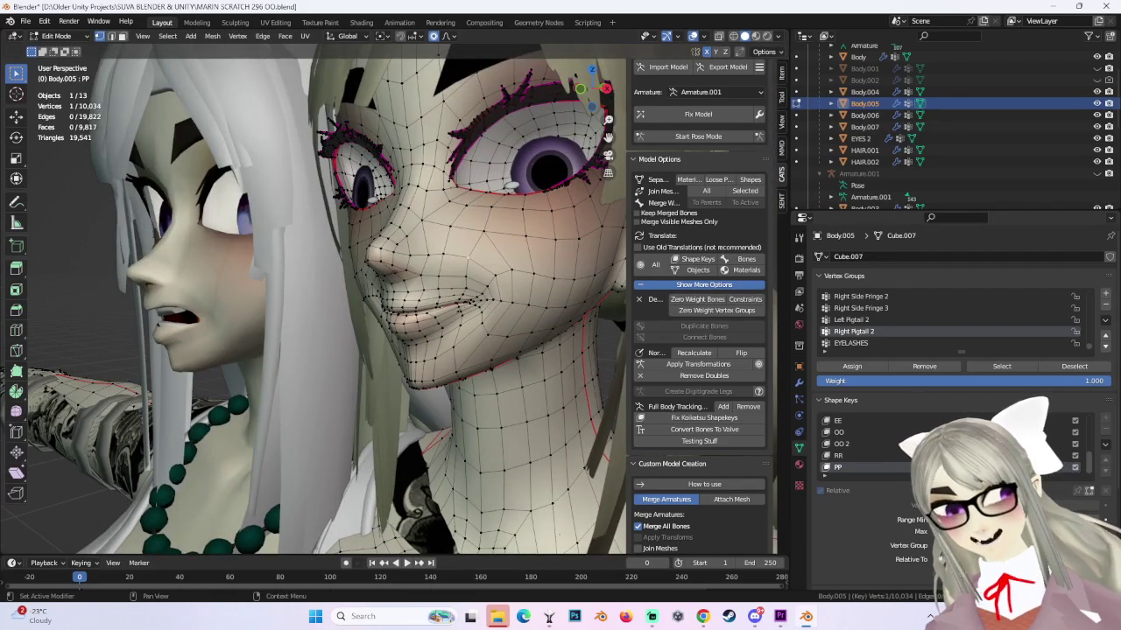
Toggle out of and back into Edit Mode and view the face from the front.
{"action": "key", "text": "Tab"}
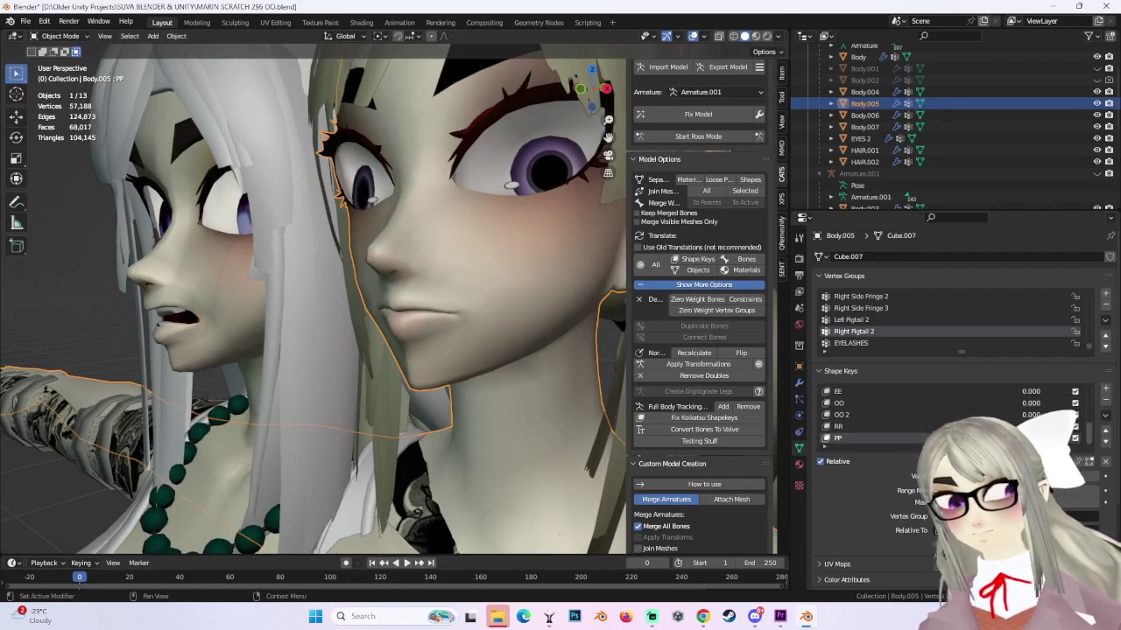
{"action": "middle_click_drag", "start_coordinate": [590, 326], "coordinate": [525, 289]}
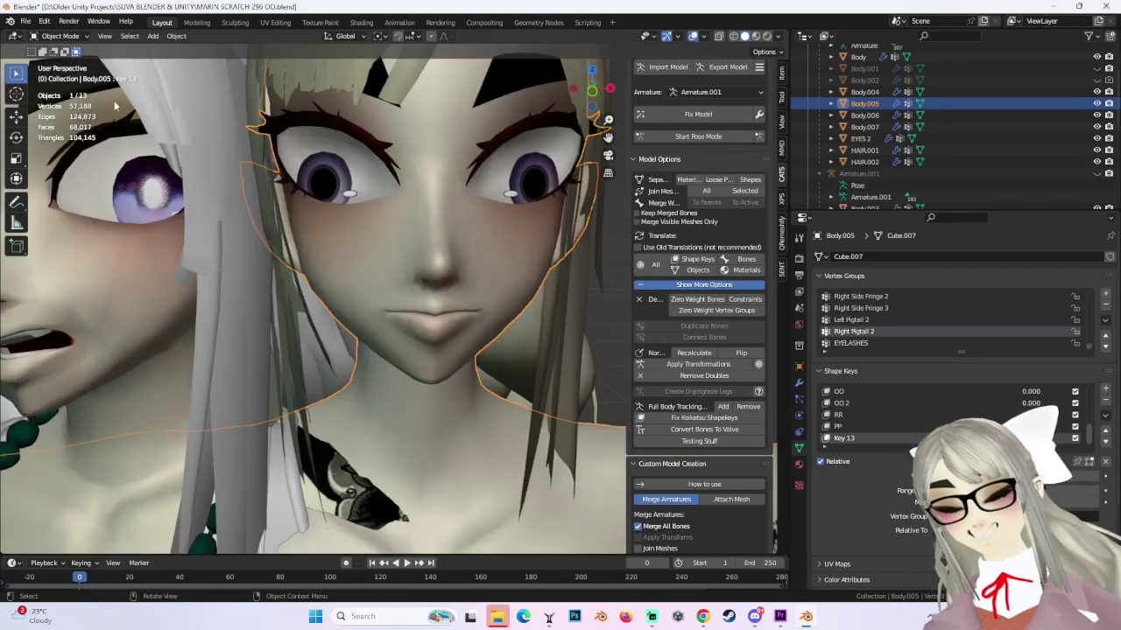
{"action": "left_click", "coordinate": [57, 36]}
{"action": "left_click", "coordinate": [61, 64]}
{"action": "left_click", "coordinate": [593, 92]}
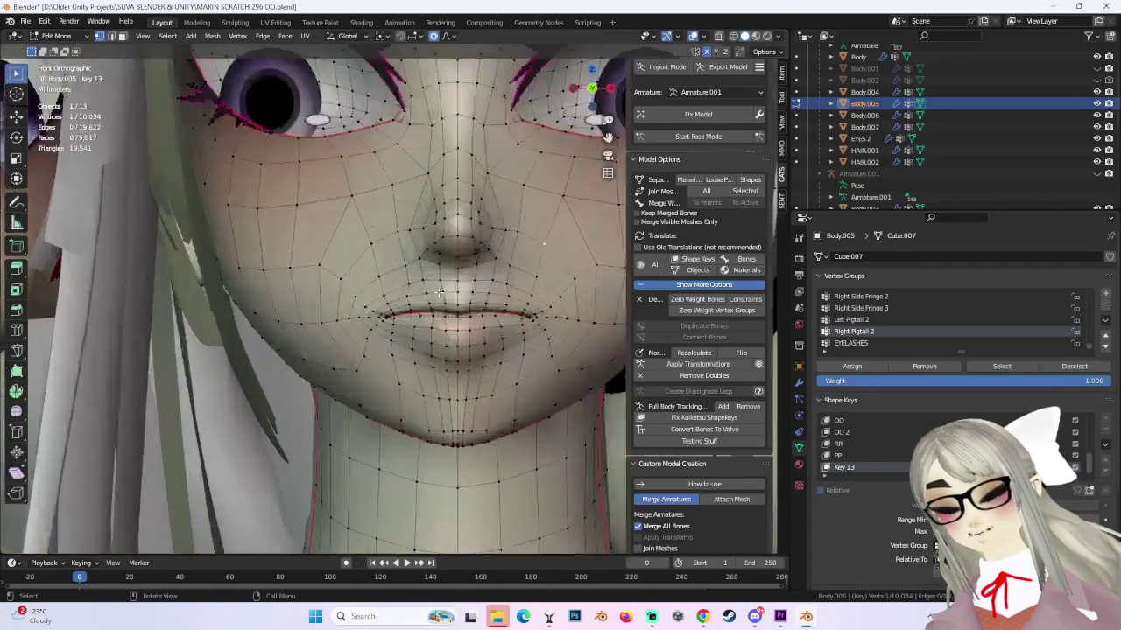
Lift the lip-corner vertices, then move a single lip-corner vertex.
{"action": "key", "text": "g"}
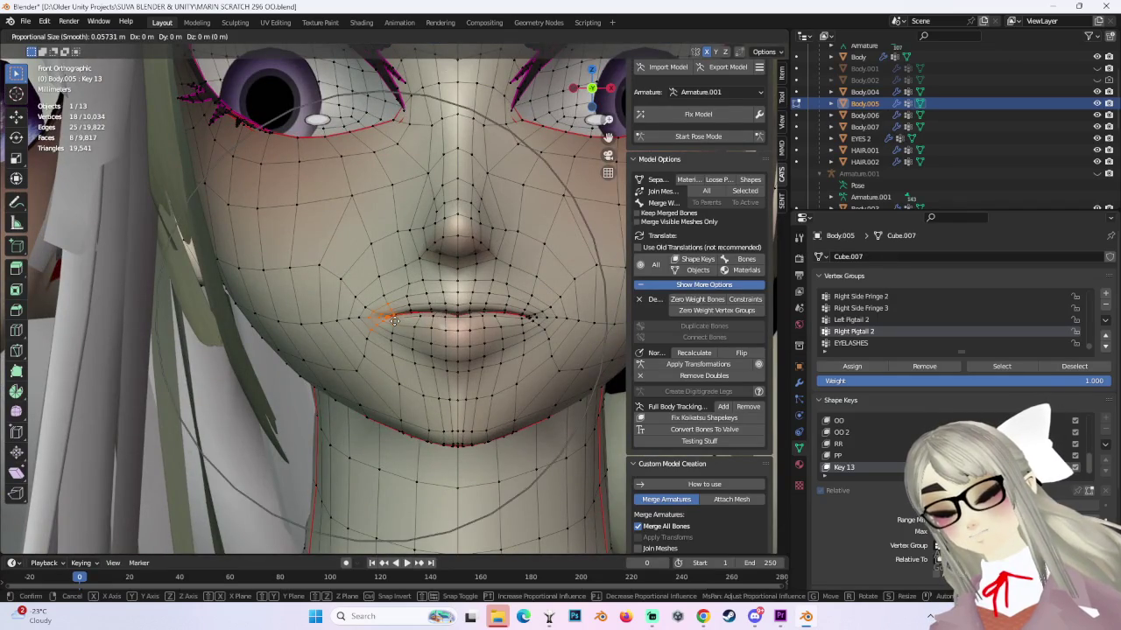
{"action": "left_click", "coordinate": [401, 312]}
{"action": "left_click", "coordinate": [385, 297]}
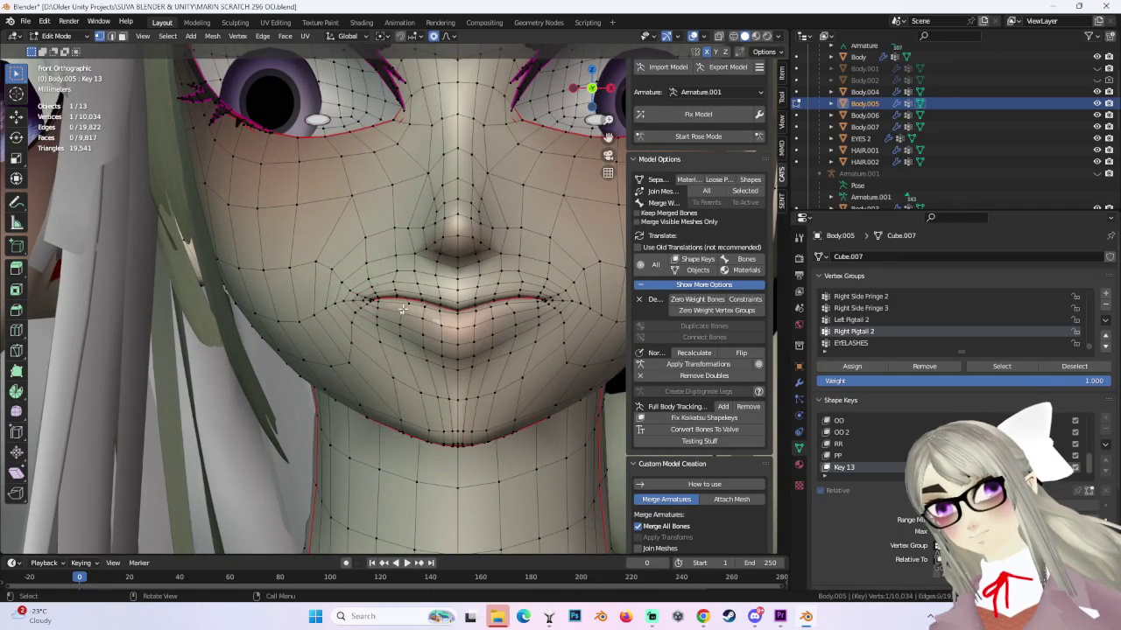
{"action": "key", "text": "g"}
{"action": "left_click", "coordinate": [407, 312]}
Box-select and raise the lip-corner vertices, then adjust one lip vertex.
{"action": "key", "text": "b"}
{"action": "left_click_drag", "start_coordinate": [411, 313], "coordinate": [359, 298]}
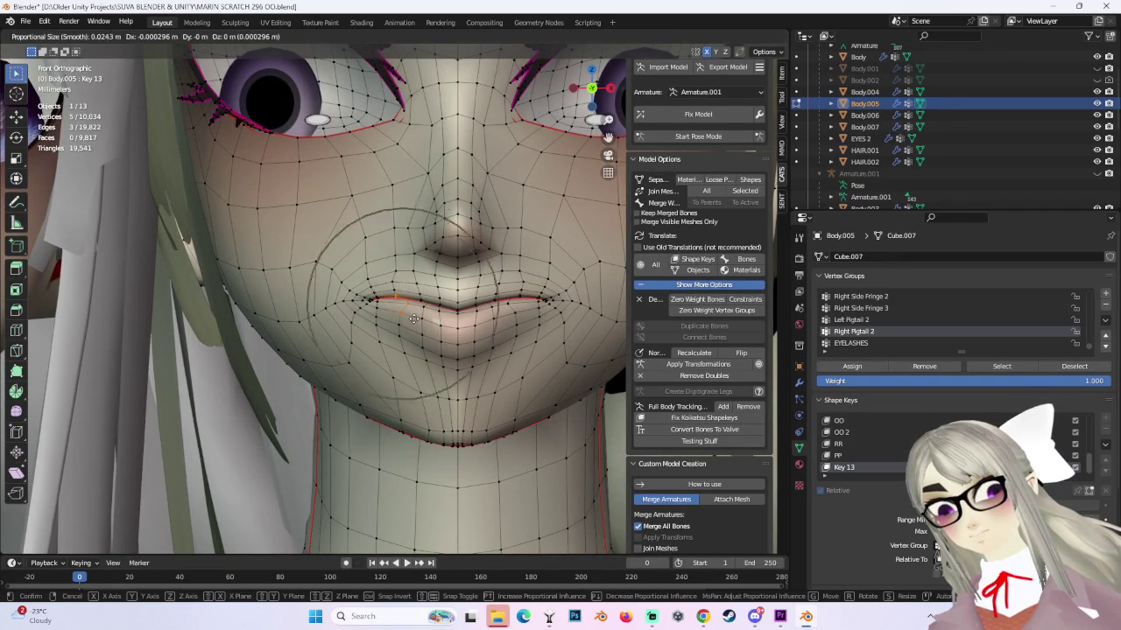
{"action": "key", "text": "g"}
{"action": "left_click", "coordinate": [386, 326]}
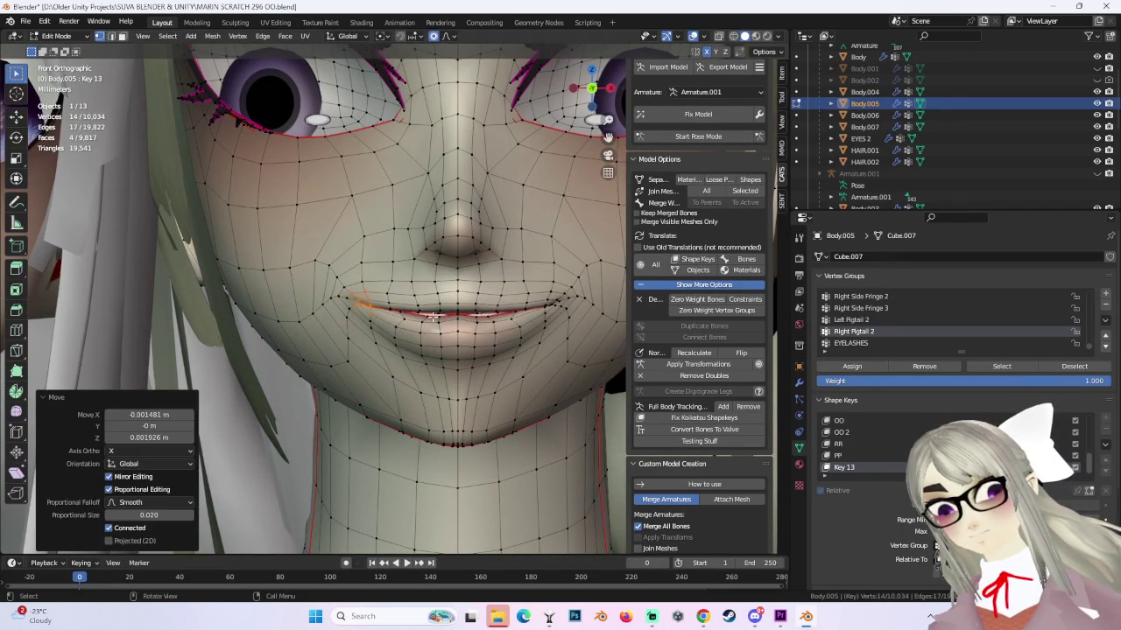
{"action": "left_click", "coordinate": [430, 318]}
{"action": "key", "text": "g"}
{"action": "left_click", "coordinate": [438, 324]}
From a perspective view, box-select and move the lip corners, then pick a mouth vertex.
{"action": "scroll", "coordinate": [469, 303], "scroll_direction": "down", "scroll_amount": 2}
{"action": "middle_click_drag", "start_coordinate": [468, 303], "coordinate": [490, 298]}
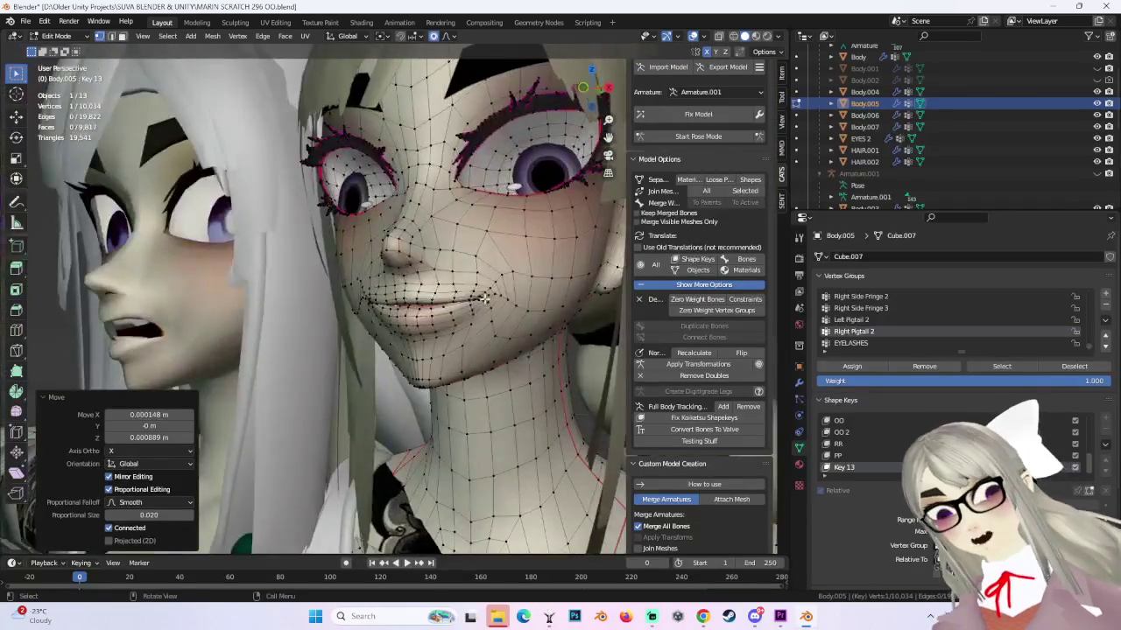
{"action": "left_click_drag", "start_coordinate": [451, 276], "coordinate": [495, 306]}
{"action": "key", "text": "g"}
{"action": "left_click", "coordinate": [505, 318]}
{"action": "middle_click_drag", "start_coordinate": [504, 318], "coordinate": [519, 335]}
{"action": "left_click", "coordinate": [519, 334]}
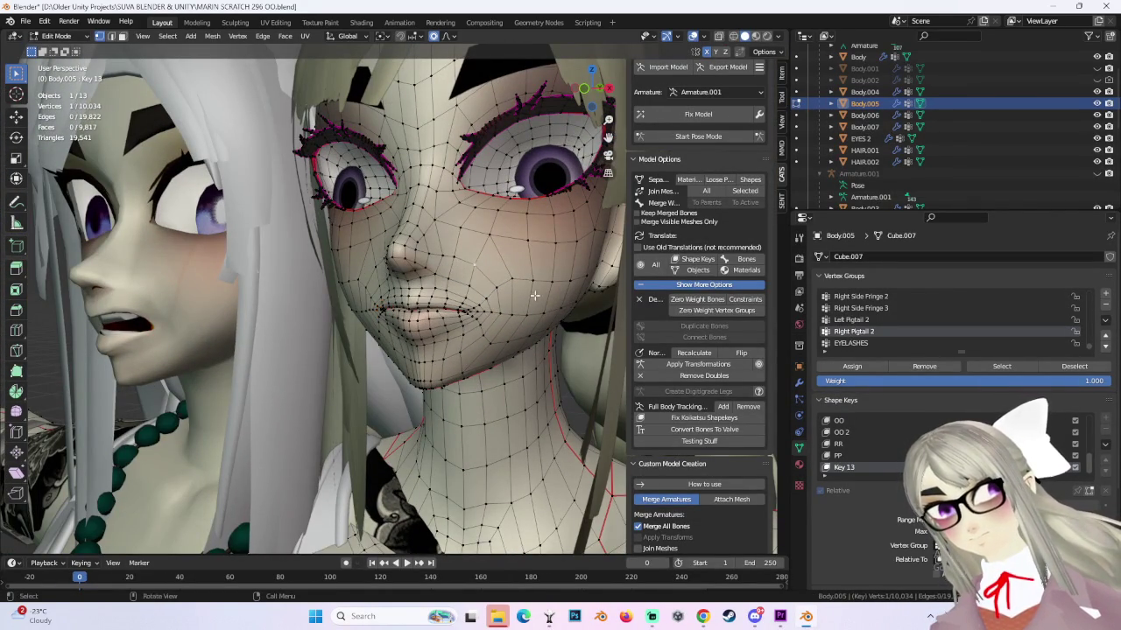
Select the mouth-corner vertices and raise them, checking from the front.
{"action": "middle_click_drag", "start_coordinate": [534, 295], "coordinate": [453, 257]}
{"action": "left_click_drag", "start_coordinate": [529, 330], "coordinate": [528, 330]}
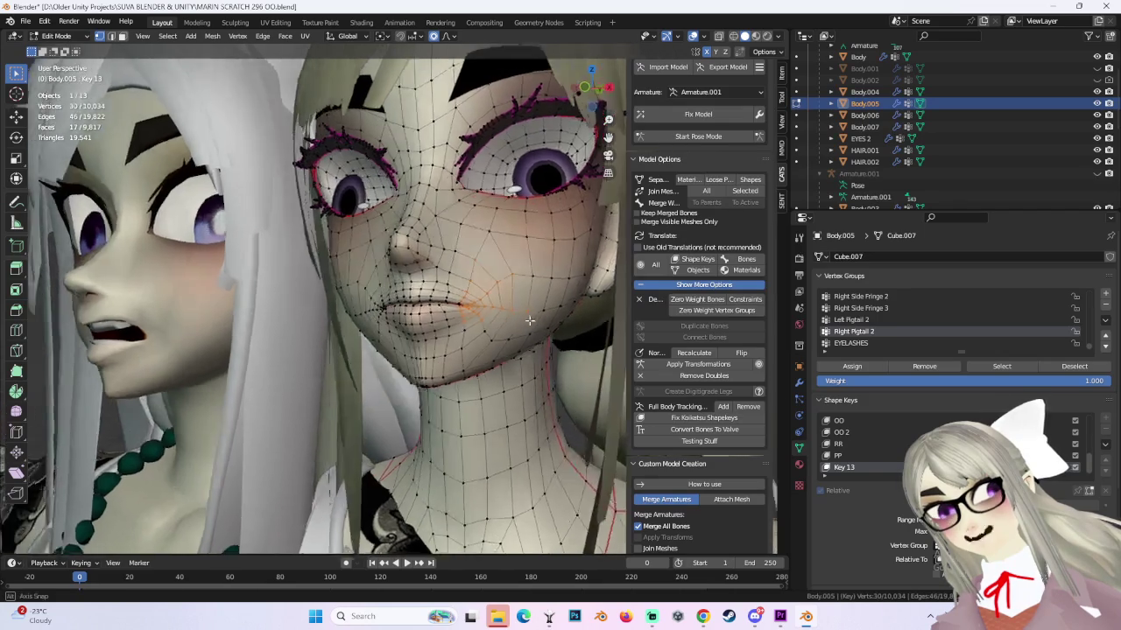
{"action": "mouse_move", "coordinate": [529, 330]}
{"action": "middle_mouse_down"}
{"action": "mouse_move", "coordinate": [545, 303]}
{"action": "mouse_move", "coordinate": [449, 277]}
{"action": "middle_mouse_up"}
{"action": "scroll", "coordinate": [449, 277], "scroll_direction": "down", "scroll_amount": 2}
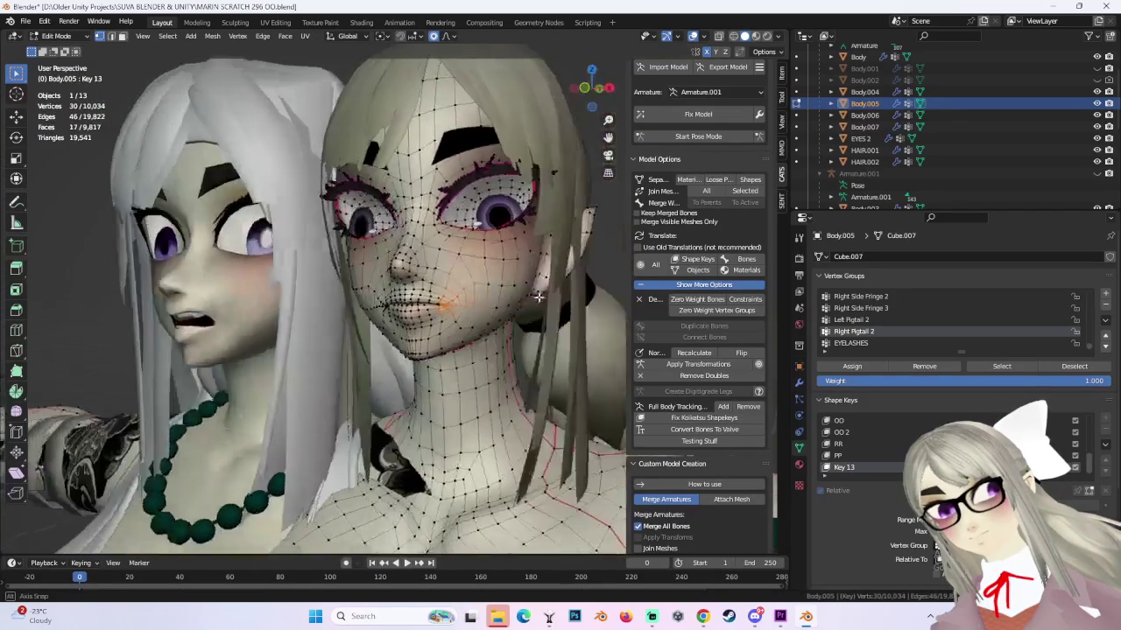
{"action": "key", "text": "g"}
{"action": "left_click", "coordinate": [490, 280]}
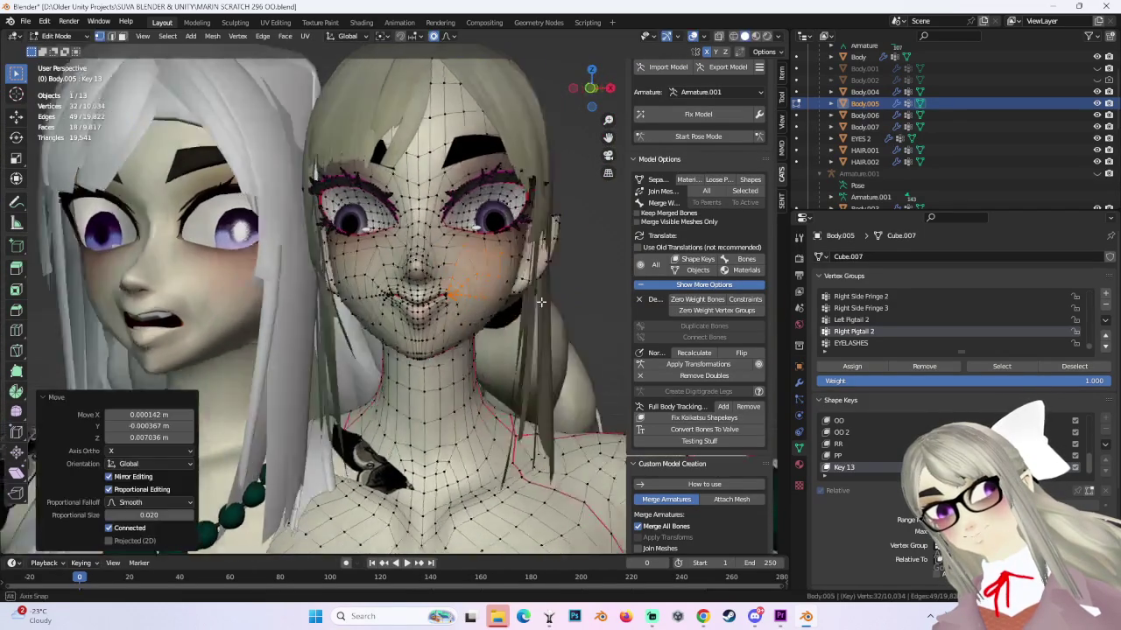
{"action": "left_click", "coordinate": [613, 86]}
Refine the mouth corner with several more proportional moves, orbiting between them.
{"action": "middle_click_drag", "start_coordinate": [490, 259], "coordinate": [505, 260]}
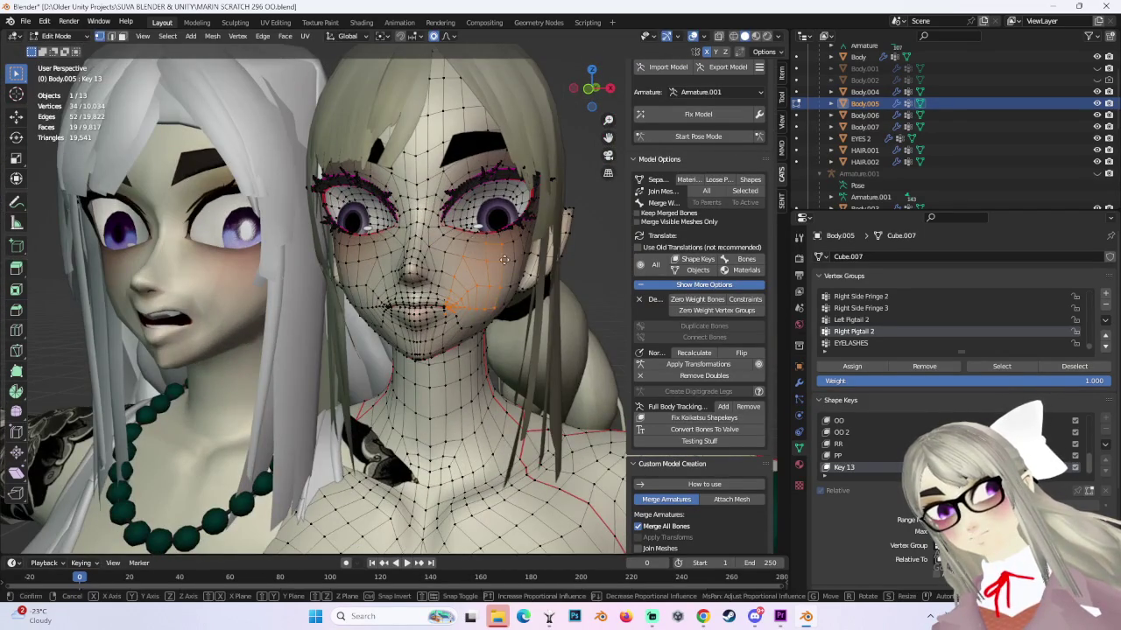
{"action": "key", "text": "g"}
{"action": "left_click", "coordinate": [506, 254]}
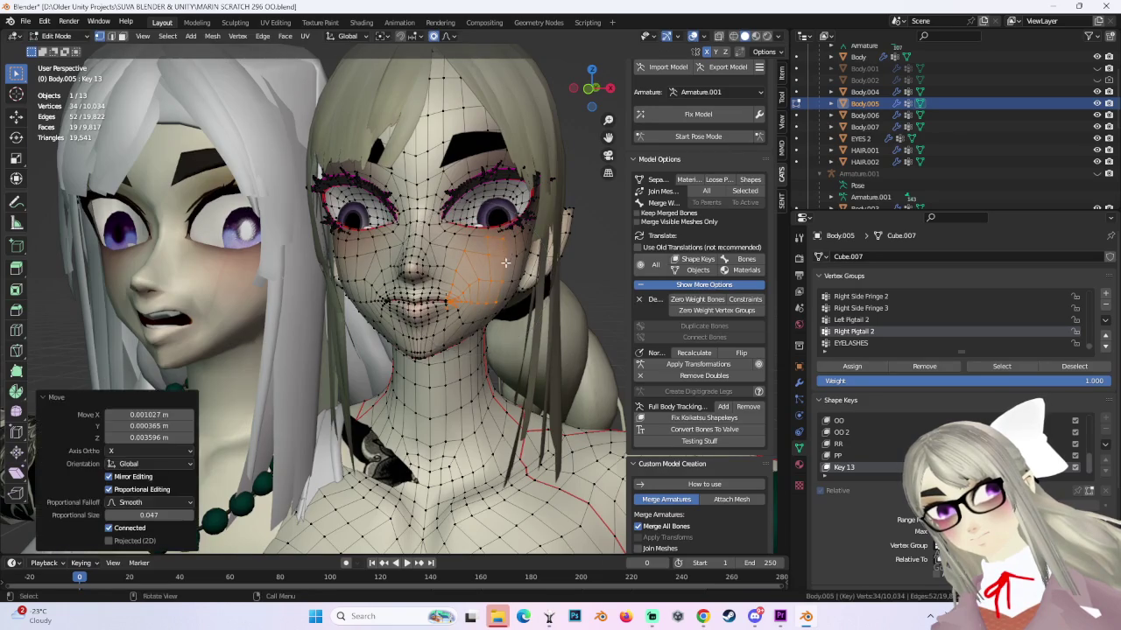
{"action": "middle_click_drag", "start_coordinate": [506, 254], "coordinate": [495, 265]}
{"action": "key", "text": "g"}
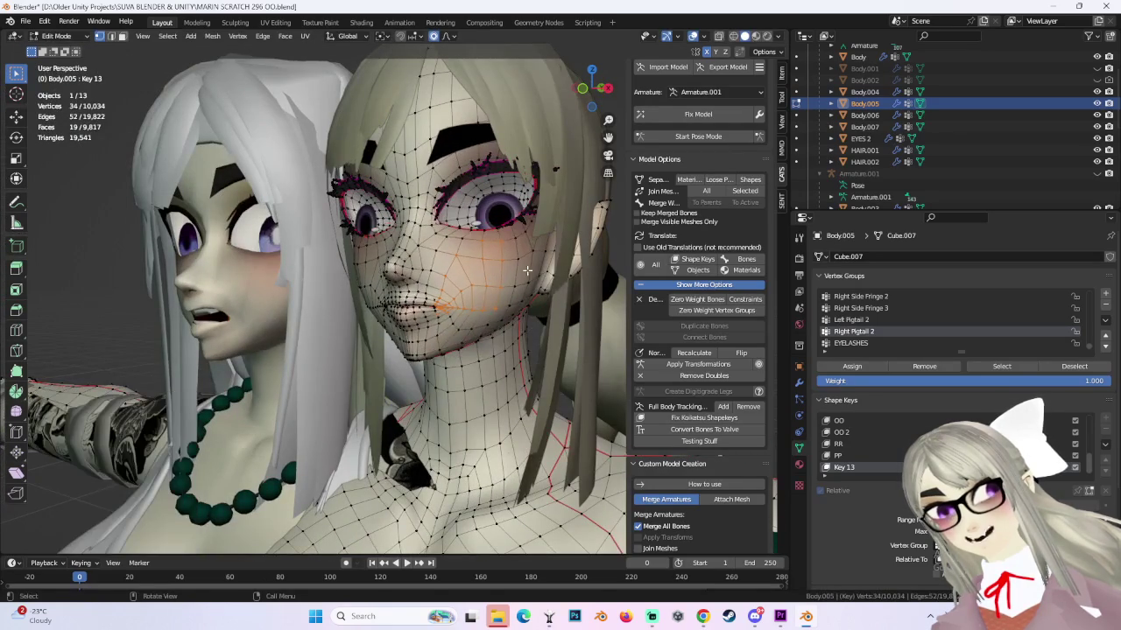
{"action": "scroll", "coordinate": [517, 267], "scroll_direction": "up", "scroll_amount": 3}
{"action": "left_click", "coordinate": [526, 260]}
{"action": "mouse_move", "coordinate": [526, 260]}
{"action": "middle_mouse_down"}
{"action": "mouse_move", "coordinate": [529, 268]}
{"action": "mouse_move", "coordinate": [454, 296]}
{"action": "mouse_move", "coordinate": [561, 296]}
{"action": "mouse_move", "coordinate": [528, 295]}
{"action": "middle_mouse_up"}
{"action": "key", "text": "g"}
{"action": "left_click", "coordinate": [505, 275]}
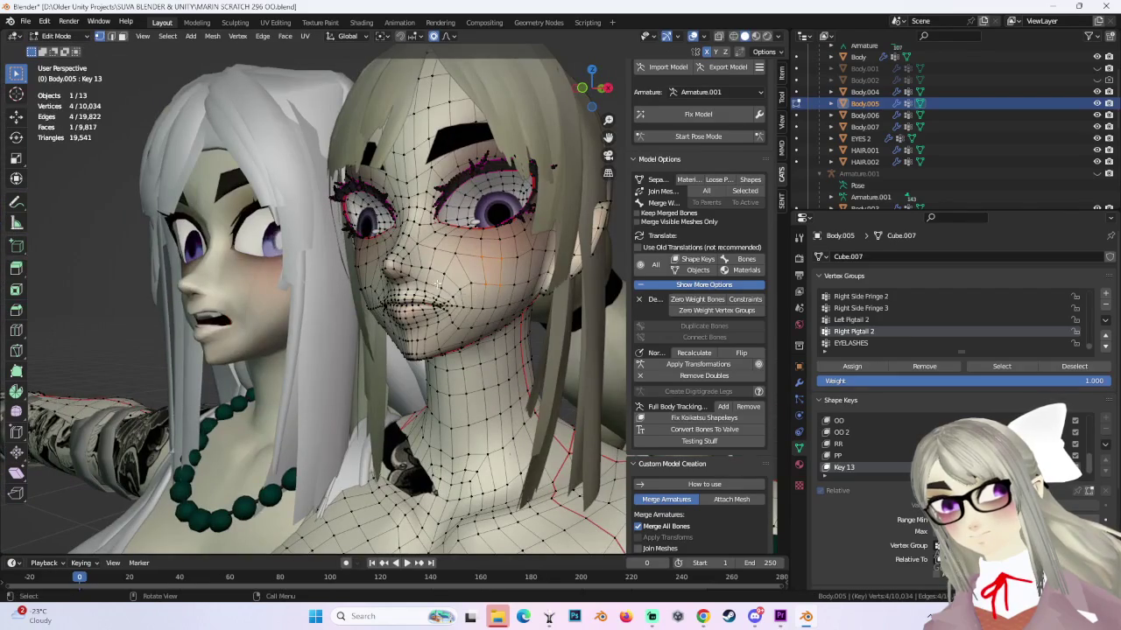
Box-select the mouth-corner vertices and pull them outward with proportional falloff, then inspect the mouth.
{"action": "left_click_drag", "start_coordinate": [438, 285], "coordinate": [470, 311]}
{"action": "key", "text": "g"}
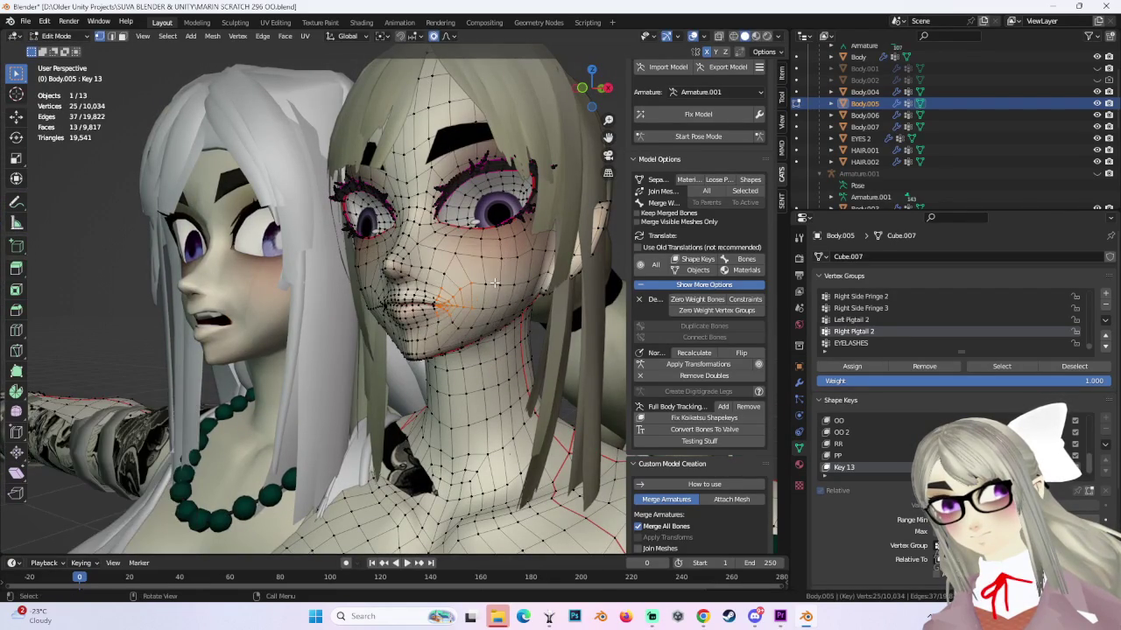
{"action": "scroll", "coordinate": [495, 282], "scroll_direction": "up", "scroll_amount": 3}
{"action": "left_click", "coordinate": [498, 277]}
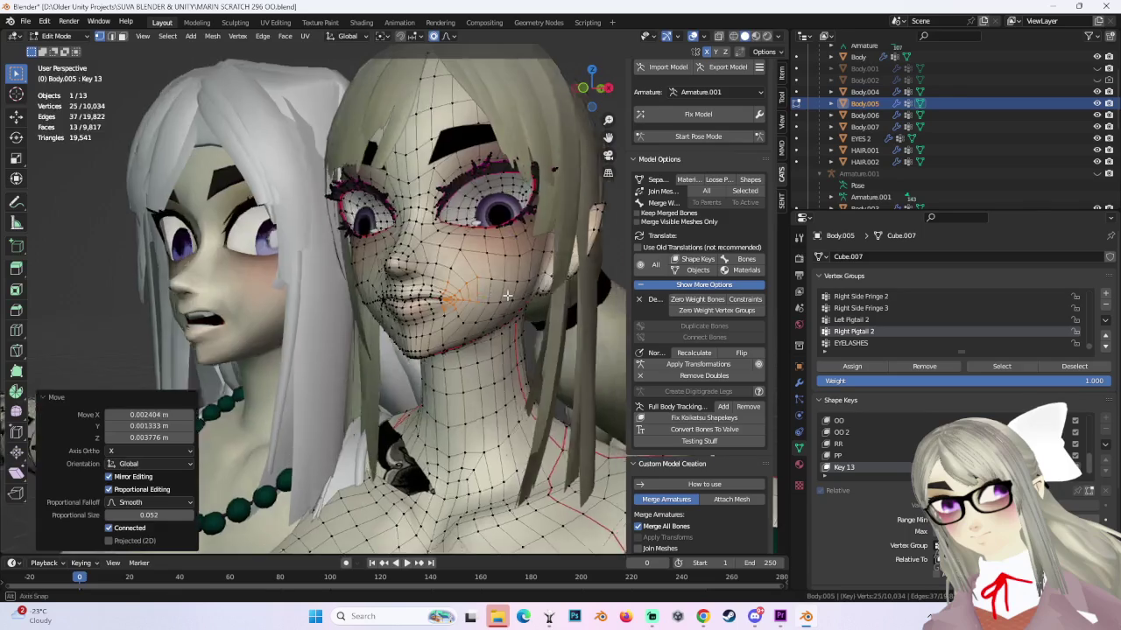
{"action": "middle_click_drag", "start_coordinate": [498, 277], "coordinate": [493, 284]}
{"action": "middle_click_drag", "start_coordinate": [430, 245], "coordinate": [493, 256]}
{"action": "left_click_drag", "start_coordinate": [493, 255], "coordinate": [492, 254]}
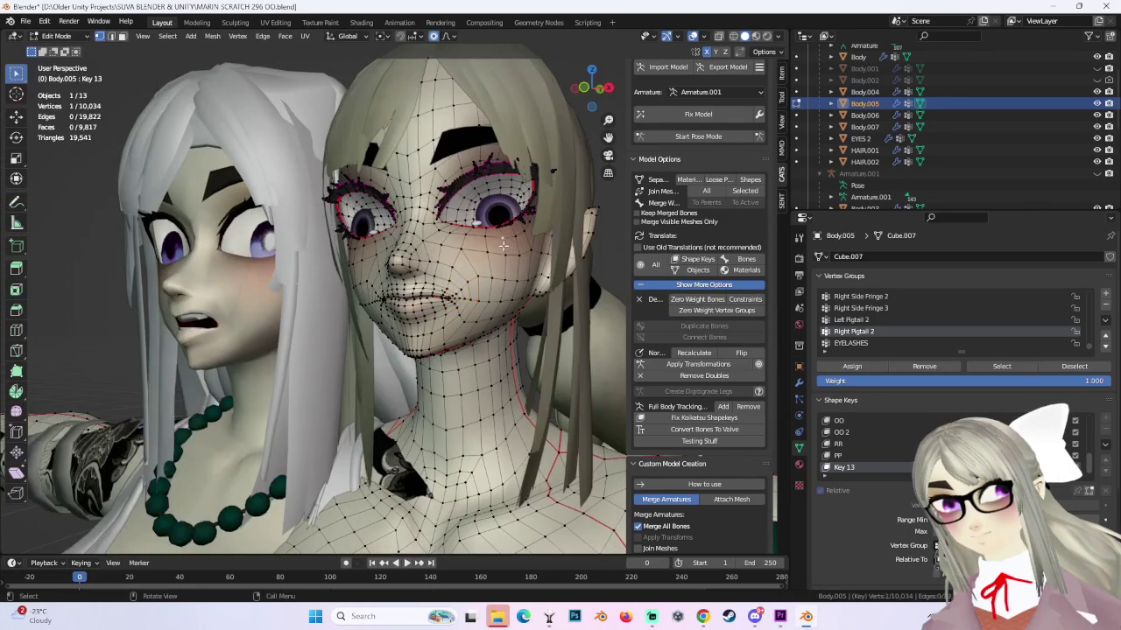
{"action": "mouse_move", "coordinate": [493, 254]}
{"action": "middle_mouse_down"}
{"action": "mouse_move", "coordinate": [522, 282]}
{"action": "mouse_move", "coordinate": [358, 302]}
{"action": "middle_mouse_up"}
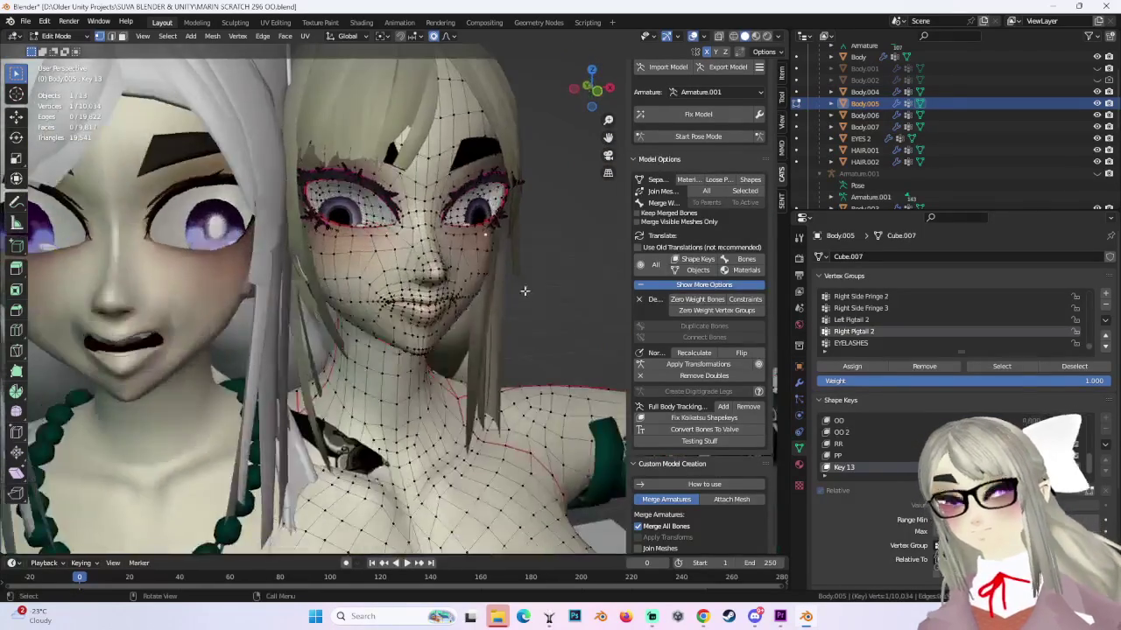
{"action": "scroll", "coordinate": [358, 302], "scroll_direction": "up", "scroll_amount": 3}
Nudge the selected mouth vertex twice and pick a cheek vertex below the eye.
{"action": "key", "text": "g"}
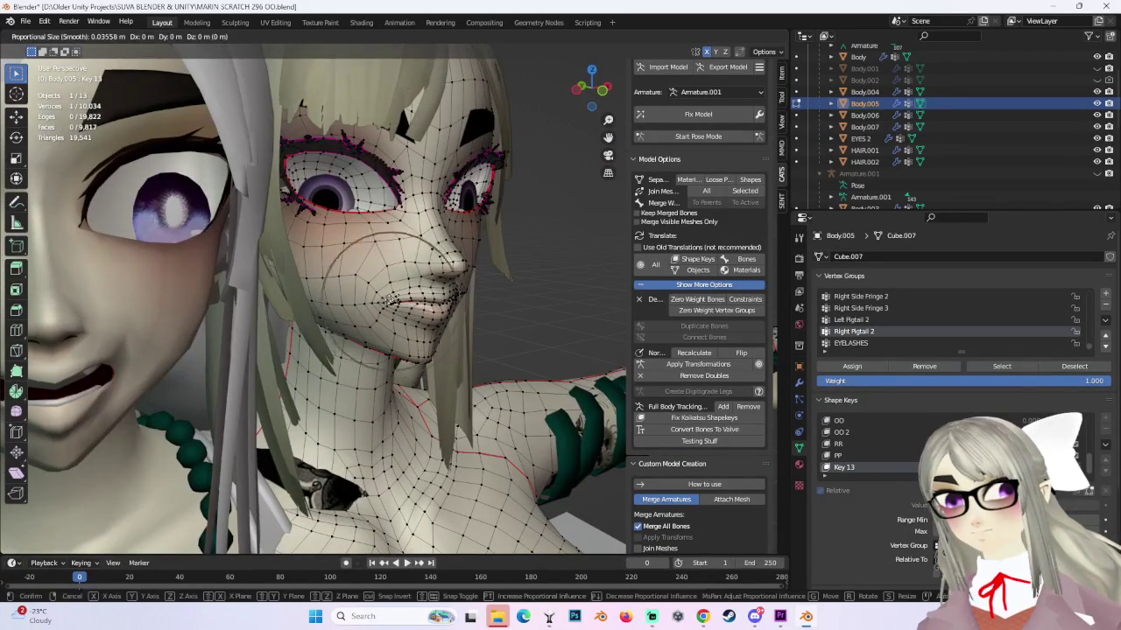
{"action": "left_click", "coordinate": [390, 294]}
{"action": "key", "text": "g"}
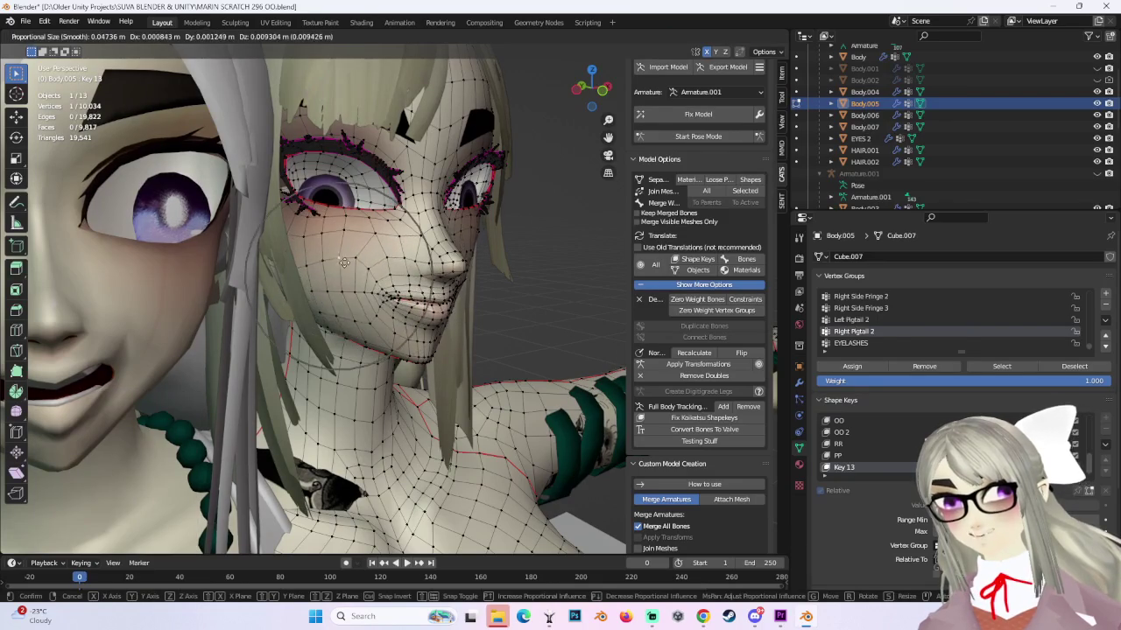
{"action": "left_click", "coordinate": [417, 261]}
{"action": "middle_click_drag", "start_coordinate": [417, 261], "coordinate": [501, 267]}
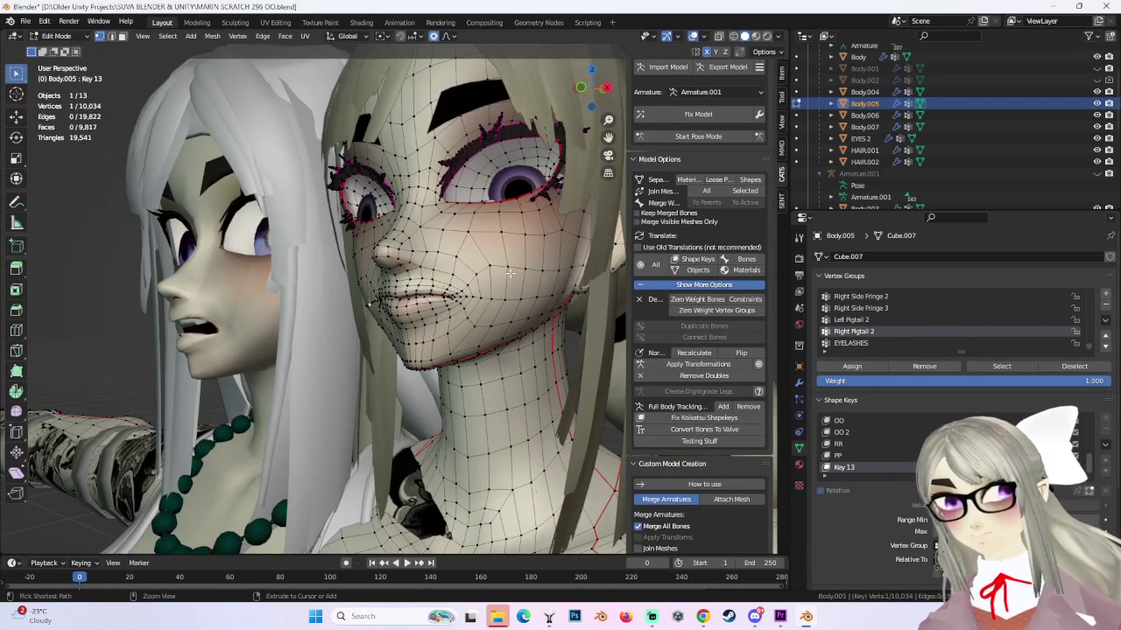
{"action": "left_click", "coordinate": [522, 221], "text": "ctrl"}
{"action": "middle_click_drag", "start_coordinate": [537, 263], "coordinate": [565, 265]}
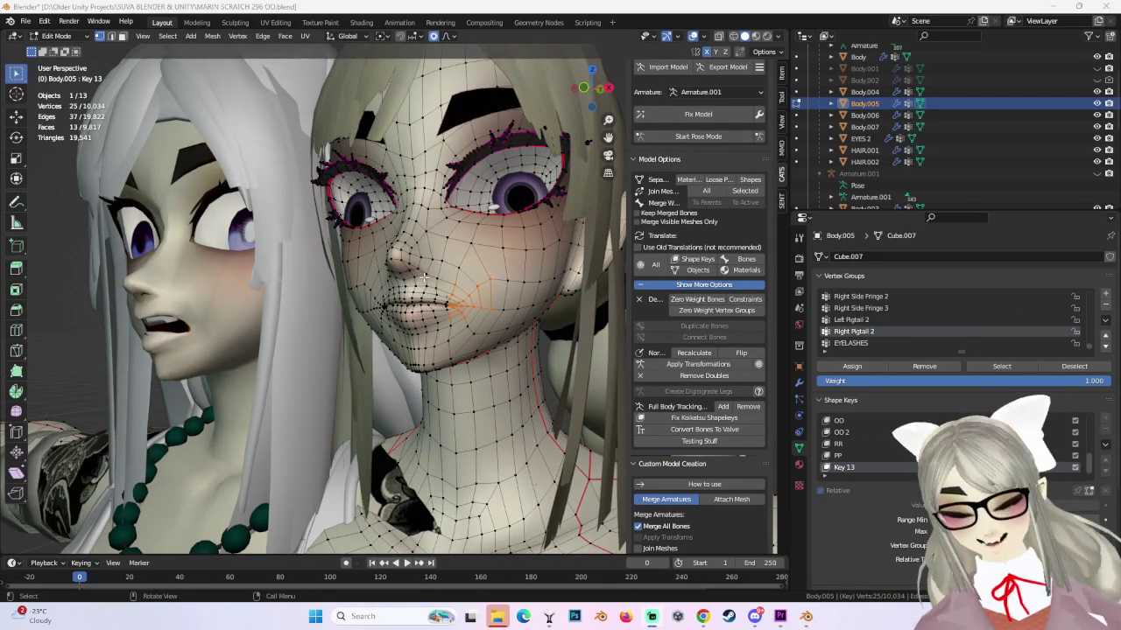
{"action": "middle_click_drag", "start_coordinate": [490, 262], "coordinate": [521, 261]}
Try pulling the mouth into a wide grin, then revert it.
{"action": "key", "text": "g"}
{"action": "left_click", "coordinate": [522, 261]}
{"action": "key", "text": "ctrl+z"}
{"action": "scroll", "coordinate": [525, 267], "scroll_direction": "up", "scroll_amount": 4}
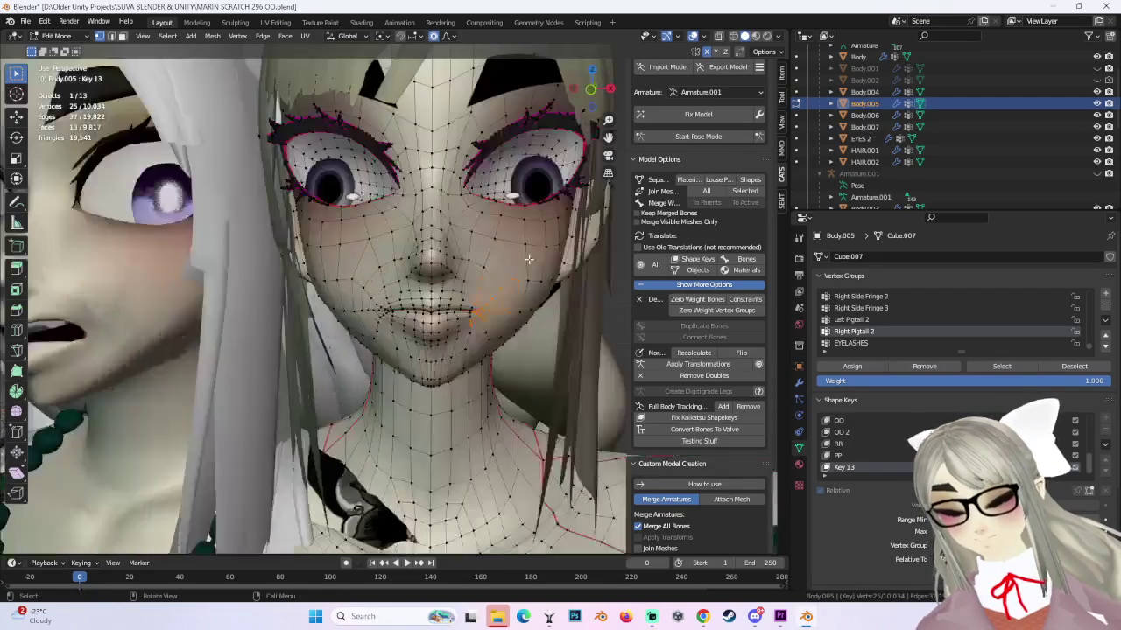
{"action": "key", "text": "g"}
{"action": "right_click", "coordinate": [571, 257]}
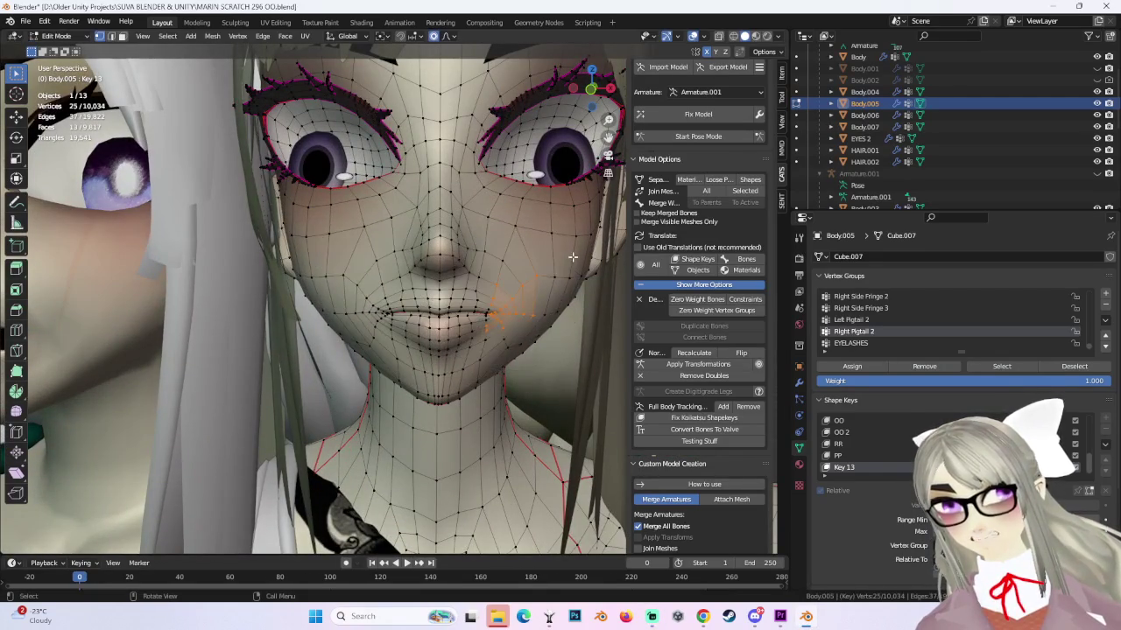
Raise the mouth-corner vertex, lift the expanded cheek selection, and adjust the vertex beside the mouth.
{"action": "left_click", "coordinate": [378, 312]}
{"action": "key", "text": "g"}
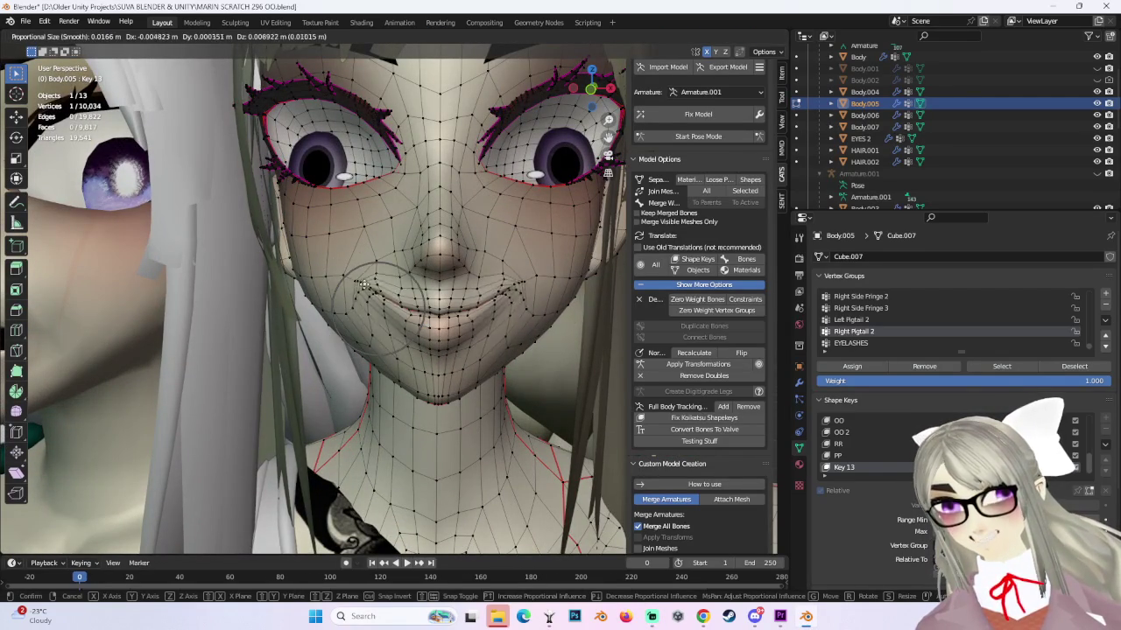
{"action": "left_click", "coordinate": [365, 283]}
{"action": "key", "text": "ctrl+KP_Add"}
{"action": "key", "text": "ctrl+KP_Add"}
{"action": "key", "text": "g"}
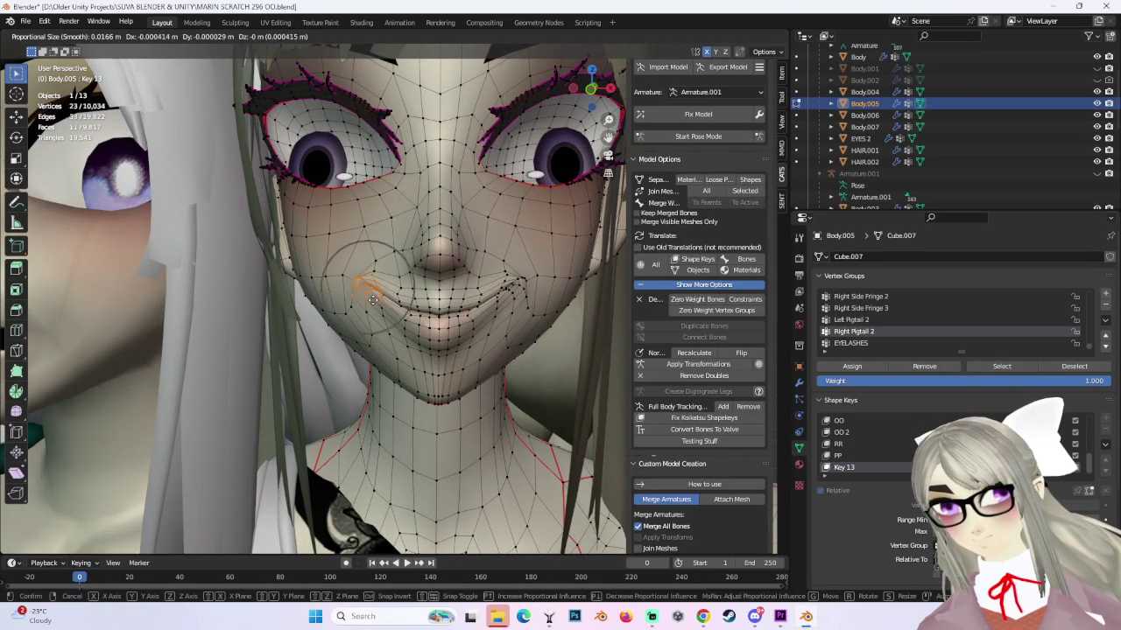
{"action": "left_click", "coordinate": [346, 278]}
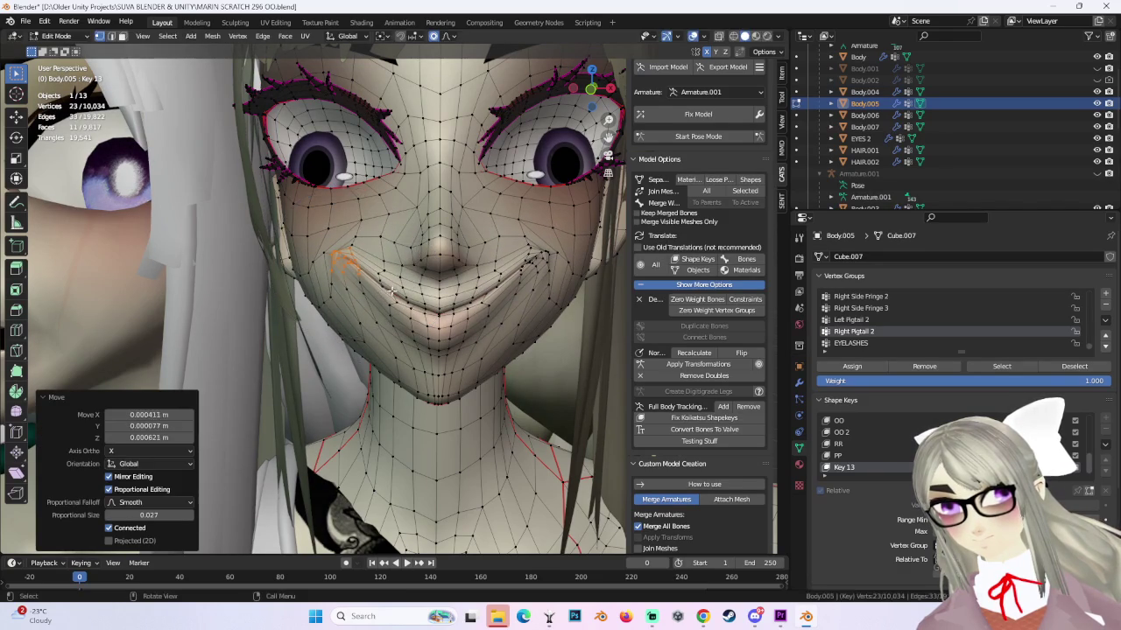
{"action": "left_click", "coordinate": [390, 285]}
{"action": "key", "text": "g"}
{"action": "scroll", "coordinate": [392, 289], "scroll_direction": "up", "scroll_amount": 6}
{"action": "left_click", "coordinate": [392, 281]}
Step back and forth through undo history to compare the mouth versions.
{"action": "key", "text": "ctrl+z"}
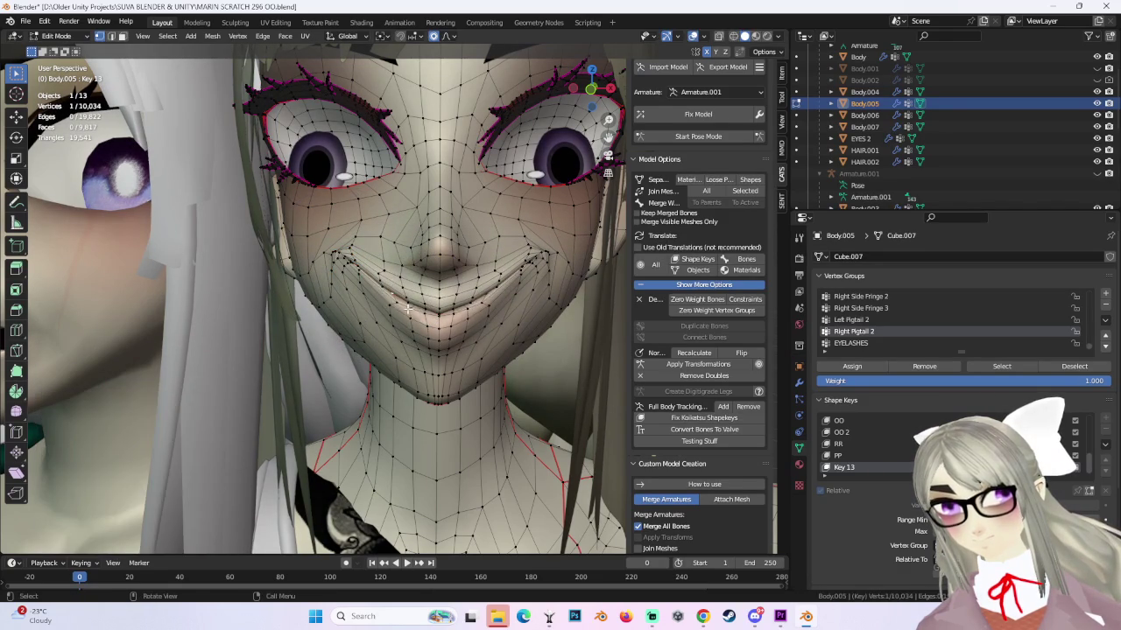
{"action": "key", "text": "ctrl+z"}
{"action": "key", "text": "ctrl+shift+z"}
{"action": "key", "text": "ctrl+z"}
{"action": "key", "text": "ctrl+shift+z"}
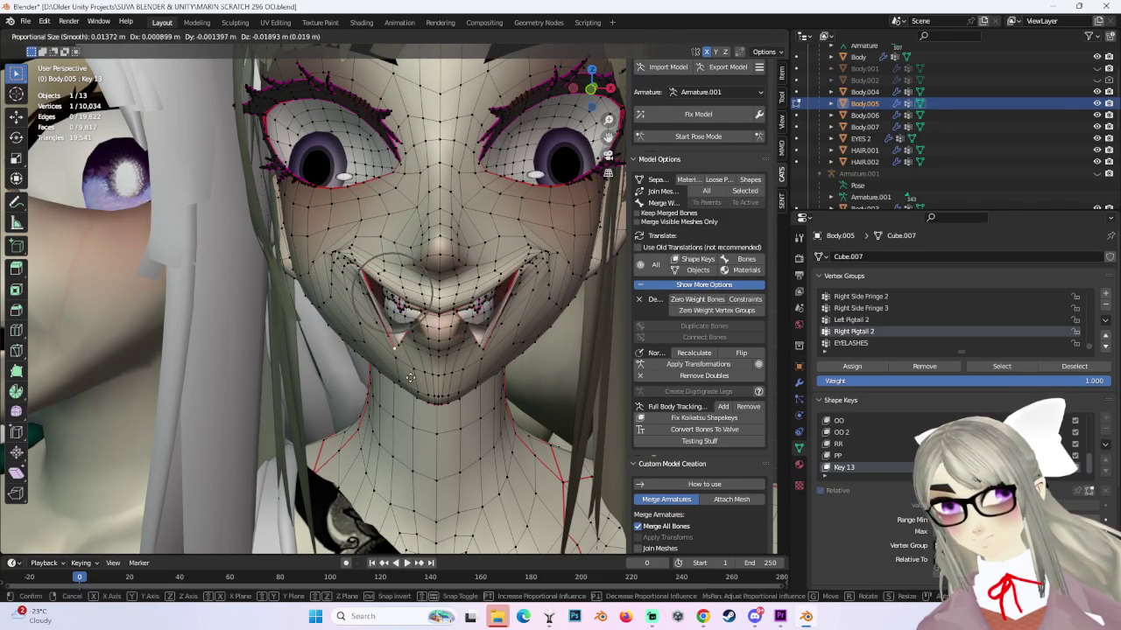
{"action": "key", "text": "ctrl+shift+z"}
{"action": "key", "text": "ctrl+z"}
{"action": "key", "text": "g"}
{"action": "right_click", "coordinate": [434, 359]}
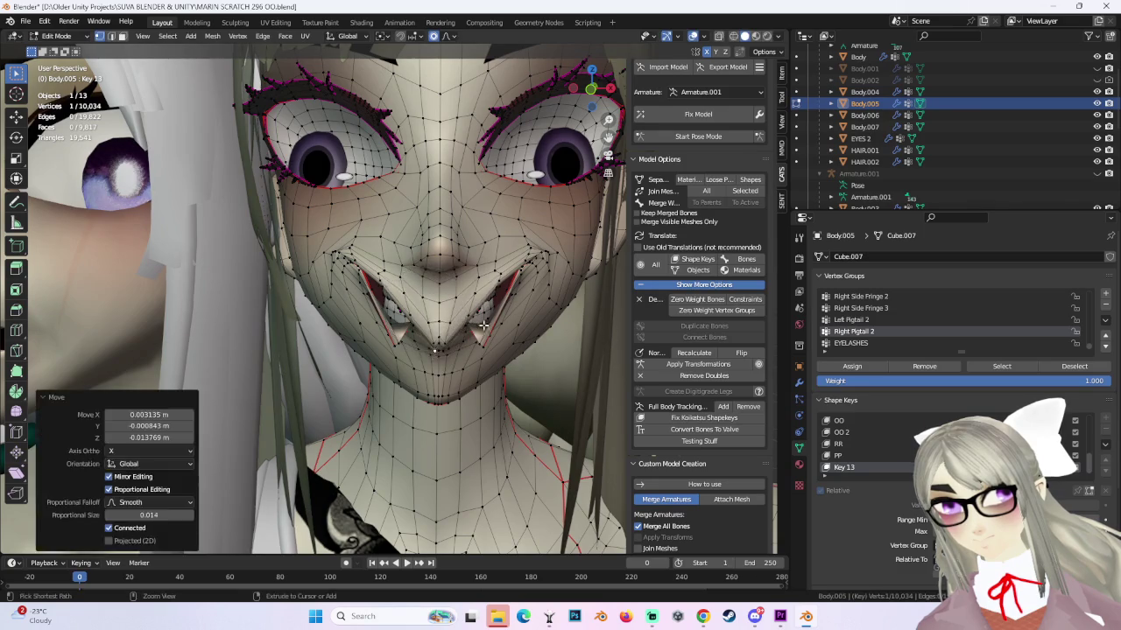
Undo the fanged mouth shape, keeping the smooth upturned smile.
{"action": "middle_click_drag", "start_coordinate": [435, 359], "coordinate": [519, 238]}
{"action": "key", "text": "ctrl+z"}
{"action": "key", "text": "ctrl+z"}
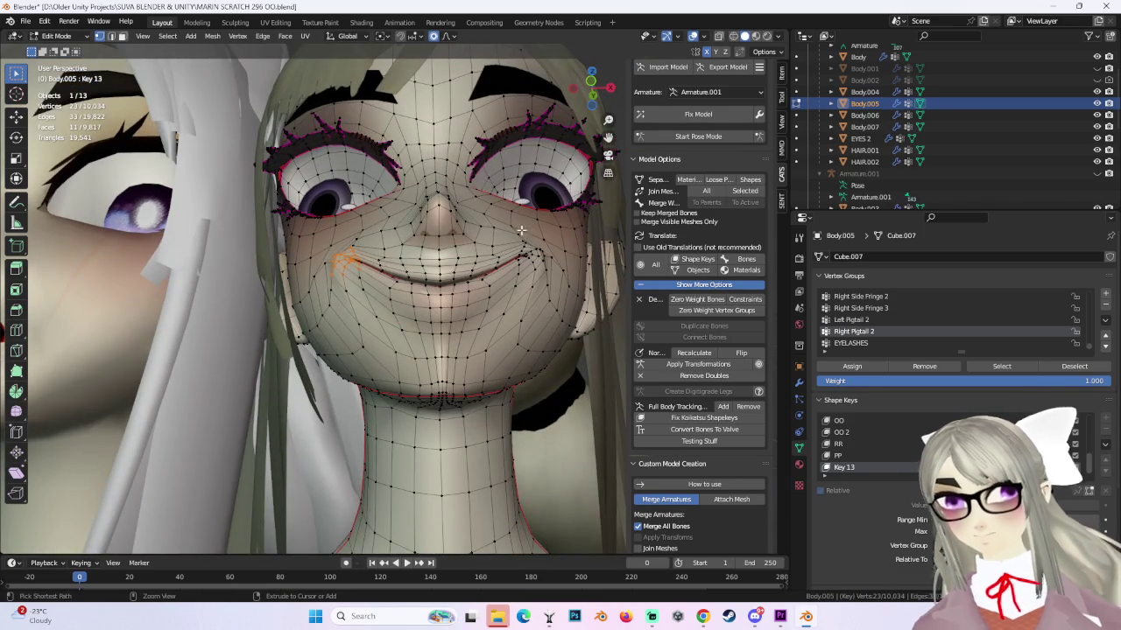
{"action": "key", "text": "ctrl+z"}
{"action": "key", "text": "ctrl+z"}
{"action": "scroll", "coordinate": [519, 238], "scroll_direction": "up", "scroll_amount": 3}
{"action": "mouse_move", "coordinate": [519, 239]}
{"action": "middle_mouse_down"}
{"action": "mouse_move", "coordinate": [537, 283]}
{"action": "mouse_move", "coordinate": [496, 278]}
{"action": "middle_mouse_up"}
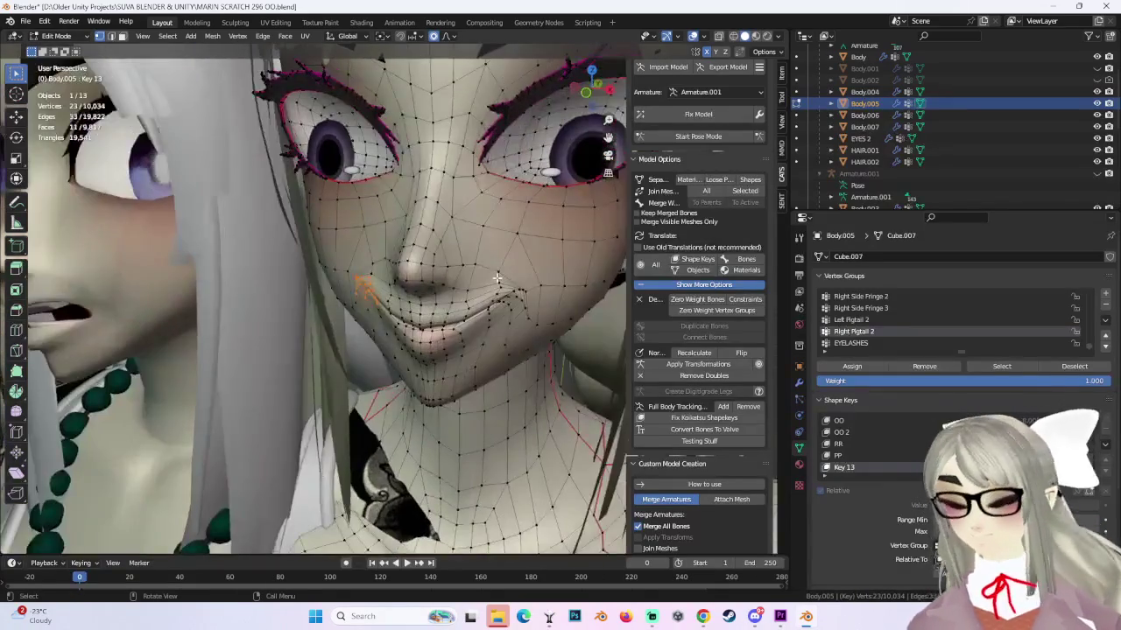
{"action": "key", "text": "ctrl+z"}
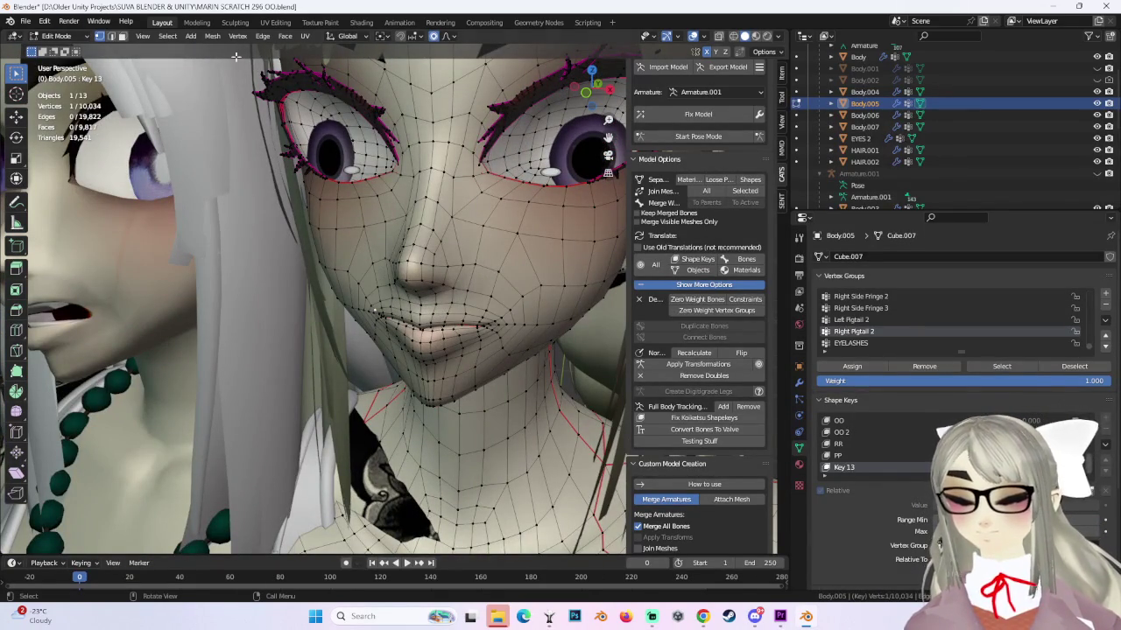
Switch to Object Mode, orbit around the smile, and end in Front Orthographic view.
{"action": "left_click", "coordinate": [56, 36]}
{"action": "left_click", "coordinate": [55, 50]}
{"action": "middle_click_drag", "start_coordinate": [438, 306], "coordinate": [498, 348]}
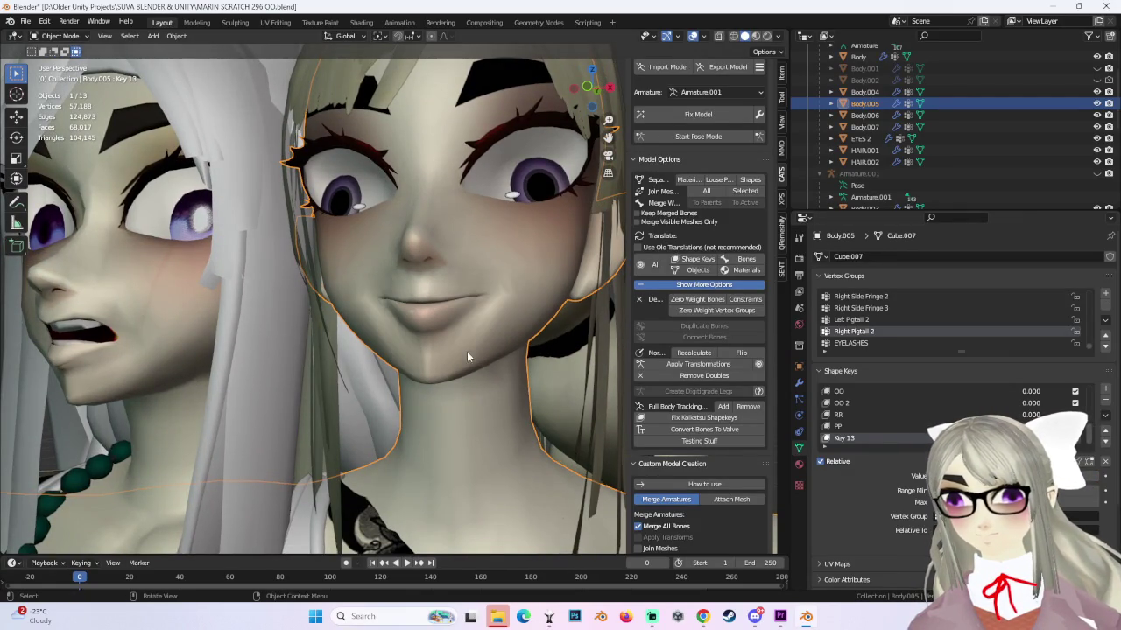
{"action": "mouse_move", "coordinate": [467, 351]}
{"action": "middle_mouse_down"}
{"action": "mouse_move", "coordinate": [542, 349]}
{"action": "mouse_move", "coordinate": [465, 351]}
{"action": "mouse_move", "coordinate": [495, 359]}
{"action": "mouse_move", "coordinate": [526, 265]}
{"action": "middle_mouse_up"}
{"action": "scroll", "coordinate": [530, 298], "scroll_direction": "up", "scroll_amount": 4}
{"action": "mouse_move", "coordinate": [540, 347]}
{"action": "middle_mouse_down"}
{"action": "mouse_move", "coordinate": [486, 339]}
{"action": "mouse_move", "coordinate": [555, 342]}
{"action": "mouse_move", "coordinate": [527, 334]}
{"action": "mouse_move", "coordinate": [570, 321]}
{"action": "mouse_move", "coordinate": [592, 116]}
{"action": "middle_mouse_up"}
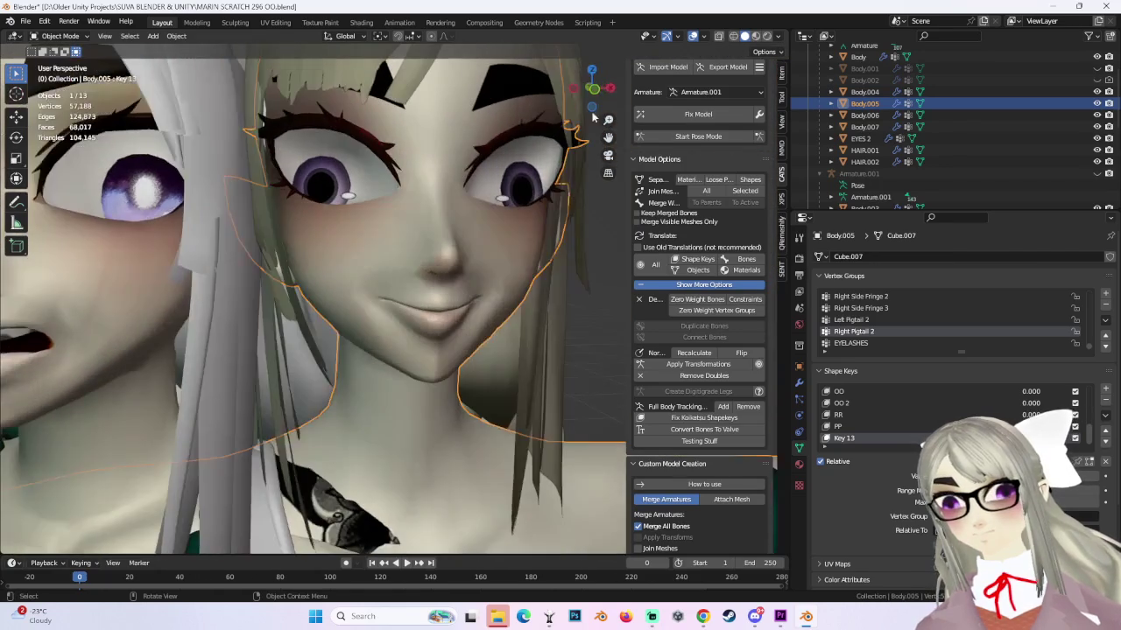
{"action": "left_click", "coordinate": [594, 90]}
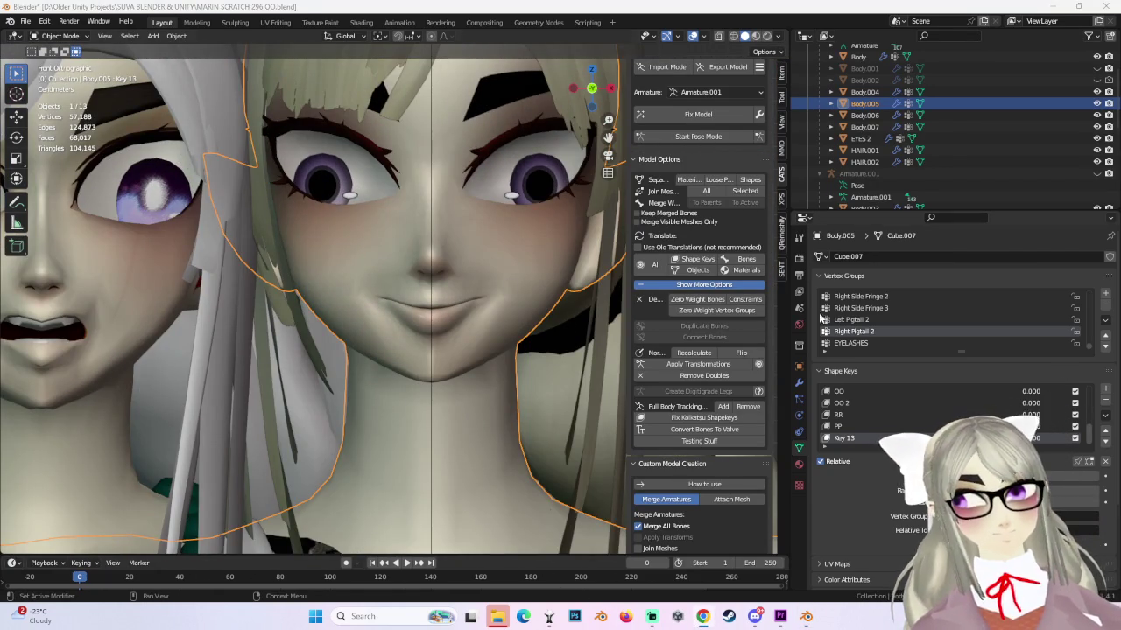
{"action": "left_click", "coordinate": [66, 36]}
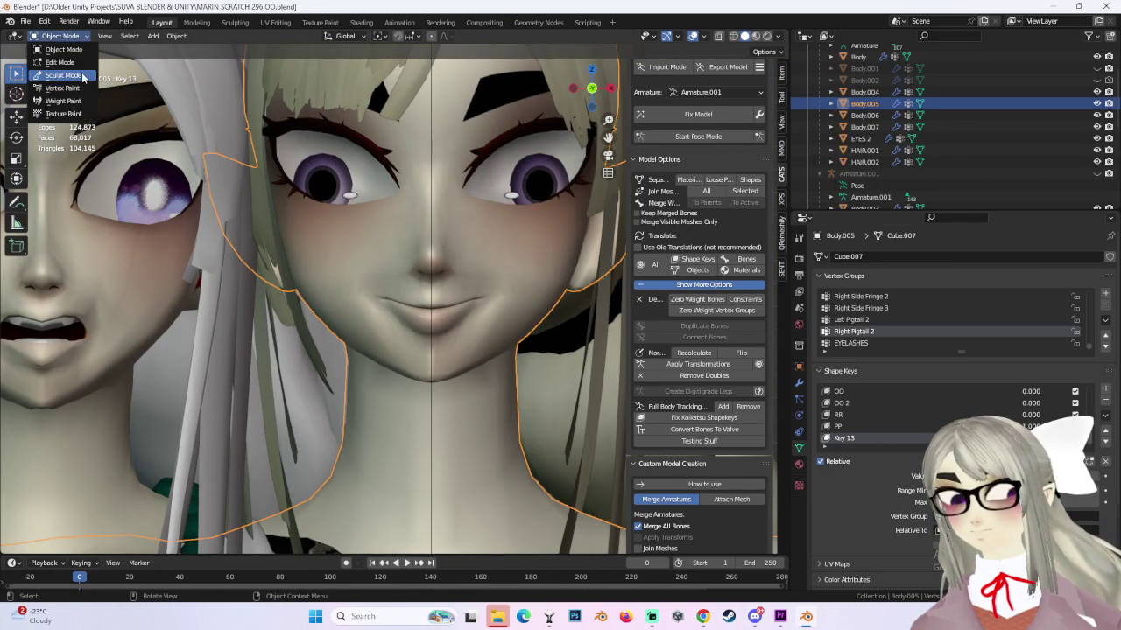
Return to Edit Mode on the face with the PP shape key active.
{"action": "left_click", "coordinate": [70, 75]}
{"action": "middle_click_drag", "start_coordinate": [525, 263], "coordinate": [442, 264]}
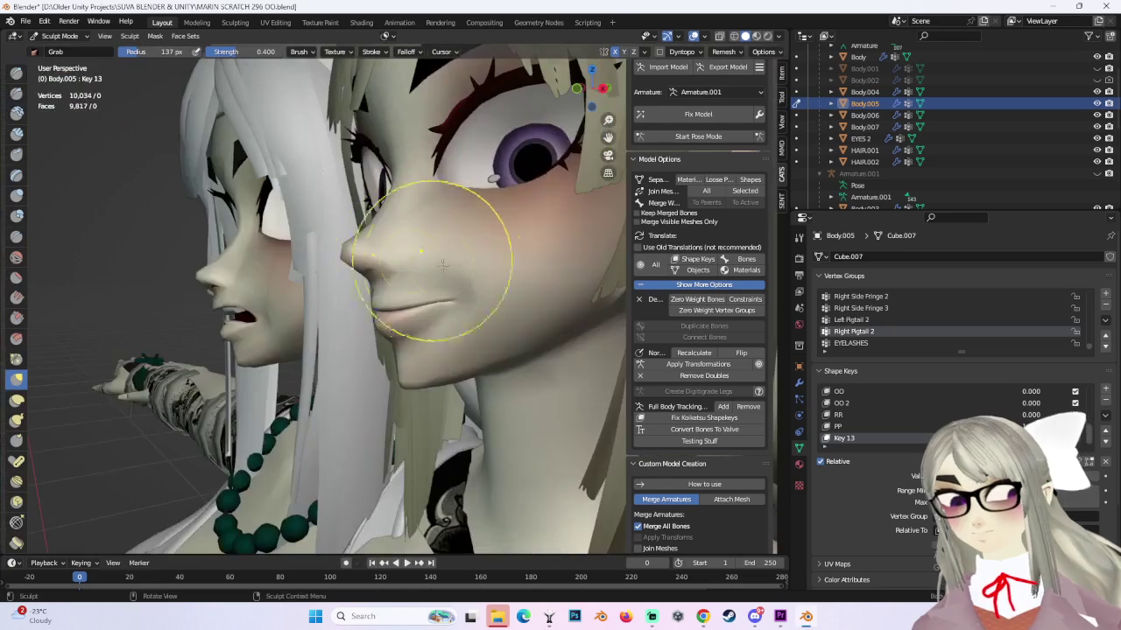
{"action": "left_click", "coordinate": [56, 36]}
{"action": "left_click", "coordinate": [66, 59]}
{"action": "middle_click_drag", "start_coordinate": [350, 263], "coordinate": [403, 250]}
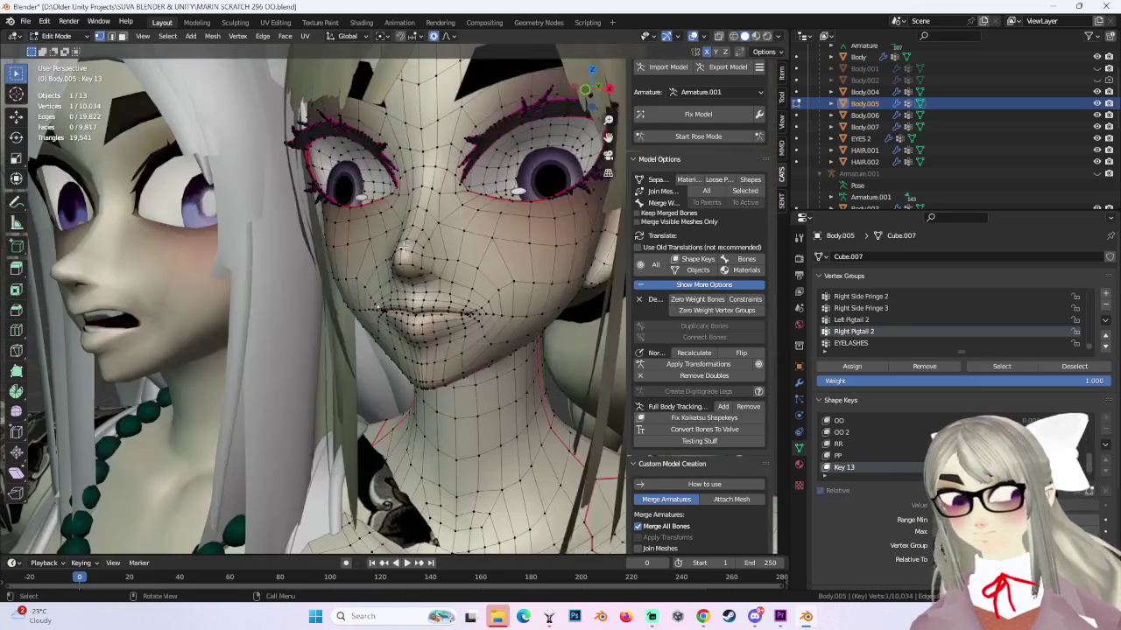
{"action": "left_click", "coordinate": [841, 456]}
{"action": "middle_click_drag", "start_coordinate": [455, 306], "coordinate": [490, 309]}
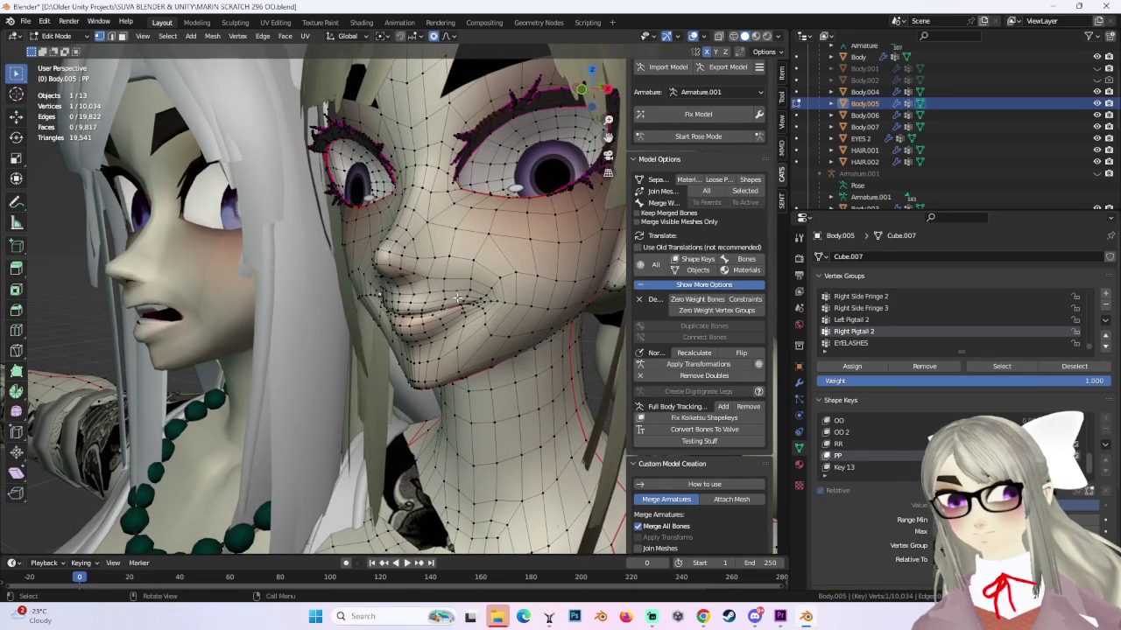
{"action": "middle_click_drag", "start_coordinate": [532, 310], "coordinate": [411, 294]}
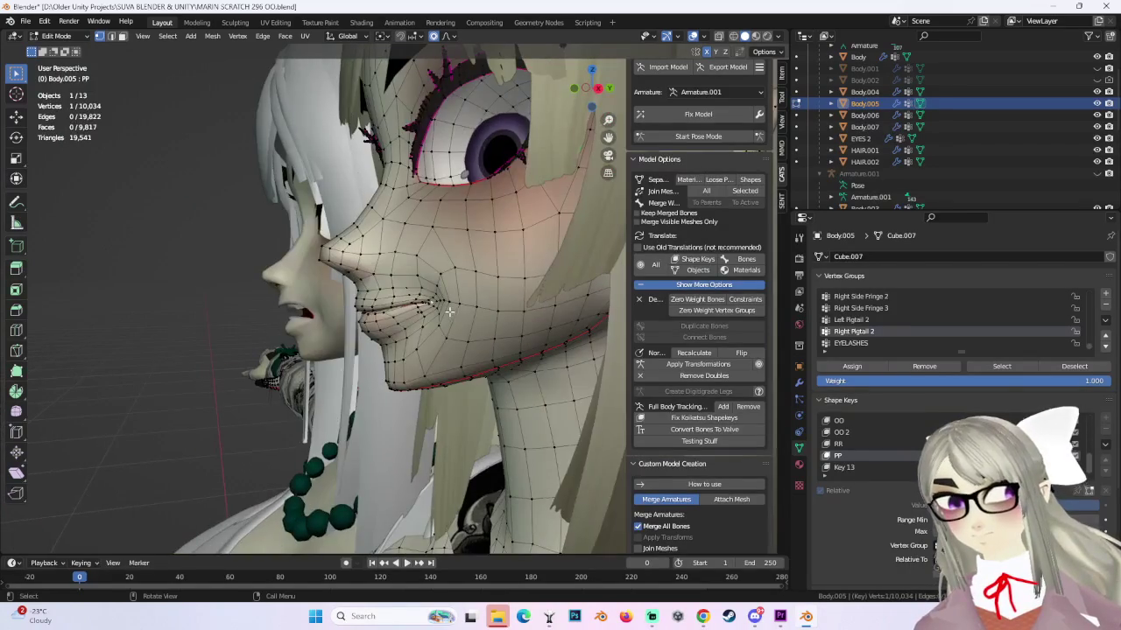
Soft-move the cheek vertices upward with proportional falloff, undoing one attempt.
{"action": "key", "text": "g"}
{"action": "scroll", "coordinate": [402, 288], "scroll_direction": "down", "scroll_amount": 3}
{"action": "left_click", "coordinate": [437, 314]}
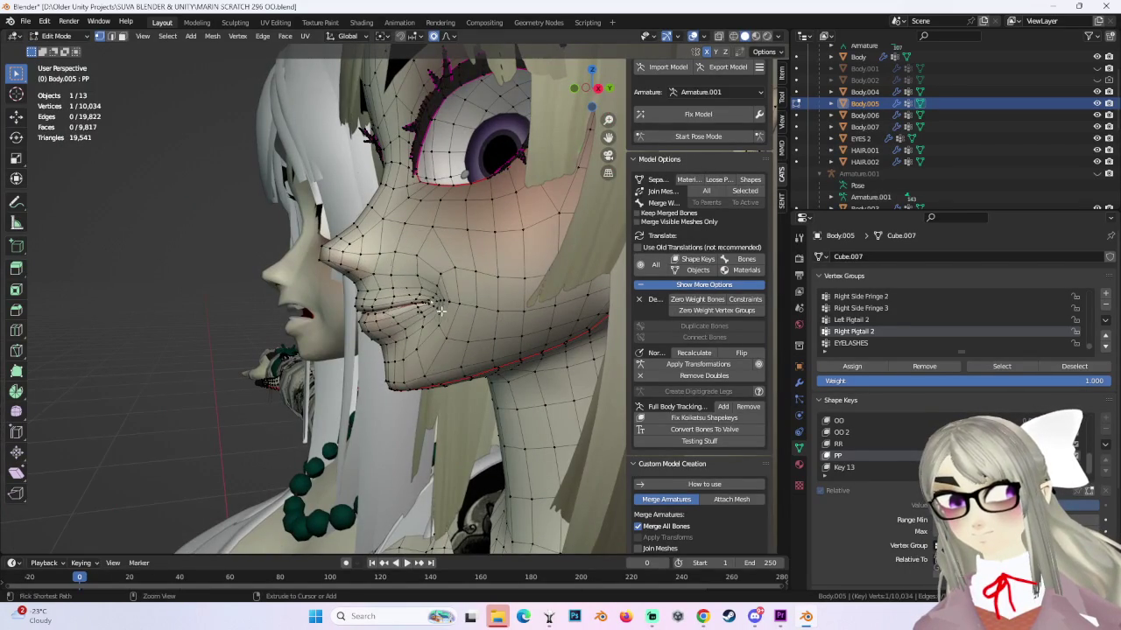
{"action": "key", "text": "g"}
{"action": "left_click", "coordinate": [448, 294]}
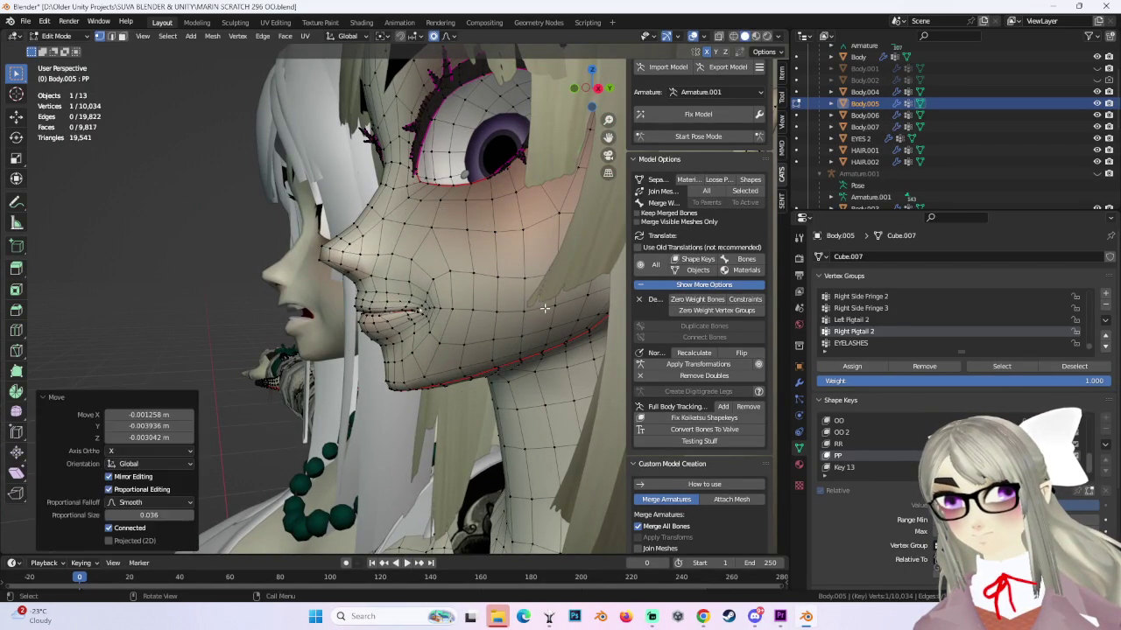
{"action": "key", "text": "ctrl+z"}
{"action": "key", "text": "g"}
Pick the mouth-corner vertex and lift it with soft moves, retrying after undo.
{"action": "left_click", "coordinate": [428, 296]}
{"action": "key", "text": "ctrl+z"}
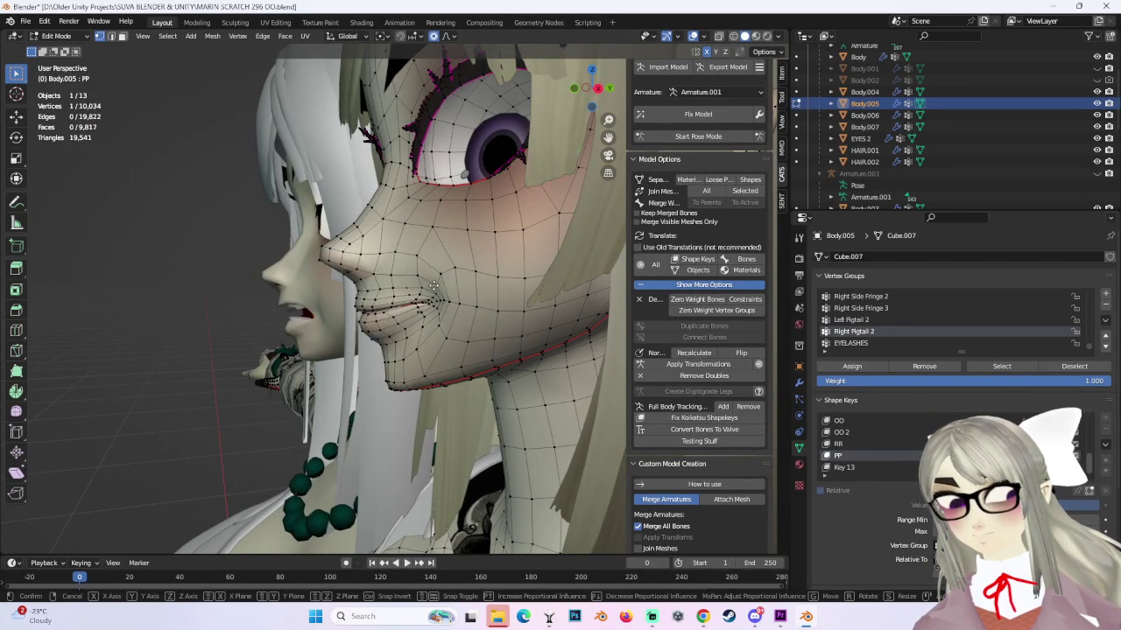
{"action": "key", "text": "g"}
{"action": "left_click", "coordinate": [422, 300]}
{"action": "key", "text": "ctrl+z"}
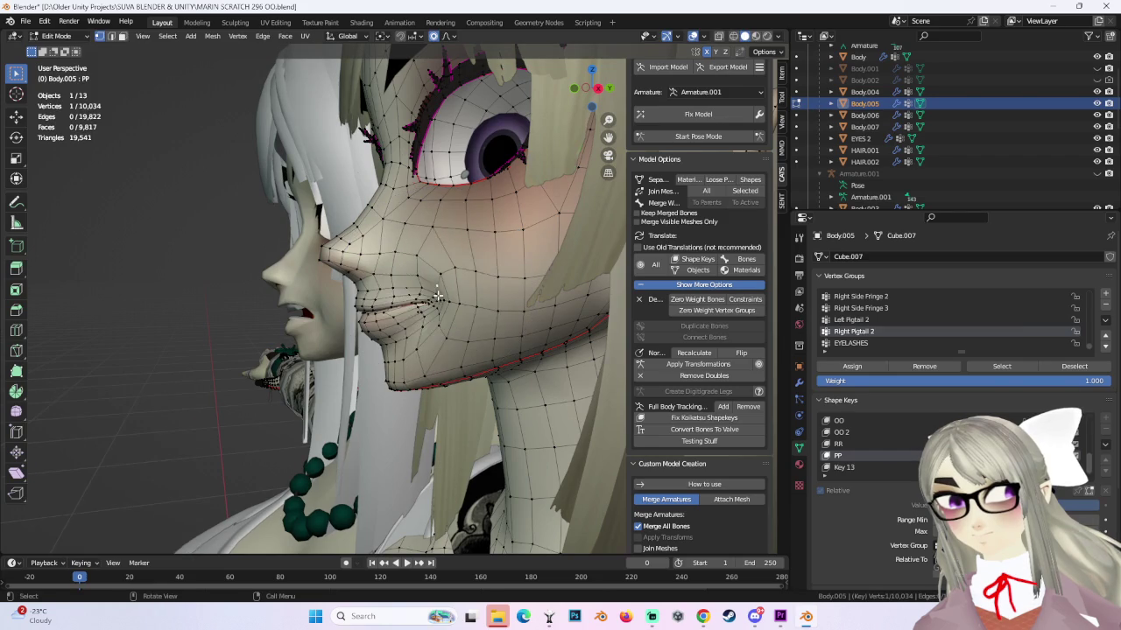
{"action": "key", "text": "g"}
{"action": "left_click", "coordinate": [430, 304]}
{"action": "middle_click_drag", "start_coordinate": [429, 304], "coordinate": [513, 297]}
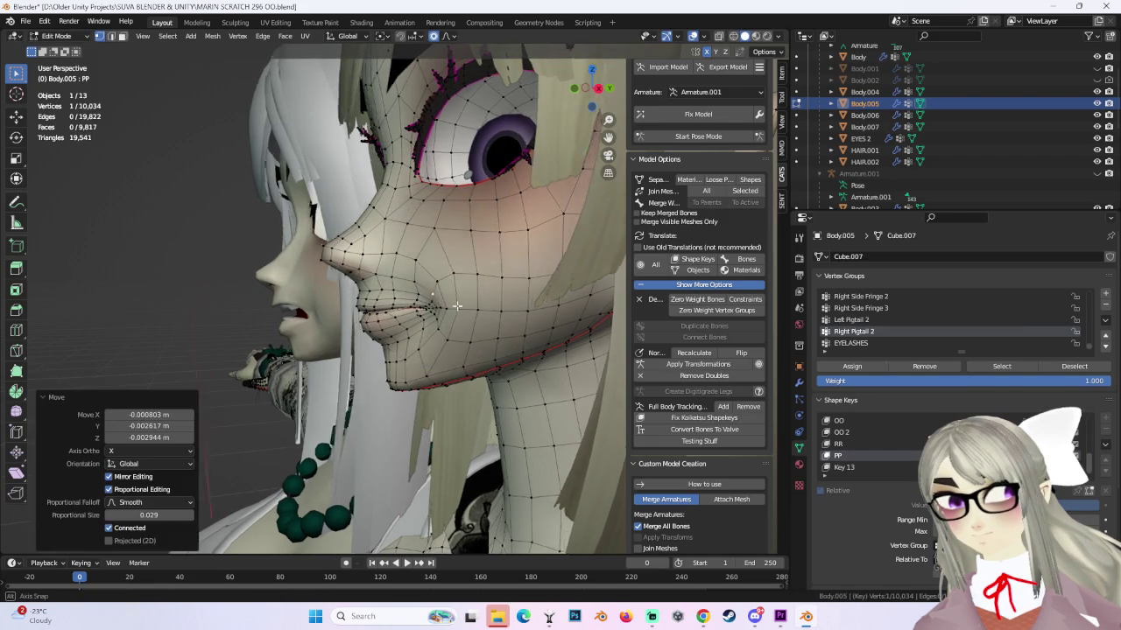
Compare undo and redo of the mouth-corner move, then retry the lift twice.
{"action": "key", "text": "ctrl+z"}
{"action": "key", "text": "ctrl+shift+z"}
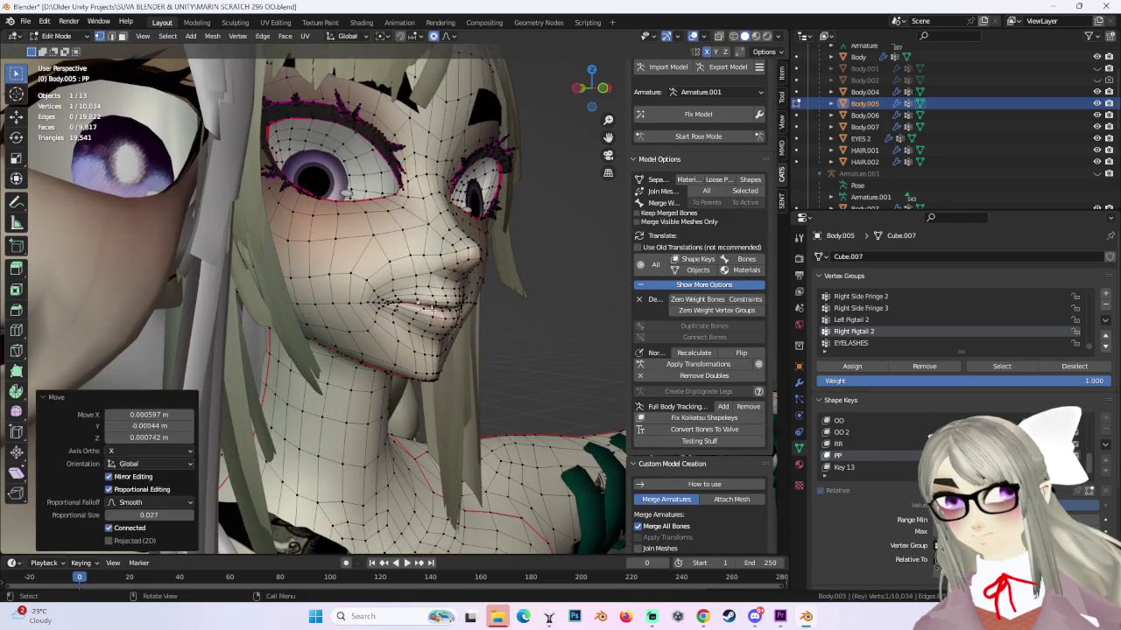
{"action": "key", "text": "ctrl+z"}
{"action": "key", "text": "g"}
{"action": "key", "text": "g"}
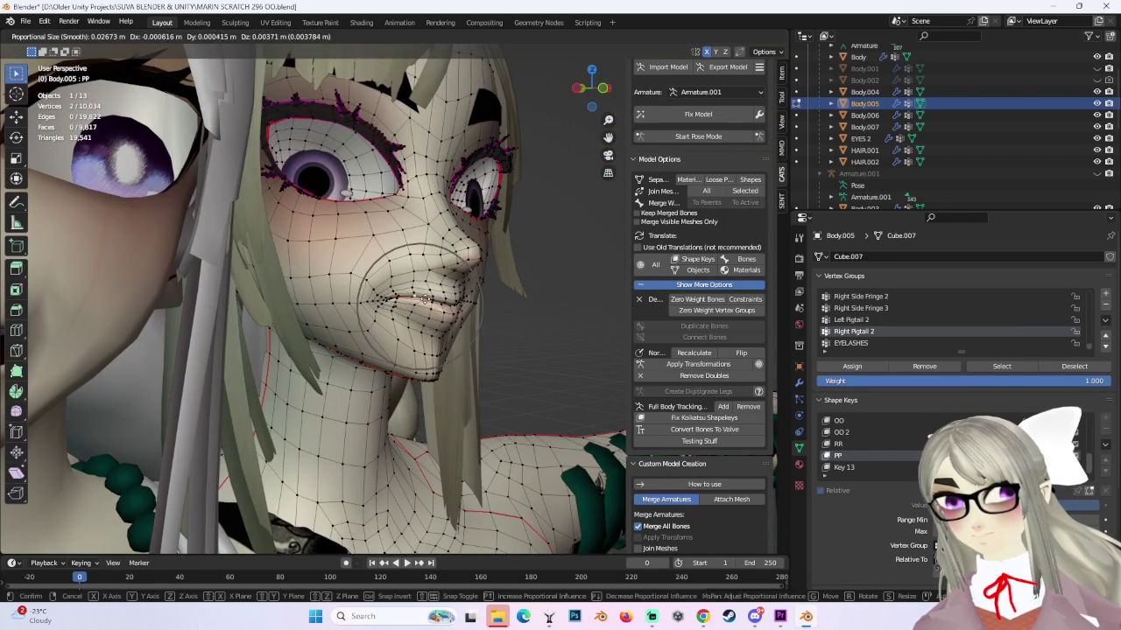
{"action": "left_click", "coordinate": [417, 301]}
{"action": "key", "text": "ctrl+z"}
Settle the mouth vertex with a final small soft nudge of about -0.0004 m X.
{"action": "key", "text": "g"}
{"action": "left_click", "coordinate": [415, 298]}
{"action": "key", "text": "ctrl+z"}
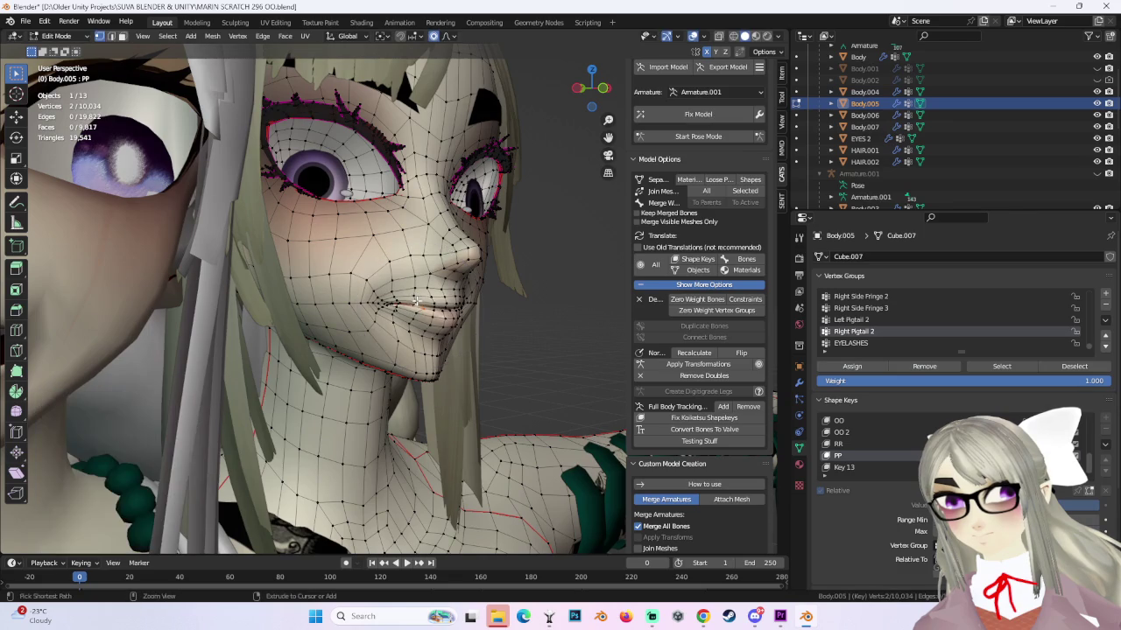
{"action": "key", "text": "g"}
{"action": "left_click", "coordinate": [416, 302]}
{"action": "mouse_move", "coordinate": [417, 301]}
{"action": "middle_mouse_down"}
{"action": "mouse_move", "coordinate": [564, 297]}
{"action": "mouse_move", "coordinate": [458, 284]}
{"action": "mouse_move", "coordinate": [484, 254]}
{"action": "middle_mouse_up"}
{"action": "key", "text": "g"}
{"action": "left_click", "coordinate": [492, 306]}
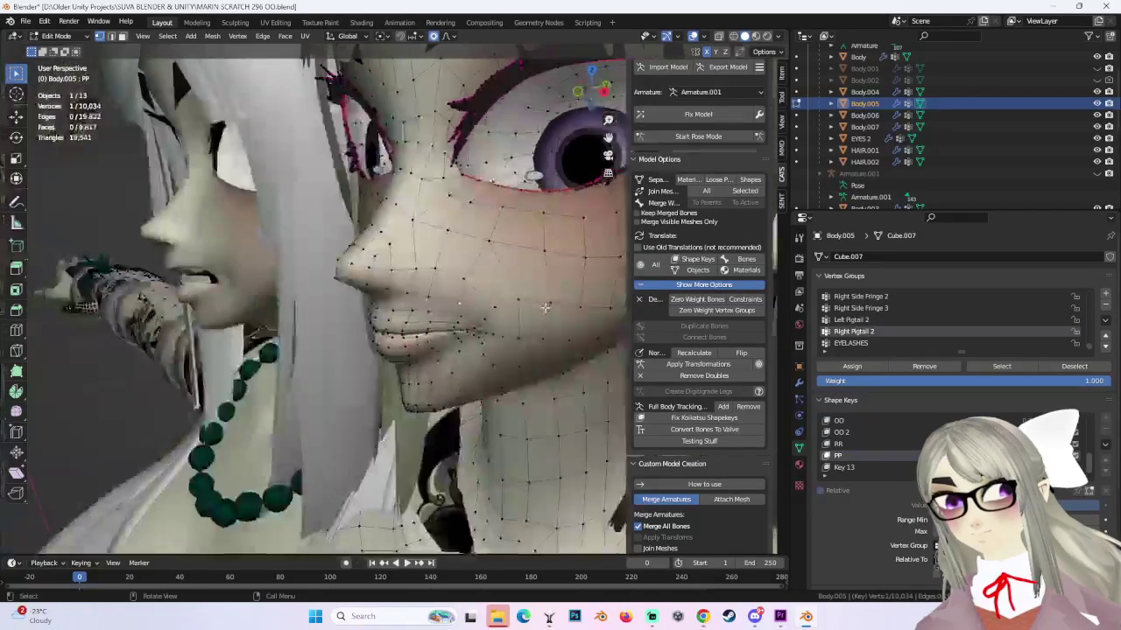
Nudge the lip vertices, then make two soft moves of the chin from side profile.
{"action": "key", "text": "g"}
{"action": "left_click", "coordinate": [518, 299]}
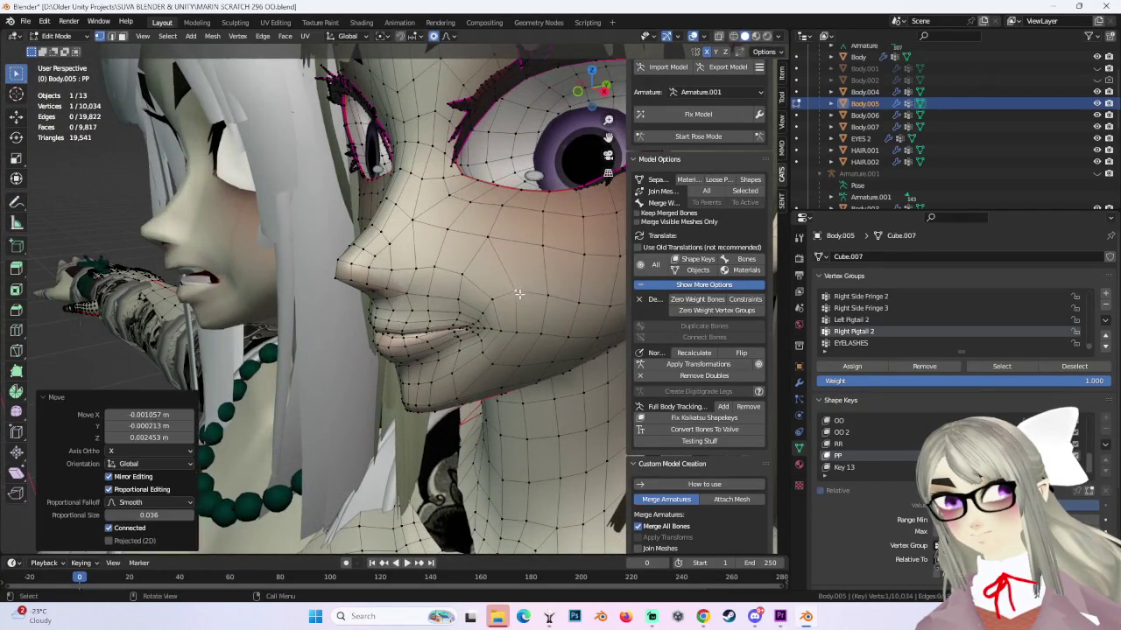
{"action": "mouse_move", "coordinate": [518, 300]}
{"action": "middle_mouse_down"}
{"action": "mouse_move", "coordinate": [477, 292]}
{"action": "mouse_move", "coordinate": [513, 323]}
{"action": "mouse_move", "coordinate": [391, 359]}
{"action": "middle_mouse_up"}
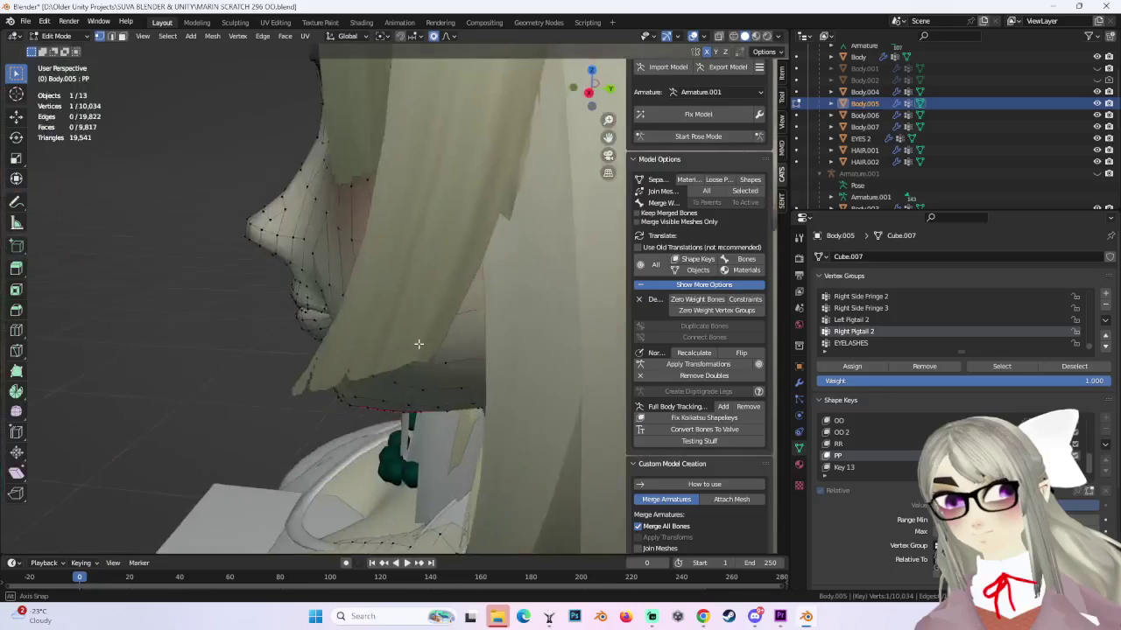
{"action": "key", "text": "g"}
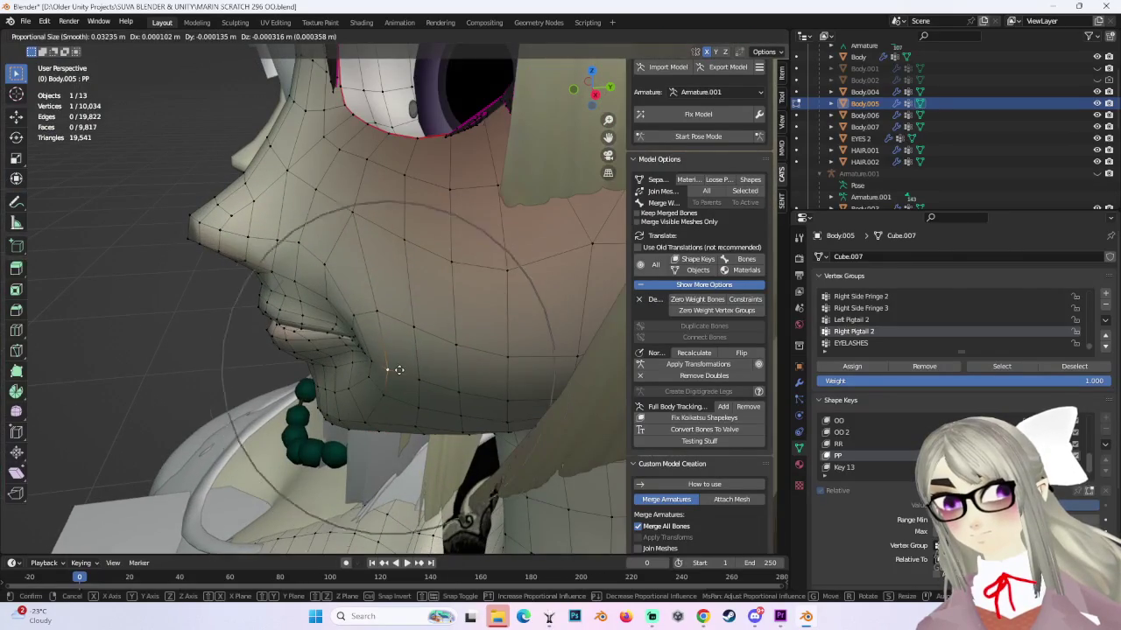
{"action": "left_click", "coordinate": [388, 370]}
{"action": "key", "text": "g"}
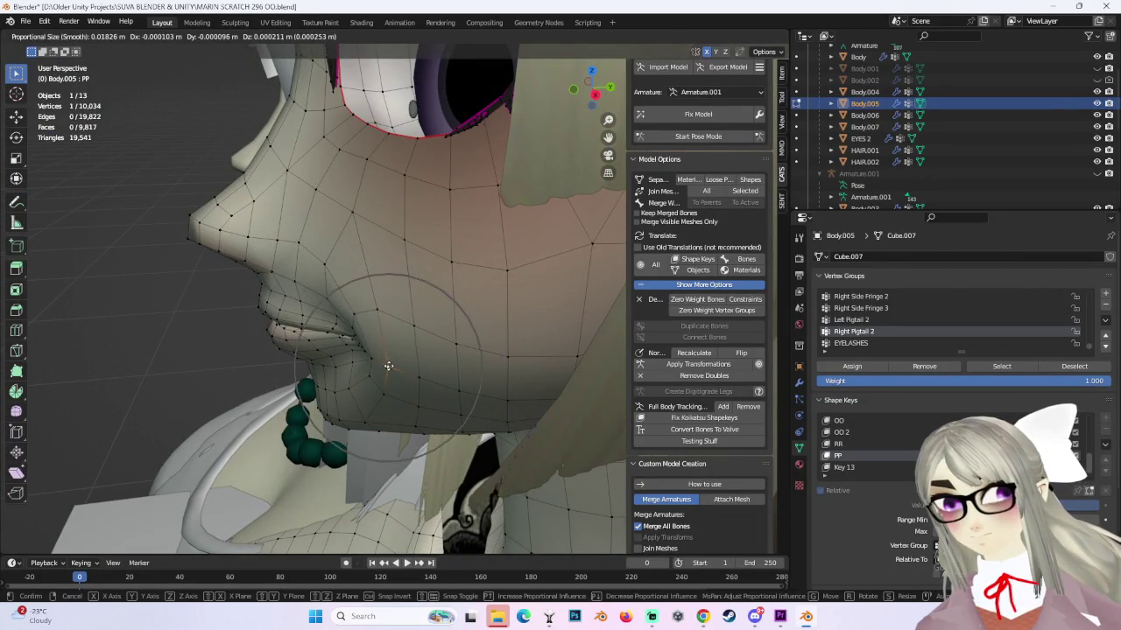
{"action": "left_click", "coordinate": [388, 365]}
Reshape the lower lip with wider-falloff moves, ending near -0.000711 m X, 0.0008 m Y.
{"action": "mouse_move", "coordinate": [394, 365]}
{"action": "middle_mouse_down"}
{"action": "mouse_move", "coordinate": [426, 342]}
{"action": "mouse_move", "coordinate": [432, 363]}
{"action": "mouse_move", "coordinate": [514, 311]}
{"action": "mouse_move", "coordinate": [415, 345]}
{"action": "middle_mouse_up"}
{"action": "key", "text": "g"}
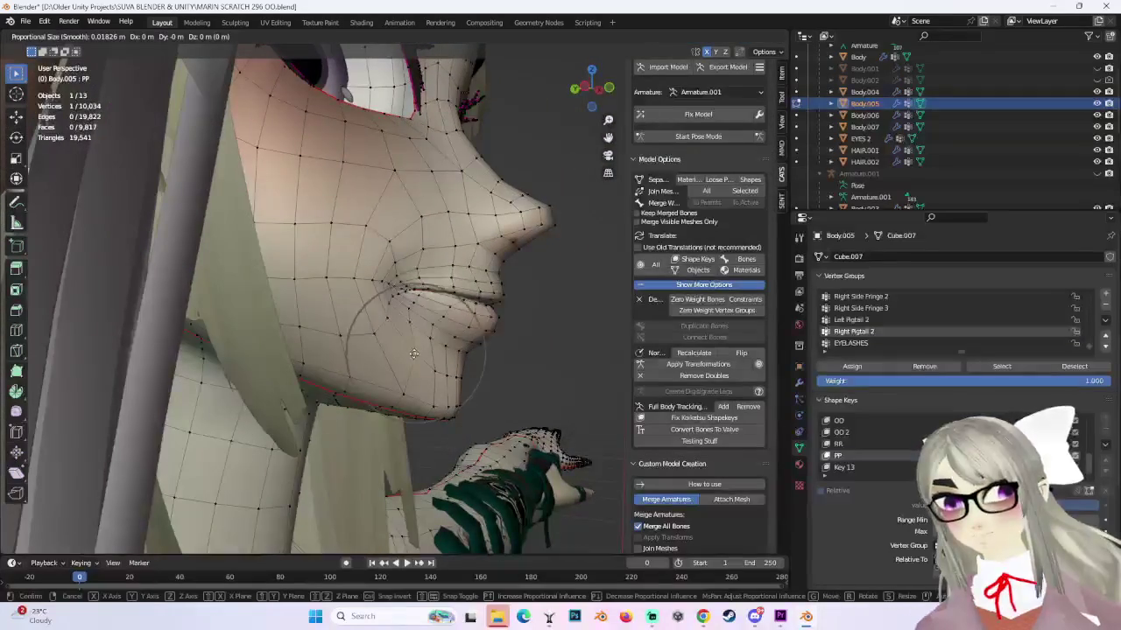
{"action": "left_click", "coordinate": [403, 354]}
{"action": "key", "text": "g"}
{"action": "scroll", "coordinate": [411, 352], "scroll_direction": "down", "scroll_amount": 3}
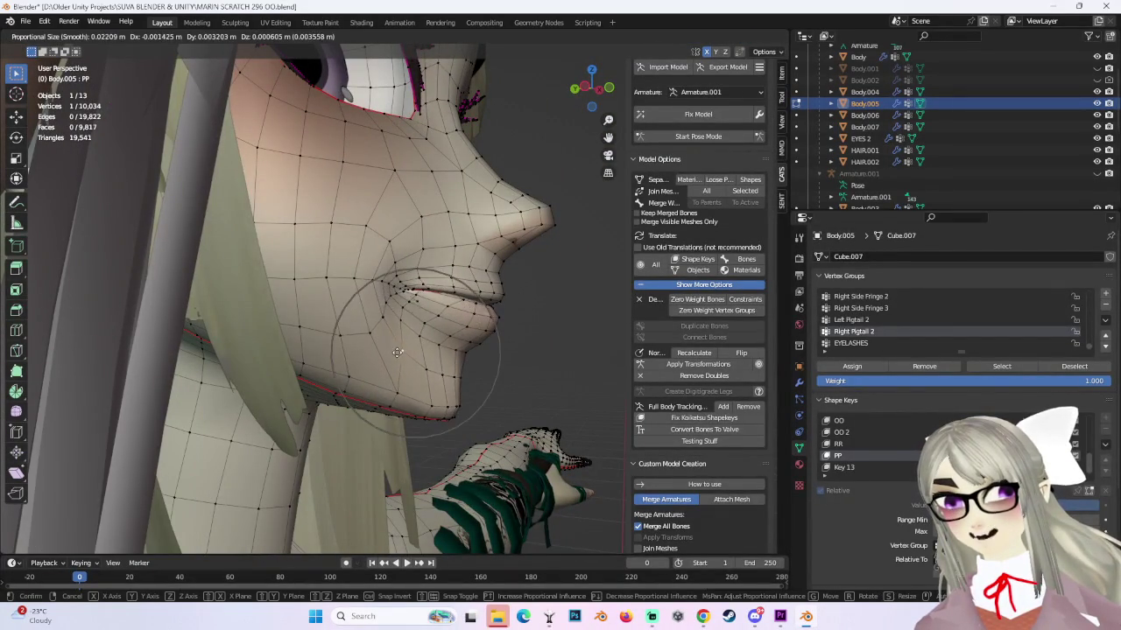
{"action": "left_click", "coordinate": [411, 348]}
{"action": "key", "text": "g"}
{"action": "scroll", "coordinate": [438, 345], "scroll_direction": "down", "scroll_amount": 2}
{"action": "left_click", "coordinate": [456, 342]}
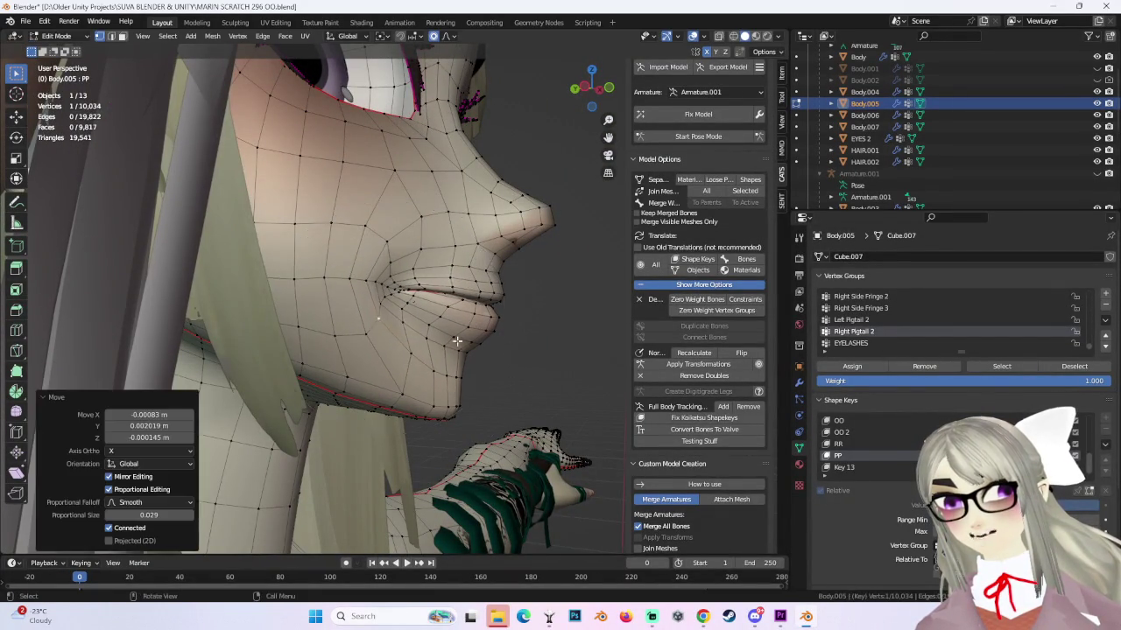
{"action": "mouse_move", "coordinate": [456, 341]}
{"action": "middle_mouse_down"}
{"action": "mouse_move", "coordinate": [428, 361]}
{"action": "mouse_move", "coordinate": [508, 354]}
{"action": "middle_mouse_up"}
{"action": "key", "text": "g"}
{"action": "left_click", "coordinate": [386, 362]}
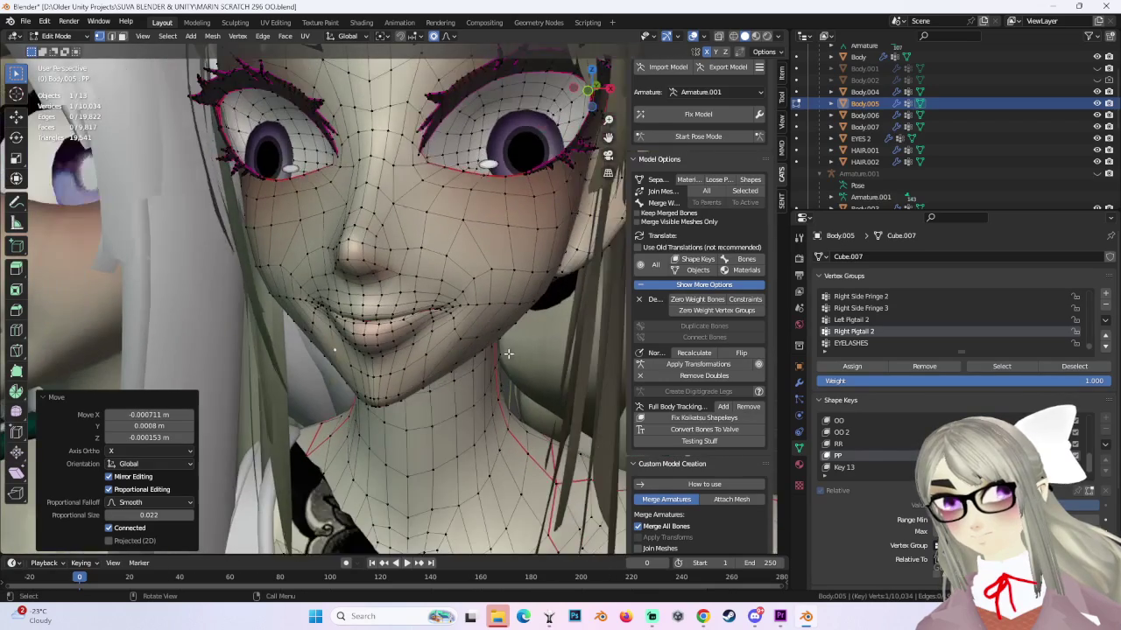
Add a second chin vertex and move both chin vertices.
{"action": "left_click", "coordinate": [379, 397], "text": "shift"}
{"action": "middle_click_drag", "start_coordinate": [385, 396], "coordinate": [392, 394]}
{"action": "key", "text": "g"}
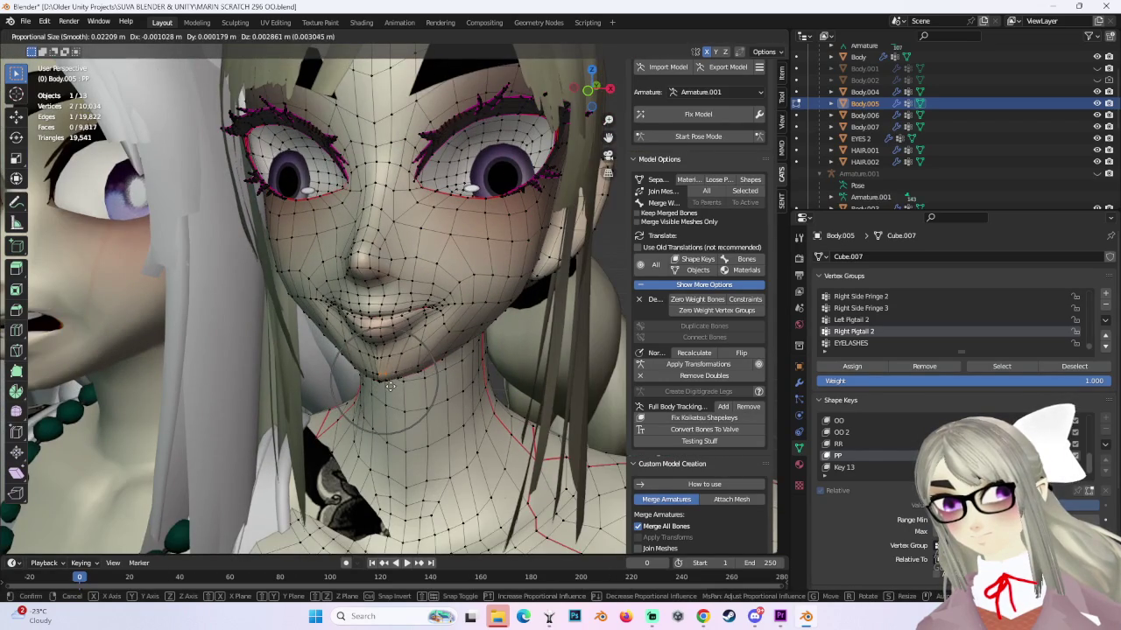
{"action": "left_click", "coordinate": [398, 385]}
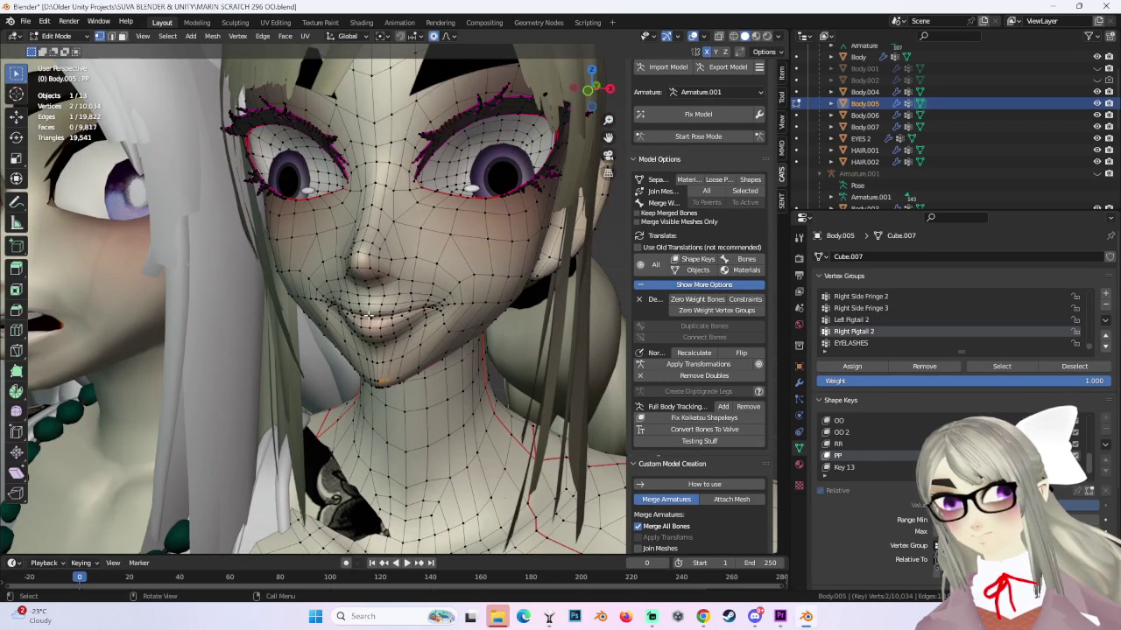
Lift the mouth-corner vertices into a smile after cancelling two unwanted attempts.
{"action": "key", "text": "g"}
{"action": "right_click", "coordinate": [408, 318]}
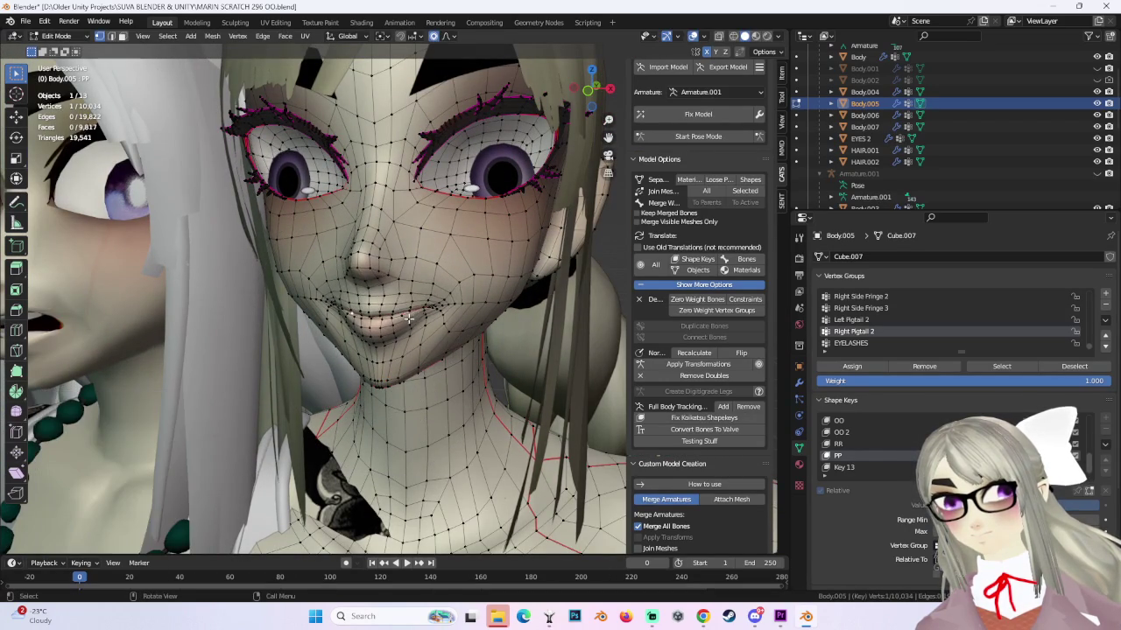
{"action": "key", "text": "g"}
{"action": "right_click", "coordinate": [413, 298]}
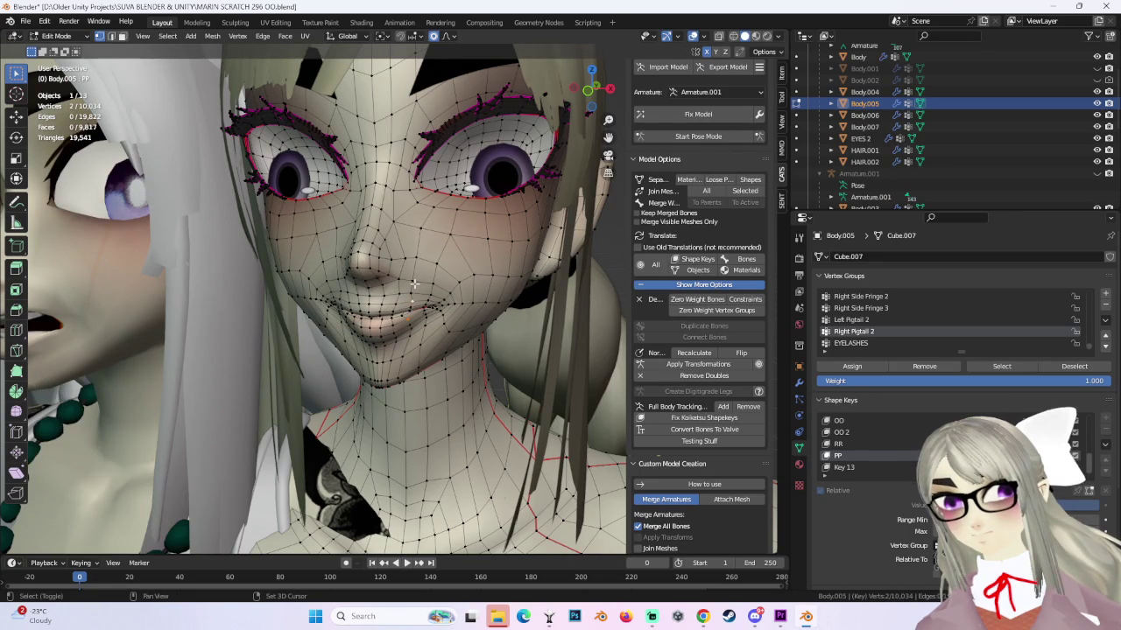
{"action": "scroll", "coordinate": [415, 285], "scroll_direction": "up", "scroll_amount": 1}
{"action": "key", "text": "g"}
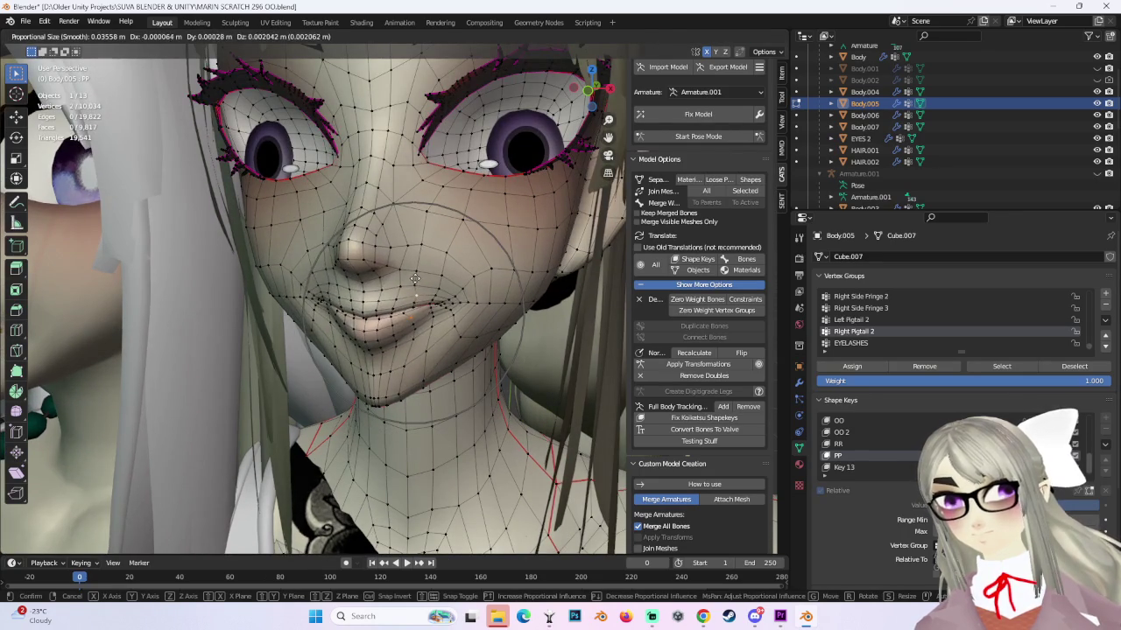
{"action": "left_click", "coordinate": [420, 280]}
{"action": "key", "text": "g"}
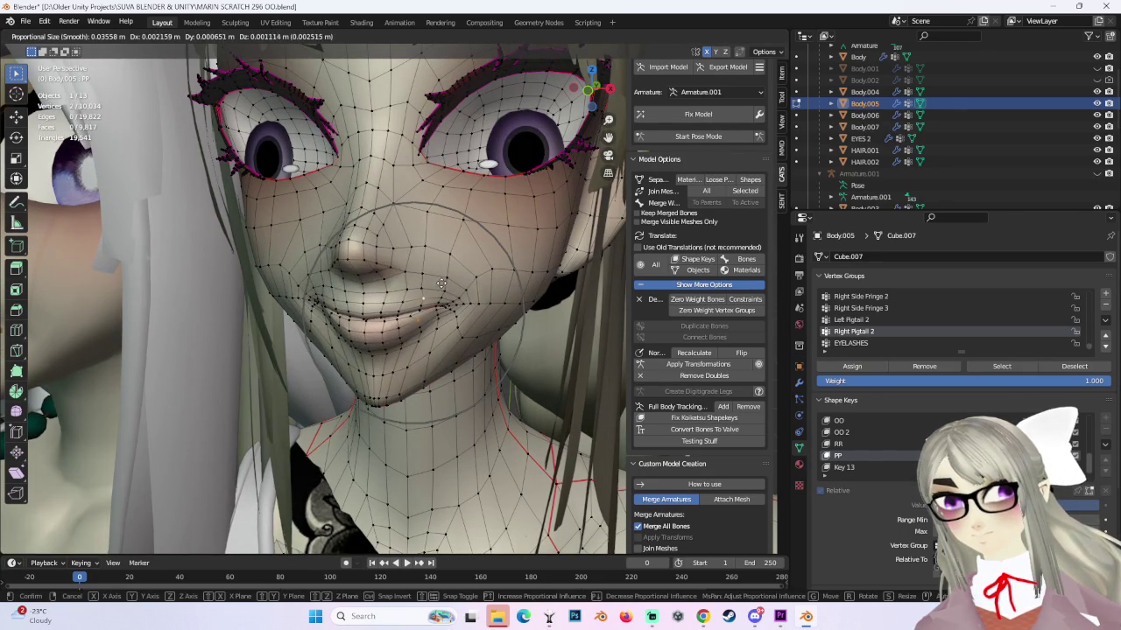
{"action": "left_click", "coordinate": [441, 283]}
{"action": "left_click", "coordinate": [446, 278]}
Box-select cheek vertices near the mouth and raise them with larger proportional falloff.
{"action": "mouse_move", "coordinate": [446, 278]}
{"action": "middle_mouse_down"}
{"action": "mouse_move", "coordinate": [479, 318]}
{"action": "mouse_move", "coordinate": [473, 325]}
{"action": "mouse_move", "coordinate": [356, 305]}
{"action": "middle_mouse_up"}
{"action": "scroll", "coordinate": [479, 318], "scroll_direction": "down", "scroll_amount": 2}
{"action": "scroll", "coordinate": [480, 317], "scroll_direction": "up", "scroll_amount": 3}
{"action": "key", "text": "b"}
{"action": "key", "text": "g"}
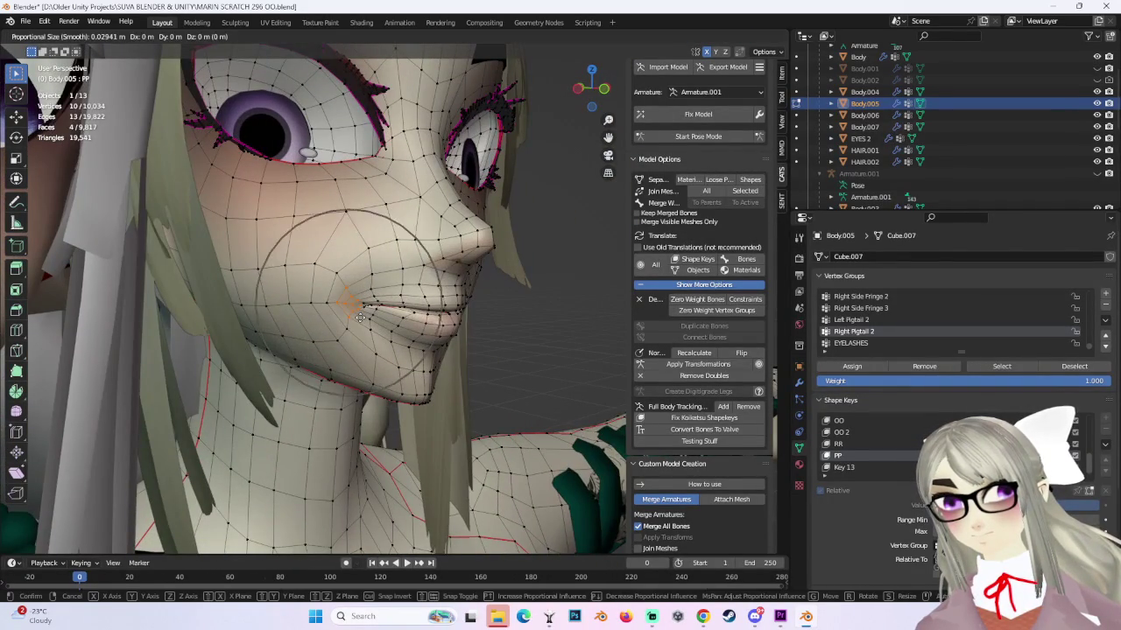
{"action": "left_click", "coordinate": [358, 308]}
{"action": "key", "text": "g"}
{"action": "scroll", "coordinate": [351, 277], "scroll_direction": "down", "scroll_amount": 3}
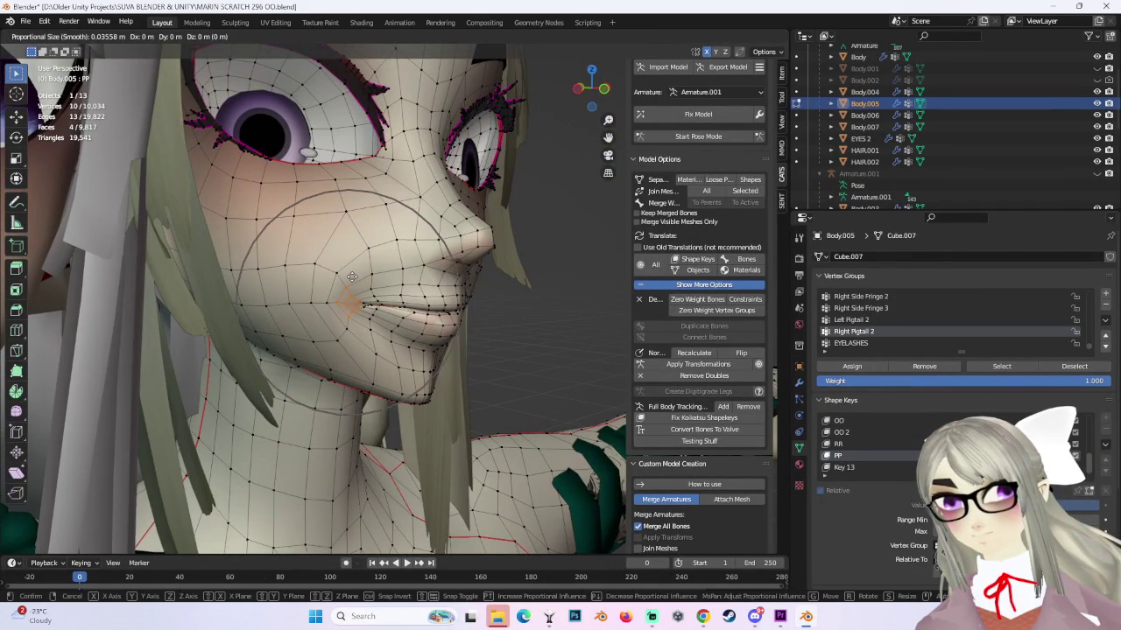
{"action": "left_click", "coordinate": [353, 266]}
{"action": "mouse_move", "coordinate": [523, 271]}
{"action": "middle_mouse_down"}
{"action": "mouse_move", "coordinate": [439, 304]}
{"action": "mouse_move", "coordinate": [575, 317]}
{"action": "mouse_move", "coordinate": [405, 302]}
{"action": "middle_mouse_up"}
{"action": "key", "text": "g"}
{"action": "left_click", "coordinate": [477, 281]}
Try softly moving a single mouth-corner vertex, undoing the first attempts.
{"action": "left_click", "coordinate": [406, 302]}
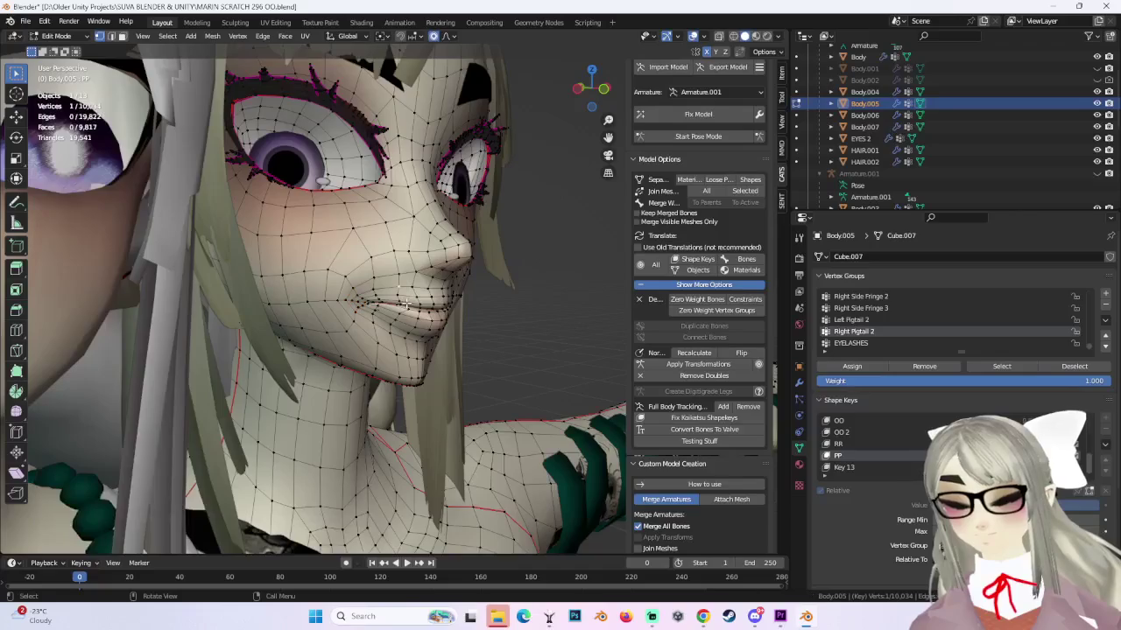
{"action": "key", "text": "g"}
{"action": "left_click", "coordinate": [405, 315]}
{"action": "key", "text": "ctrl+z"}
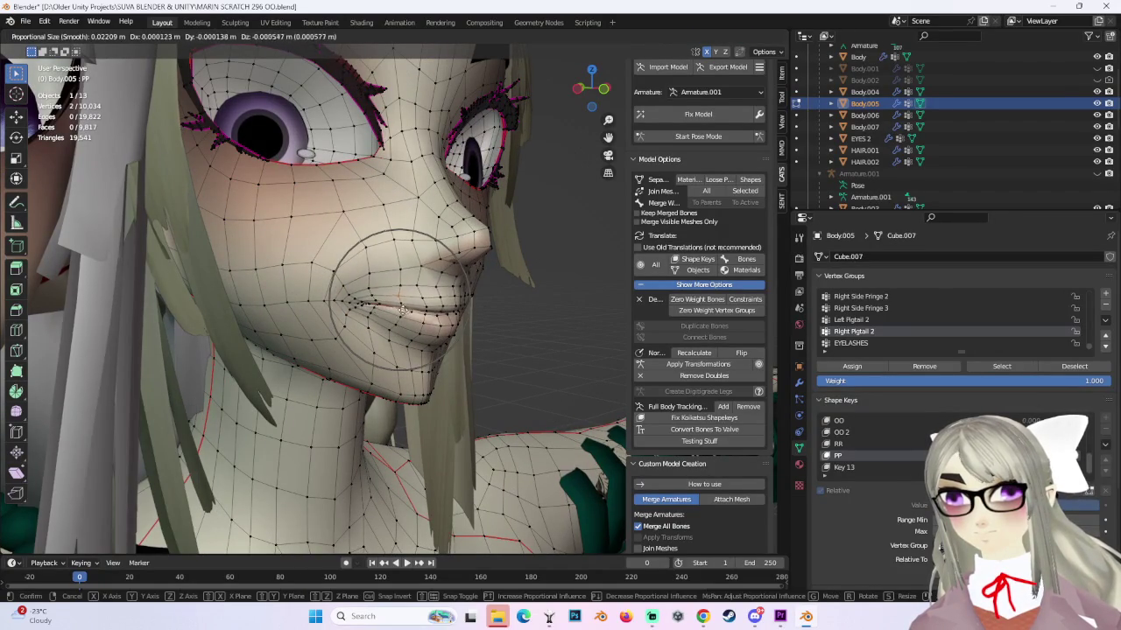
{"action": "left_click", "coordinate": [402, 310]}
{"action": "key", "text": "ctrl+z"}
{"action": "mouse_move", "coordinate": [396, 298]}
{"action": "middle_mouse_down"}
{"action": "mouse_move", "coordinate": [367, 299]}
{"action": "mouse_move", "coordinate": [428, 319]}
{"action": "mouse_move", "coordinate": [382, 296]}
{"action": "middle_mouse_up"}
{"action": "left_click", "coordinate": [395, 305]}
{"action": "key", "text": "ctrl+z"}
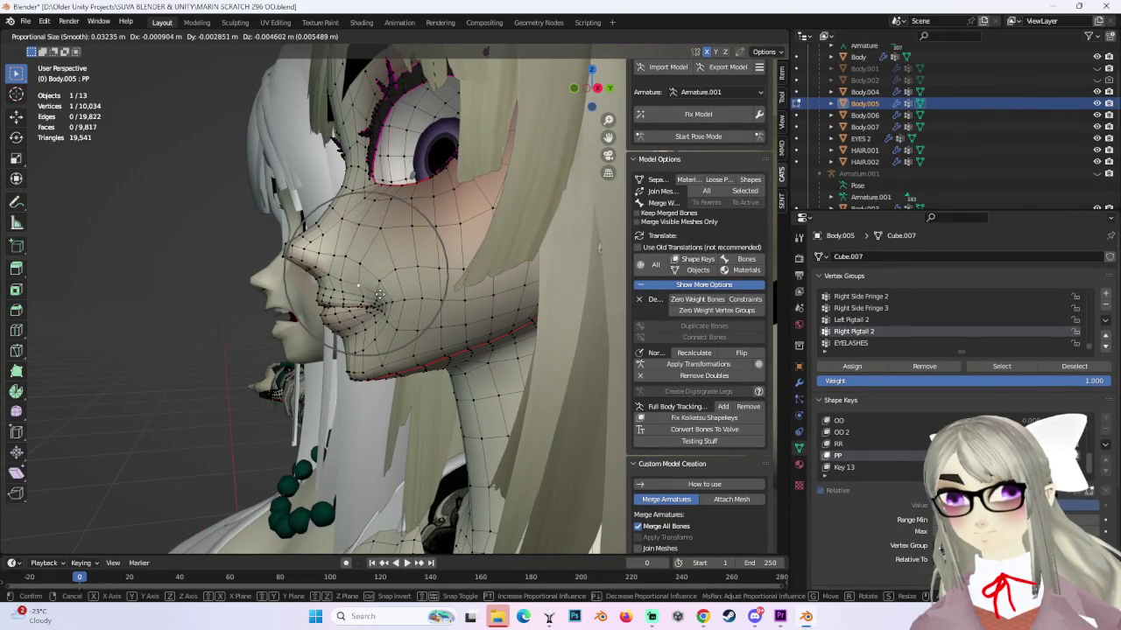
{"action": "left_click", "coordinate": [380, 295]}
{"action": "left_click", "coordinate": [378, 295]}
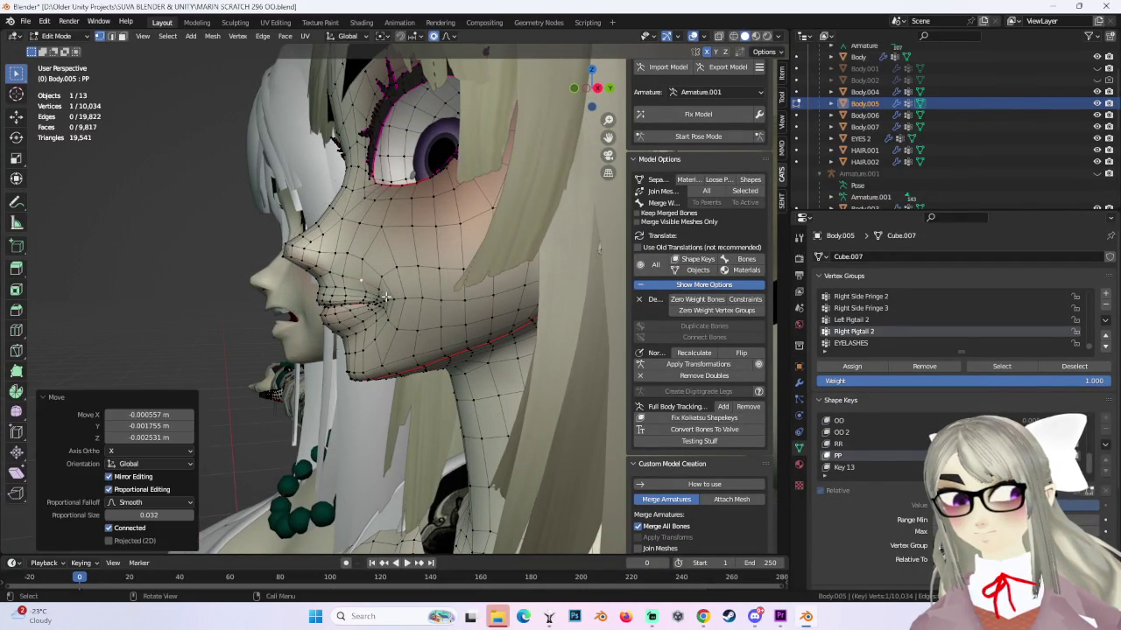
Add a second mouth vertex to the selection and move both with proportional falloff.
{"action": "mouse_move", "coordinate": [379, 295]}
{"action": "middle_mouse_down"}
{"action": "mouse_move", "coordinate": [503, 335]}
{"action": "mouse_move", "coordinate": [491, 302]}
{"action": "mouse_move", "coordinate": [508, 320]}
{"action": "mouse_move", "coordinate": [437, 306]}
{"action": "middle_mouse_up"}
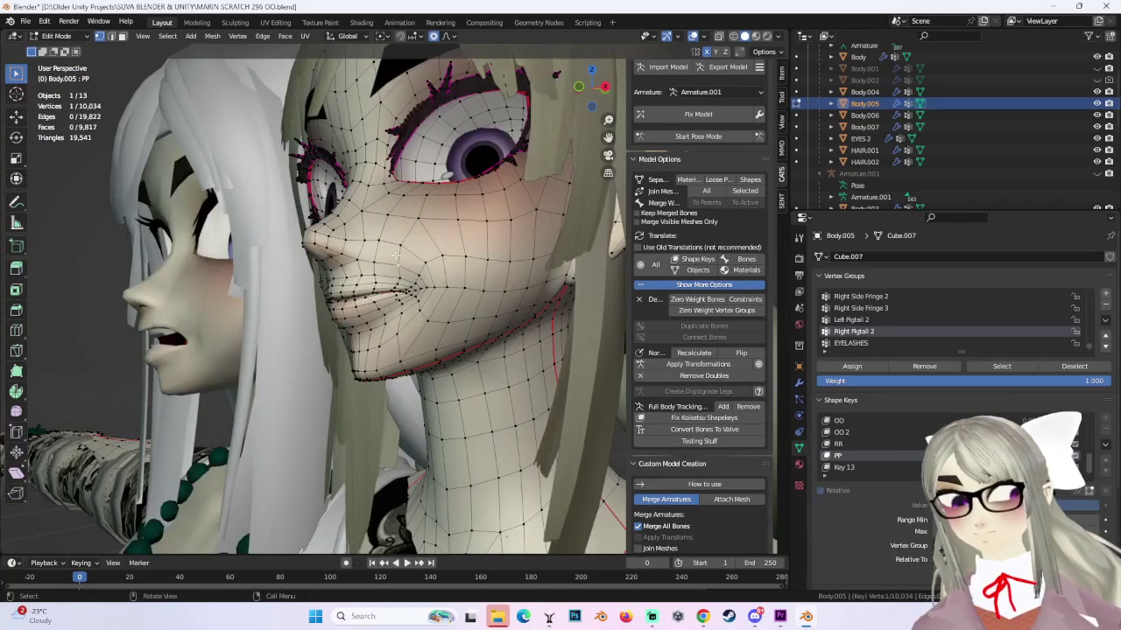
{"action": "mouse_move", "coordinate": [395, 255]}
{"action": "middle_mouse_down"}
{"action": "mouse_move", "coordinate": [429, 284]}
{"action": "mouse_move", "coordinate": [429, 318]}
{"action": "mouse_move", "coordinate": [448, 310]}
{"action": "middle_mouse_up"}
{"action": "left_click", "coordinate": [402, 279], "text": "shift"}
{"action": "key", "text": "g"}
{"action": "left_click", "coordinate": [432, 301]}
{"action": "left_click", "coordinate": [424, 328]}
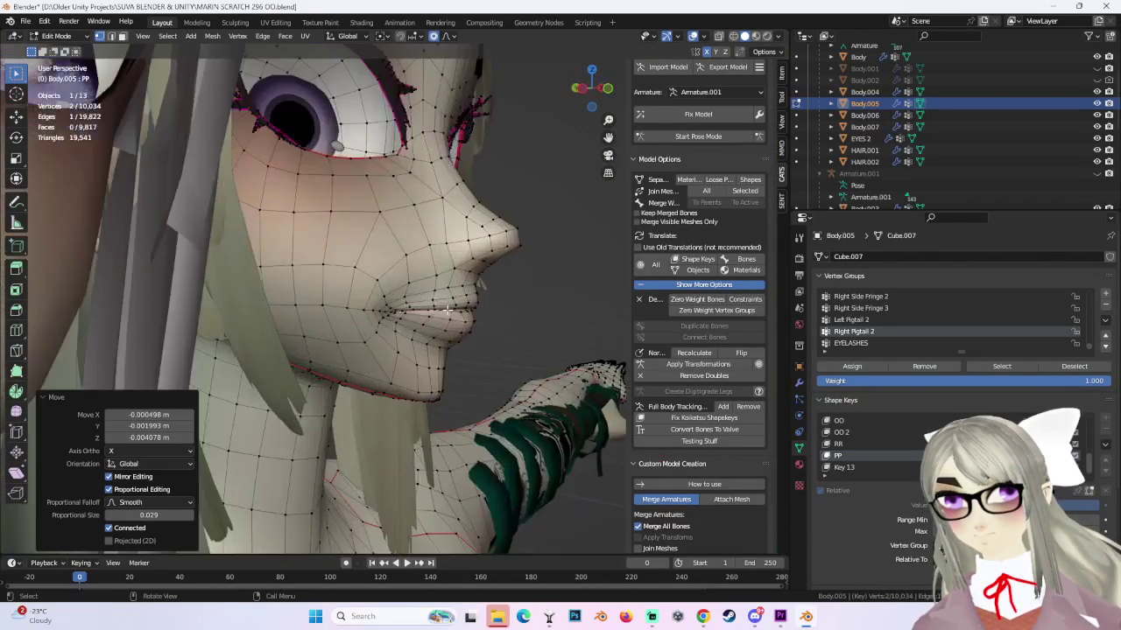
{"action": "key", "text": "g"}
{"action": "left_click", "coordinate": [448, 308]}
Softly shift the mouth vertices, checking from front and low views.
{"action": "middle_click_drag", "start_coordinate": [448, 309], "coordinate": [400, 261]}
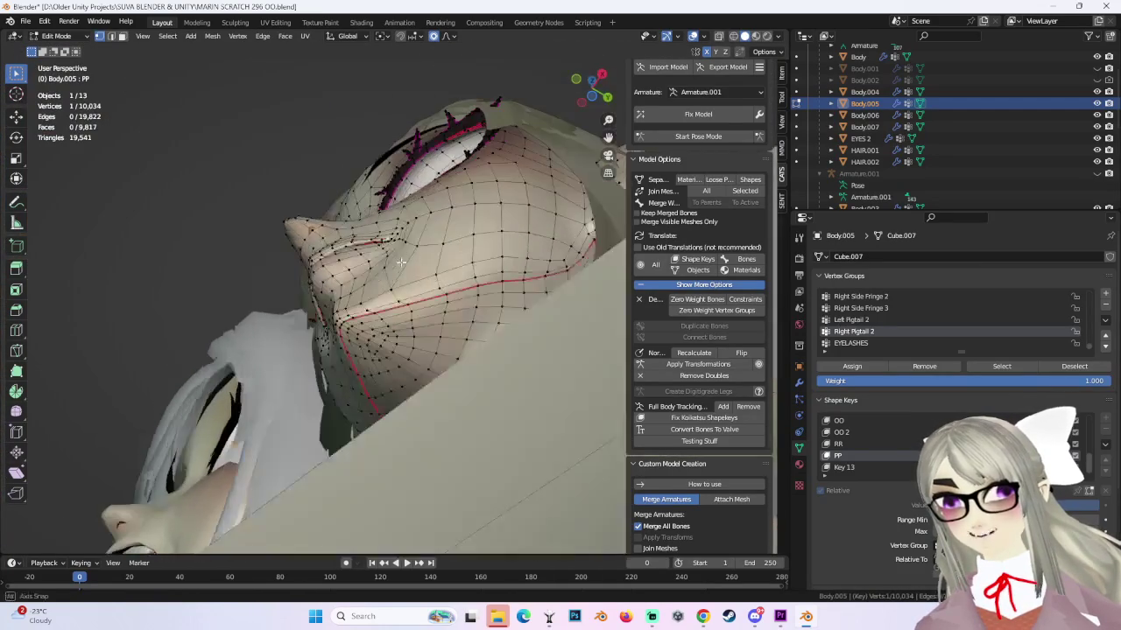
{"action": "key", "text": "g"}
{"action": "left_click", "coordinate": [400, 262]}
{"action": "middle_click_drag", "start_coordinate": [400, 261], "coordinate": [386, 260]}
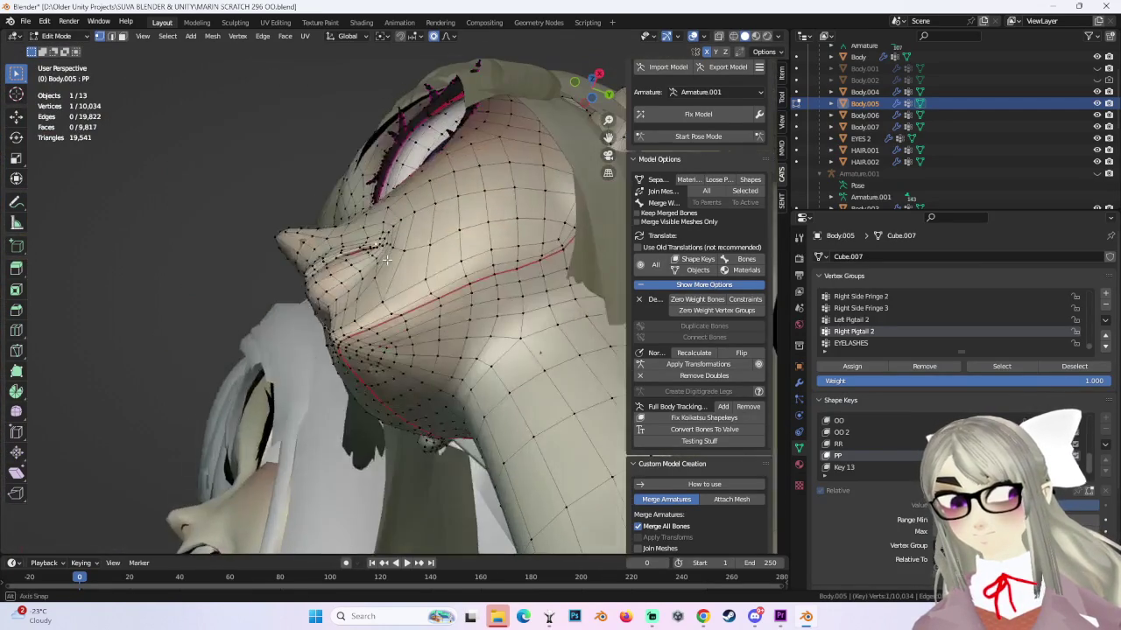
{"action": "left_click", "coordinate": [385, 269]}
{"action": "key", "text": "g"}
{"action": "left_click", "coordinate": [385, 269]}
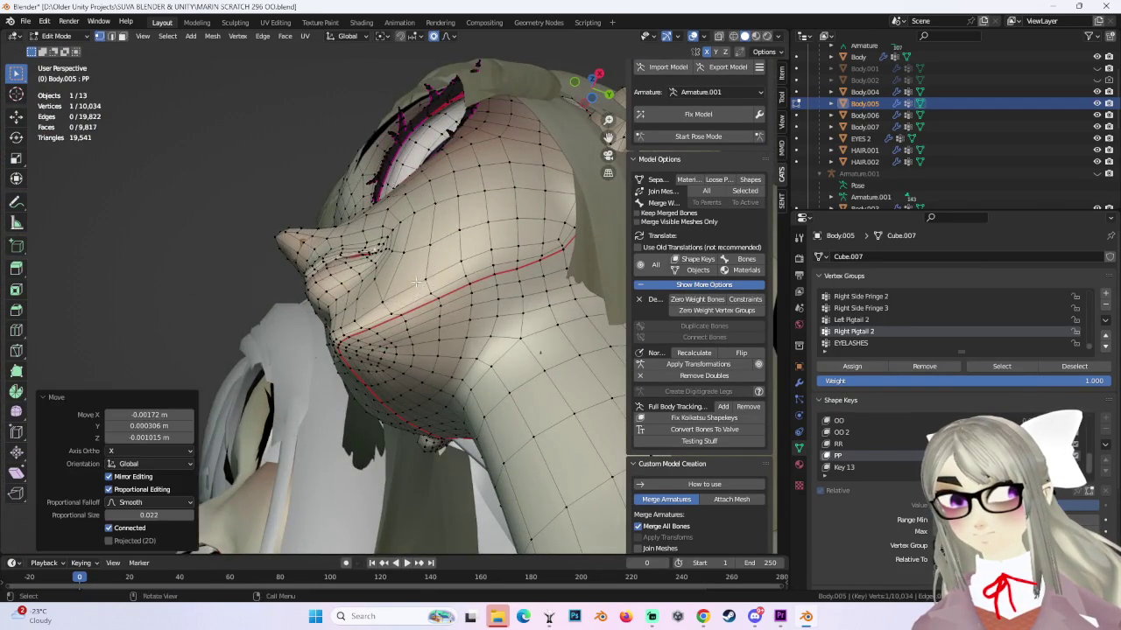
{"action": "mouse_move", "coordinate": [385, 269]}
{"action": "middle_mouse_down"}
{"action": "mouse_move", "coordinate": [514, 312]}
{"action": "mouse_move", "coordinate": [359, 336]}
{"action": "middle_mouse_up"}
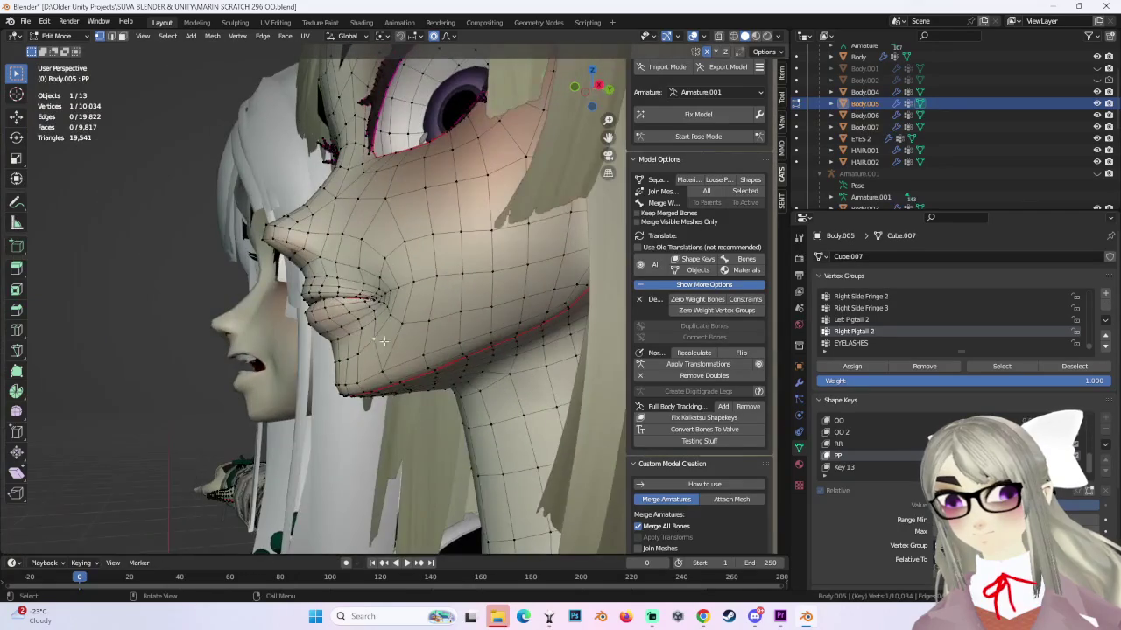
Raise the mouth corner and pull a cheek vertex with proportional falloff.
{"action": "key", "text": "g"}
{"action": "left_click", "coordinate": [363, 357]}
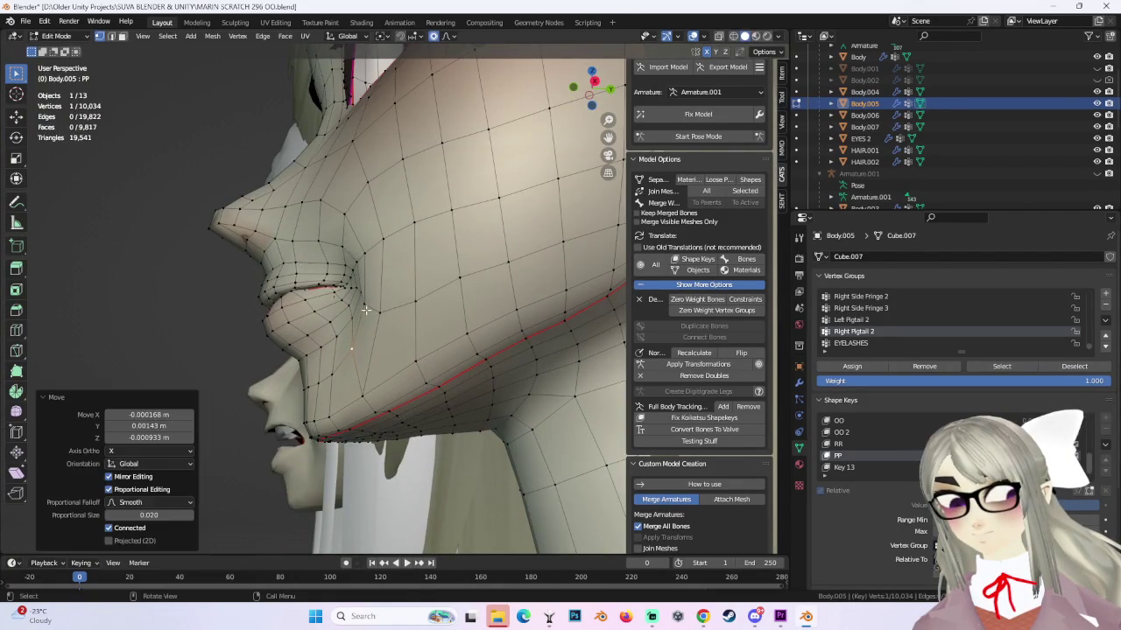
{"action": "key", "text": "g"}
{"action": "left_click", "coordinate": [377, 312]}
{"action": "middle_click_drag", "start_coordinate": [376, 312], "coordinate": [437, 338]}
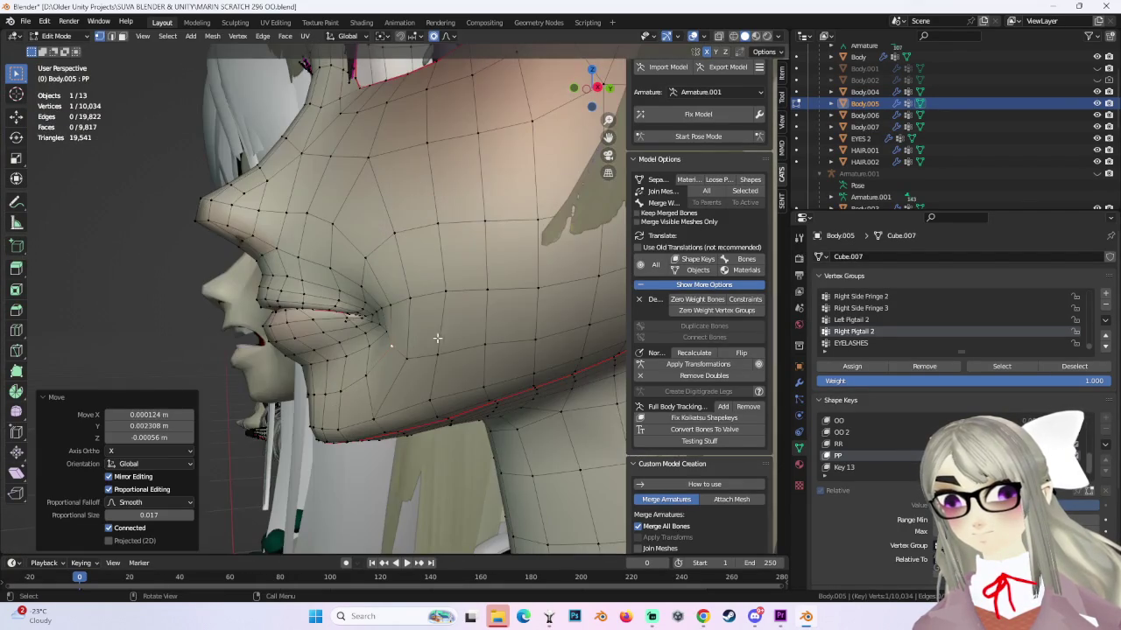
{"action": "key", "text": "g"}
{"action": "left_click", "coordinate": [345, 258]}
{"action": "middle_click_drag", "start_coordinate": [345, 258], "coordinate": [385, 272]}
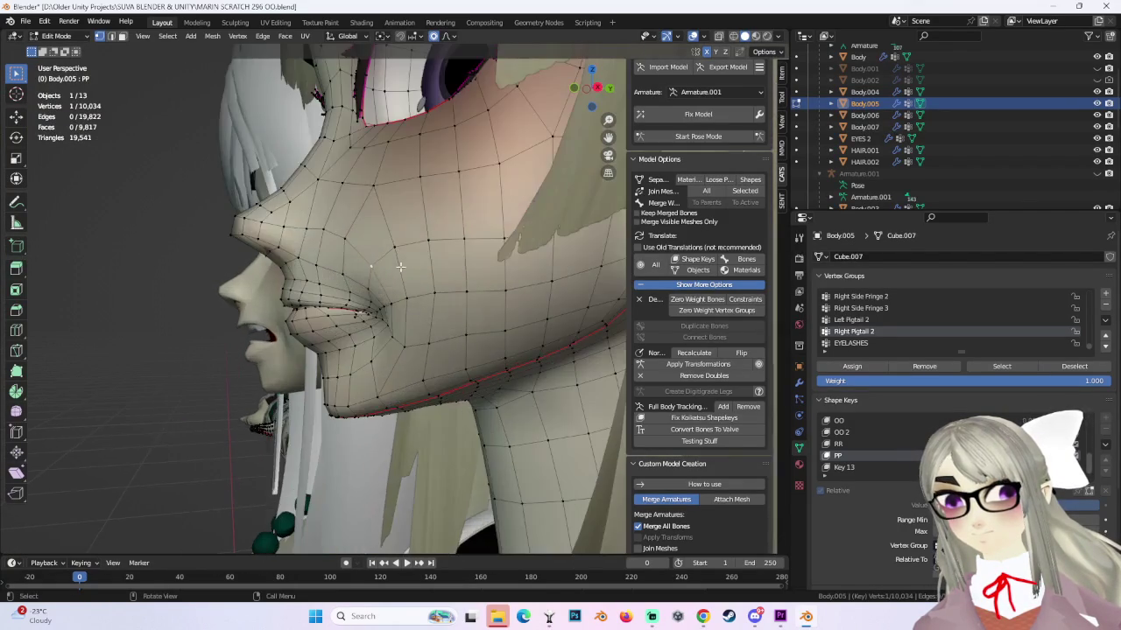
{"action": "key", "text": "g"}
{"action": "left_click", "coordinate": [384, 272]}
Lift the mouth corner further with several soft moves.
{"action": "middle_click_drag", "start_coordinate": [392, 313], "coordinate": [383, 313]}
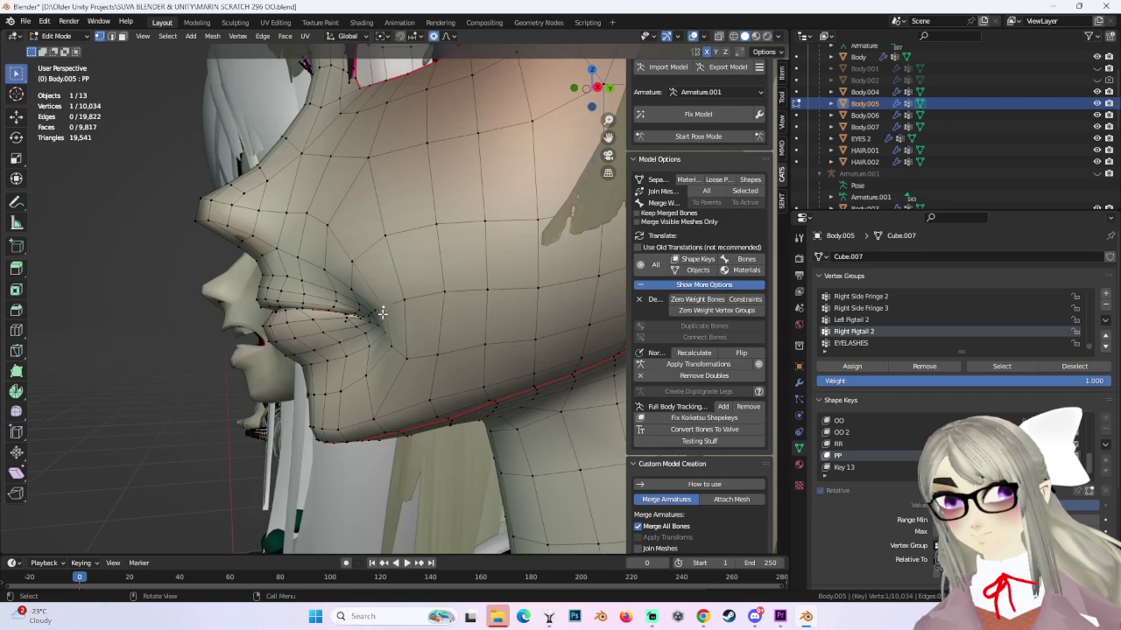
{"action": "key", "text": "g"}
{"action": "left_click", "coordinate": [348, 286]}
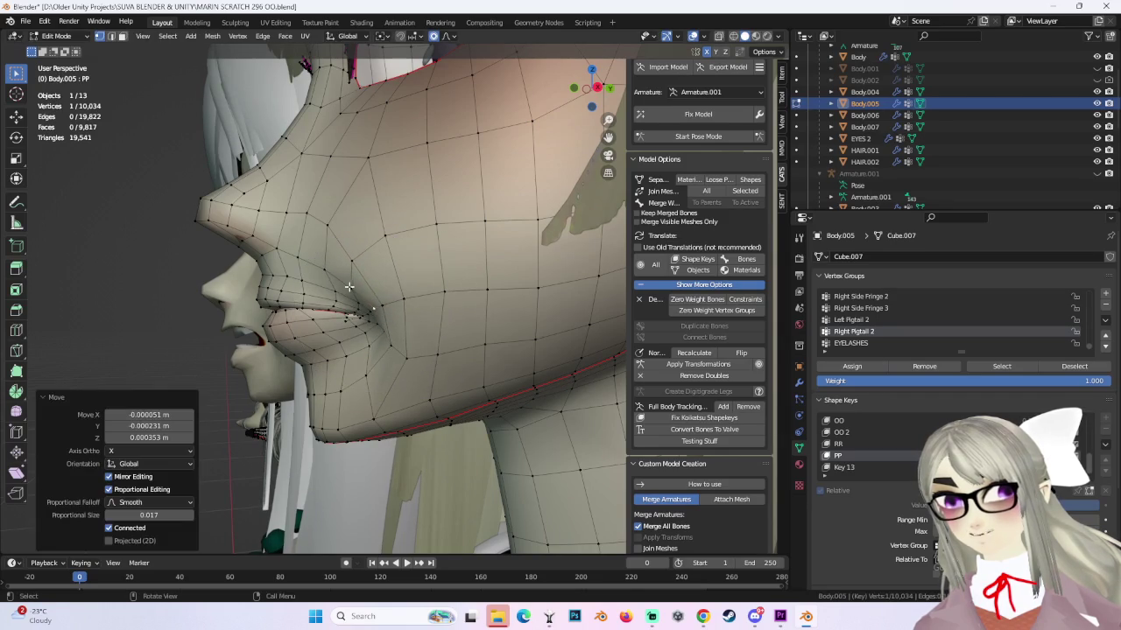
{"action": "key", "text": "g"}
{"action": "left_click", "coordinate": [337, 276]}
{"action": "key", "text": "g"}
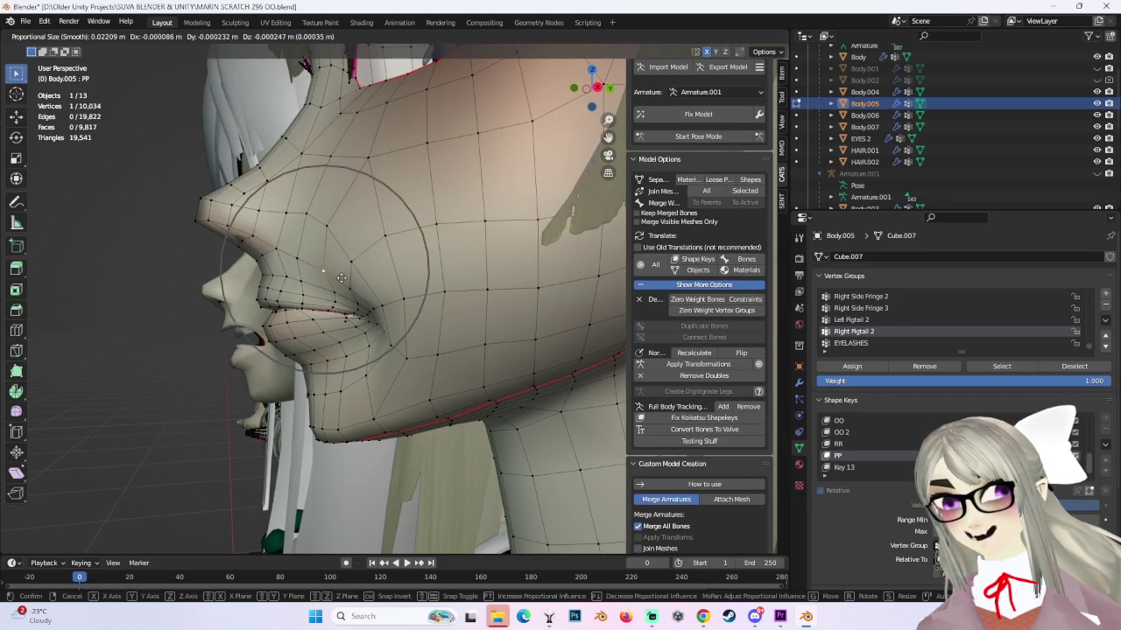
{"action": "left_click", "coordinate": [335, 281]}
{"action": "mouse_move", "coordinate": [336, 281]}
{"action": "middle_mouse_down"}
{"action": "mouse_move", "coordinate": [452, 284]}
{"action": "mouse_move", "coordinate": [390, 295]}
{"action": "middle_mouse_up"}
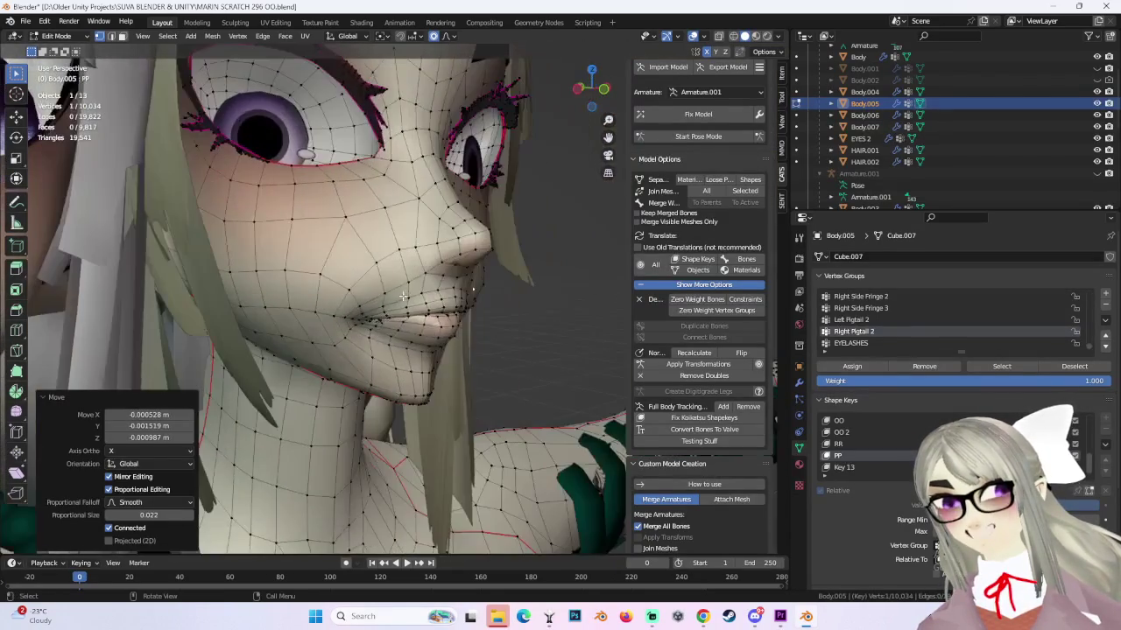
Reshape the mouth area, undo the last move, and pull the cheek vertex.
{"action": "key", "text": "g"}
{"action": "left_click", "coordinate": [390, 295]}
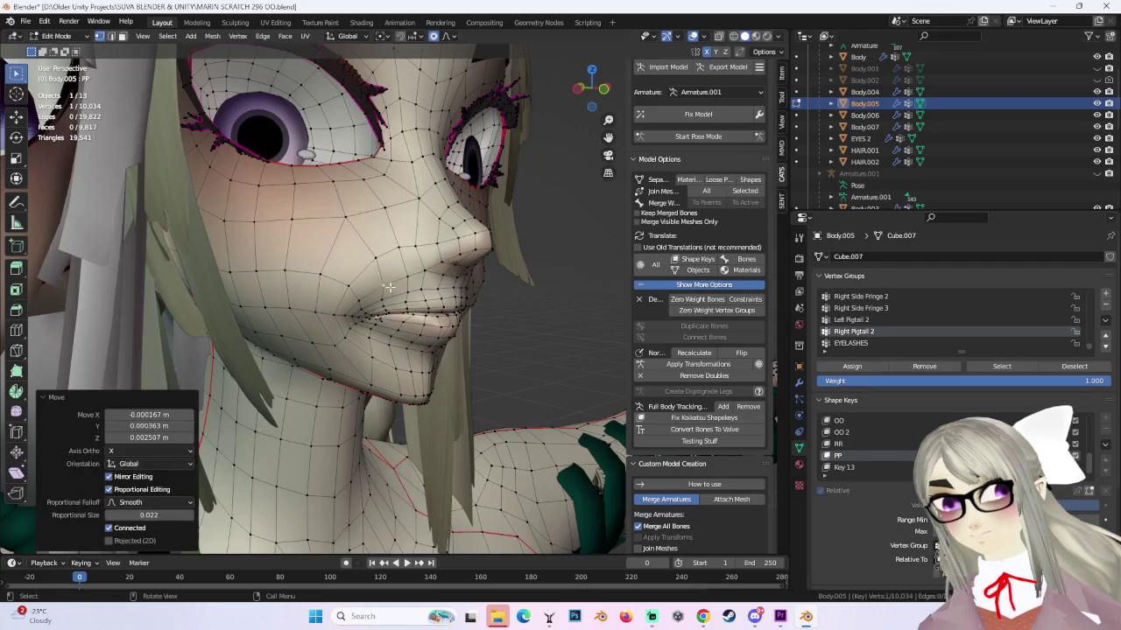
{"action": "key", "text": "g"}
{"action": "left_click", "coordinate": [398, 278]}
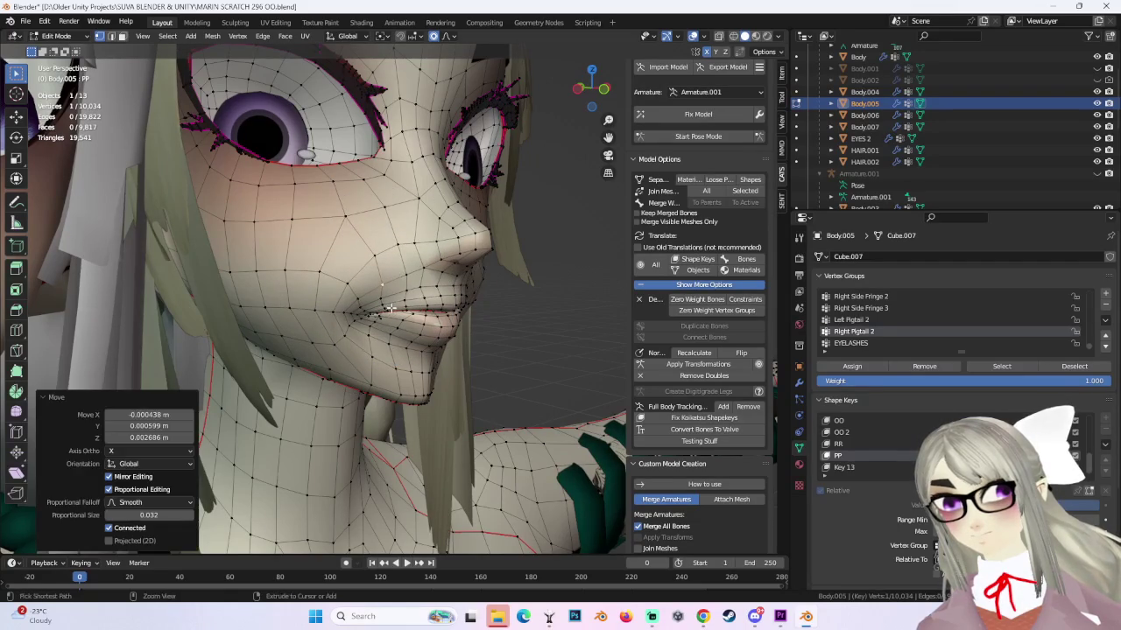
{"action": "key", "text": "g"}
{"action": "left_click", "coordinate": [396, 302]}
{"action": "mouse_move", "coordinate": [396, 302]}
{"action": "middle_mouse_down"}
{"action": "mouse_move", "coordinate": [424, 295]}
{"action": "mouse_move", "coordinate": [479, 312]}
{"action": "middle_mouse_up"}
{"action": "key", "text": "ctrl+z"}
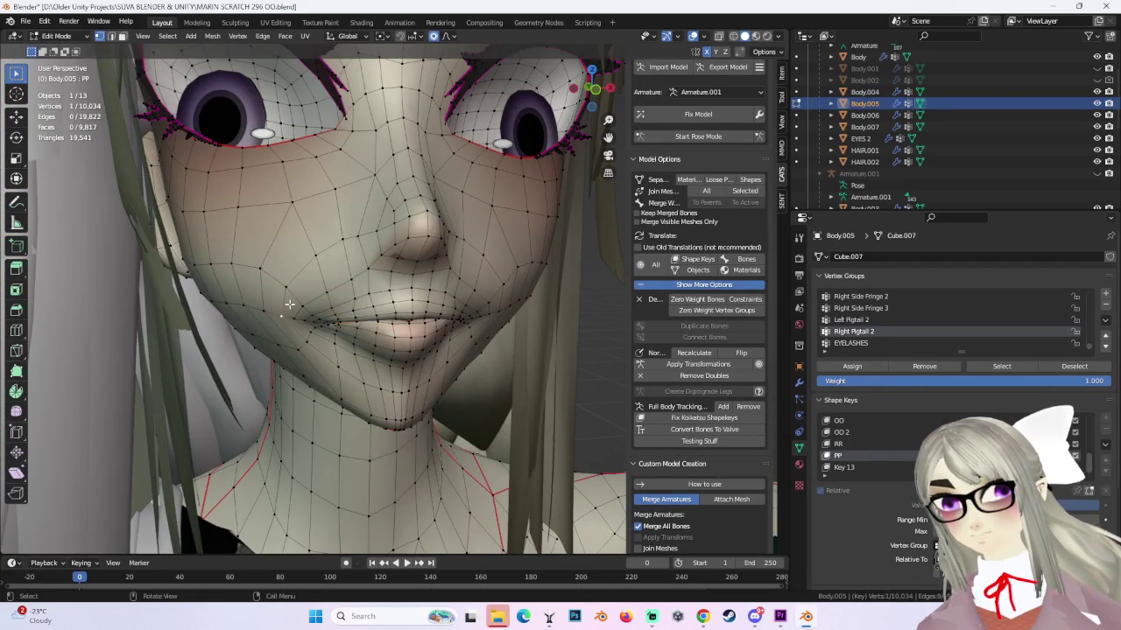
{"action": "key", "text": "g"}
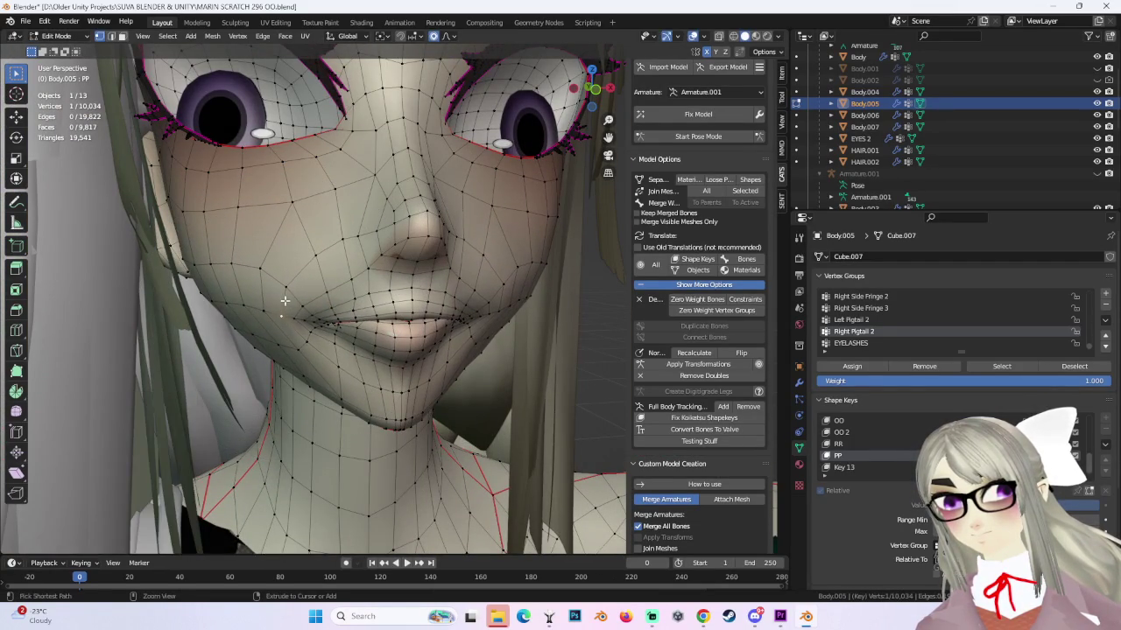
{"action": "left_click", "coordinate": [283, 302]}
{"action": "mouse_move", "coordinate": [284, 302]}
{"action": "middle_mouse_down"}
{"action": "mouse_move", "coordinate": [451, 301]}
{"action": "mouse_move", "coordinate": [401, 273]}
{"action": "middle_mouse_up"}
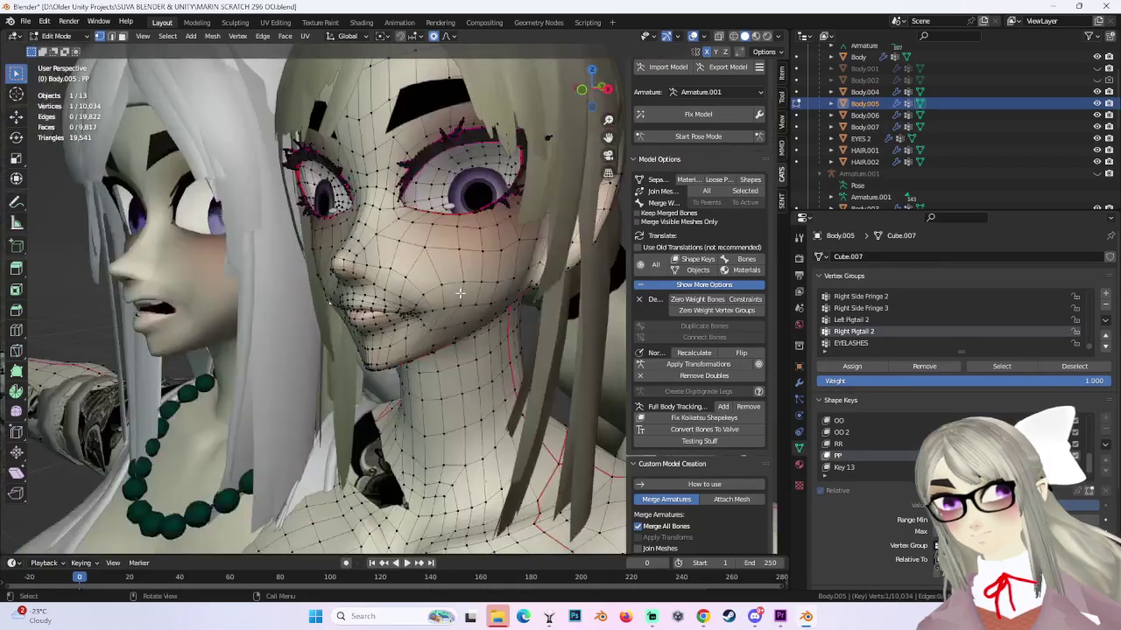
Zoom in and nudge the mouth vertex at 0.029 proportional size (0.001522 m X, -0.002326 m Y).
{"action": "scroll", "coordinate": [402, 273], "scroll_direction": "up", "scroll_amount": 2}
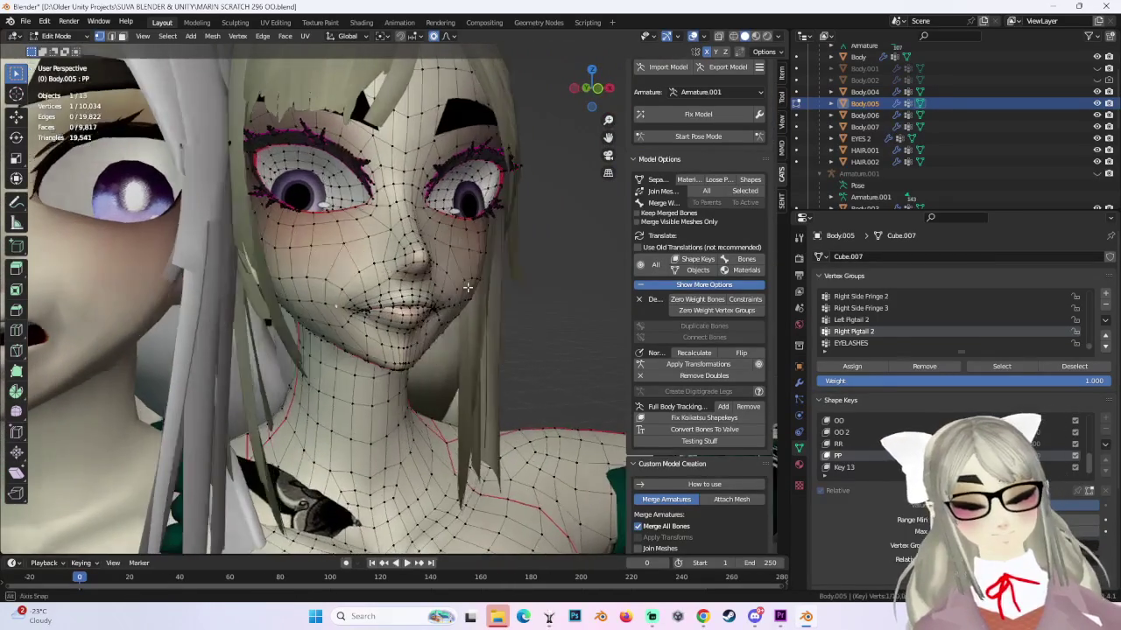
{"action": "scroll", "coordinate": [401, 273], "scroll_direction": "up", "scroll_amount": 2}
{"action": "middle_click_drag", "start_coordinate": [402, 273], "coordinate": [344, 310]}
{"action": "key", "text": "g"}
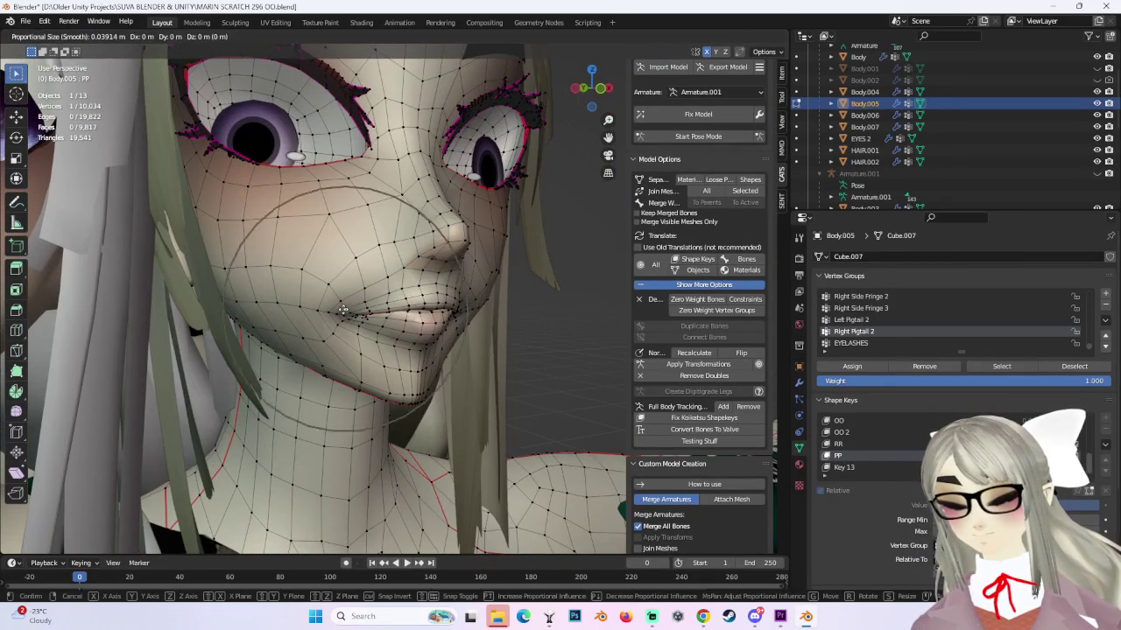
{"action": "left_click", "coordinate": [344, 310]}
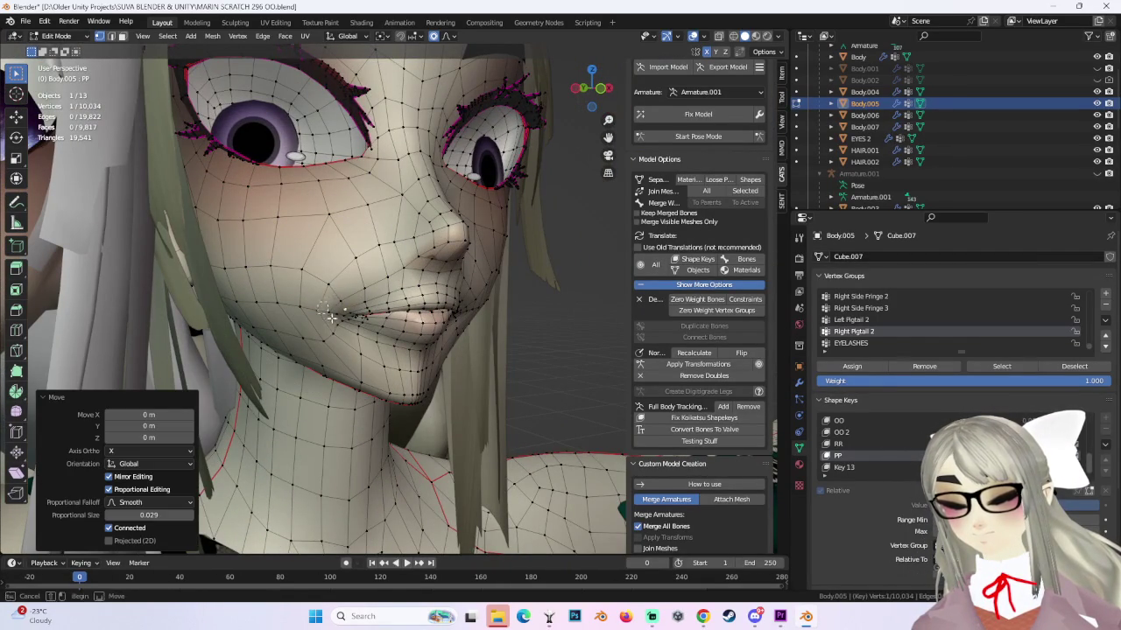
{"action": "key", "text": "g"}
{"action": "left_click", "coordinate": [332, 314]}
{"action": "mouse_move", "coordinate": [333, 314]}
{"action": "middle_mouse_down"}
{"action": "mouse_move", "coordinate": [520, 293]}
{"action": "mouse_move", "coordinate": [403, 317]}
{"action": "mouse_move", "coordinate": [375, 283]}
{"action": "middle_mouse_up"}
{"action": "key", "text": "g"}
{"action": "left_click", "coordinate": [383, 312]}
Box-select the 28 vertices around the mouth and move them together.
{"action": "left_click_drag", "start_coordinate": [363, 261], "coordinate": [405, 310]}
{"action": "key", "text": "g"}
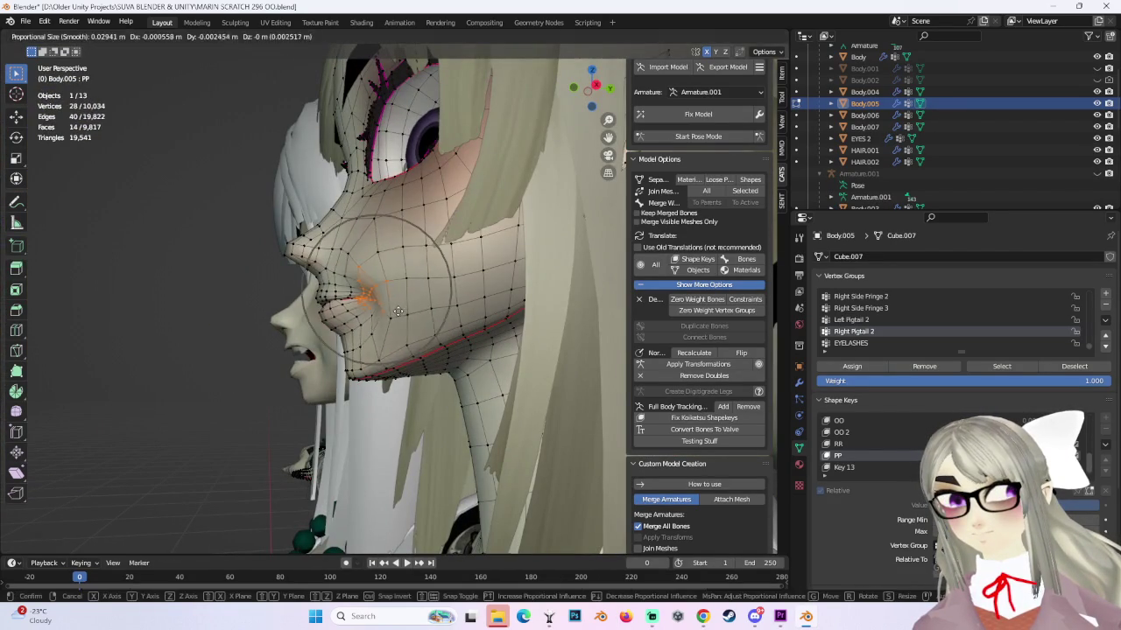
{"action": "left_click", "coordinate": [407, 310]}
{"action": "middle_click_drag", "start_coordinate": [407, 310], "coordinate": [510, 319]}
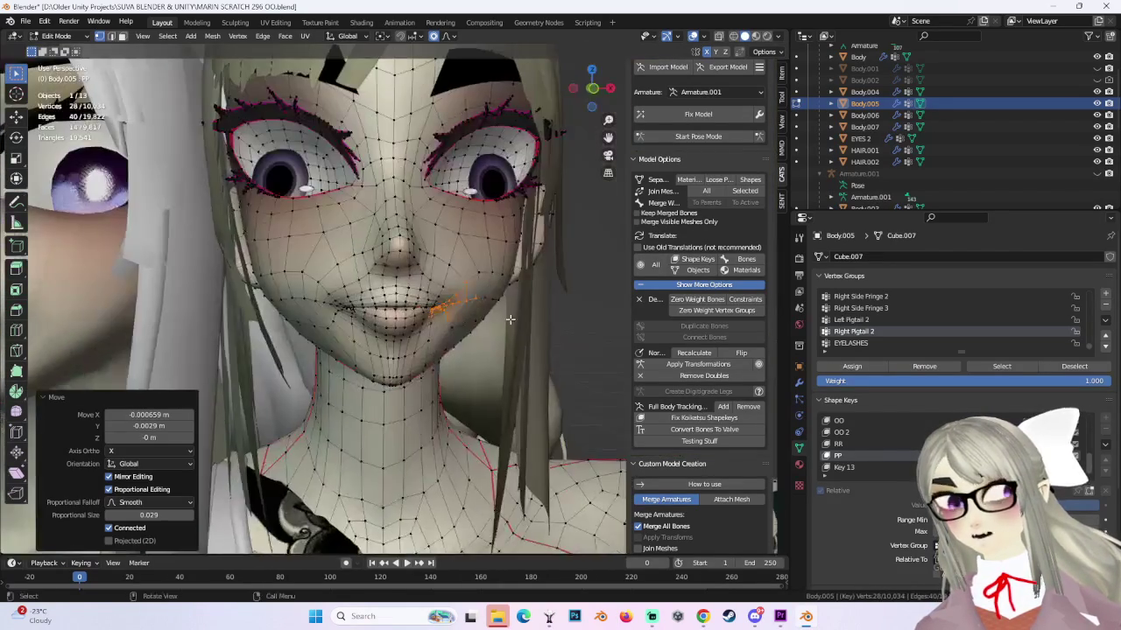
{"action": "middle_click_drag", "start_coordinate": [434, 294], "coordinate": [392, 277]}
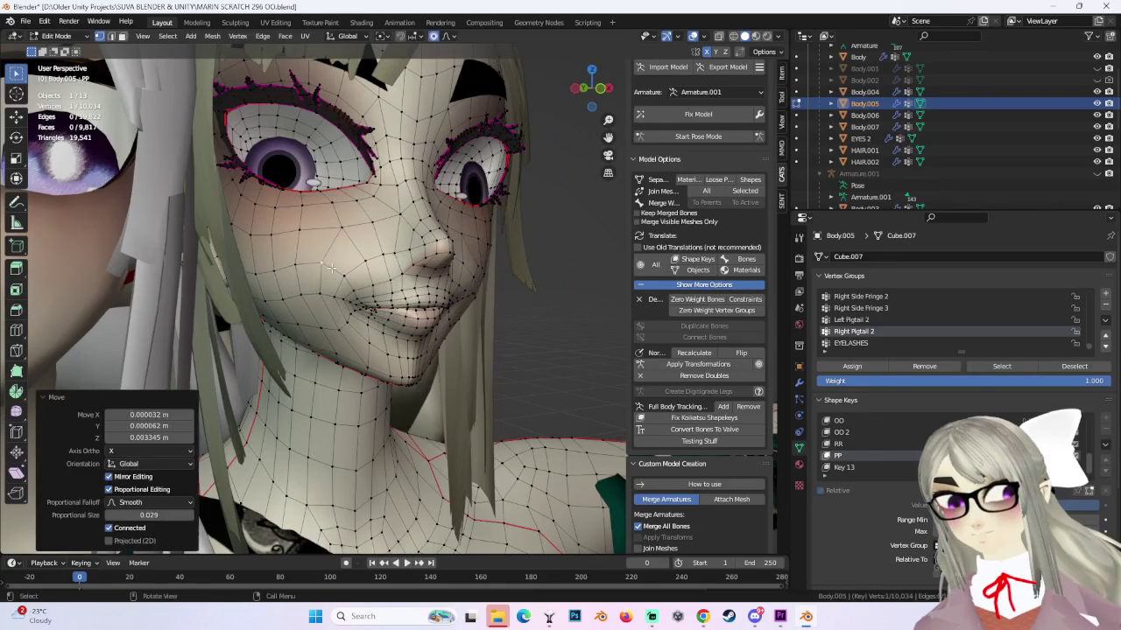
Softly move a mouth-corner vertex, then undo and redo the mouth edit to compare.
{"action": "left_click", "coordinate": [392, 277]}
{"action": "key", "text": "g"}
{"action": "left_click", "coordinate": [360, 266]}
{"action": "mouse_move", "coordinate": [361, 266]}
{"action": "middle_mouse_down"}
{"action": "mouse_move", "coordinate": [534, 278]}
{"action": "mouse_move", "coordinate": [490, 278]}
{"action": "mouse_move", "coordinate": [455, 298]}
{"action": "middle_mouse_up"}
{"action": "left_click", "coordinate": [394, 375]}
{"action": "left_click", "coordinate": [394, 373]}
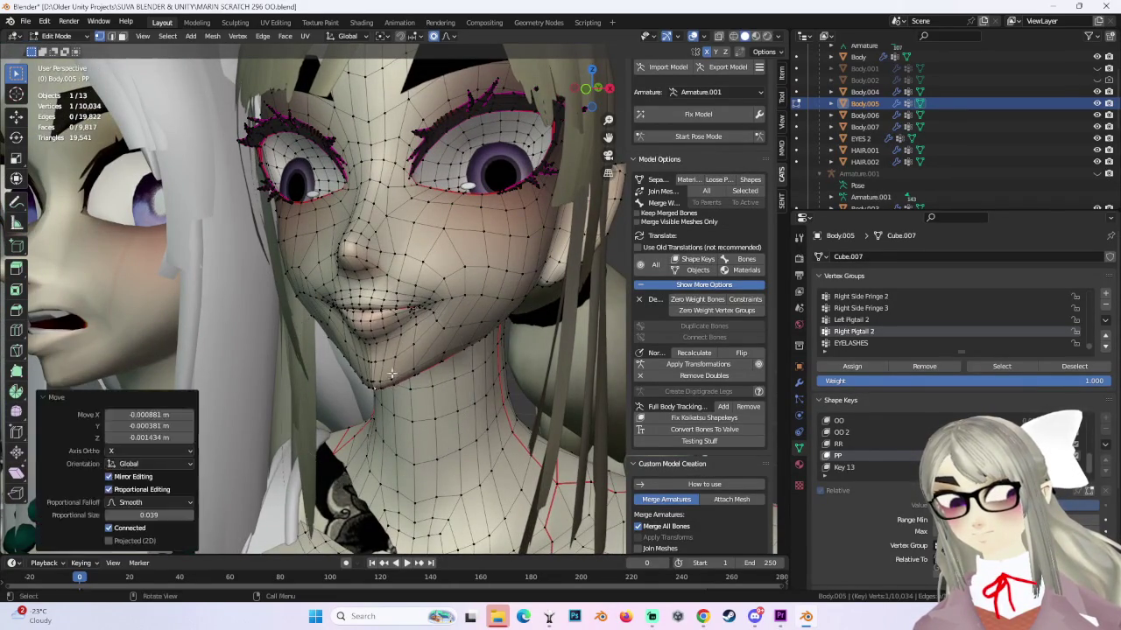
{"action": "left_click", "coordinate": [356, 310]}
{"action": "middle_click_drag", "start_coordinate": [363, 310], "coordinate": [355, 304]}
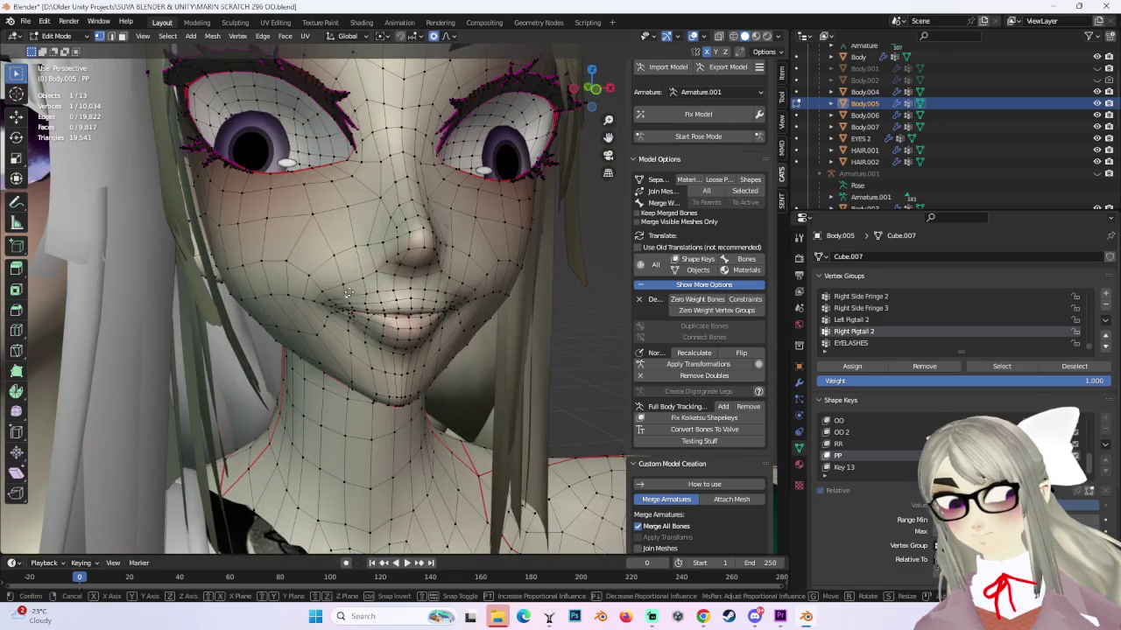
{"action": "left_click", "coordinate": [348, 292]}
{"action": "key", "text": "ctrl+z"}
{"action": "key", "text": "ctrl+shift+z"}
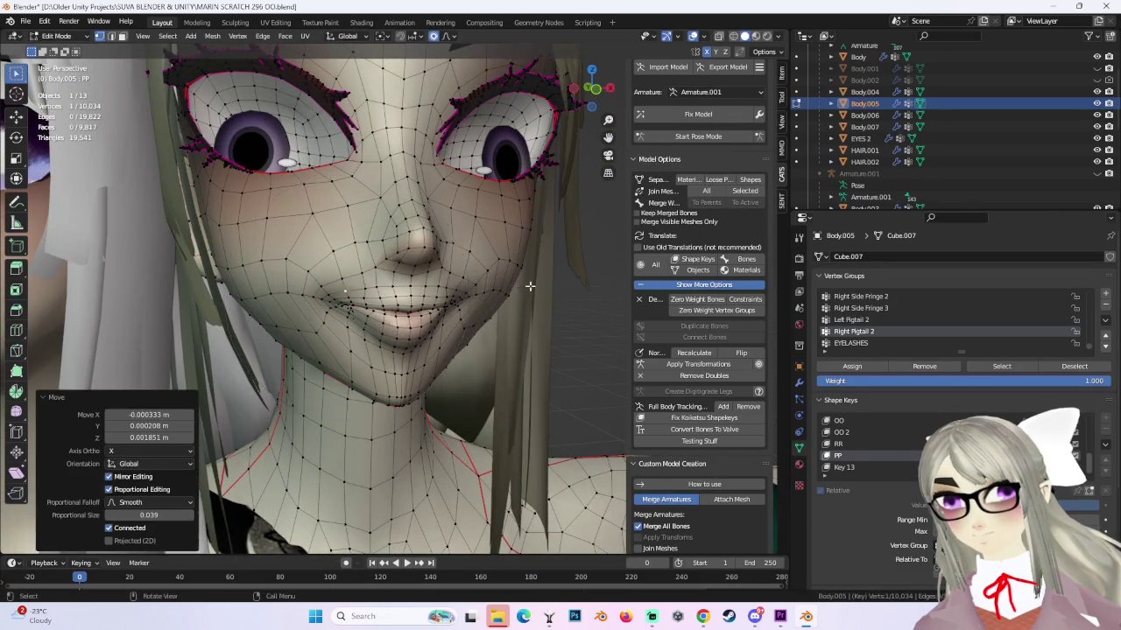
Nudge the lip vertices with falloff from a close side view.
{"action": "mouse_move", "coordinate": [528, 282]}
{"action": "middle_mouse_down"}
{"action": "mouse_move", "coordinate": [408, 285]}
{"action": "mouse_move", "coordinate": [523, 299]}
{"action": "mouse_move", "coordinate": [504, 298]}
{"action": "middle_mouse_up"}
{"action": "key", "text": "g"}
{"action": "left_click", "coordinate": [487, 282]}
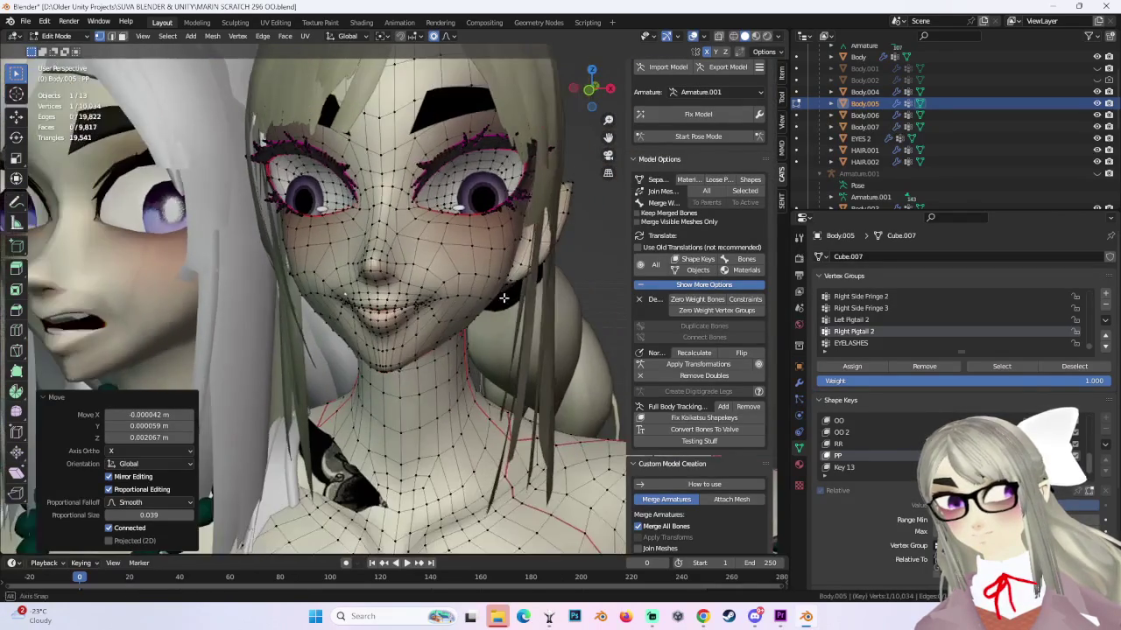
{"action": "scroll", "coordinate": [488, 351], "scroll_direction": "up", "scroll_amount": 3}
{"action": "scroll", "coordinate": [455, 332], "scroll_direction": "up", "scroll_amount": 3}
{"action": "middle_click_drag", "start_coordinate": [455, 333], "coordinate": [393, 300]}
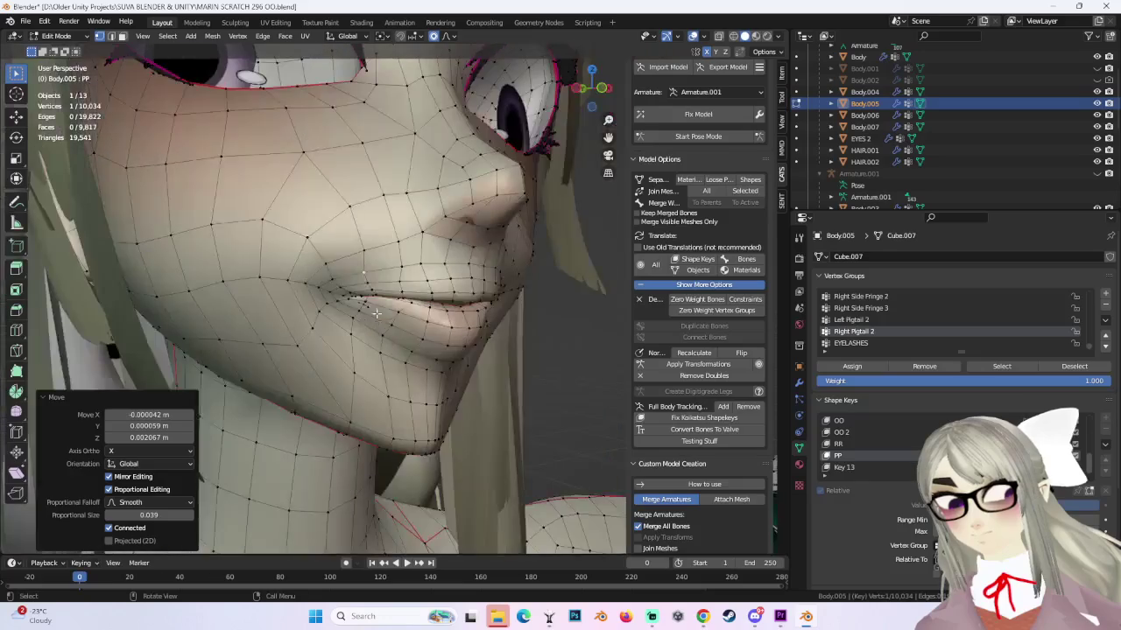
{"action": "key", "text": "g"}
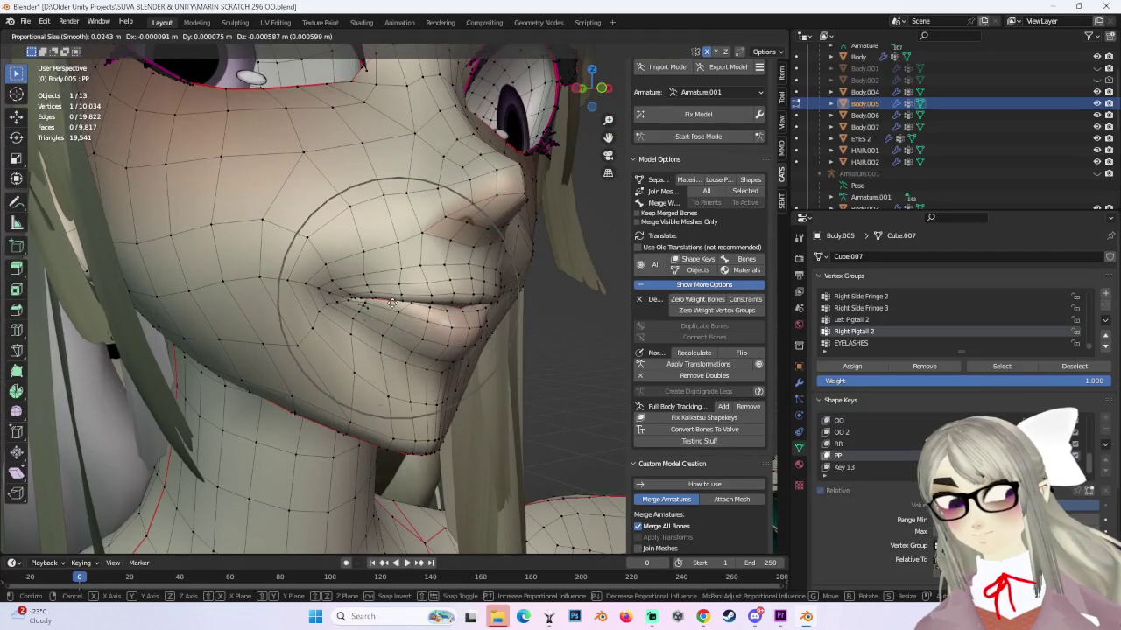
{"action": "left_click", "coordinate": [447, 305]}
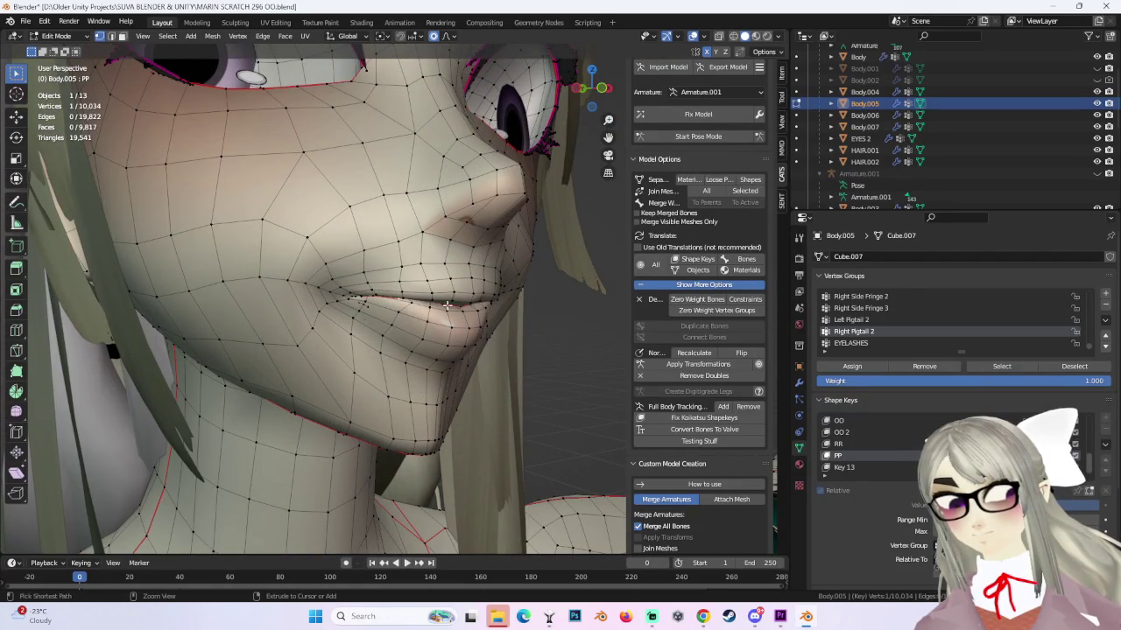
{"action": "key", "text": "g"}
{"action": "left_click", "coordinate": [373, 247]}
{"action": "mouse_move", "coordinate": [373, 248]}
{"action": "middle_mouse_down"}
{"action": "mouse_move", "coordinate": [468, 239]}
{"action": "mouse_move", "coordinate": [446, 254]}
{"action": "middle_mouse_up"}
Retry soft mouth moves, undoing unwanted adjustments, to raise the mouth corner.
{"action": "scroll", "coordinate": [446, 254], "scroll_direction": "down", "scroll_amount": 2}
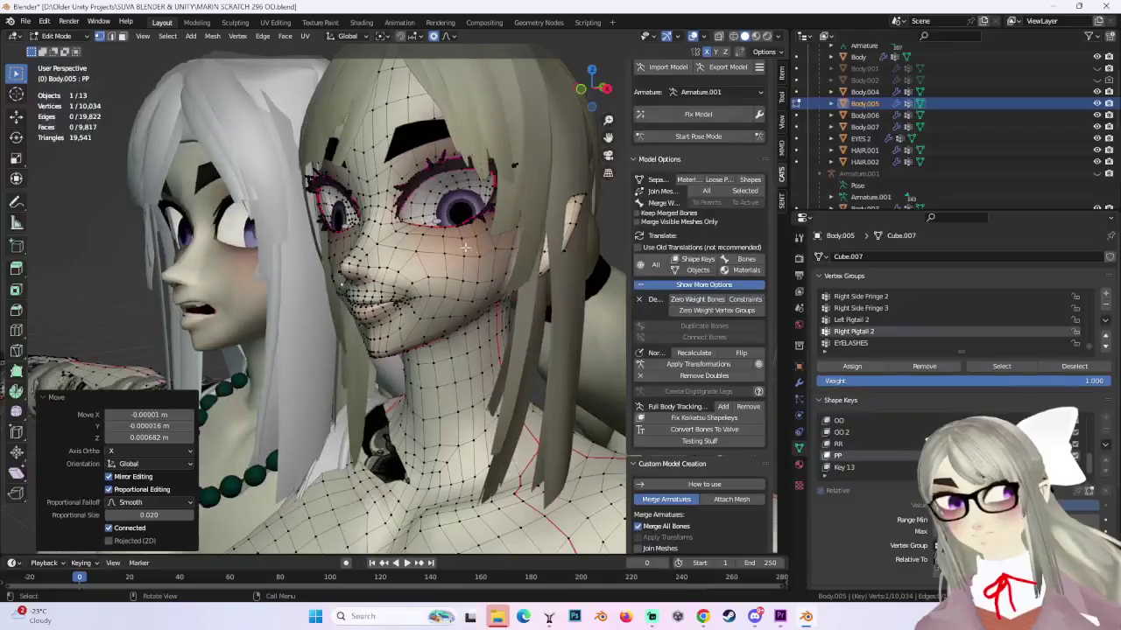
{"action": "key", "text": "g"}
{"action": "left_click", "coordinate": [446, 254]}
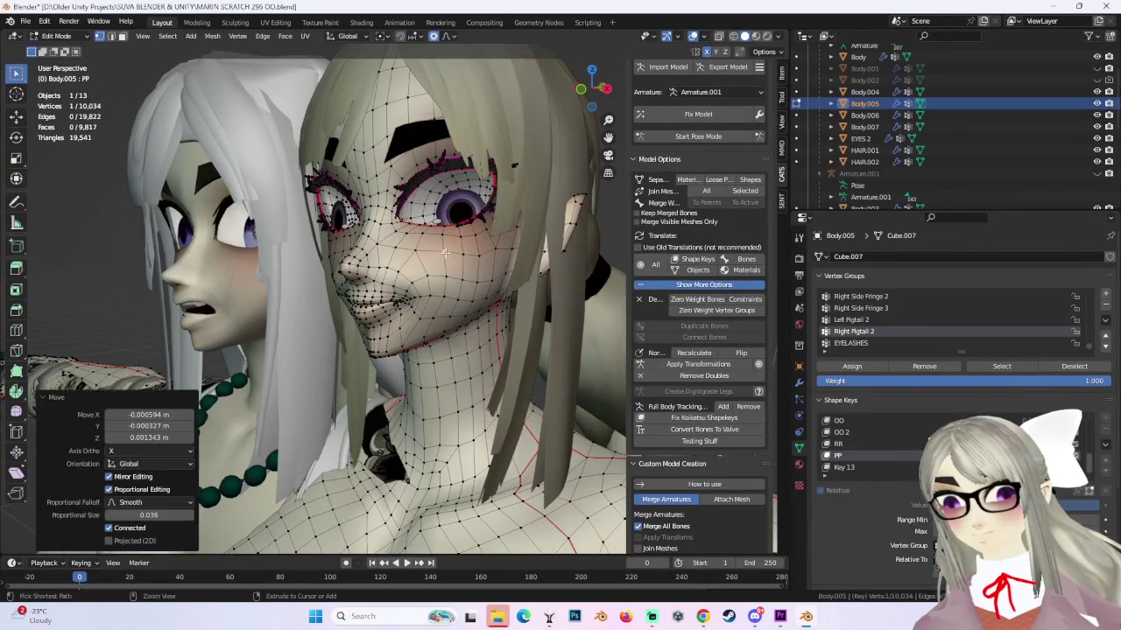
{"action": "key", "text": "g"}
{"action": "left_click", "coordinate": [447, 261]}
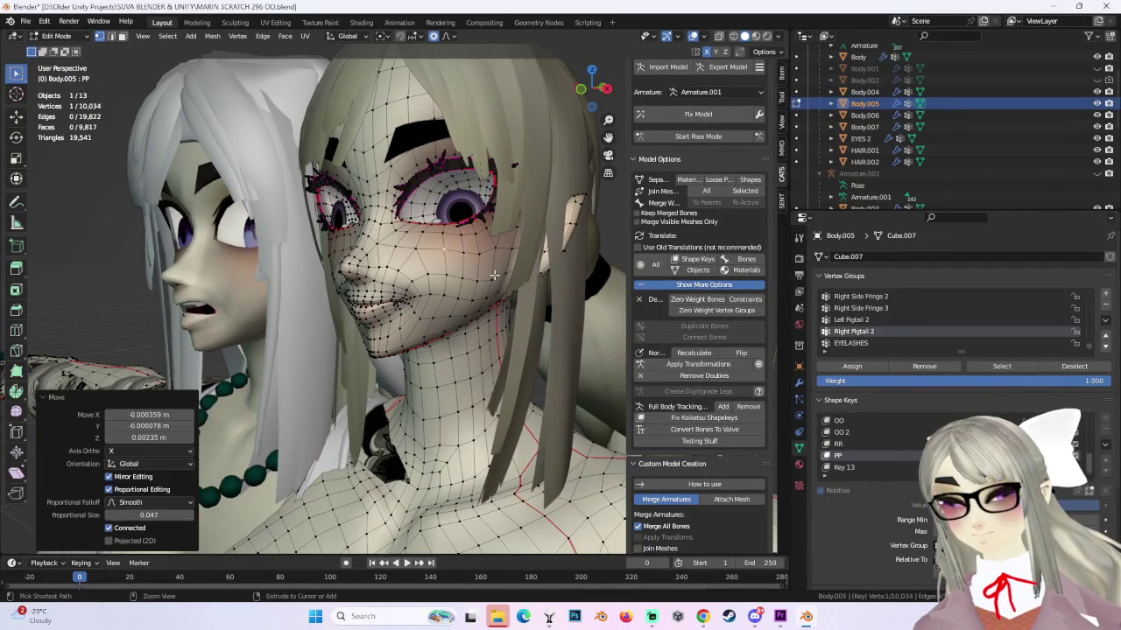
{"action": "key", "text": "ctrl+z"}
{"action": "key", "text": "g"}
{"action": "left_click", "coordinate": [455, 274]}
{"action": "key", "text": "ctrl+z"}
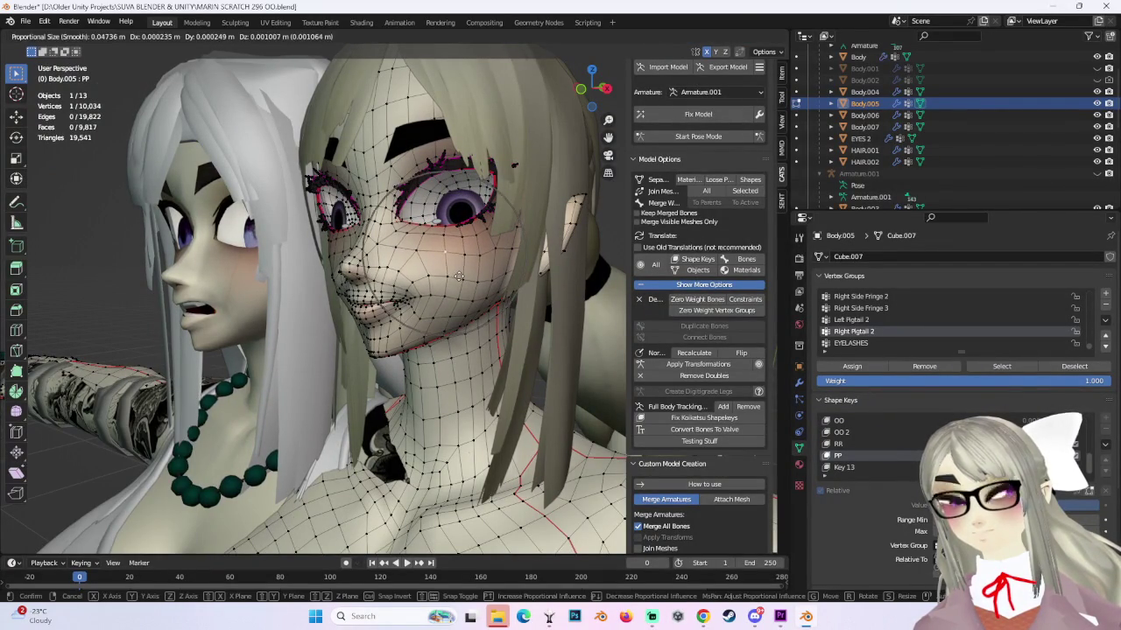
{"action": "left_click", "coordinate": [458, 275]}
{"action": "key", "text": "ctrl+z"}
{"action": "left_click", "coordinate": [456, 273]}
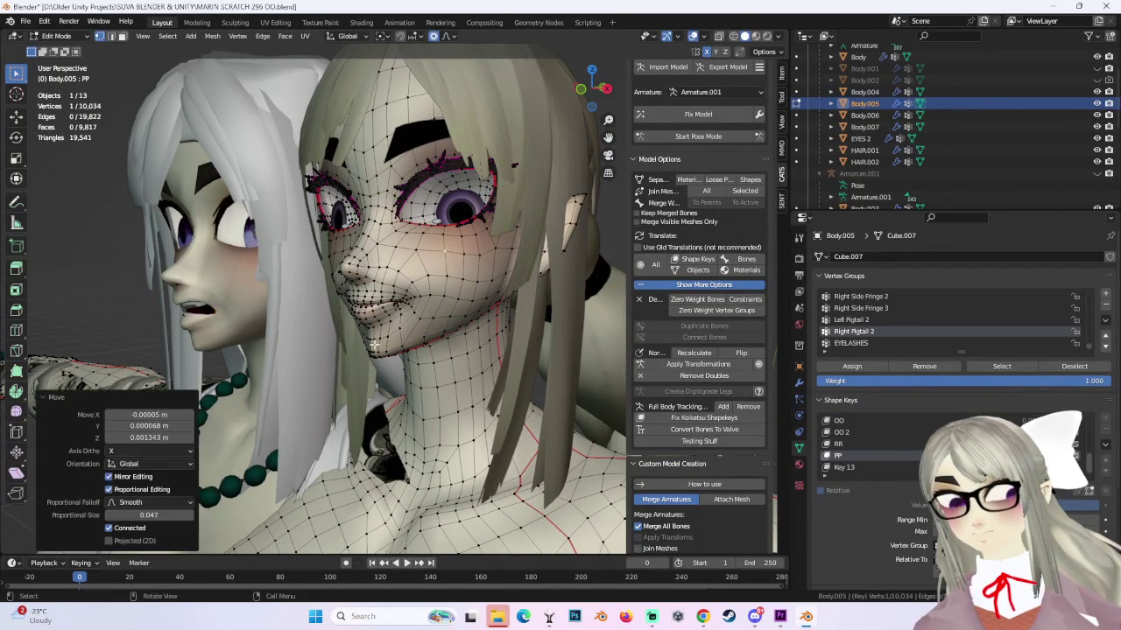
Lift the mouth corner 0.001785 m in Z at 0.043 proportional size, discarding neck-distorting moves.
{"action": "key", "text": "g"}
{"action": "left_click", "coordinate": [376, 353]}
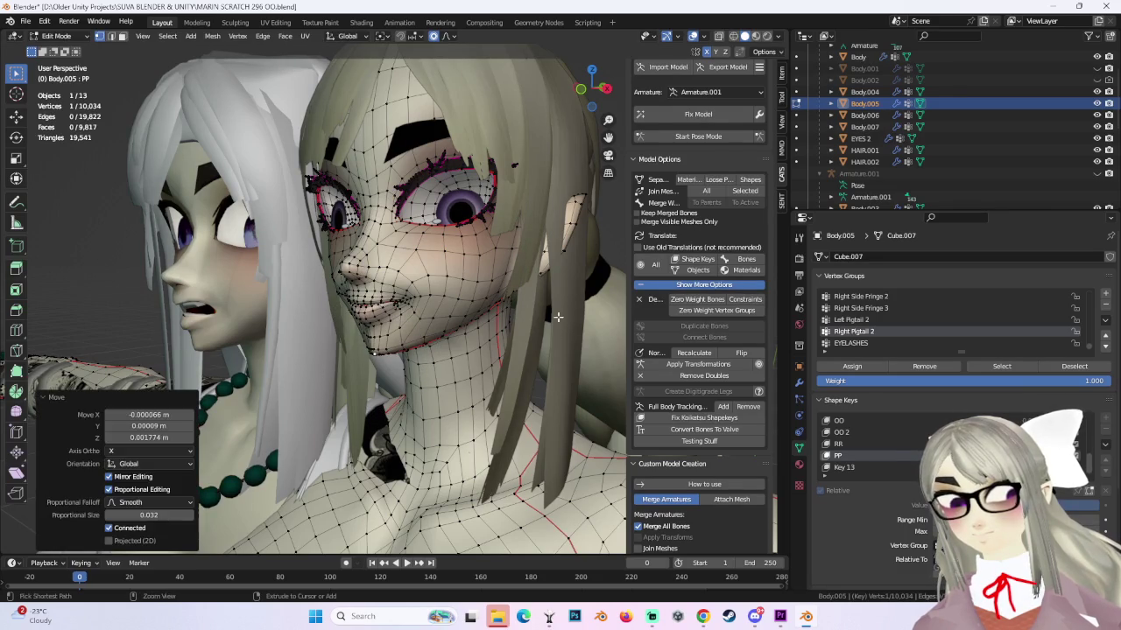
{"action": "key", "text": "ctrl+z"}
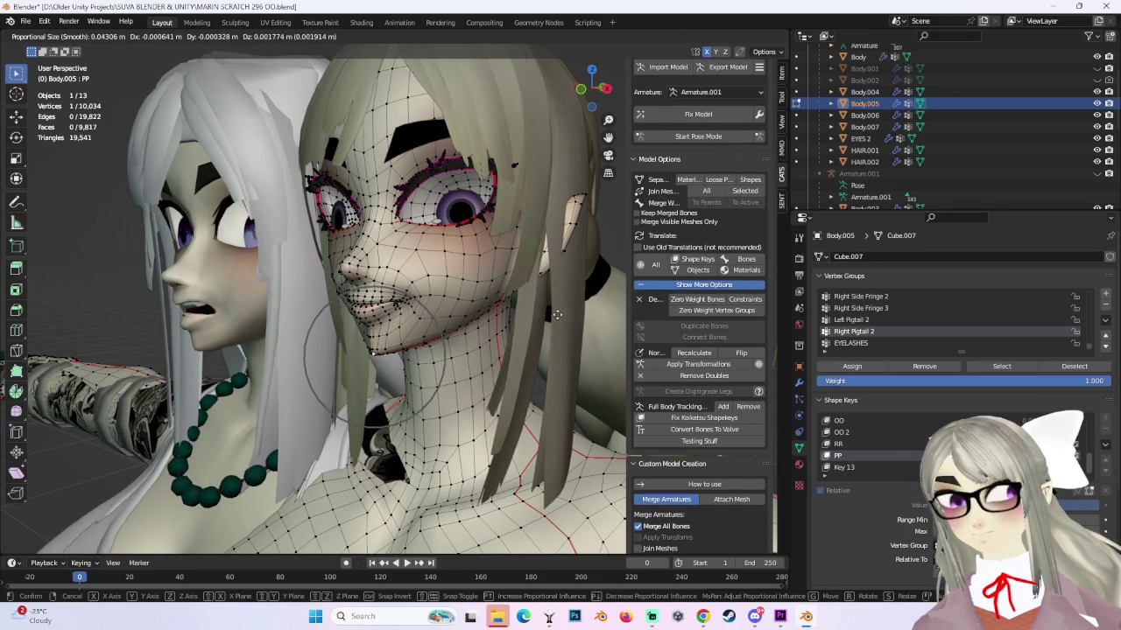
{"action": "left_click", "coordinate": [556, 314]}
{"action": "key", "text": "ctrl+z"}
{"action": "key", "text": "g"}
{"action": "left_click", "coordinate": [558, 309]}
{"action": "key", "text": "ctrl+z"}
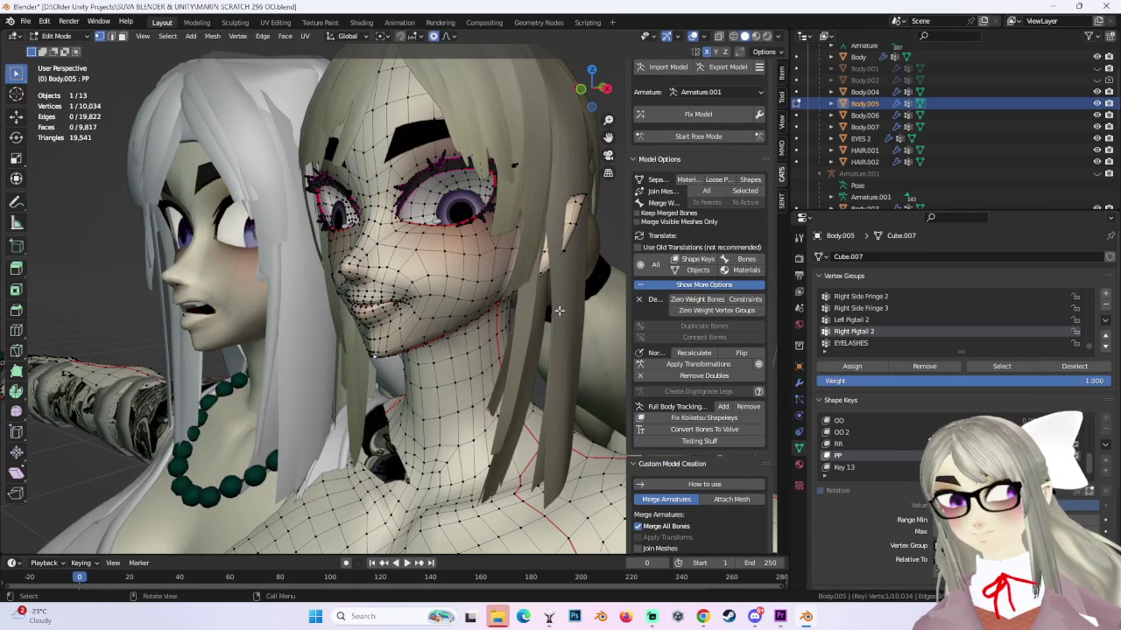
{"action": "key", "text": "g"}
{"action": "left_click", "coordinate": [558, 309]}
{"action": "mouse_move", "coordinate": [558, 310]}
{"action": "middle_mouse_down"}
{"action": "mouse_move", "coordinate": [422, 321]}
{"action": "mouse_move", "coordinate": [508, 324]}
{"action": "middle_mouse_up"}
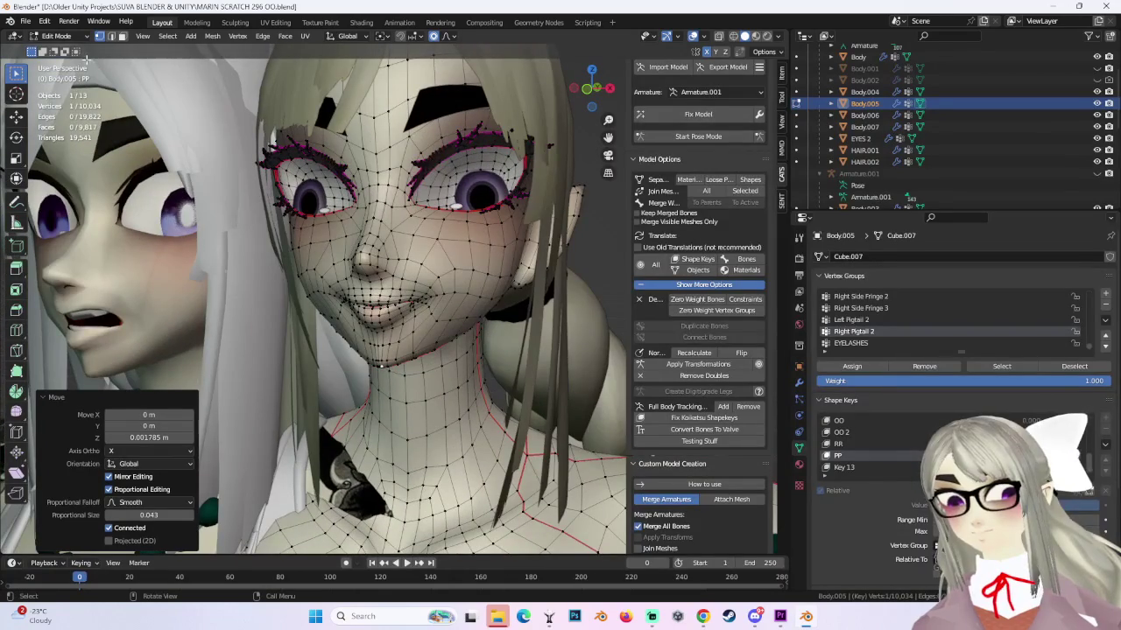
Switch to Object Mode and orbit to check the smile.
{"action": "left_click", "coordinate": [56, 36]}
{"action": "left_click", "coordinate": [59, 51]}
{"action": "mouse_move", "coordinate": [593, 255]}
{"action": "middle_mouse_down"}
{"action": "mouse_move", "coordinate": [494, 293]}
{"action": "mouse_move", "coordinate": [533, 329]}
{"action": "mouse_move", "coordinate": [485, 336]}
{"action": "mouse_move", "coordinate": [471, 306]}
{"action": "middle_mouse_up"}
Inspect the smile from another angle, then return the face mesh to Edit Mode.
{"action": "scroll", "coordinate": [479, 284], "scroll_direction": "up", "scroll_amount": 3}
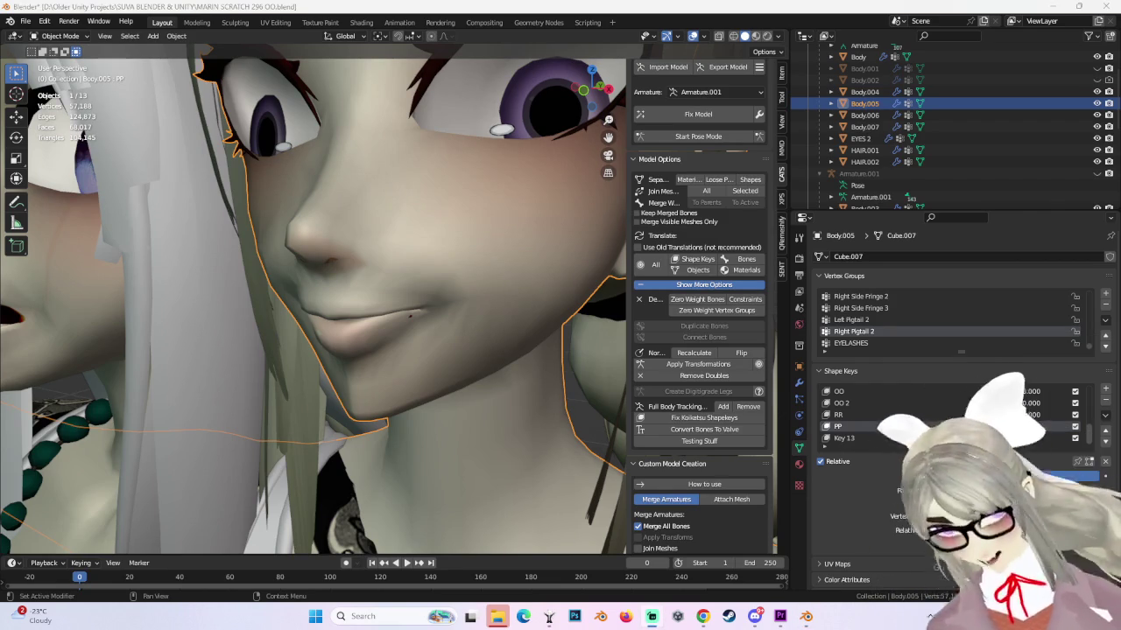
{"action": "mouse_move", "coordinate": [293, 317]}
{"action": "middle_mouse_down"}
{"action": "mouse_move", "coordinate": [473, 300]}
{"action": "mouse_move", "coordinate": [546, 259]}
{"action": "mouse_move", "coordinate": [312, 311]}
{"action": "mouse_move", "coordinate": [420, 267]}
{"action": "mouse_move", "coordinate": [489, 285]}
{"action": "mouse_move", "coordinate": [371, 267]}
{"action": "mouse_move", "coordinate": [532, 290]}
{"action": "mouse_move", "coordinate": [467, 267]}
{"action": "mouse_move", "coordinate": [508, 241]}
{"action": "mouse_move", "coordinate": [537, 250]}
{"action": "middle_mouse_up"}
{"action": "left_click", "coordinate": [87, 39]}
{"action": "left_click", "coordinate": [52, 68]}
Make two small soft adjustments to a lip vertex.
{"action": "key", "text": "g"}
{"action": "left_click", "coordinate": [371, 267]}
{"action": "key", "text": "g"}
{"action": "left_click", "coordinate": [419, 275]}
Review the smile in Object Mode, test the OO shape key value, then re-enter Edit Mode.
{"action": "left_click", "coordinate": [63, 50]}
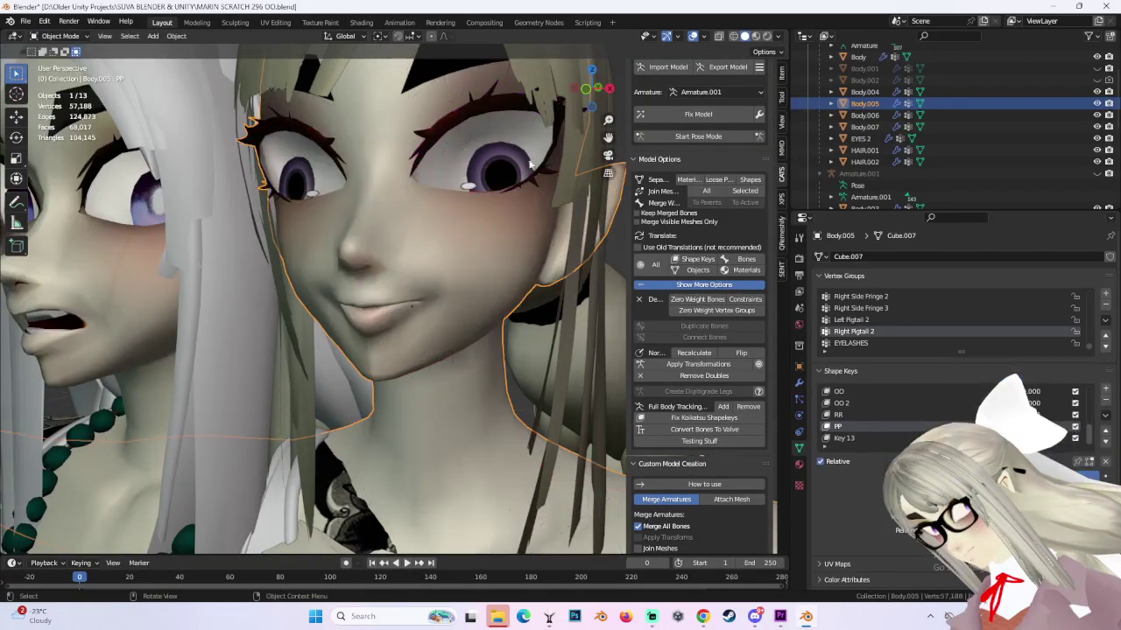
{"action": "mouse_move", "coordinate": [443, 293]}
{"action": "middle_mouse_down"}
{"action": "mouse_move", "coordinate": [414, 317]}
{"action": "mouse_move", "coordinate": [530, 334]}
{"action": "mouse_move", "coordinate": [433, 358]}
{"action": "mouse_move", "coordinate": [429, 341]}
{"action": "mouse_move", "coordinate": [435, 360]}
{"action": "mouse_move", "coordinate": [437, 346]}
{"action": "mouse_move", "coordinate": [467, 363]}
{"action": "mouse_move", "coordinate": [451, 305]}
{"action": "mouse_move", "coordinate": [457, 344]}
{"action": "mouse_move", "coordinate": [435, 322]}
{"action": "mouse_move", "coordinate": [444, 251]}
{"action": "mouse_move", "coordinate": [457, 332]}
{"action": "mouse_move", "coordinate": [411, 324]}
{"action": "mouse_move", "coordinate": [446, 317]}
{"action": "middle_mouse_up"}
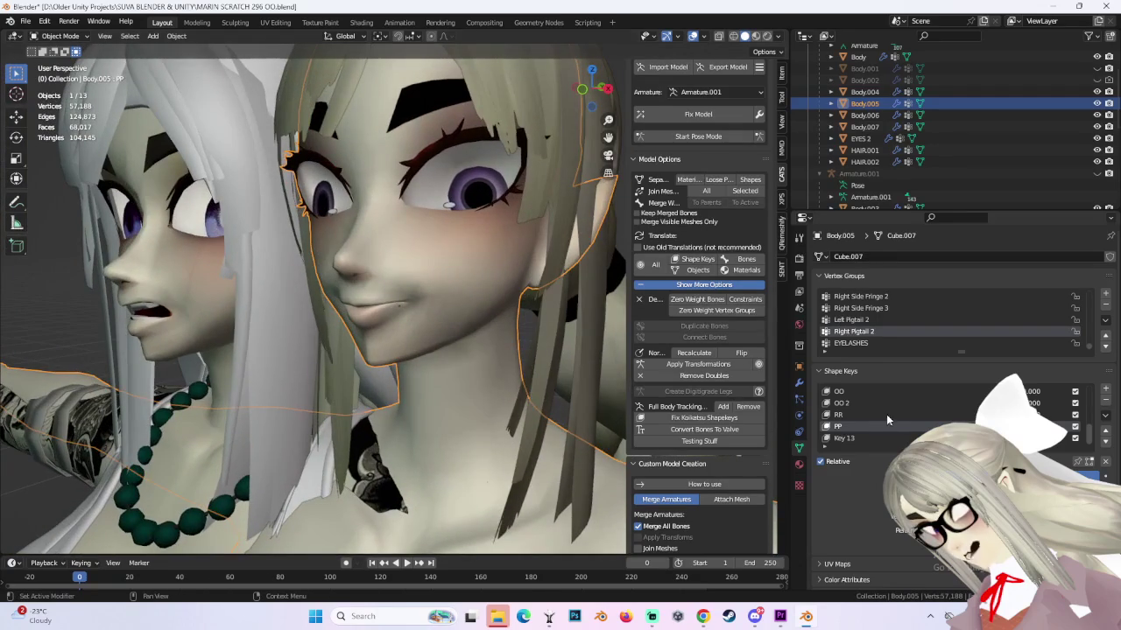
{"action": "left_click_drag", "start_coordinate": [1031, 396], "coordinate": [1063, 396]}
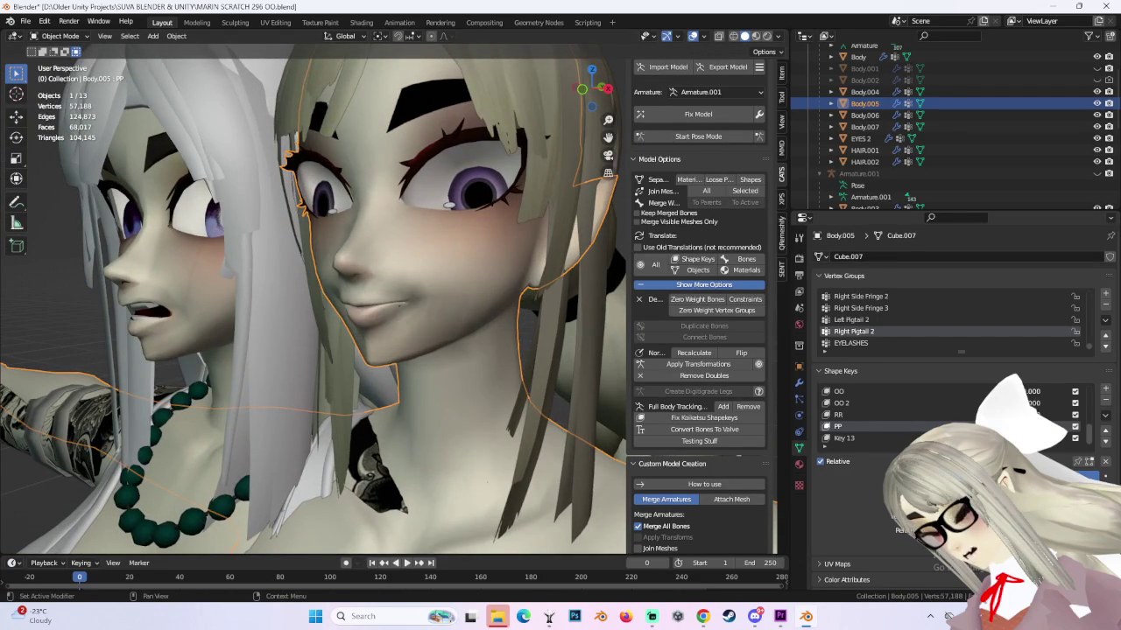
{"action": "middle_click_drag", "start_coordinate": [613, 346], "coordinate": [414, 323]}
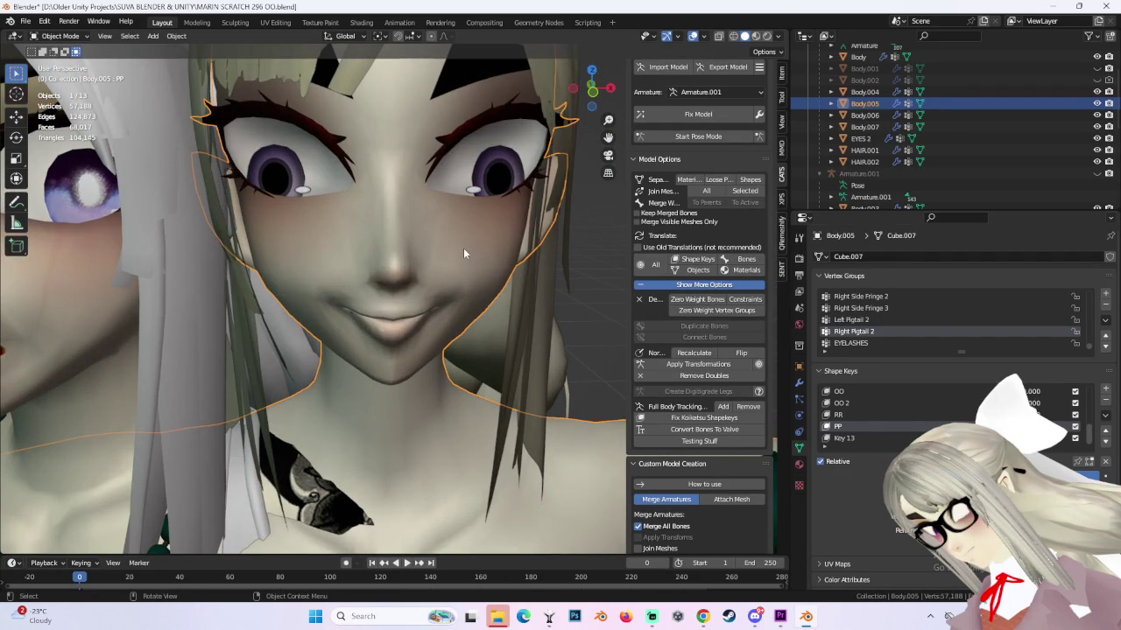
{"action": "mouse_move", "coordinate": [462, 246]}
{"action": "middle_mouse_down"}
{"action": "mouse_move", "coordinate": [506, 288]}
{"action": "mouse_move", "coordinate": [452, 309]}
{"action": "mouse_move", "coordinate": [463, 250]}
{"action": "mouse_move", "coordinate": [372, 263]}
{"action": "mouse_move", "coordinate": [442, 316]}
{"action": "mouse_move", "coordinate": [430, 321]}
{"action": "mouse_move", "coordinate": [483, 324]}
{"action": "mouse_move", "coordinate": [468, 295]}
{"action": "mouse_move", "coordinate": [444, 320]}
{"action": "middle_mouse_up"}
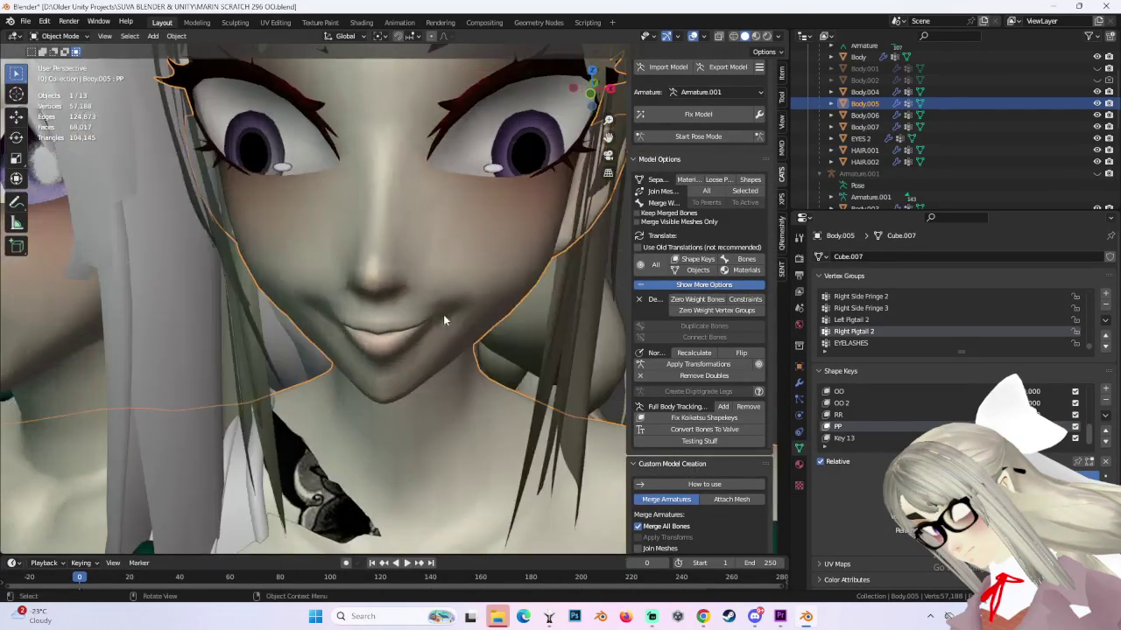
{"action": "left_click", "coordinate": [60, 62]}
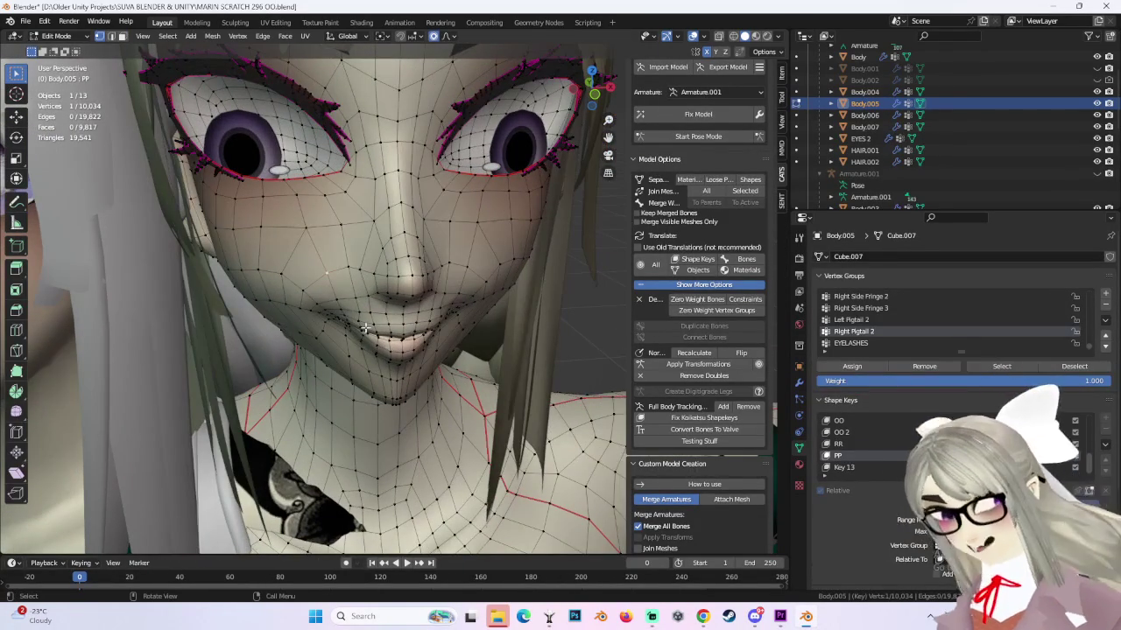
Move the selected lip corner vertices along Y, then try a single lip vertex in right side view.
{"action": "middle_click_drag", "start_coordinate": [388, 298], "coordinate": [388, 317]}
{"action": "key", "text": "g"}
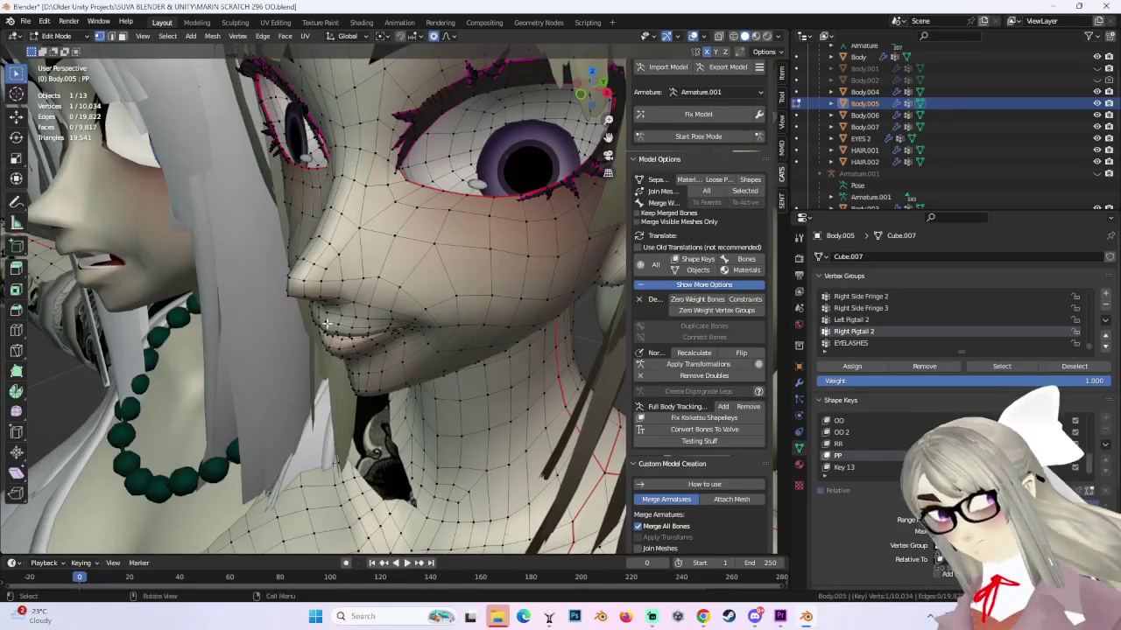
{"action": "mouse_move", "coordinate": [429, 301]}
{"action": "middle_mouse_down"}
{"action": "mouse_move", "coordinate": [334, 327]}
{"action": "mouse_move", "coordinate": [363, 315]}
{"action": "middle_mouse_up"}
{"action": "key", "text": "g"}
{"action": "key", "text": "y"}
{"action": "left_click", "coordinate": [333, 327]}
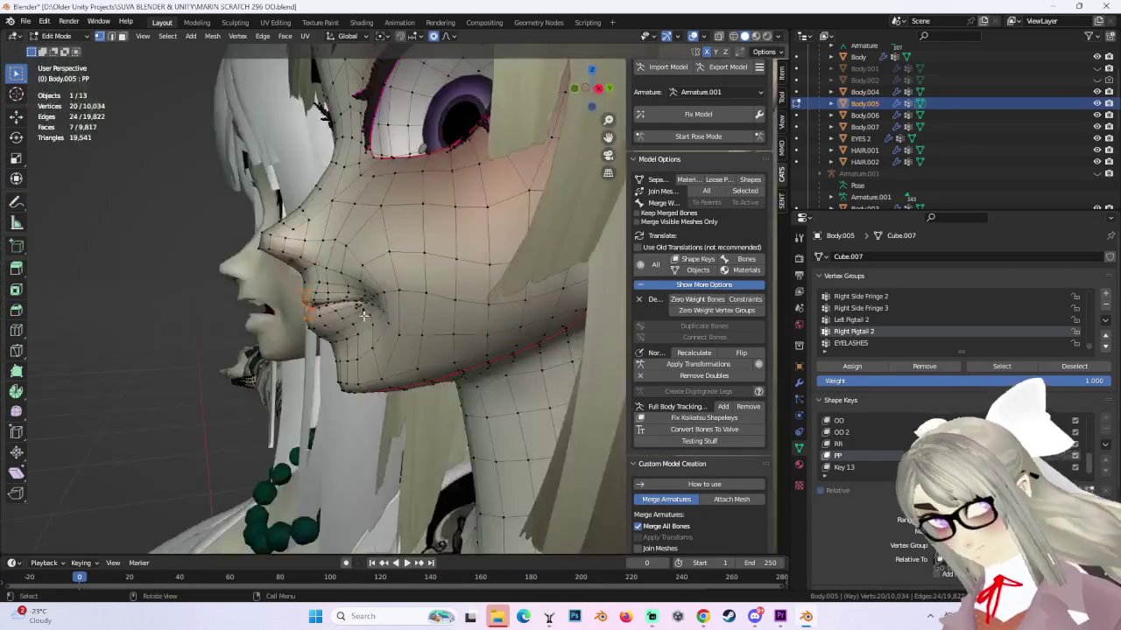
{"action": "key", "text": "g"}
{"action": "left_click", "coordinate": [321, 298]}
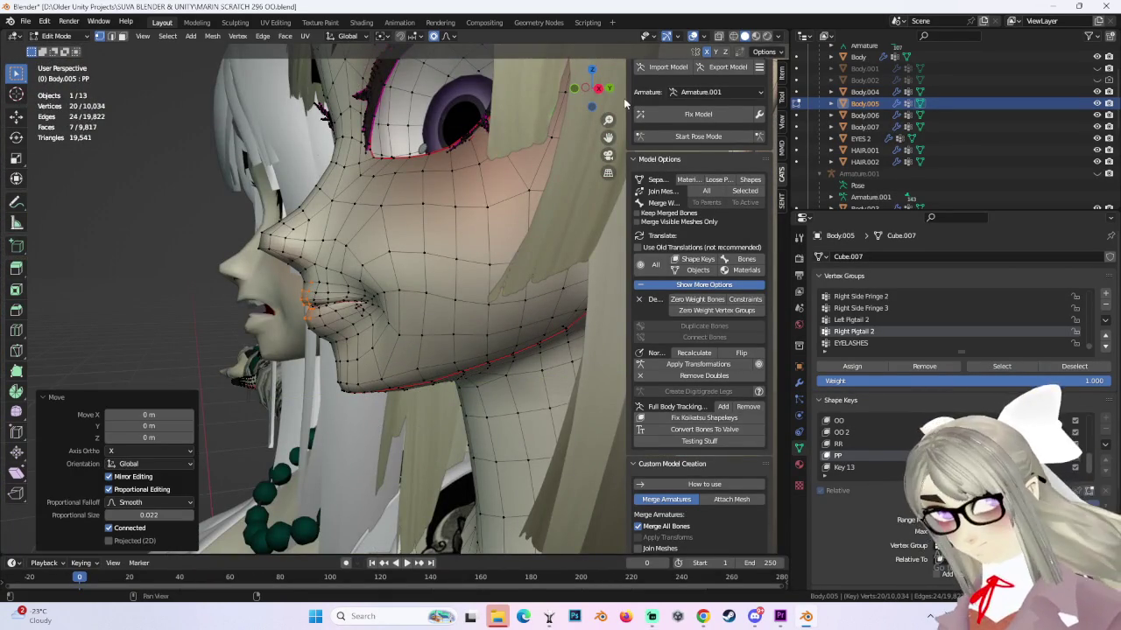
{"action": "key", "text": "KP_3"}
{"action": "left_click", "coordinate": [314, 297]}
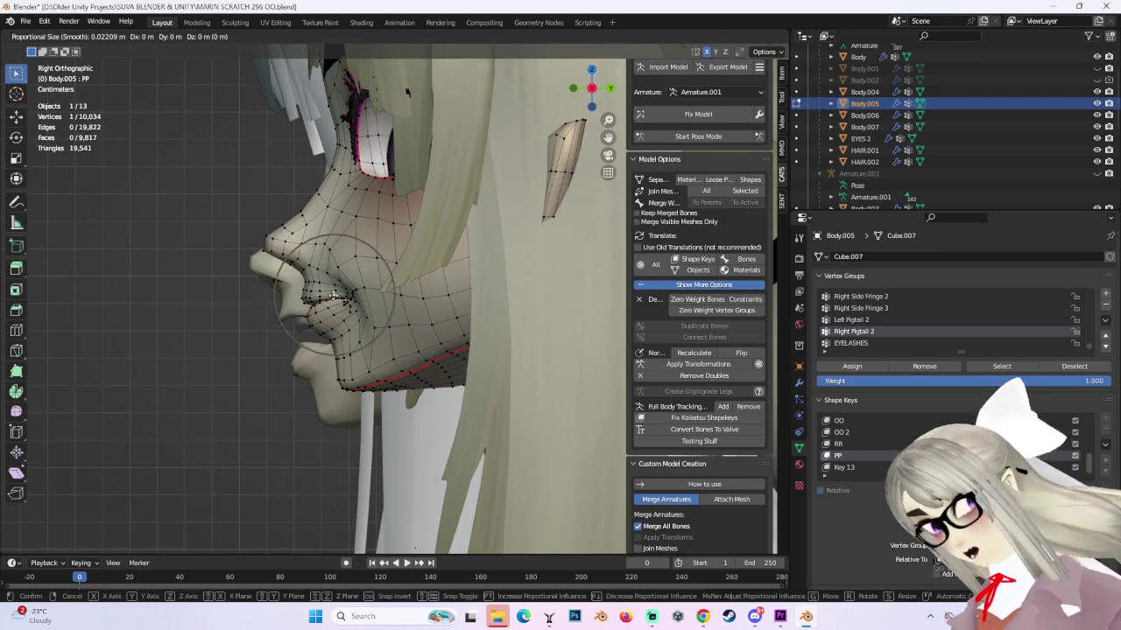
{"action": "key", "text": "g"}
{"action": "left_click", "coordinate": [313, 298]}
{"action": "key", "text": "ctrl+z"}
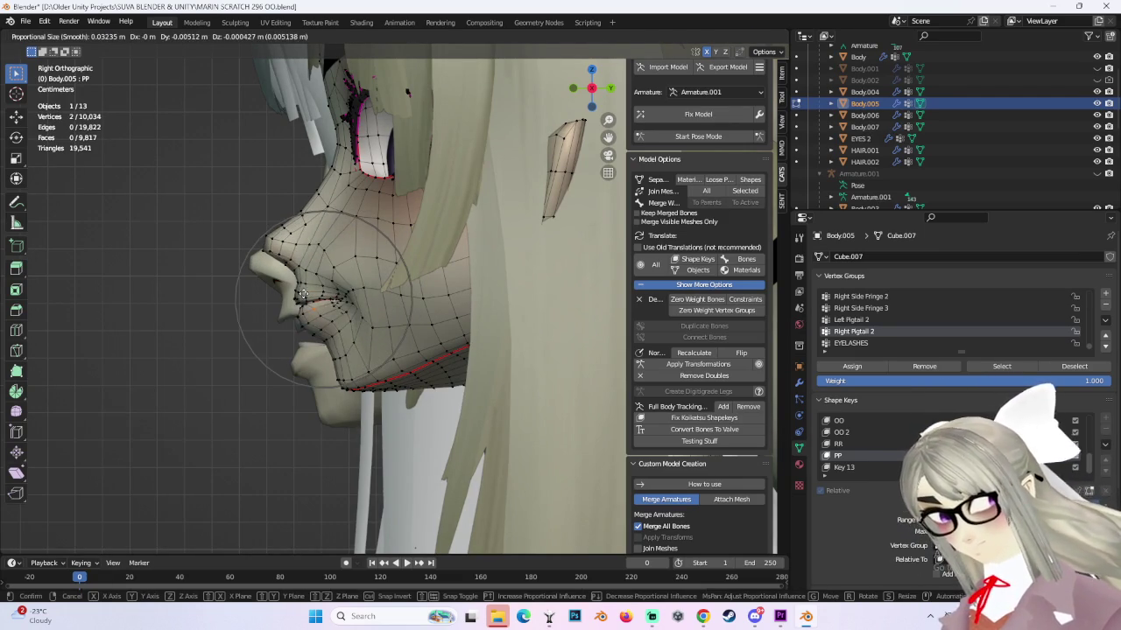
Add two more lip vertices and soft-move them, undoing and retrying until the lip sits right.
{"action": "left_click", "coordinate": [303, 296], "text": "ctrl"}
{"action": "left_click", "coordinate": [316, 322], "text": "shift"}
{"action": "key", "text": "g"}
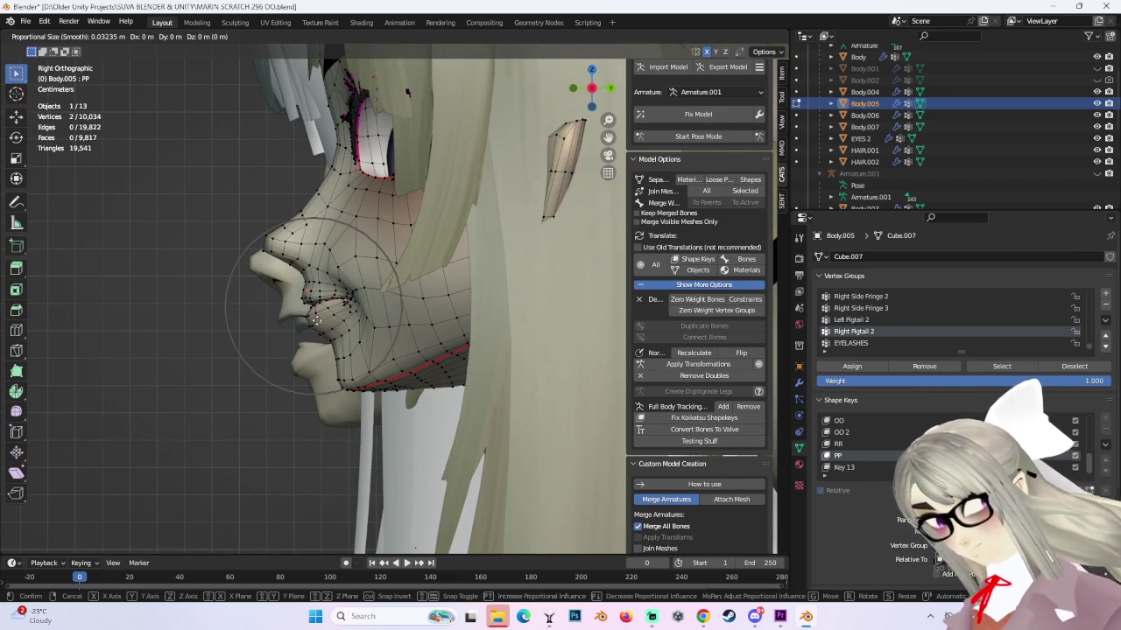
{"action": "left_click", "coordinate": [310, 323]}
{"action": "key", "text": "ctrl+z"}
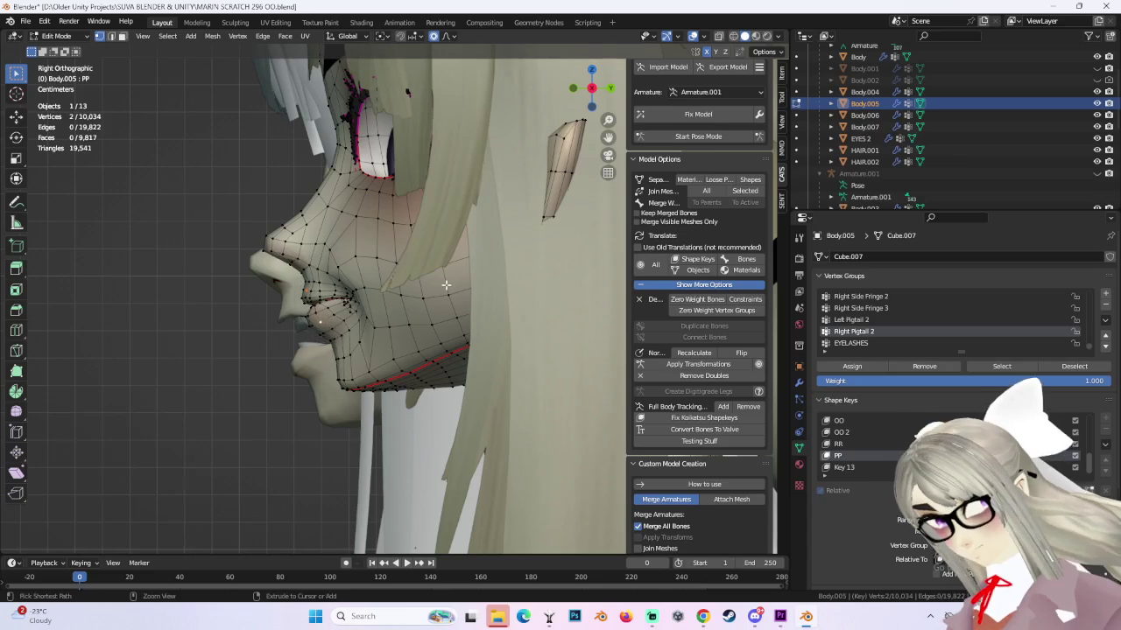
{"action": "key", "text": "g"}
{"action": "key", "text": "Escape"}
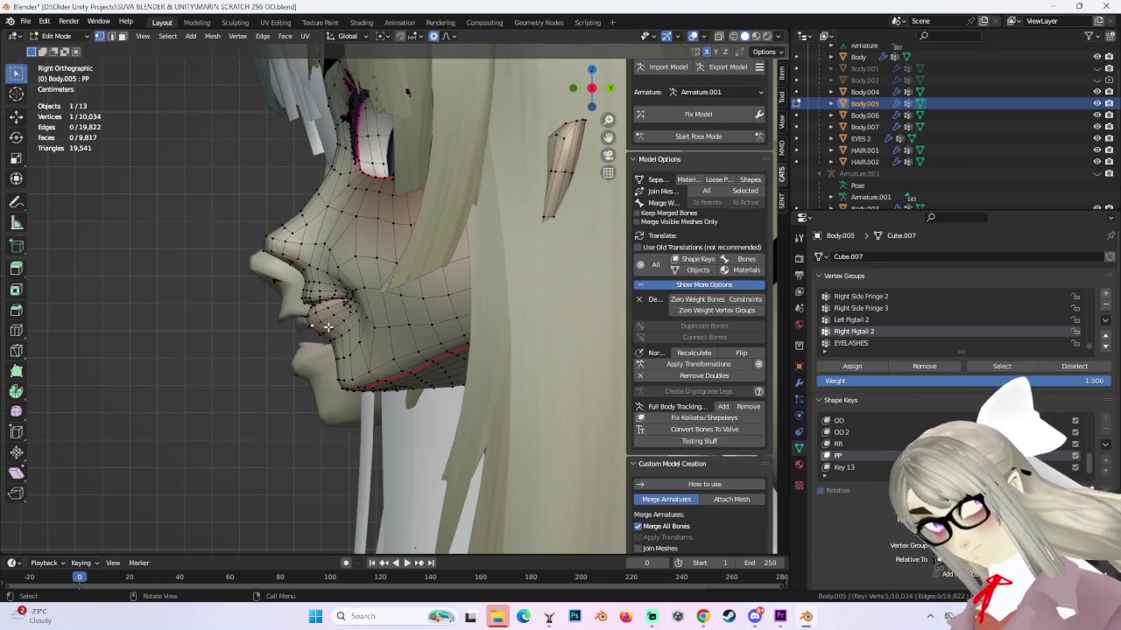
{"action": "key", "text": "g"}
{"action": "left_click", "coordinate": [324, 327]}
{"action": "key", "text": "ctrl+z"}
{"action": "key", "text": "g"}
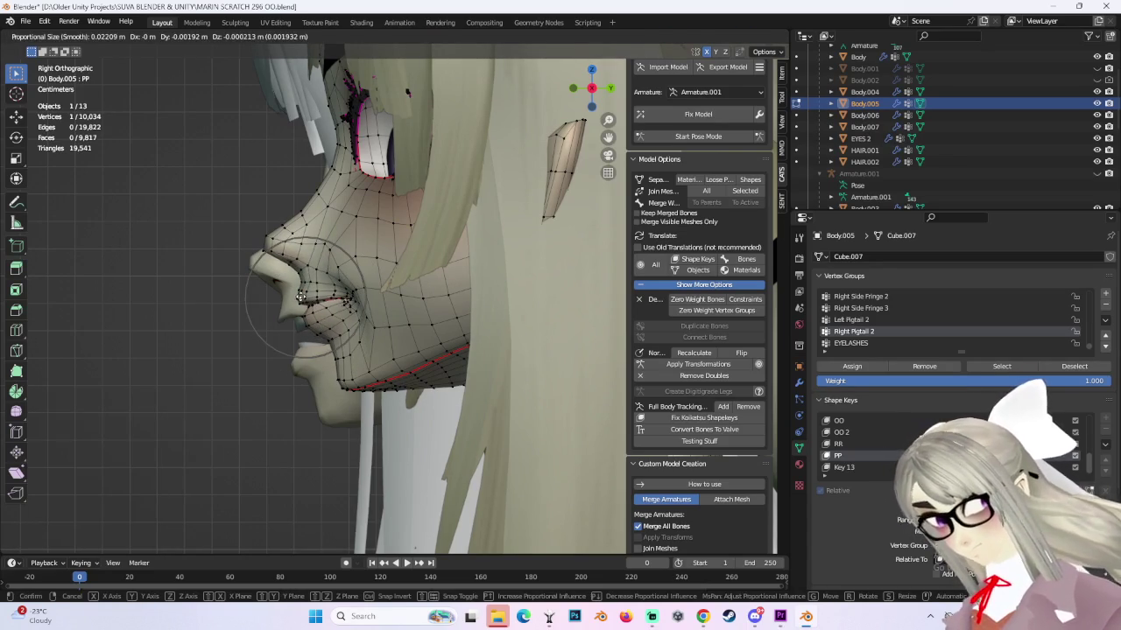
{"action": "left_click", "coordinate": [348, 317]}
Lift the mouth corner and lip corner upward with proportional falloff from perspective and profile views.
{"action": "mouse_move", "coordinate": [348, 317]}
{"action": "middle_mouse_down"}
{"action": "mouse_move", "coordinate": [416, 306]}
{"action": "mouse_move", "coordinate": [403, 313]}
{"action": "middle_mouse_up"}
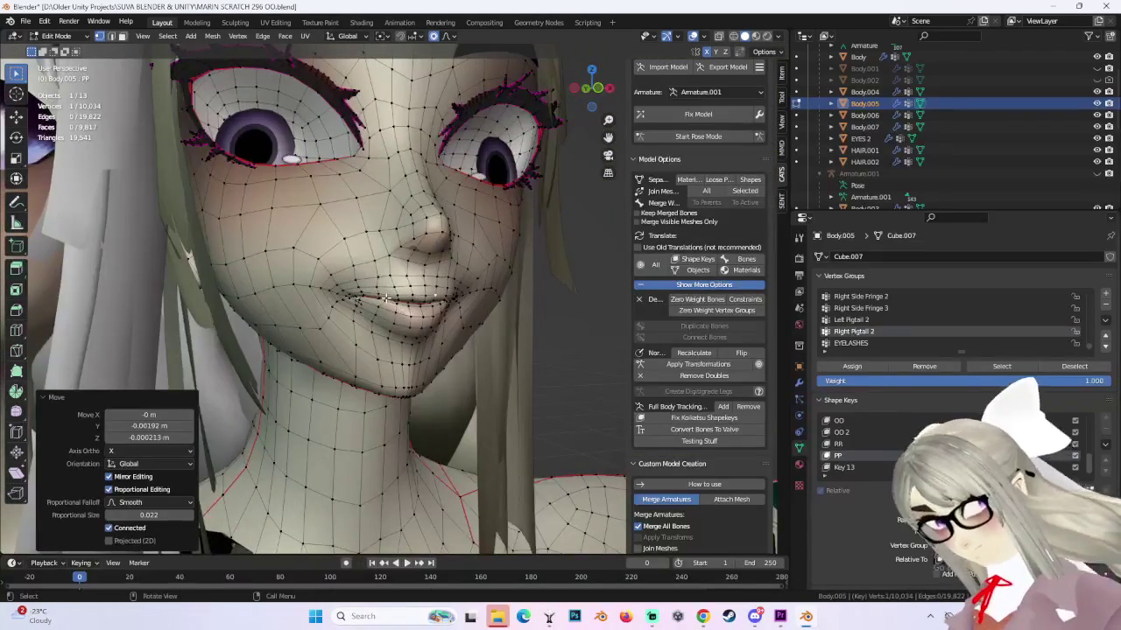
{"action": "key", "text": "g"}
{"action": "left_click", "coordinate": [383, 294]}
{"action": "key", "text": "ctrl+z"}
{"action": "key", "text": "g"}
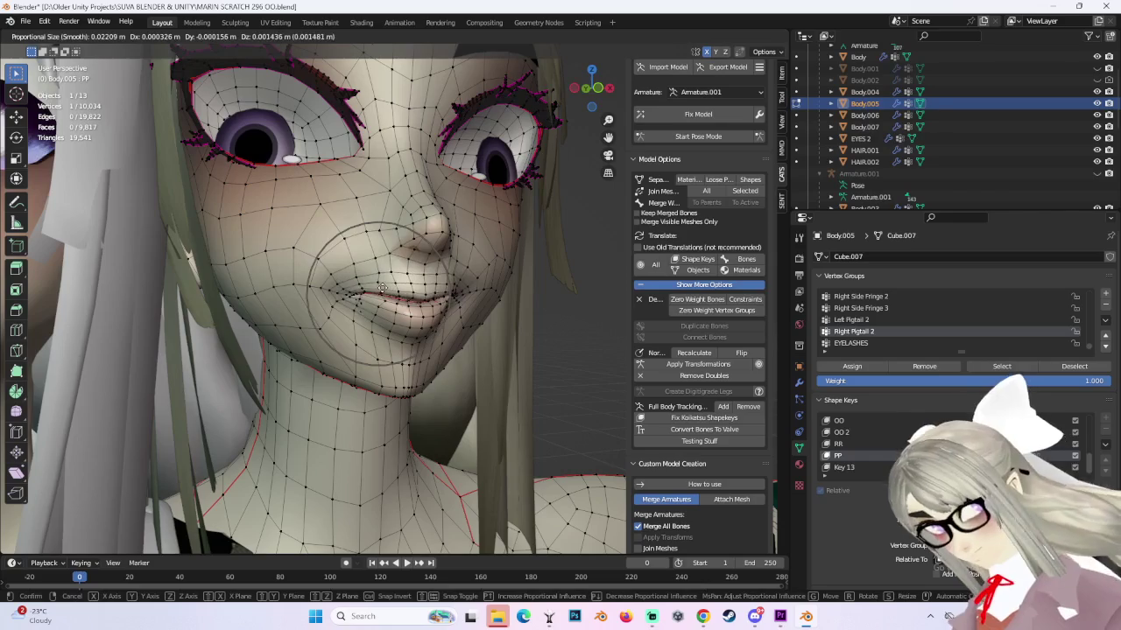
{"action": "left_click", "coordinate": [383, 288]}
{"action": "middle_click_drag", "start_coordinate": [382, 288], "coordinate": [366, 304]}
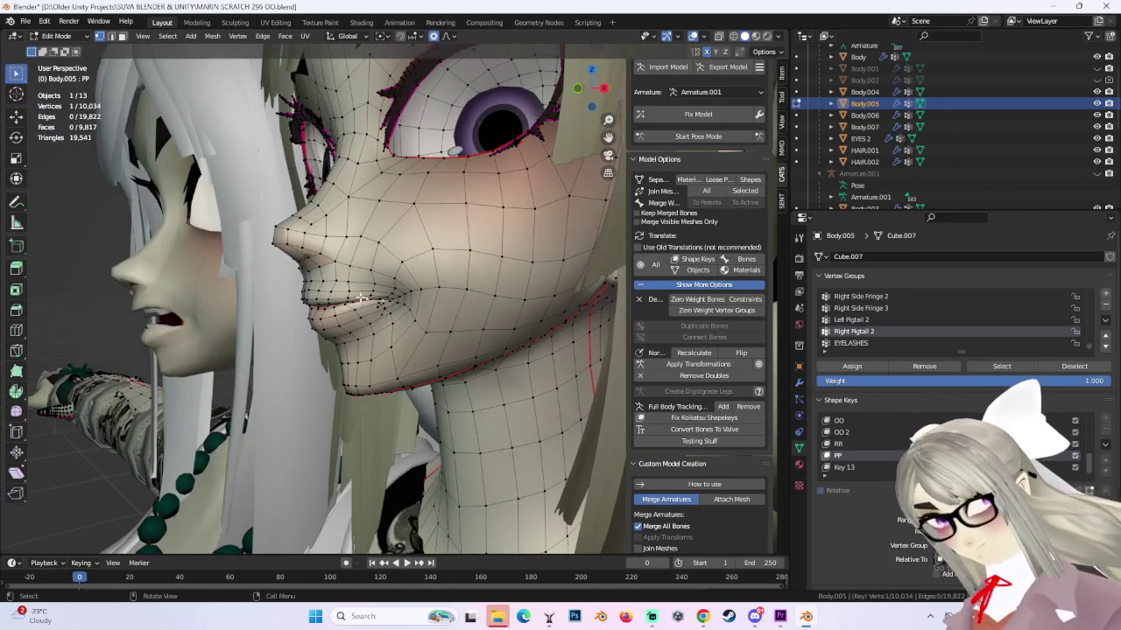
{"action": "key", "text": "g"}
{"action": "left_click", "coordinate": [350, 290]}
{"action": "key", "text": "g"}
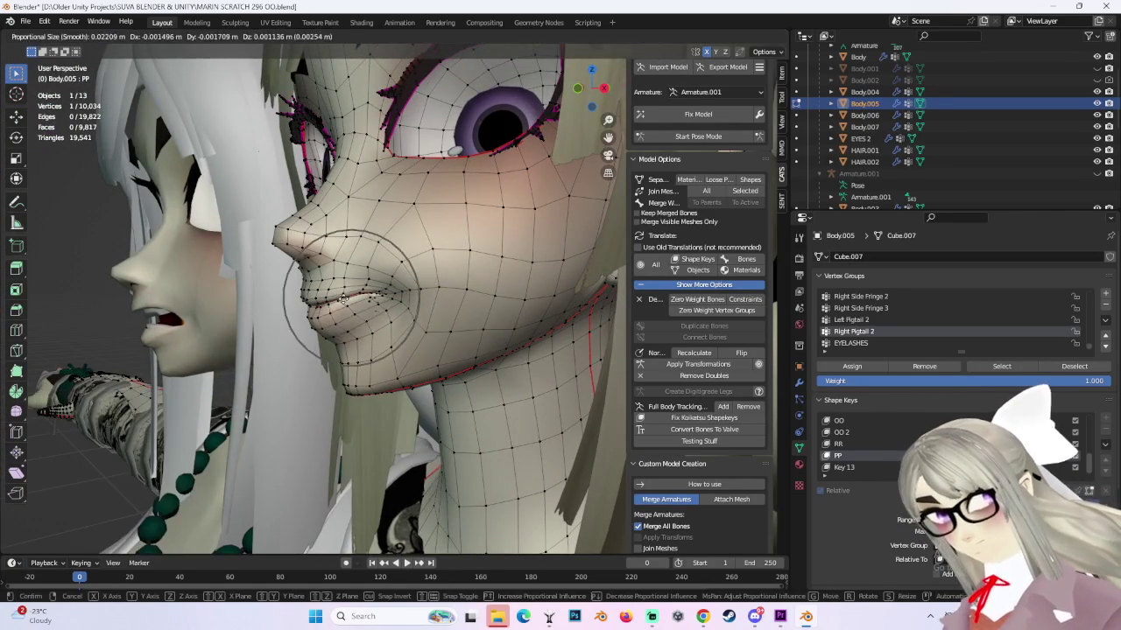
{"action": "left_click", "coordinate": [350, 293]}
Check the mouth from back, front and below, and soft-move the mouth vertices into the curve.
{"action": "mouse_move", "coordinate": [350, 293]}
{"action": "middle_mouse_down"}
{"action": "mouse_move", "coordinate": [474, 306]}
{"action": "mouse_move", "coordinate": [486, 282]}
{"action": "middle_mouse_up"}
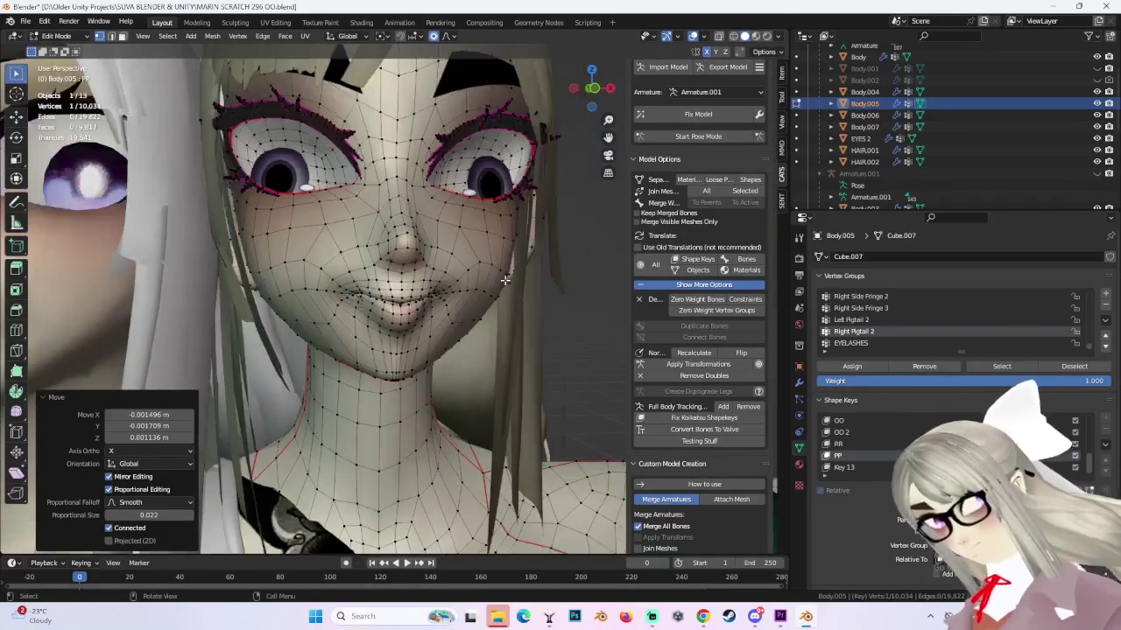
{"action": "left_click", "coordinate": [589, 89]}
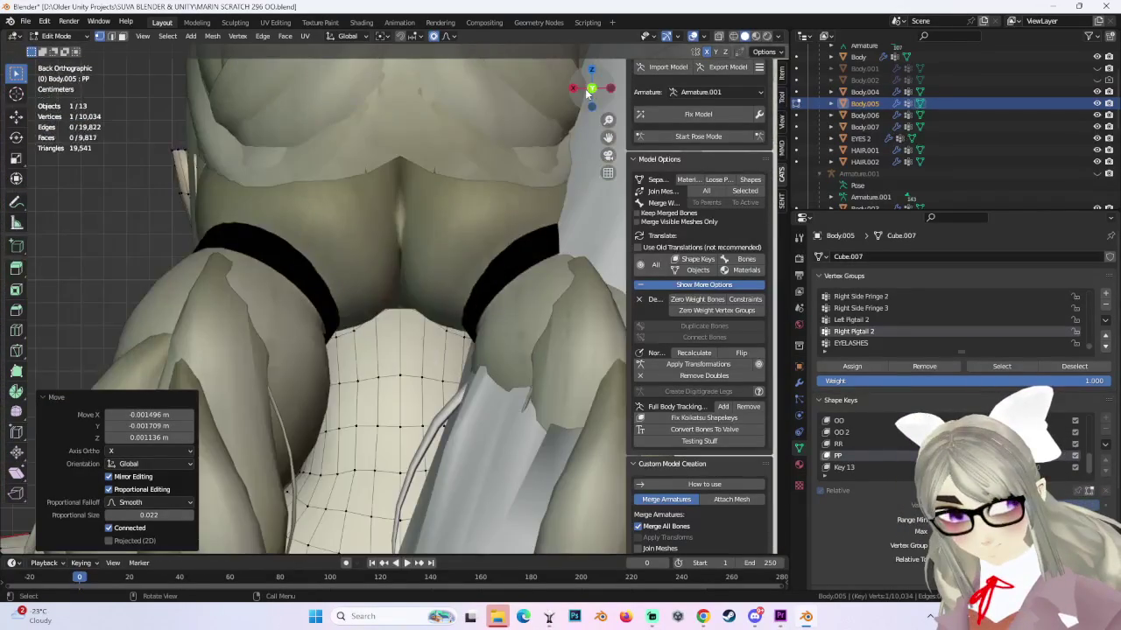
{"action": "middle_click_drag", "start_coordinate": [347, 261], "coordinate": [382, 308]}
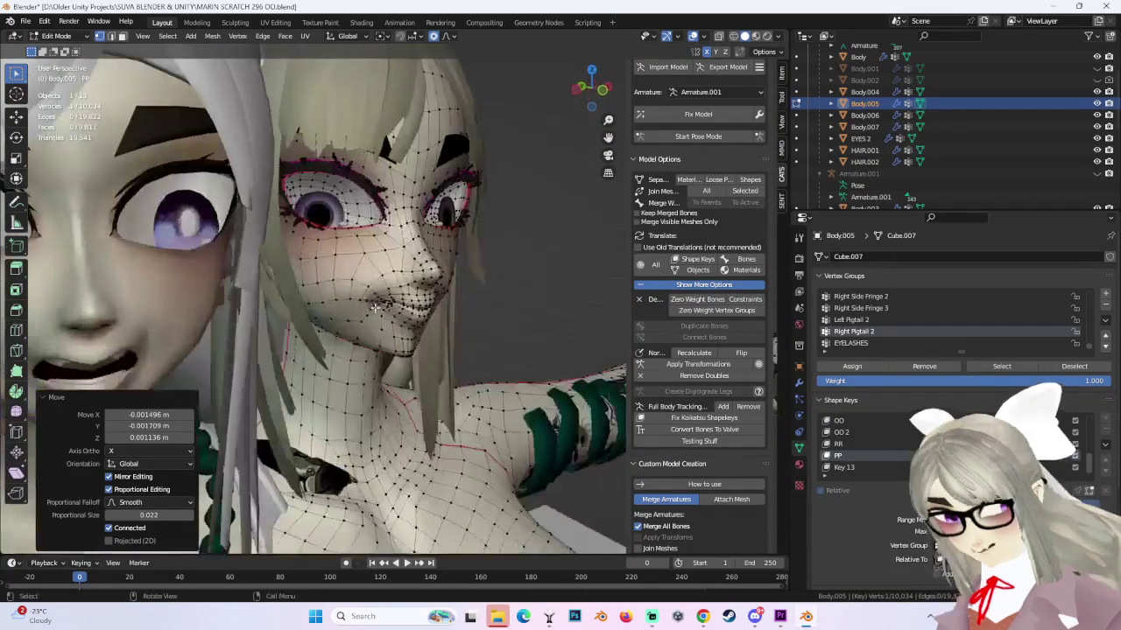
{"action": "scroll", "coordinate": [382, 308], "scroll_direction": "up", "scroll_amount": 3}
{"action": "scroll", "coordinate": [377, 324], "scroll_direction": "up", "scroll_amount": 3}
{"action": "middle_click_drag", "start_coordinate": [376, 324], "coordinate": [355, 383]}
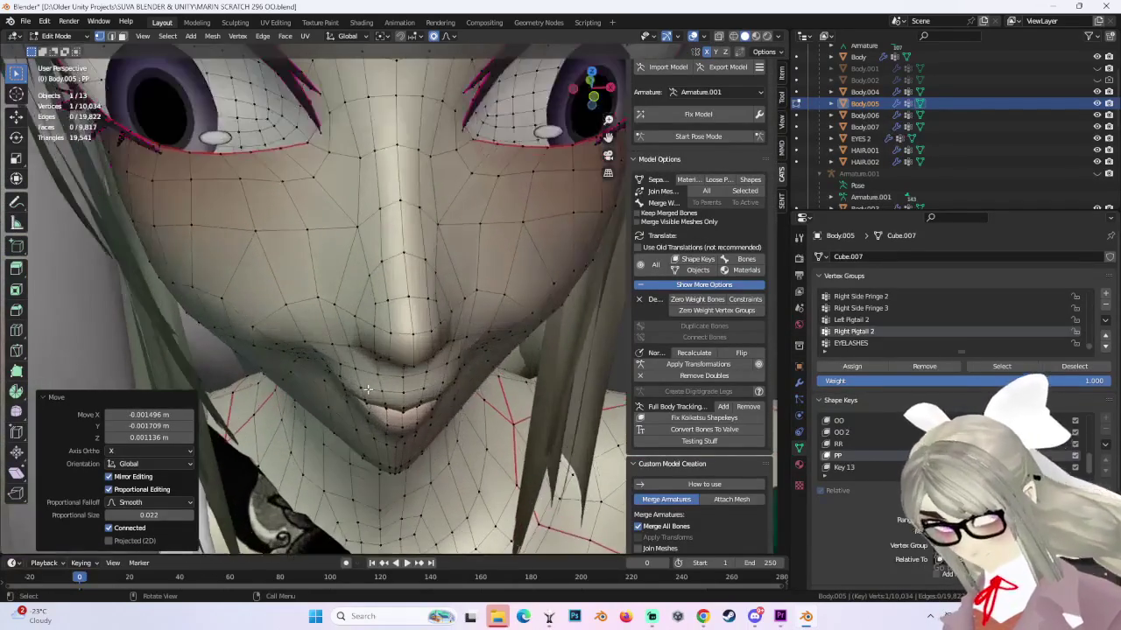
{"action": "key", "text": "g"}
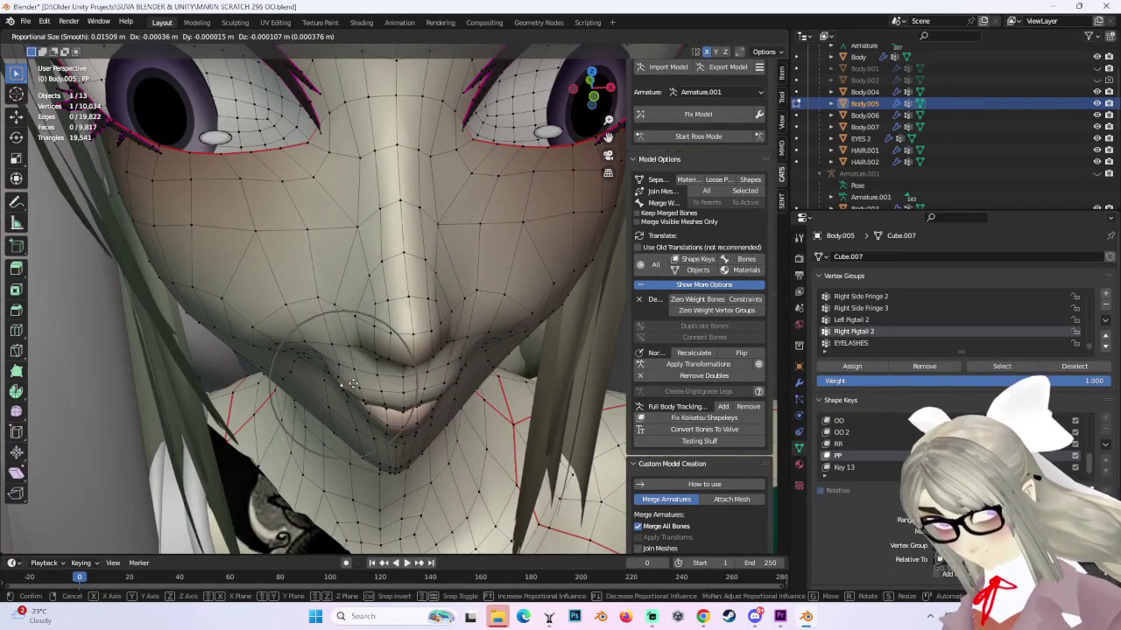
{"action": "scroll", "coordinate": [356, 384], "scroll_direction": "down", "scroll_amount": 3}
{"action": "scroll", "coordinate": [358, 386], "scroll_direction": "up", "scroll_amount": 6}
{"action": "scroll", "coordinate": [361, 387], "scroll_direction": "up", "scroll_amount": 5}
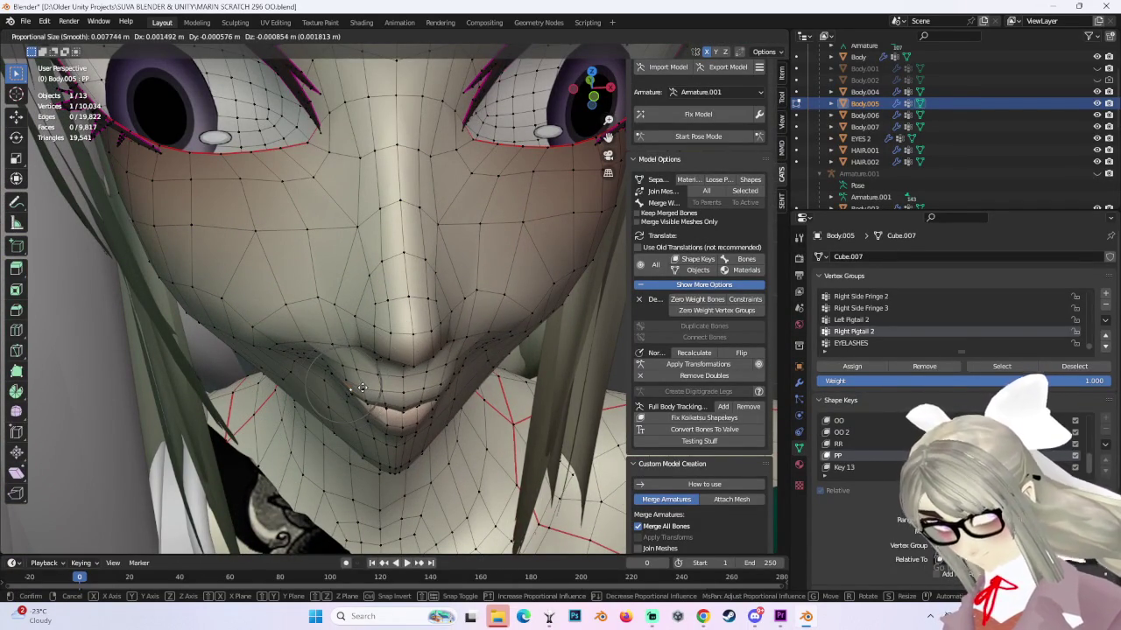
{"action": "left_click", "coordinate": [359, 383]}
{"action": "mouse_move", "coordinate": [359, 382]}
{"action": "middle_mouse_down"}
{"action": "mouse_move", "coordinate": [396, 344]}
{"action": "mouse_move", "coordinate": [338, 325]}
{"action": "middle_mouse_up"}
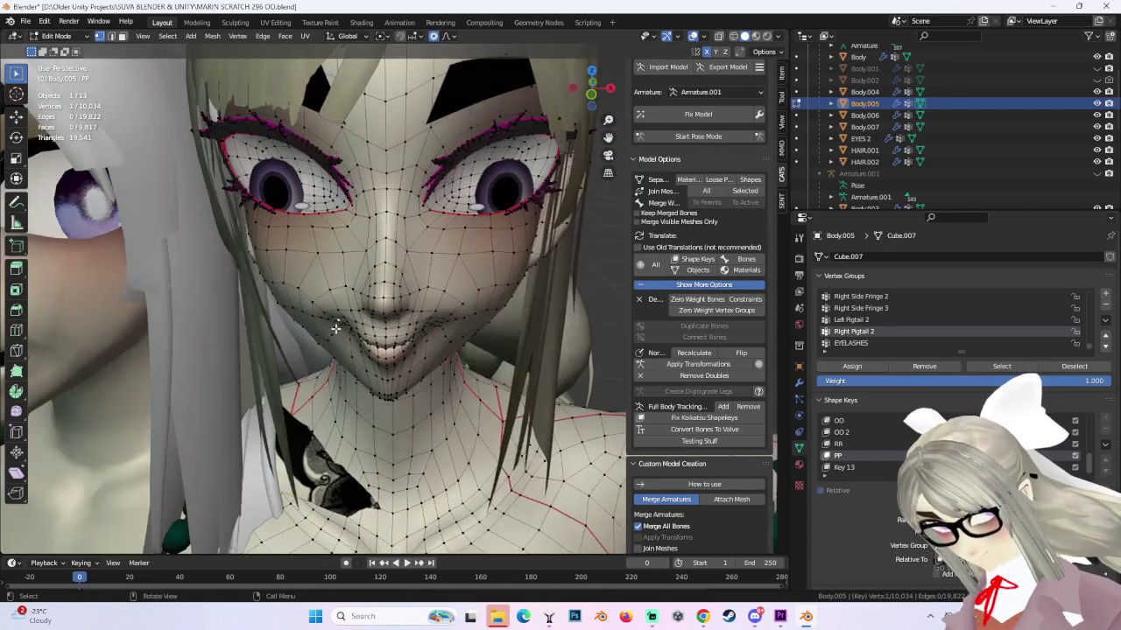
{"action": "key", "text": "g"}
{"action": "left_click", "coordinate": [329, 333]}
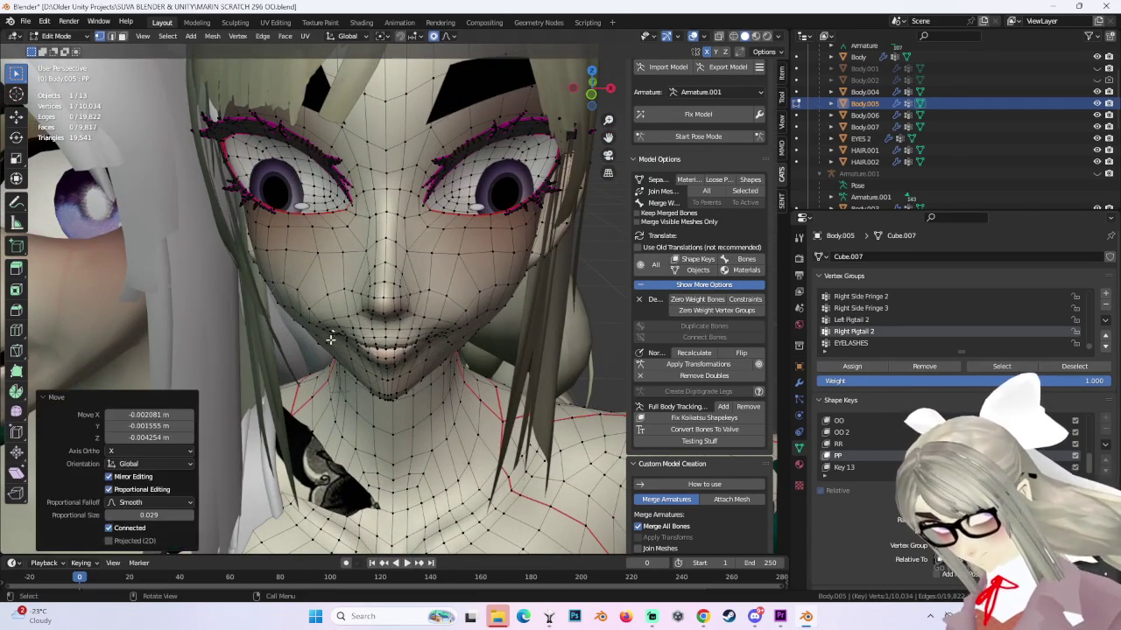
Refine the mouth vertices with further soft moves from below, side and nose angles, ending at 0.020 proportional size.
{"action": "middle_click_drag", "start_coordinate": [429, 306], "coordinate": [441, 317]}
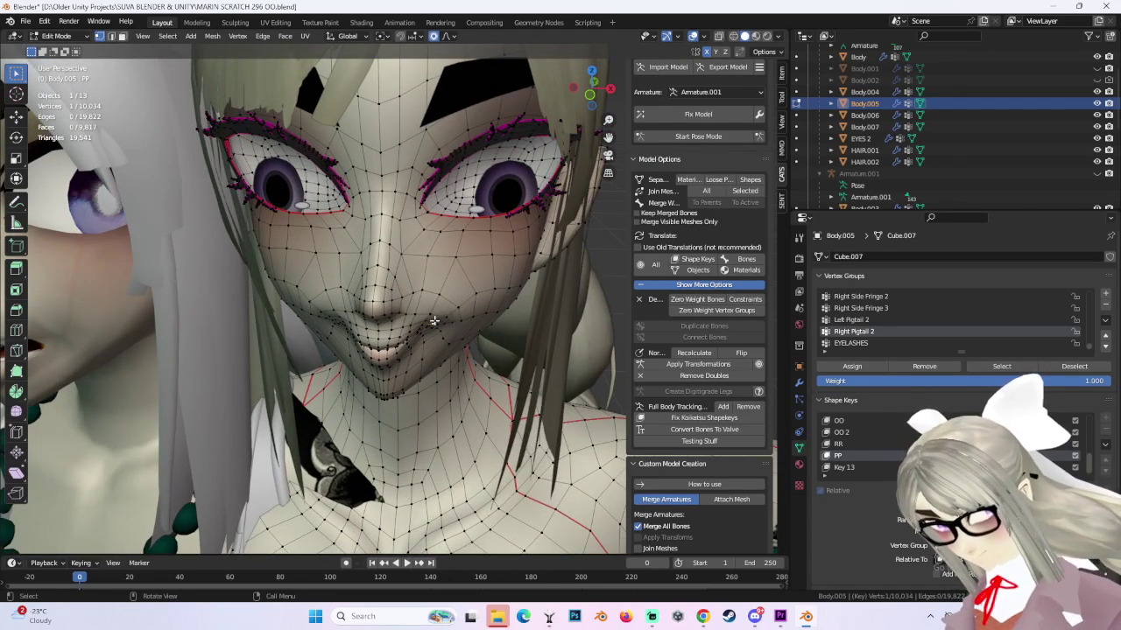
{"action": "key", "text": "g"}
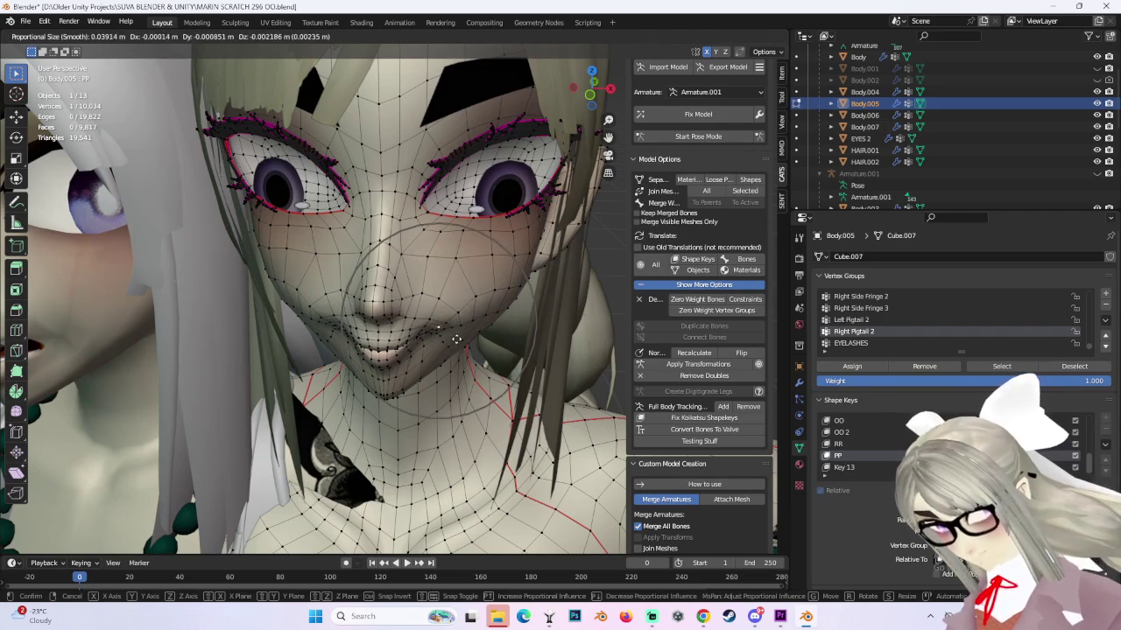
{"action": "left_click", "coordinate": [456, 339]}
{"action": "middle_click_drag", "start_coordinate": [456, 338], "coordinate": [335, 330]}
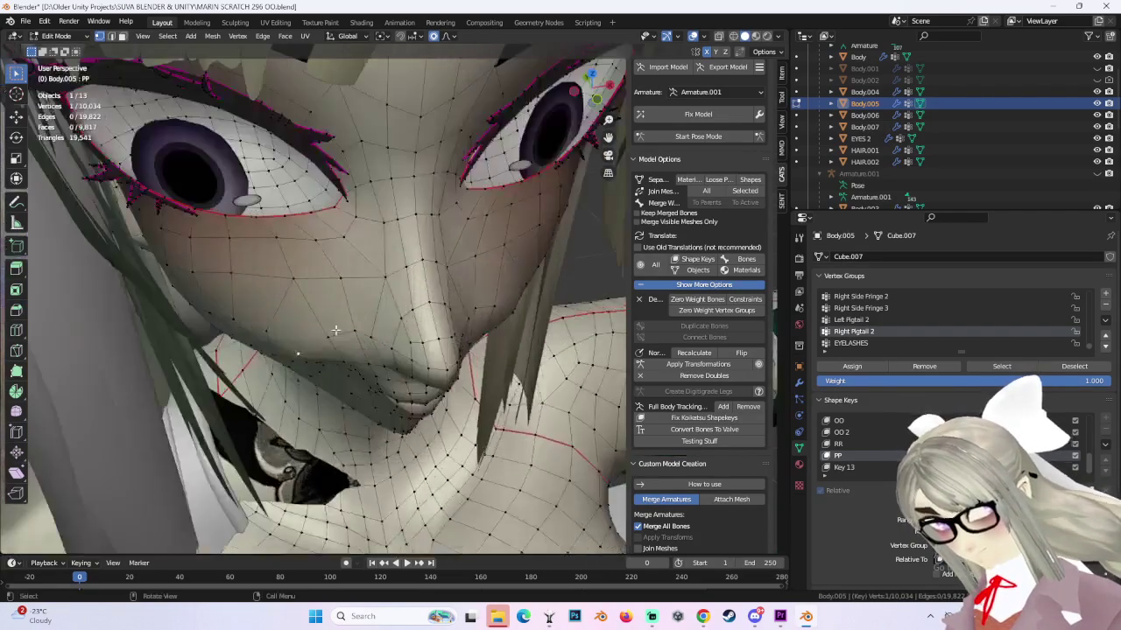
{"action": "key", "text": "g"}
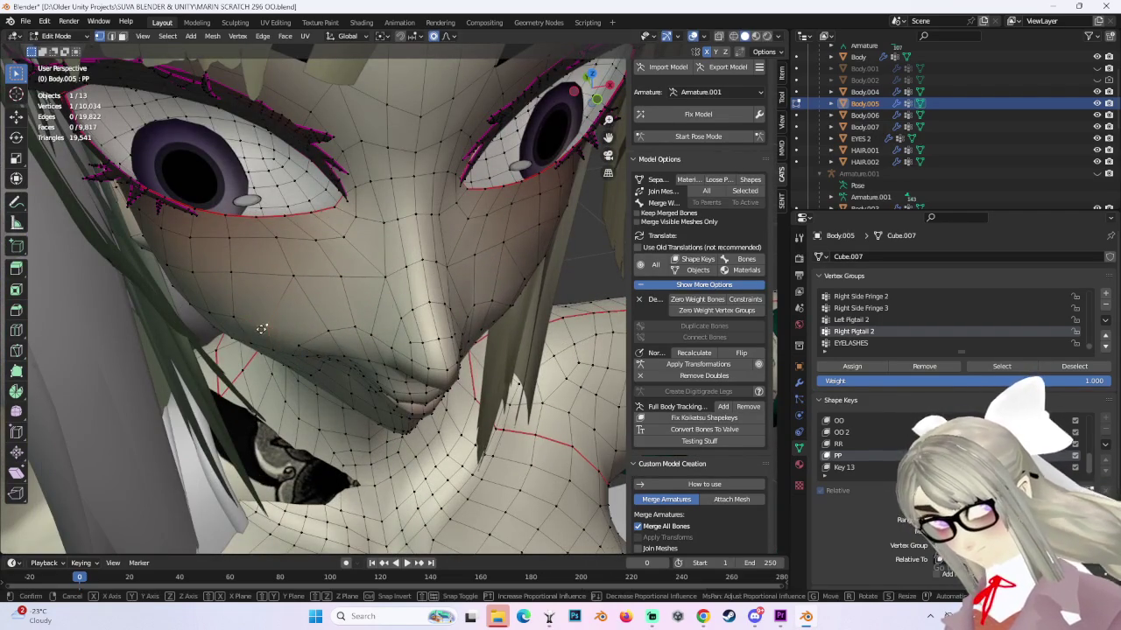
{"action": "left_click", "coordinate": [248, 338]}
{"action": "mouse_move", "coordinate": [247, 338]}
{"action": "middle_mouse_down"}
{"action": "mouse_move", "coordinate": [298, 305]}
{"action": "mouse_move", "coordinate": [281, 310]}
{"action": "mouse_move", "coordinate": [264, 316]}
{"action": "mouse_move", "coordinate": [404, 289]}
{"action": "mouse_move", "coordinate": [444, 313]}
{"action": "mouse_move", "coordinate": [483, 310]}
{"action": "middle_mouse_up"}
{"action": "key", "text": "g"}
{"action": "left_click", "coordinate": [264, 316]}
{"action": "key", "text": "g"}
{"action": "left_click", "coordinate": [314, 308]}
{"action": "key", "text": "g"}
{"action": "left_click", "coordinate": [404, 315]}
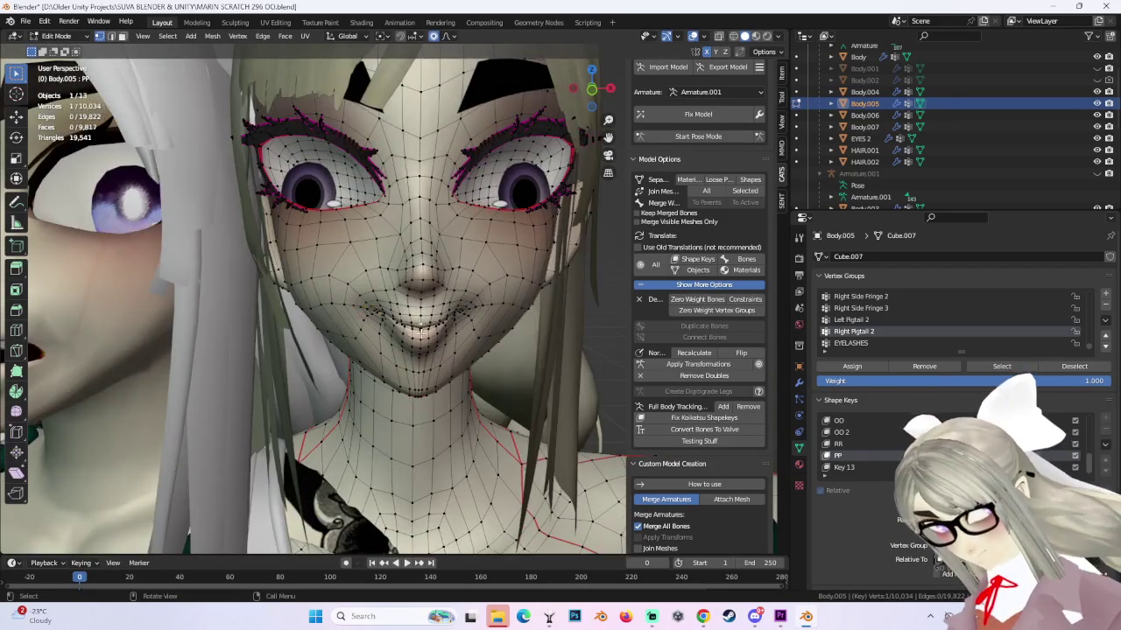
{"action": "mouse_move", "coordinate": [421, 333]}
{"action": "middle_mouse_down"}
{"action": "mouse_move", "coordinate": [544, 238]}
{"action": "mouse_move", "coordinate": [499, 245]}
{"action": "middle_mouse_up"}
Switch Body.005 to Object Mode and zoom in to check the smile.
{"action": "left_click", "coordinate": [56, 35]}
{"action": "left_click", "coordinate": [54, 52]}
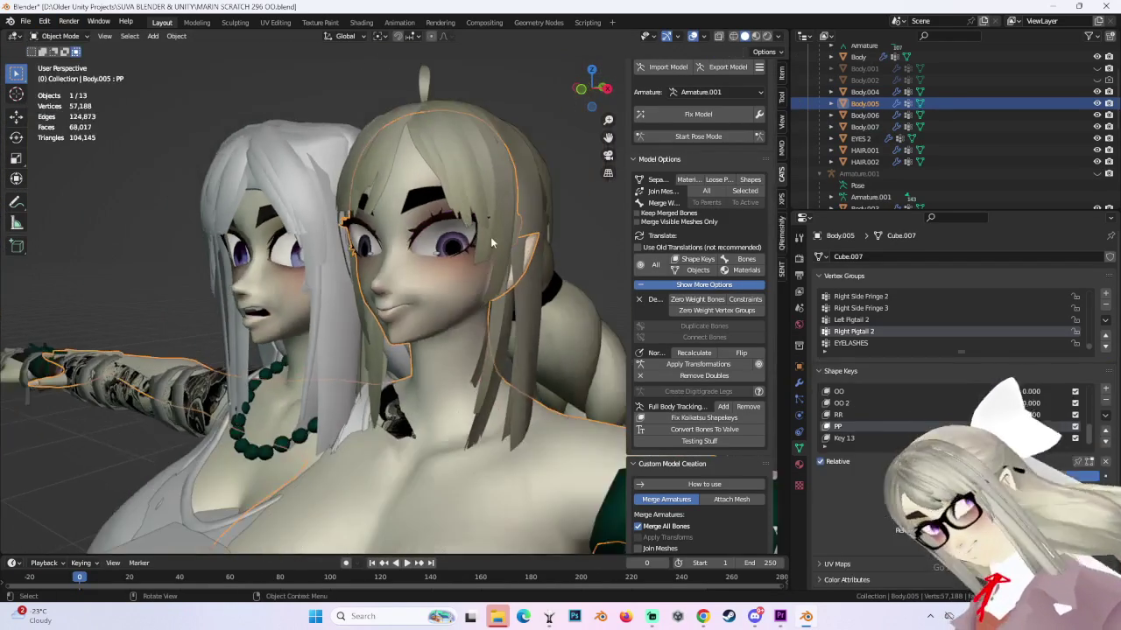
{"action": "scroll", "coordinate": [488, 253], "scroll_direction": "up", "scroll_amount": 2}
{"action": "scroll", "coordinate": [563, 261], "scroll_direction": "up", "scroll_amount": 2}
{"action": "scroll", "coordinate": [564, 261], "scroll_direction": "up", "scroll_amount": 1}
{"action": "scroll", "coordinate": [531, 265], "scroll_direction": "up", "scroll_amount": 2}
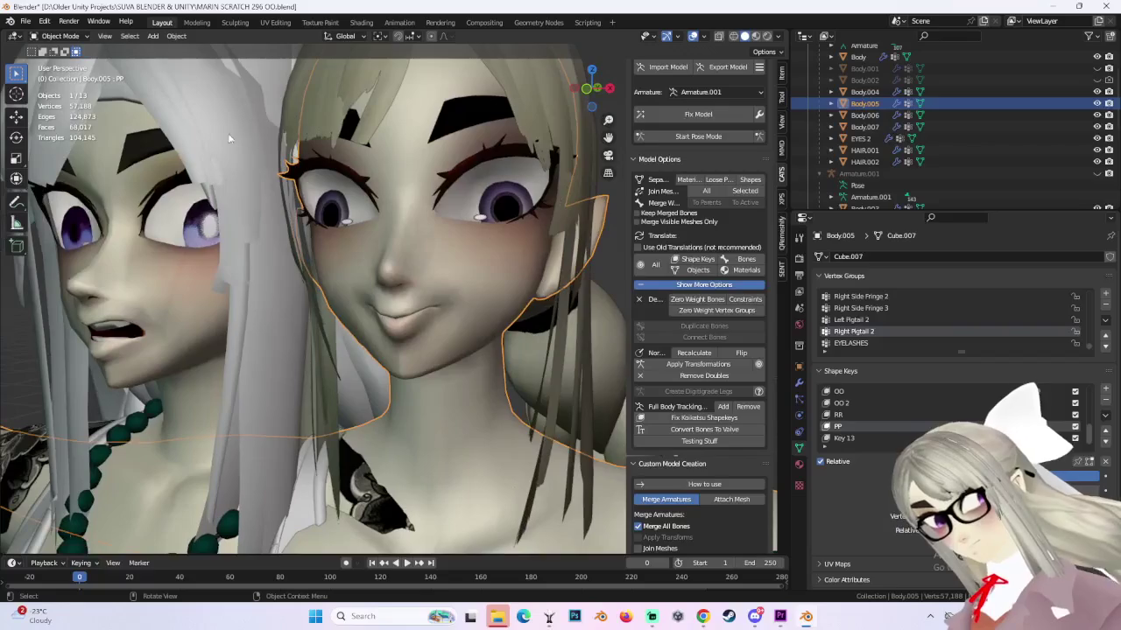
Pull the mouth region with the Grab brush in Sculpt Mode, then return to Edit Mode.
{"action": "left_click", "coordinate": [76, 36]}
{"action": "left_click", "coordinate": [52, 77]}
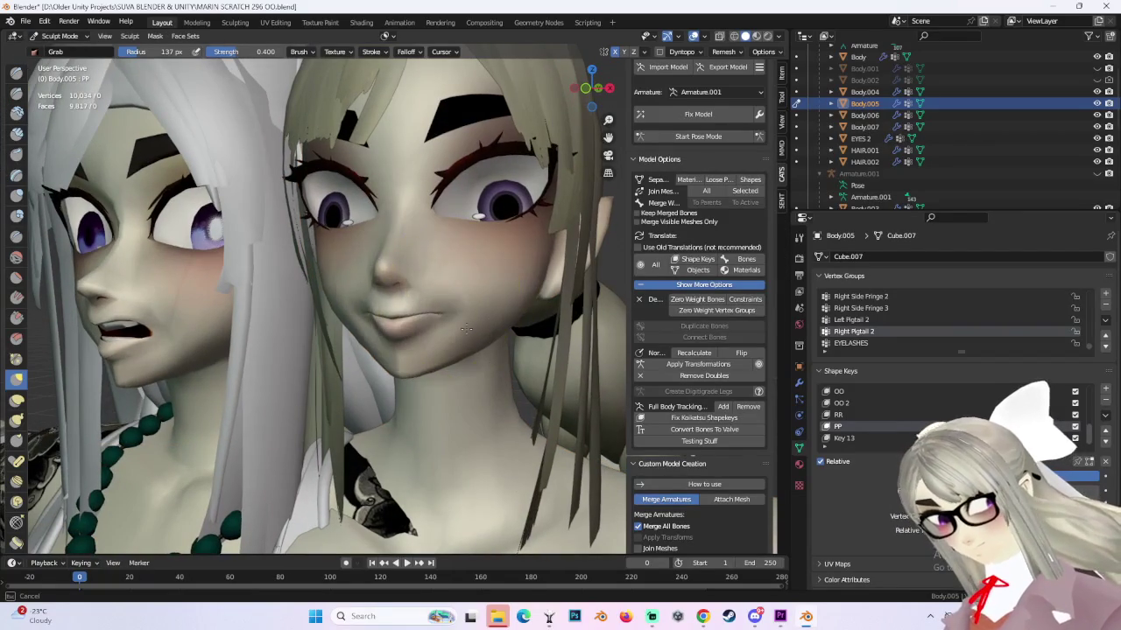
{"action": "left_click_drag", "start_coordinate": [464, 330], "coordinate": [461, 319]}
{"action": "mouse_move", "coordinate": [461, 320]}
{"action": "middle_mouse_down"}
{"action": "mouse_move", "coordinate": [450, 300]}
{"action": "mouse_move", "coordinate": [517, 325]}
{"action": "mouse_move", "coordinate": [476, 350]}
{"action": "mouse_move", "coordinate": [374, 278]}
{"action": "mouse_move", "coordinate": [388, 288]}
{"action": "mouse_move", "coordinate": [315, 287]}
{"action": "middle_mouse_up"}
{"action": "key", "text": "Tab"}
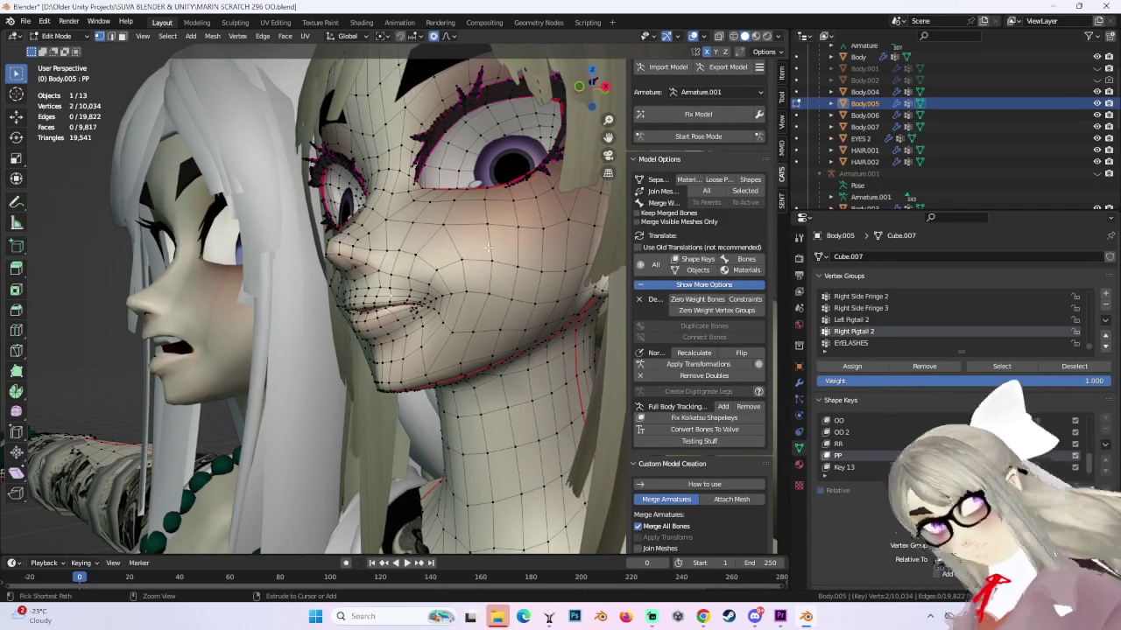
Return Body.005 to Object Mode and inspect the smile from frontal, low and side profile views.
{"action": "middle_click_drag", "start_coordinate": [487, 249], "coordinate": [224, 67]}
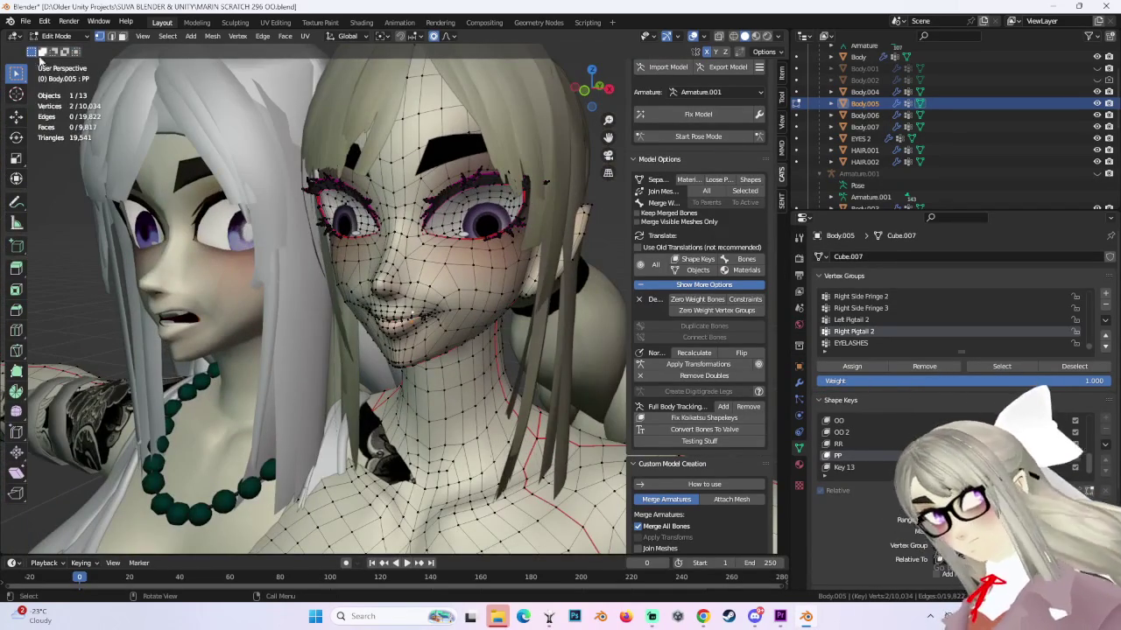
{"action": "left_click", "coordinate": [53, 36]}
{"action": "left_click", "coordinate": [55, 51]}
{"action": "scroll", "coordinate": [532, 298], "scroll_direction": "down", "scroll_amount": 2}
{"action": "scroll", "coordinate": [571, 252], "scroll_direction": "up", "scroll_amount": 2}
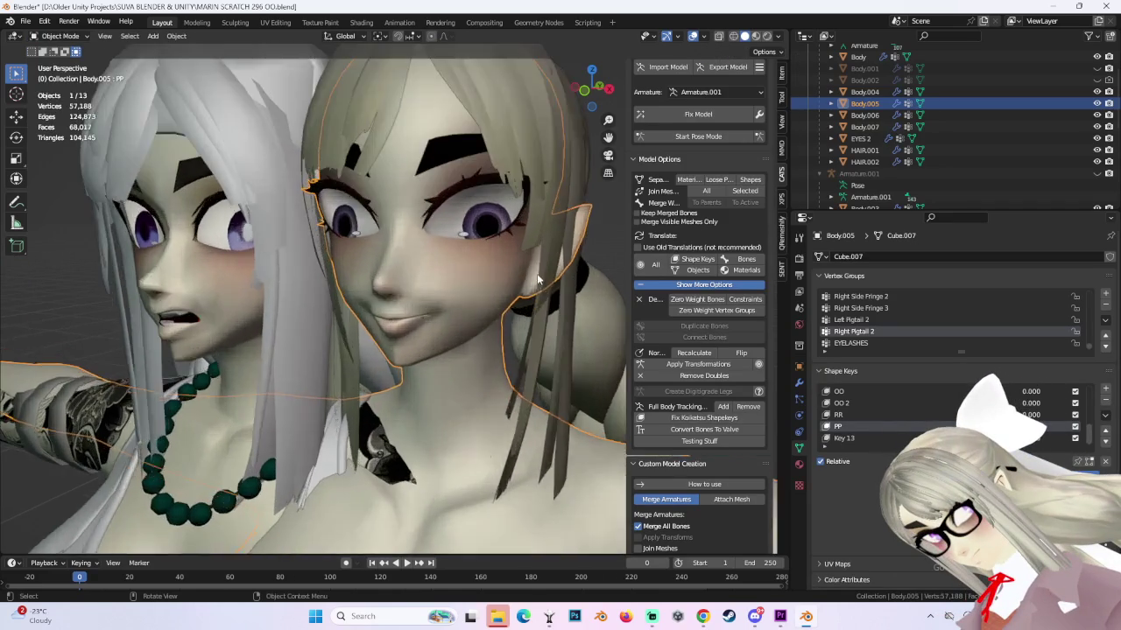
{"action": "scroll", "coordinate": [564, 275], "scroll_direction": "up", "scroll_amount": 2}
{"action": "scroll", "coordinate": [446, 278], "scroll_direction": "down", "scroll_amount": 1}
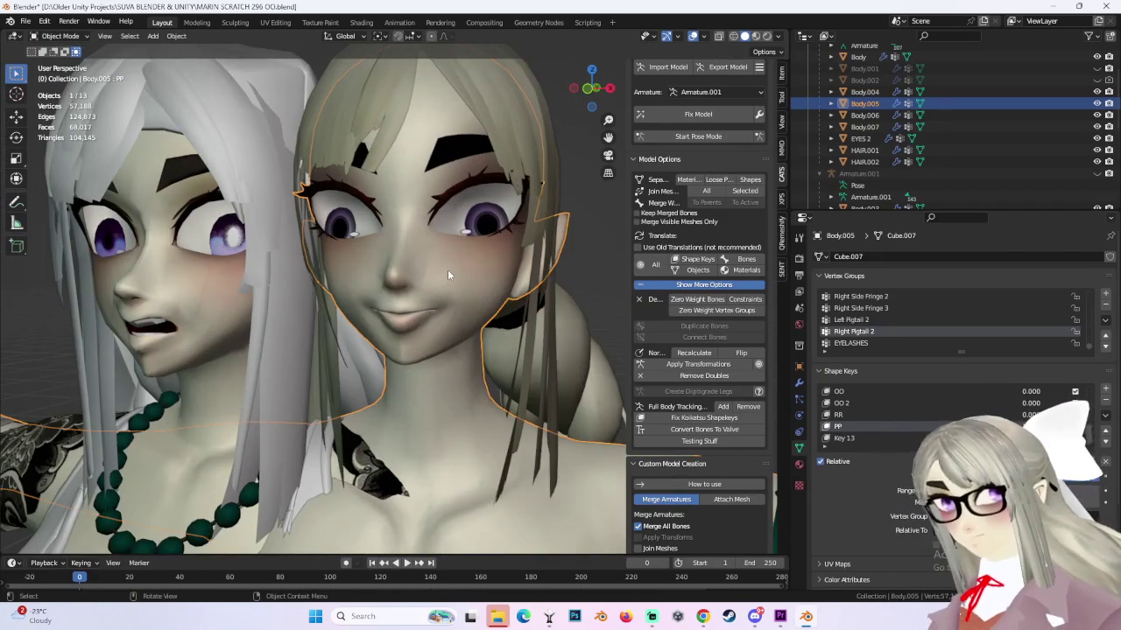
{"action": "mouse_move", "coordinate": [438, 277]}
{"action": "middle_mouse_down"}
{"action": "mouse_move", "coordinate": [517, 307]}
{"action": "mouse_move", "coordinate": [482, 311]}
{"action": "middle_mouse_up"}
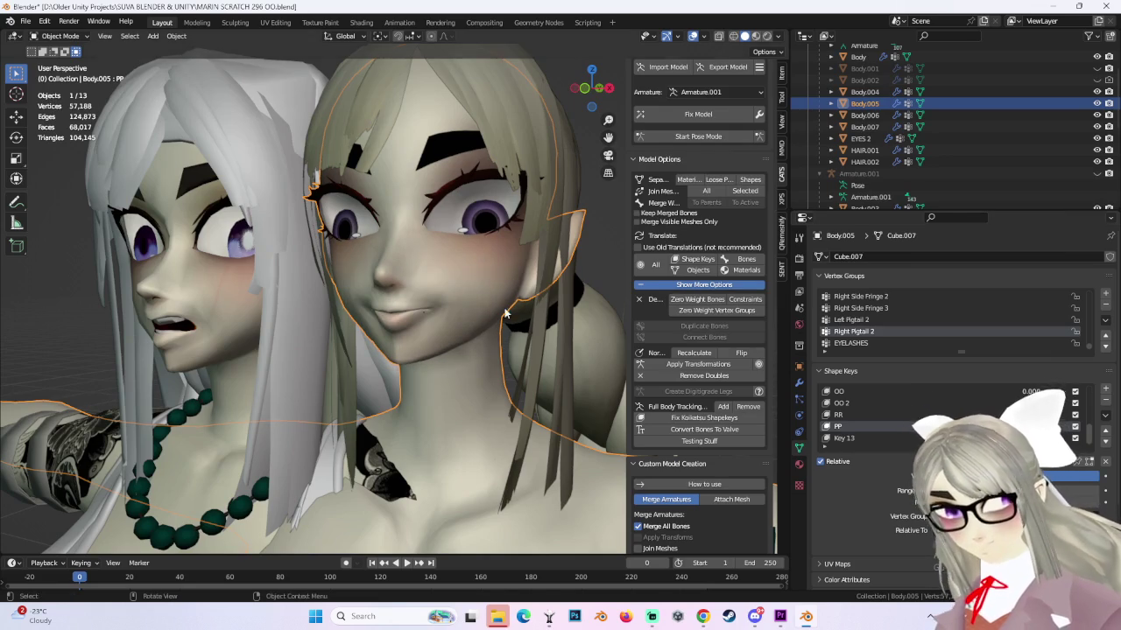
{"action": "mouse_move", "coordinate": [505, 312]}
{"action": "middle_mouse_down"}
{"action": "mouse_move", "coordinate": [516, 302]}
{"action": "mouse_move", "coordinate": [418, 296]}
{"action": "mouse_move", "coordinate": [444, 324]}
{"action": "mouse_move", "coordinate": [529, 344]}
{"action": "middle_mouse_up"}
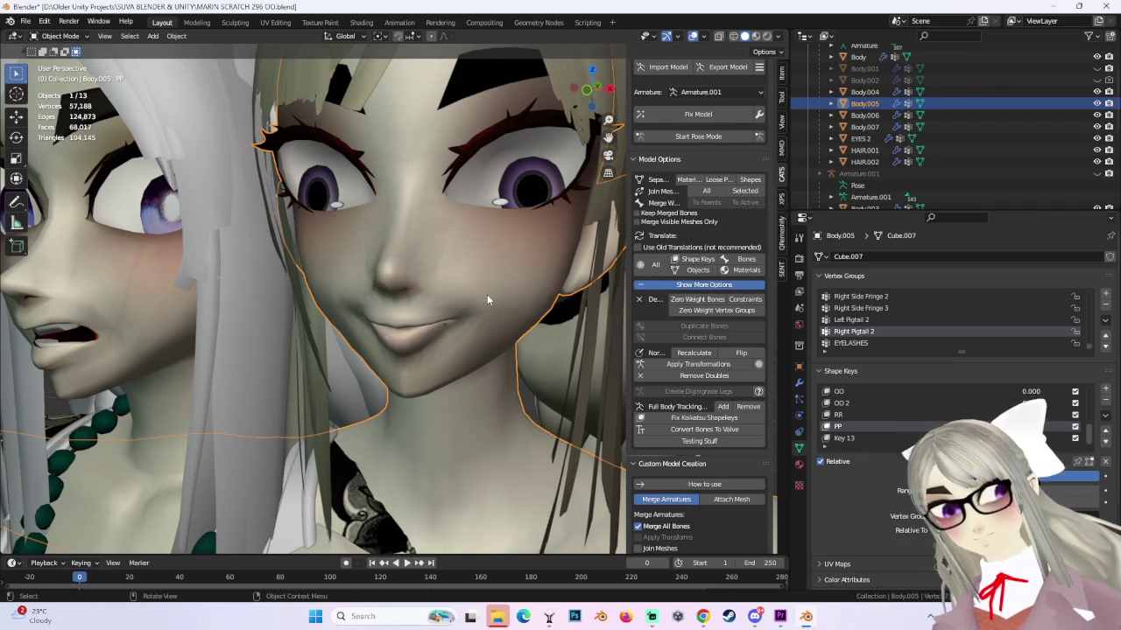
{"action": "scroll", "coordinate": [436, 315], "scroll_direction": "up", "scroll_amount": 3}
{"action": "scroll", "coordinate": [399, 323], "scroll_direction": "down", "scroll_amount": 2}
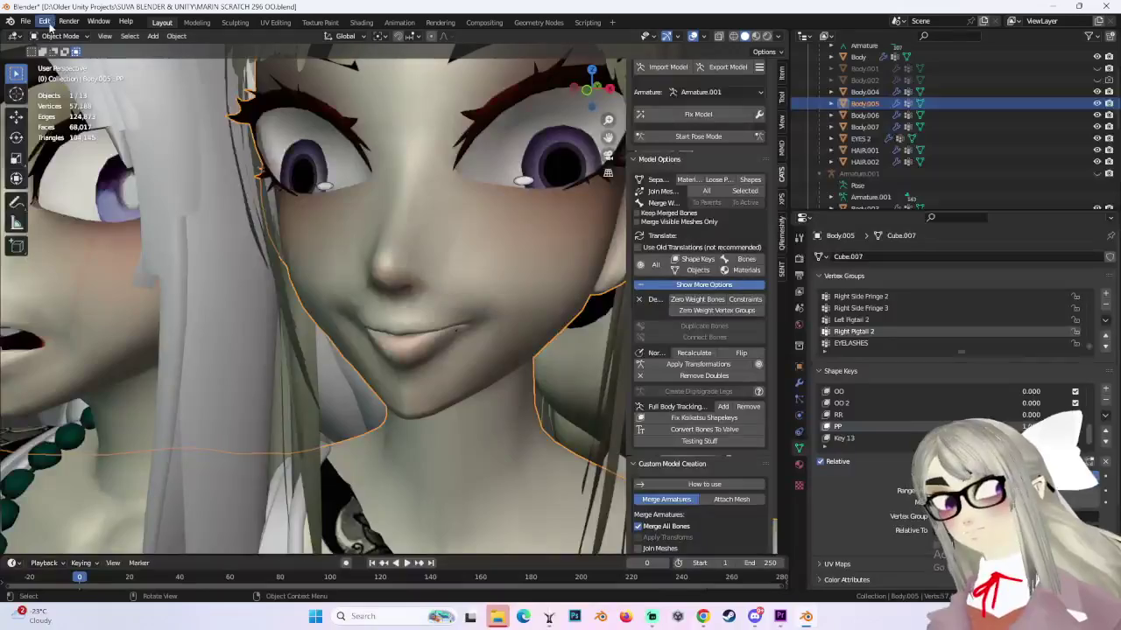
In Edit Mode, soft-move the mouth vertices once more at 0.036 proportional size.
{"action": "left_click", "coordinate": [56, 36]}
{"action": "left_click", "coordinate": [54, 67]}
{"action": "key", "text": "g"}
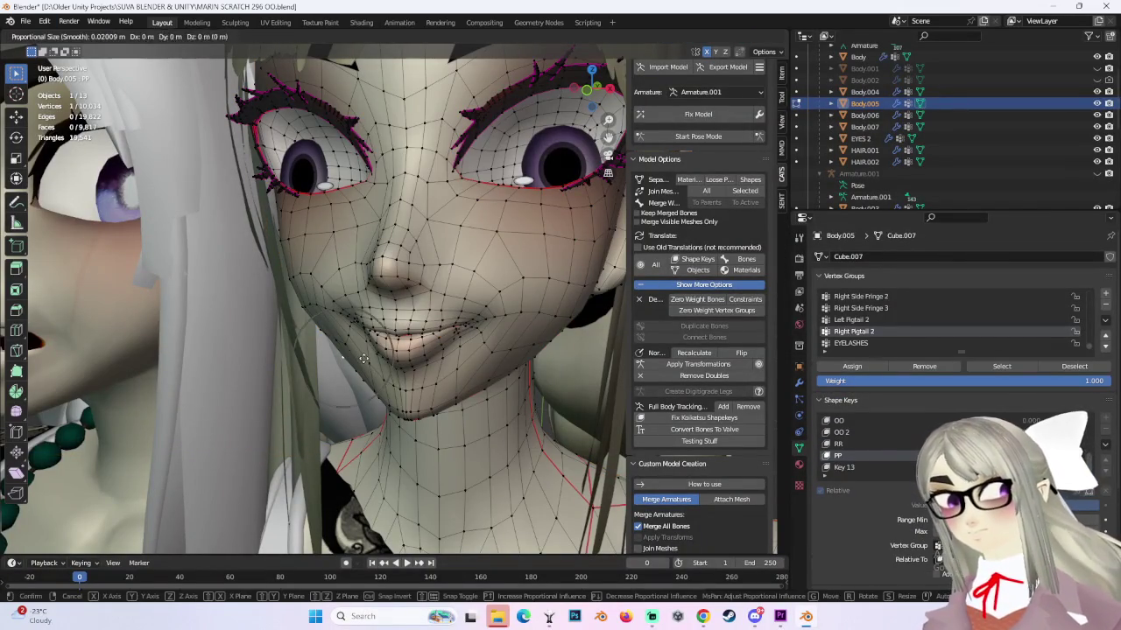
{"action": "left_click", "coordinate": [364, 358]}
{"action": "key", "text": "g"}
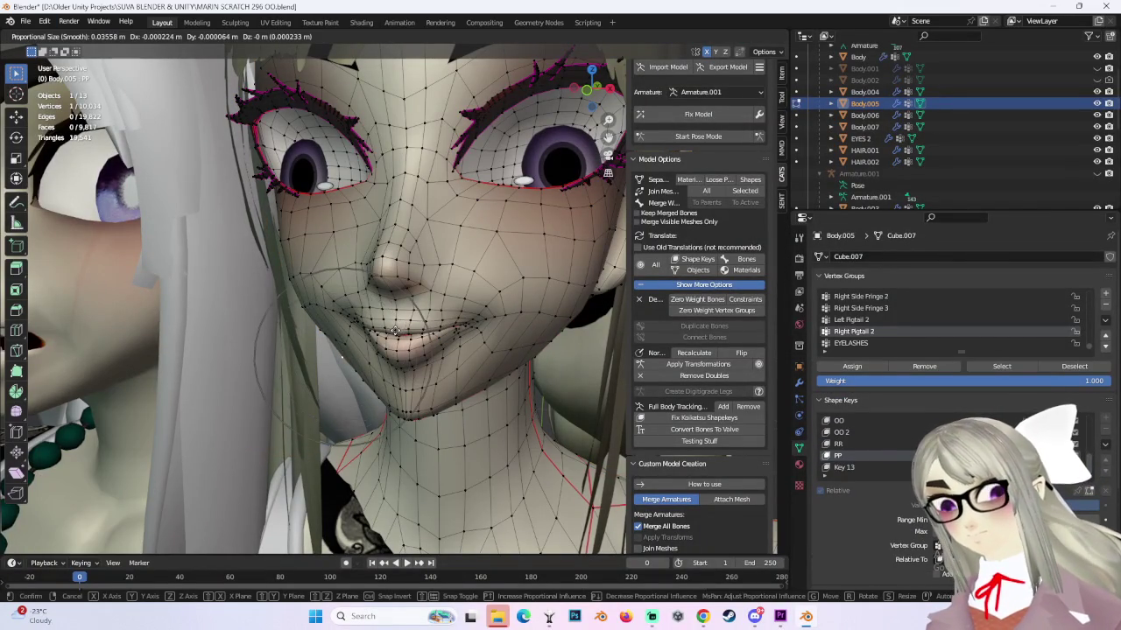
{"action": "left_click", "coordinate": [398, 330]}
{"action": "key", "text": "g"}
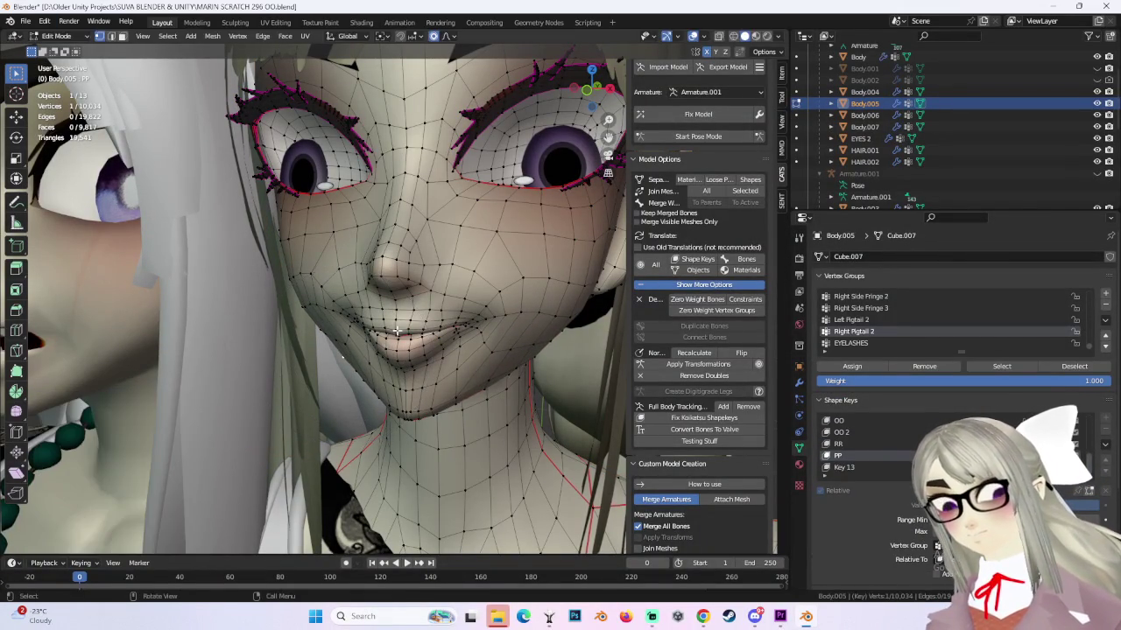
{"action": "left_click", "coordinate": [397, 330]}
{"action": "middle_click_drag", "start_coordinate": [397, 330], "coordinate": [513, 240]}
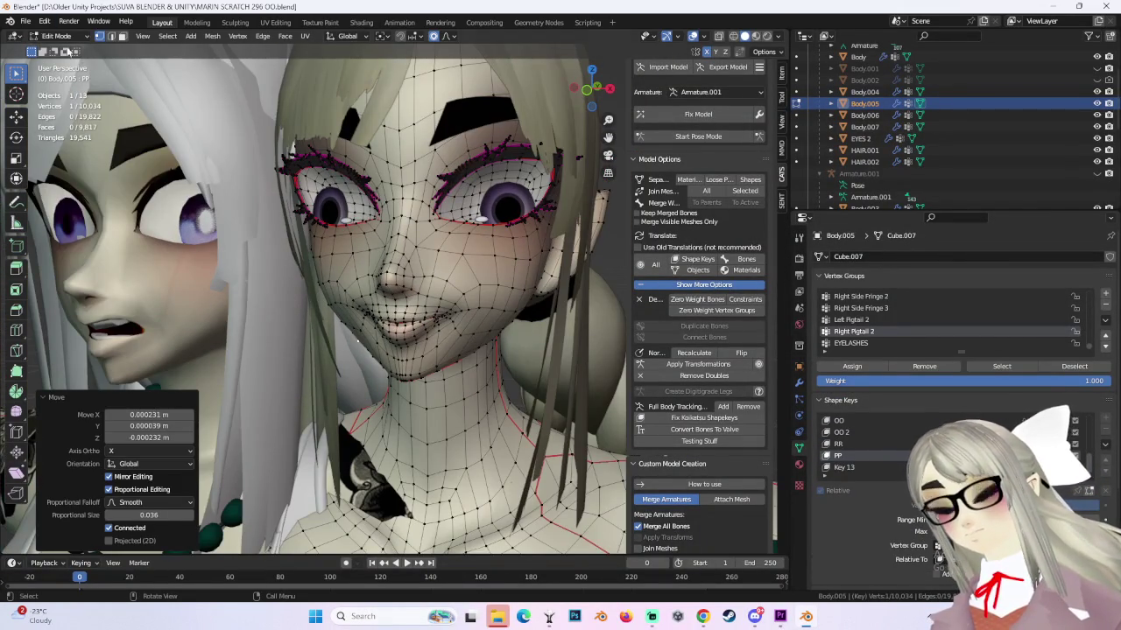
Back in Object Mode, snap to front view, then angle it and set viewport lighting to Flat.
{"action": "left_click", "coordinate": [56, 36]}
{"action": "left_click", "coordinate": [61, 44]}
{"action": "mouse_move", "coordinate": [561, 293]}
{"action": "middle_mouse_down"}
{"action": "mouse_move", "coordinate": [593, 287]}
{"action": "mouse_move", "coordinate": [557, 293]}
{"action": "middle_mouse_up"}
{"action": "left_click", "coordinate": [591, 90]}
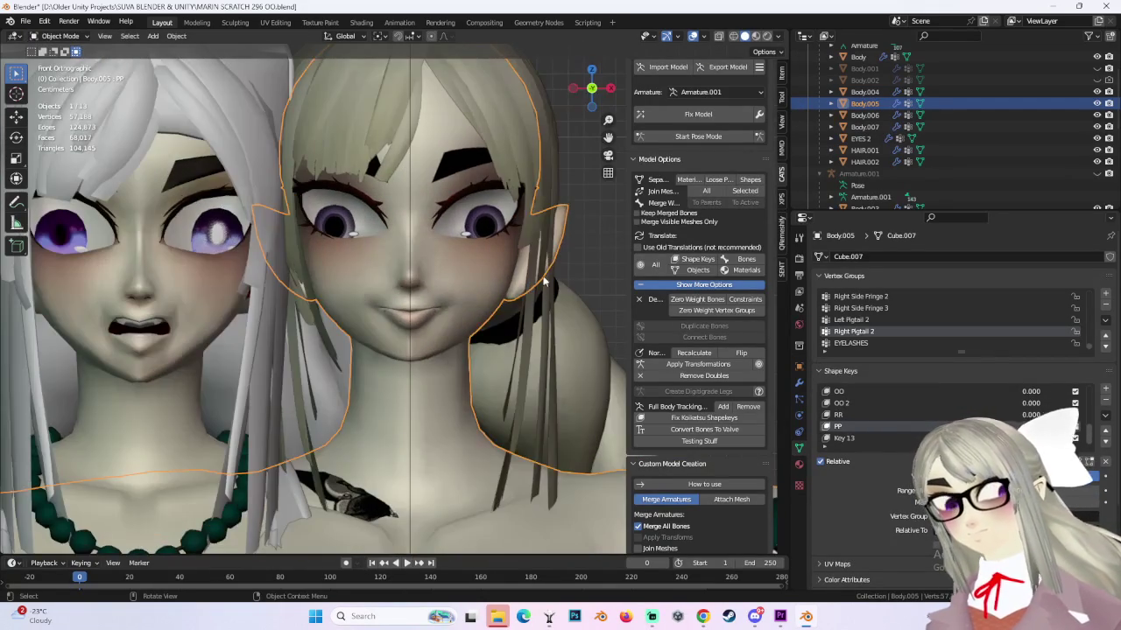
{"action": "mouse_move", "coordinate": [542, 254]}
{"action": "middle_mouse_down"}
{"action": "mouse_move", "coordinate": [577, 263]}
{"action": "mouse_move", "coordinate": [506, 329]}
{"action": "mouse_move", "coordinate": [469, 332]}
{"action": "middle_mouse_up"}
{"action": "left_click", "coordinate": [777, 39]}
{"action": "left_click", "coordinate": [828, 85]}
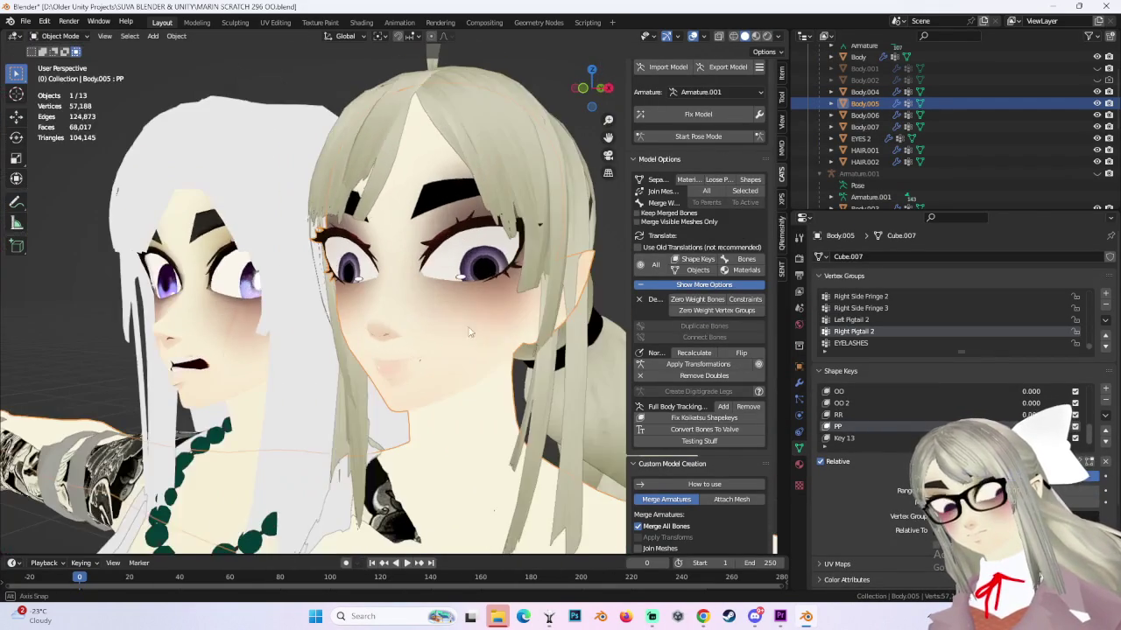
Set viewport lighting back to Studio and orbit to view both characters.
{"action": "left_click", "coordinate": [782, 38]}
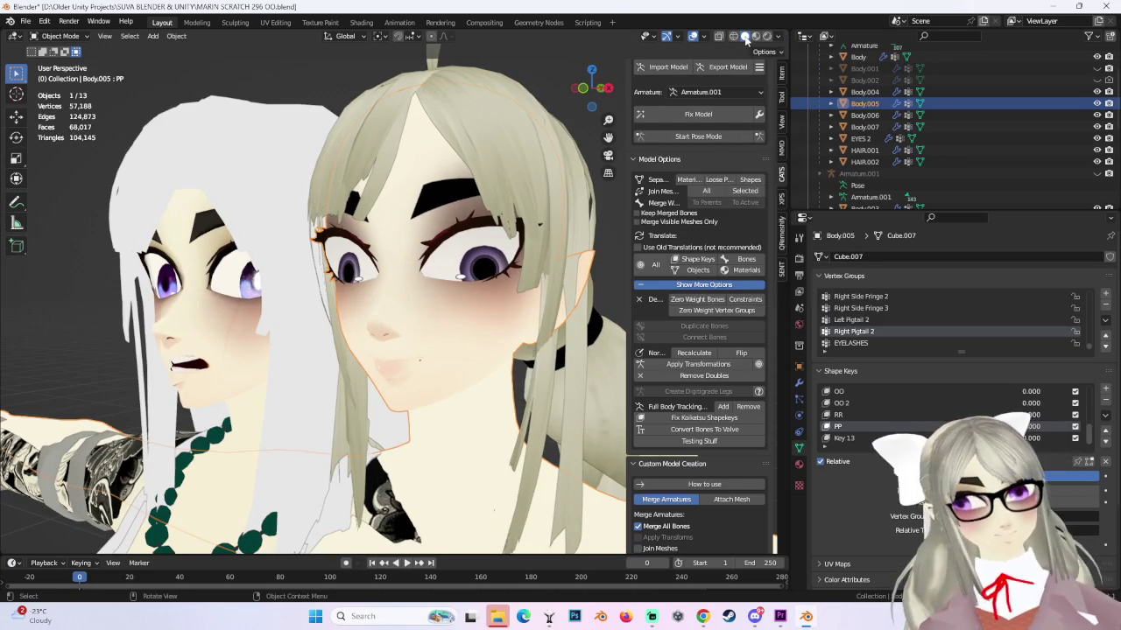
{"action": "left_click", "coordinate": [778, 36]}
{"action": "left_click", "coordinate": [768, 130]}
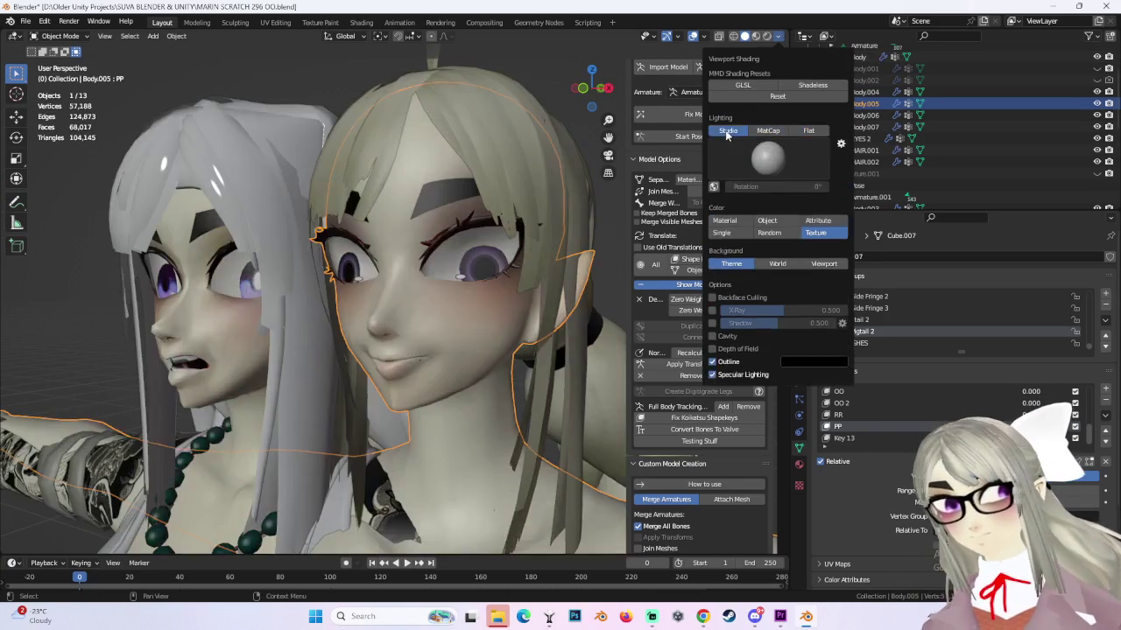
{"action": "mouse_move", "coordinate": [491, 254]}
{"action": "middle_mouse_down"}
{"action": "mouse_move", "coordinate": [543, 244]}
{"action": "mouse_move", "coordinate": [501, 242]}
{"action": "middle_mouse_up"}
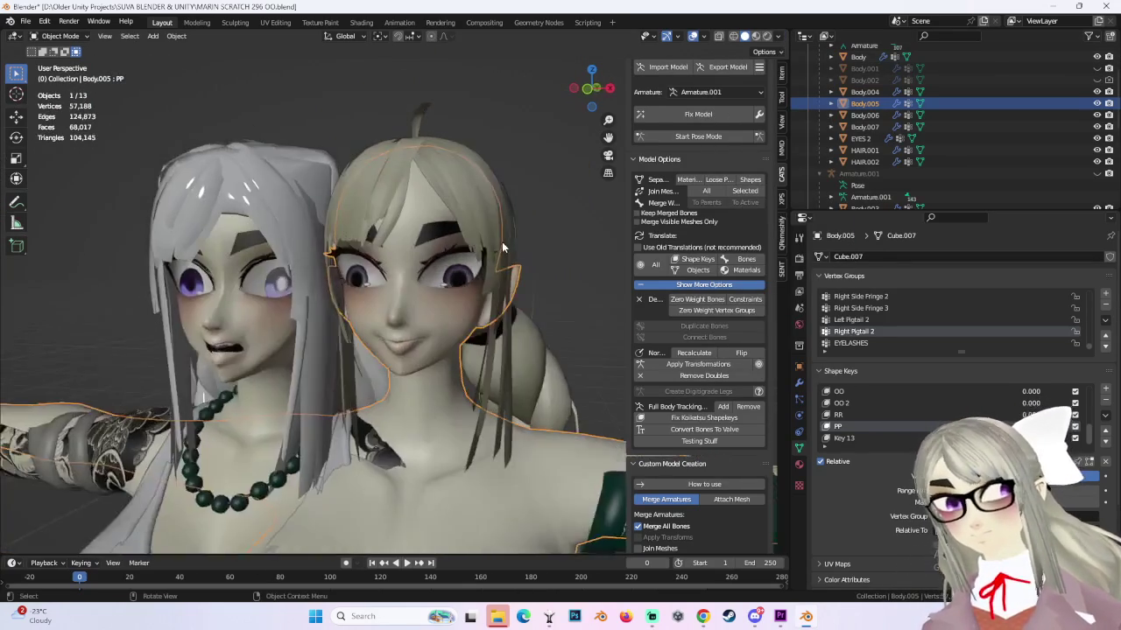
{"action": "scroll", "coordinate": [501, 242], "scroll_direction": "up", "scroll_amount": 3}
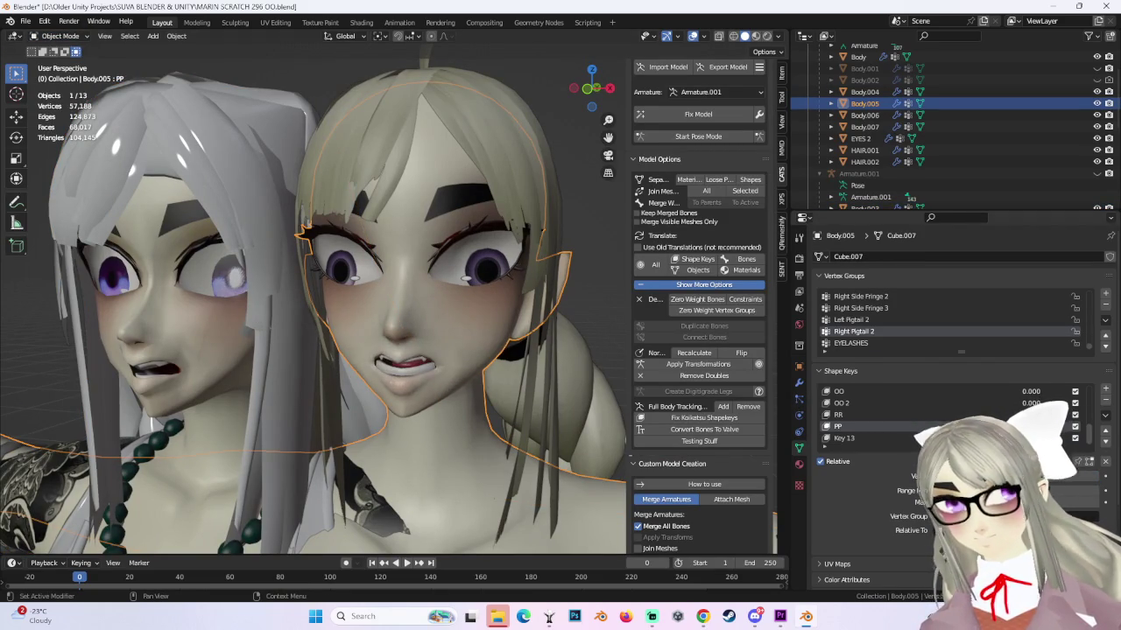
Test an open-mouth expression on the right character, then make Body.003 active.
{"action": "mouse_move", "coordinate": [411, 350]}
{"action": "middle_mouse_down"}
{"action": "mouse_move", "coordinate": [365, 359]}
{"action": "mouse_move", "coordinate": [420, 351]}
{"action": "middle_mouse_up"}
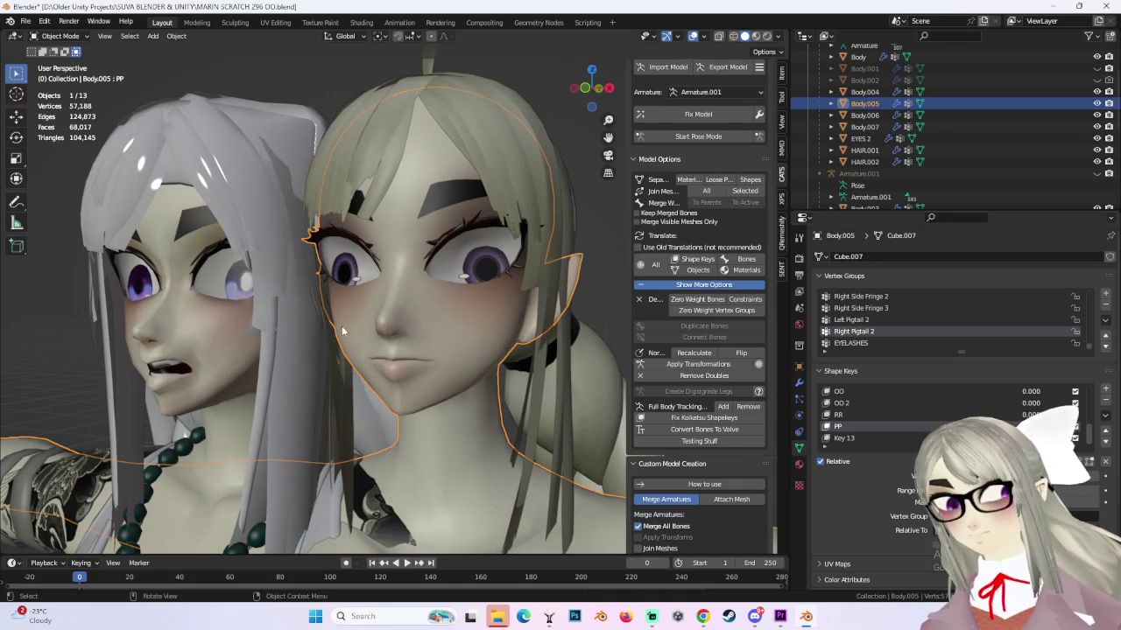
{"action": "left_click", "coordinate": [257, 338]}
{"action": "scroll", "coordinate": [875, 415], "scroll_direction": "down", "scroll_amount": 1}
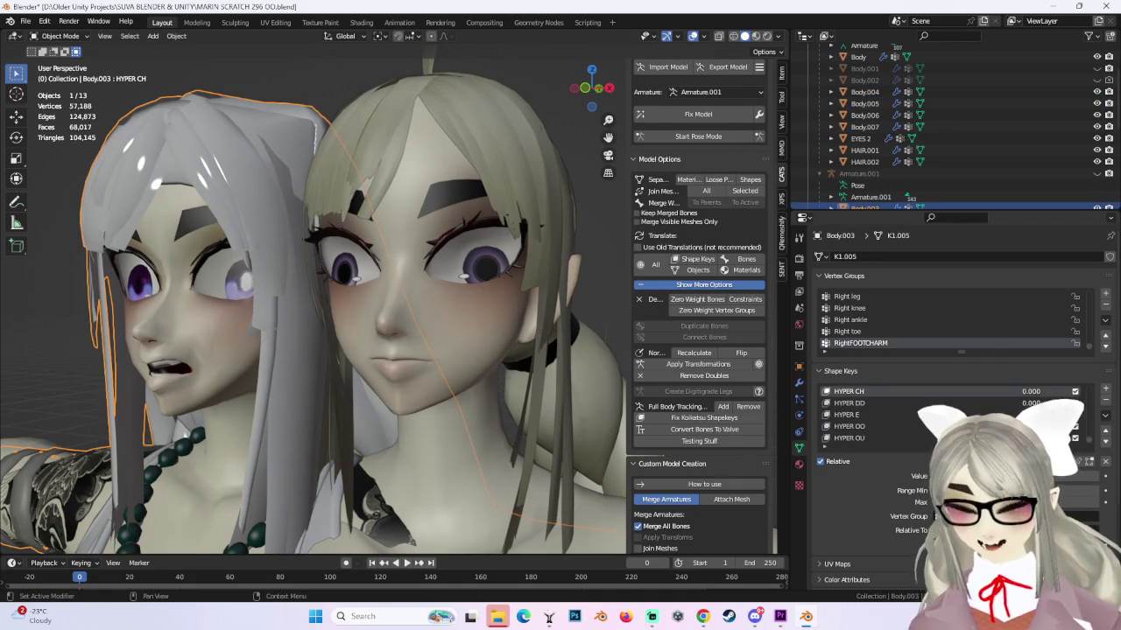